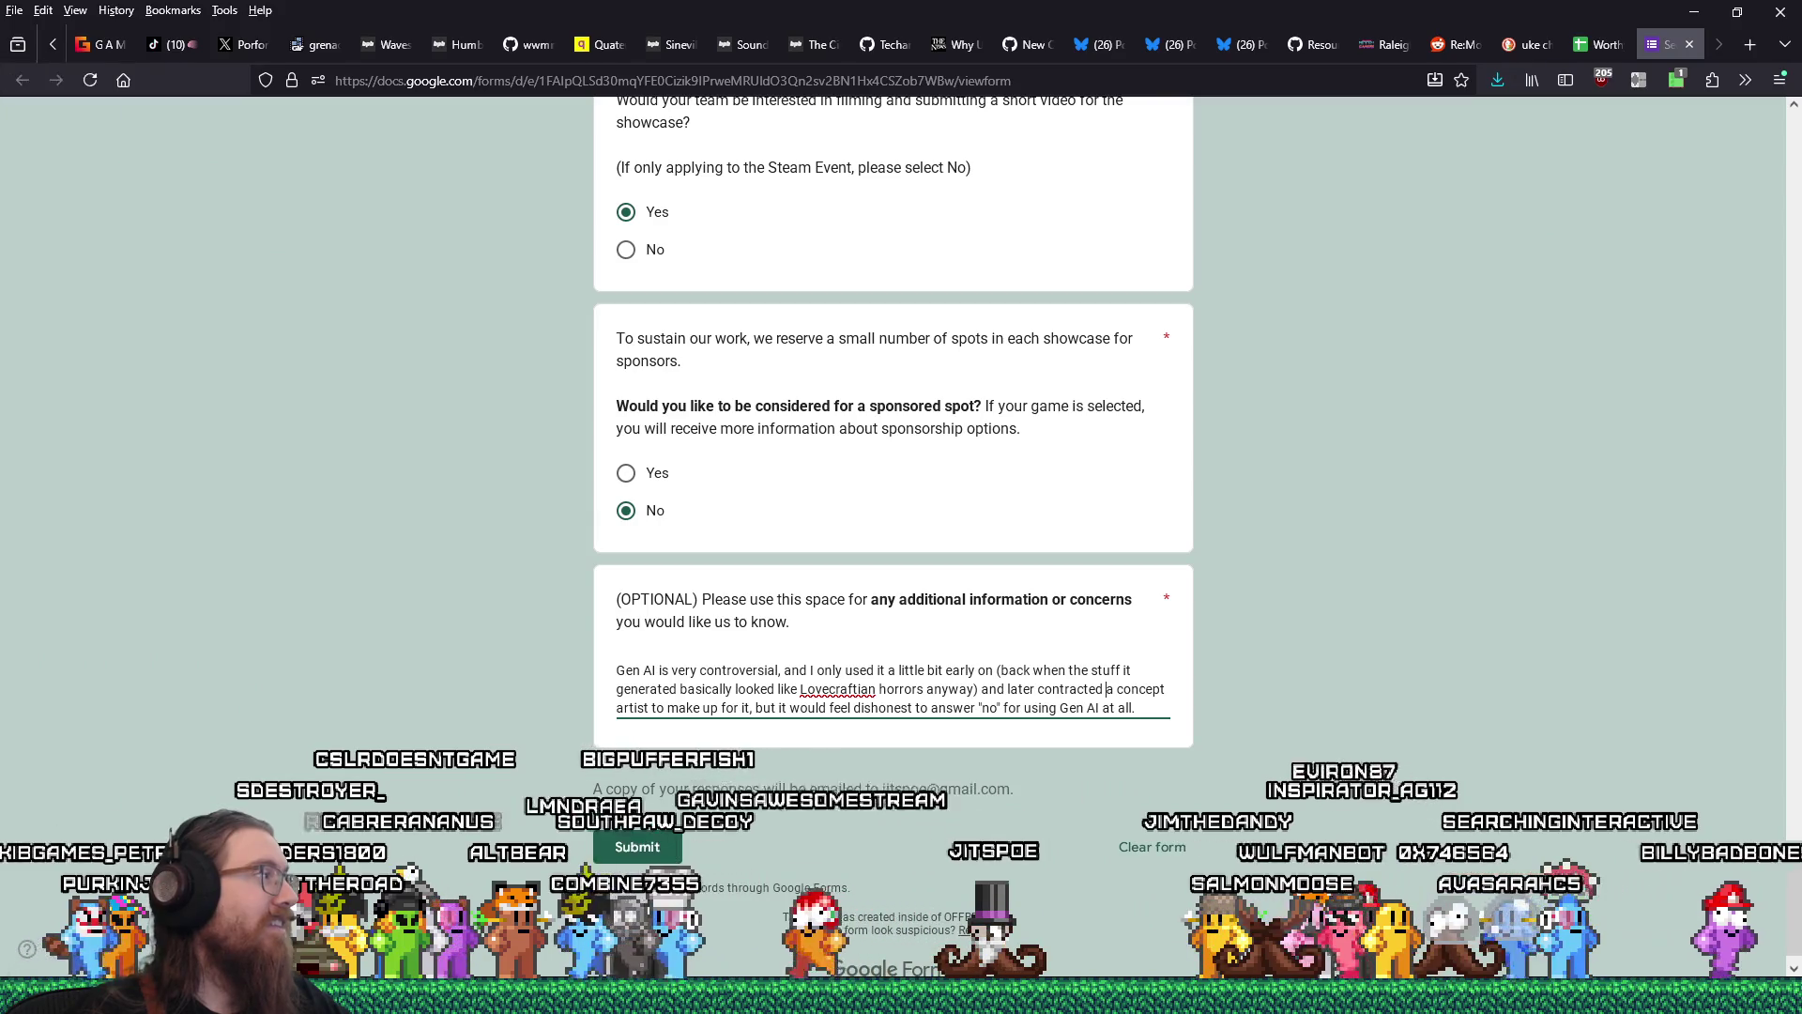
Step: Close the festival submission form tab to return to the Worthy festivals spreadsheet
{"action": "left_click", "coordinate": [1690, 44]}
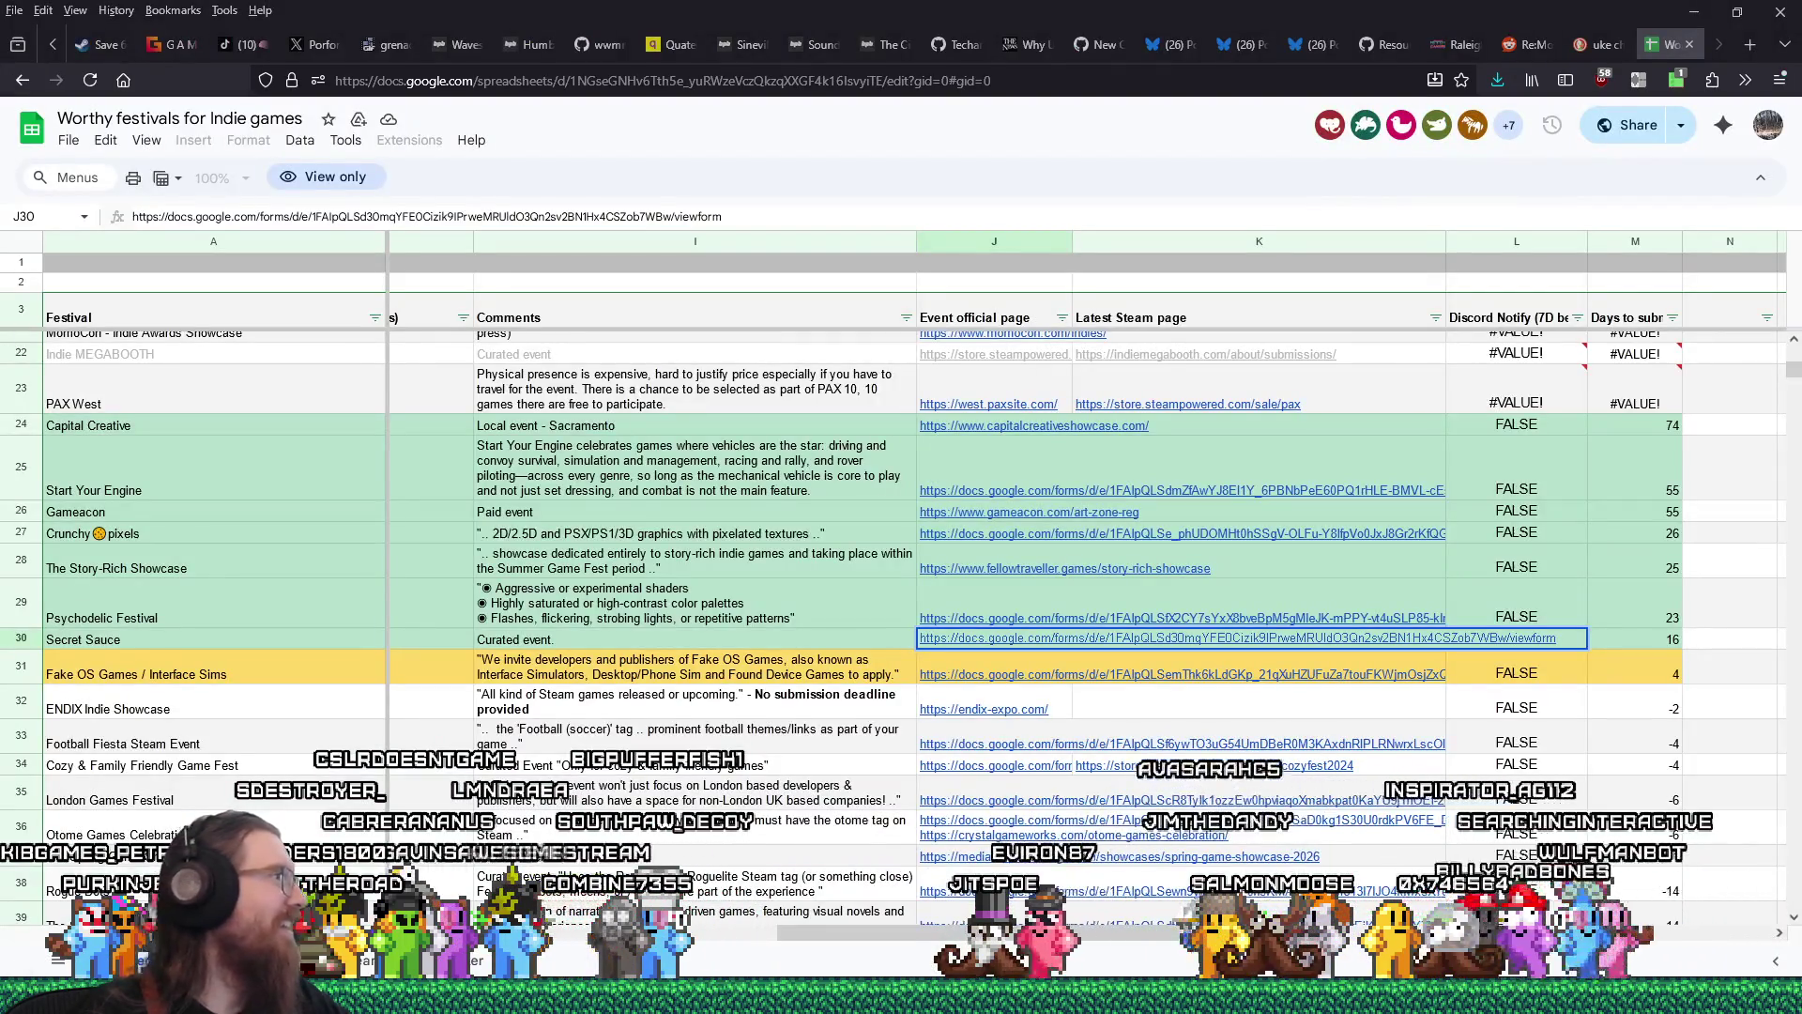
{"action": "right_click", "coordinate": [533, 81]}
{"action": "left_click", "coordinate": [577, 183]}
{"action": "left_click", "coordinate": [902, 997]}
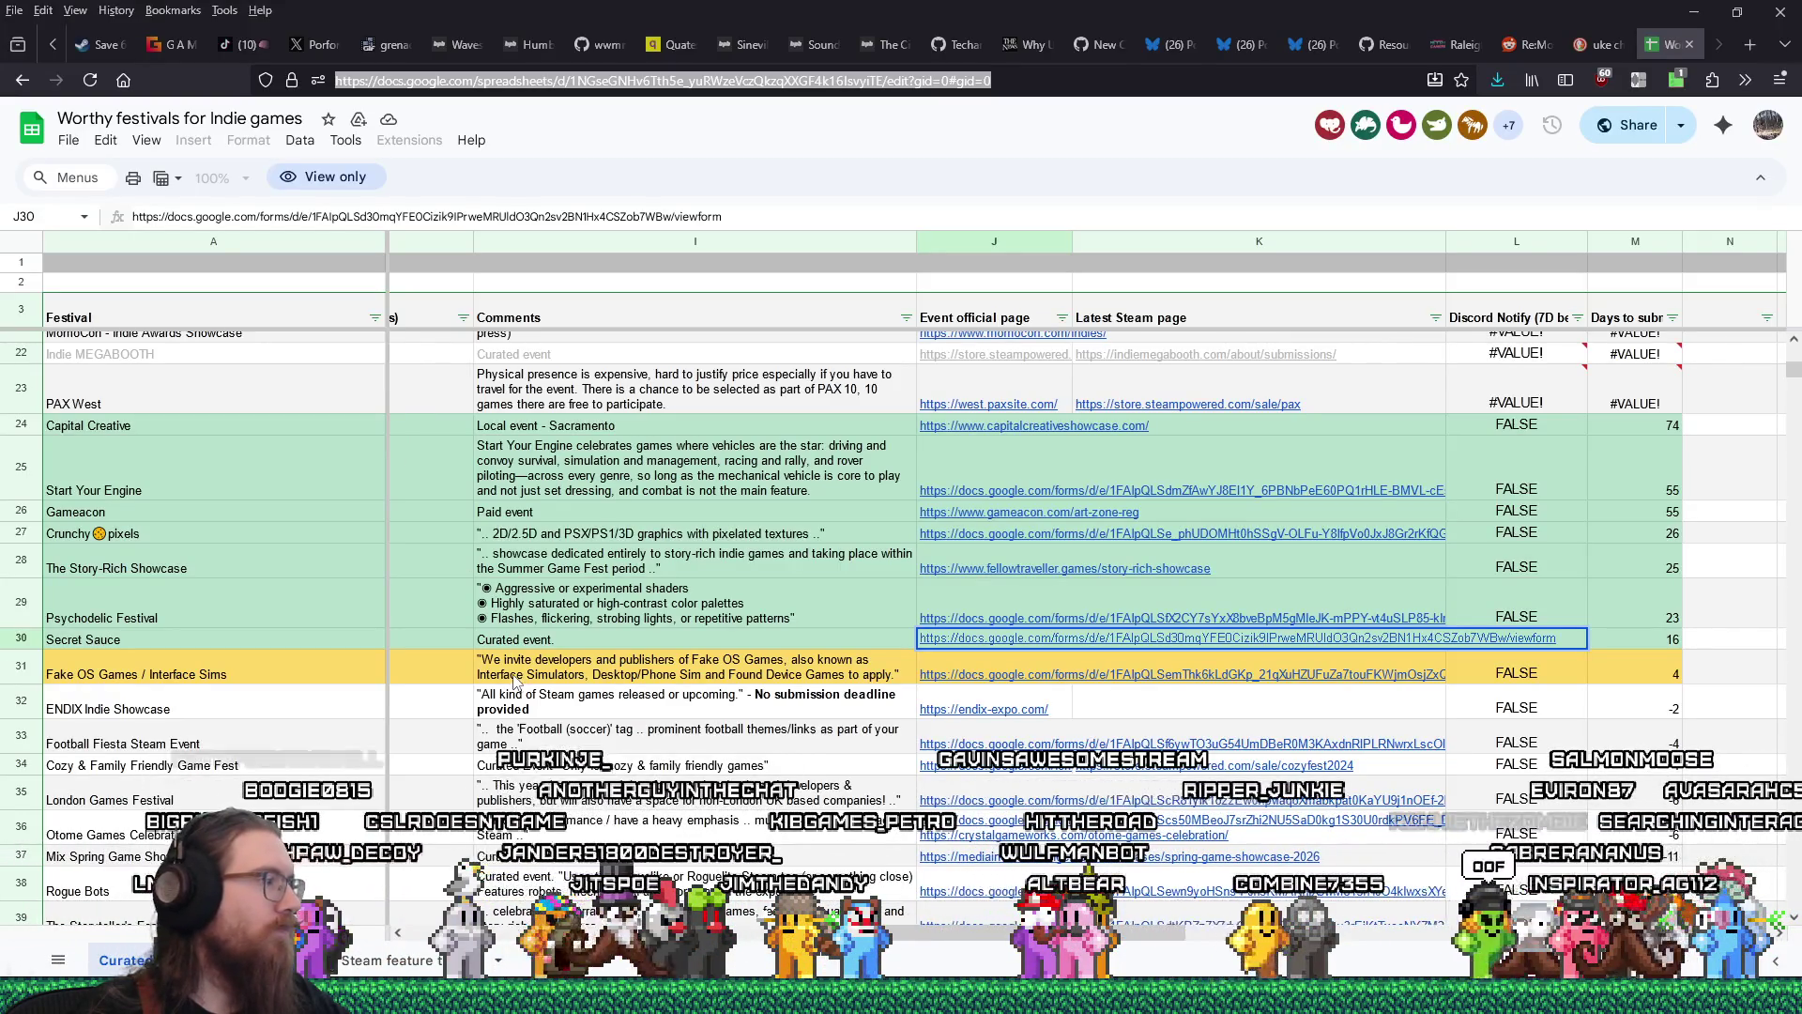
{"action": "scroll", "coordinate": [512, 681], "scroll_direction": "down", "scroll_amount": 10}
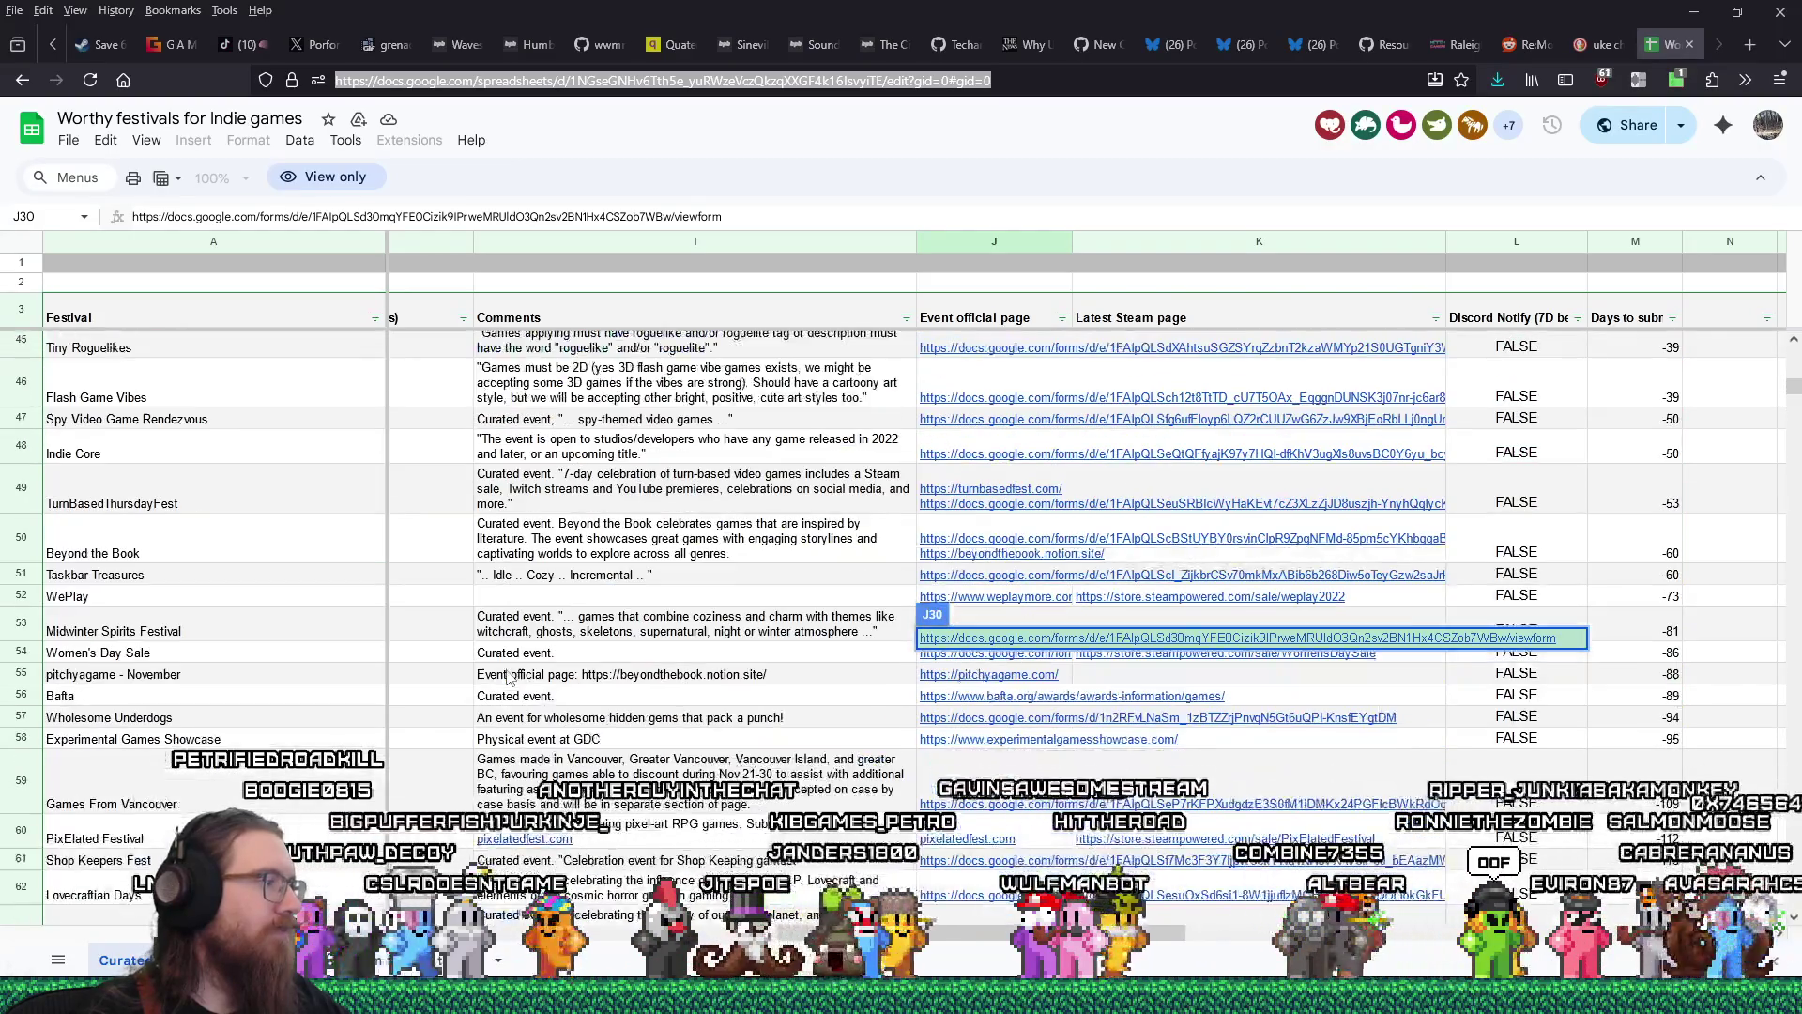
{"action": "scroll", "coordinate": [507, 674], "scroll_direction": "up", "scroll_amount": 10}
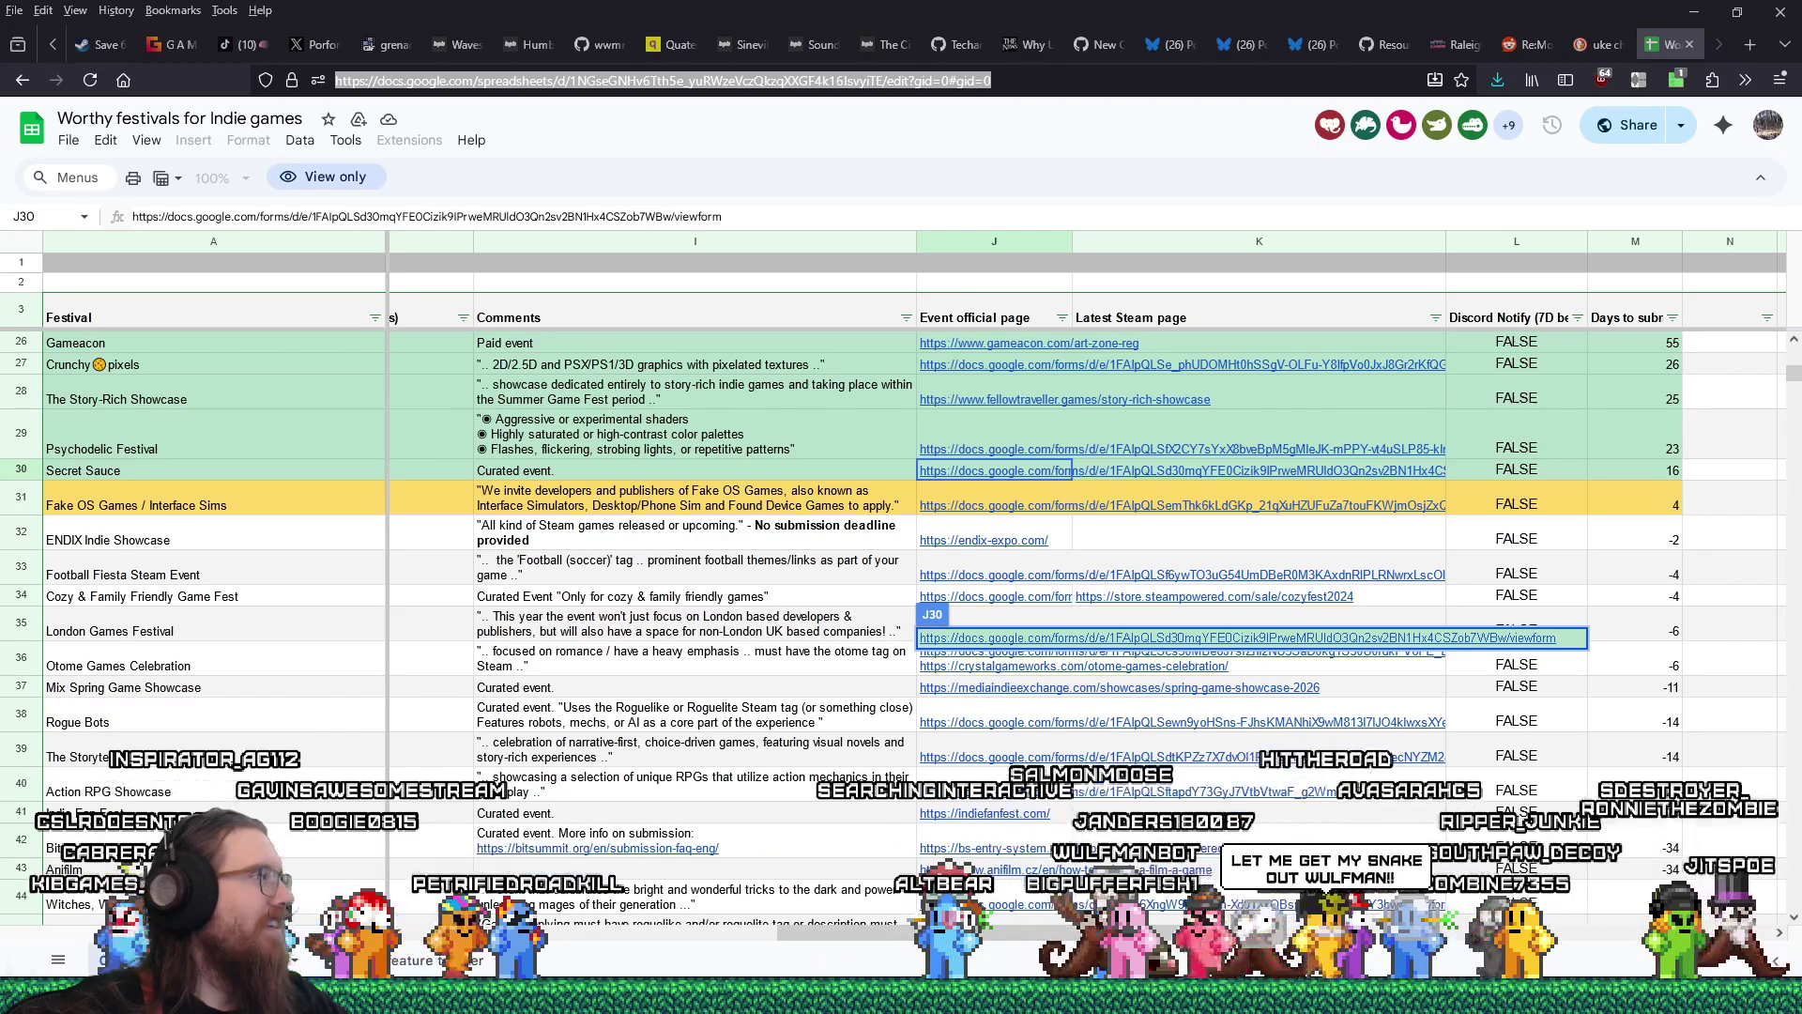
Step: Switch from Google Sheets to the LibreOffice Calc event_submissions.ods window
{"action": "key", "text": "alt+Tab"}
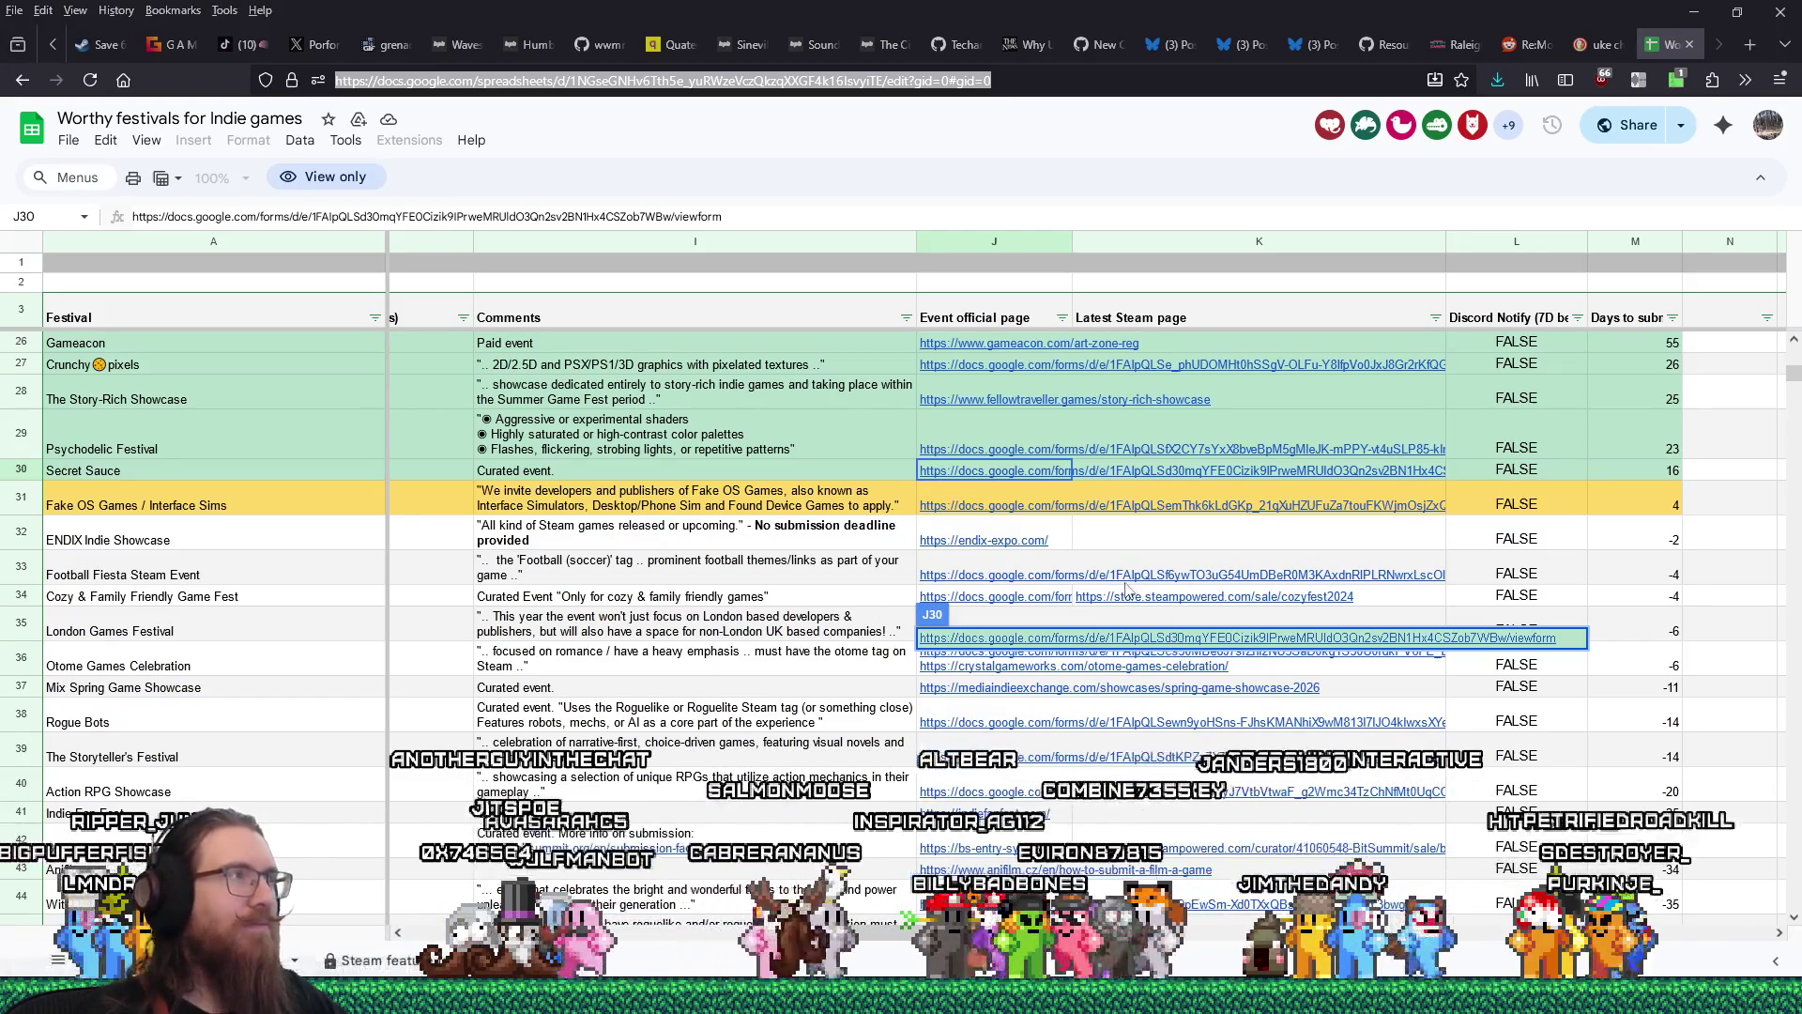
{"action": "key", "text": "alt+Tab"}
{"action": "key", "text": "alt+Tab"}
{"action": "key", "text": "alt+Tab"}
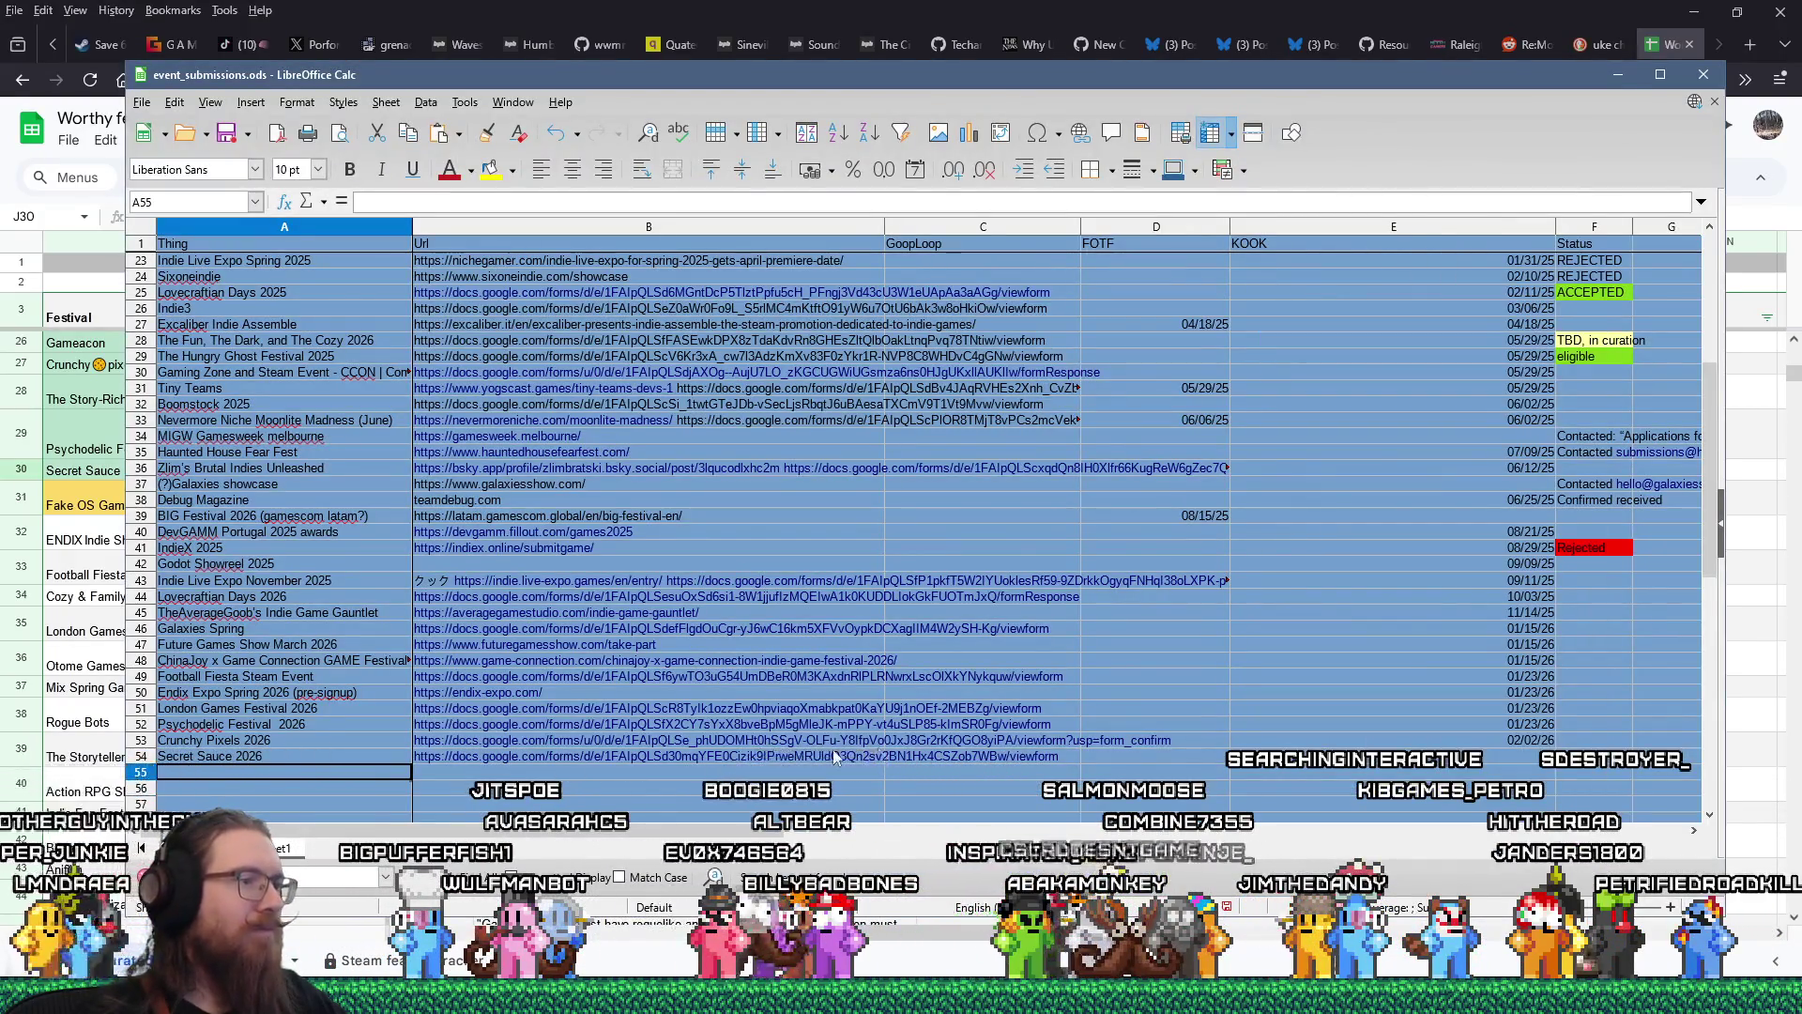
Step: Enter 2/26 in the KOOK cell E54 for Secret Sauce 2026, then close the workbook
{"action": "left_click", "coordinate": [1314, 757]}
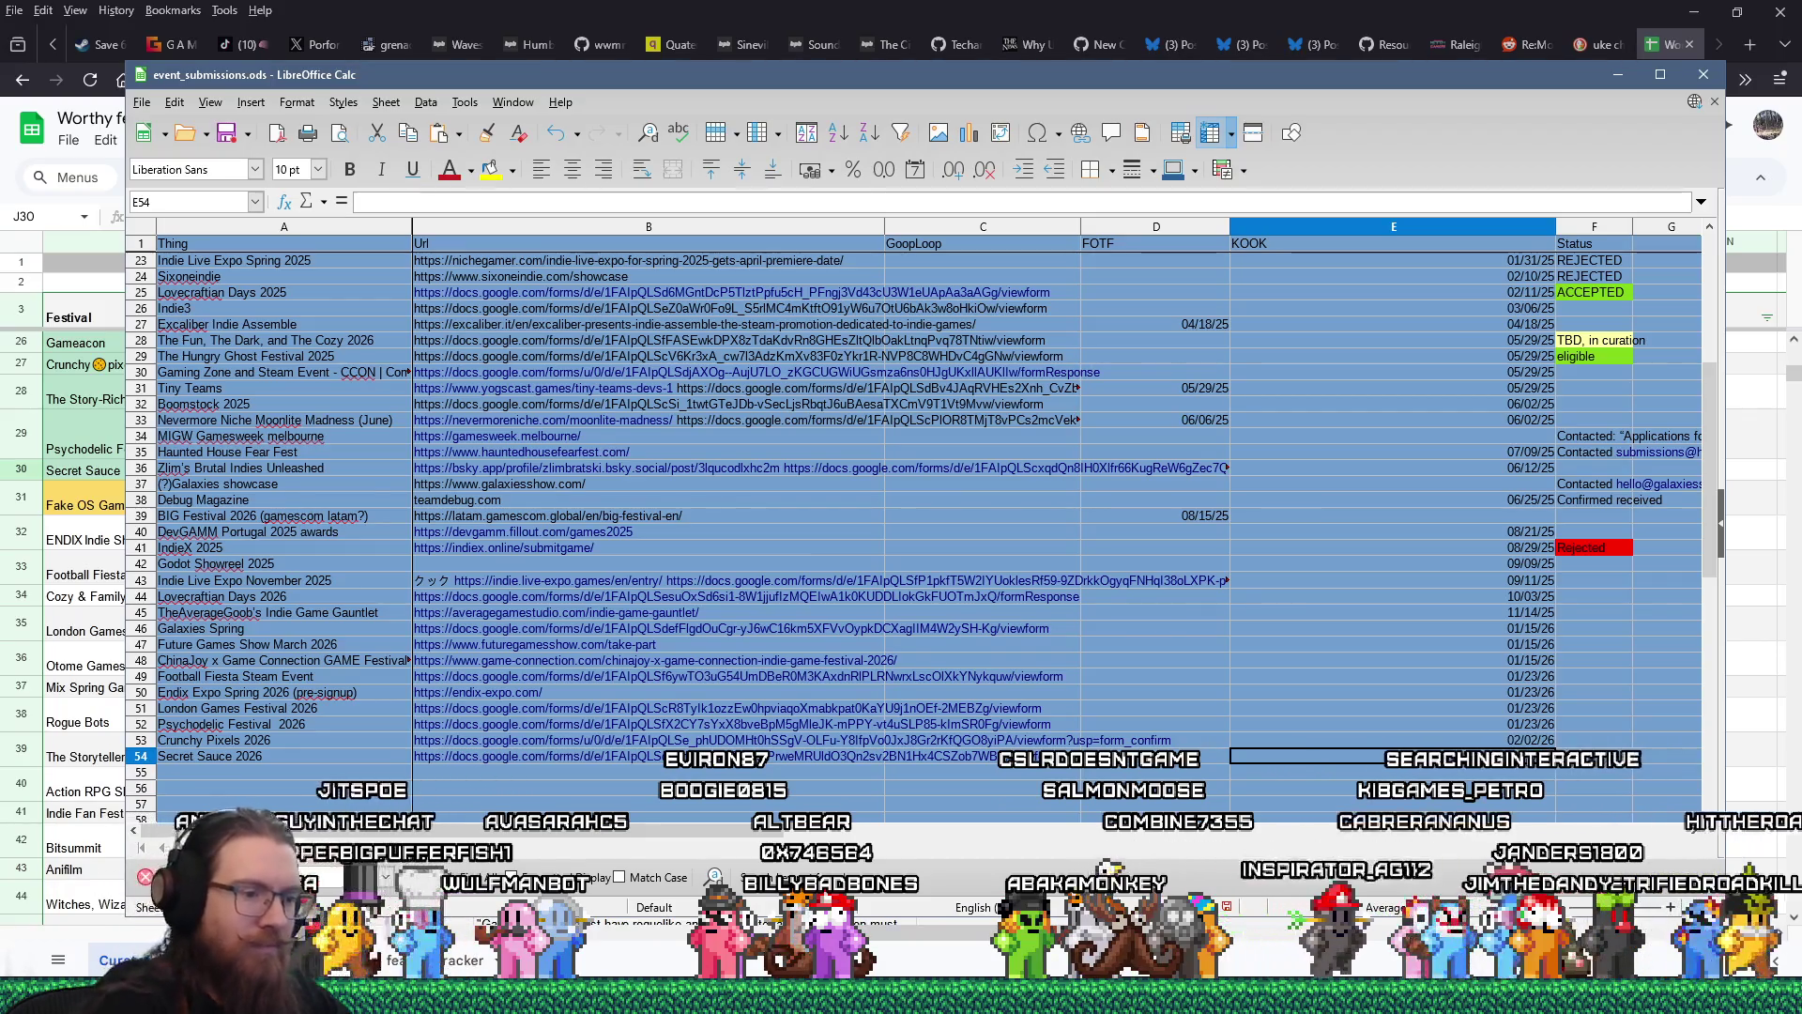
{"action": "type", "text": "2/26"}
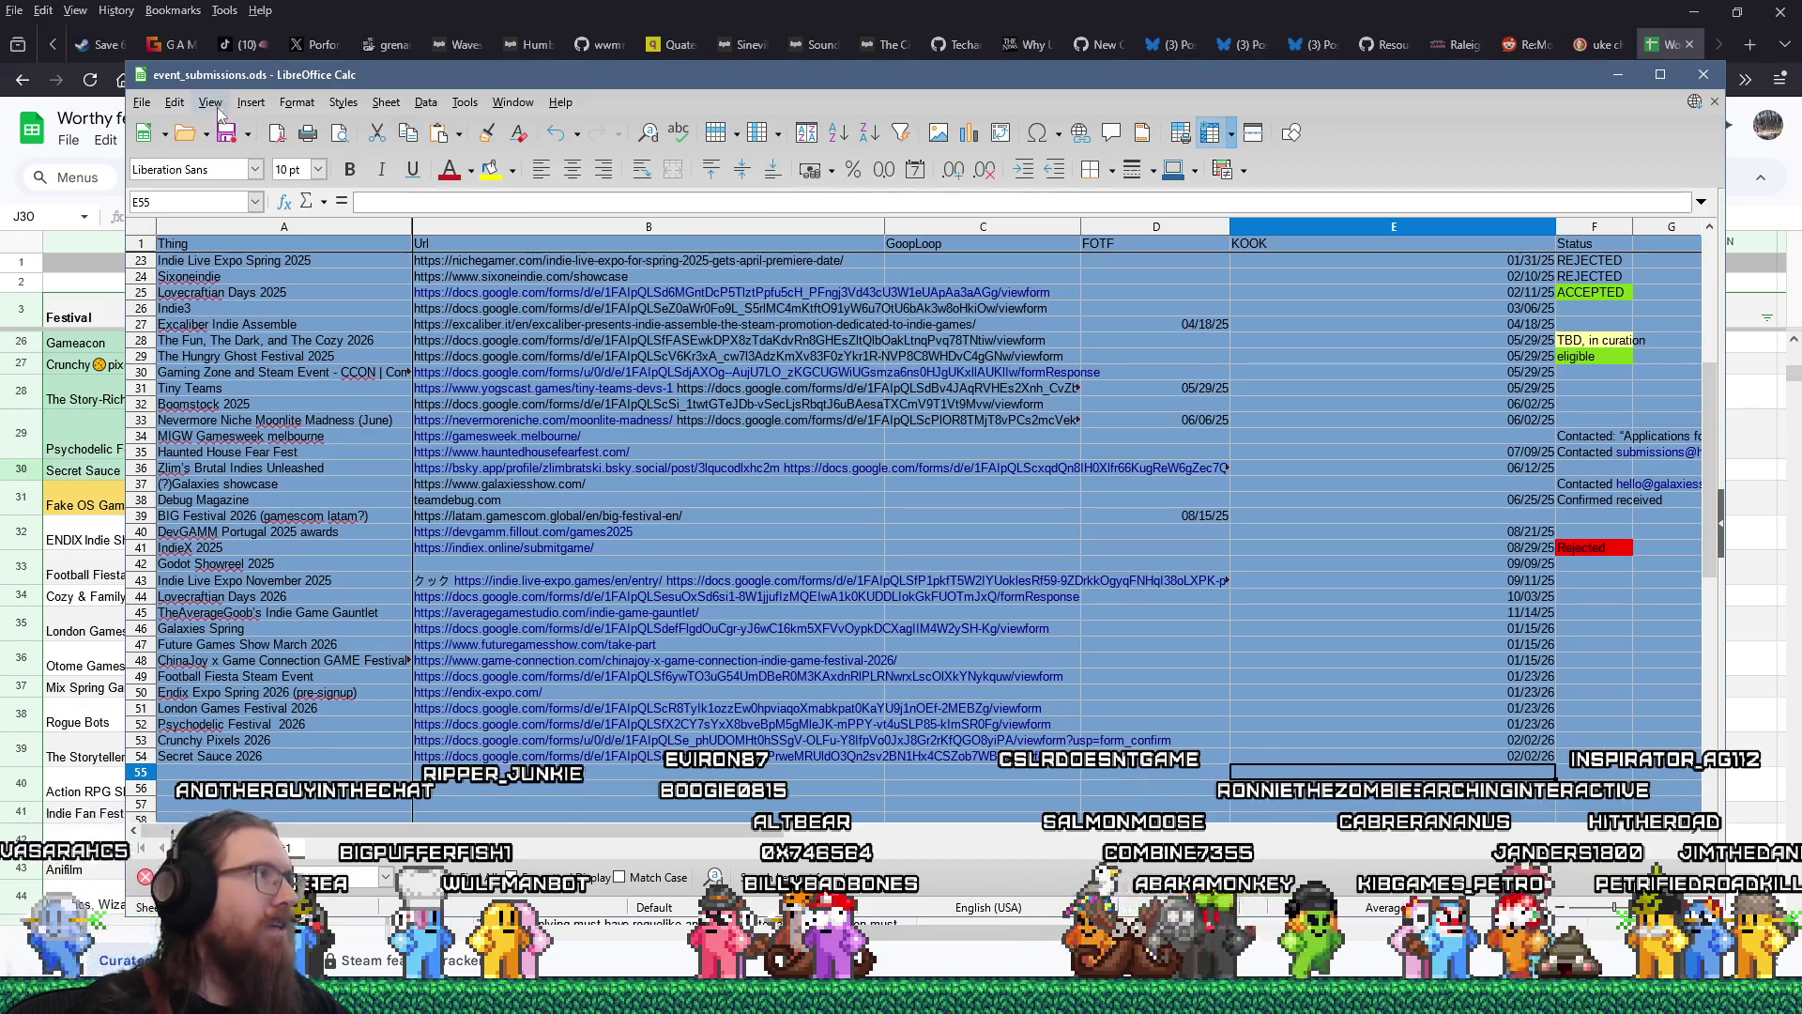
{"action": "left_click", "coordinate": [1704, 77]}
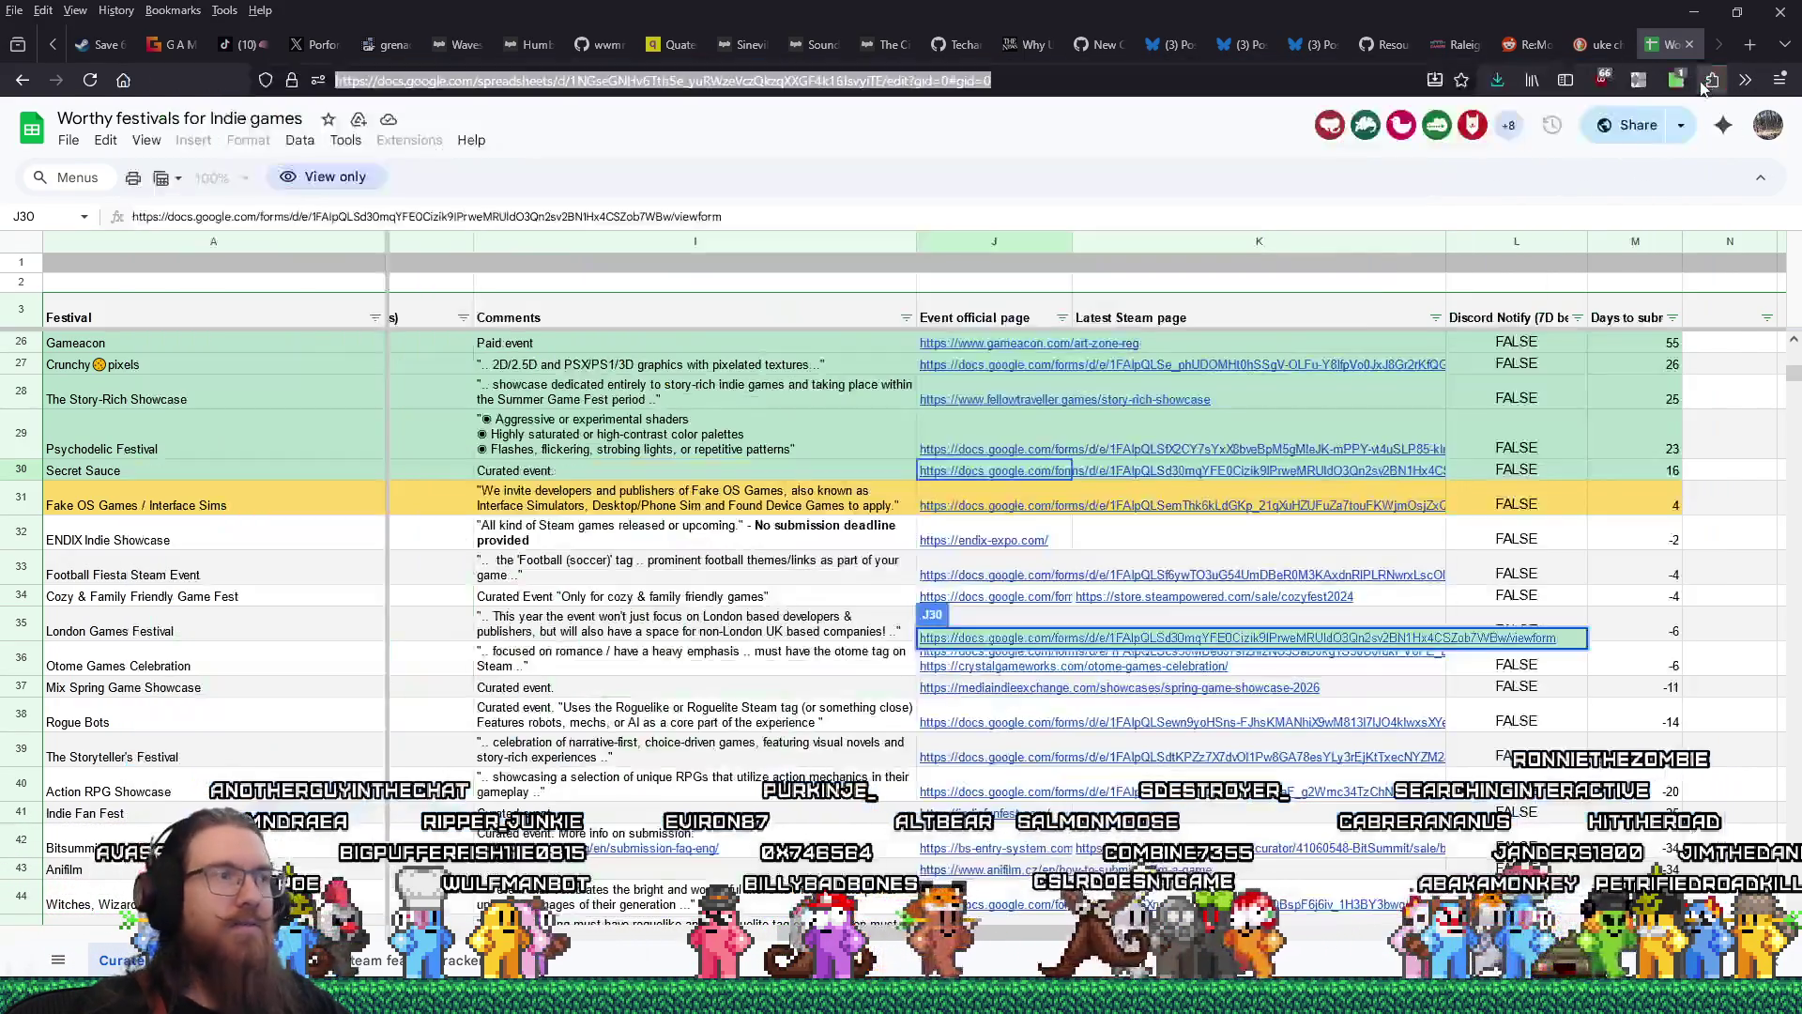
Step: Copy the gameconfguide.com deadlines link from the kook_marketing.txt notes
{"action": "scroll", "coordinate": [1032, 470], "scroll_direction": "up", "scroll_amount": 3}
{"action": "key", "text": "alt+Tab"}
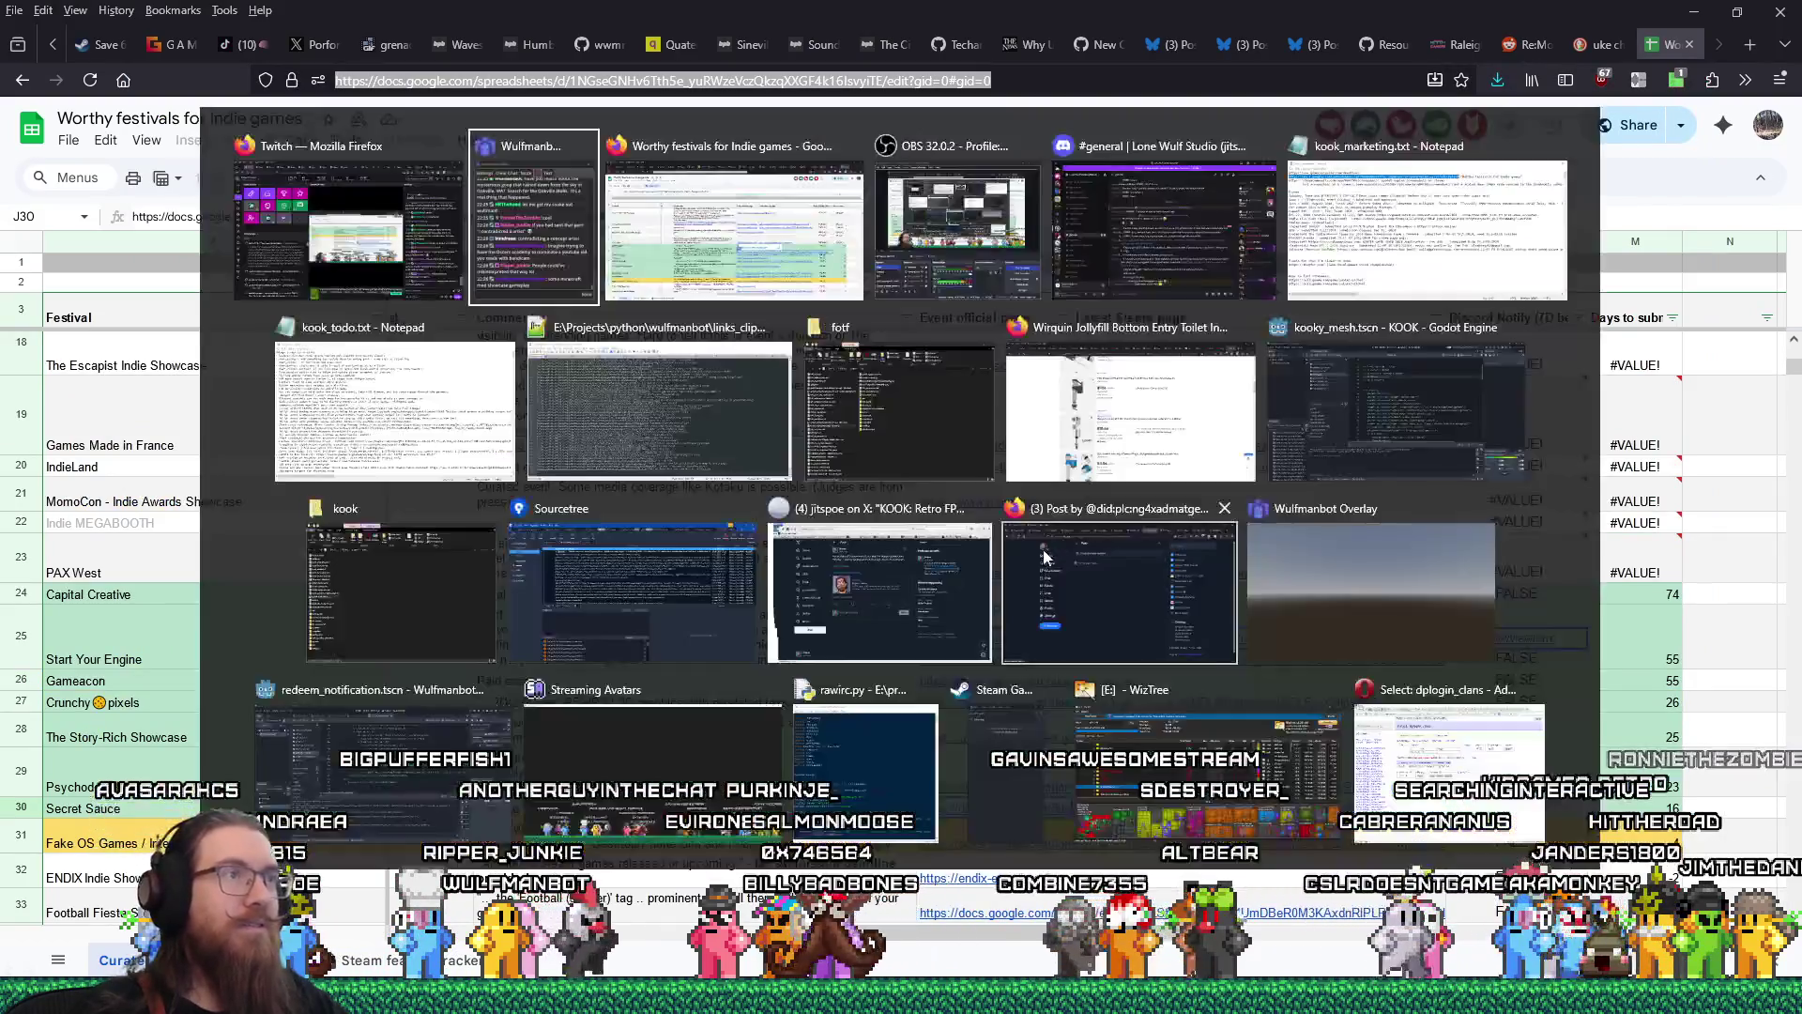
{"action": "key", "text": "Tab"}
{"action": "key", "text": "Tab"}
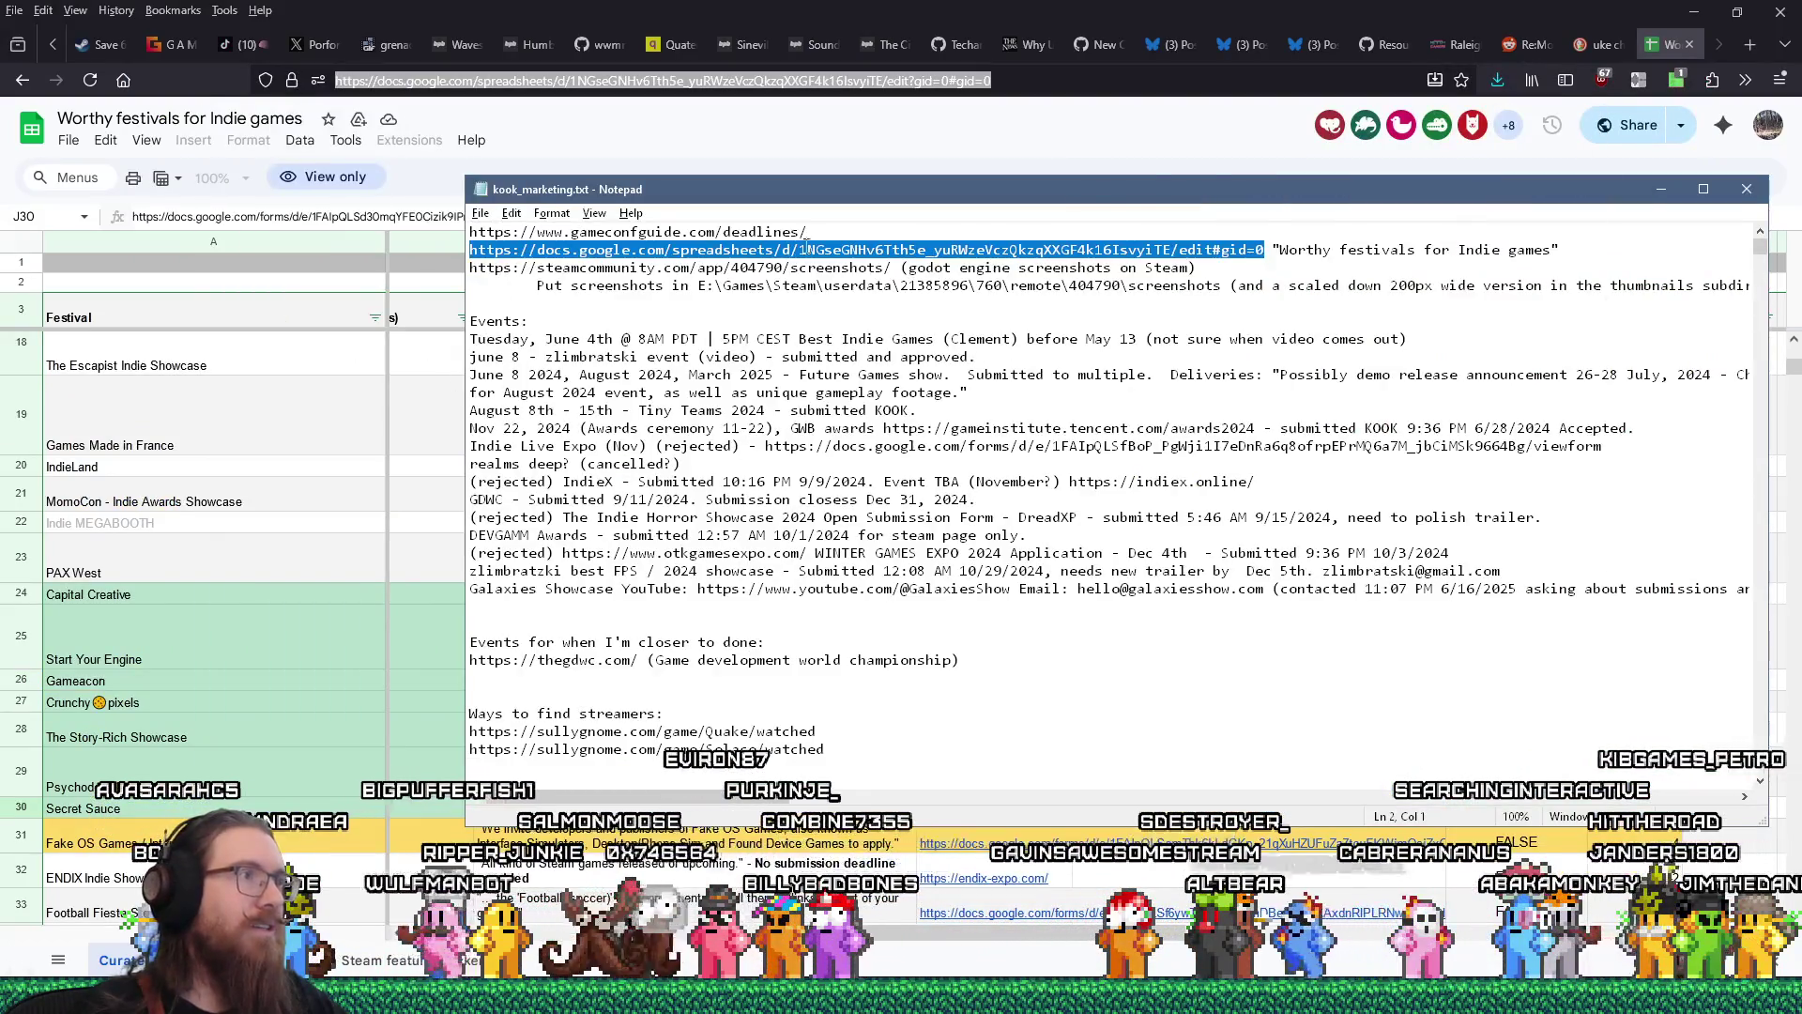
{"action": "right_click", "coordinate": [566, 227]}
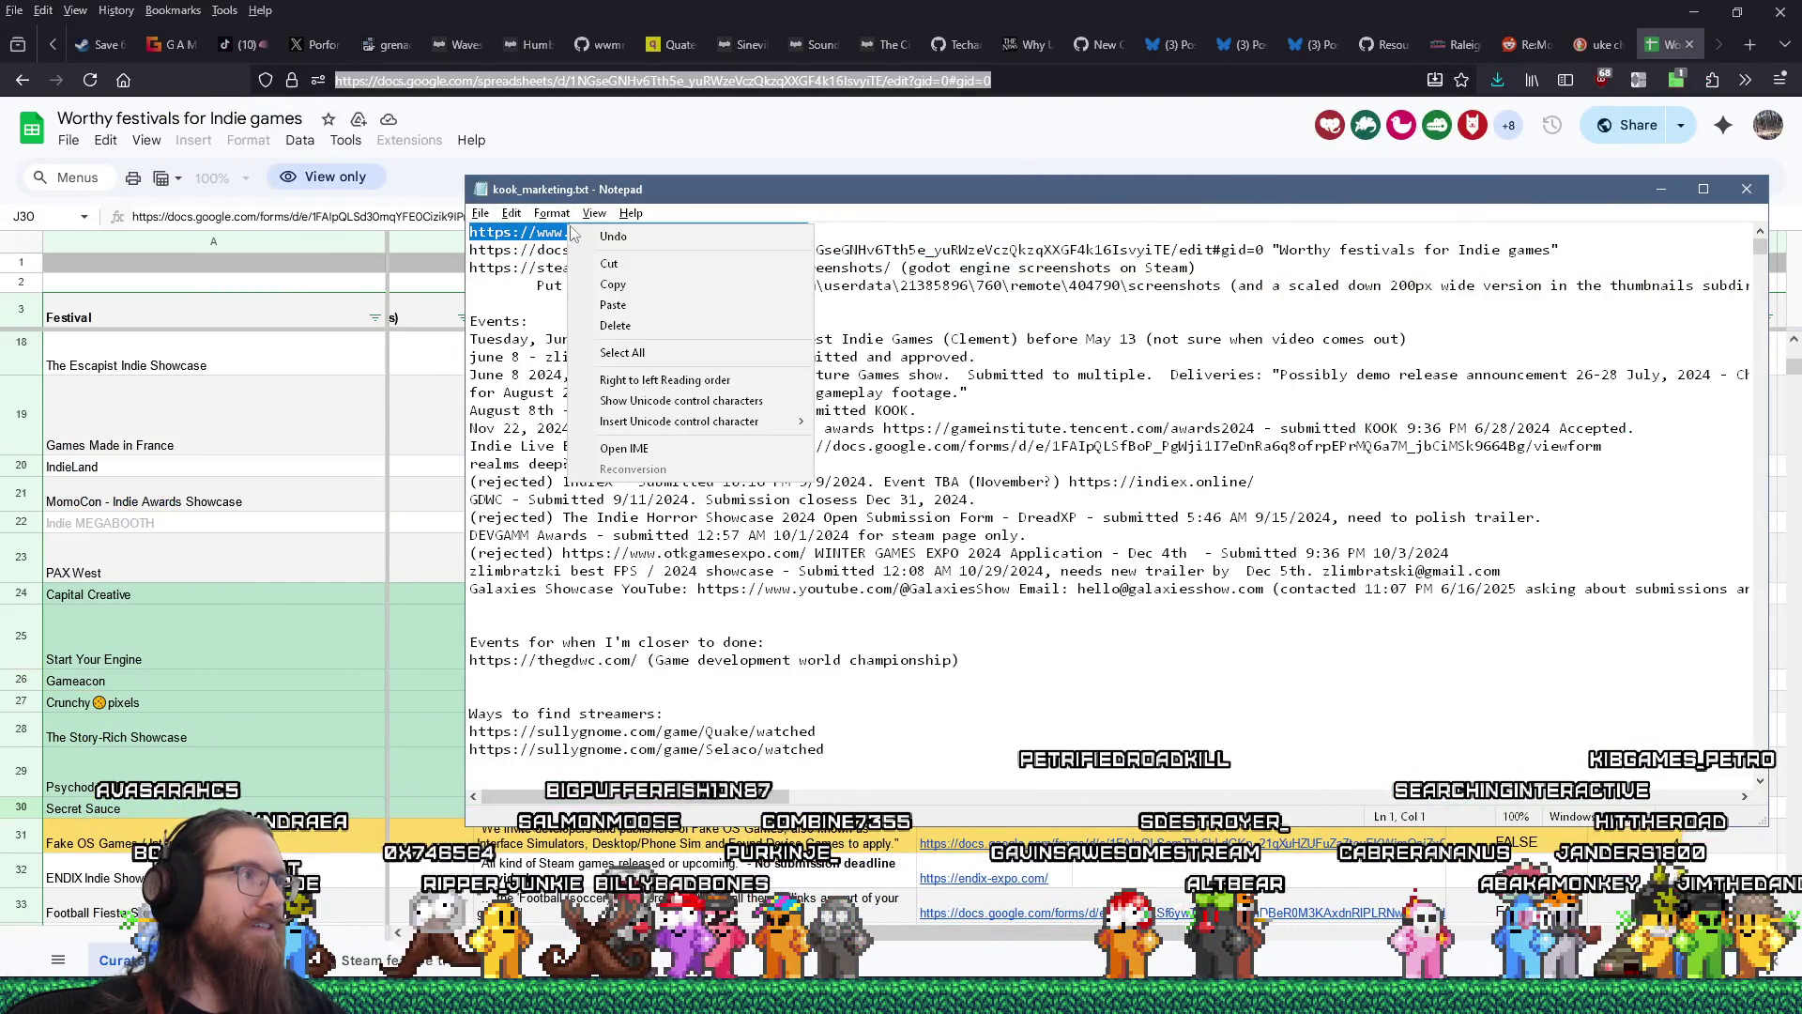
{"action": "left_click", "coordinate": [601, 286]}
Step: Paste the deadlines link into the browser's address bar and leave the spreadsheet page
{"action": "left_click", "coordinate": [658, 81]}
{"action": "right_click", "coordinate": [657, 81]}
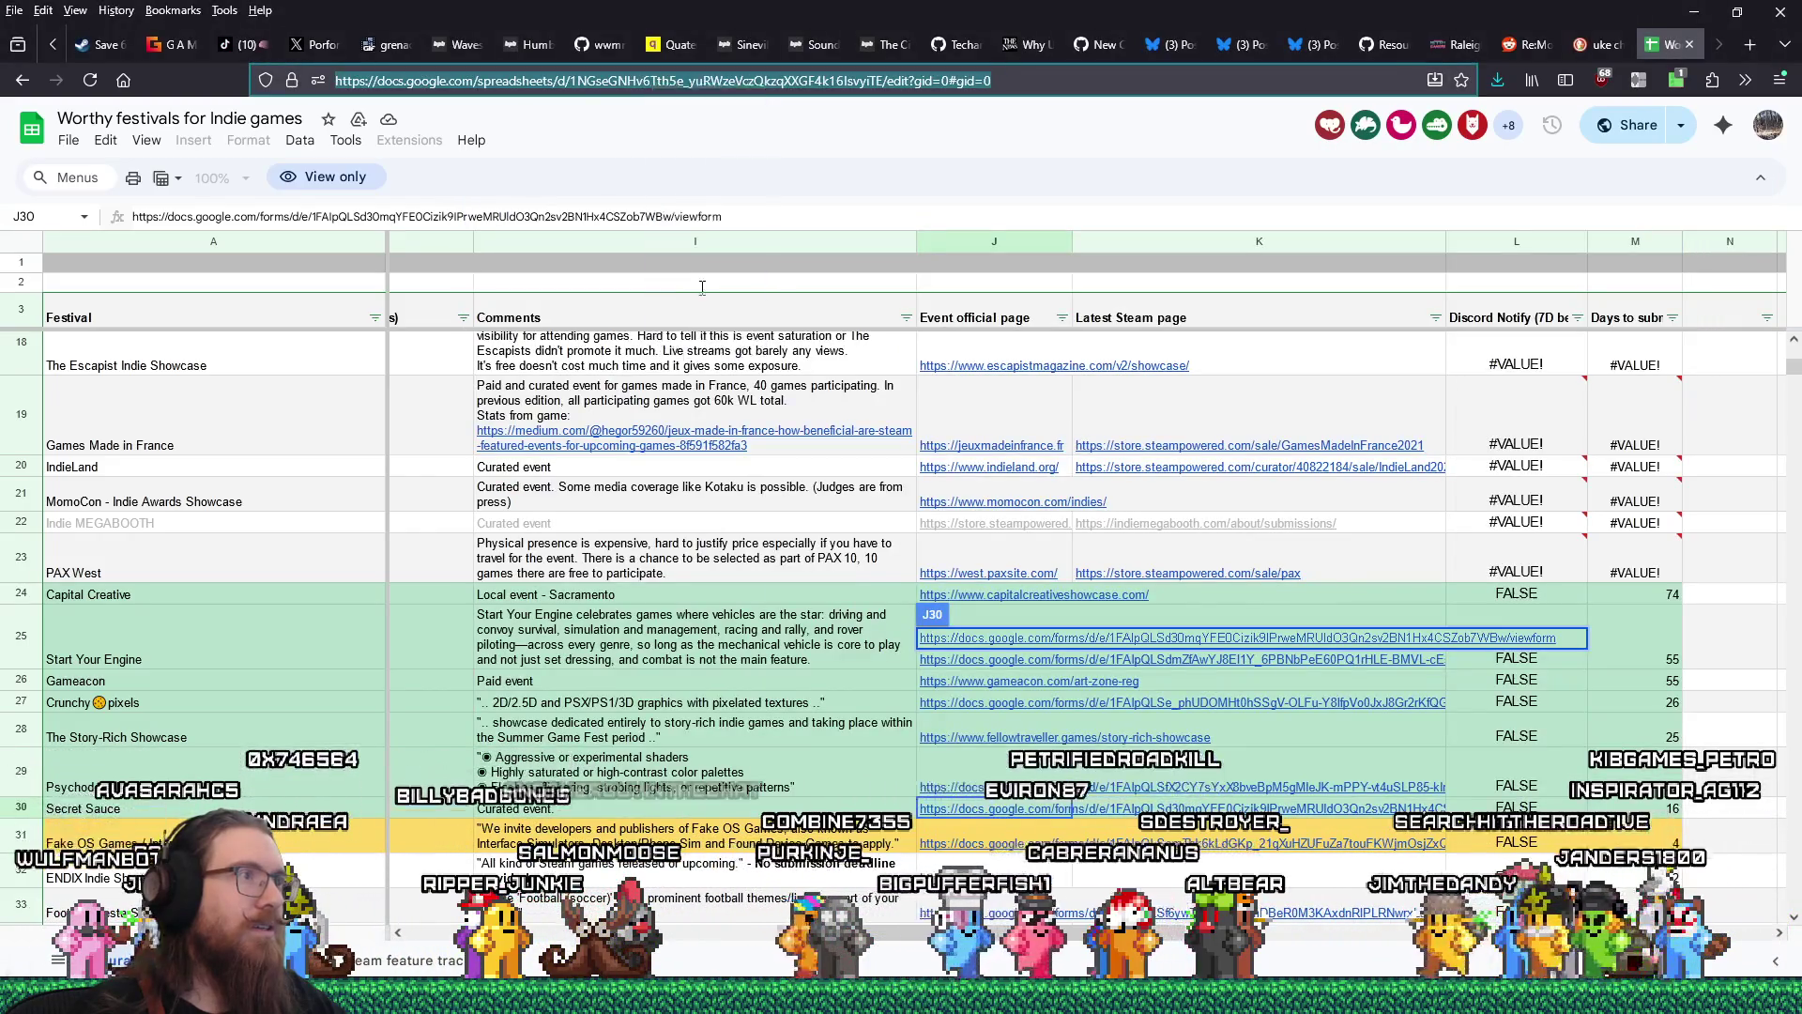
{"action": "left_click", "coordinate": [704, 280]}
{"action": "left_click", "coordinate": [937, 573]}
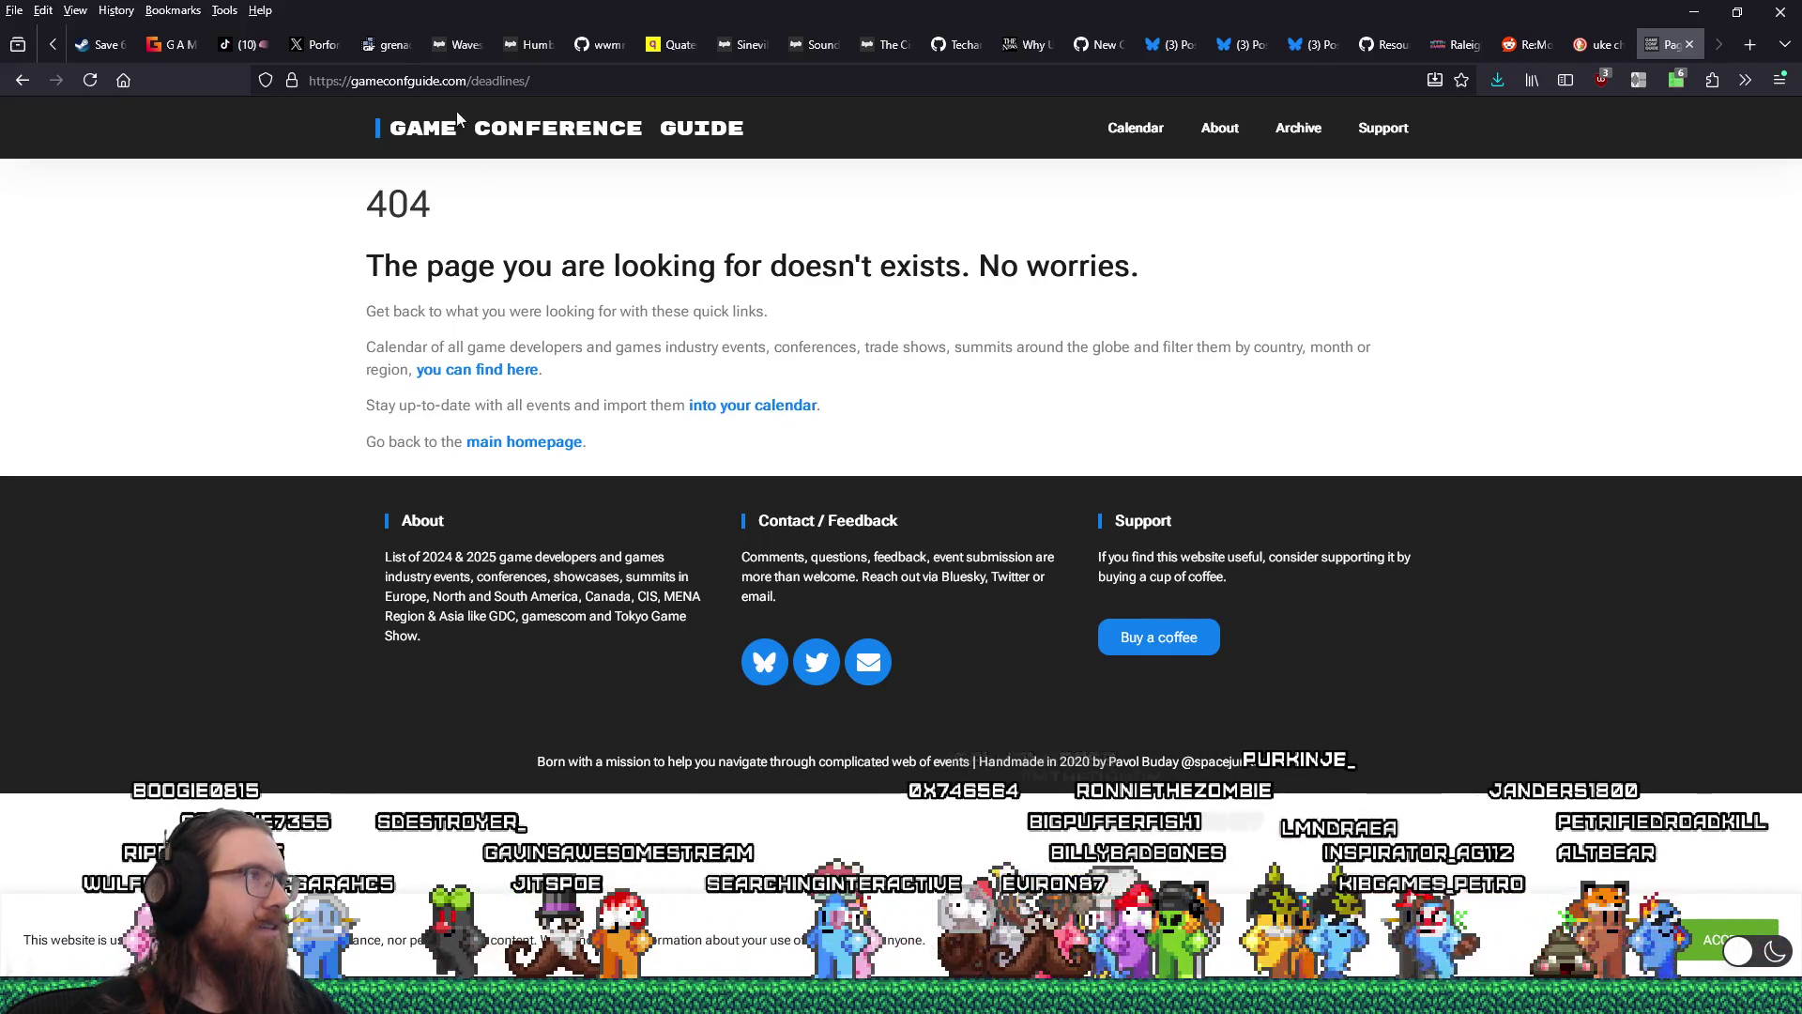
Step: Trim the address to the Game Conference Guide home page and show its deadlines list
{"action": "left_click_drag", "start_coordinate": [470, 79], "coordinate": [691, 84]}
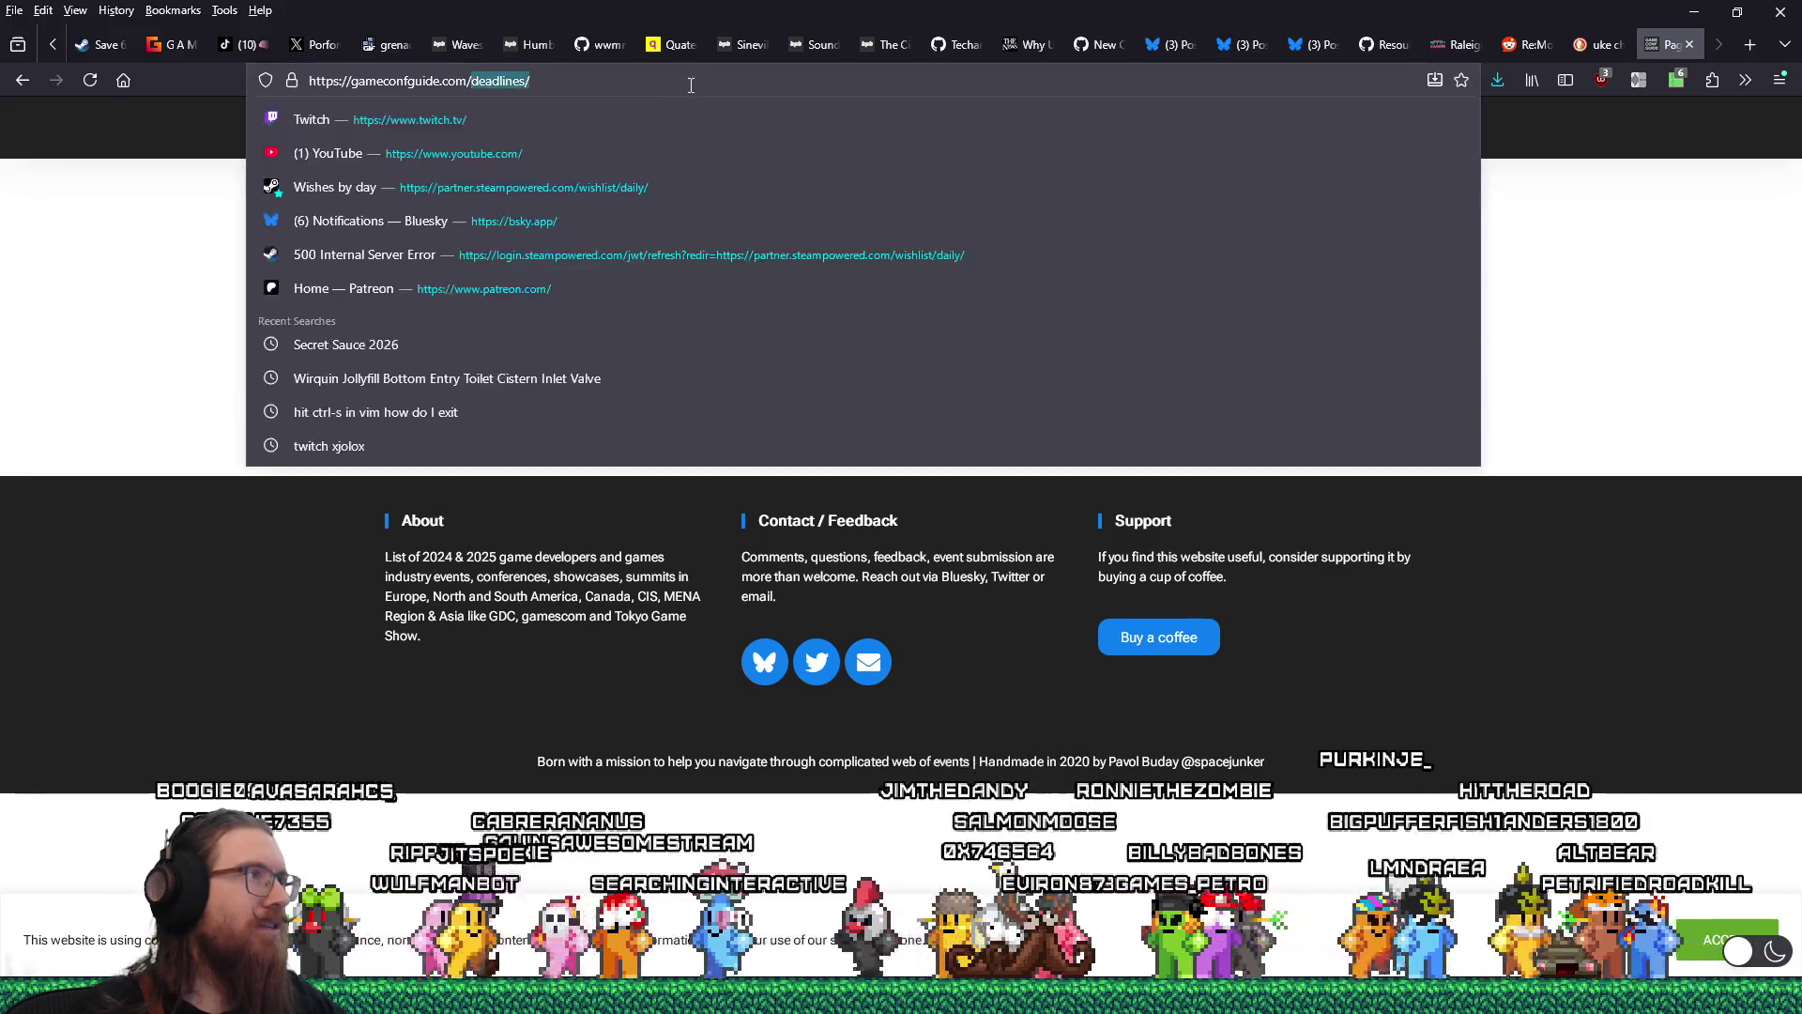
{"action": "key", "text": "BackSpace"}
{"action": "key", "text": "Return"}
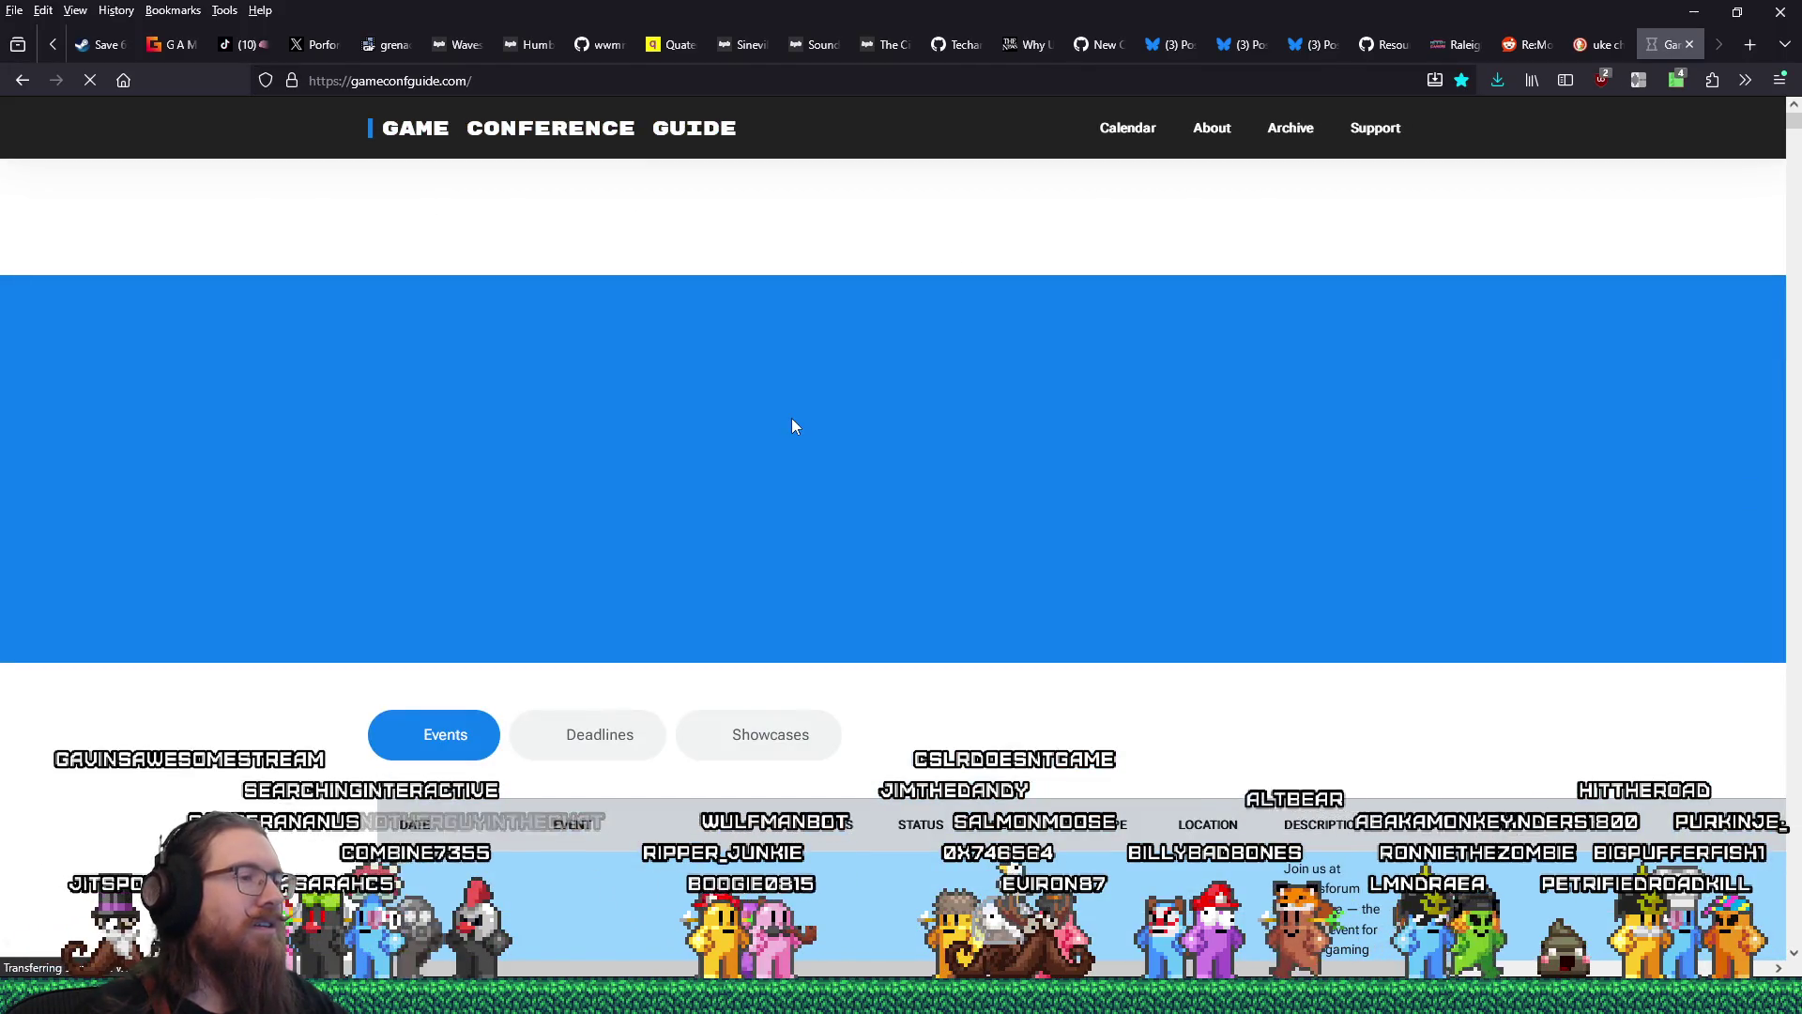
{"action": "left_click", "coordinate": [606, 737]}
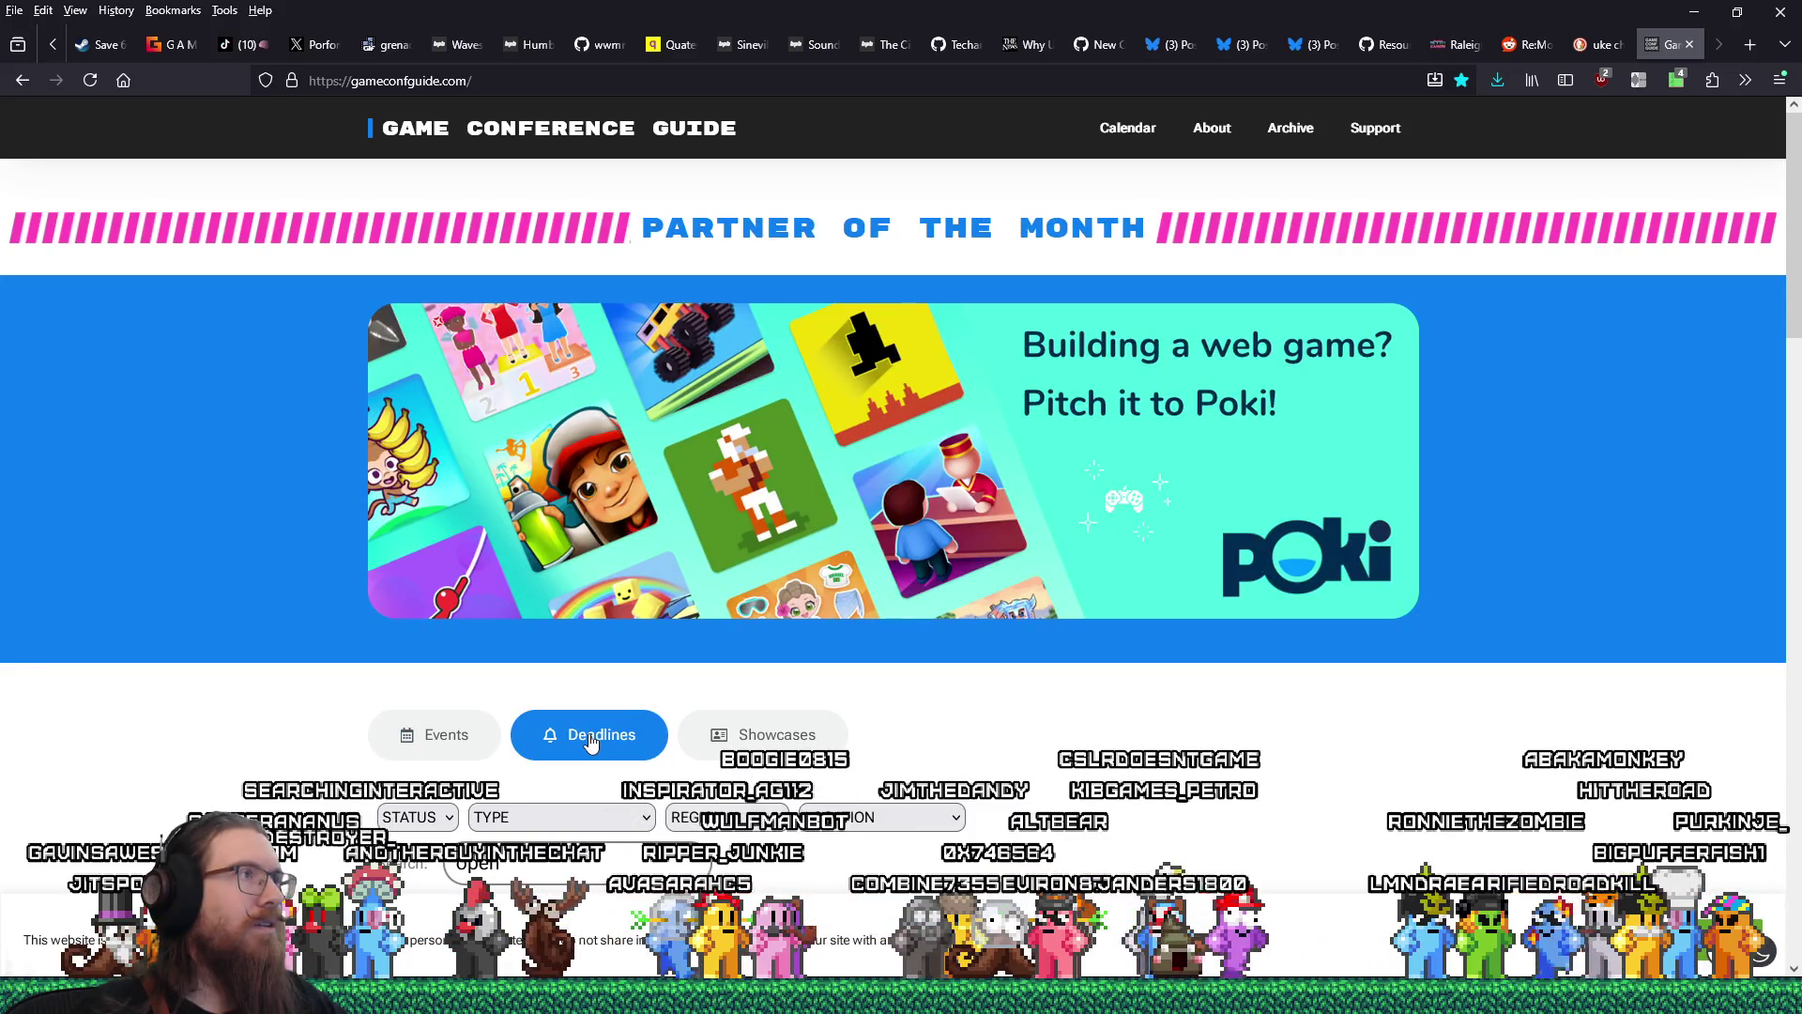
Step: Expand the Secret Sauce Showcase entry and dismiss the newsletter sign-up popup
{"action": "scroll", "coordinate": [592, 741], "scroll_direction": "down", "scroll_amount": 3}
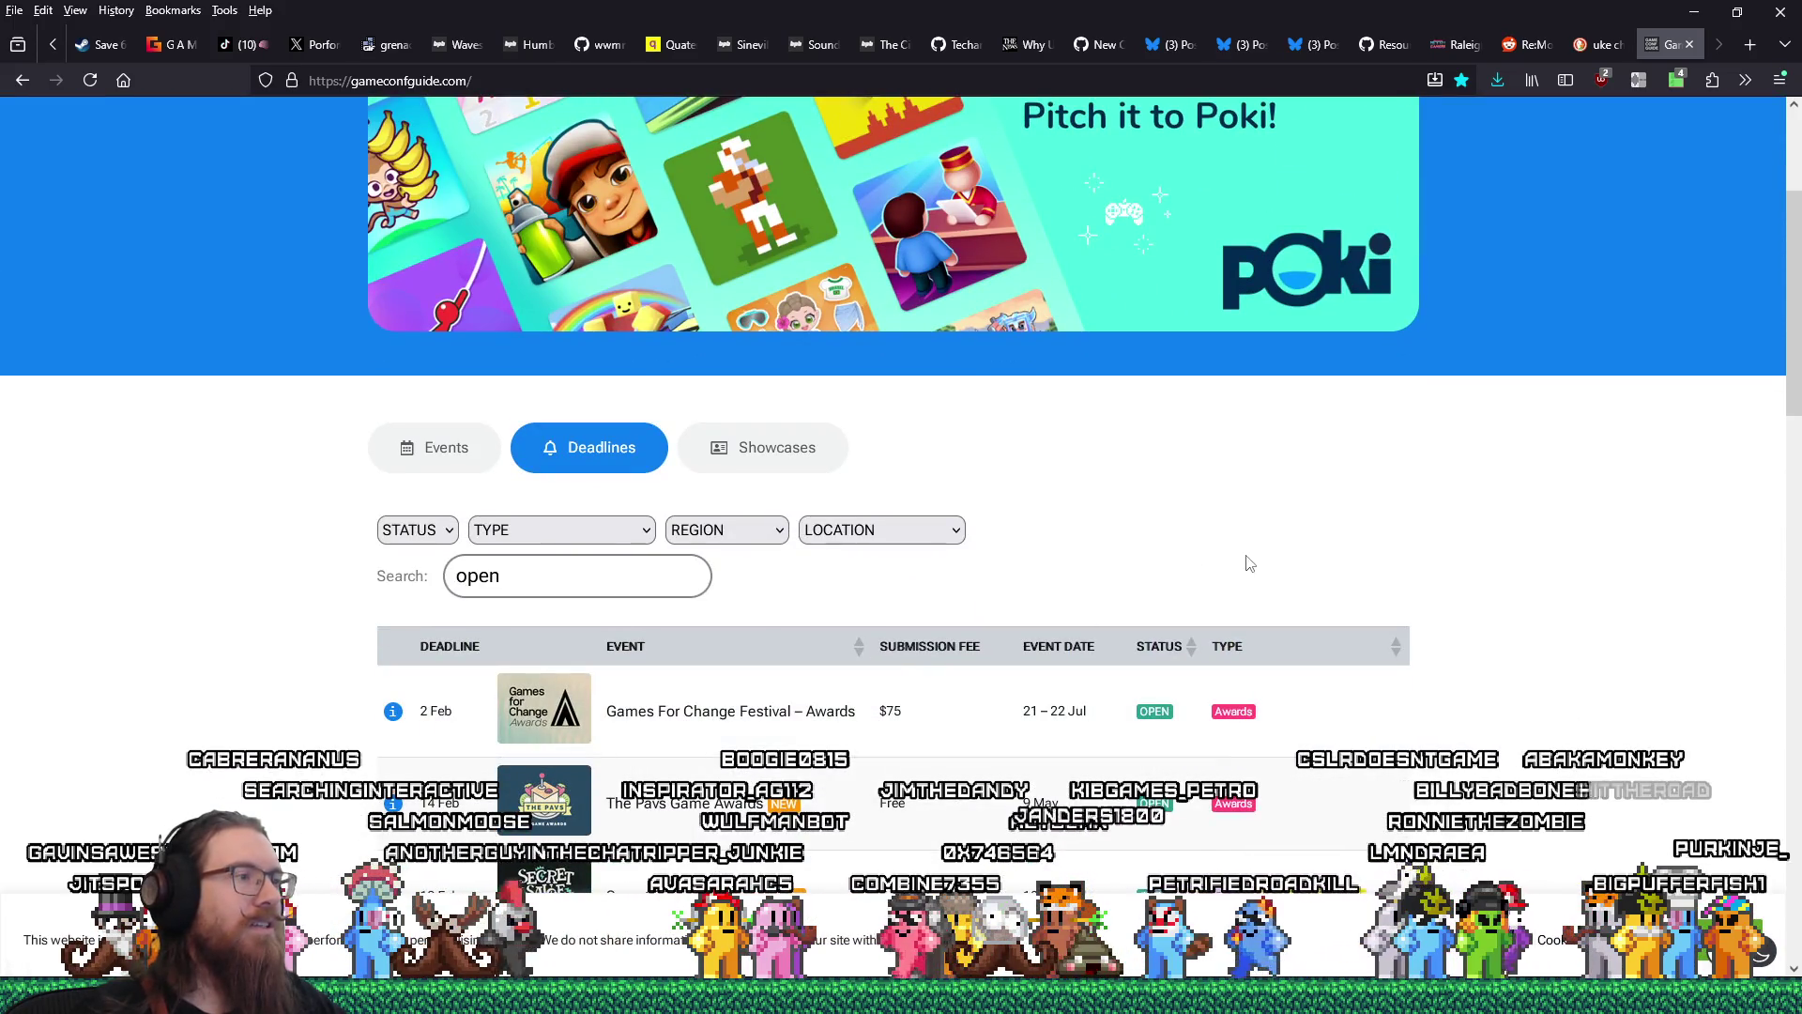
{"action": "scroll", "coordinate": [1249, 564], "scroll_direction": "down", "scroll_amount": 5}
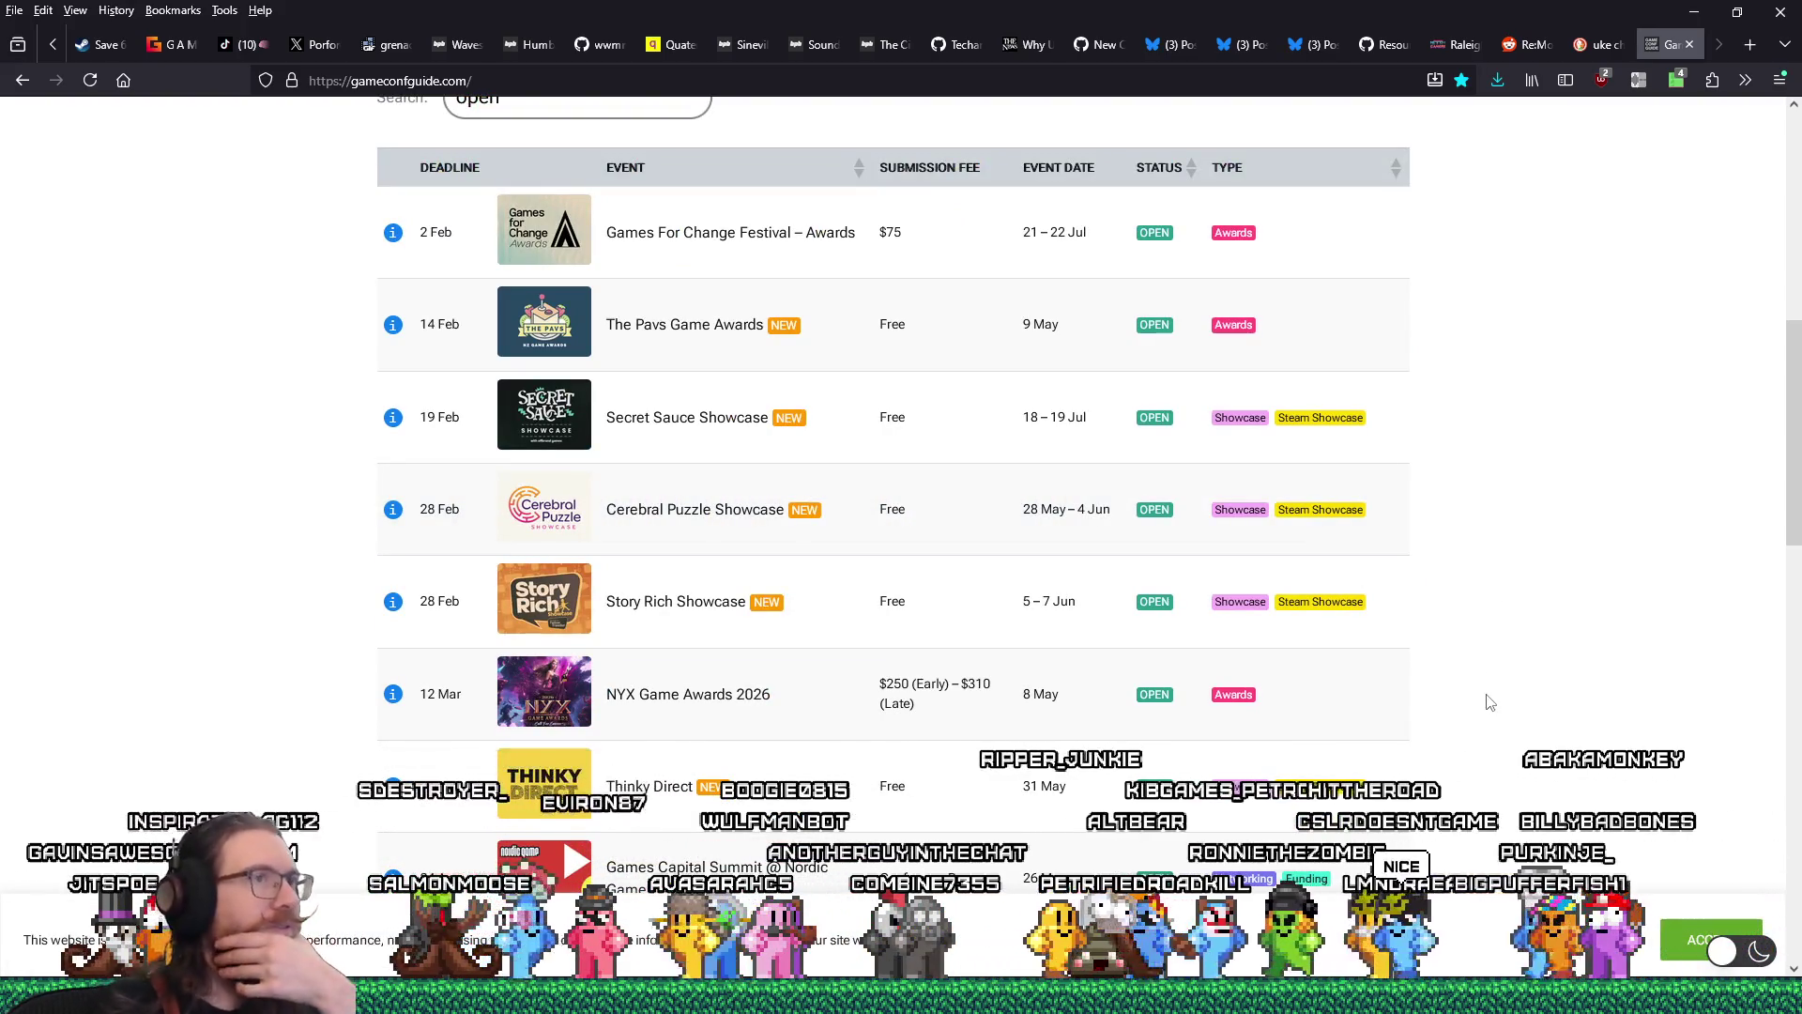
{"action": "scroll", "coordinate": [1572, 658], "scroll_direction": "up", "scroll_amount": 4}
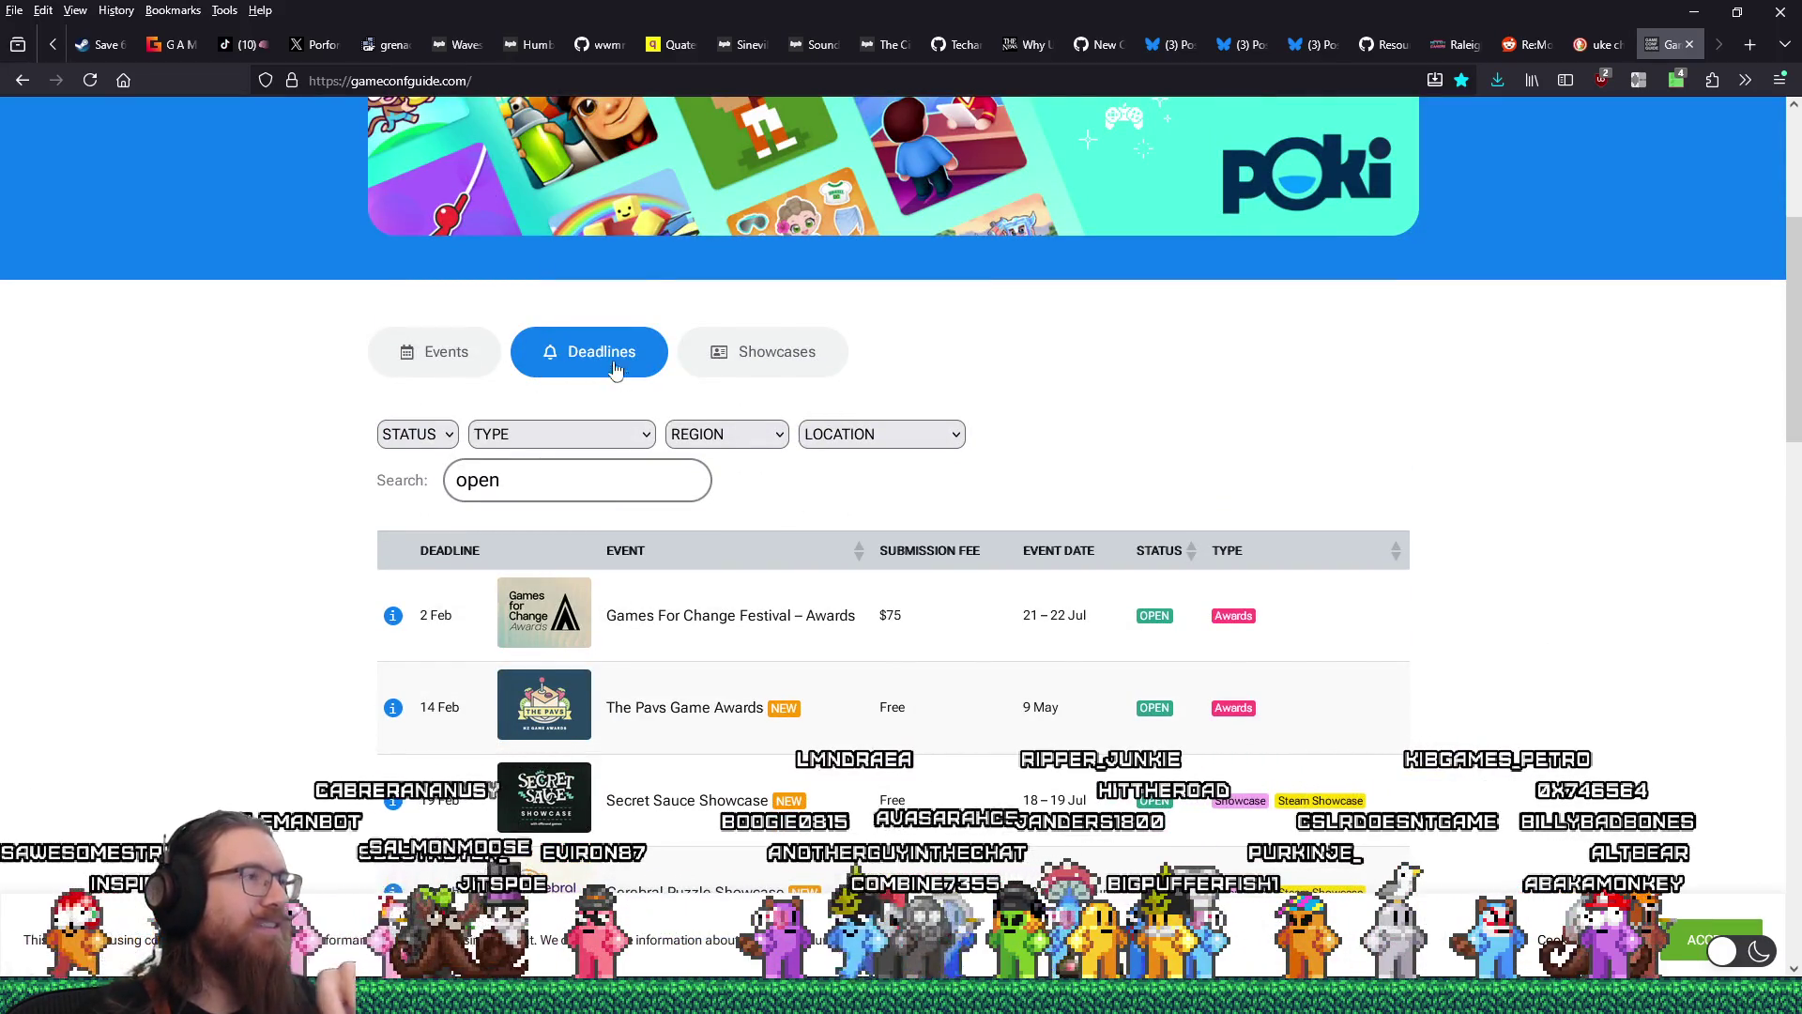
{"action": "scroll", "coordinate": [1606, 598], "scroll_direction": "down", "scroll_amount": 2}
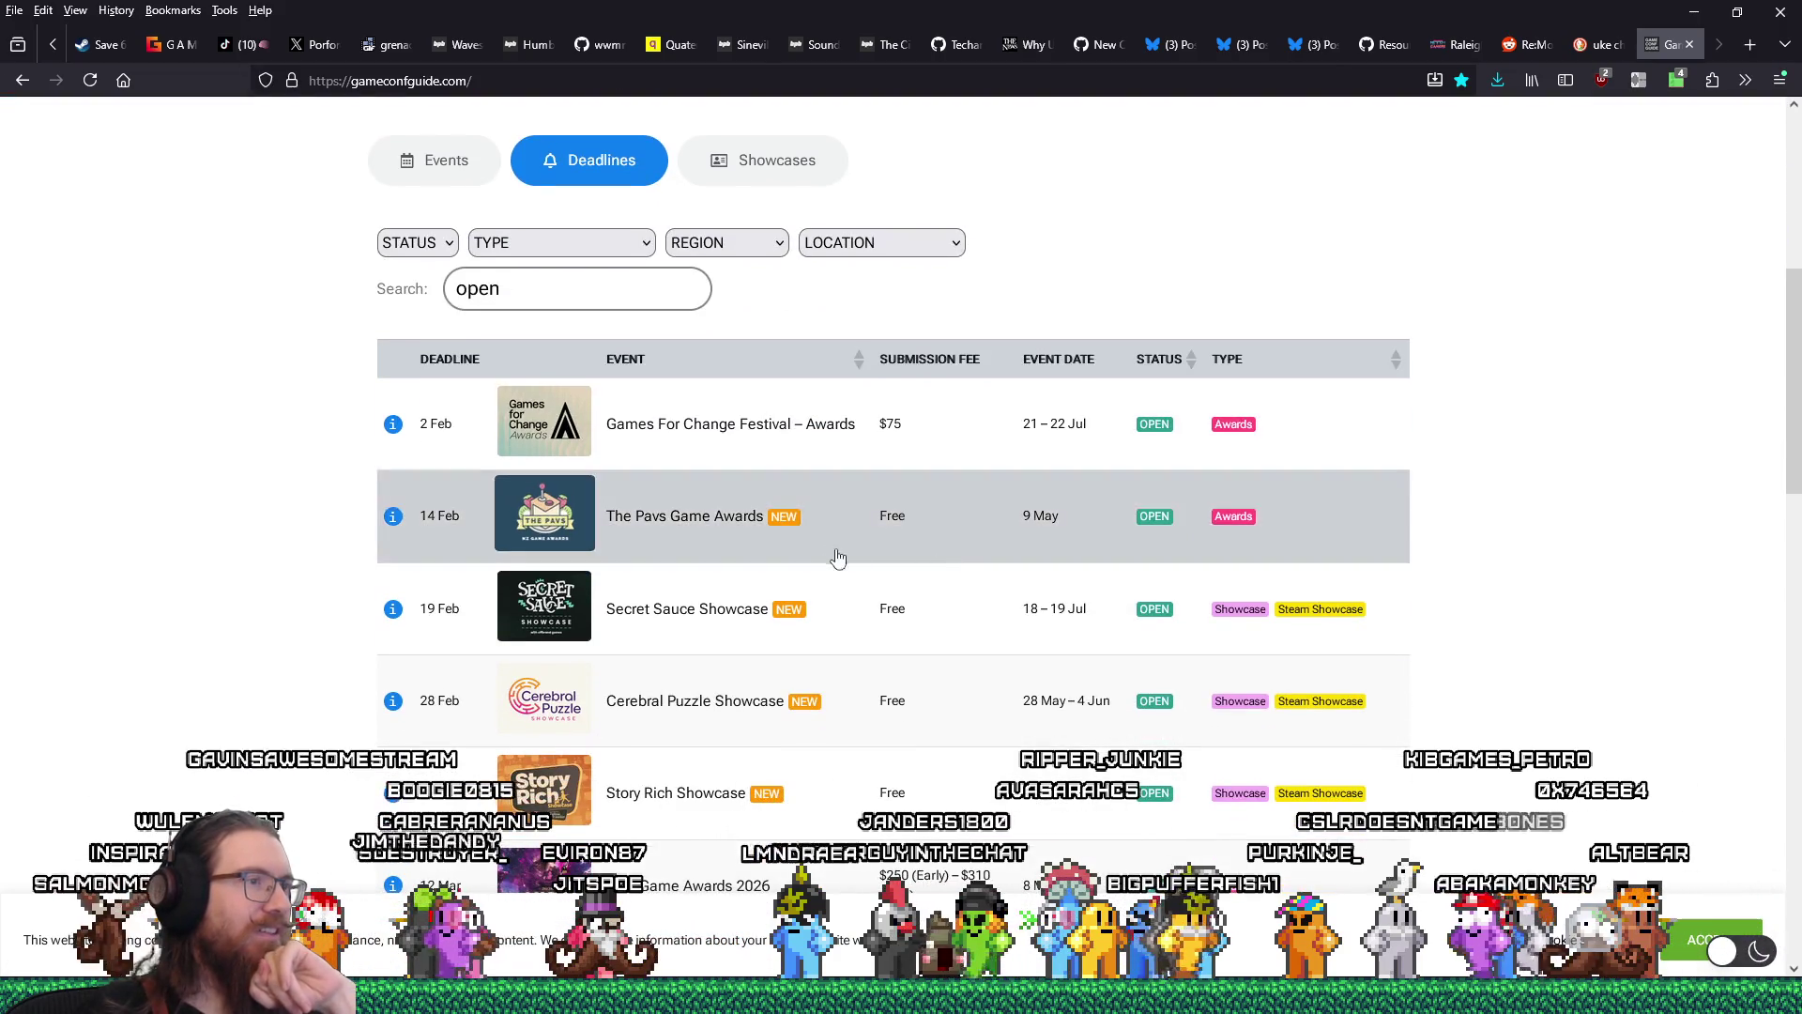
{"action": "left_click", "coordinate": [882, 611]}
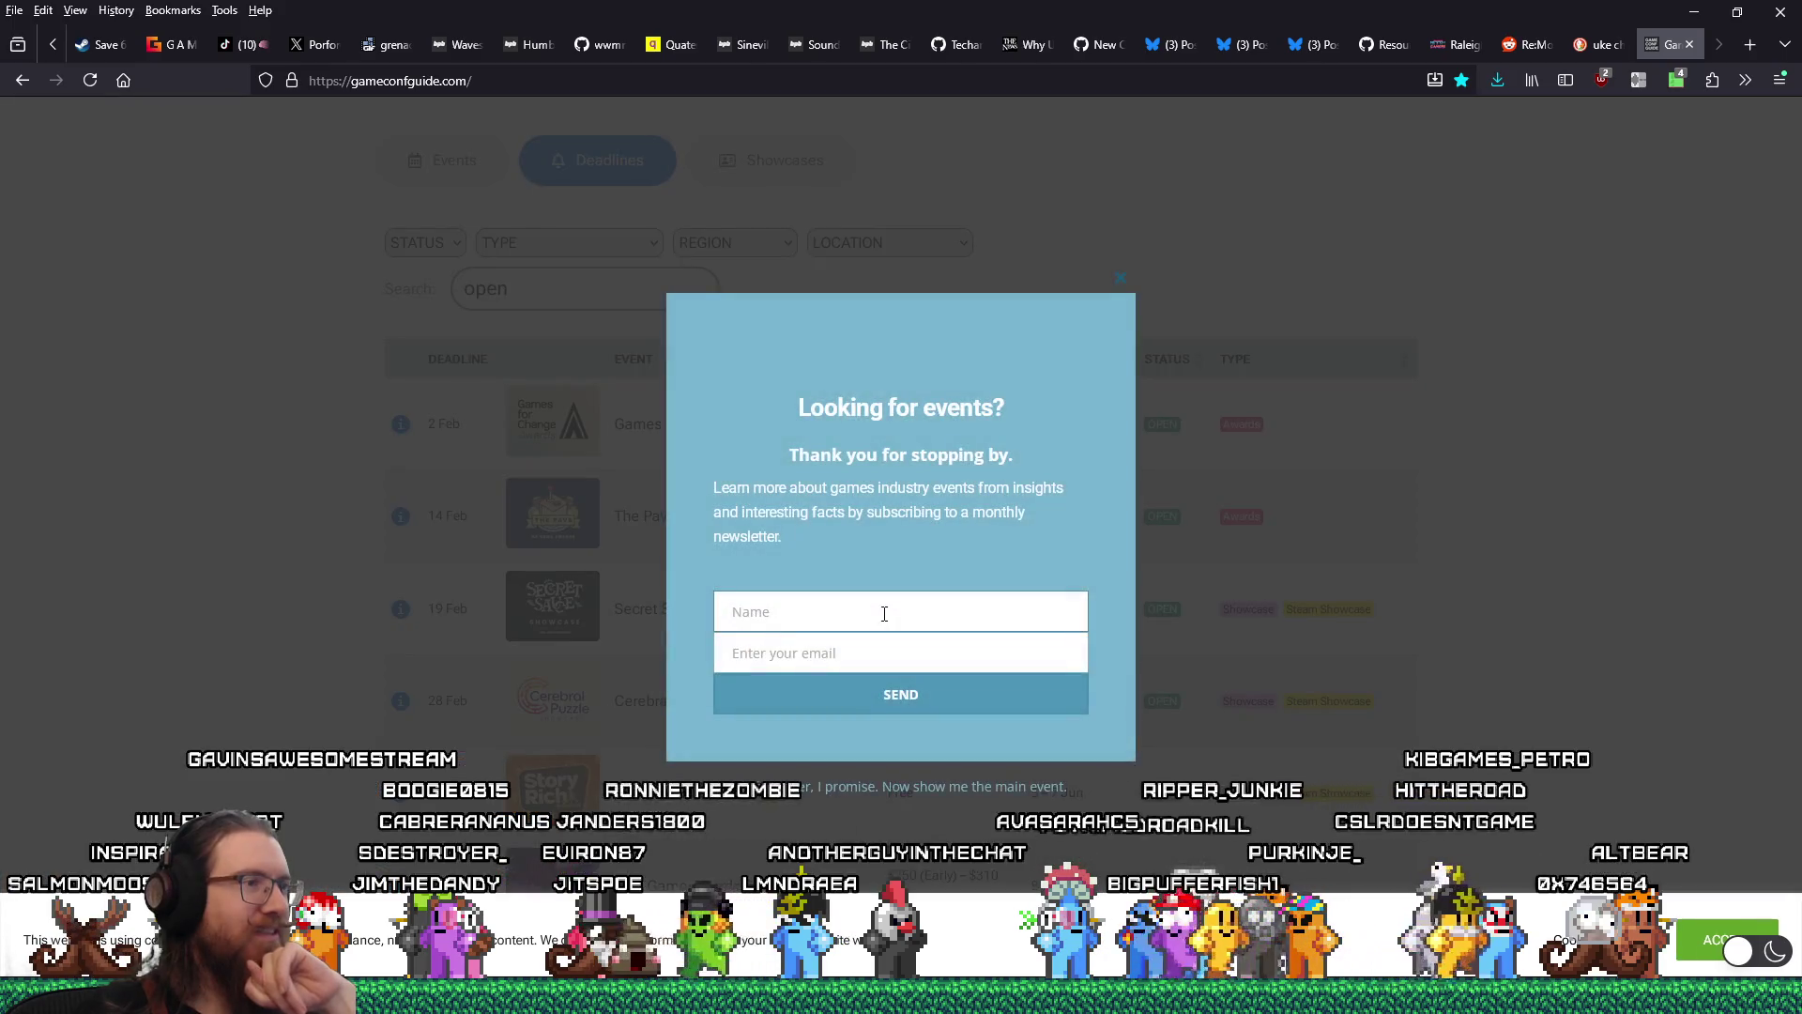
{"action": "left_click", "coordinate": [1123, 282]}
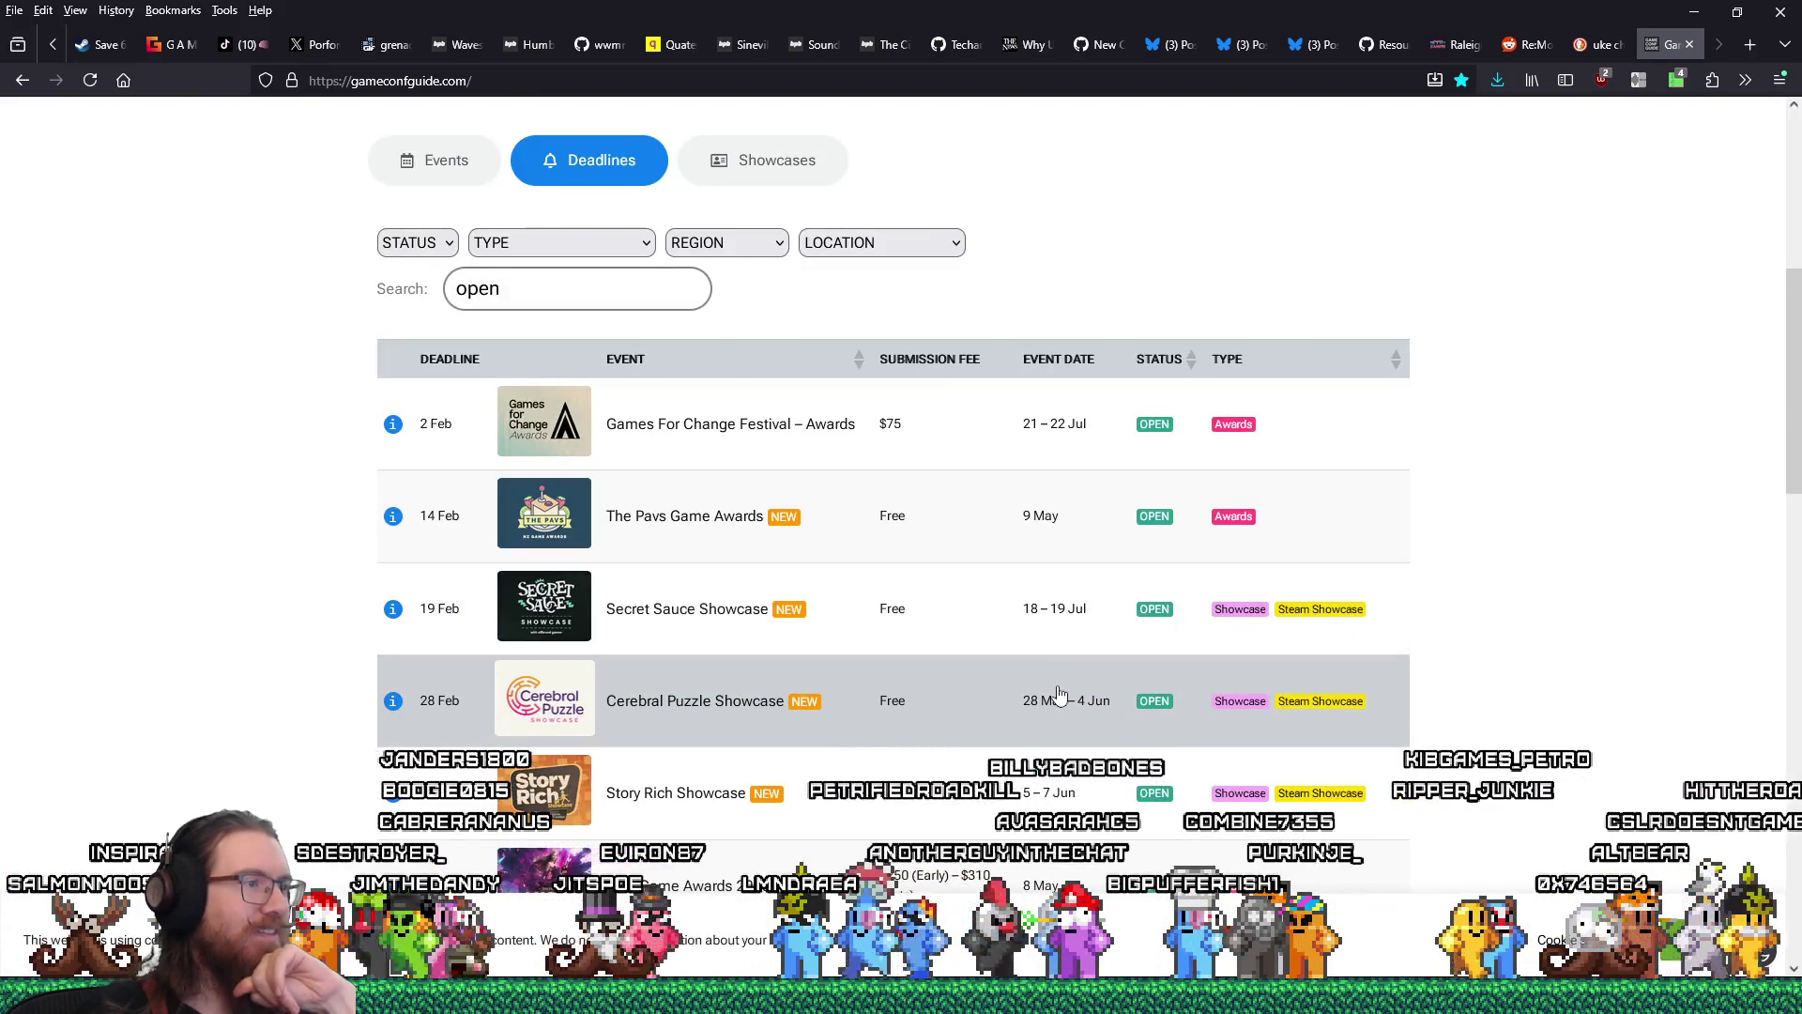
{"action": "scroll", "coordinate": [1058, 694], "scroll_direction": "down", "scroll_amount": 1}
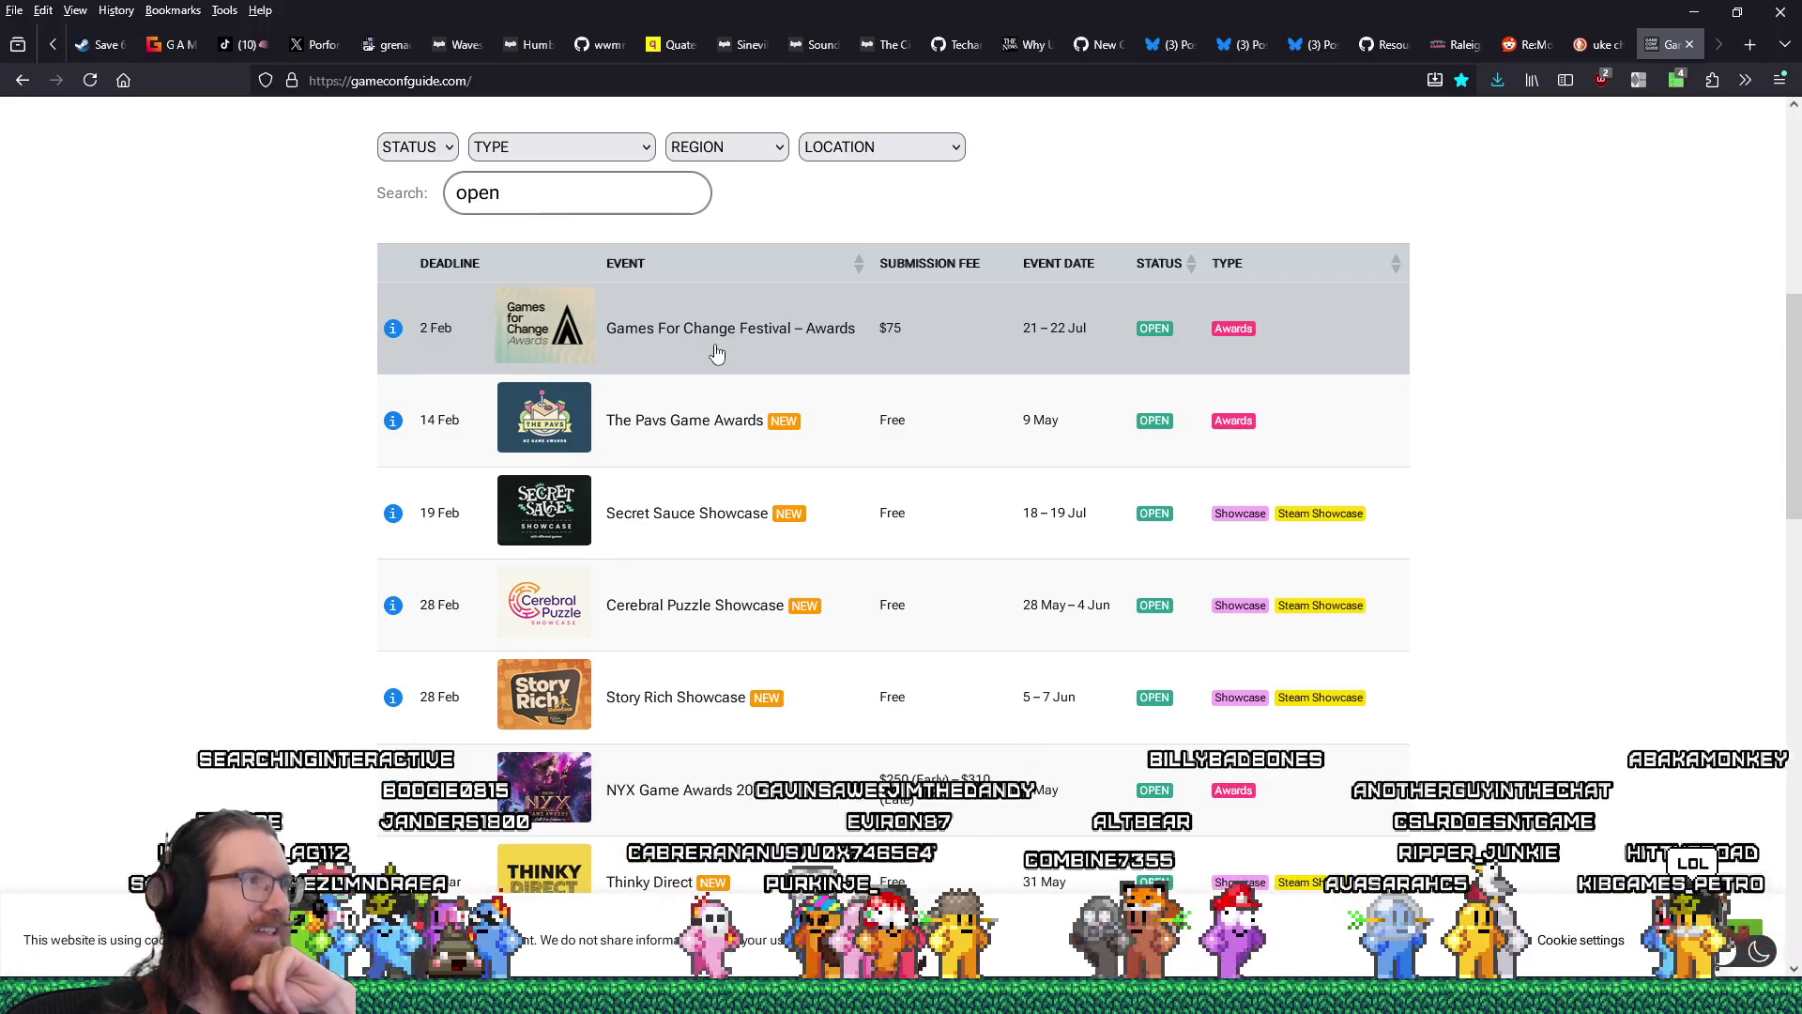
Step: Expand The Pavs Game Awards and Thinky Direct entries to read their details
{"action": "left_click", "coordinate": [710, 455]}
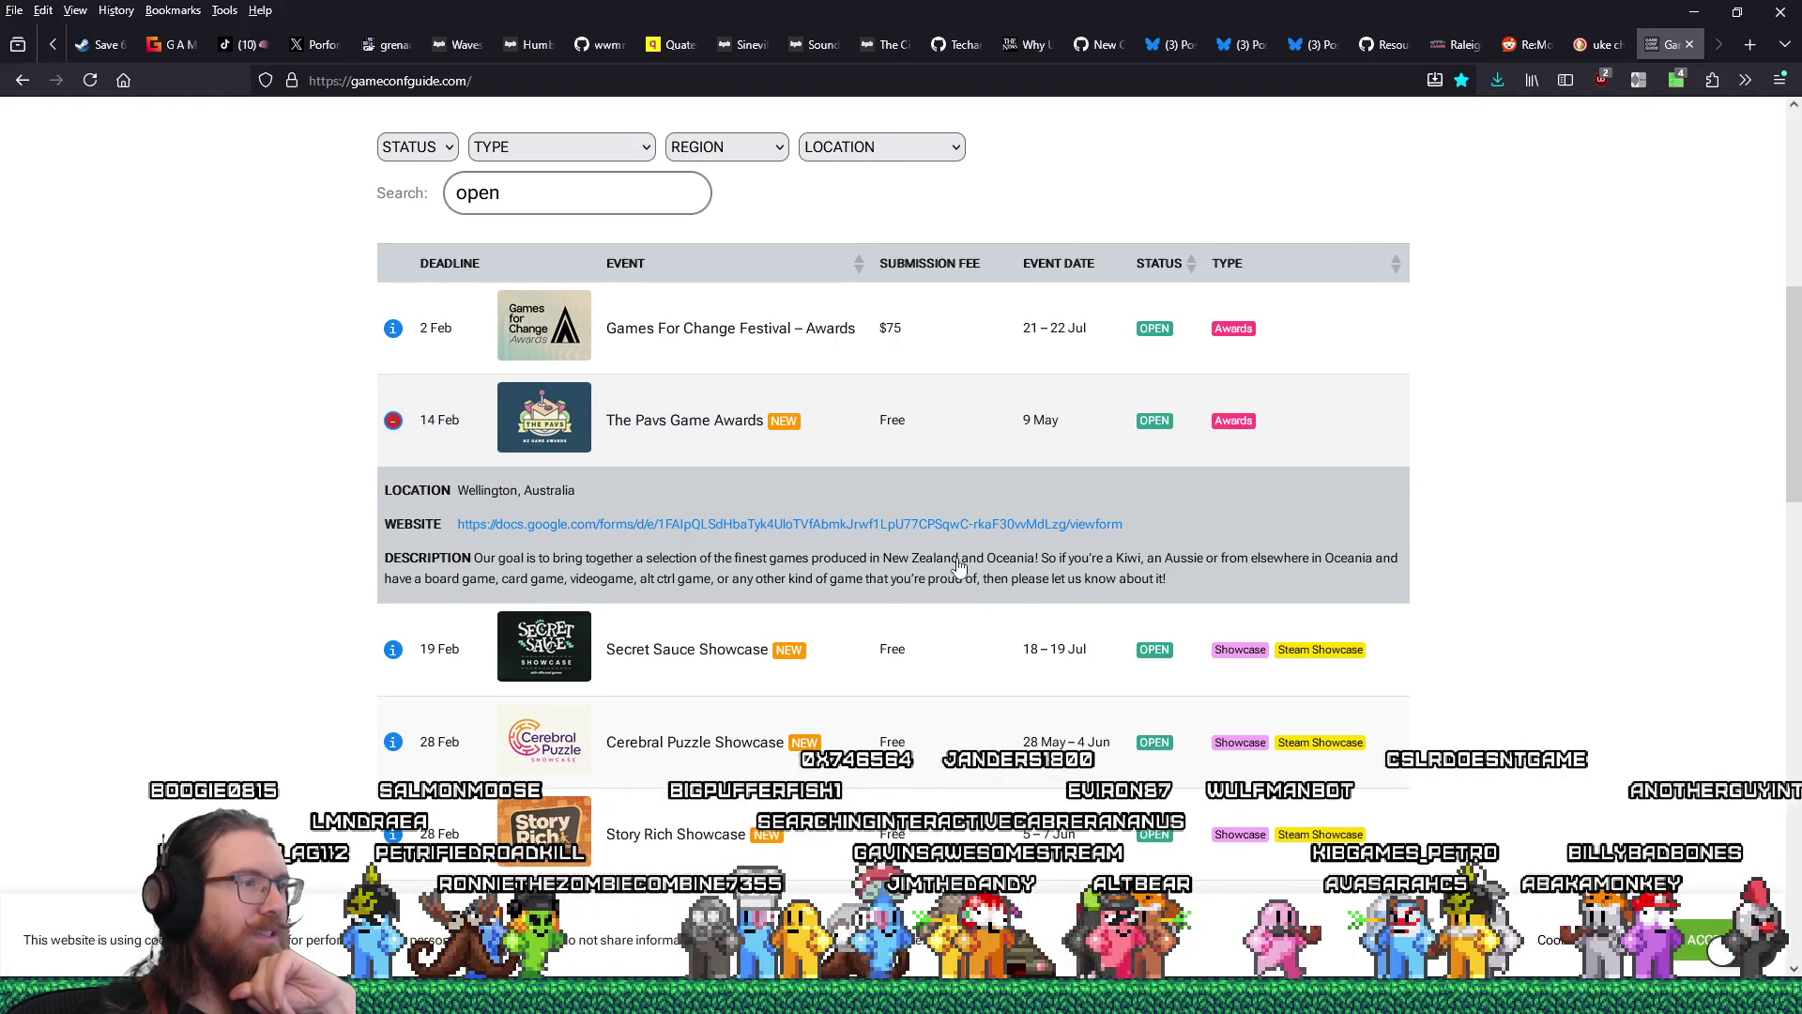
{"action": "scroll", "coordinate": [960, 566], "scroll_direction": "down", "scroll_amount": 3}
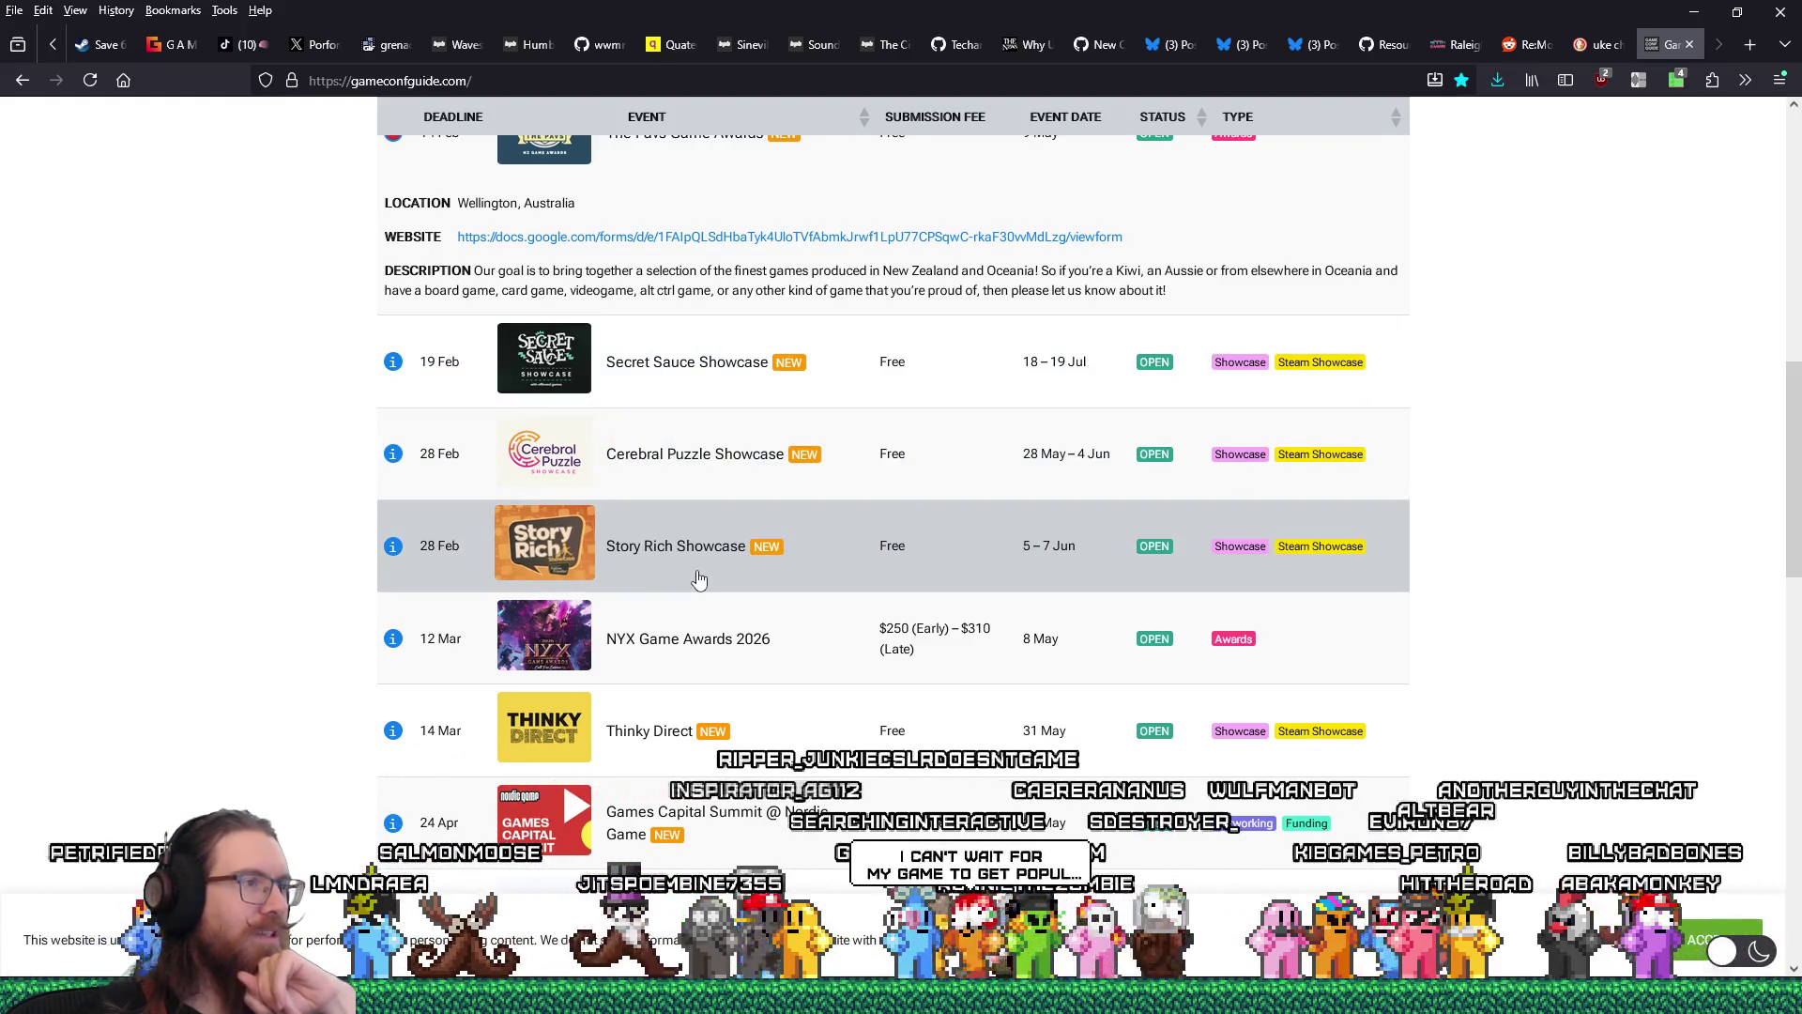
{"action": "scroll", "coordinate": [696, 668], "scroll_direction": "down", "scroll_amount": 1}
{"action": "left_click", "coordinate": [679, 657]}
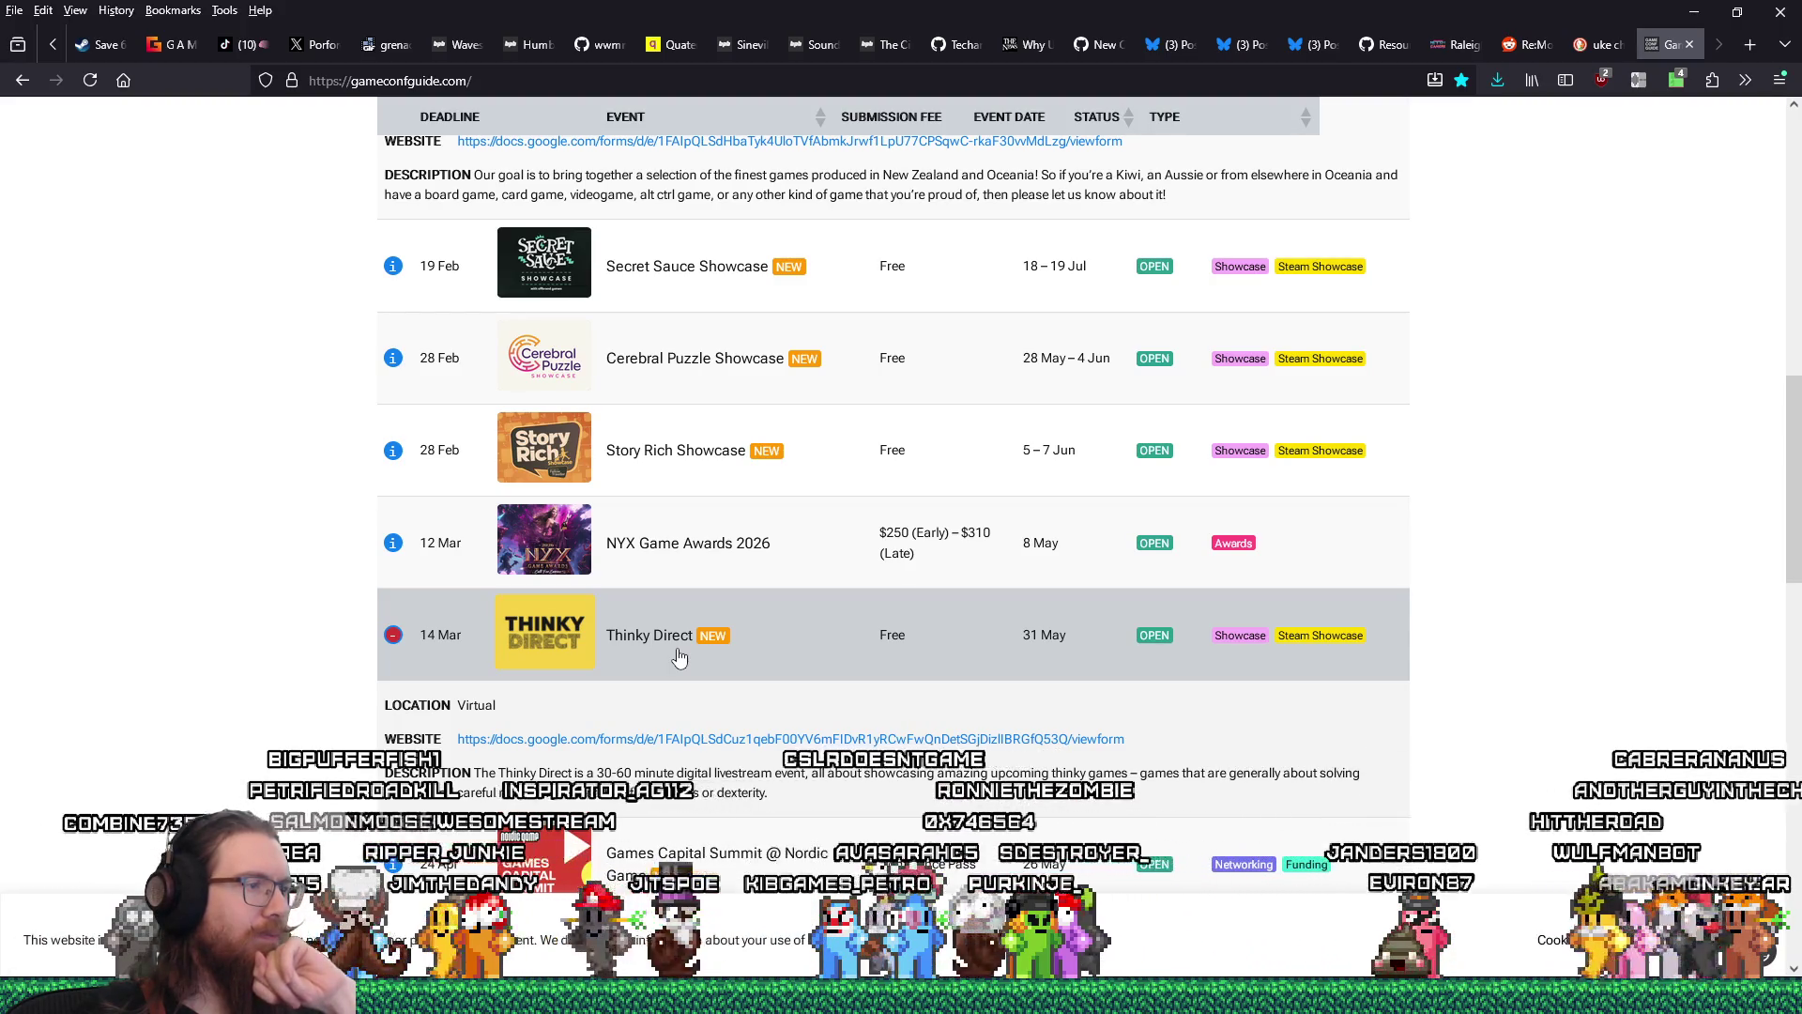
{"action": "scroll", "coordinate": [680, 657], "scroll_direction": "down", "scroll_amount": 1}
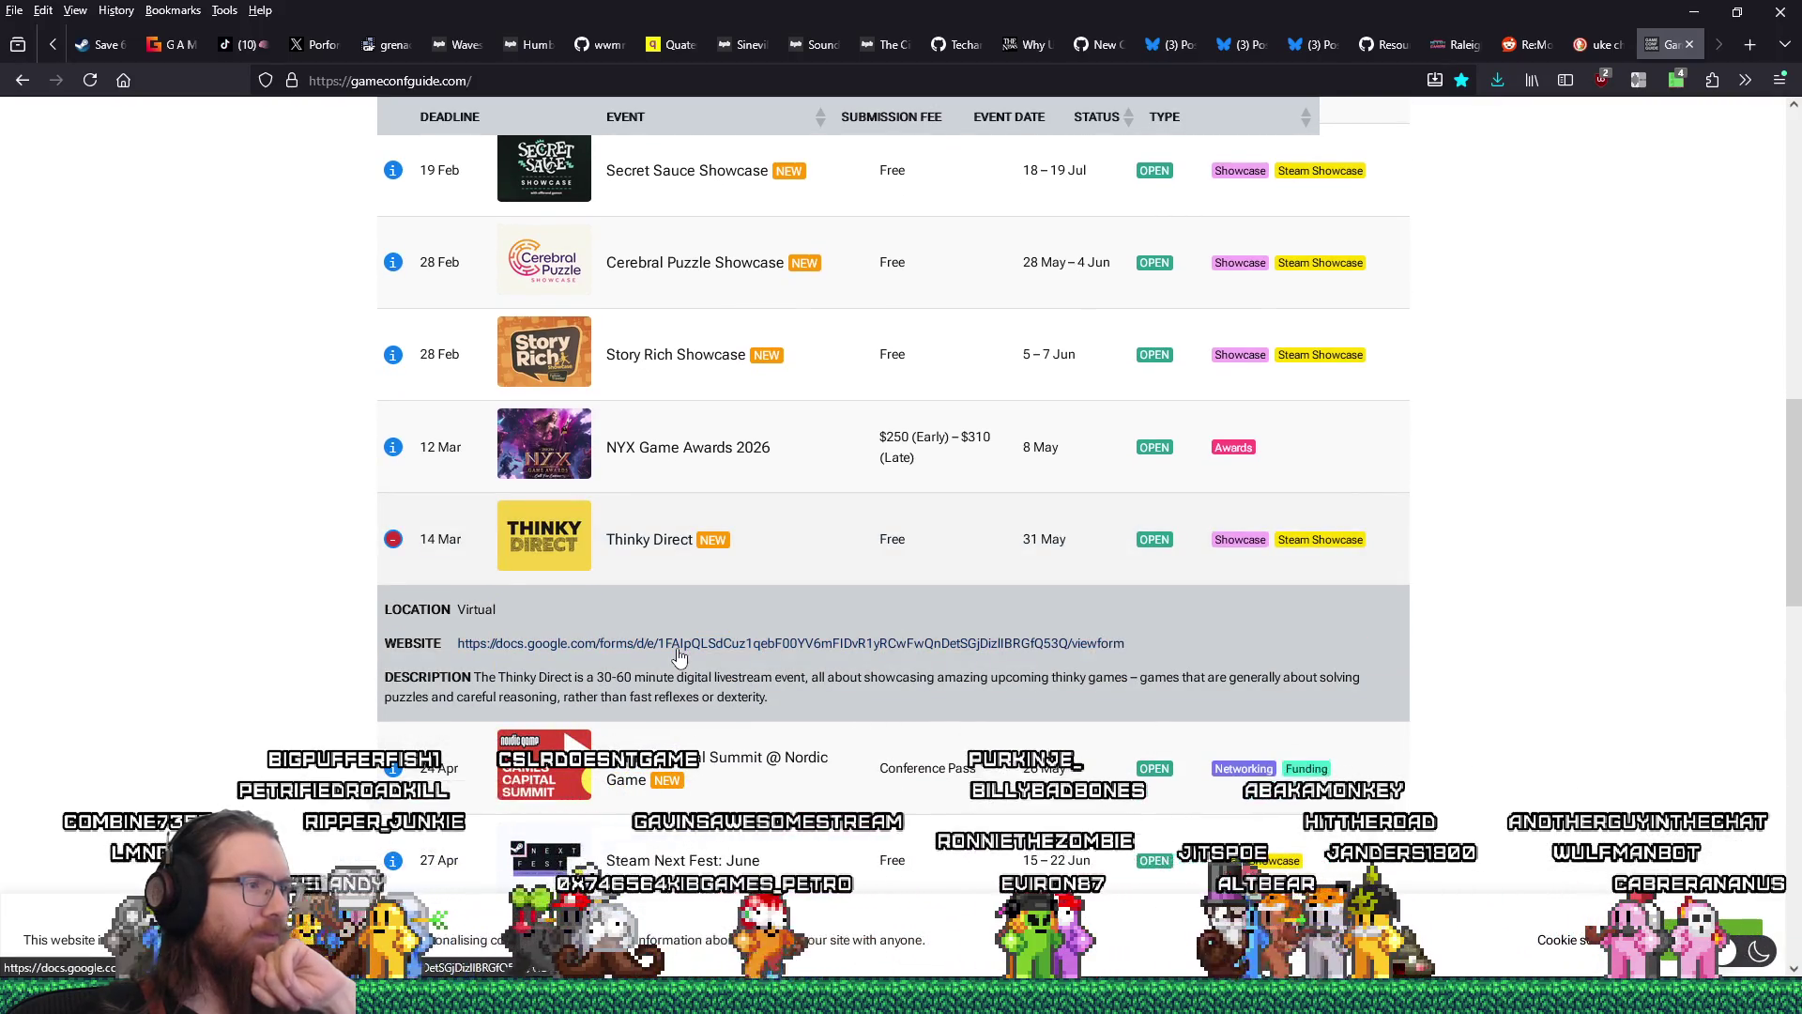
{"action": "scroll", "coordinate": [679, 657], "scroll_direction": "down", "scroll_amount": 2}
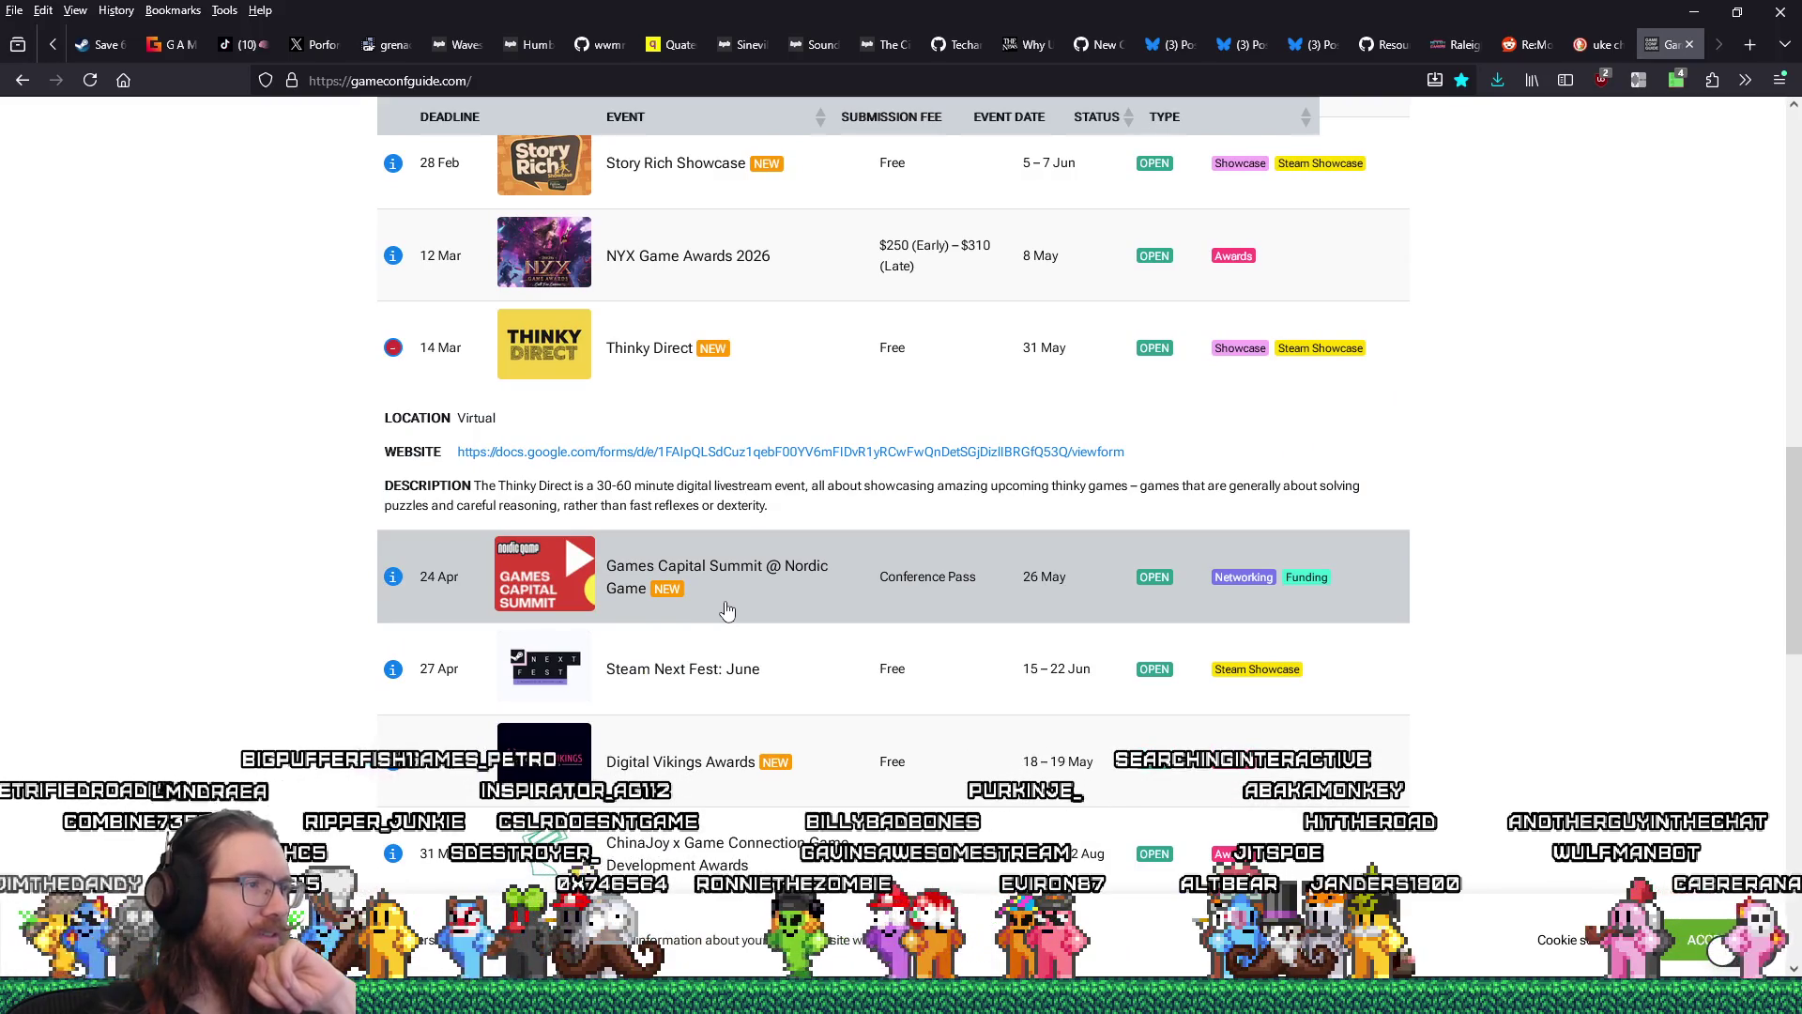
Step: Expand the Games Capital Summit @ Nordic Game entry, showing Malmö, Sweden
{"action": "left_click", "coordinate": [727, 611]}
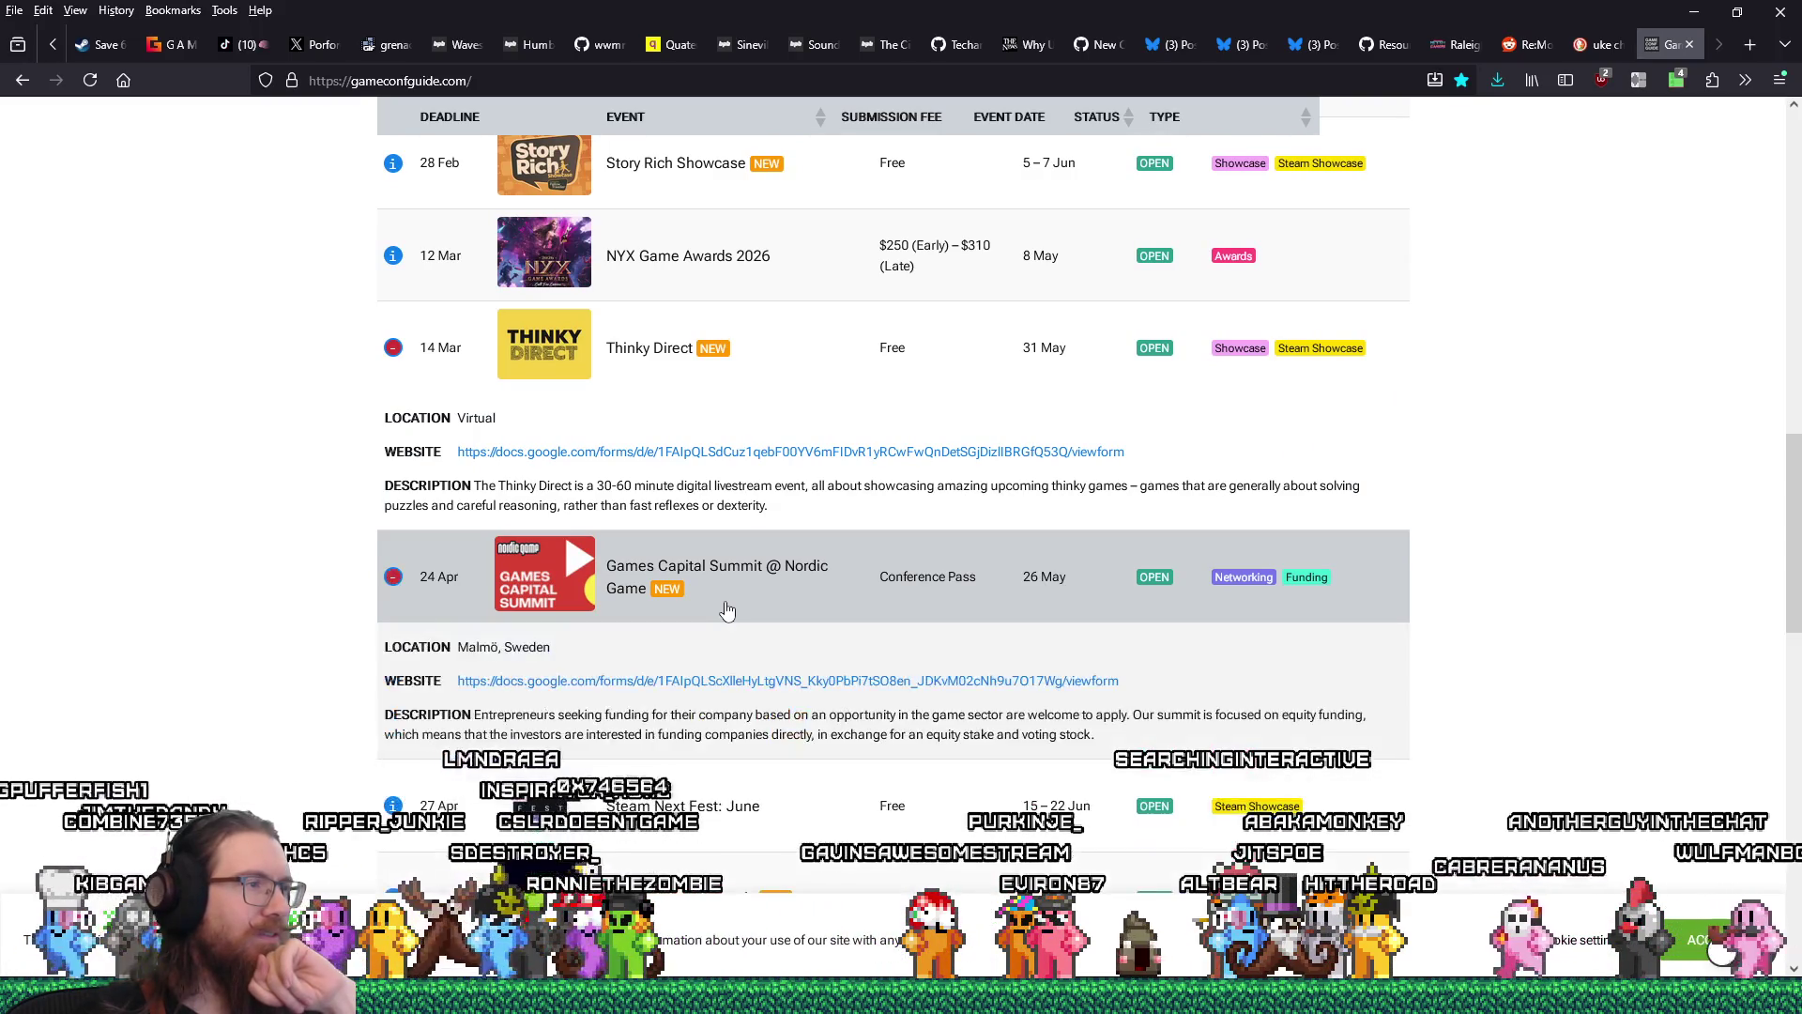
{"action": "scroll", "coordinate": [723, 624], "scroll_direction": "down", "scroll_amount": 1}
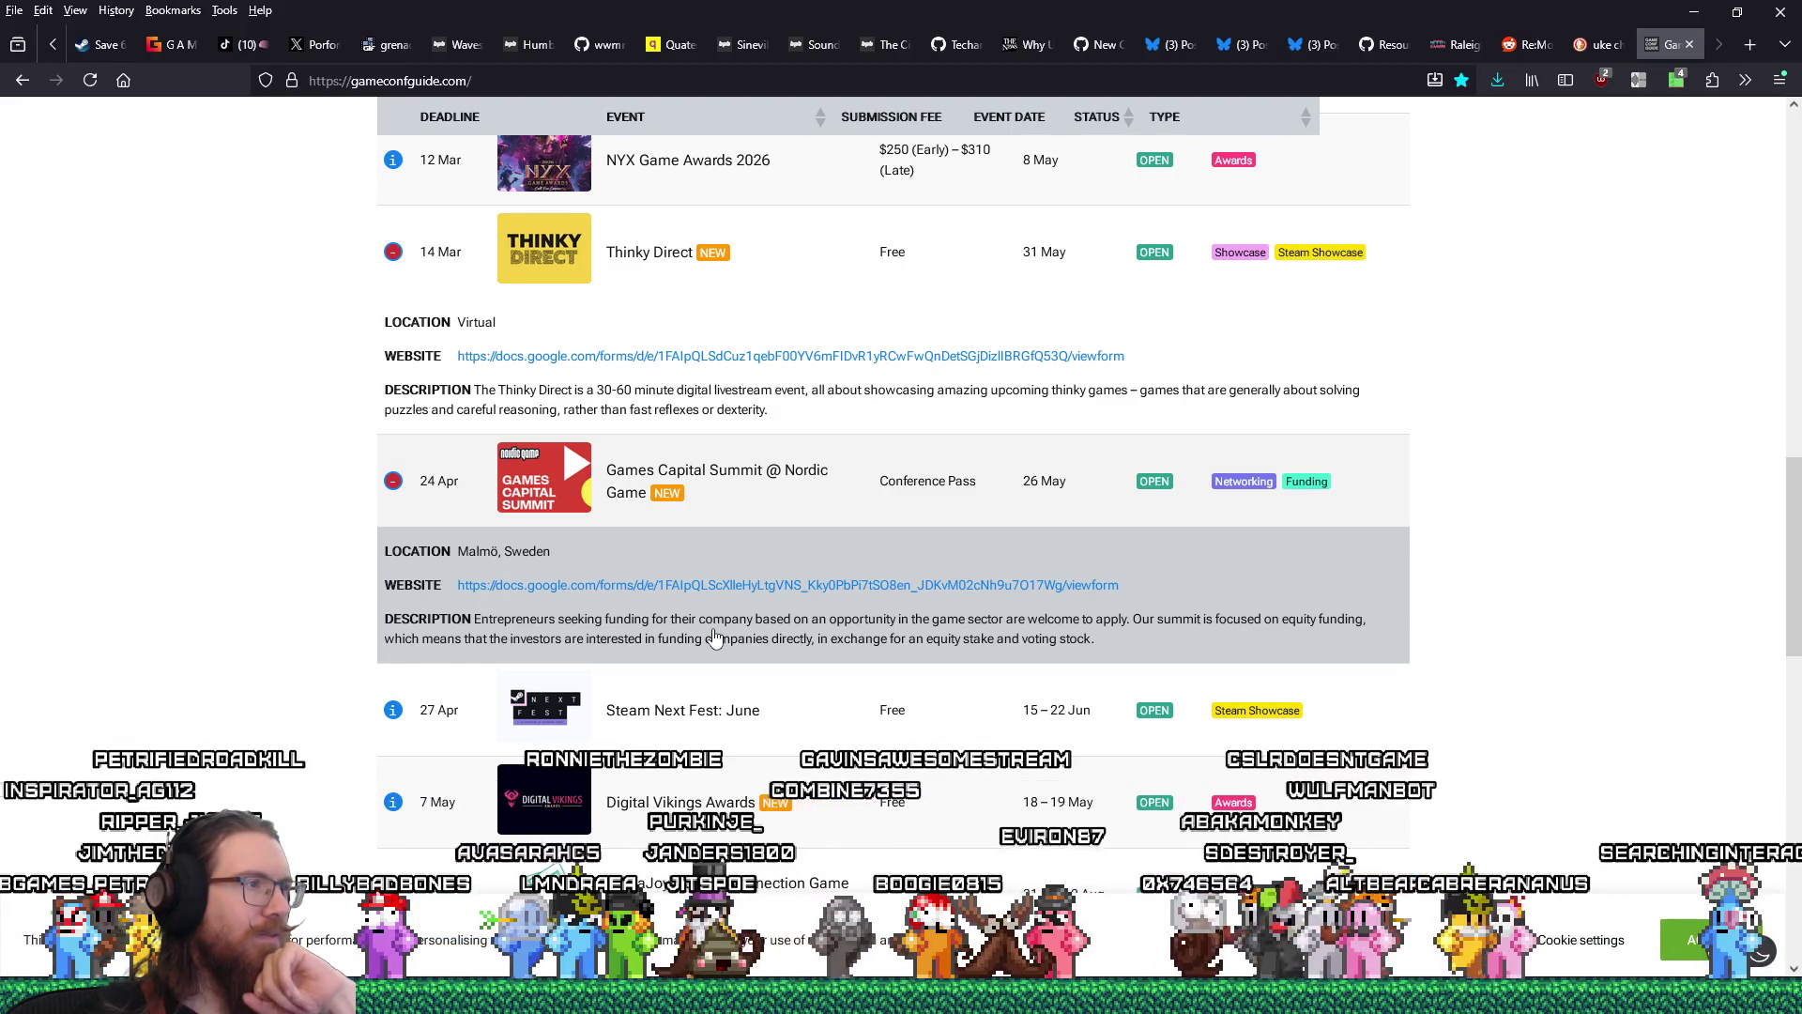
{"action": "scroll", "coordinate": [715, 638], "scroll_direction": "down", "scroll_amount": 1}
{"action": "scroll", "coordinate": [716, 638], "scroll_direction": "down", "scroll_amount": 7}
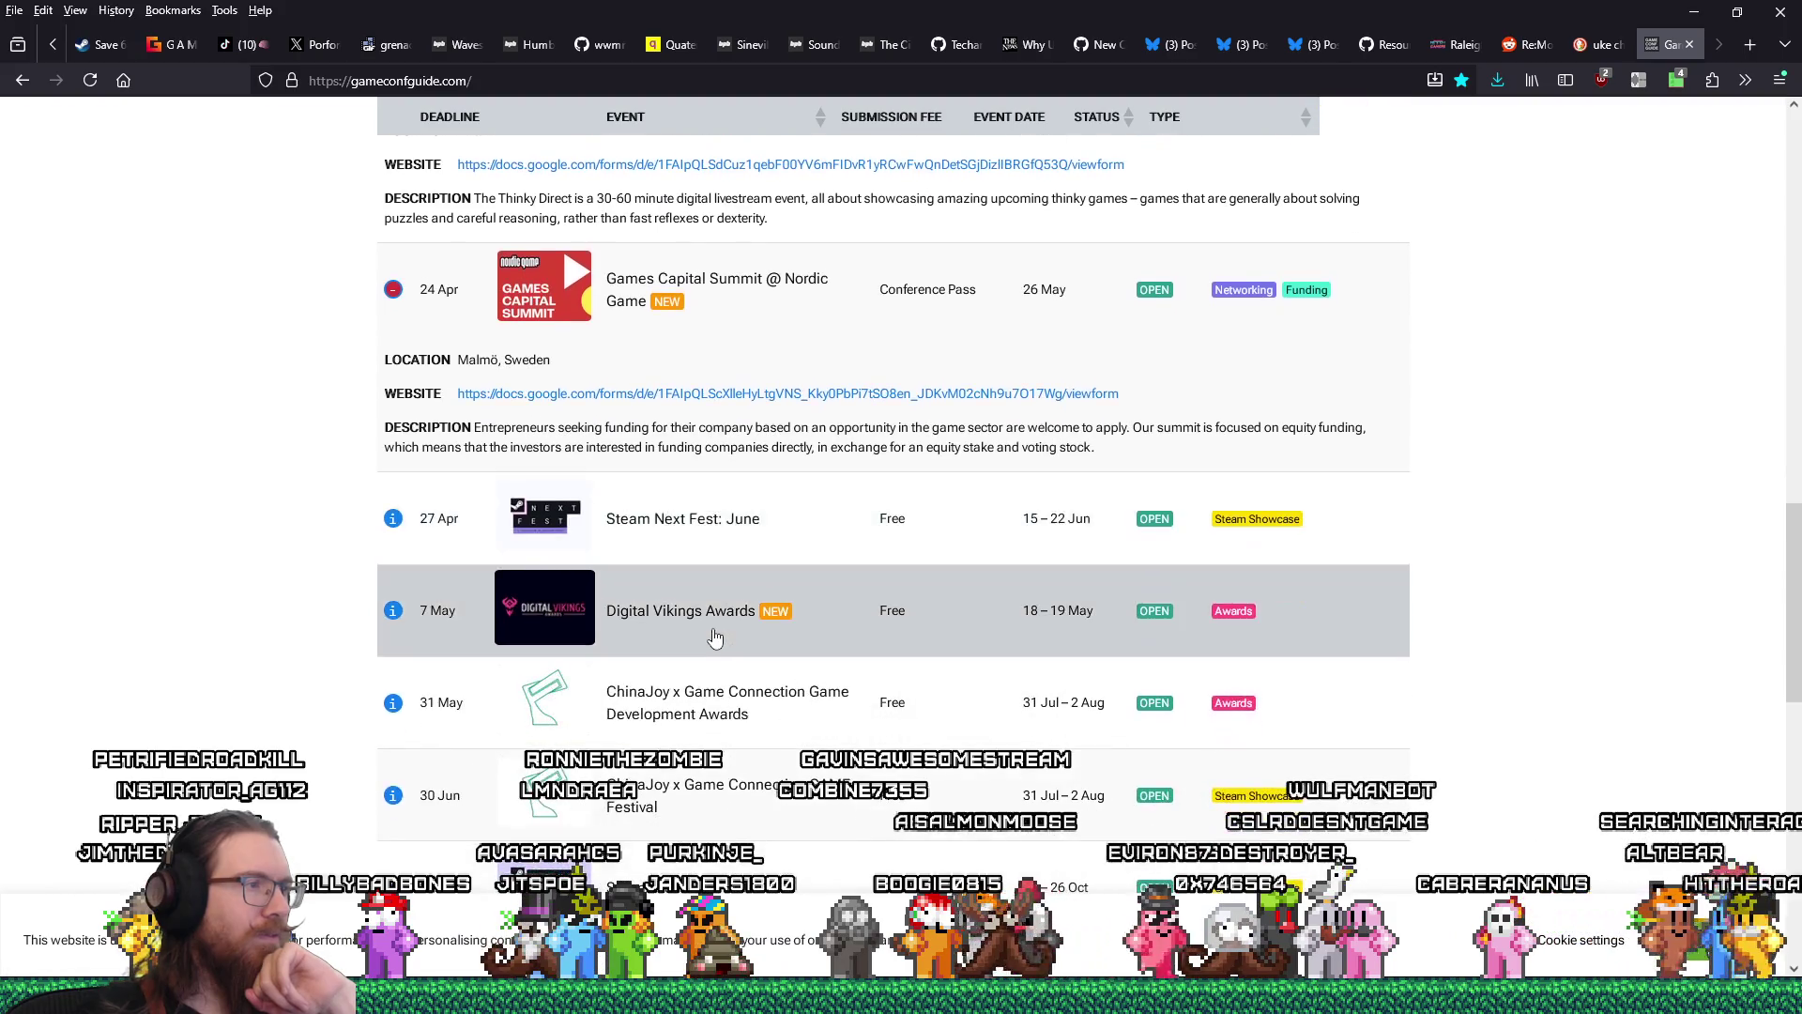
{"action": "scroll", "coordinate": [716, 631], "scroll_direction": "up", "scroll_amount": 10}
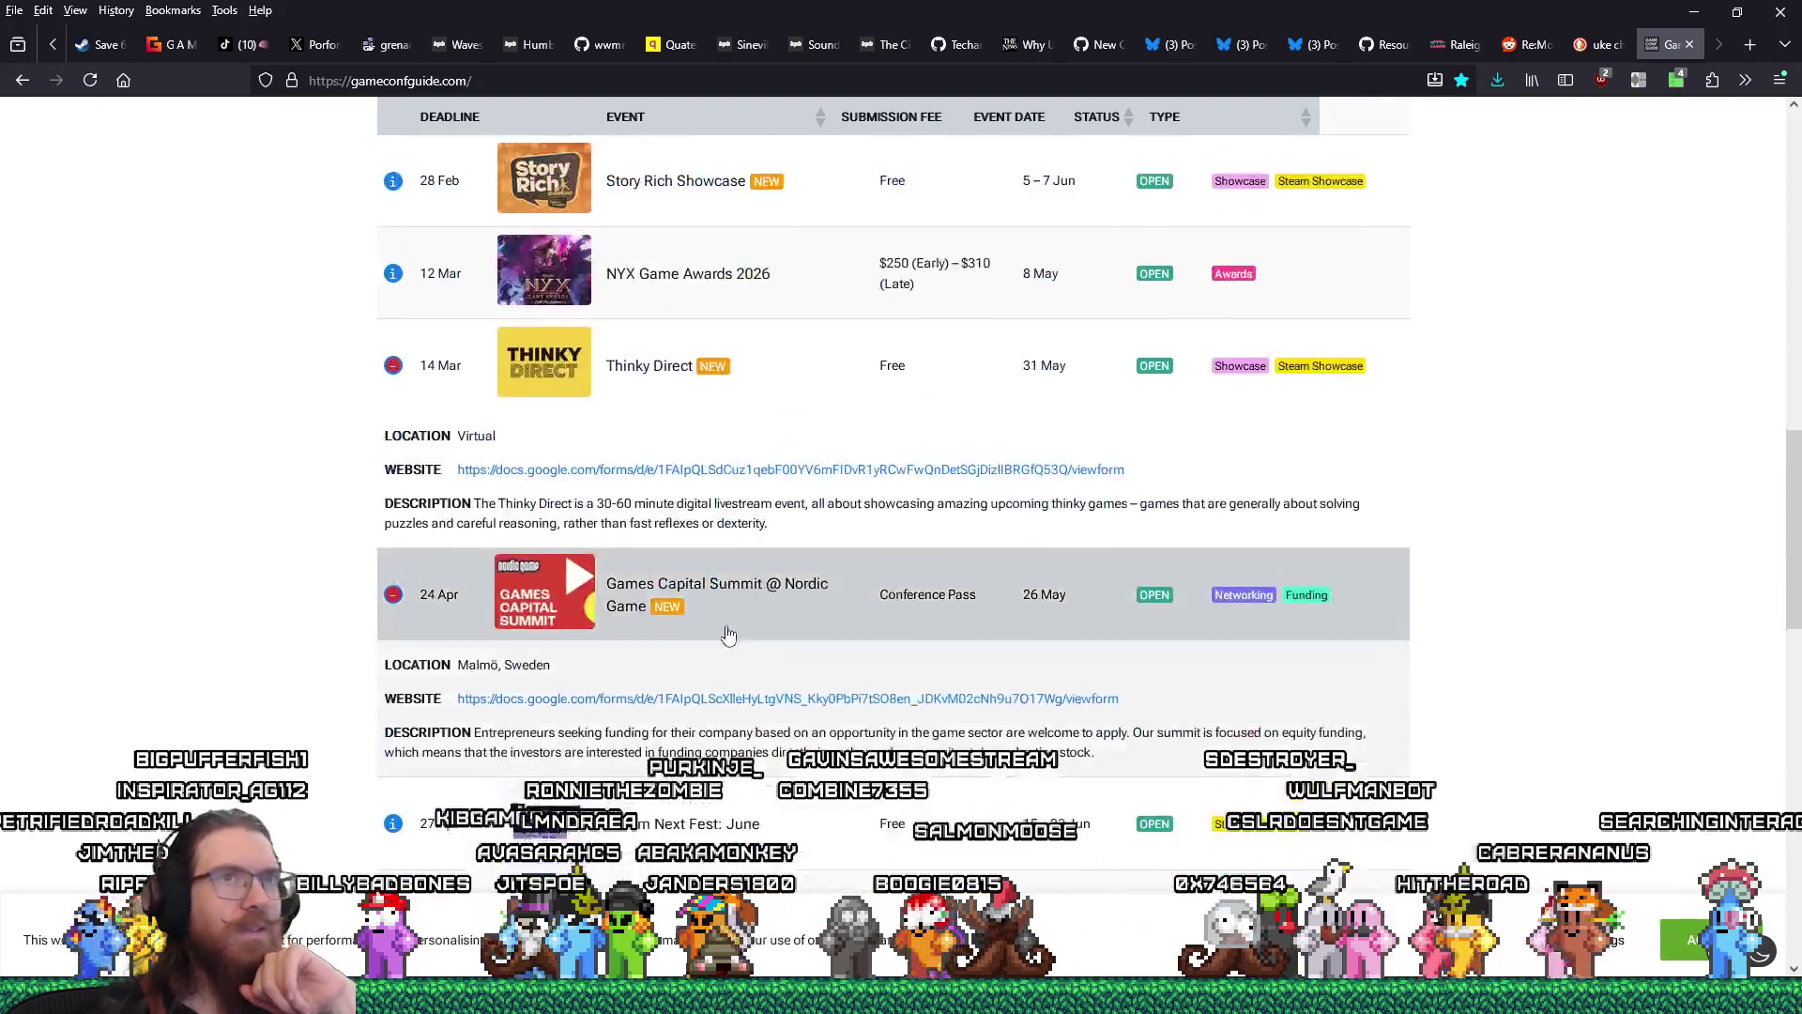
Step: Close the conference guide tab, view the Re:Mobilize r/quake post, then bring up kook_marketing.txt
{"action": "left_click", "coordinate": [1688, 47]}
{"action": "left_click", "coordinate": [1606, 47]}
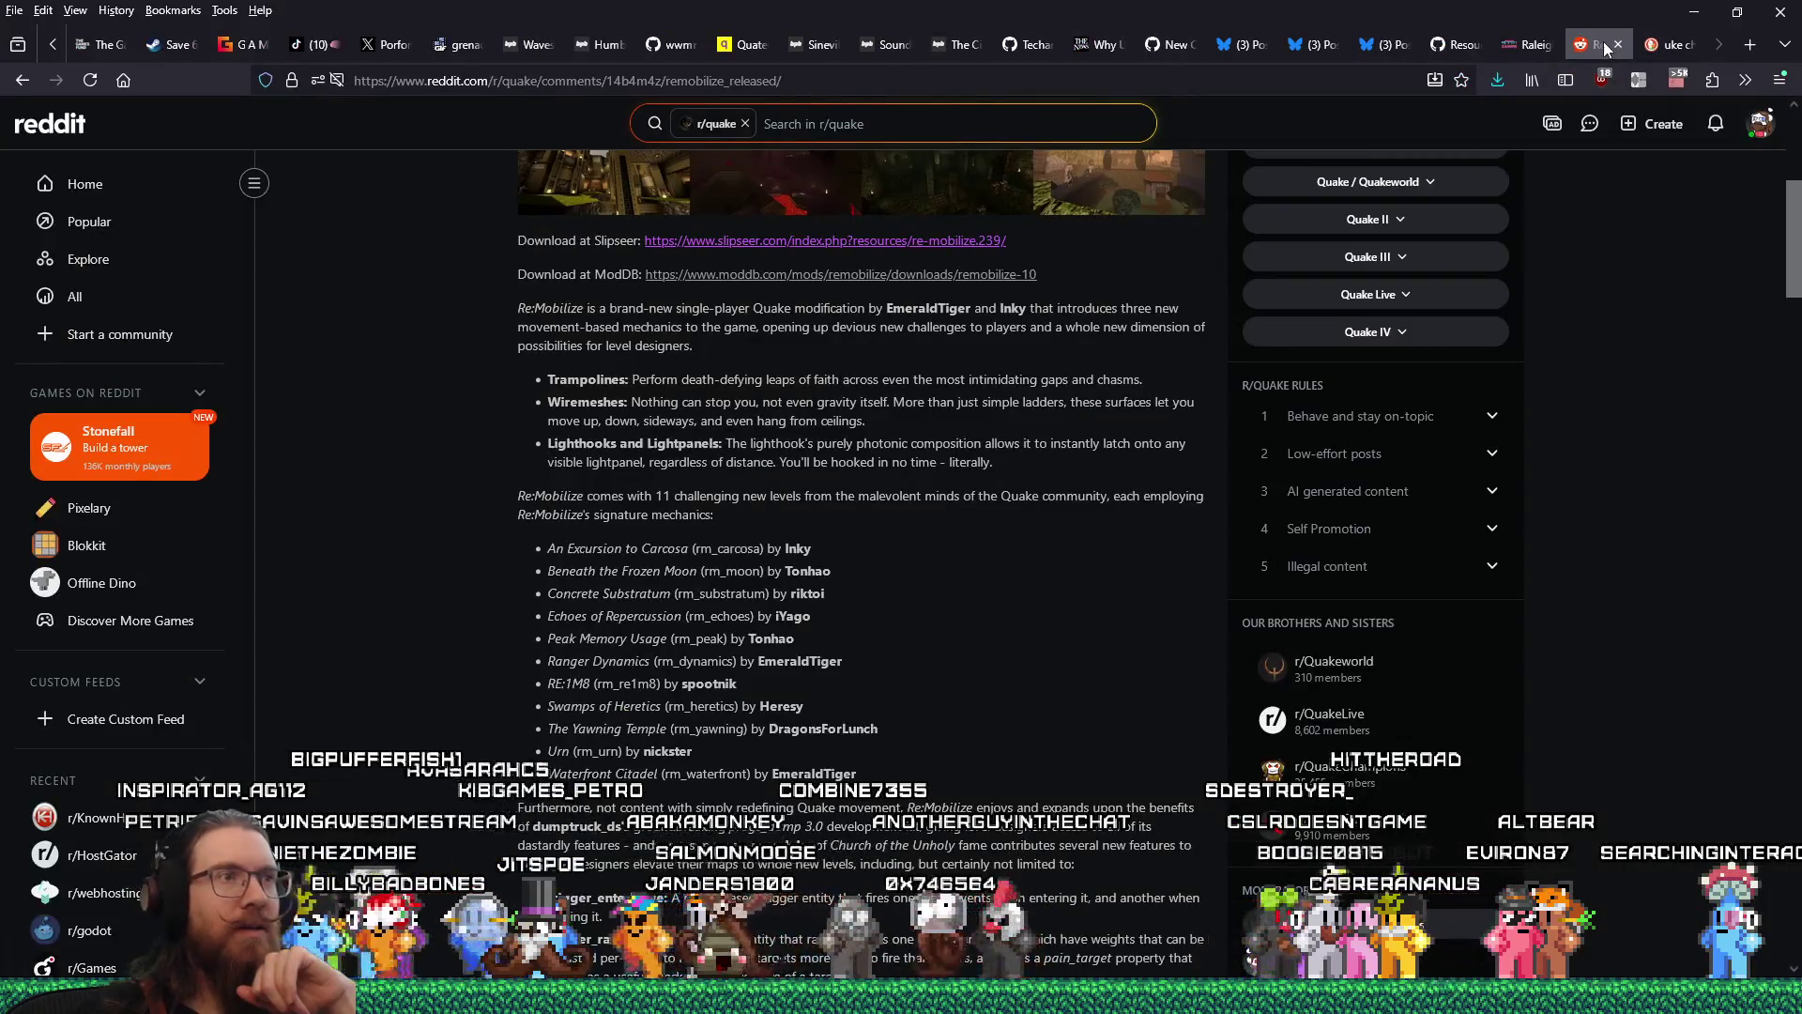
{"action": "key", "text": "alt+Tab"}
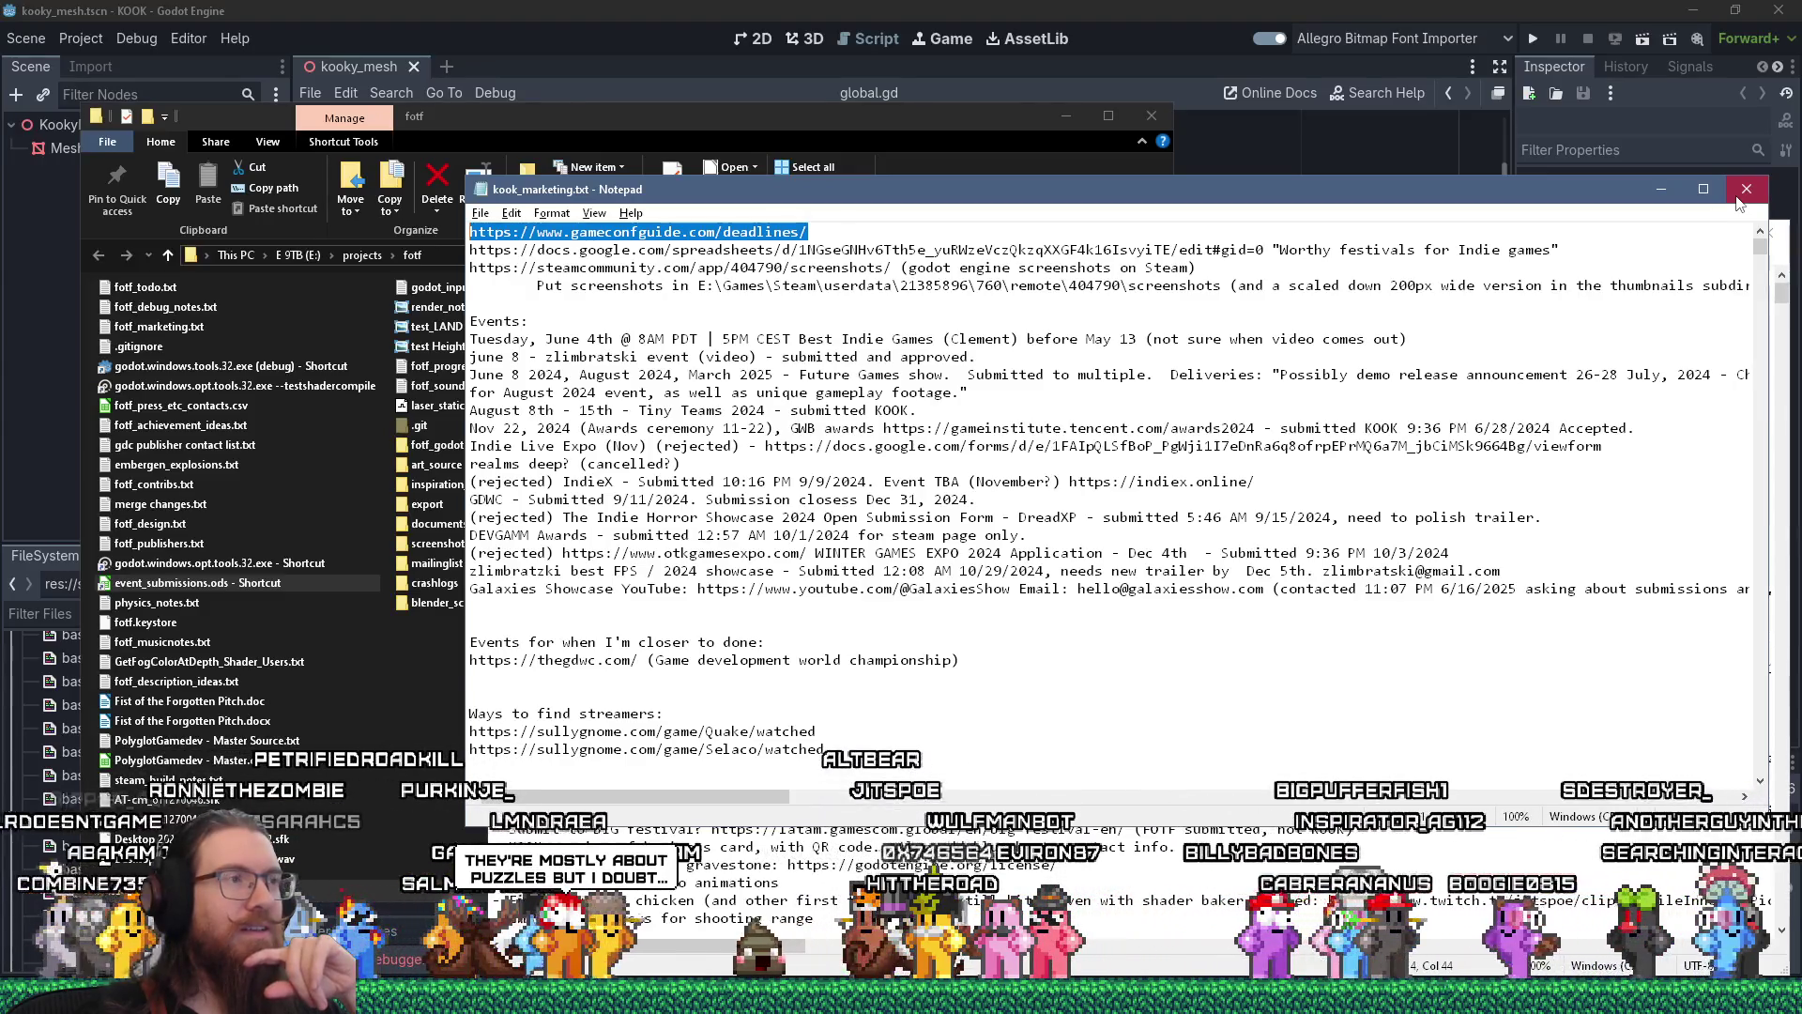
Step: Close kook_marketing.txt, move the kook_todo.txt window up-left, and return to Godot's global.gd
{"action": "left_click", "coordinate": [1744, 190]}
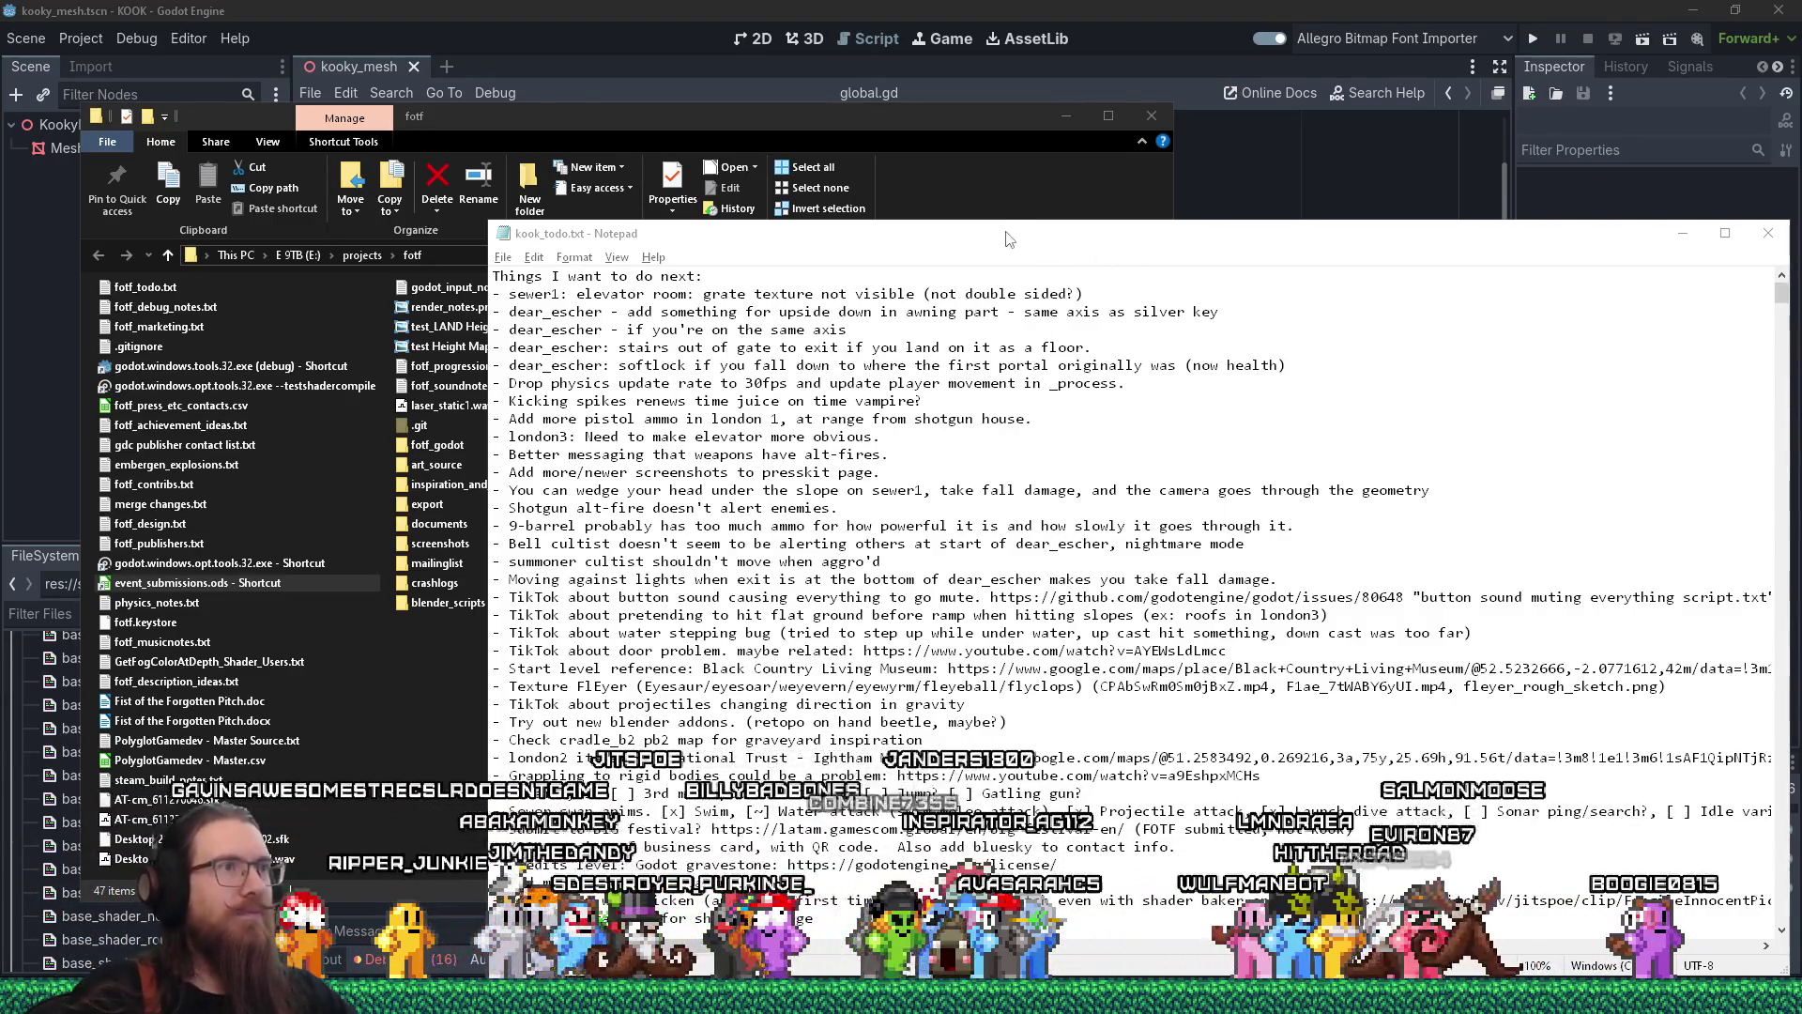
{"action": "left_click_drag", "start_coordinate": [1084, 249], "coordinate": [867, 168]}
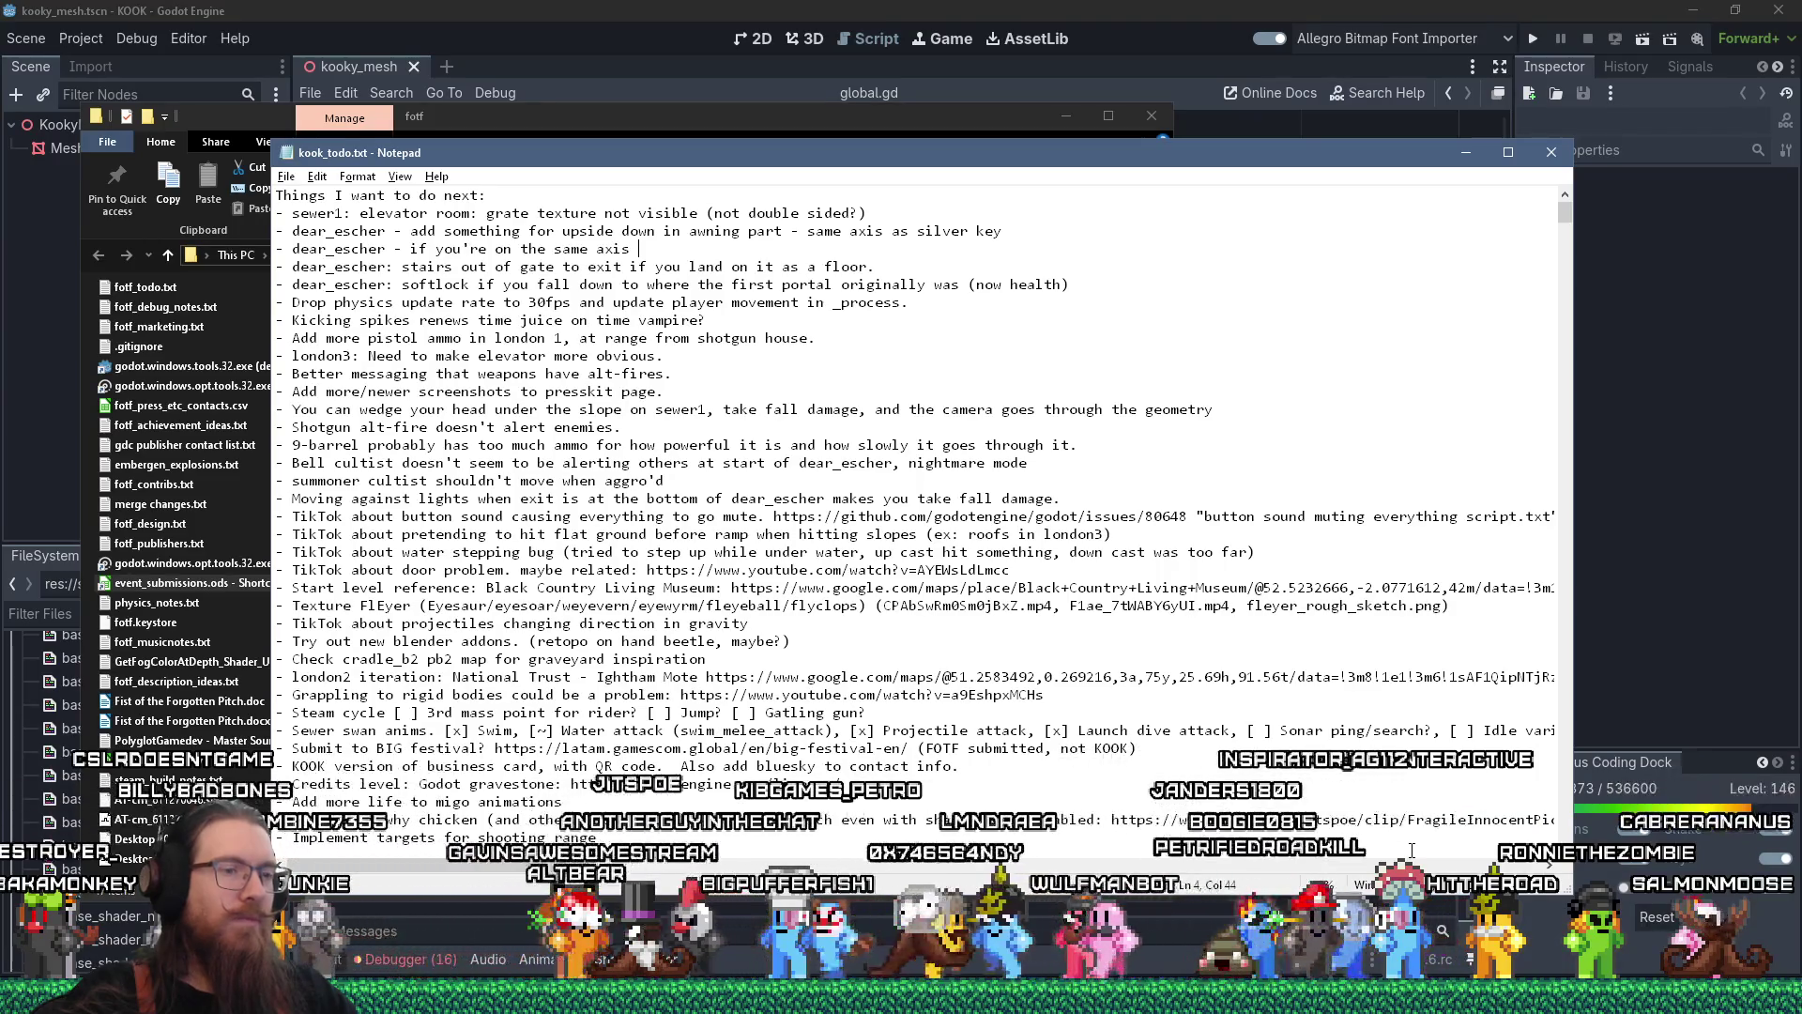
{"action": "key", "text": "alt+Tab"}
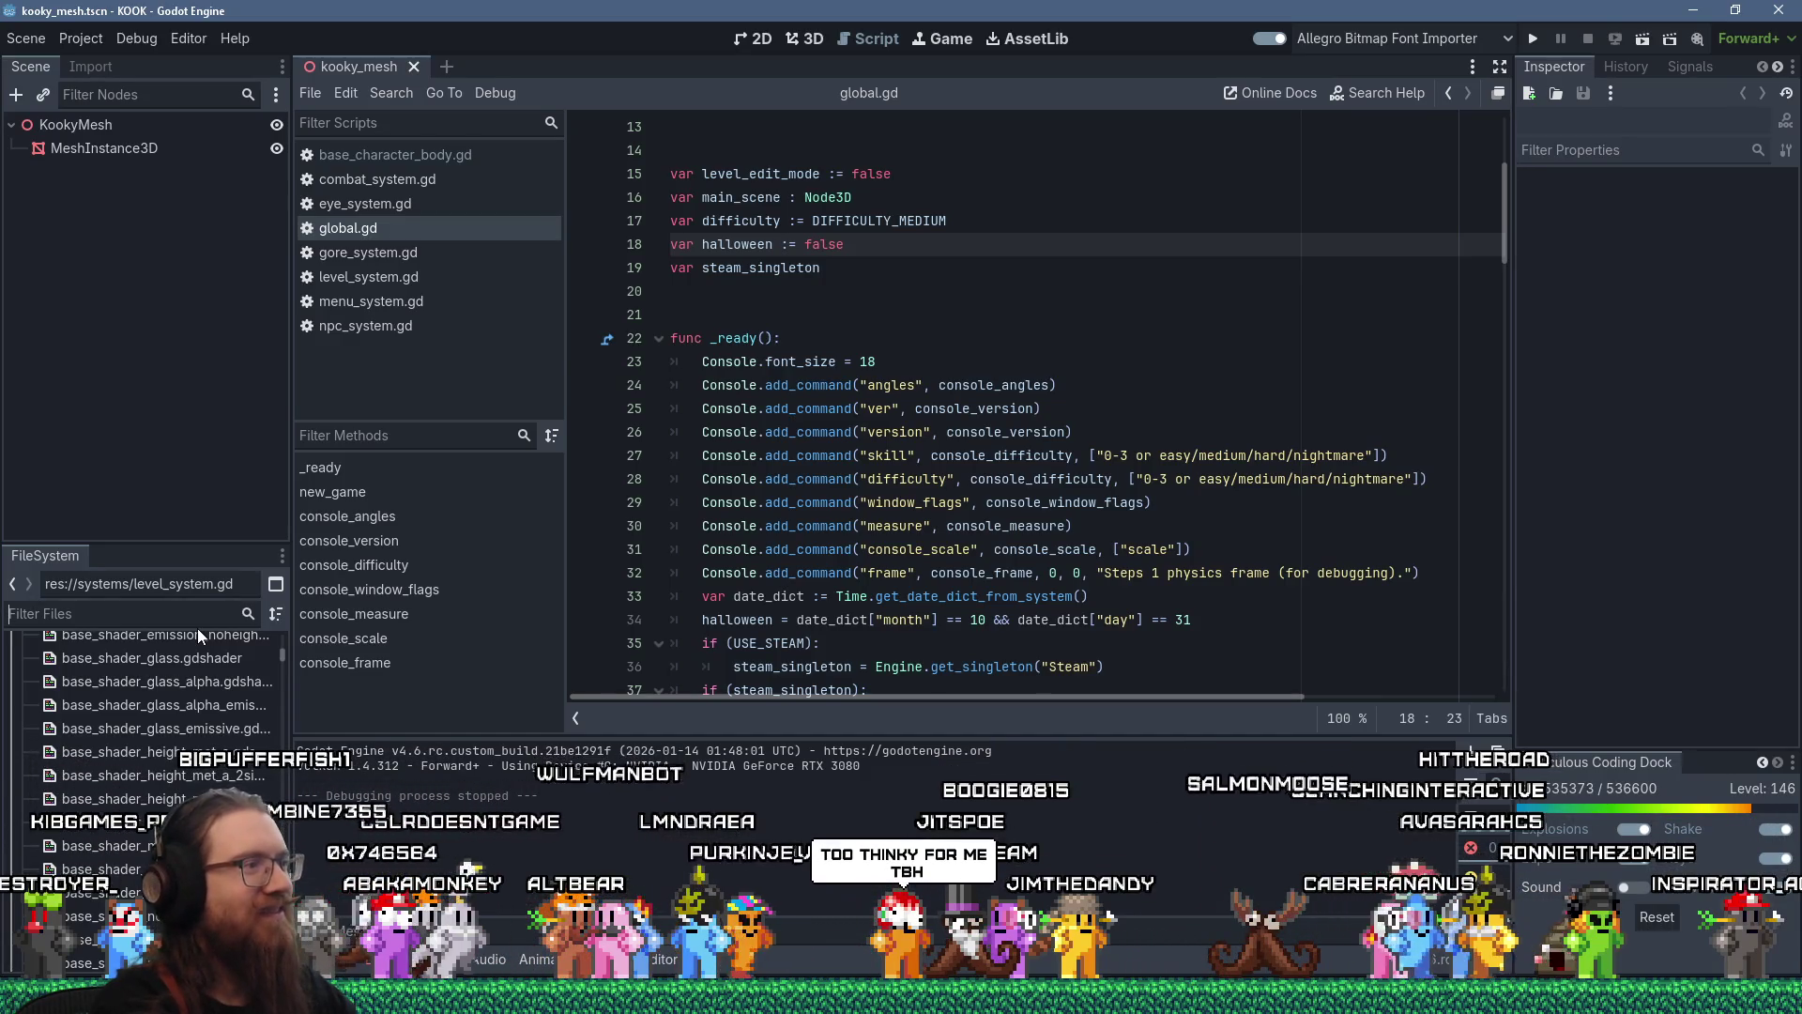
Step: Filter the FileSystem for sewer1, open sewer1.tscn, and bring kook_todo.txt back in front
{"action": "type", "text": "sewer1"}
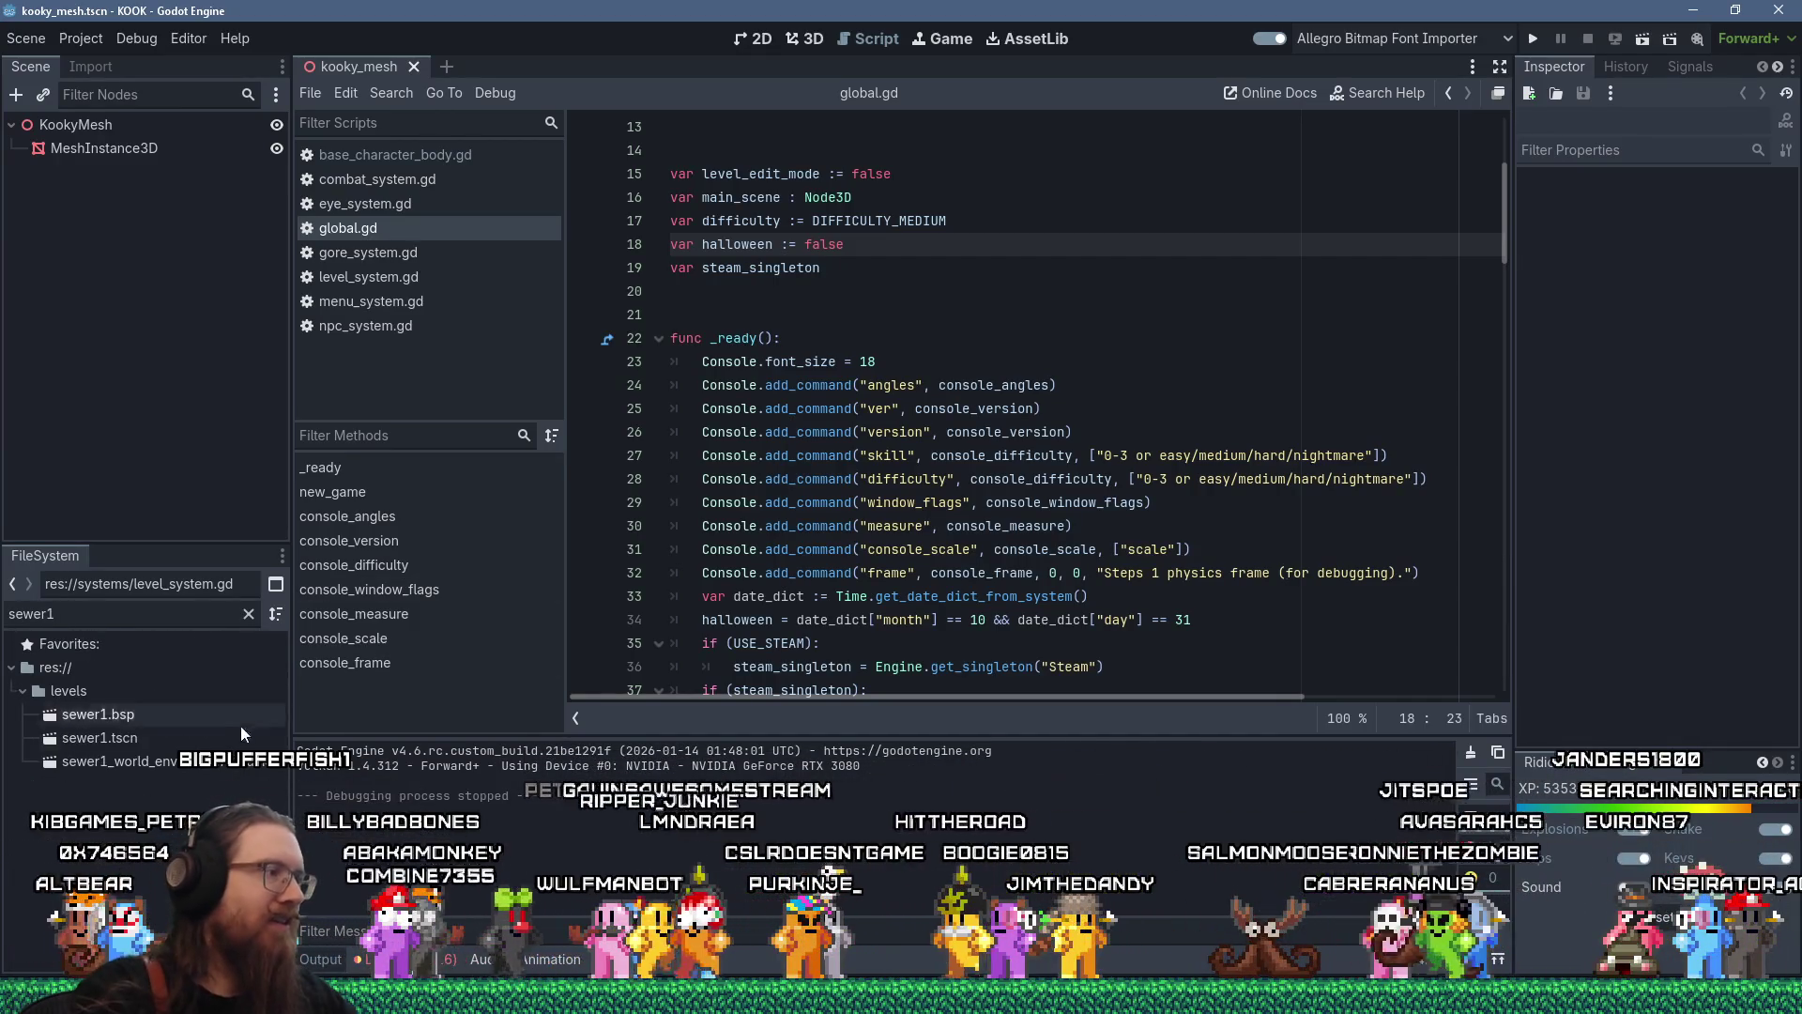
{"action": "double_click", "coordinate": [156, 738]}
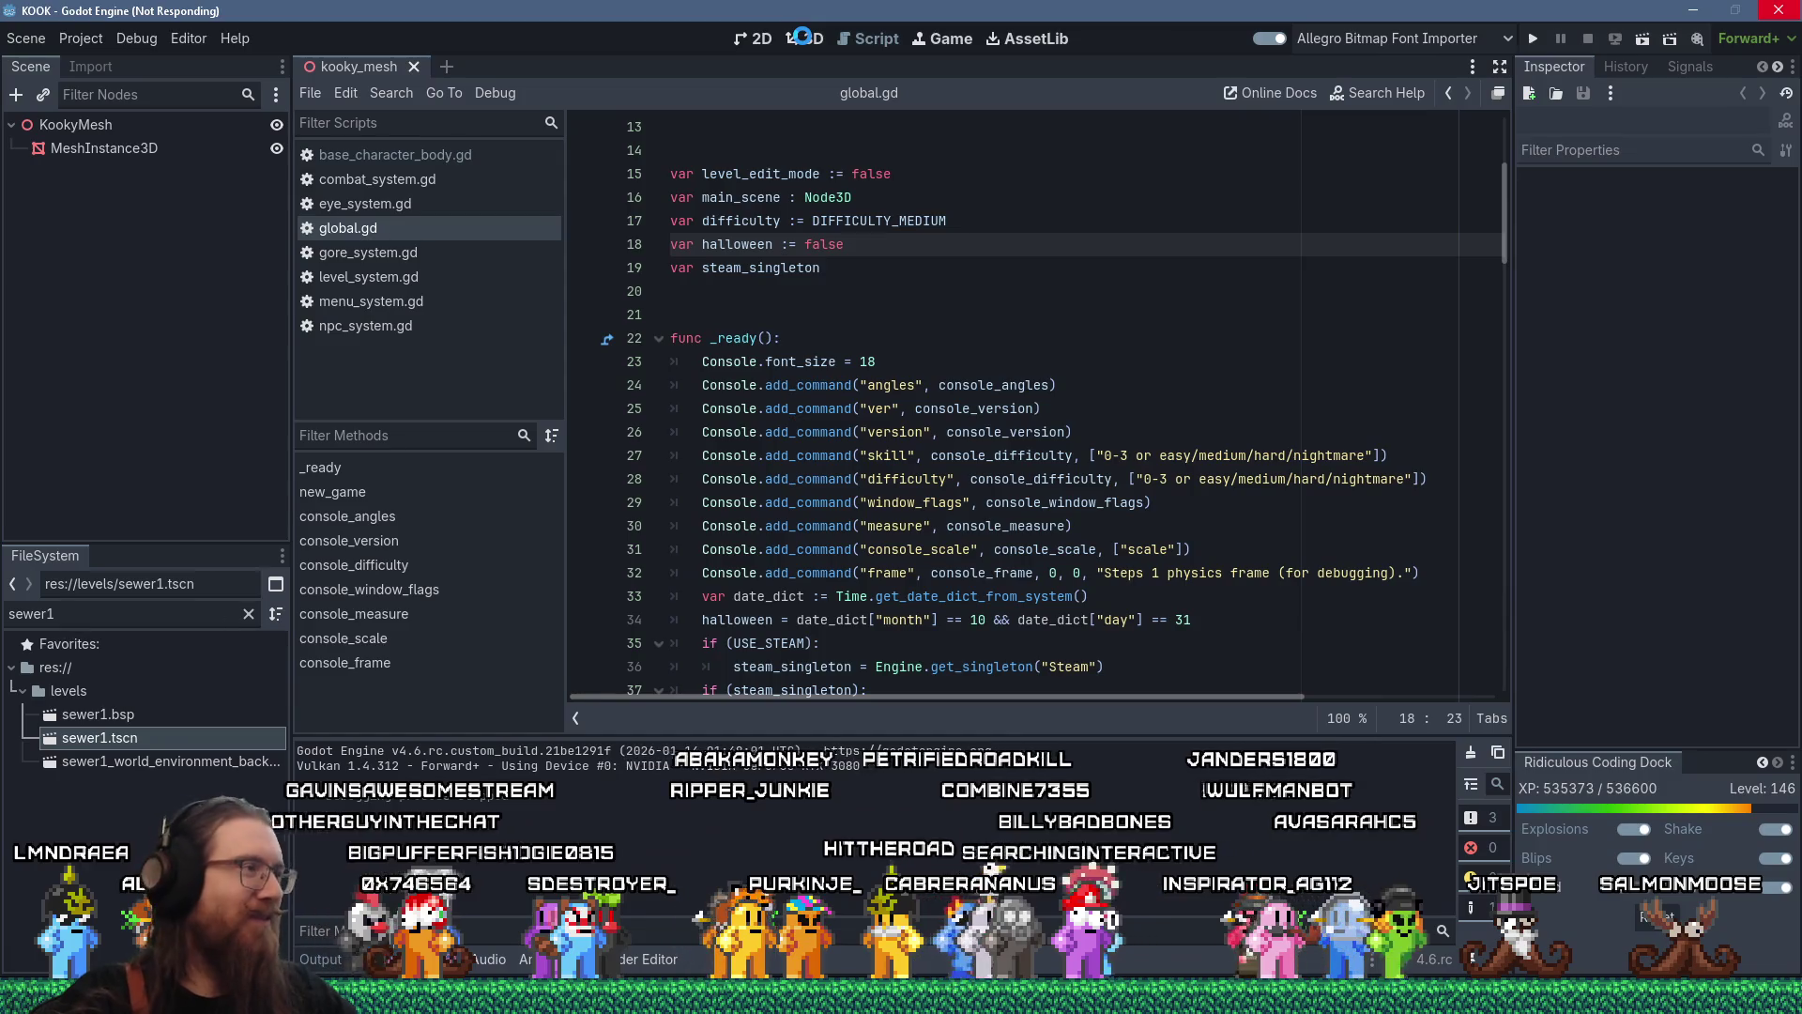
{"action": "key", "text": "alt+Tab"}
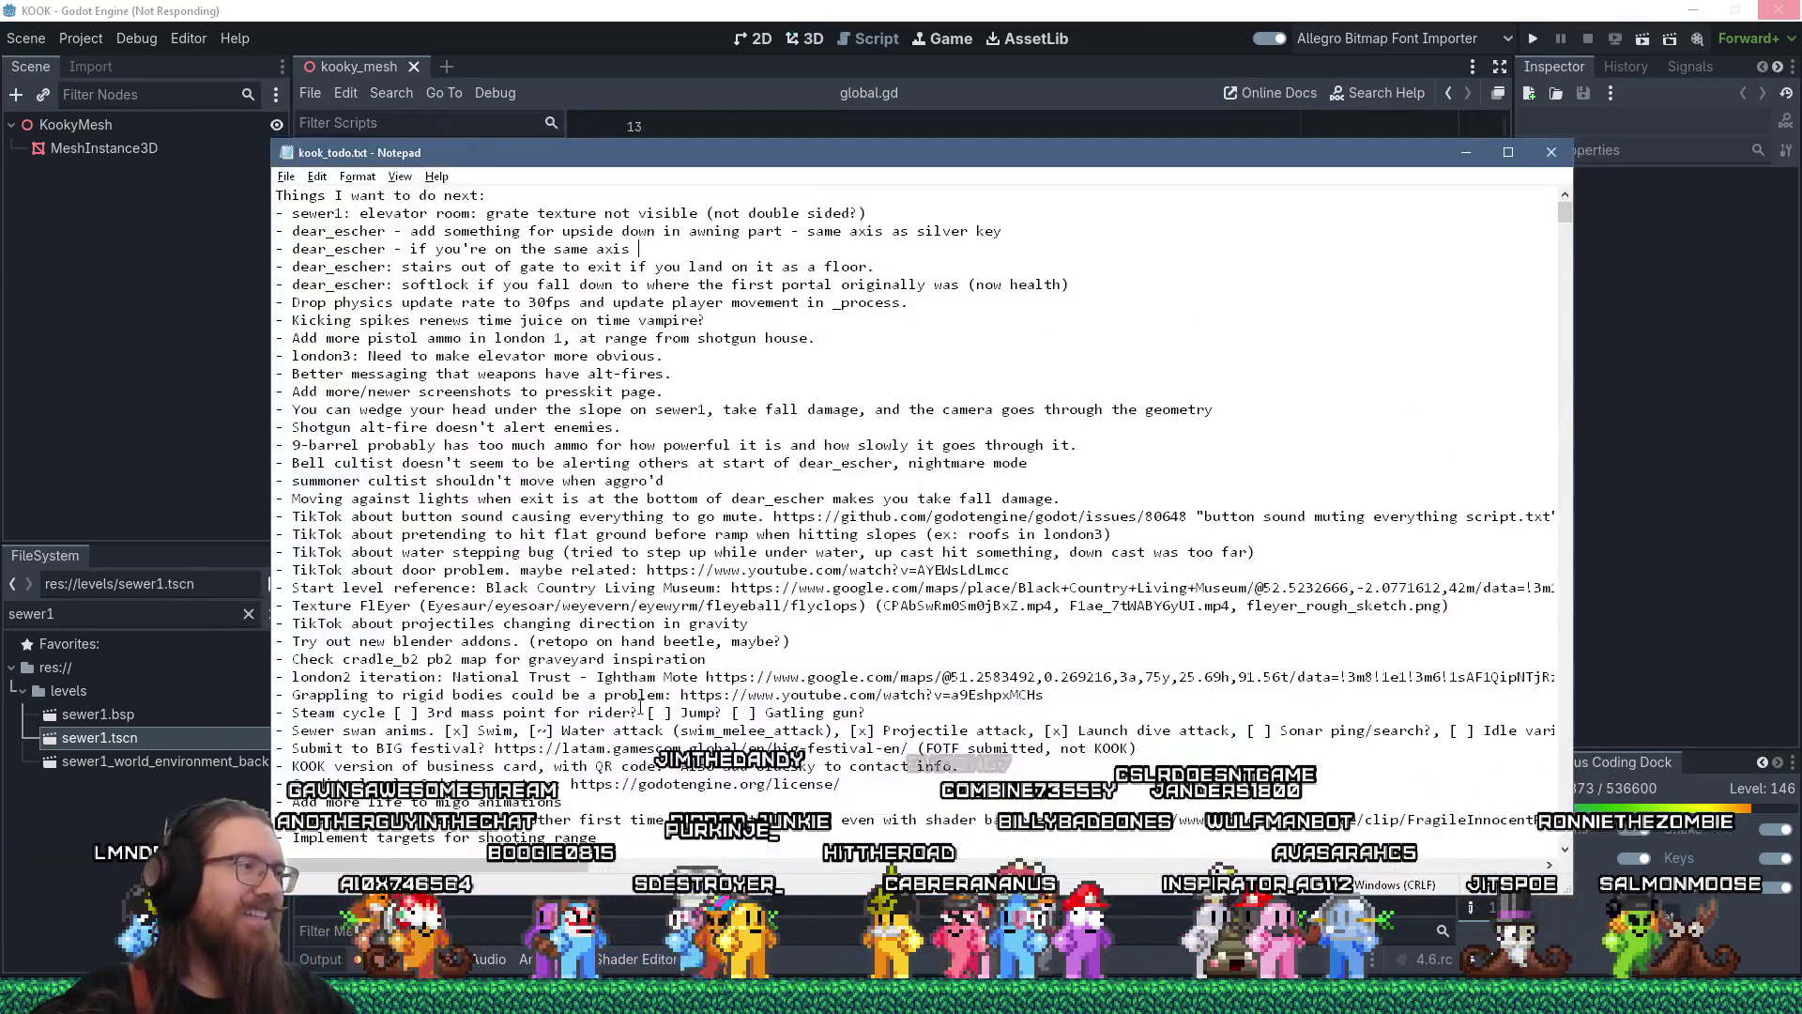
{"action": "key", "text": "ctrl+a"}
{"action": "key", "text": "alt+Tab"}
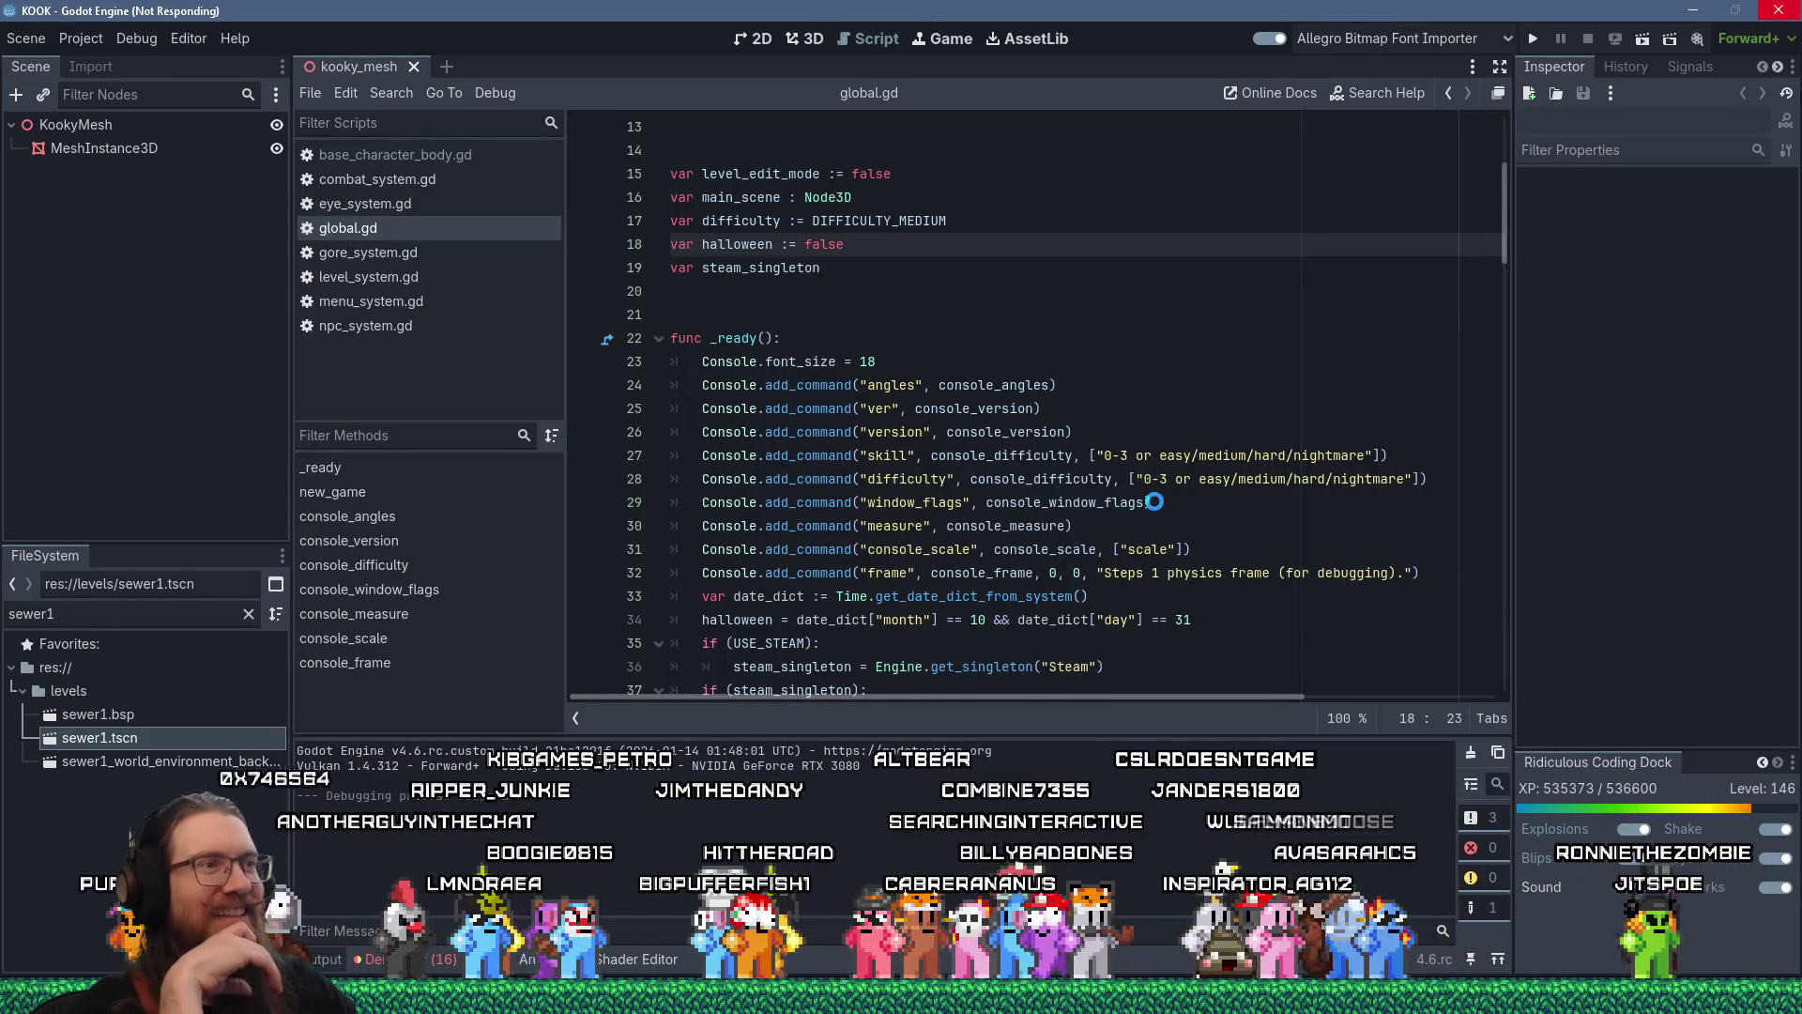
{"action": "key", "text": "alt+Tab"}
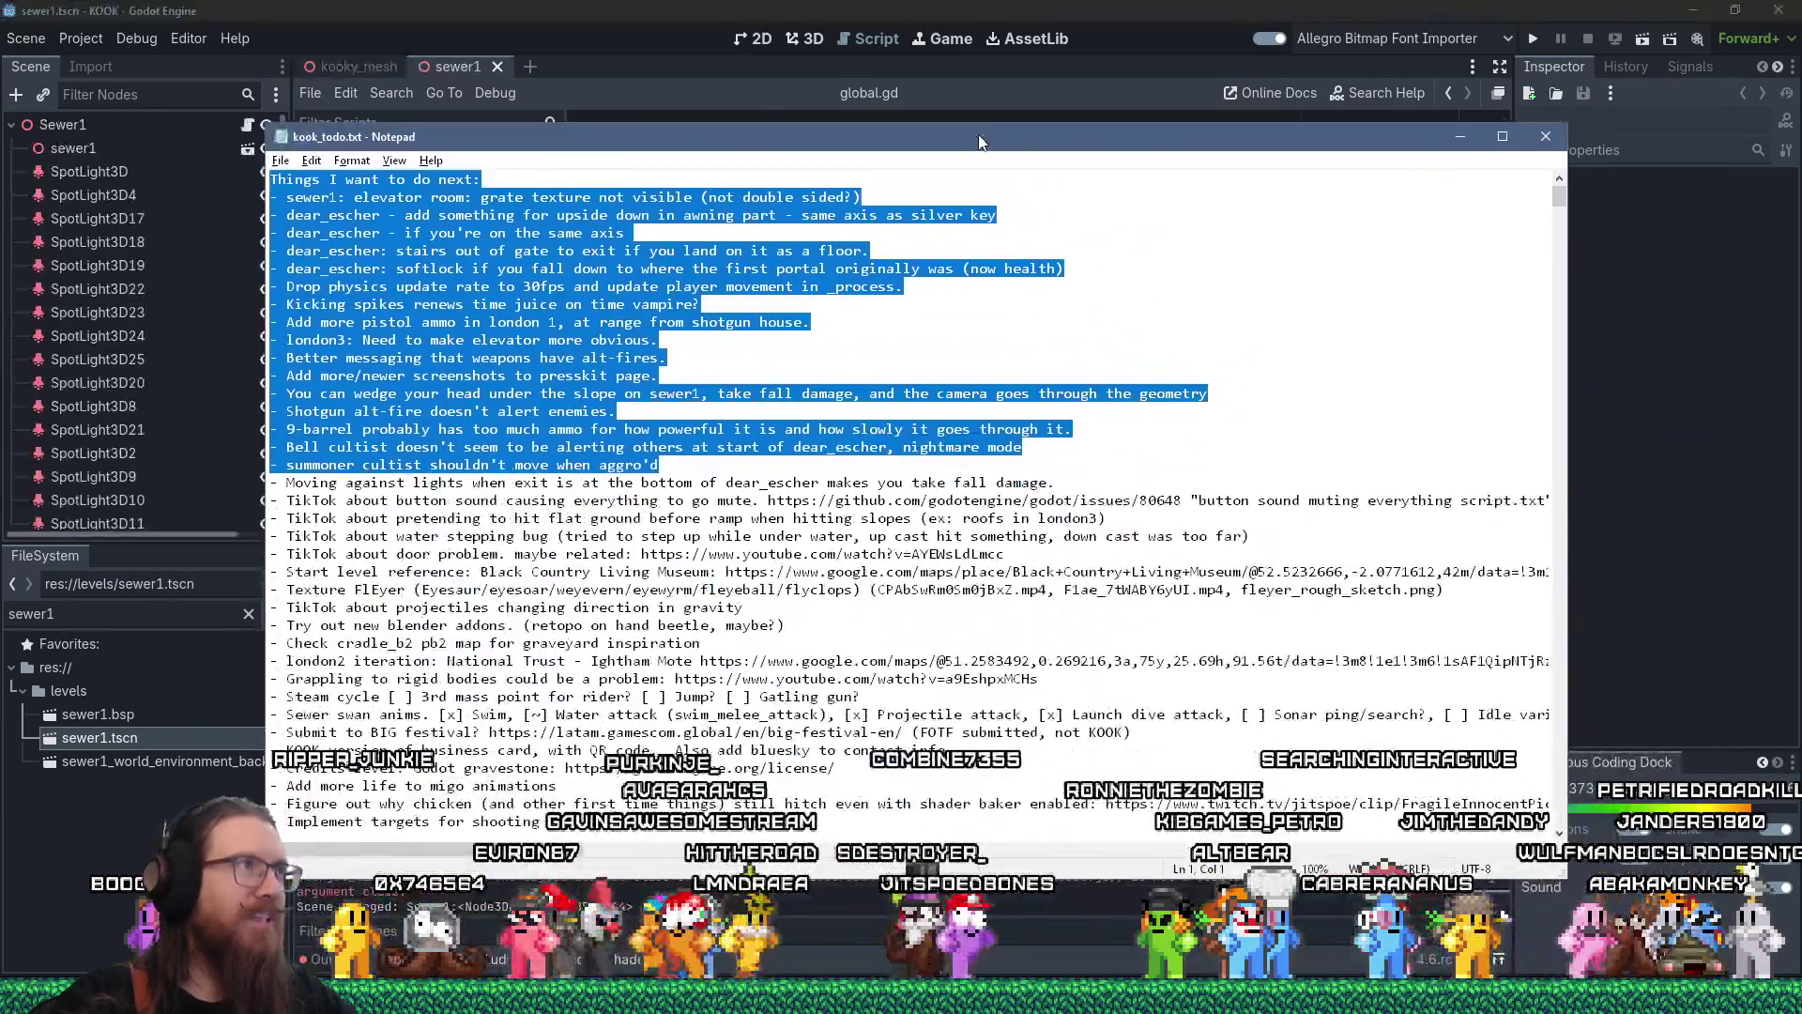
Step: Return to the sewer1 3D view, zooming and orbiting up toward the ceiling beams
{"action": "left_click", "coordinate": [620, 62]}
{"action": "scroll", "coordinate": [948, 334], "scroll_direction": "down", "scroll_amount": 10}
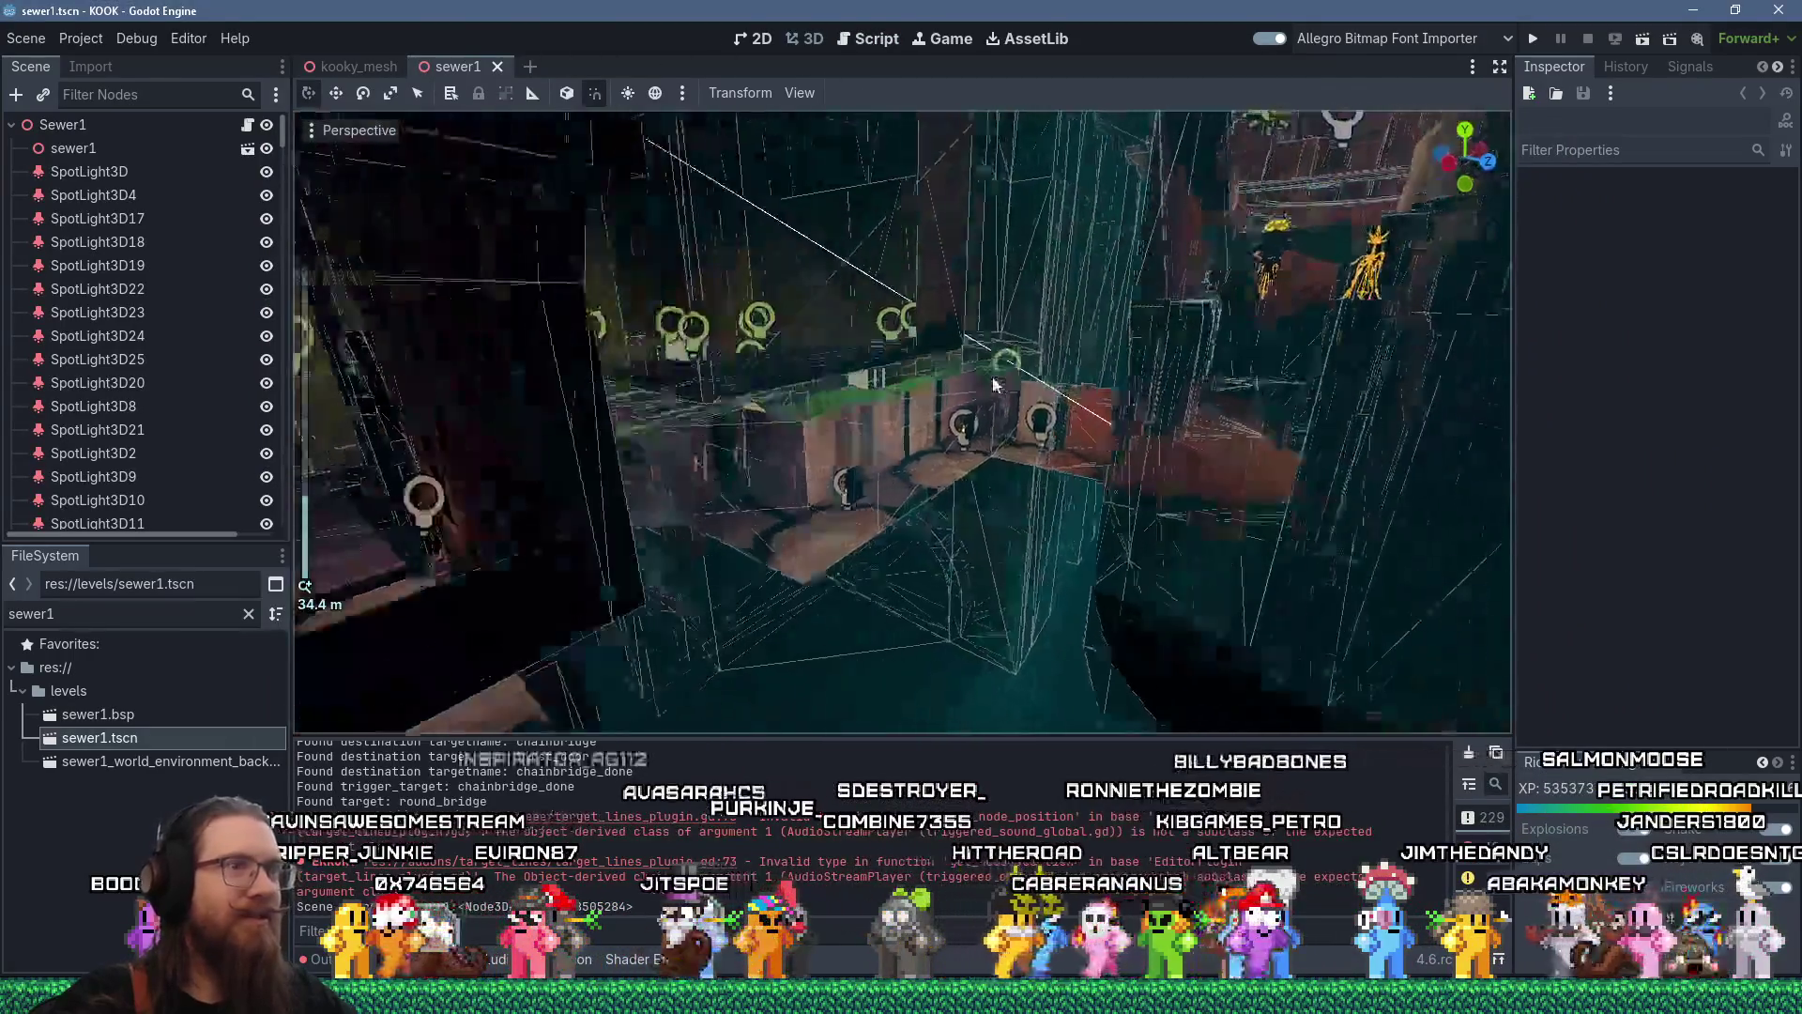
{"action": "scroll", "coordinate": [933, 487], "scroll_direction": "up", "scroll_amount": 3}
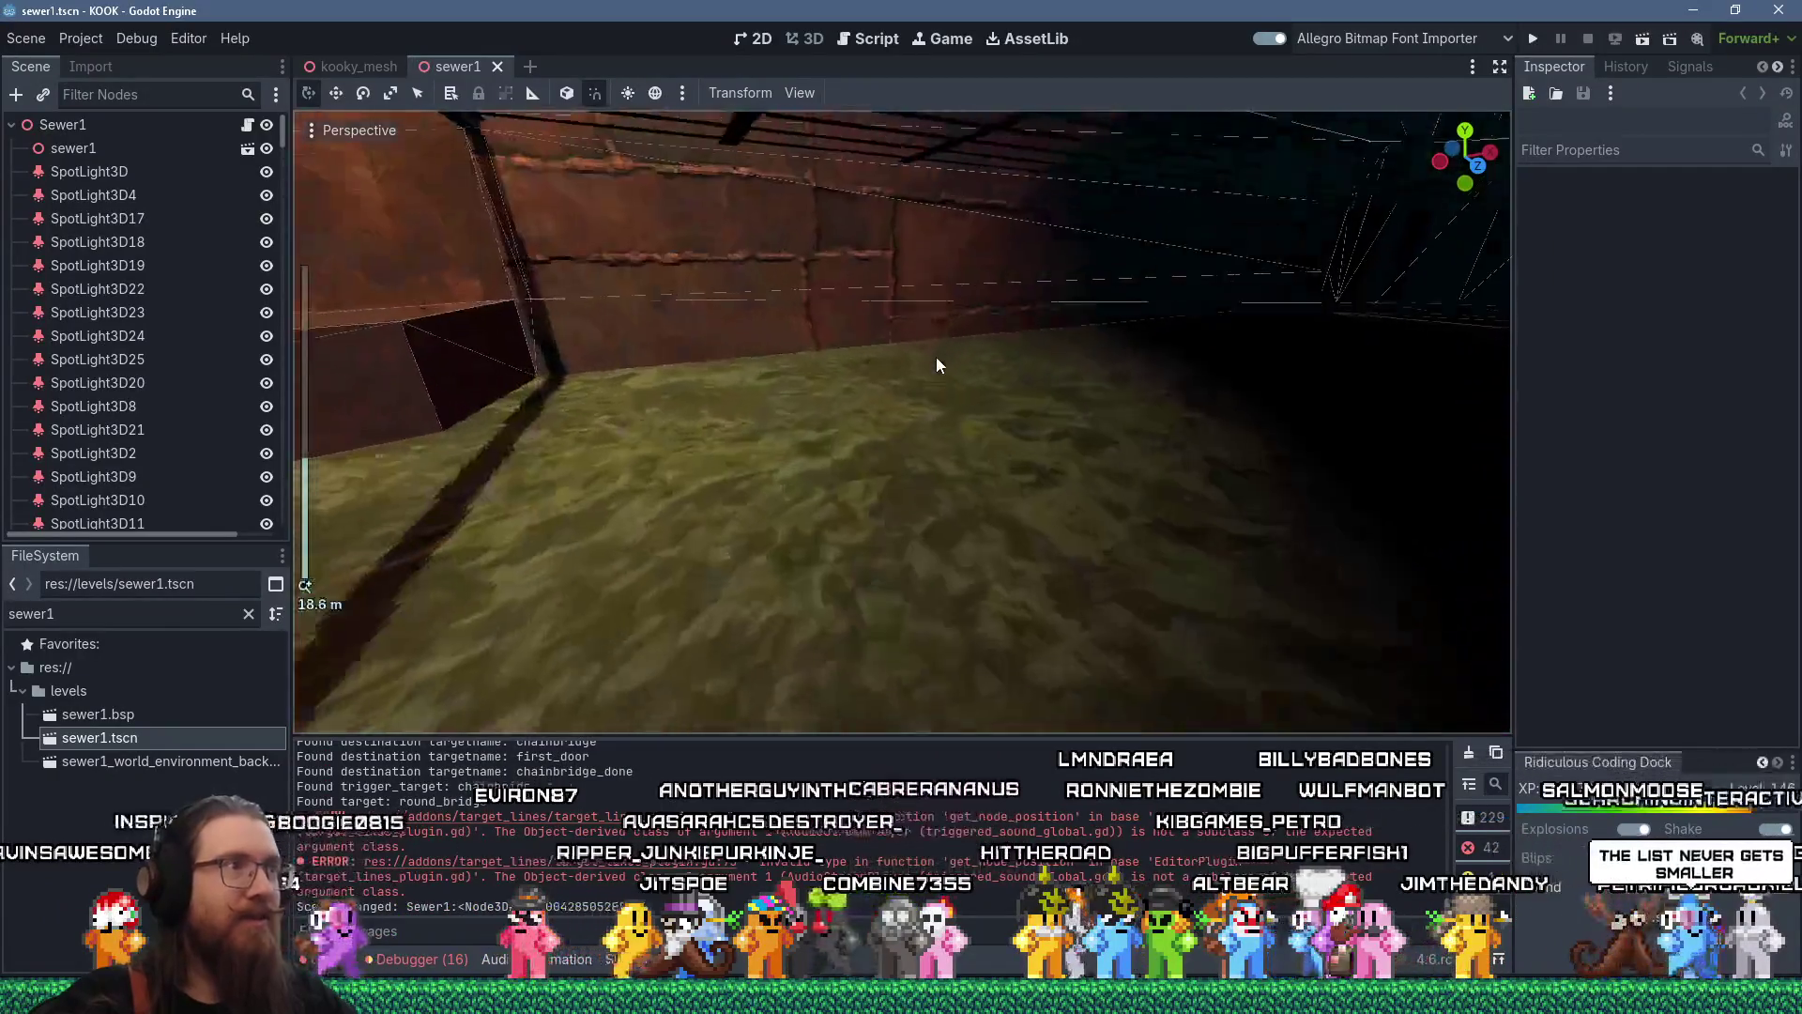
{"action": "mouse_move", "coordinate": [936, 366]}
{"action": "left_mouse_down"}
{"action": "mouse_move", "coordinate": [869, 302]}
{"action": "mouse_move", "coordinate": [801, 326]}
{"action": "mouse_move", "coordinate": [857, 346]}
{"action": "mouse_move", "coordinate": [854, 391]}
{"action": "mouse_move", "coordinate": [905, 503]}
{"action": "mouse_move", "coordinate": [901, 380]}
{"action": "mouse_move", "coordinate": [905, 549]}
{"action": "mouse_move", "coordinate": [816, 549]}
{"action": "mouse_move", "coordinate": [805, 460]}
{"action": "mouse_move", "coordinate": [748, 388]}
{"action": "mouse_move", "coordinate": [688, 402]}
{"action": "mouse_move", "coordinate": [736, 448]}
{"action": "mouse_move", "coordinate": [719, 466]}
{"action": "mouse_move", "coordinate": [732, 419]}
{"action": "mouse_move", "coordinate": [749, 504]}
{"action": "mouse_move", "coordinate": [752, 414]}
{"action": "mouse_move", "coordinate": [773, 529]}
{"action": "mouse_move", "coordinate": [752, 398]}
{"action": "left_mouse_up"}
{"action": "scroll", "coordinate": [889, 402], "scroll_direction": "up", "scroll_amount": 2}
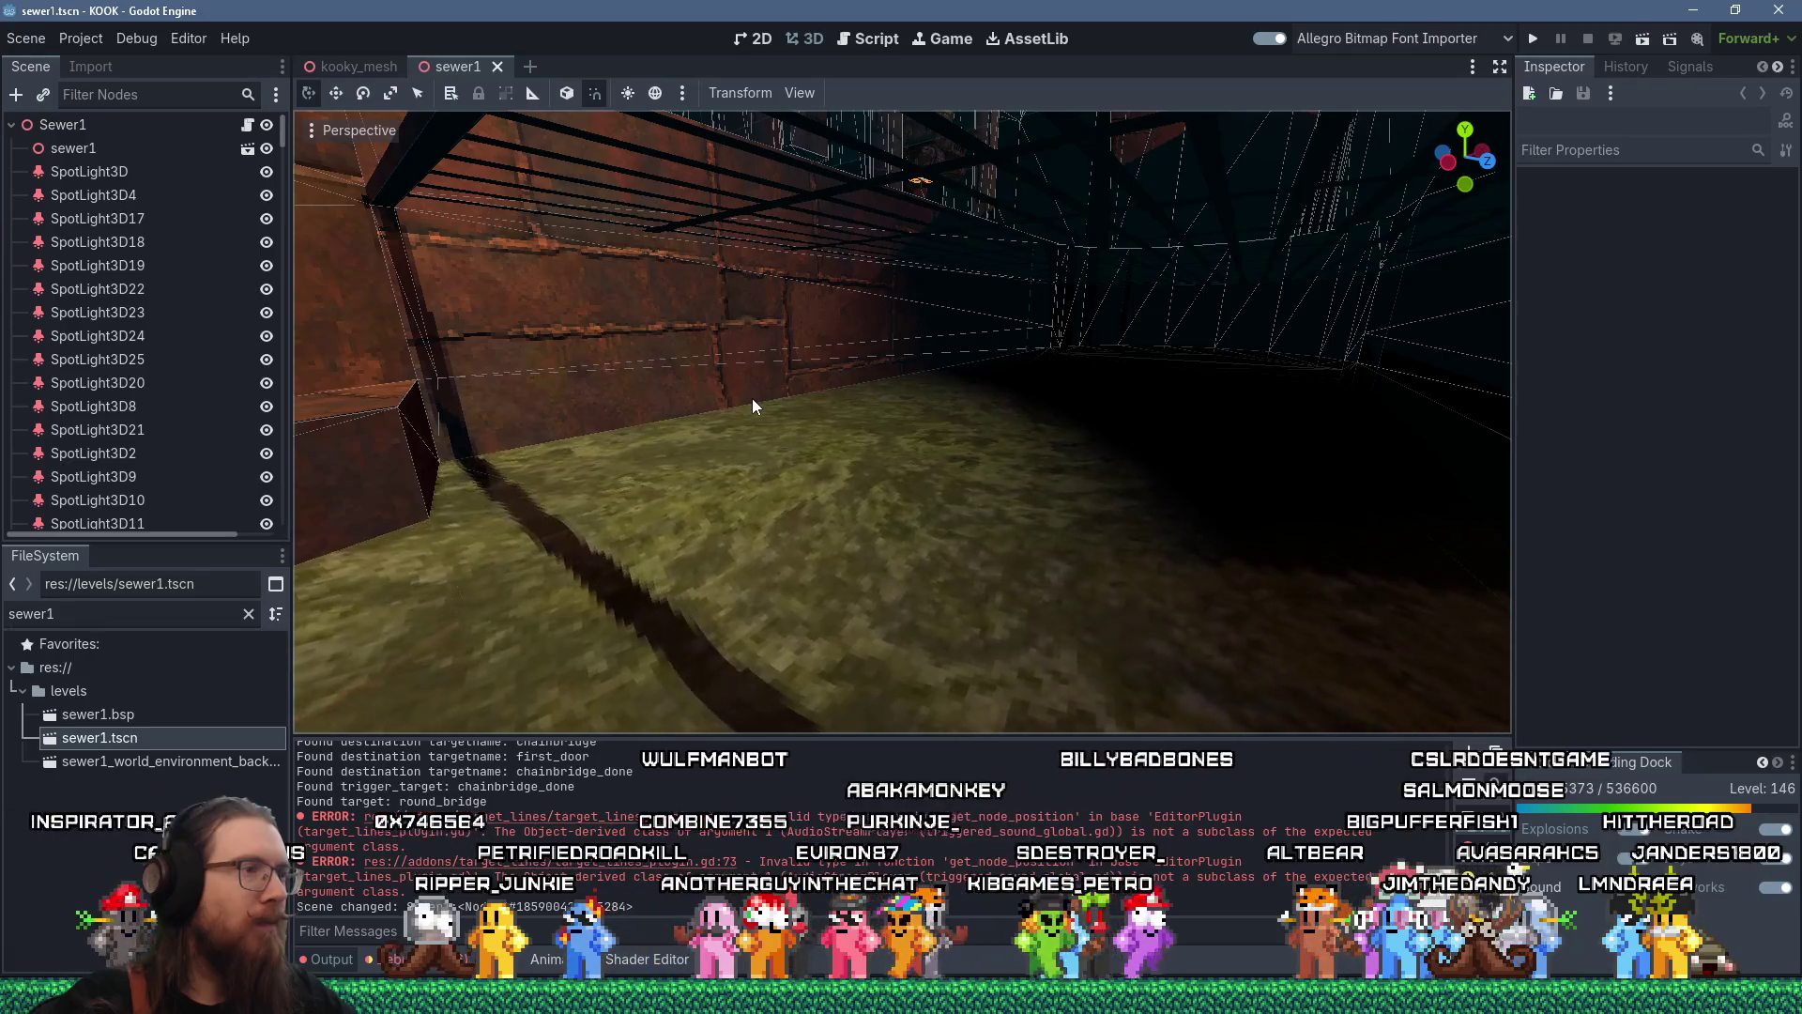
{"action": "scroll", "coordinate": [754, 402], "scroll_direction": "up", "scroll_amount": 5}
{"action": "scroll", "coordinate": [875, 453], "scroll_direction": "up", "scroll_amount": 5}
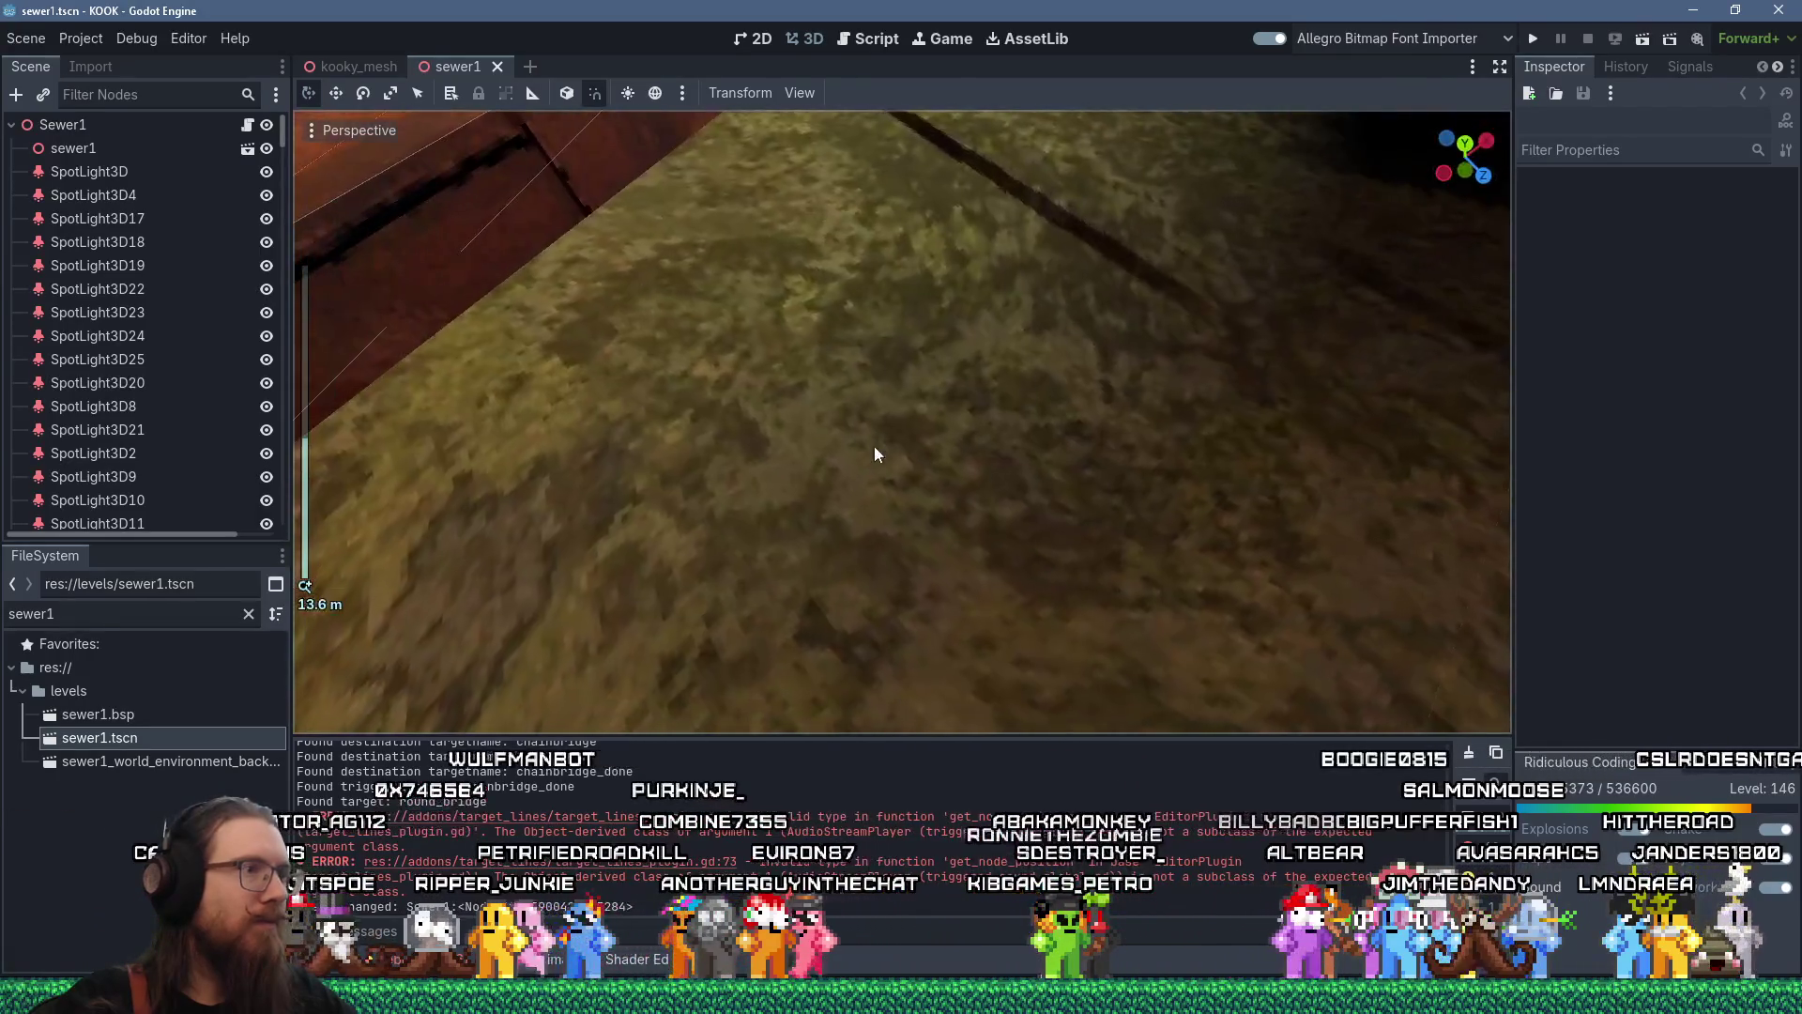
{"action": "scroll", "coordinate": [842, 431], "scroll_direction": "down", "scroll_amount": 5}
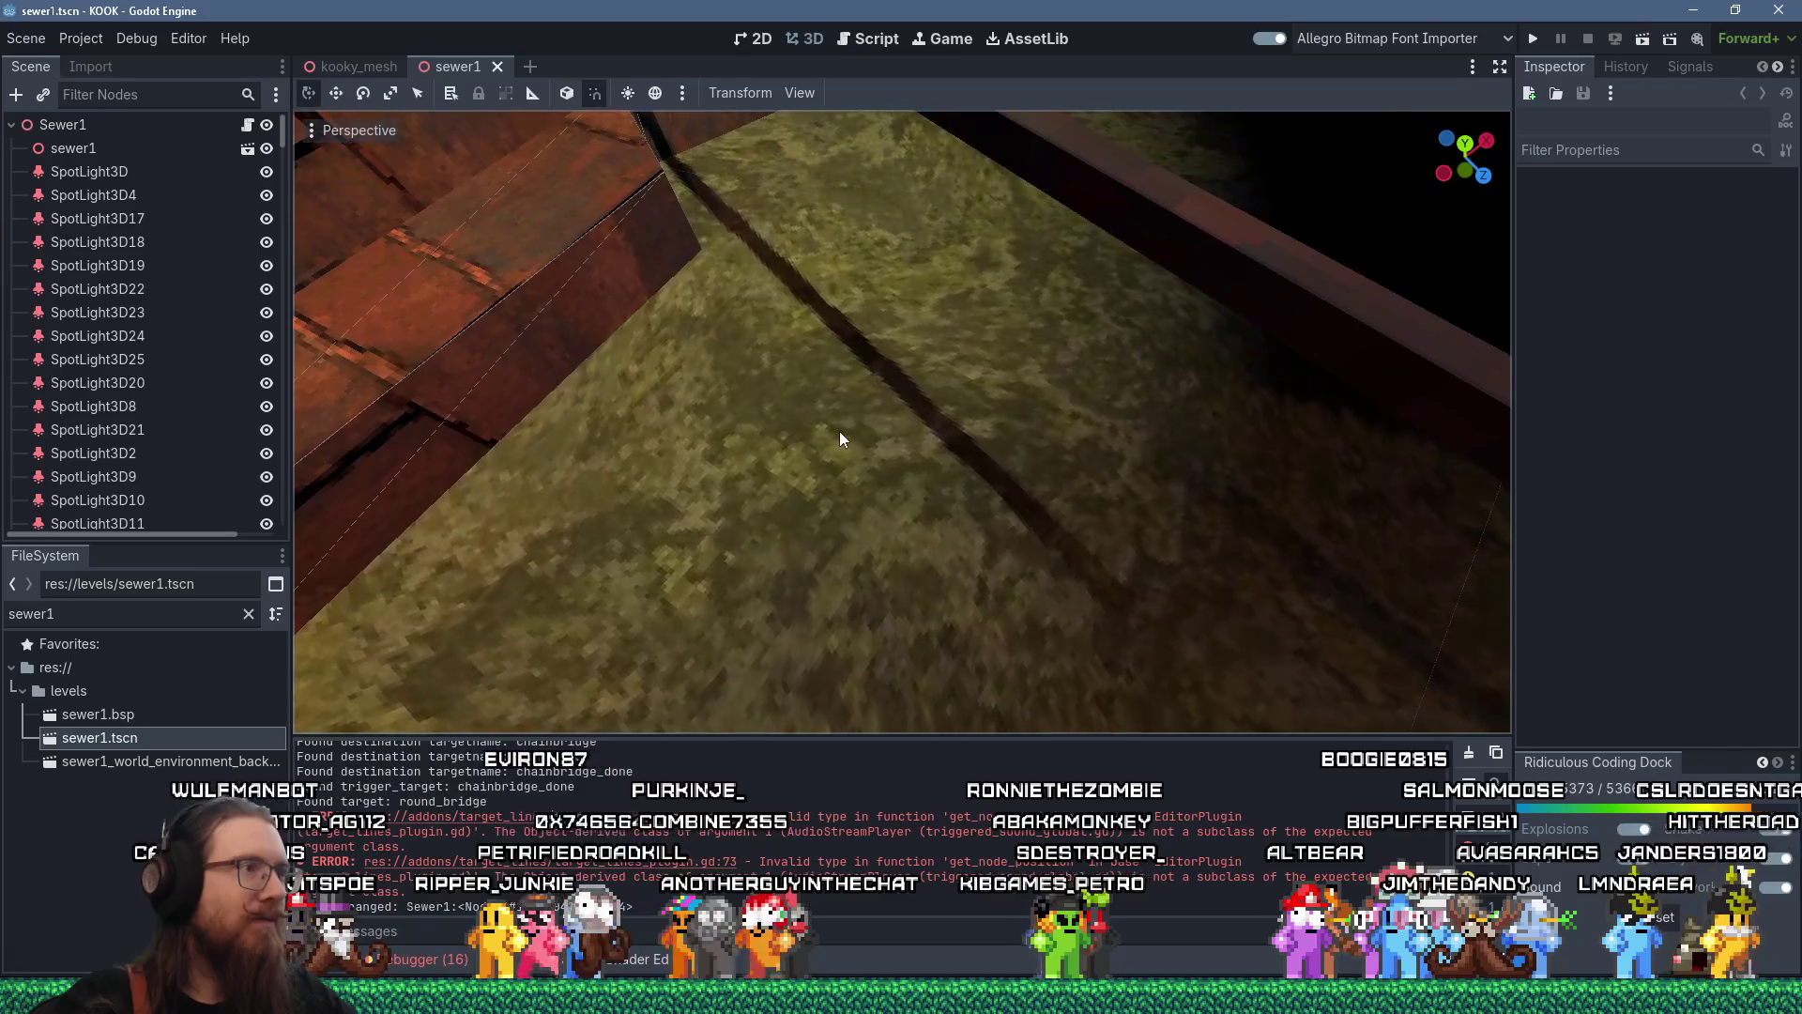
{"action": "scroll", "coordinate": [901, 475], "scroll_direction": "up", "scroll_amount": 4}
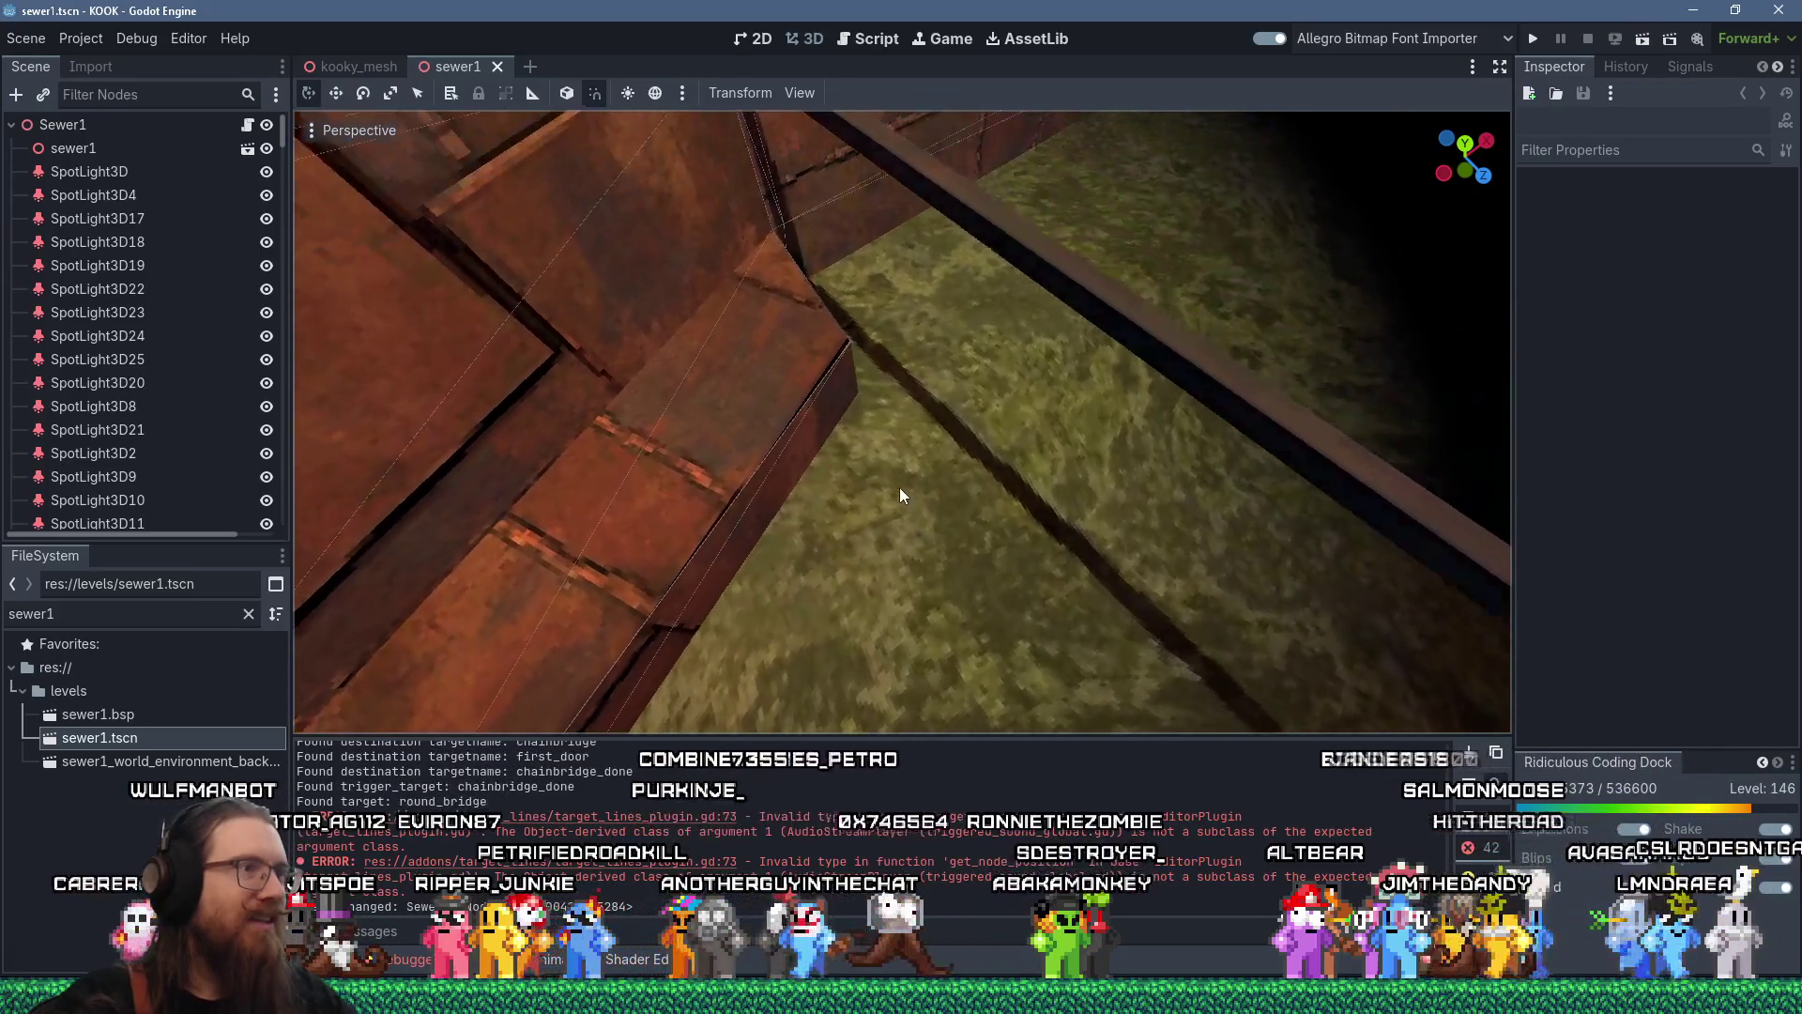
{"action": "scroll", "coordinate": [862, 453], "scroll_direction": "up", "scroll_amount": 3}
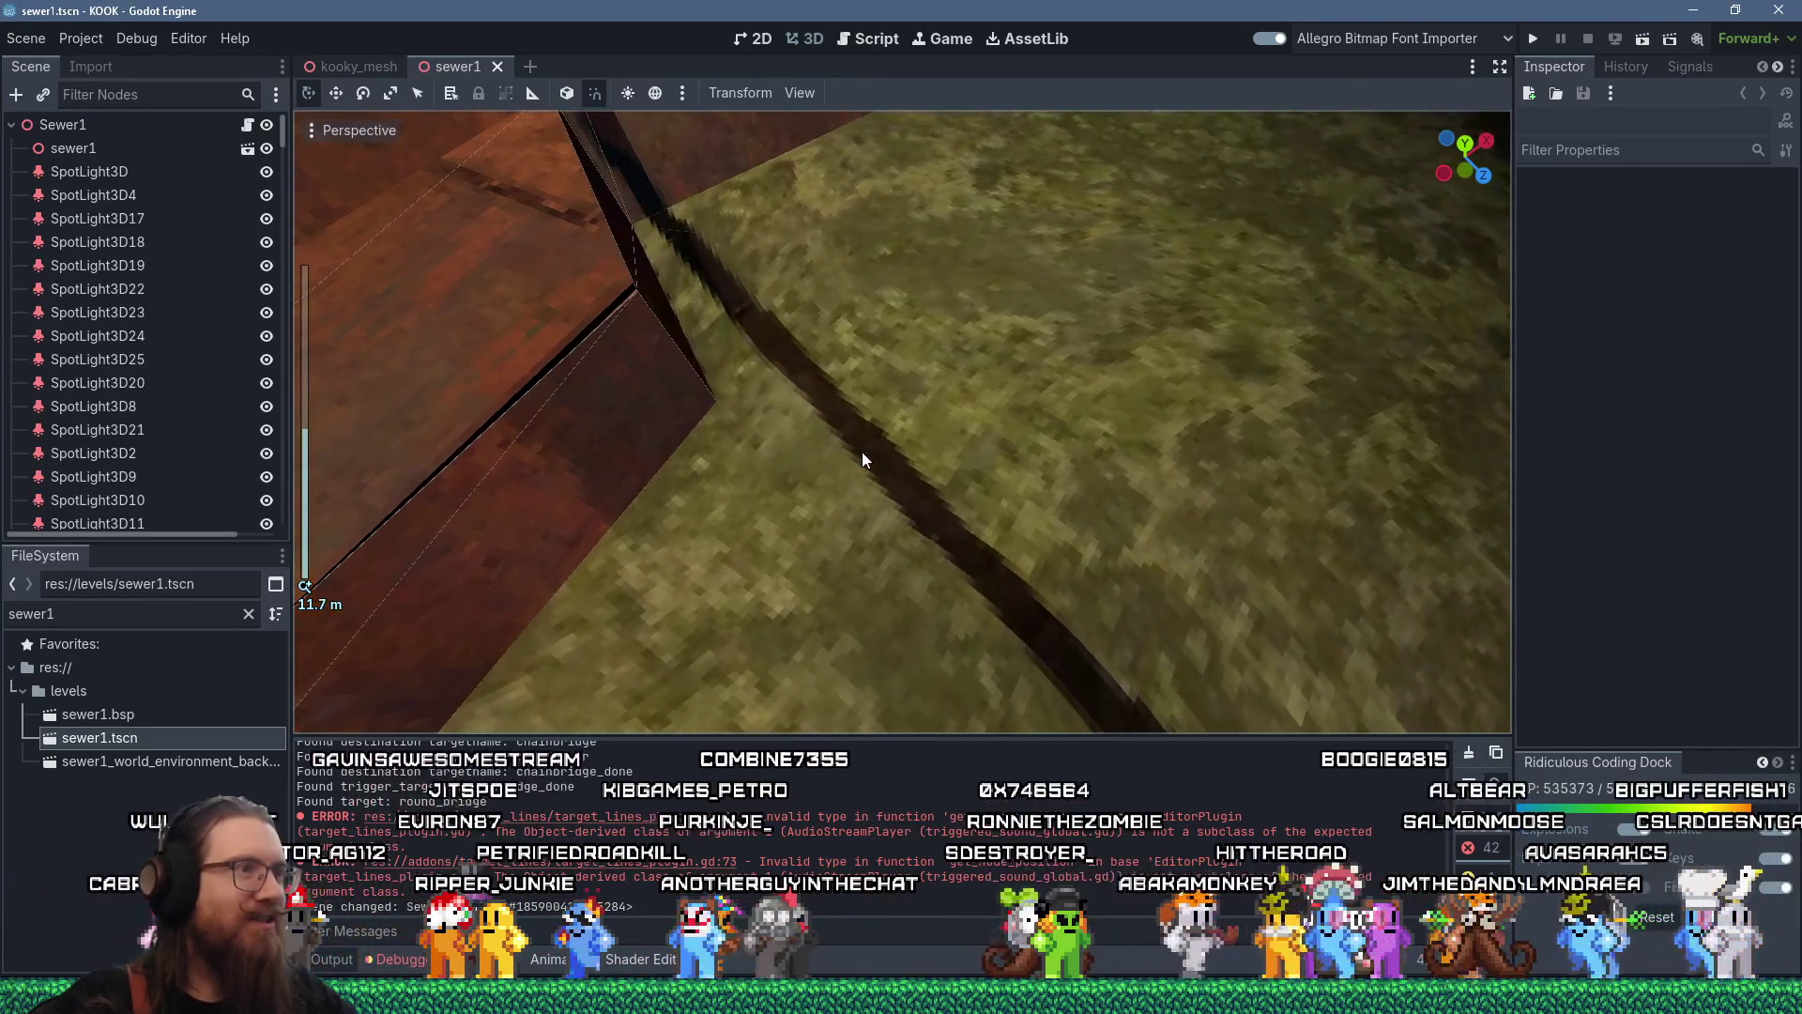
{"action": "scroll", "coordinate": [852, 436], "scroll_direction": "up", "scroll_amount": 2}
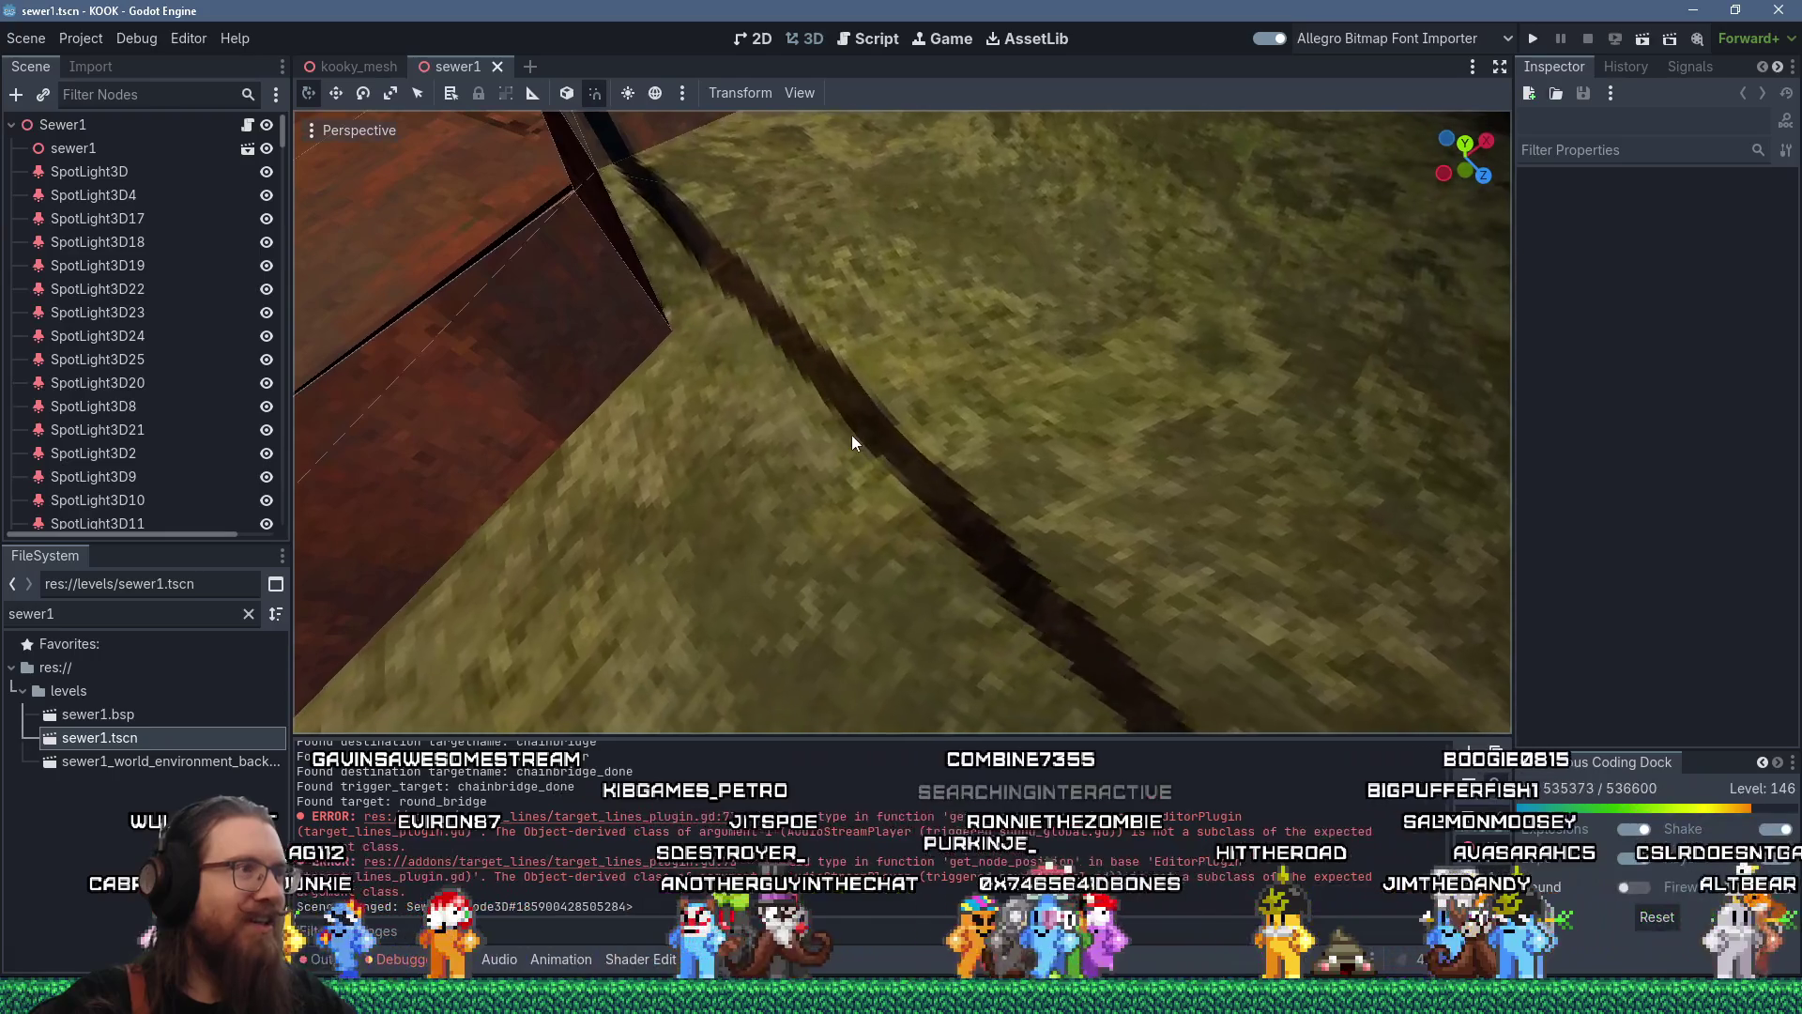
{"action": "scroll", "coordinate": [851, 434], "scroll_direction": "down", "scroll_amount": 2}
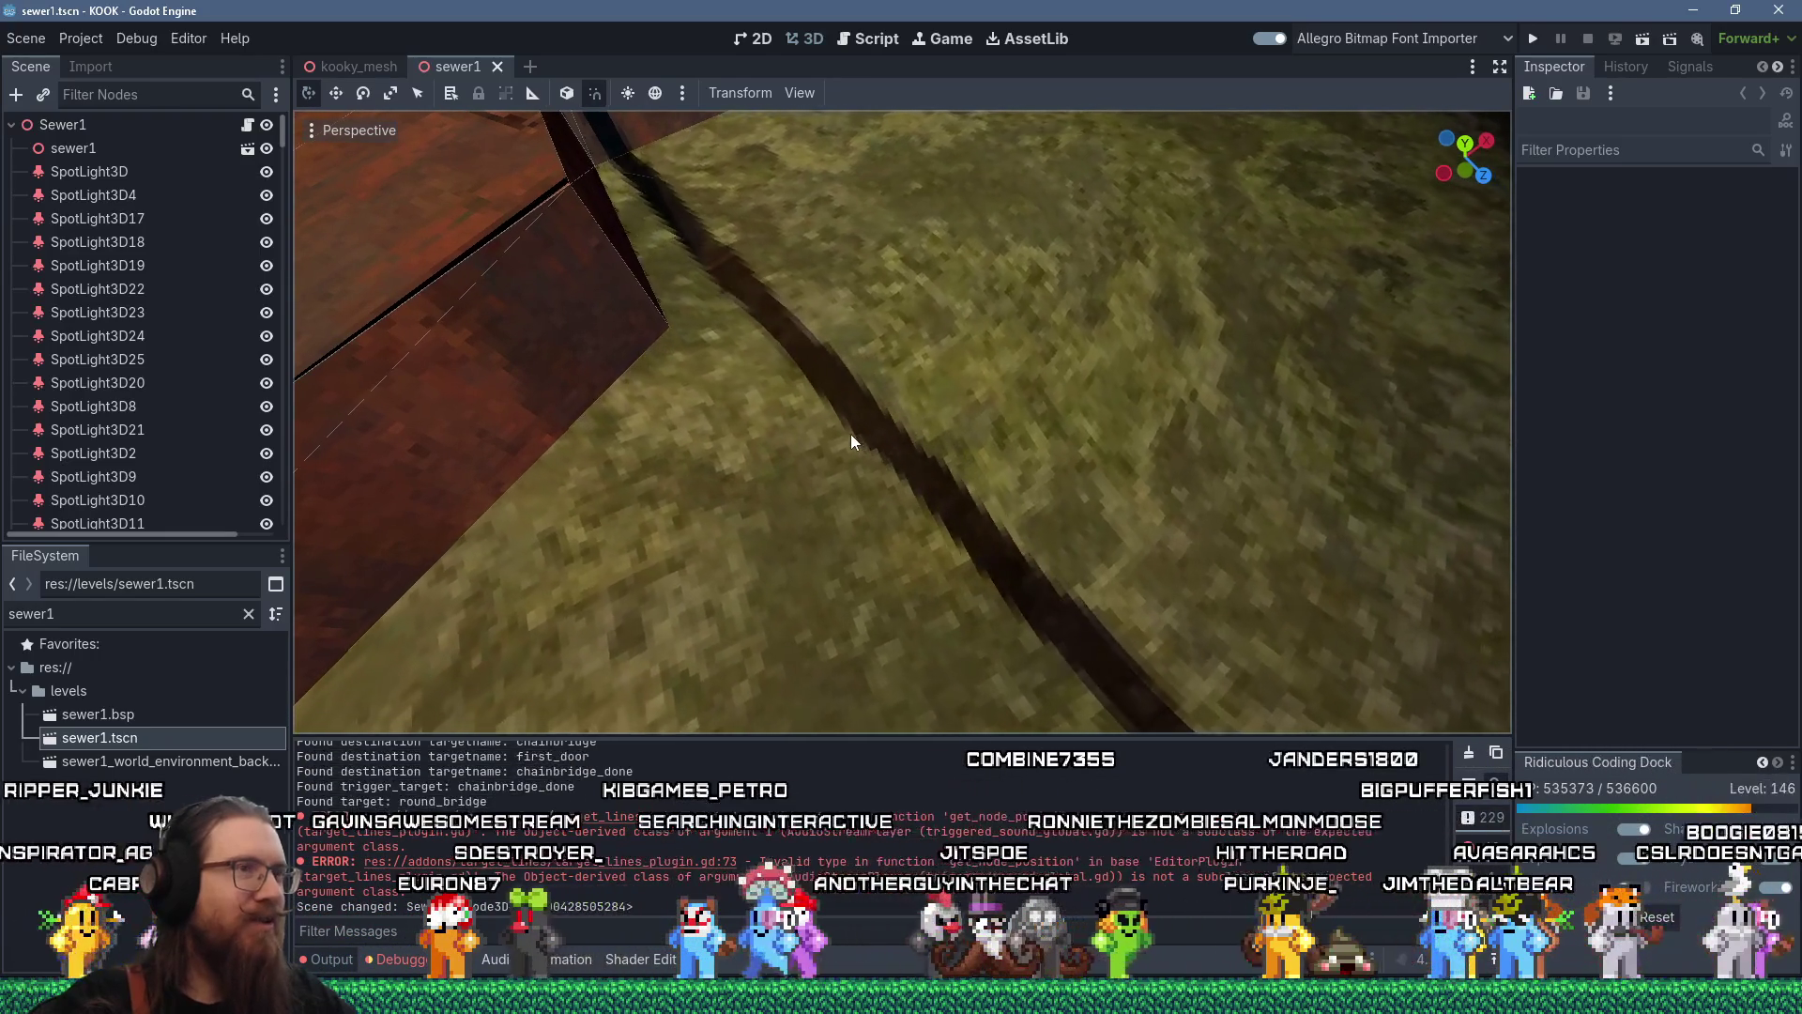
Step: Orbit in close to the floor seam, pillar corner and rusty wall edge
{"action": "mouse_move", "coordinate": [850, 434]}
{"action": "left_mouse_down"}
{"action": "mouse_move", "coordinate": [813, 435]}
{"action": "mouse_move", "coordinate": [884, 385]}
{"action": "mouse_move", "coordinate": [901, 413]}
{"action": "left_mouse_up"}
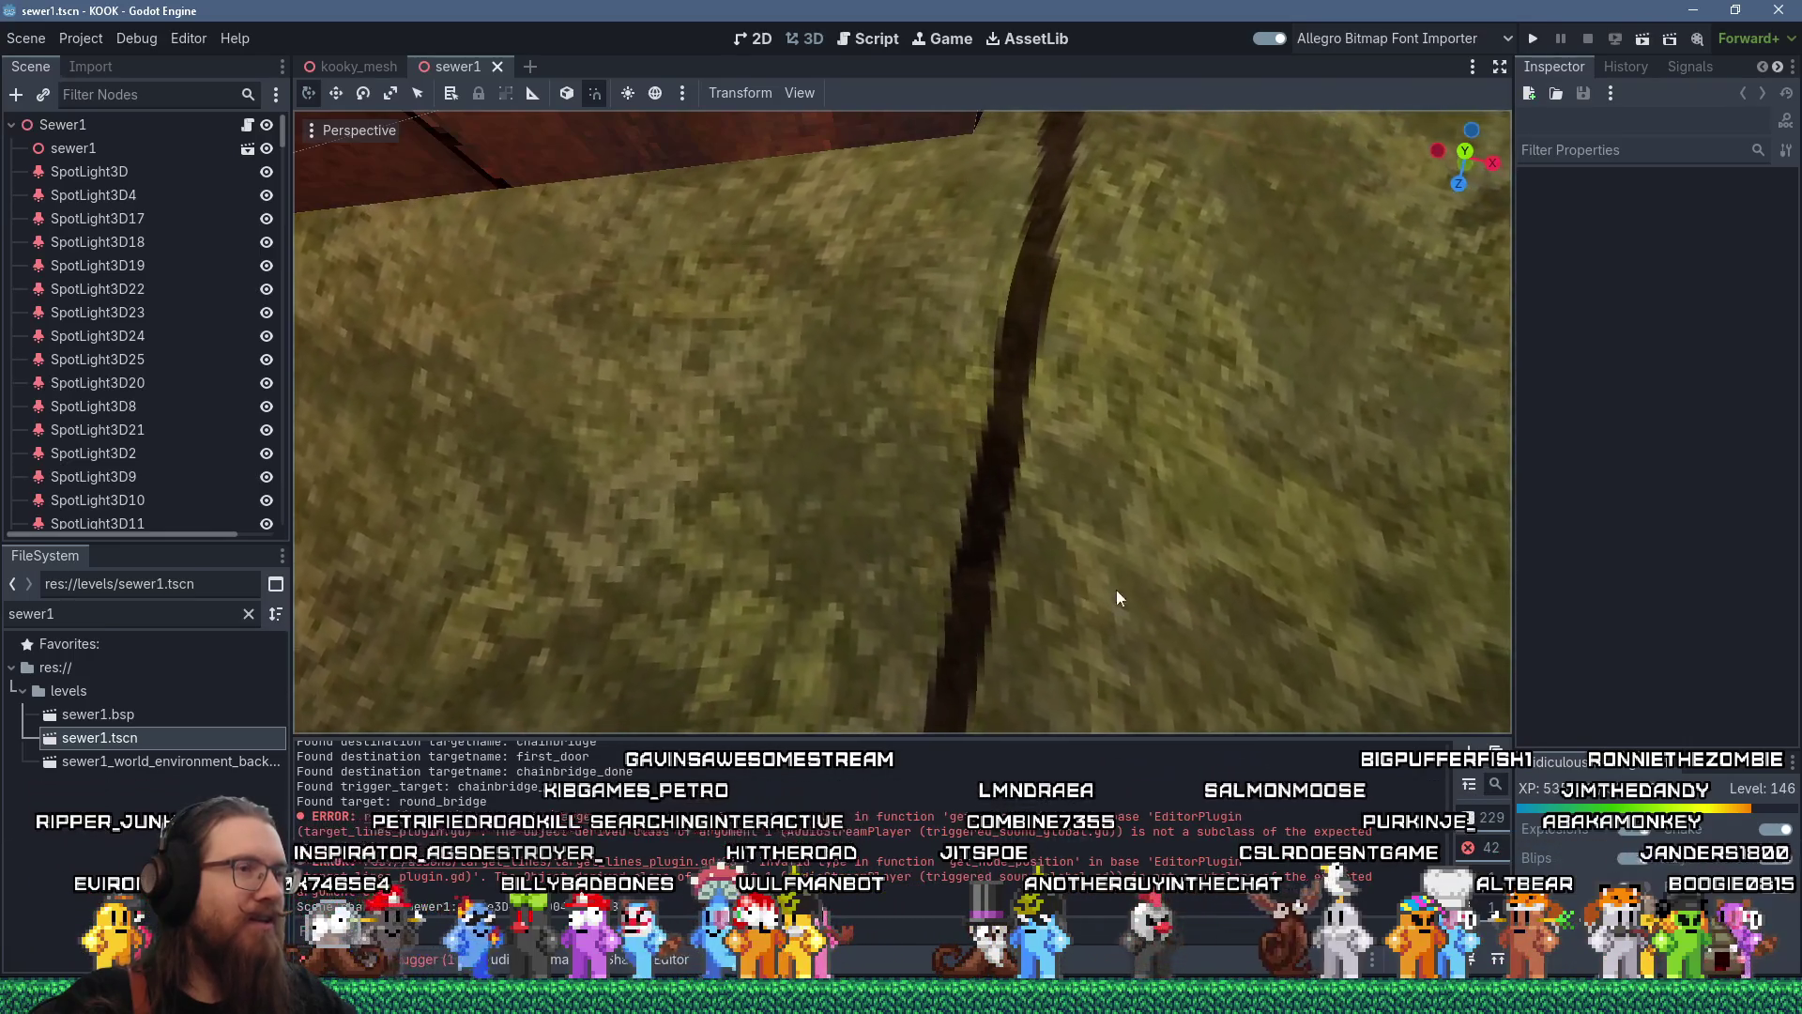
{"action": "mouse_move", "coordinate": [781, 188]}
{"action": "left_mouse_down"}
{"action": "mouse_move", "coordinate": [758, 499]}
{"action": "mouse_move", "coordinate": [923, 443]}
{"action": "mouse_move", "coordinate": [888, 507]}
{"action": "mouse_move", "coordinate": [955, 452]}
{"action": "mouse_move", "coordinate": [984, 458]}
{"action": "mouse_move", "coordinate": [899, 500]}
{"action": "mouse_move", "coordinate": [939, 187]}
{"action": "mouse_move", "coordinate": [869, 155]}
{"action": "mouse_move", "coordinate": [1074, 217]}
{"action": "left_mouse_up"}
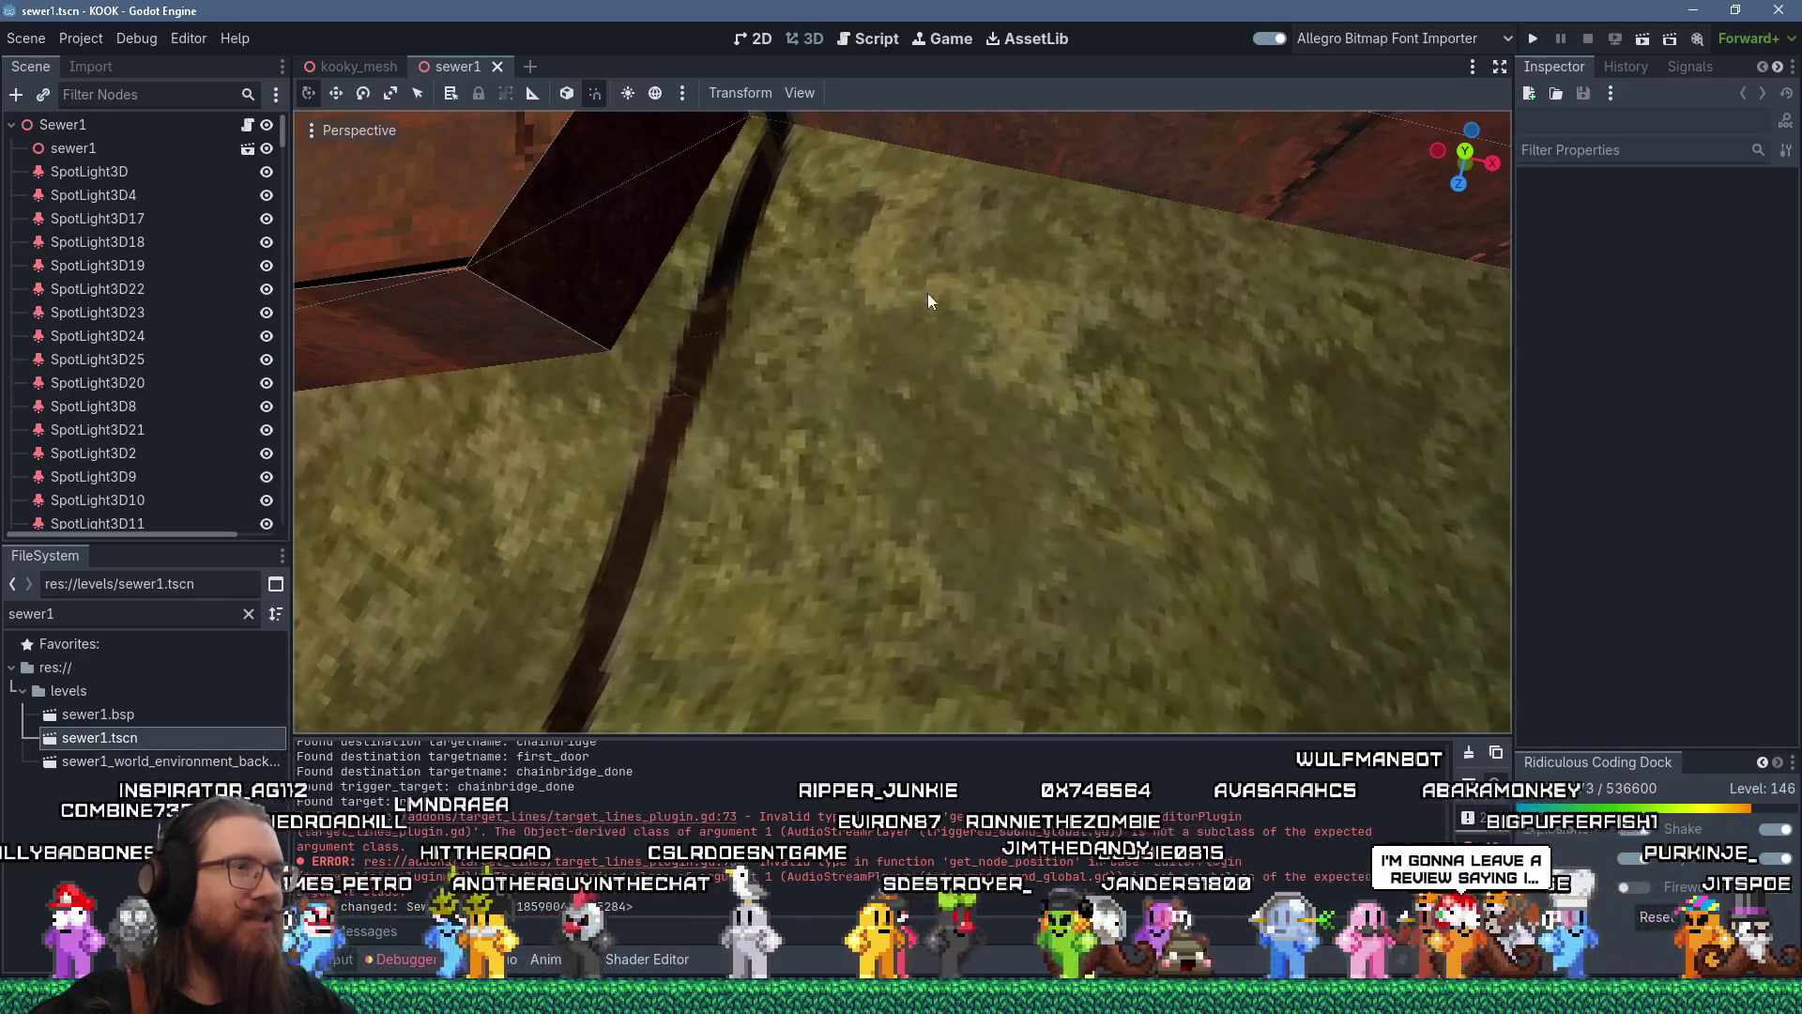
{"action": "mouse_move", "coordinate": [881, 149]}
{"action": "left_mouse_down"}
{"action": "mouse_move", "coordinate": [854, 441]}
{"action": "mouse_move", "coordinate": [881, 413]}
{"action": "left_mouse_up"}
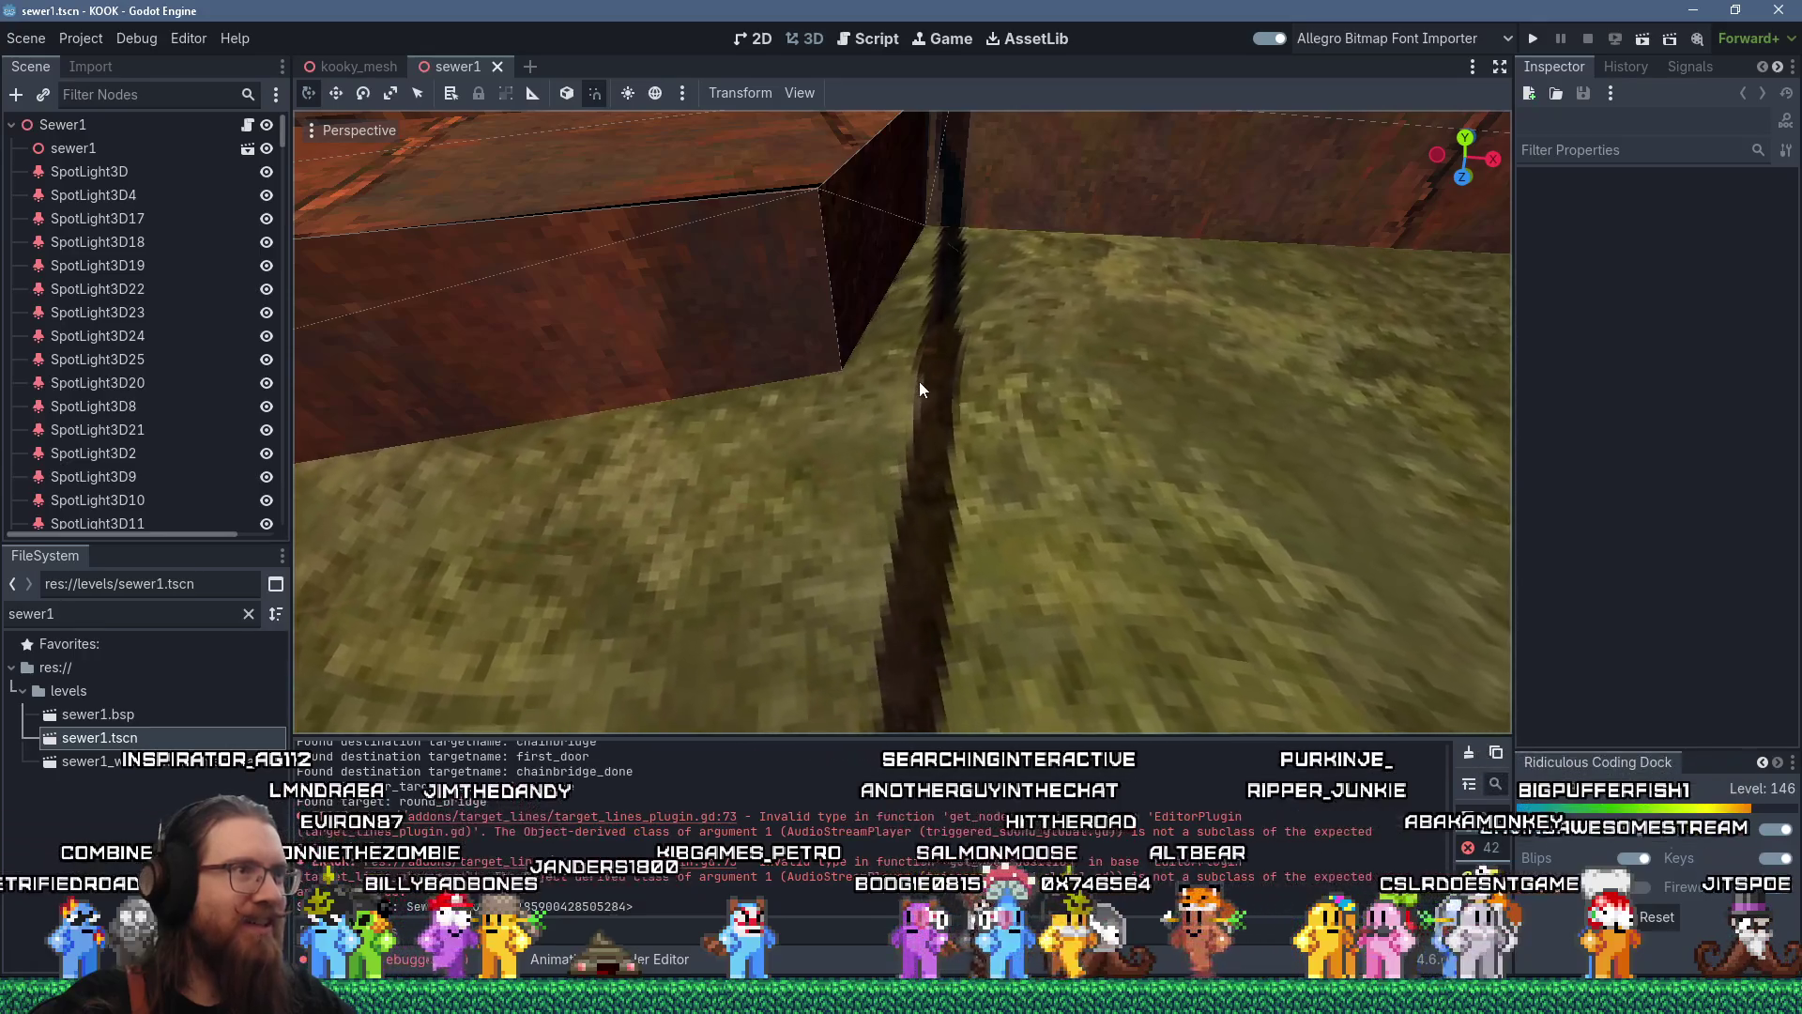
{"action": "left_click_drag", "start_coordinate": [920, 381], "coordinate": [864, 431]}
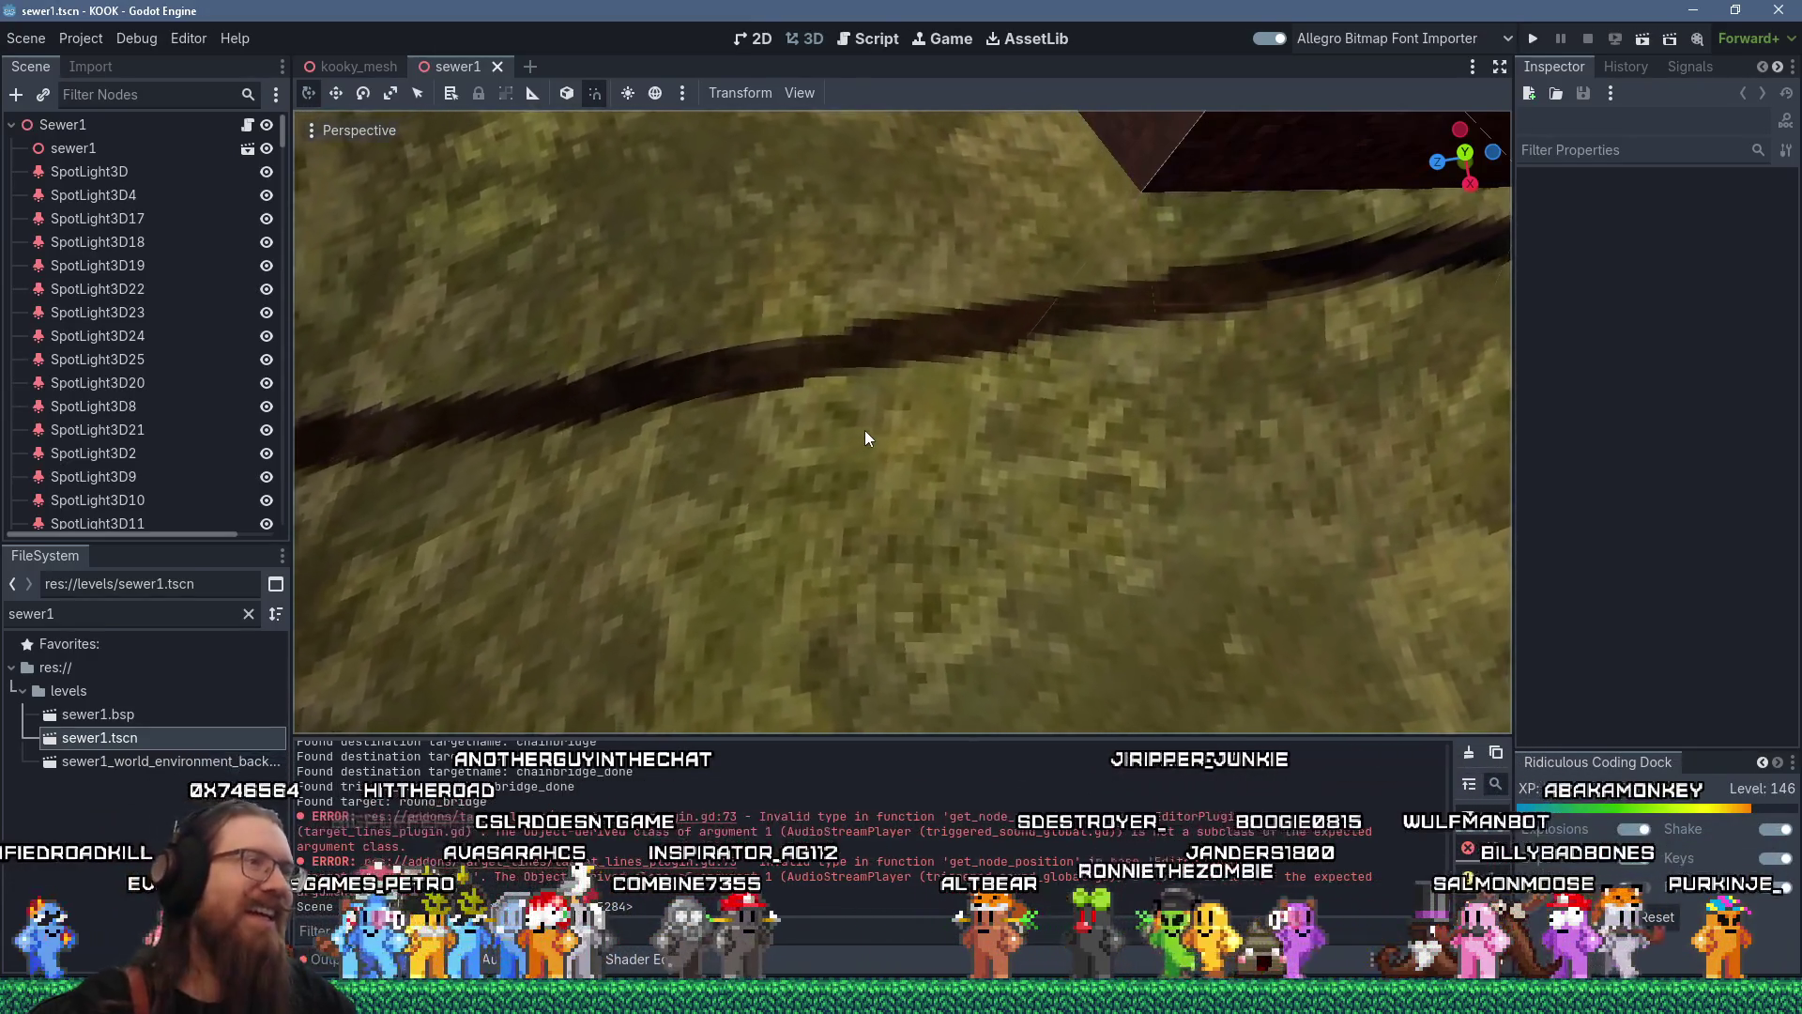
{"action": "scroll", "coordinate": [882, 402], "scroll_direction": "down", "scroll_amount": 5}
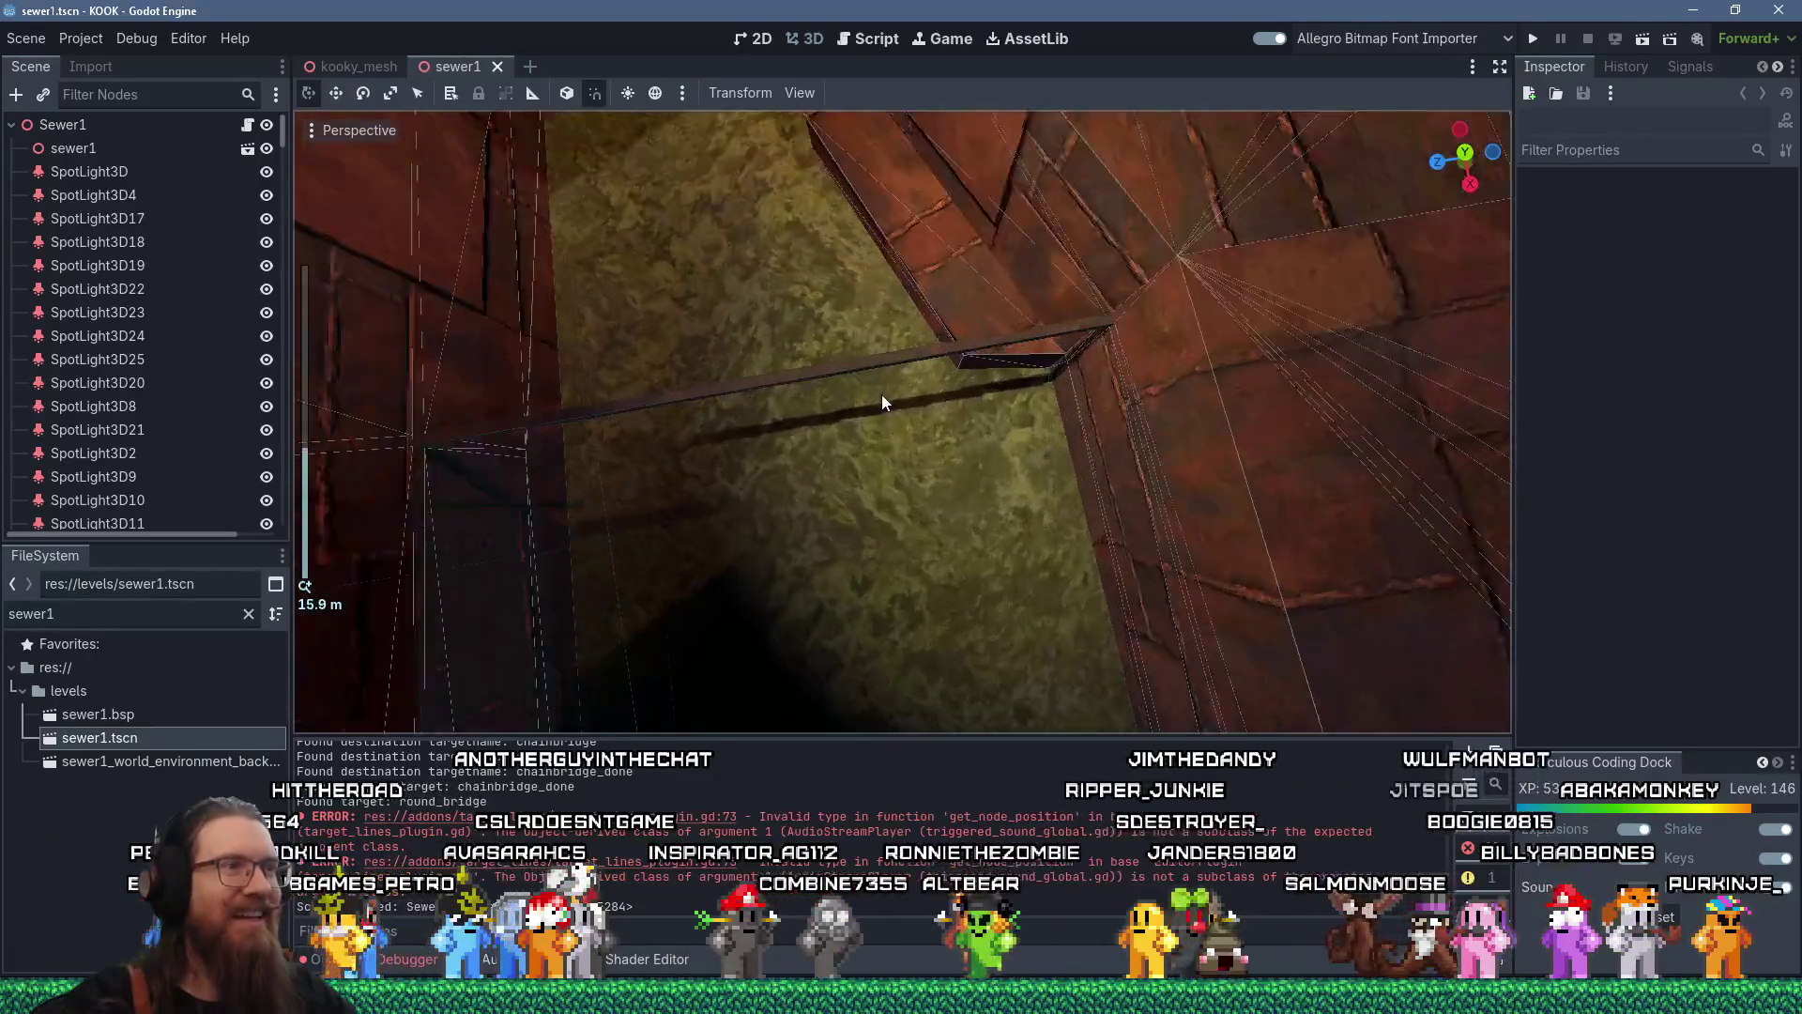
{"action": "scroll", "coordinate": [881, 395], "scroll_direction": "up", "scroll_amount": 4}
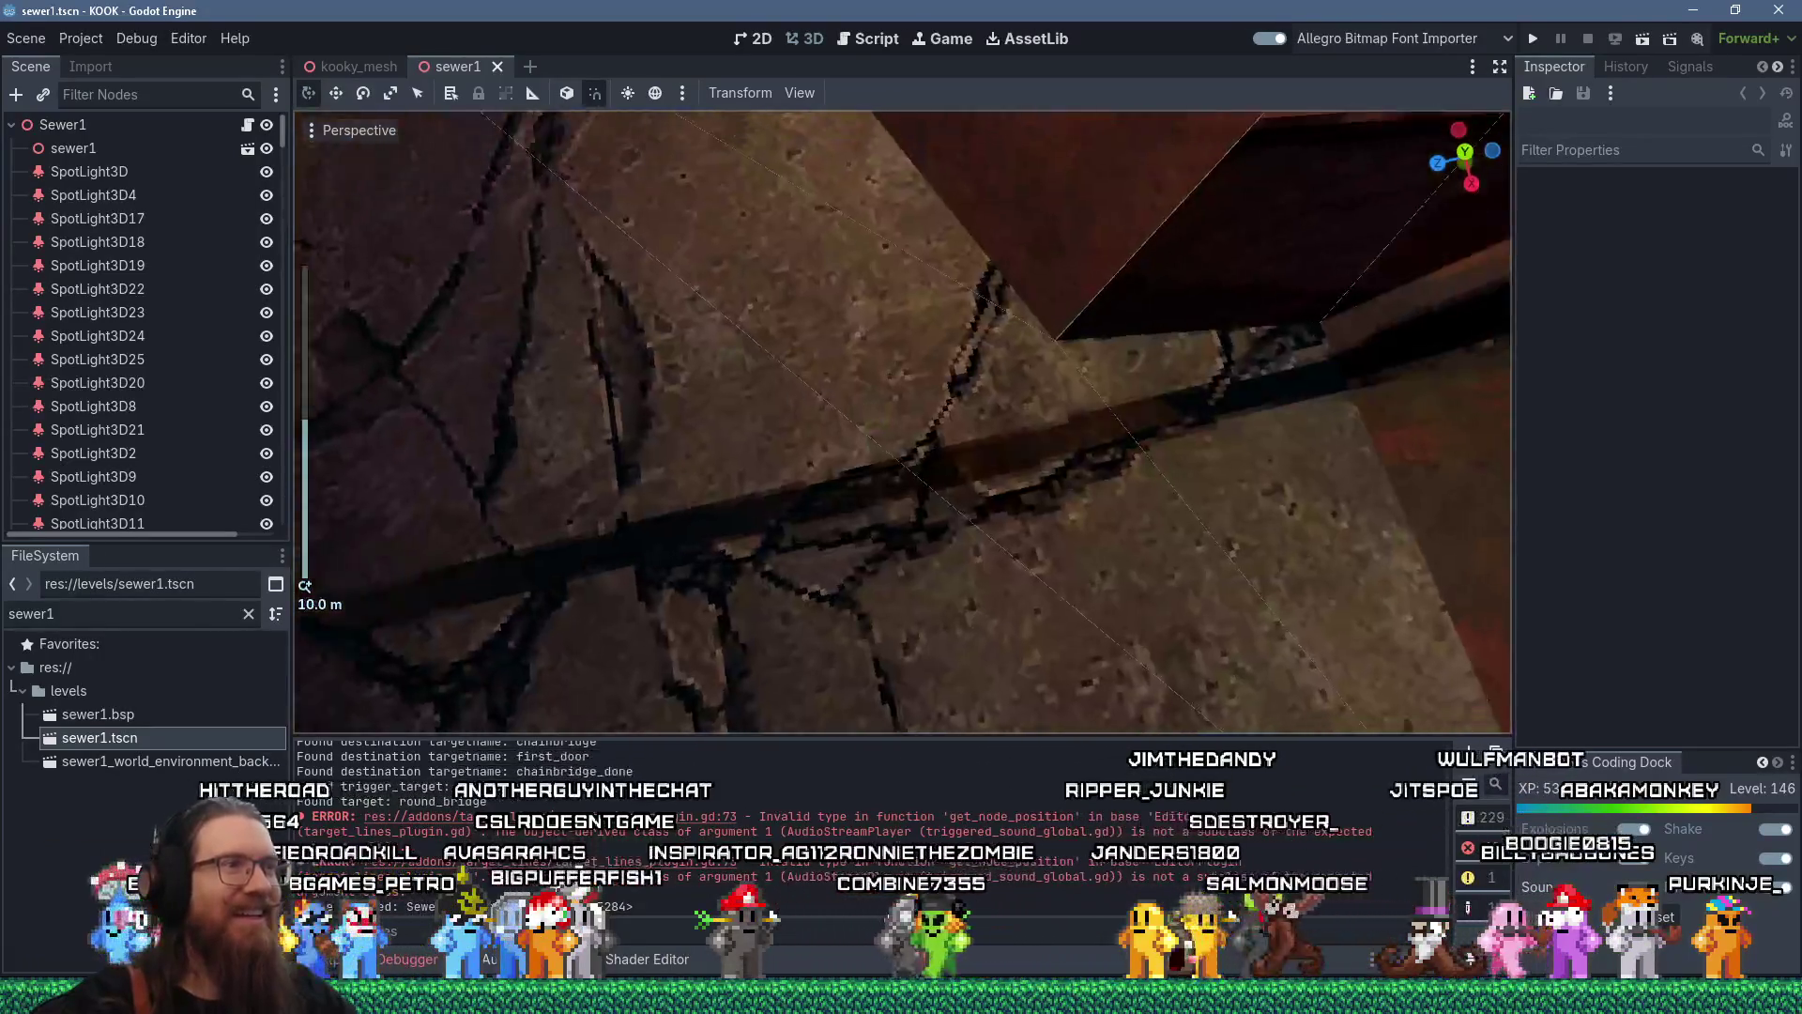
{"action": "scroll", "coordinate": [748, 380], "scroll_direction": "down", "scroll_amount": 2}
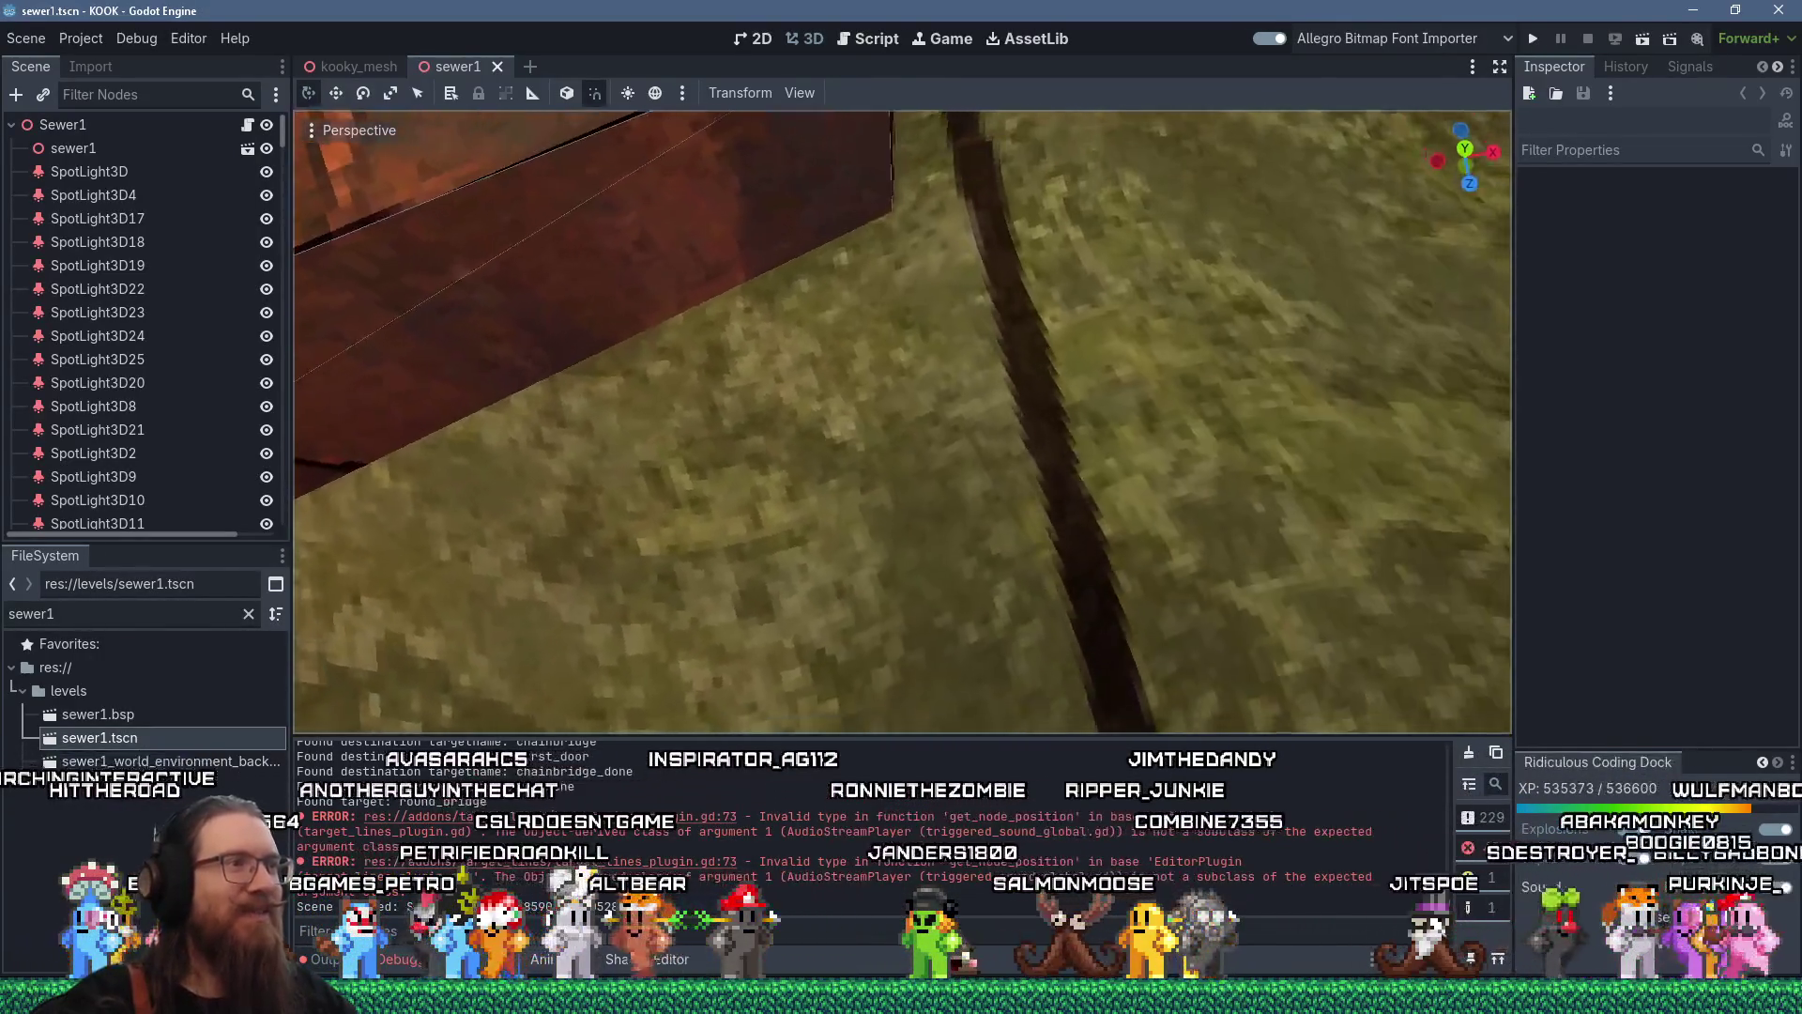
{"action": "scroll", "coordinate": [769, 357], "scroll_direction": "up", "scroll_amount": 2}
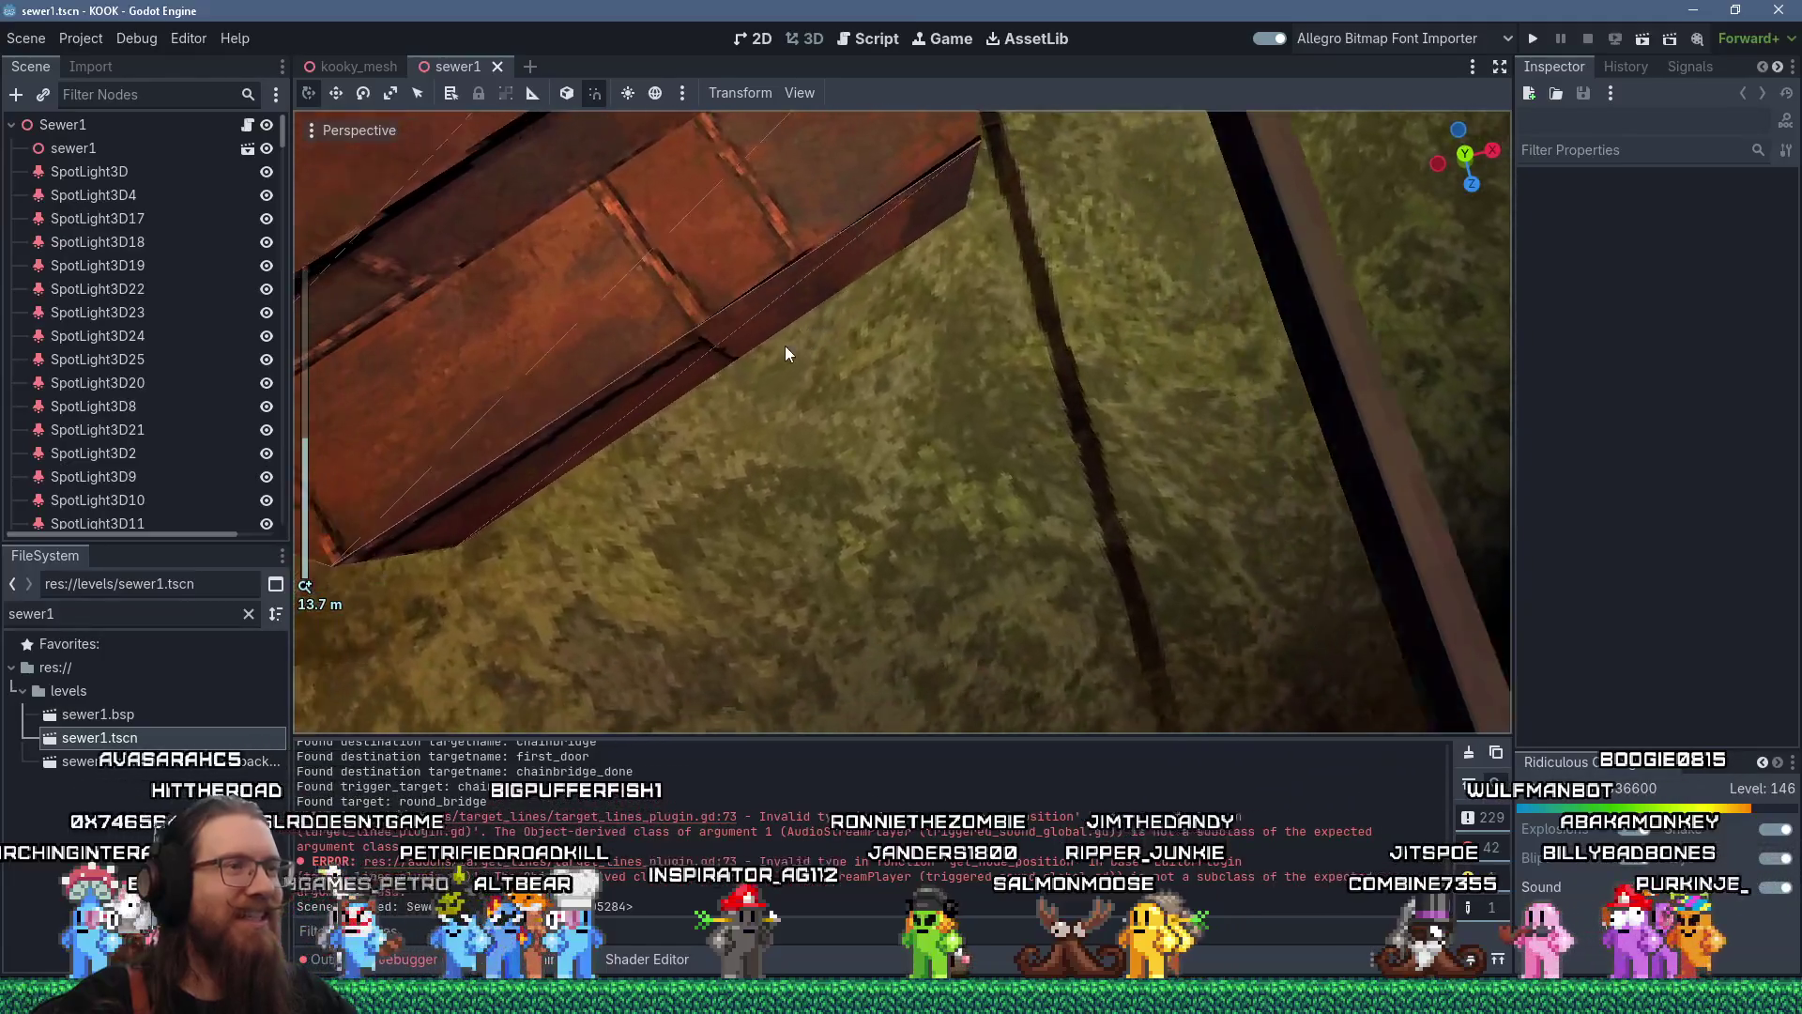
{"action": "scroll", "coordinate": [783, 321], "scroll_direction": "up", "scroll_amount": 3}
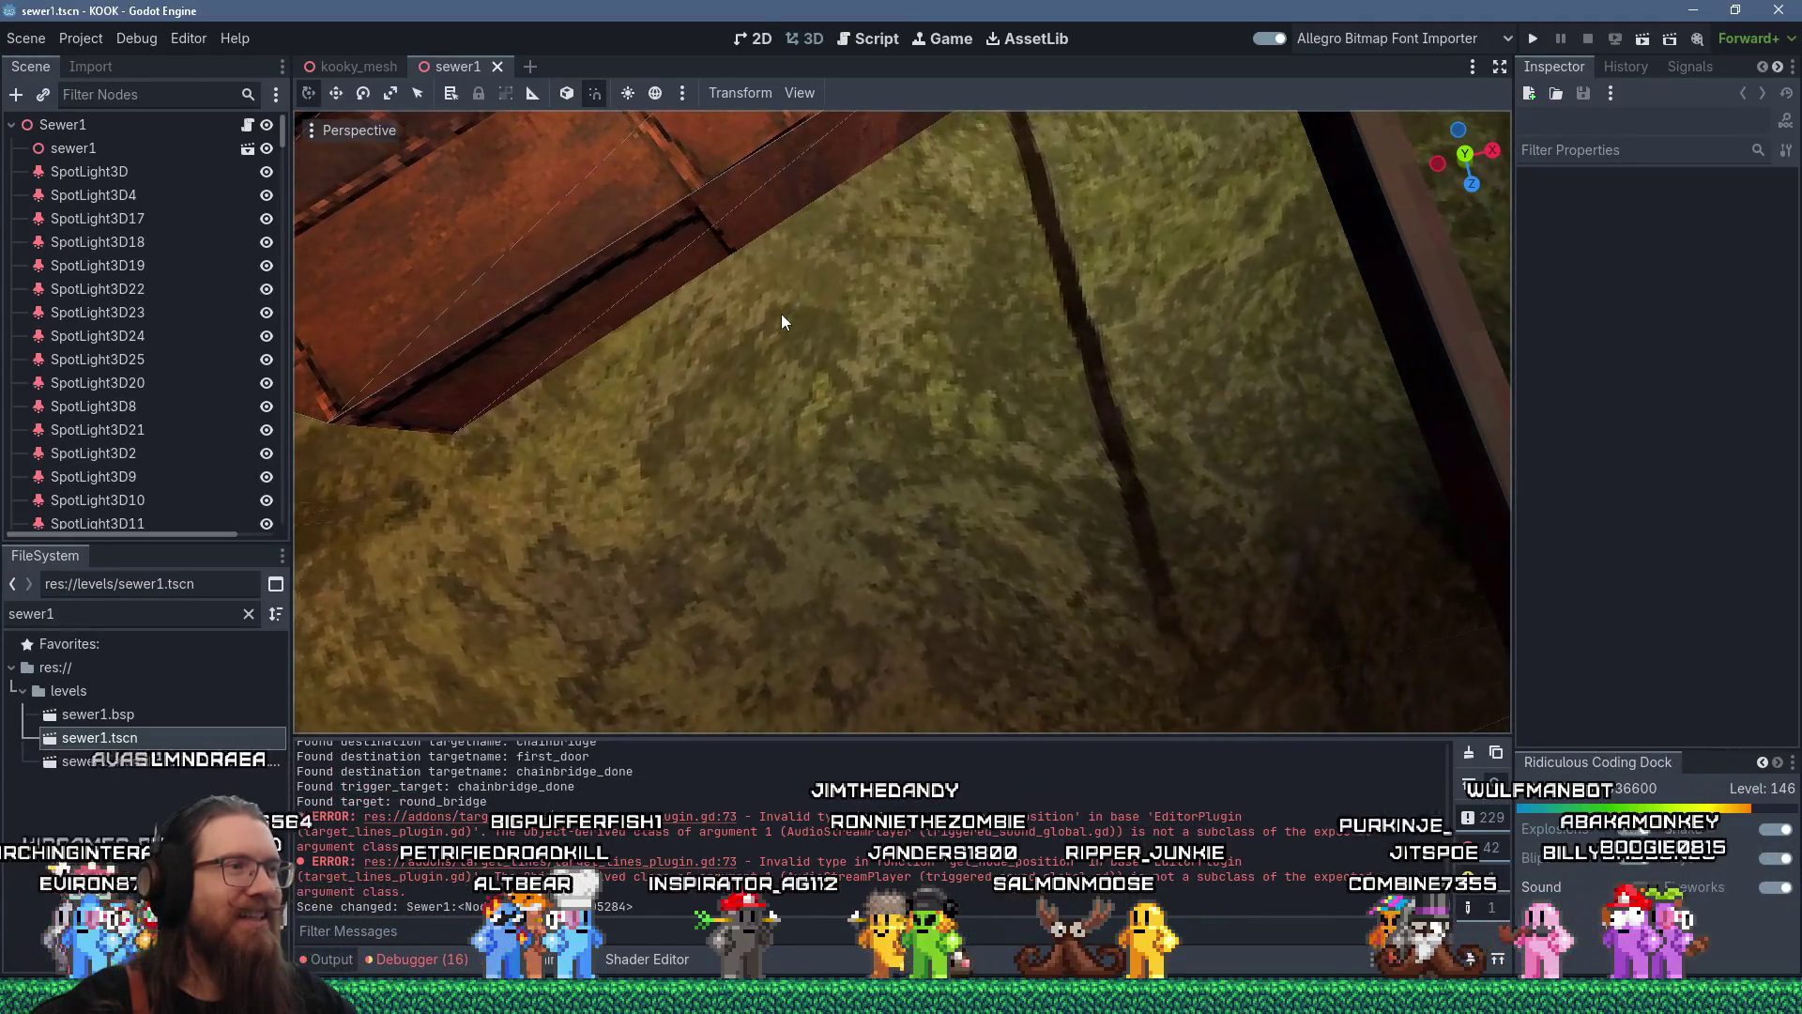
{"action": "scroll", "coordinate": [751, 335], "scroll_direction": "up", "scroll_amount": 3}
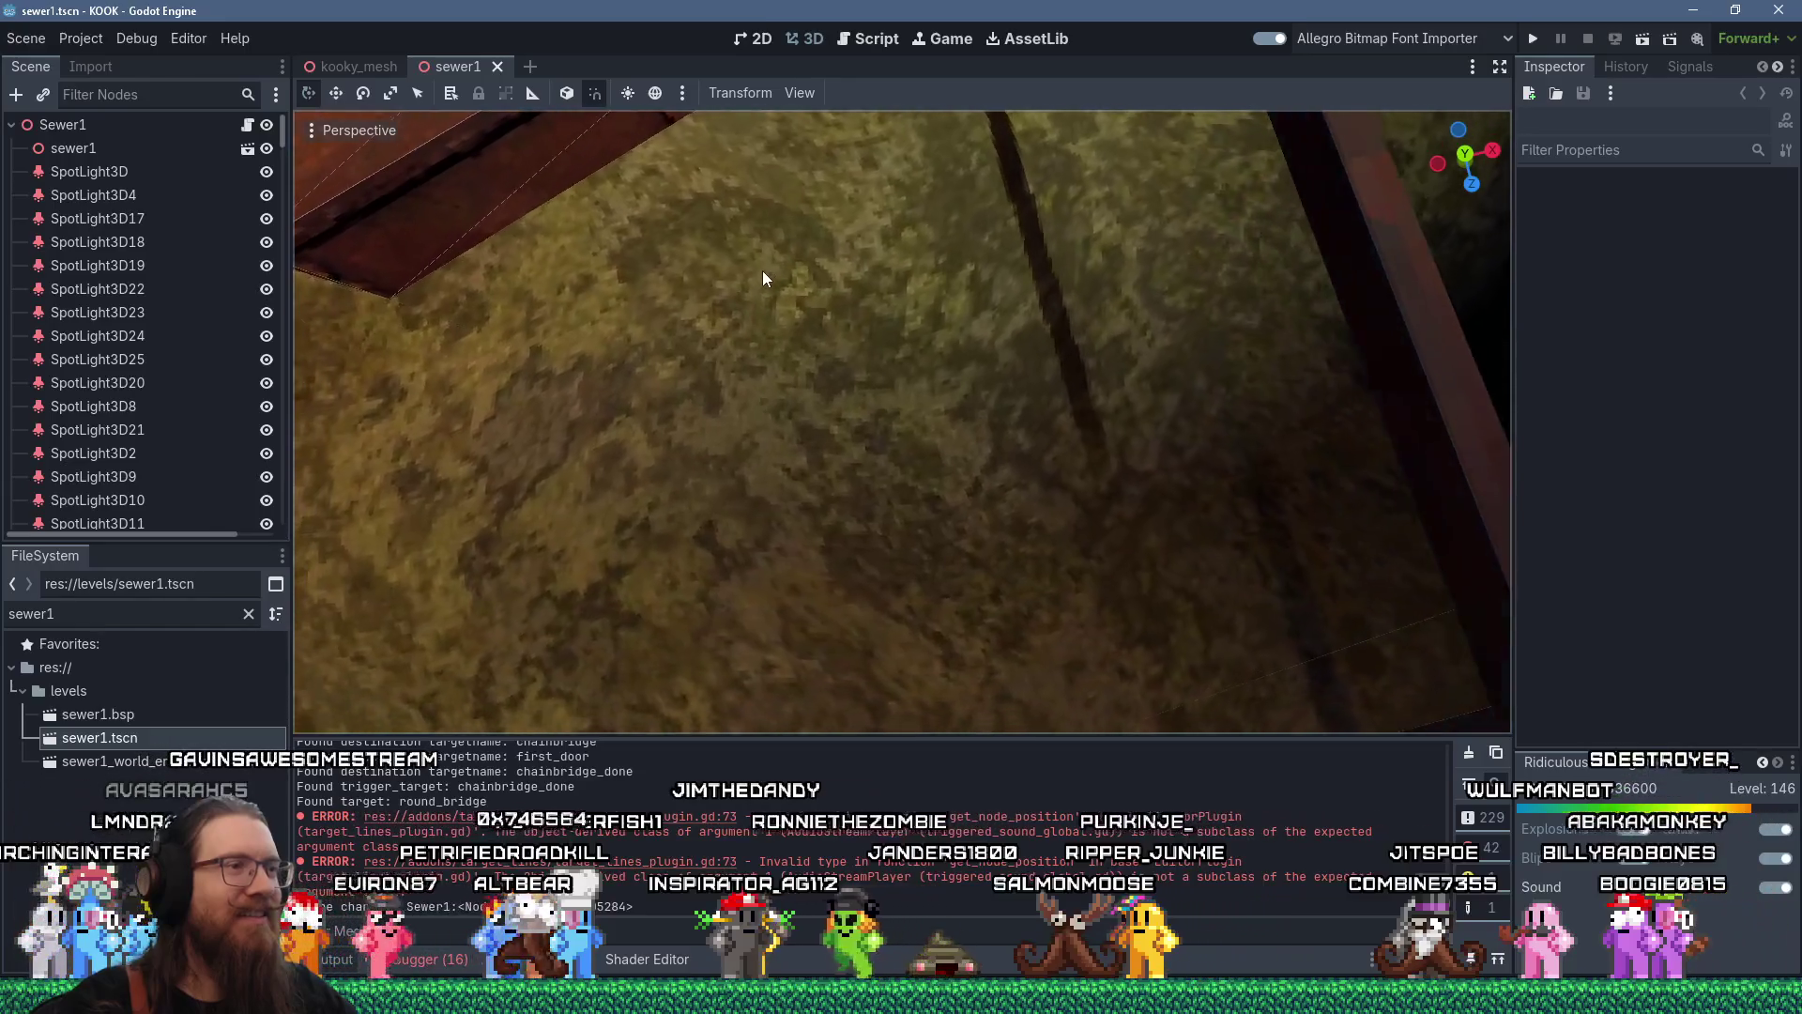
{"action": "left_click_drag", "start_coordinate": [764, 319], "coordinate": [657, 300]}
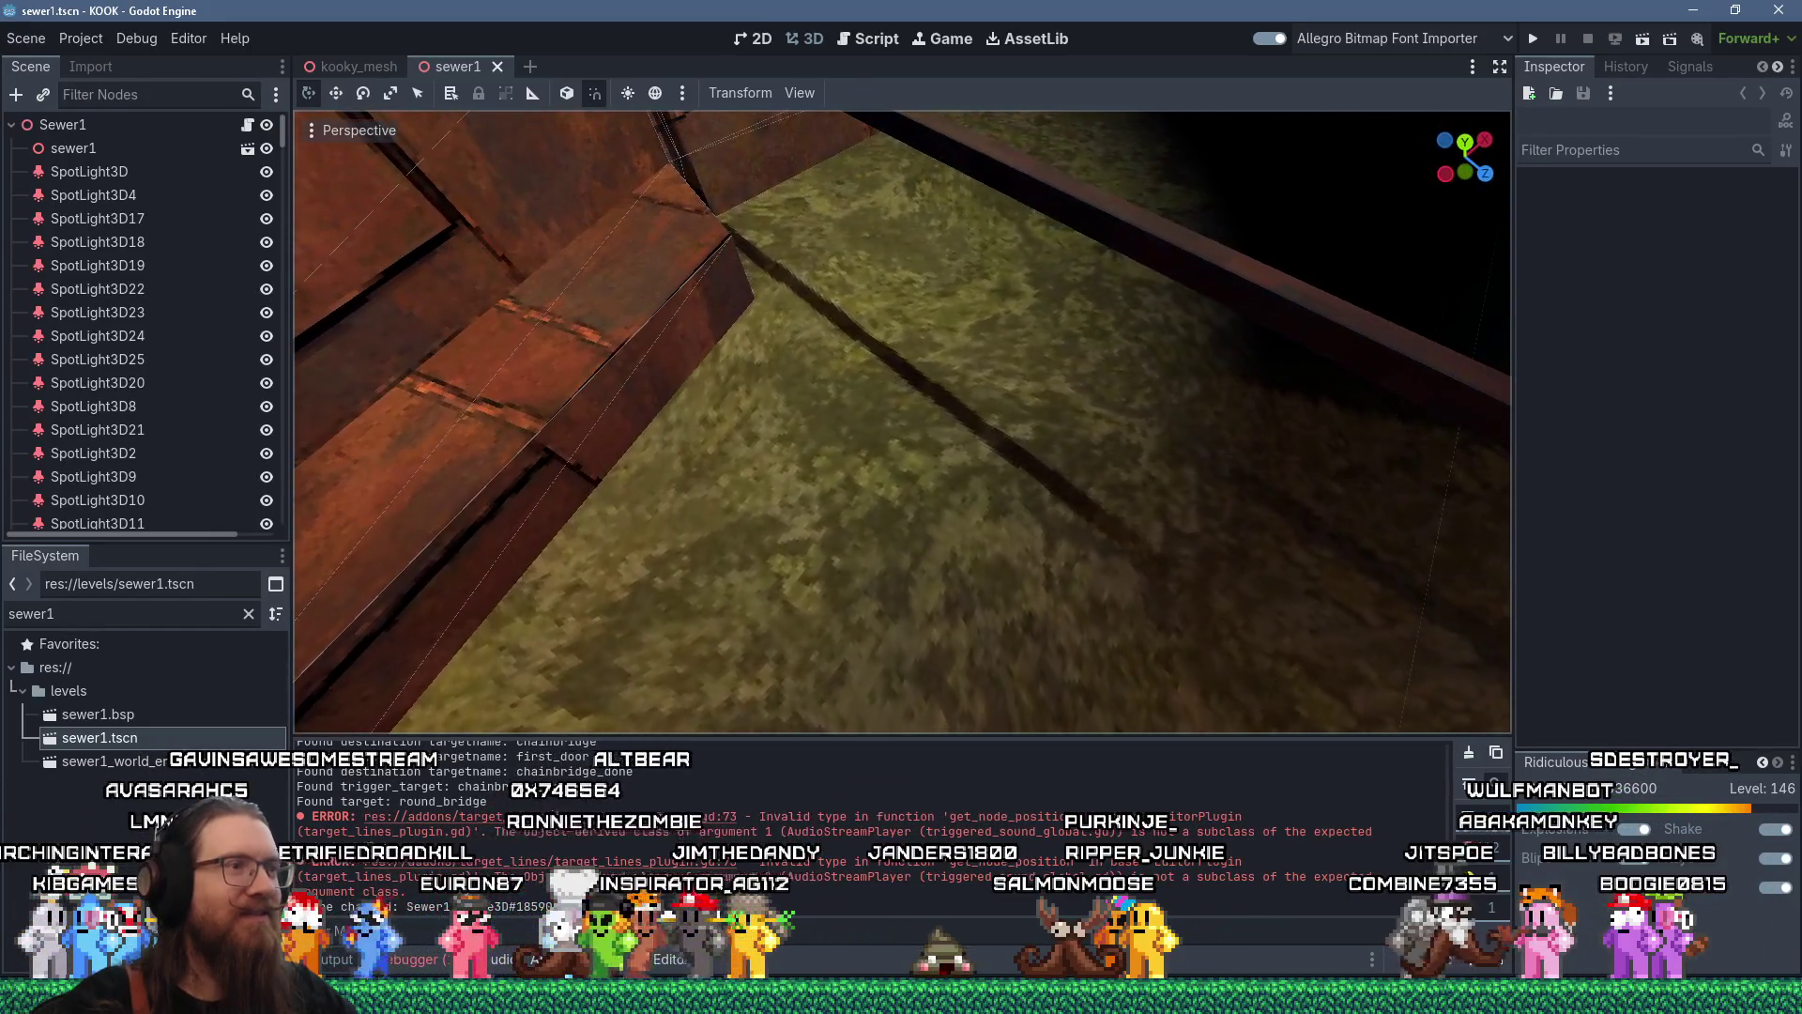
{"action": "key", "text": "w"}
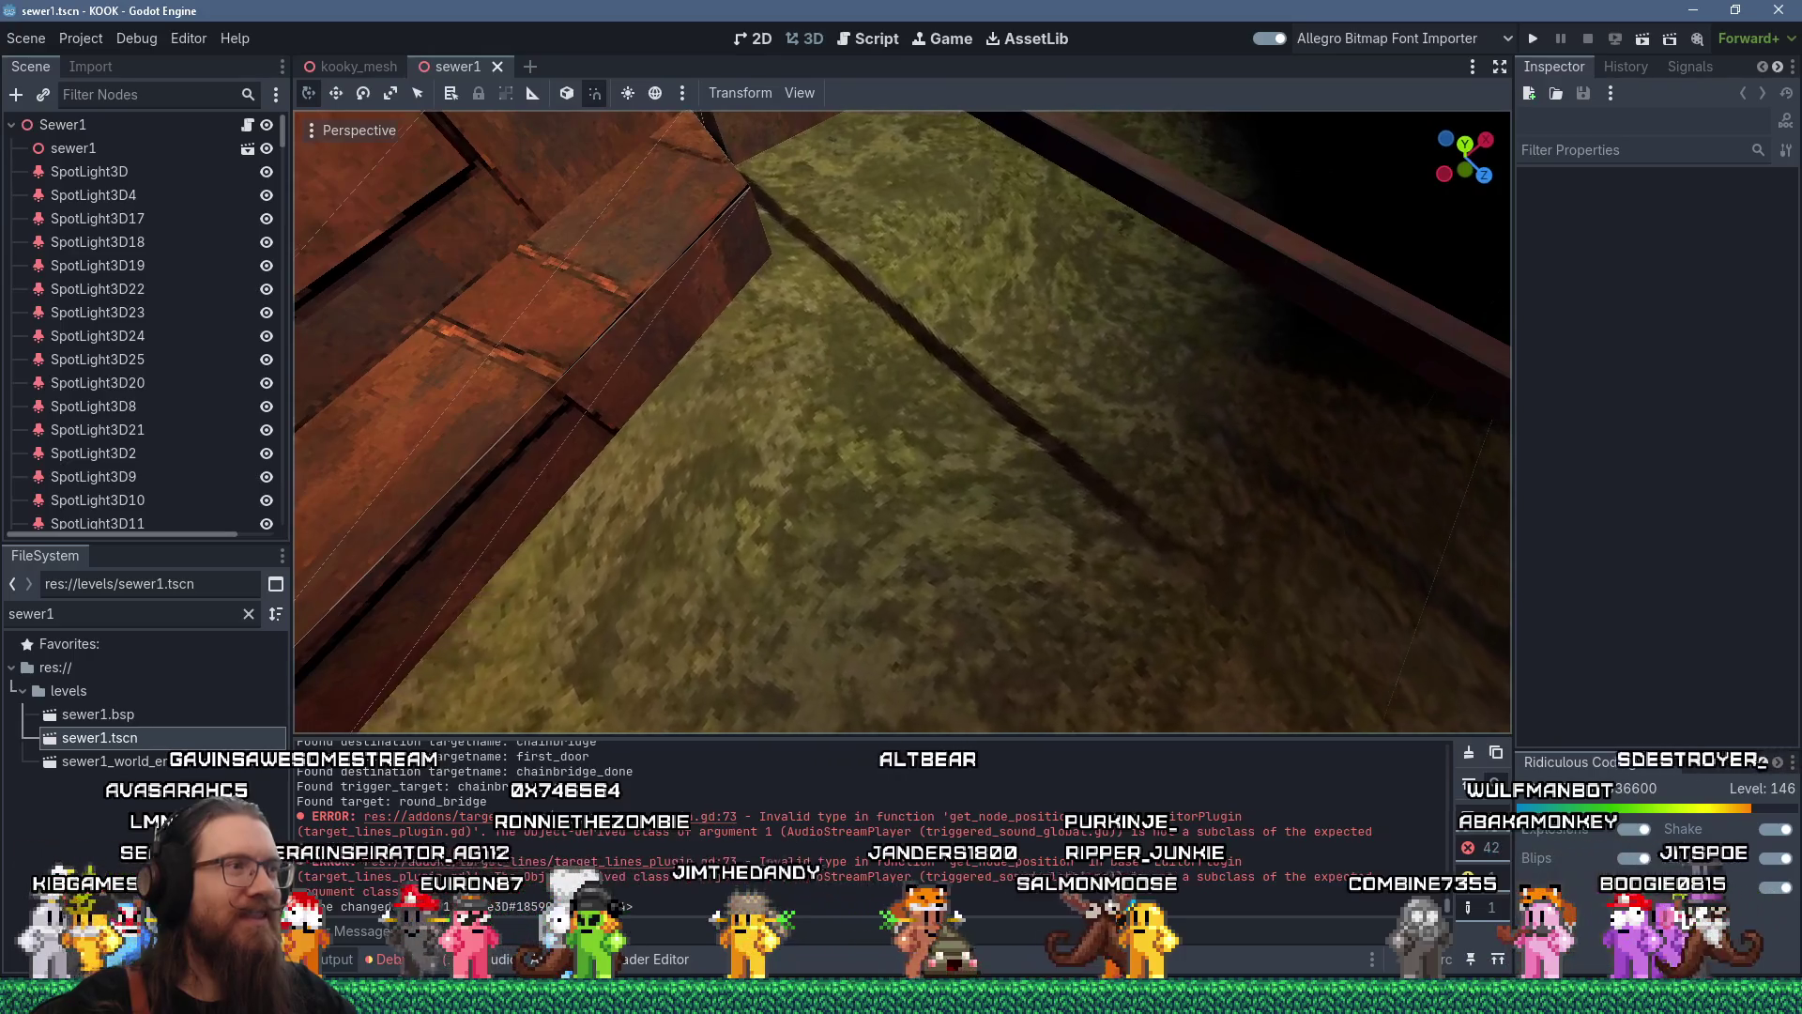
{"action": "key", "text": "w"}
{"action": "scroll", "coordinate": [775, 389], "scroll_direction": "up", "scroll_amount": 2}
{"action": "scroll", "coordinate": [775, 388], "scroll_direction": "up", "scroll_amount": 5}
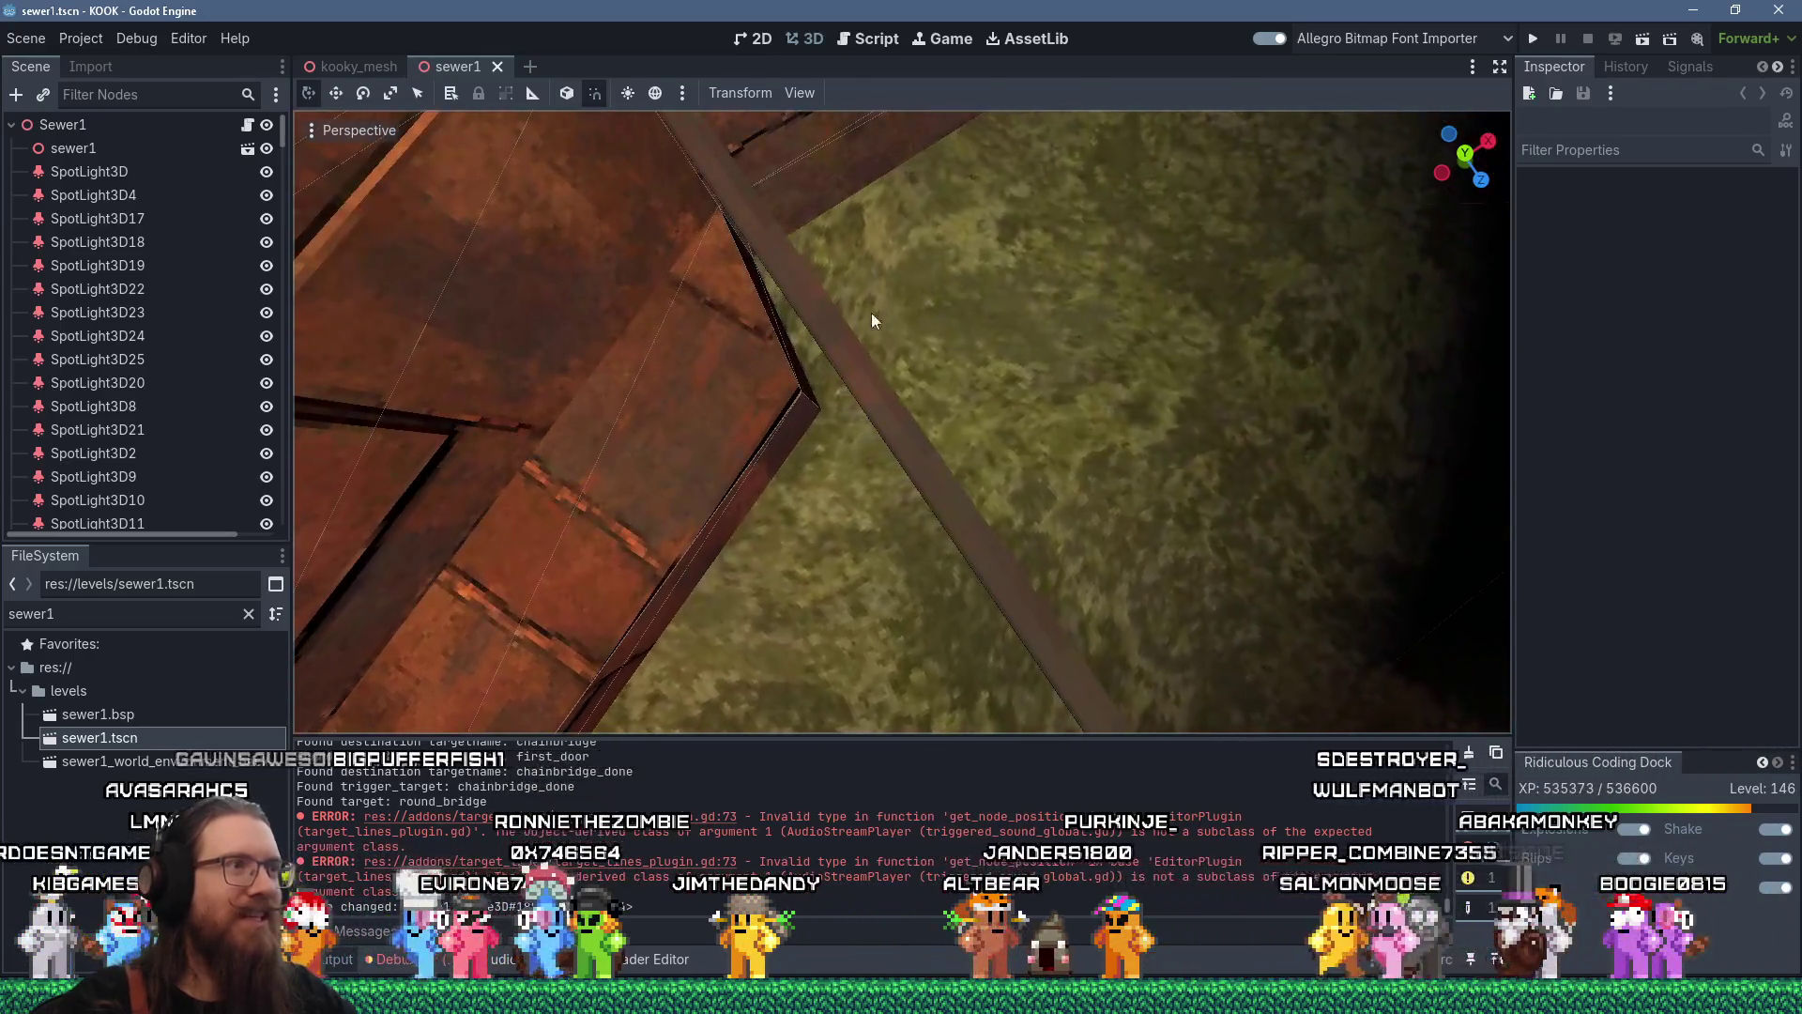
{"action": "scroll", "coordinate": [837, 437], "scroll_direction": "down", "scroll_amount": 3}
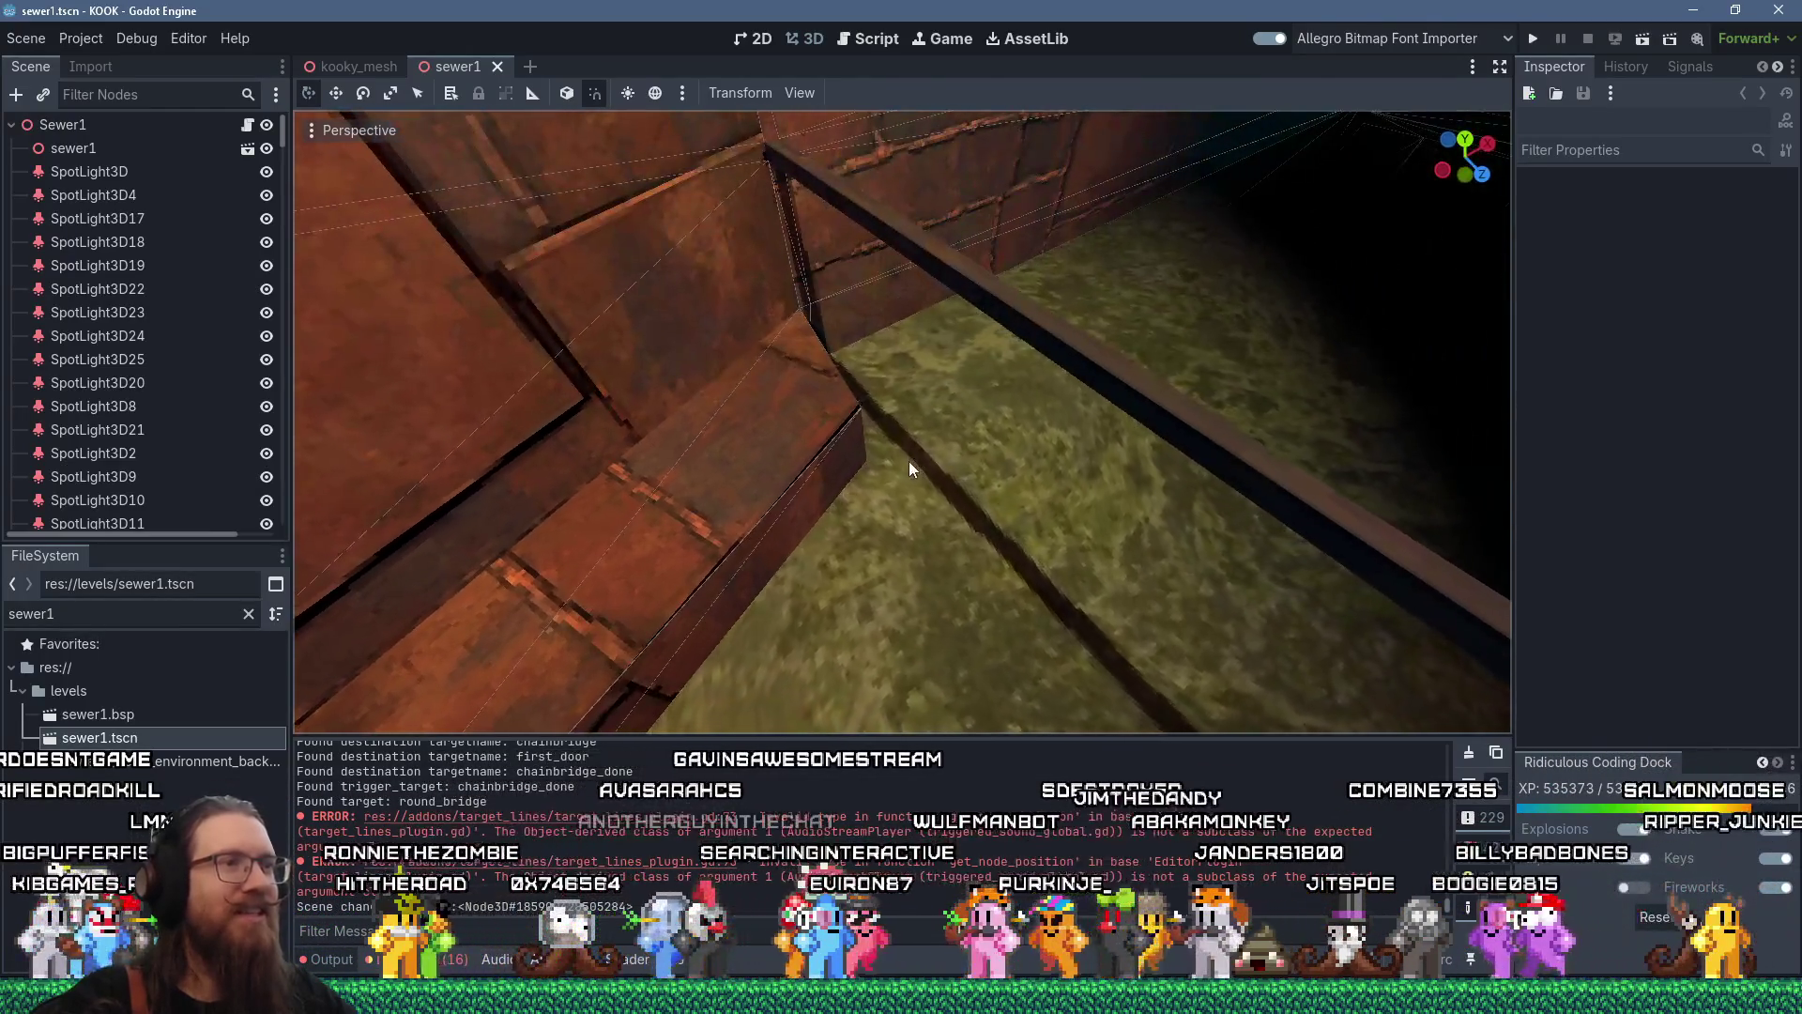
{"action": "scroll", "coordinate": [830, 387], "scroll_direction": "up", "scroll_amount": 5}
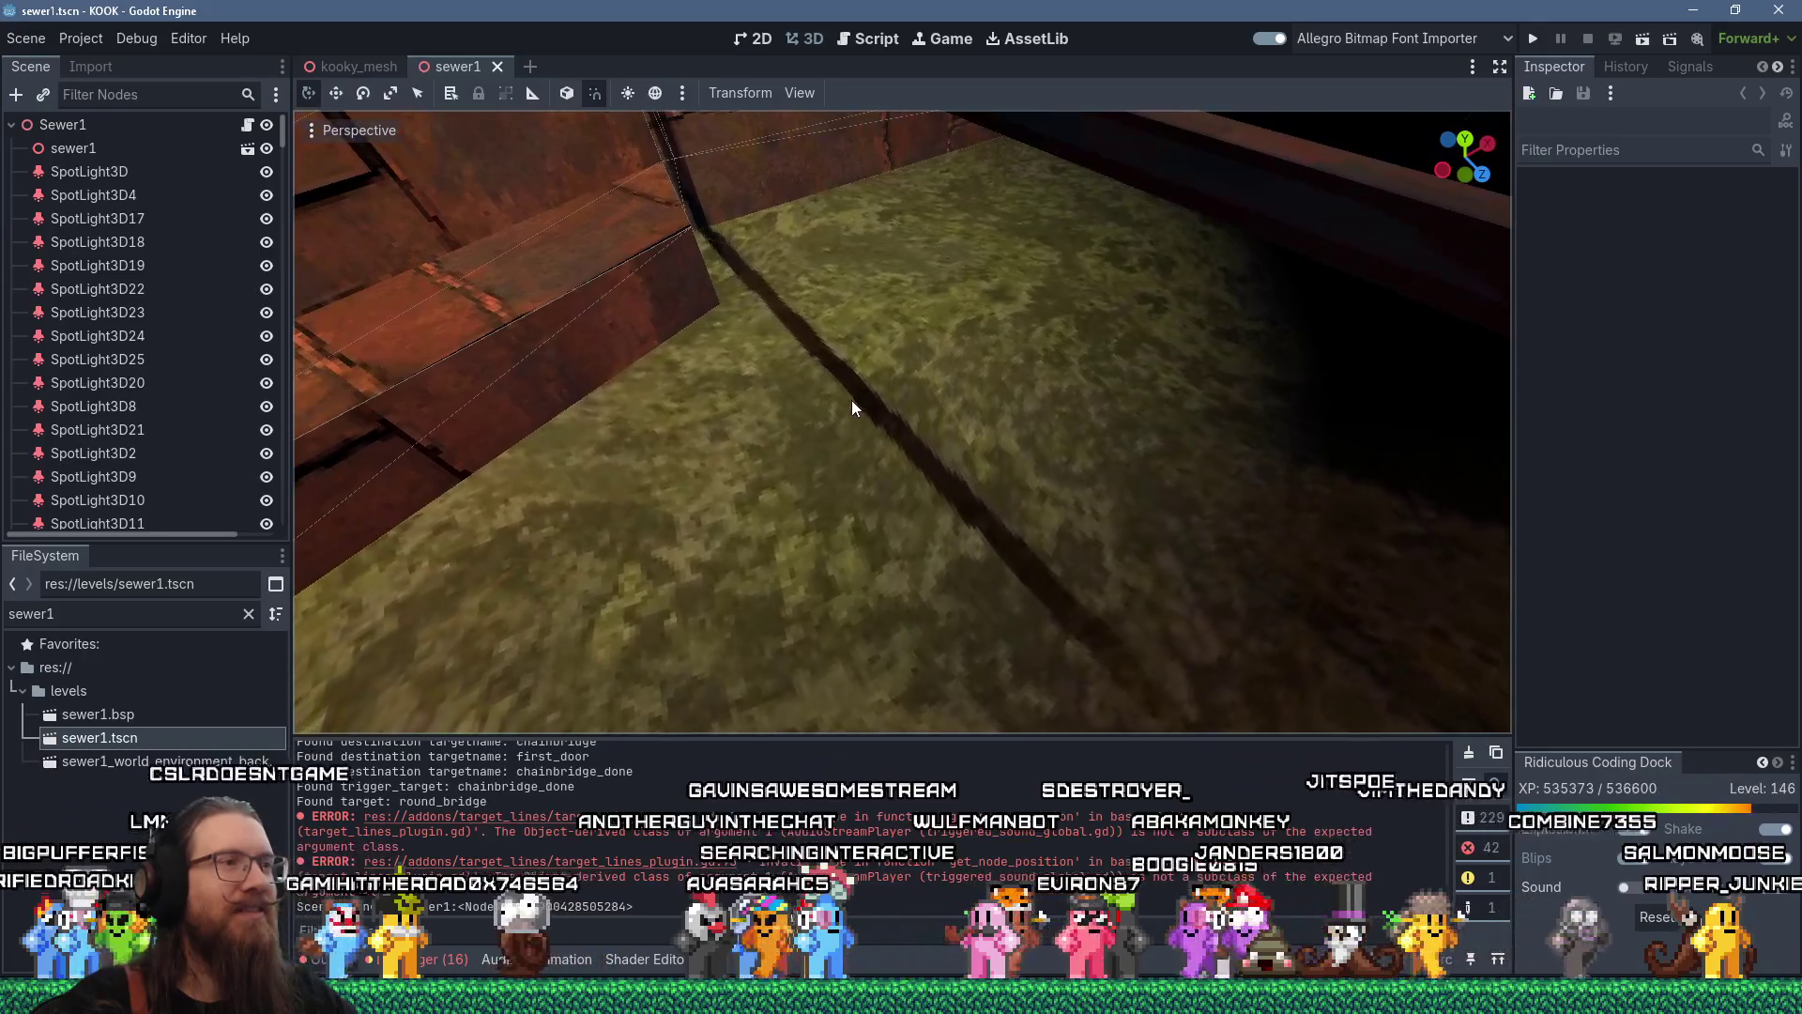
{"action": "scroll", "coordinate": [852, 408], "scroll_direction": "down", "scroll_amount": 3}
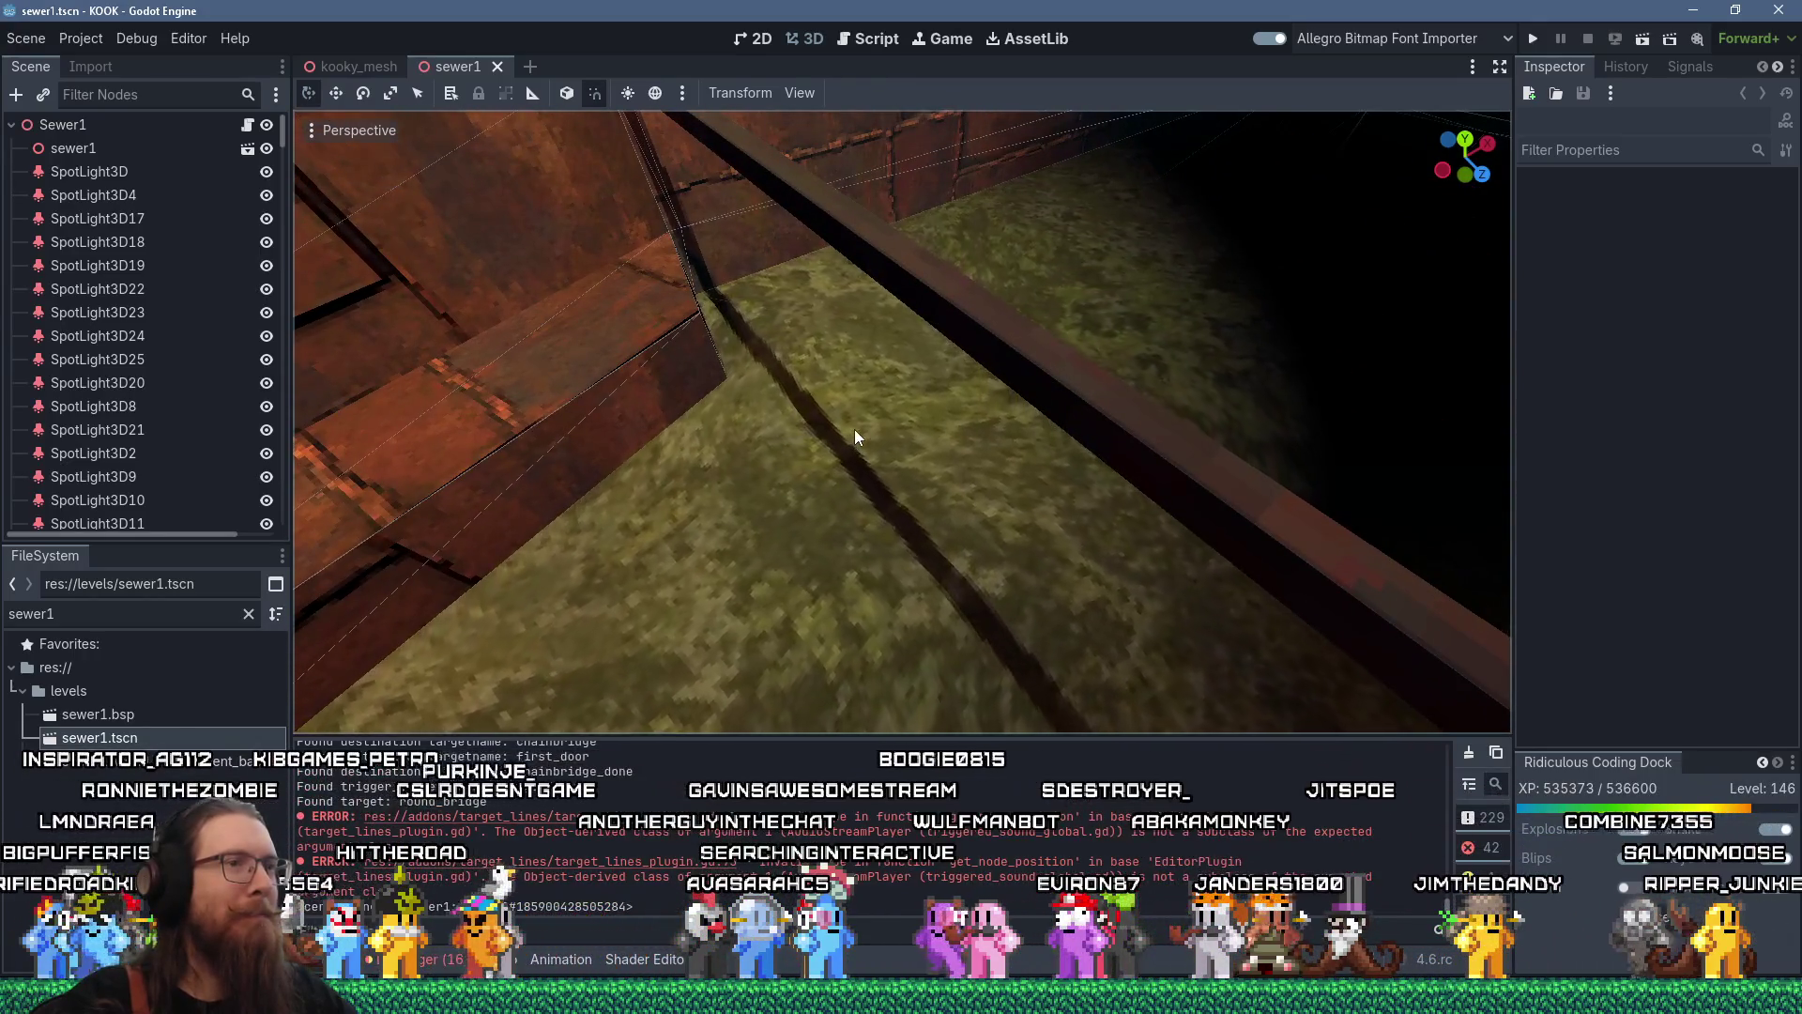
{"action": "scroll", "coordinate": [859, 446], "scroll_direction": "up", "scroll_amount": 2}
{"action": "key", "text": "alt+Tab"}
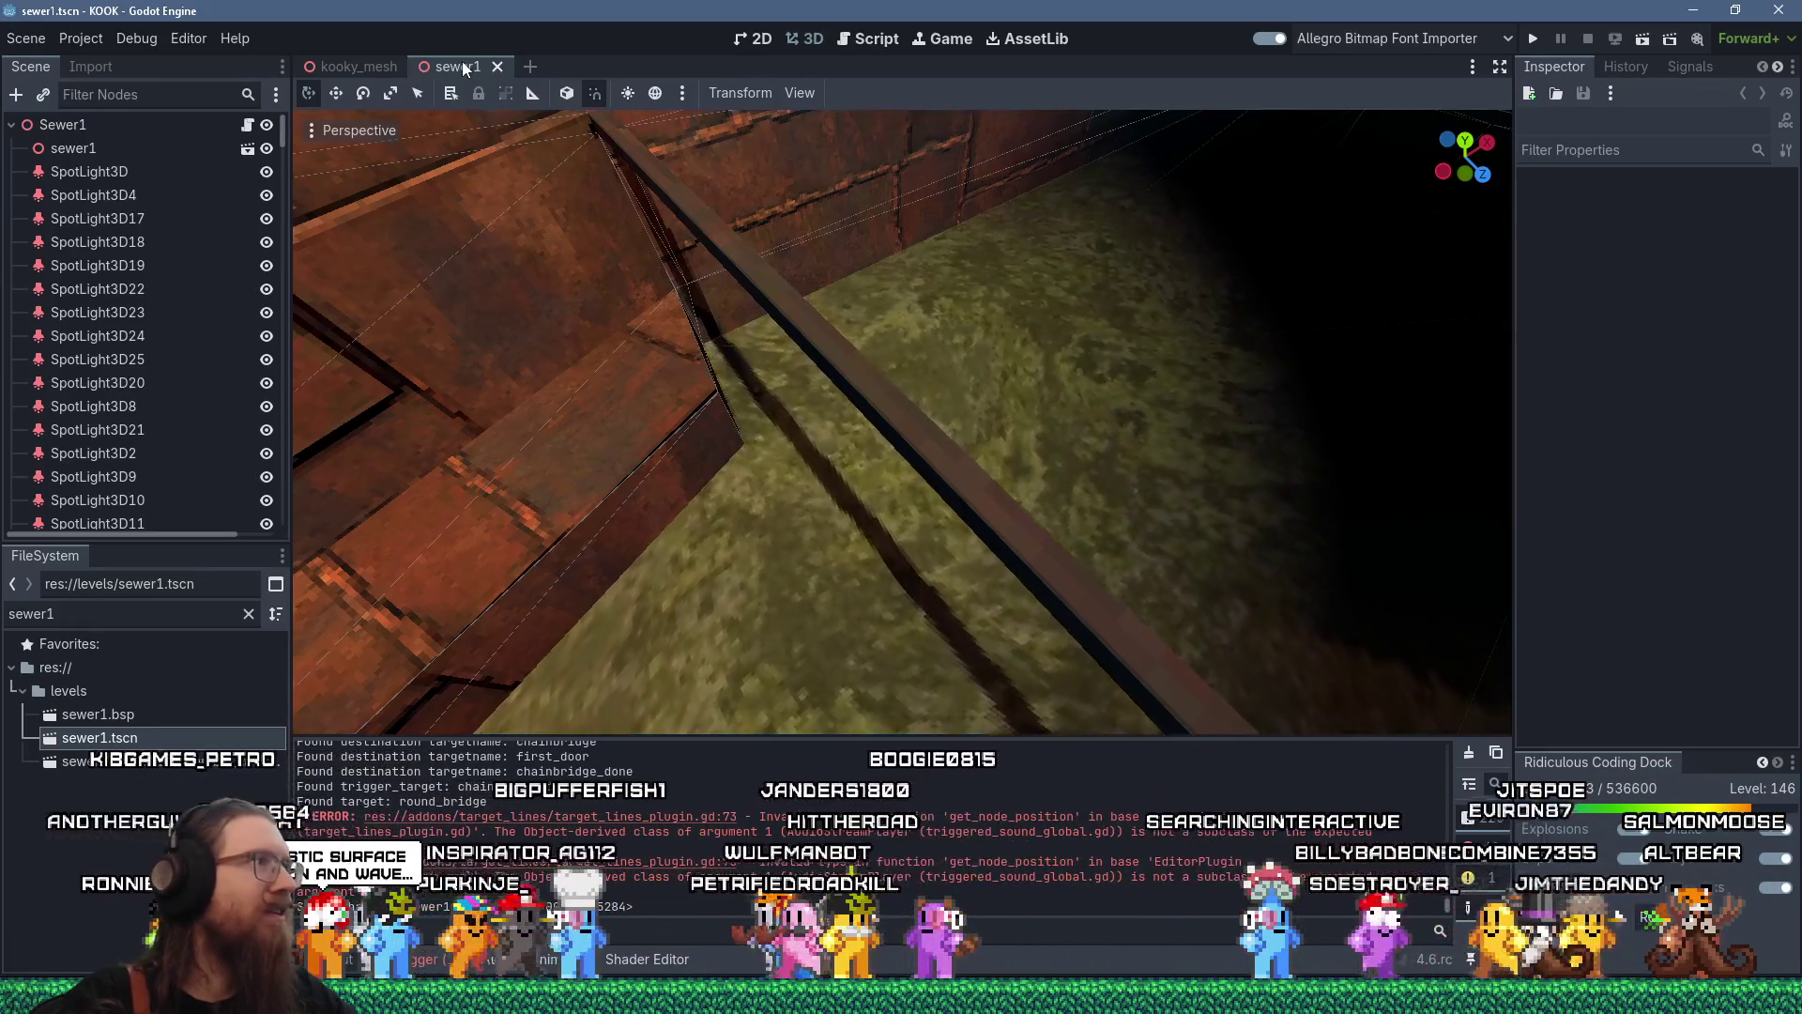
Step: Close the sewer1 tab and open sewer1.bsp from the FileSystem, choosing Open Anyway
{"action": "left_click", "coordinate": [498, 67]}
{"action": "left_click", "coordinate": [164, 719]}
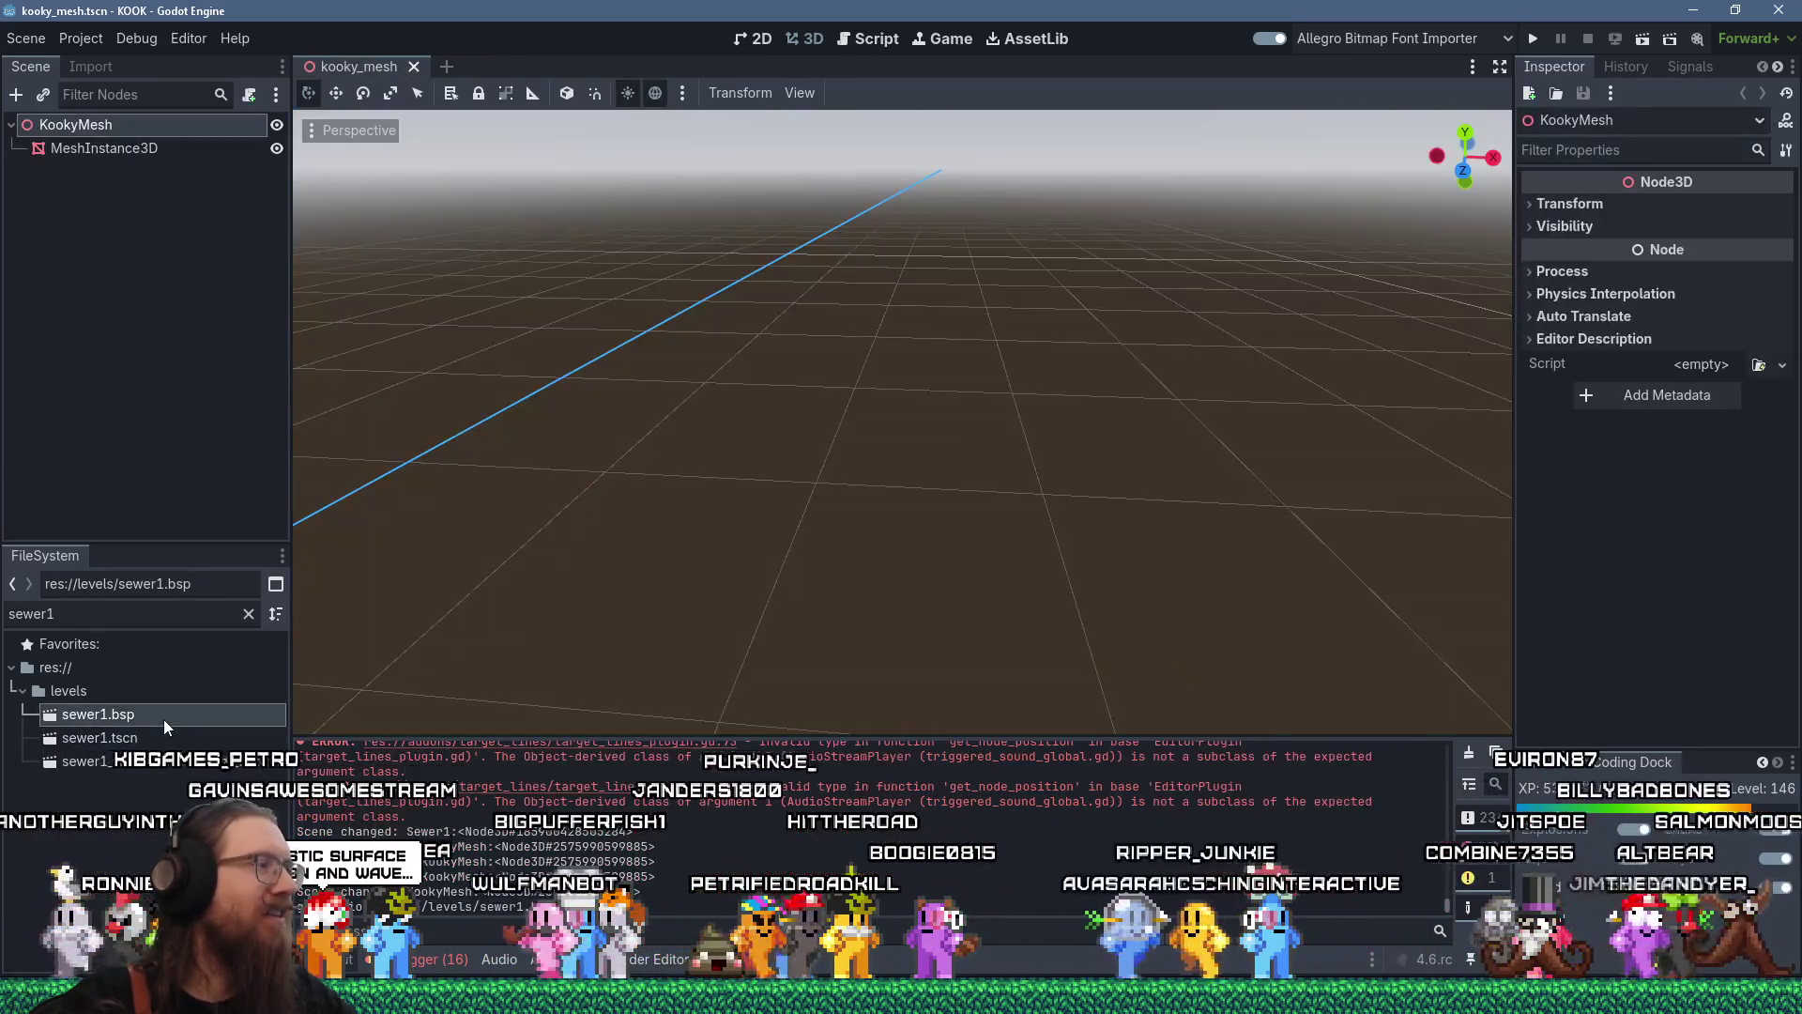
{"action": "double_click", "coordinate": [135, 713]}
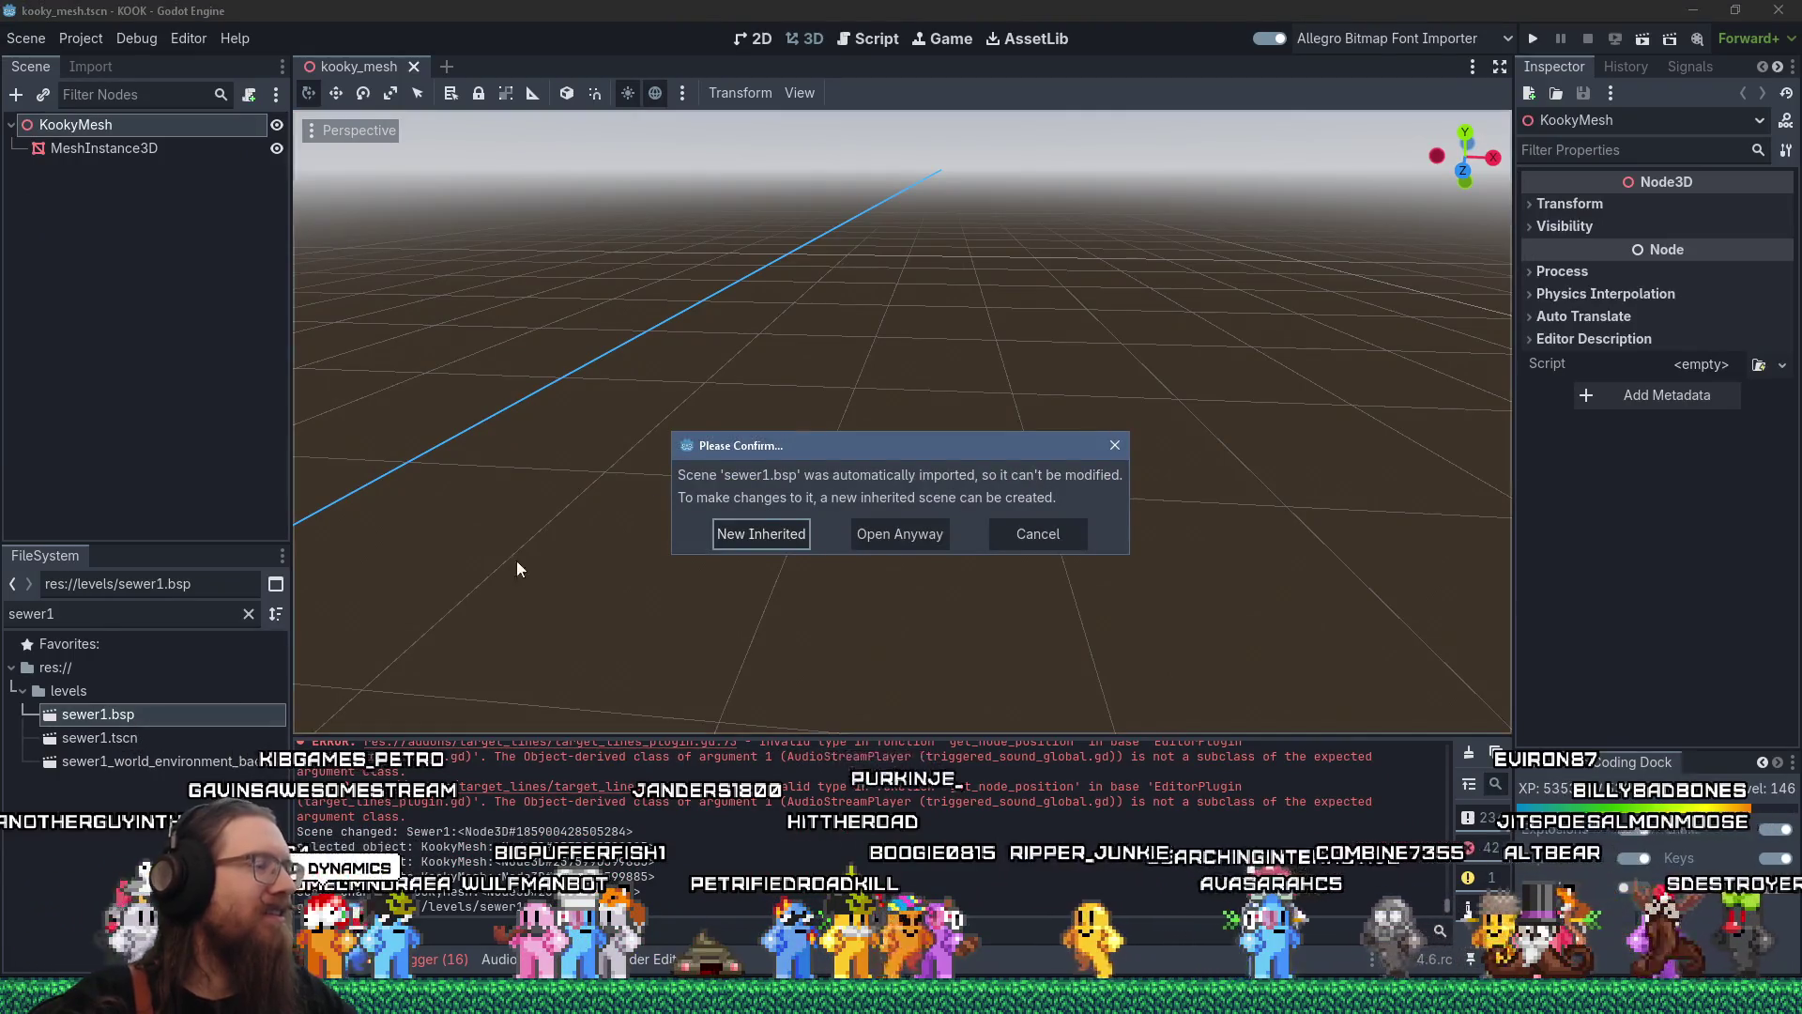
{"action": "left_click", "coordinate": [882, 532]}
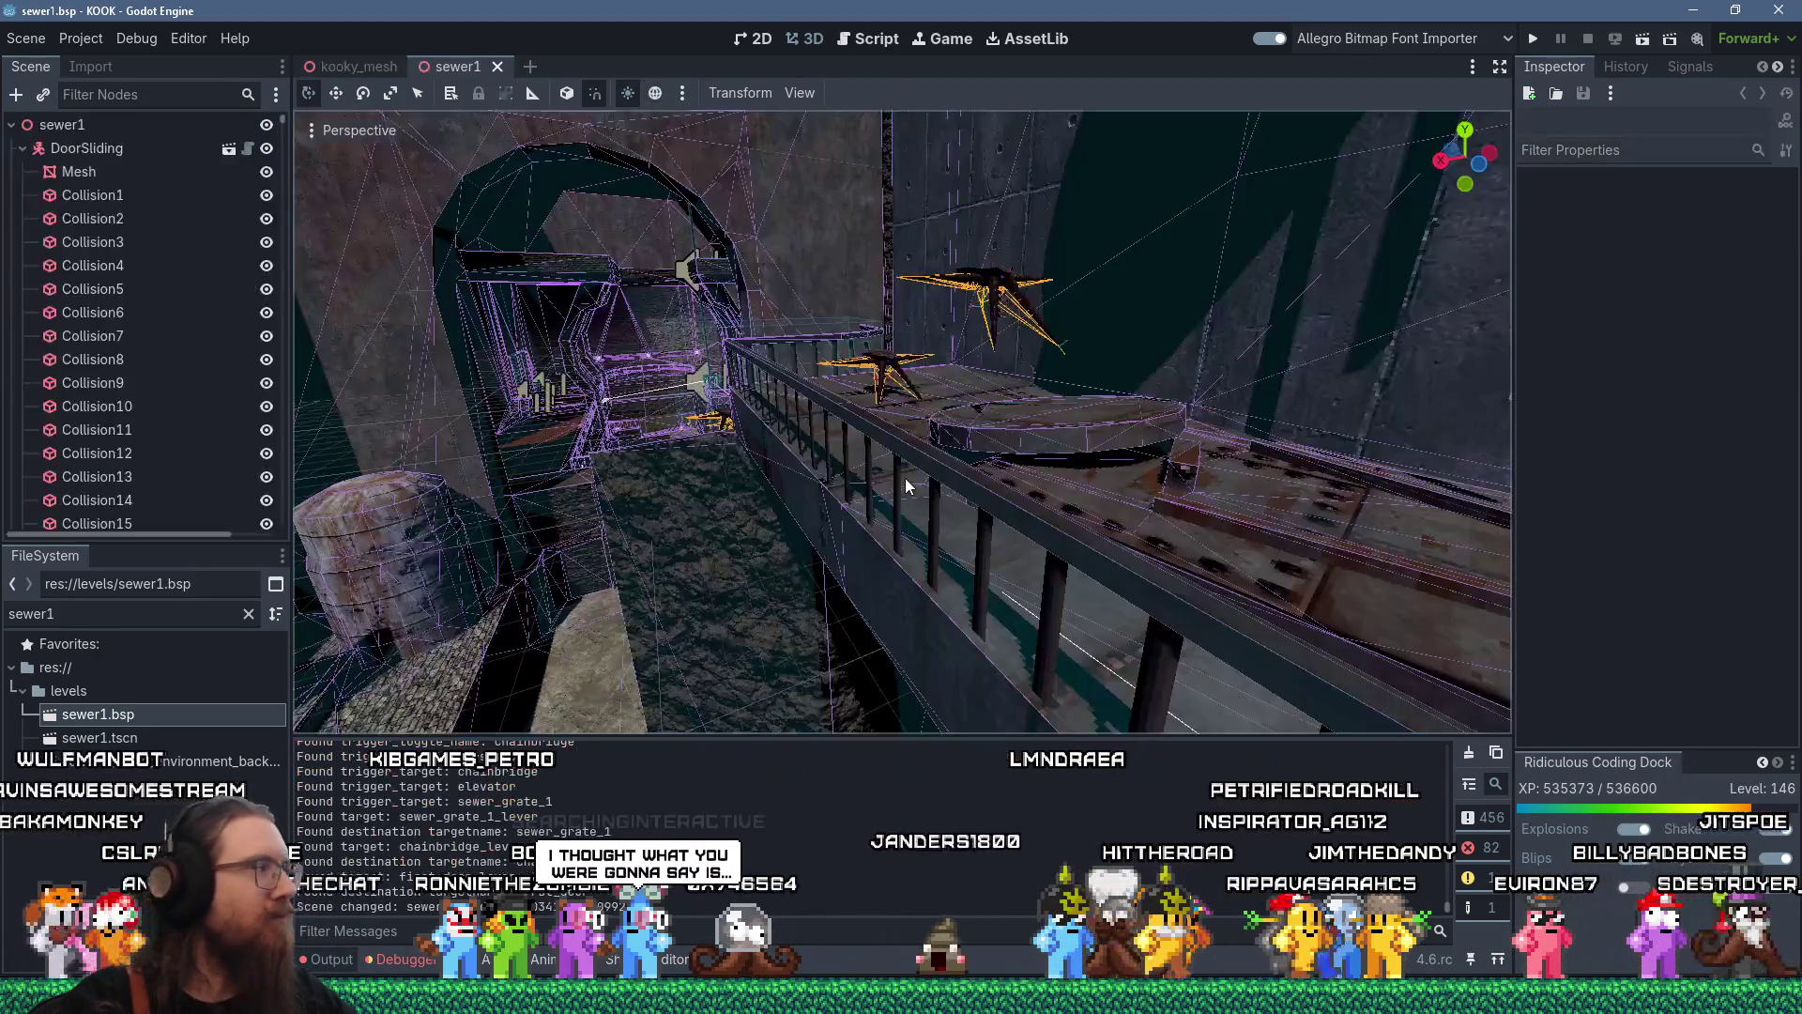
{"action": "scroll", "coordinate": [862, 495], "scroll_direction": "up", "scroll_amount": 8}
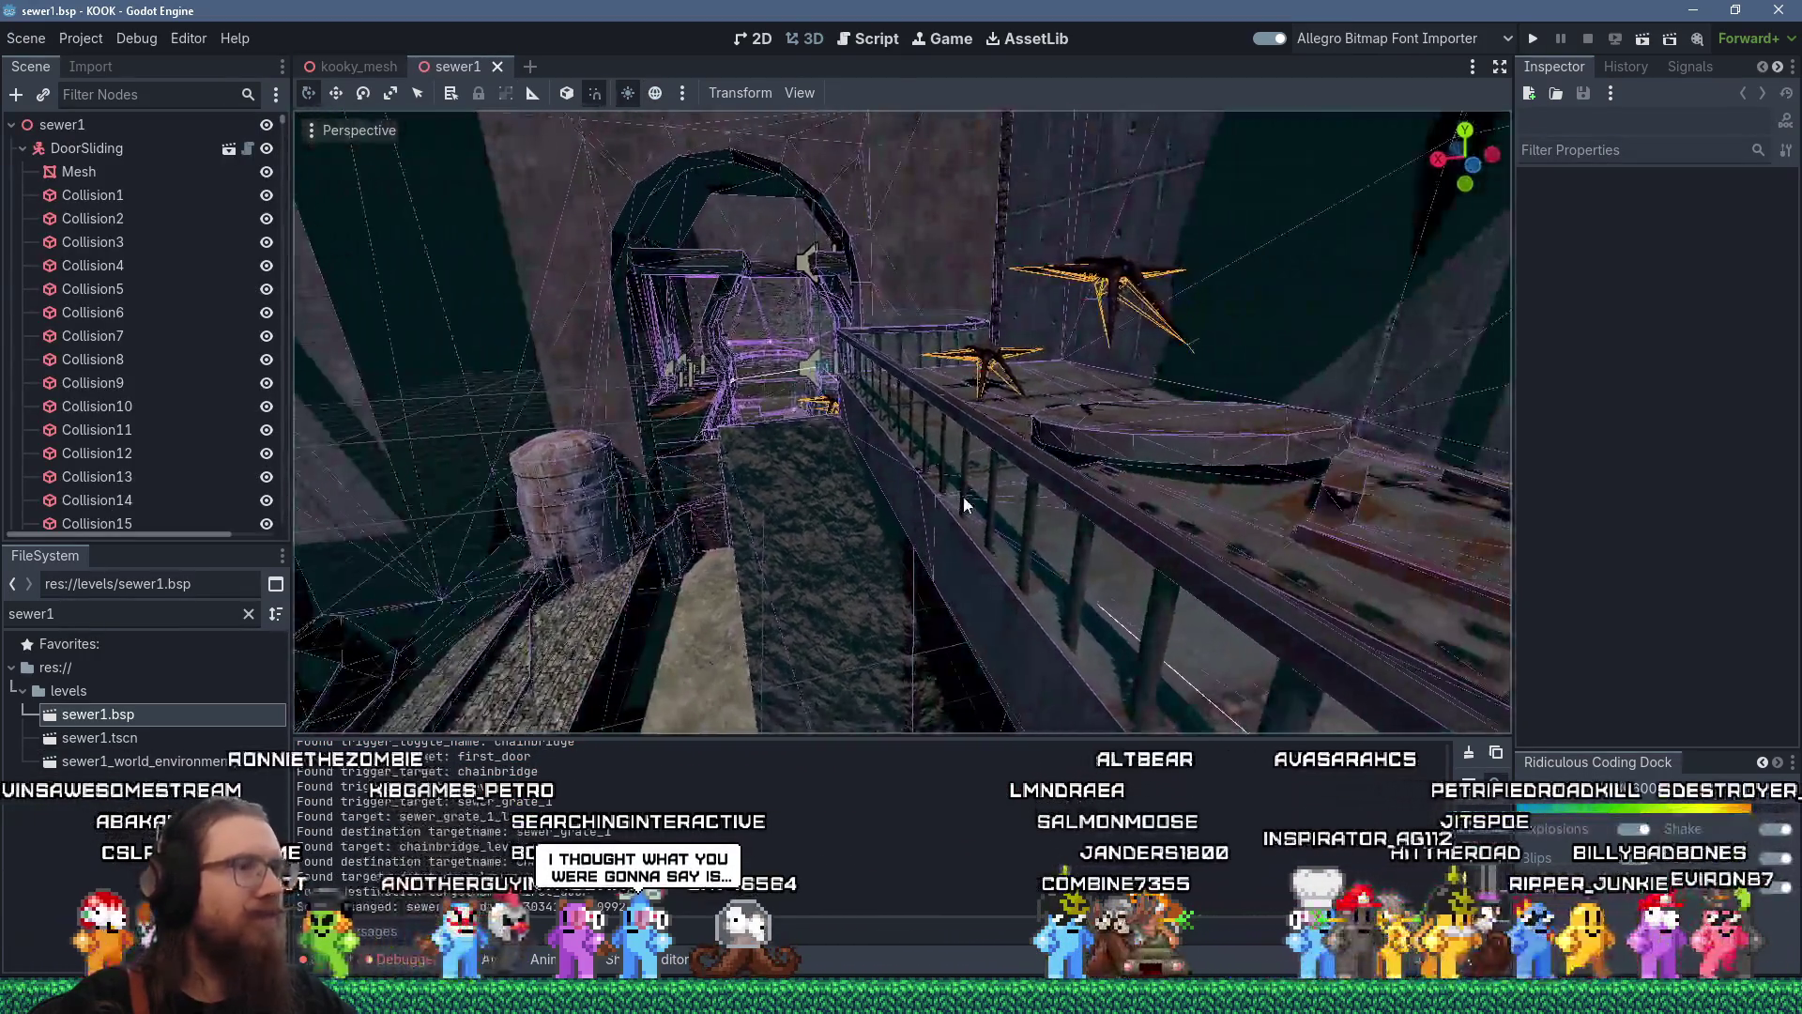
{"action": "scroll", "coordinate": [928, 498], "scroll_direction": "down", "scroll_amount": 10}
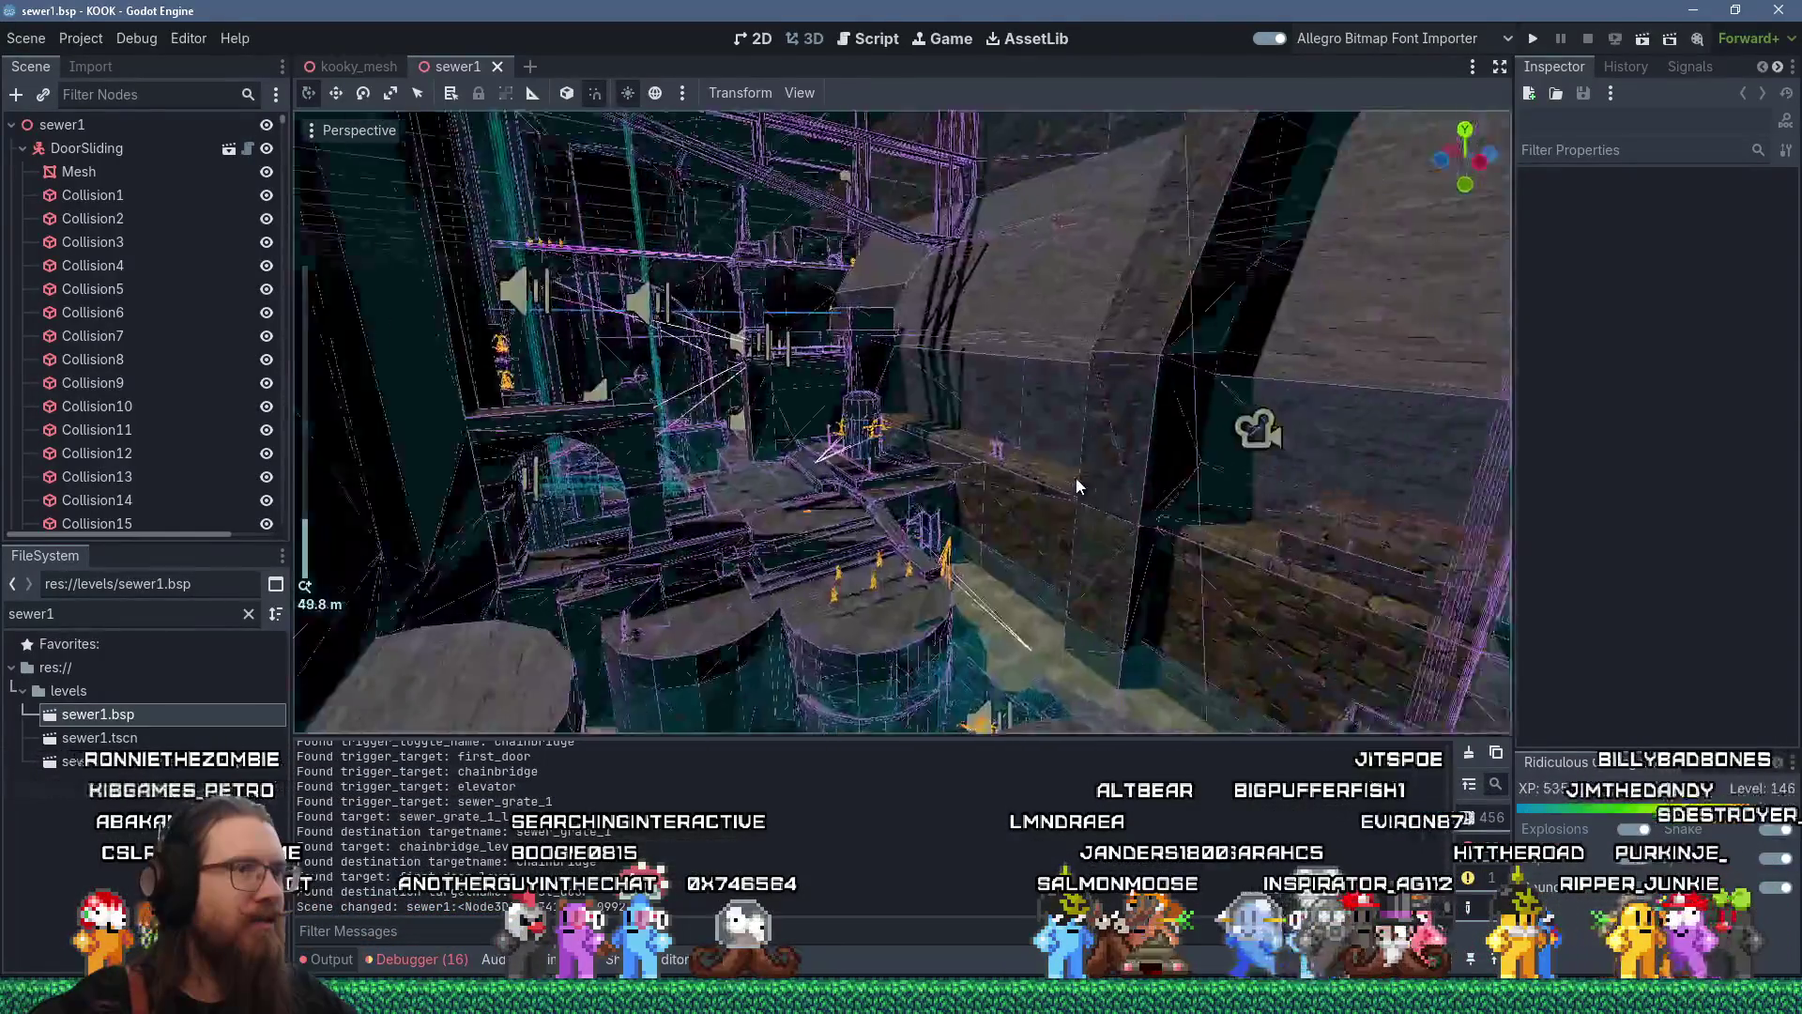
{"action": "mouse_move", "coordinate": [1076, 485]}
{"action": "left_mouse_down"}
{"action": "mouse_move", "coordinate": [1130, 488]}
{"action": "mouse_move", "coordinate": [1141, 563]}
{"action": "left_mouse_up"}
{"action": "mouse_move", "coordinate": [381, 363]}
{"action": "left_mouse_down"}
{"action": "mouse_move", "coordinate": [725, 340]}
{"action": "mouse_move", "coordinate": [644, 393]}
{"action": "left_mouse_up"}
{"action": "scroll", "coordinate": [549, 356], "scroll_direction": "down", "scroll_amount": 3}
{"action": "mouse_move", "coordinate": [550, 357]}
{"action": "left_mouse_down"}
{"action": "mouse_move", "coordinate": [693, 313]}
{"action": "mouse_move", "coordinate": [586, 294]}
{"action": "mouse_move", "coordinate": [712, 303]}
{"action": "mouse_move", "coordinate": [692, 282]}
{"action": "mouse_move", "coordinate": [675, 281]}
{"action": "mouse_move", "coordinate": [948, 492]}
{"action": "mouse_move", "coordinate": [899, 670]}
{"action": "mouse_move", "coordinate": [921, 616]}
{"action": "mouse_move", "coordinate": [937, 635]}
{"action": "mouse_move", "coordinate": [944, 578]}
{"action": "mouse_move", "coordinate": [910, 499]}
{"action": "mouse_move", "coordinate": [734, 599]}
{"action": "left_mouse_up"}
{"action": "scroll", "coordinate": [603, 284], "scroll_direction": "up", "scroll_amount": 2}
{"action": "scroll", "coordinate": [937, 635], "scroll_direction": "up", "scroll_amount": 3}
{"action": "mouse_move", "coordinate": [843, 582]}
{"action": "left_mouse_down"}
{"action": "mouse_move", "coordinate": [850, 563]}
{"action": "mouse_move", "coordinate": [901, 562]}
{"action": "mouse_move", "coordinate": [910, 615]}
{"action": "mouse_move", "coordinate": [878, 599]}
{"action": "mouse_move", "coordinate": [839, 495]}
{"action": "mouse_move", "coordinate": [530, 522]}
{"action": "mouse_move", "coordinate": [980, 467]}
{"action": "mouse_move", "coordinate": [808, 486]}
{"action": "mouse_move", "coordinate": [589, 437]}
{"action": "mouse_move", "coordinate": [1046, 347]}
{"action": "mouse_move", "coordinate": [993, 395]}
{"action": "mouse_move", "coordinate": [987, 532]}
{"action": "mouse_move", "coordinate": [993, 484]}
{"action": "mouse_move", "coordinate": [976, 502]}
{"action": "left_mouse_up"}
{"action": "scroll", "coordinate": [978, 531], "scroll_direction": "up", "scroll_amount": 3}
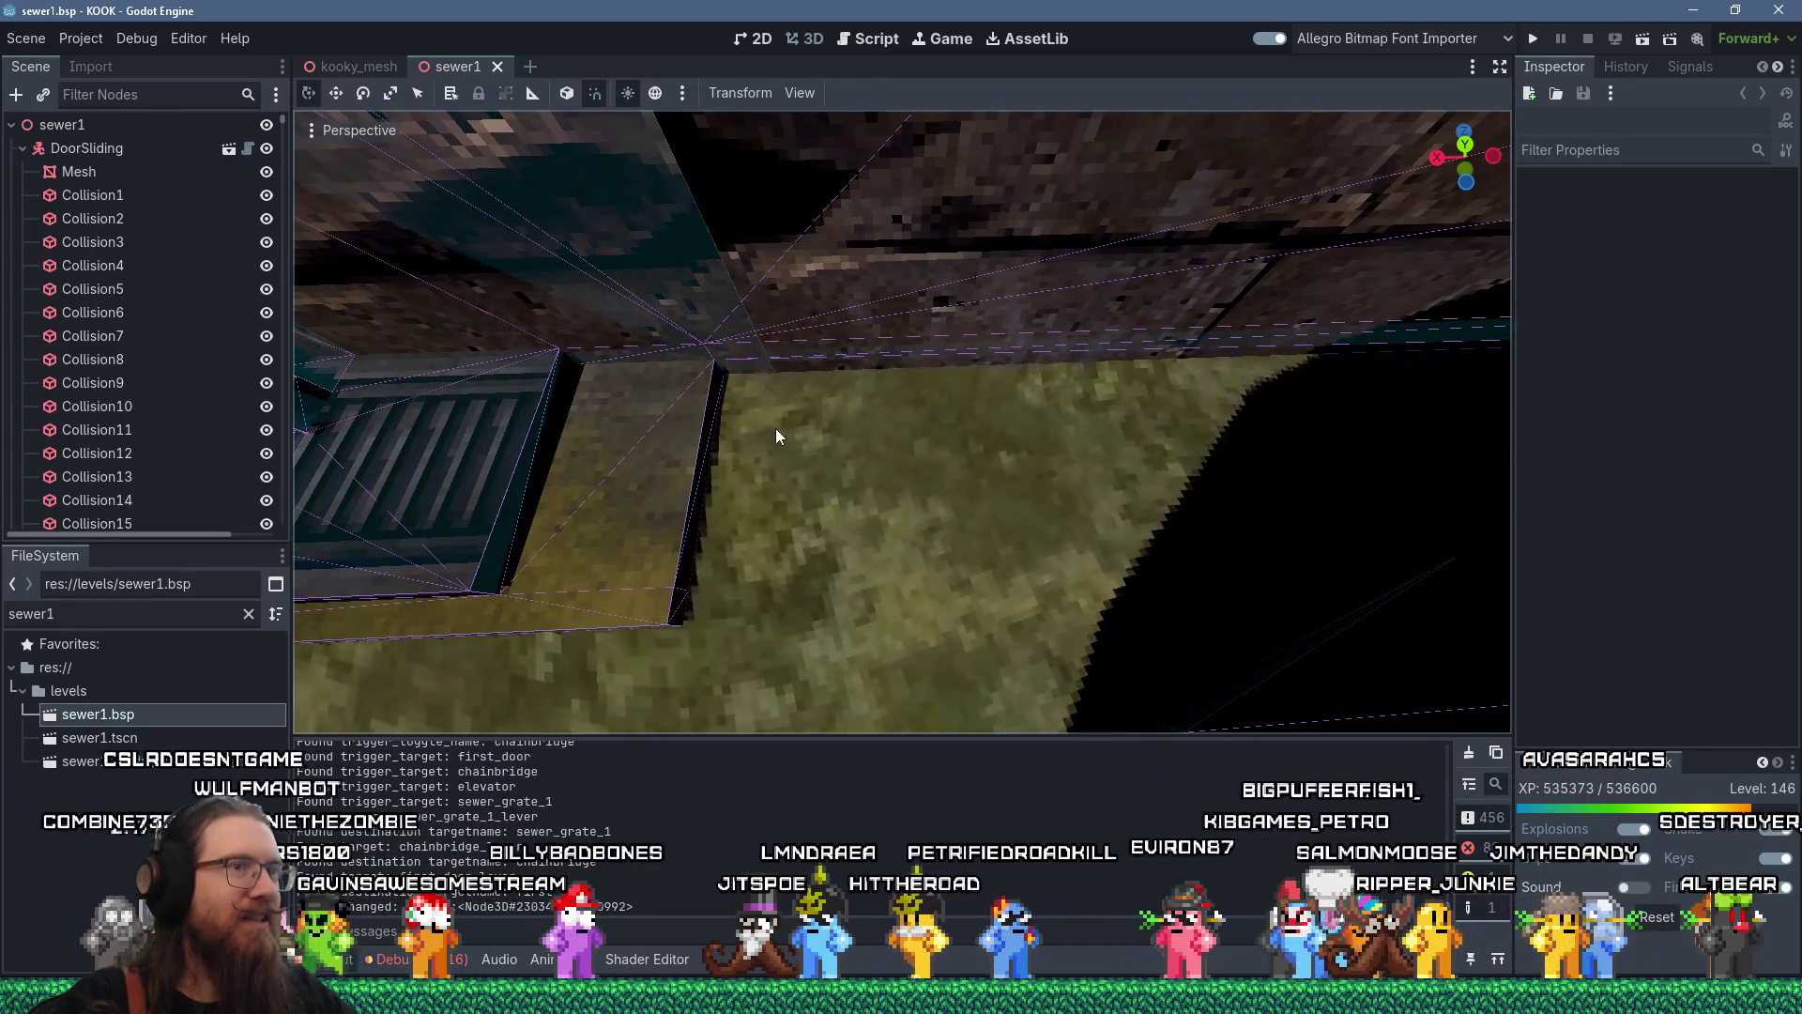
{"action": "scroll", "coordinate": [732, 385], "scroll_direction": "down", "scroll_amount": 5}
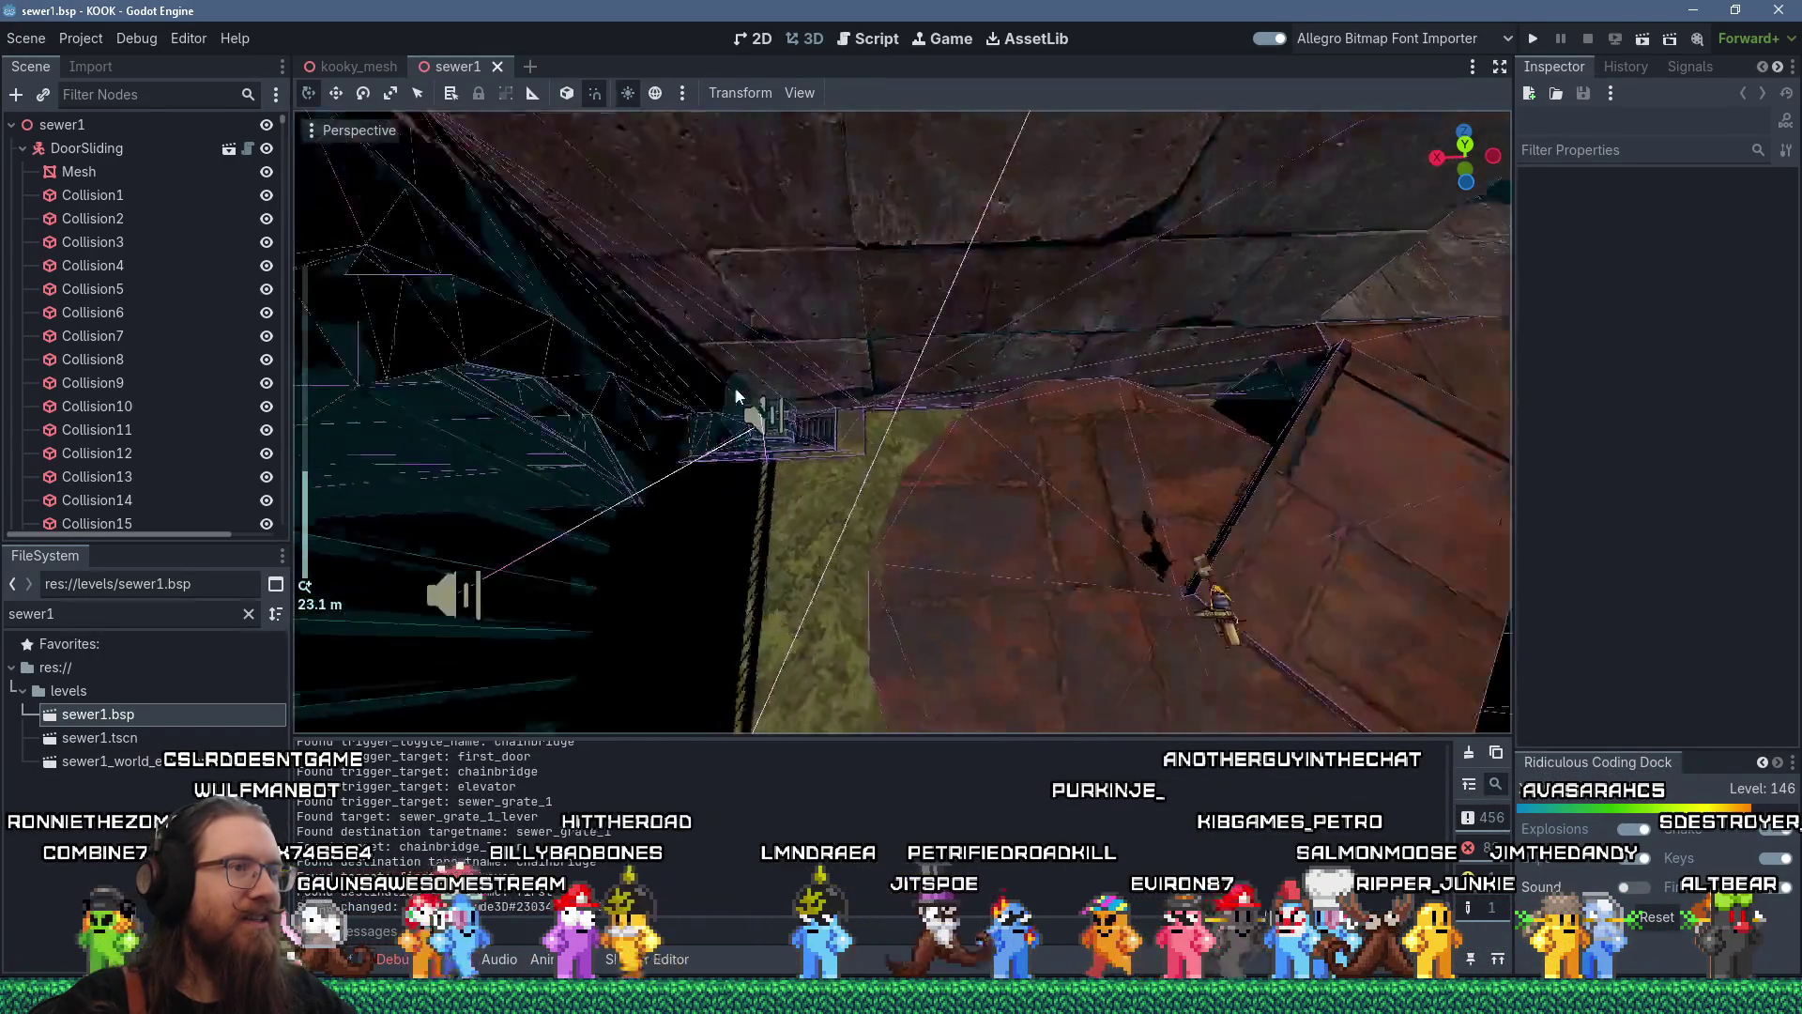
{"action": "scroll", "coordinate": [781, 357], "scroll_direction": "up", "scroll_amount": 2}
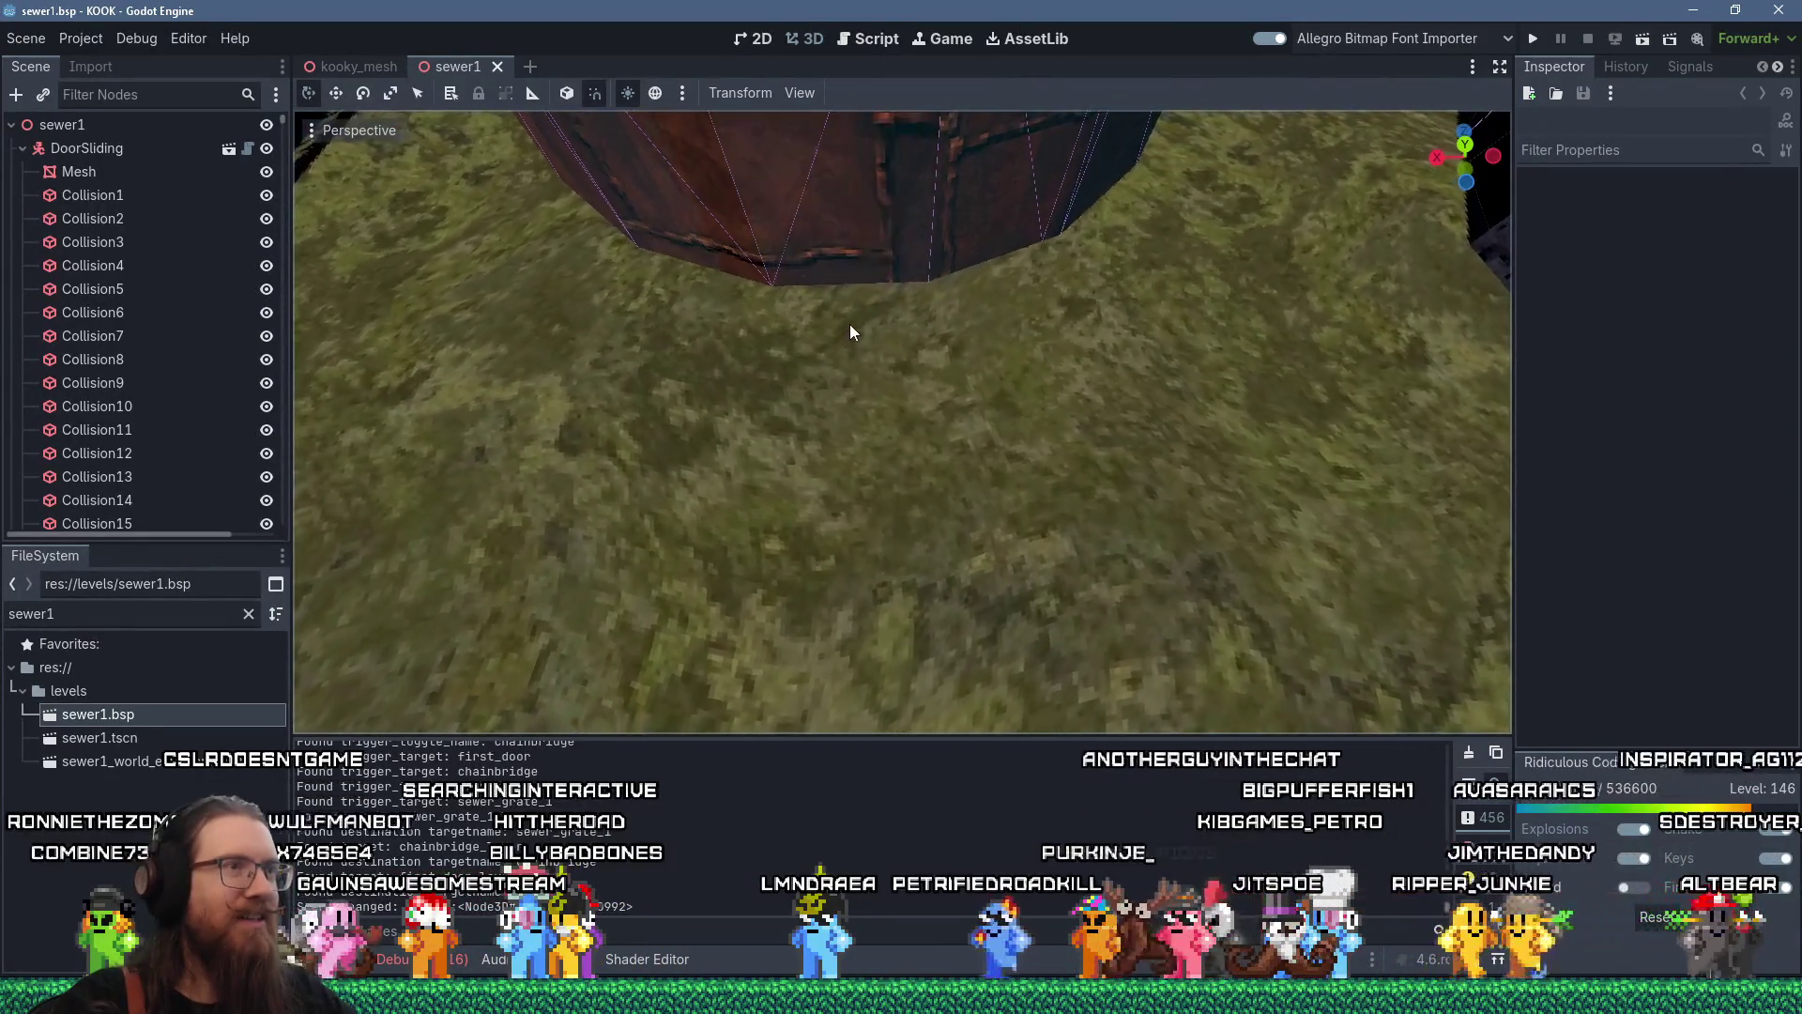
{"action": "left_click_drag", "start_coordinate": [848, 332], "coordinate": [949, 387]}
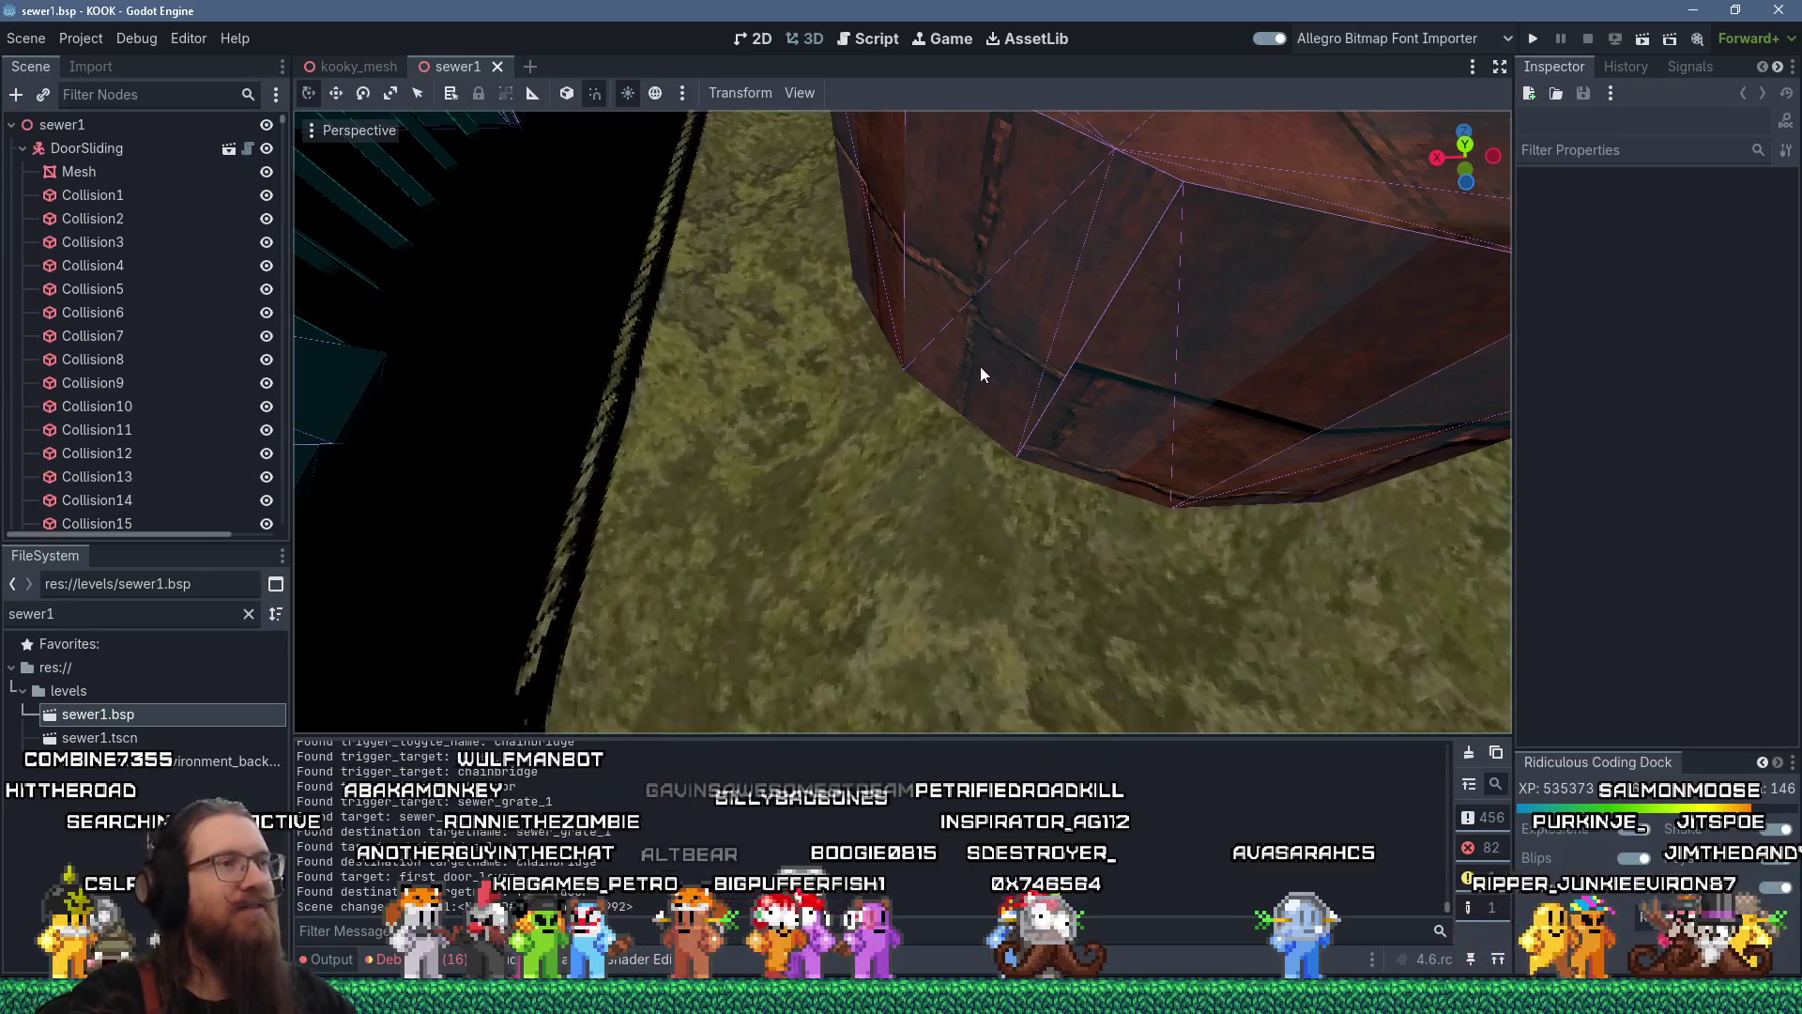
{"action": "scroll", "coordinate": [939, 376], "scroll_direction": "down", "scroll_amount": 5}
{"action": "scroll", "coordinate": [790, 357], "scroll_direction": "up", "scroll_amount": 6}
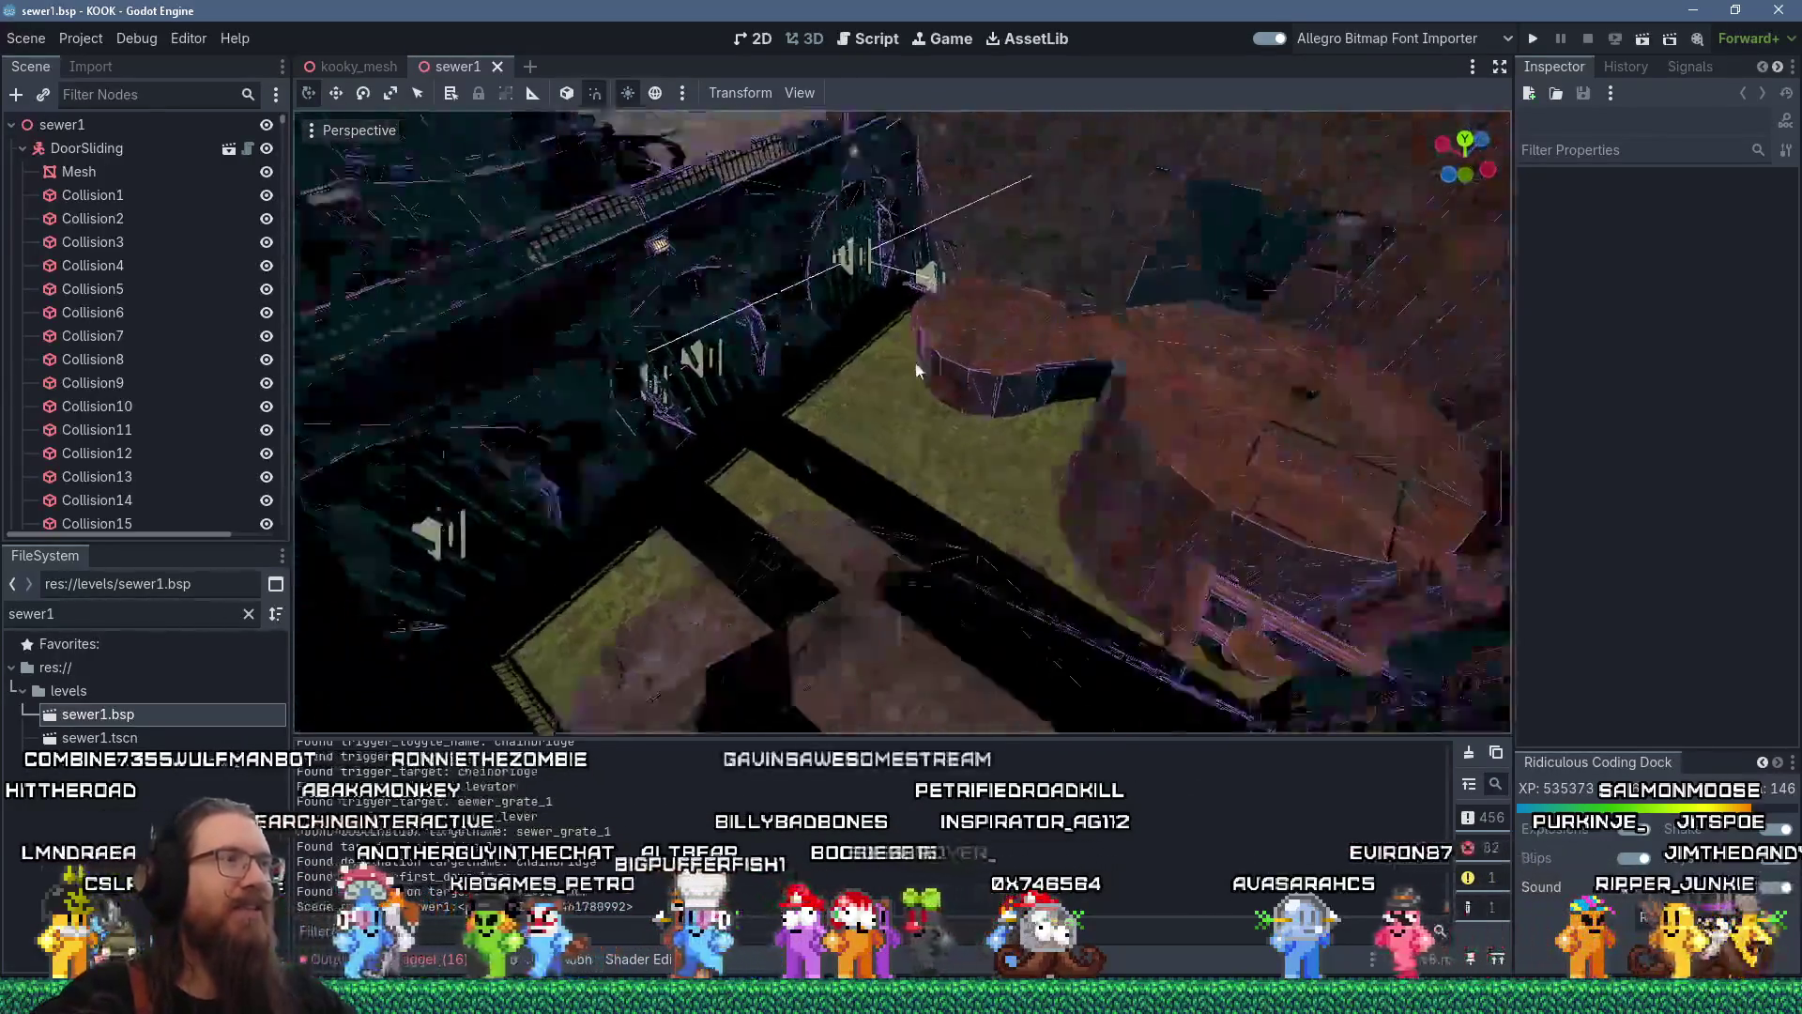
{"action": "scroll", "coordinate": [990, 311], "scroll_direction": "down", "scroll_amount": 5}
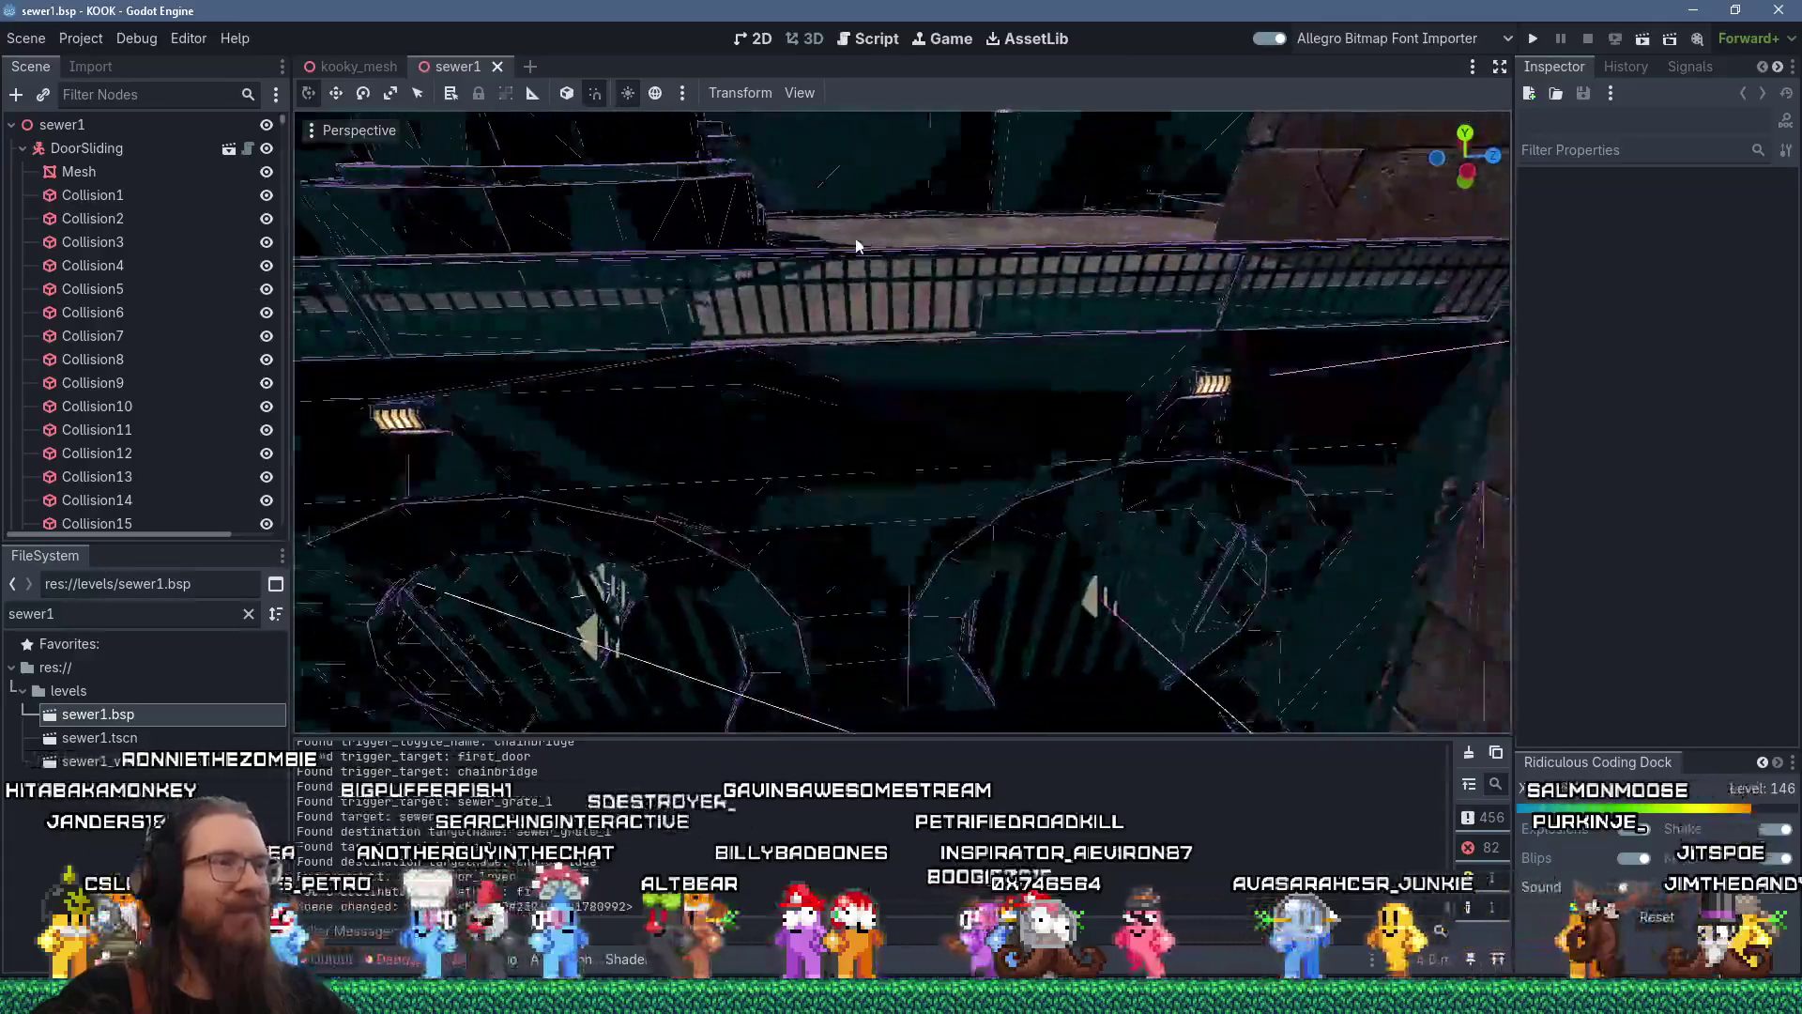
{"action": "scroll", "coordinate": [839, 231], "scroll_direction": "up", "scroll_amount": 5}
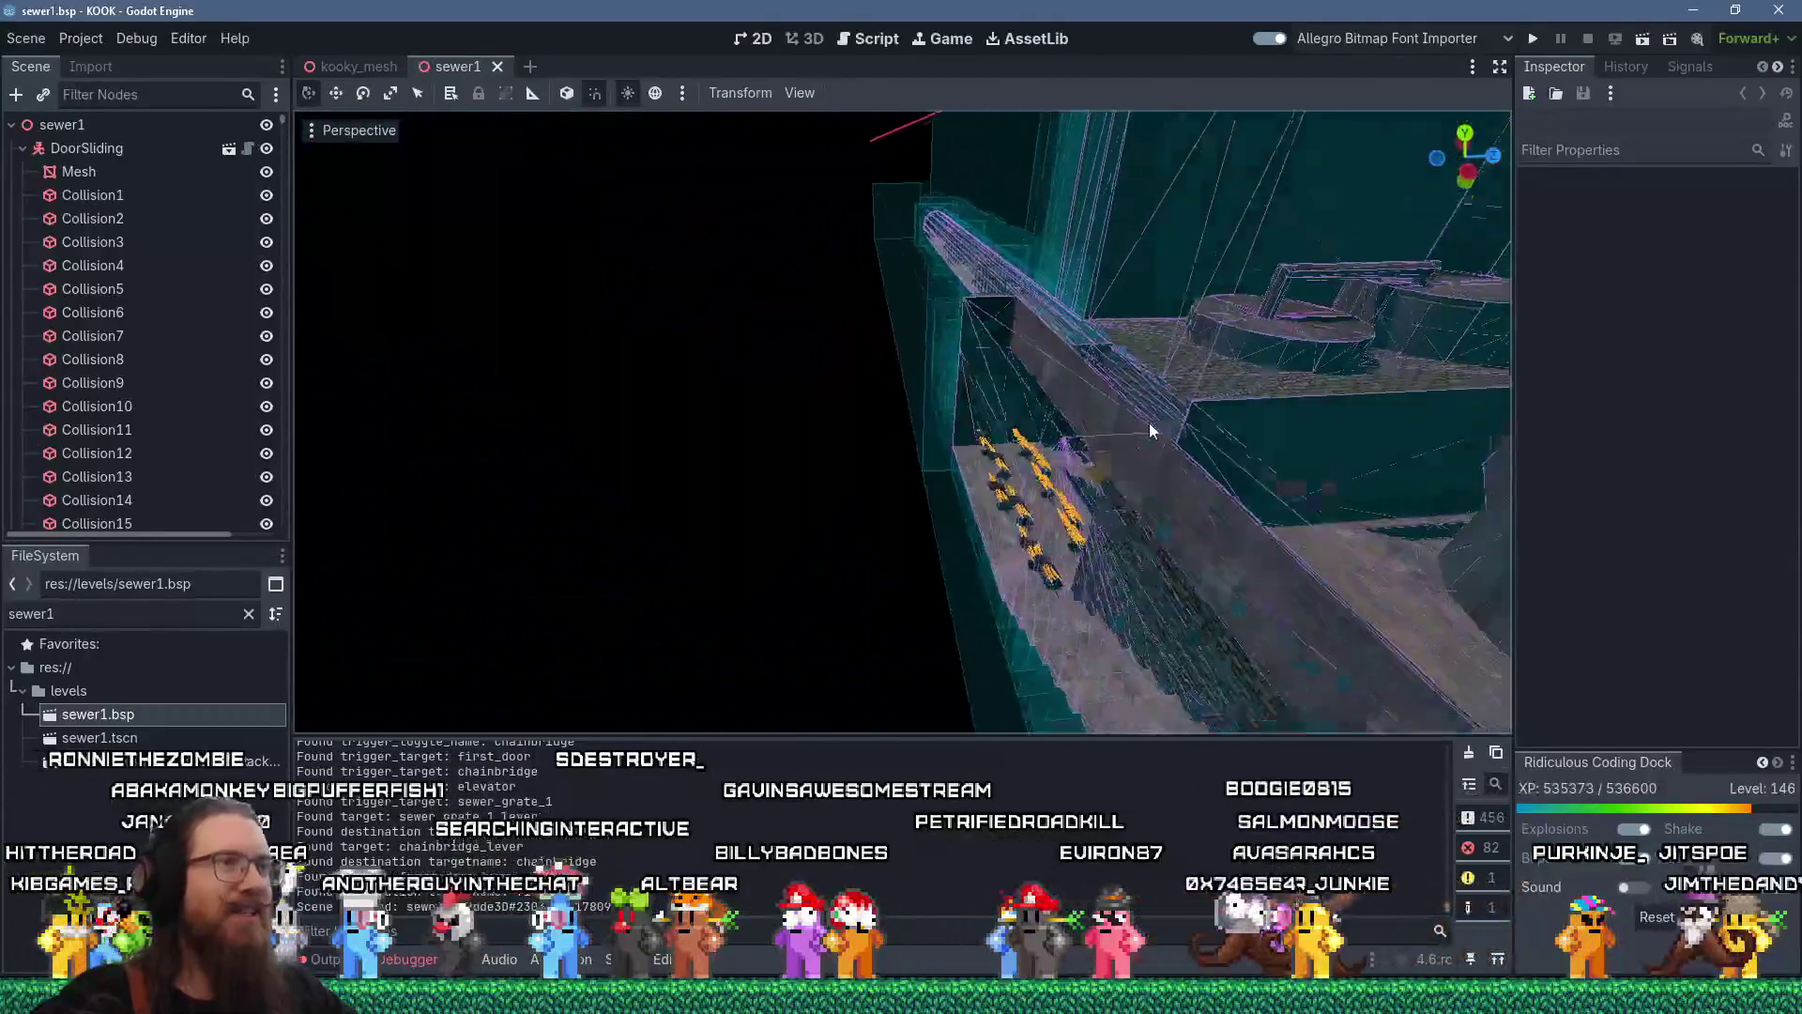
{"action": "scroll", "coordinate": [945, 439], "scroll_direction": "down", "scroll_amount": 5}
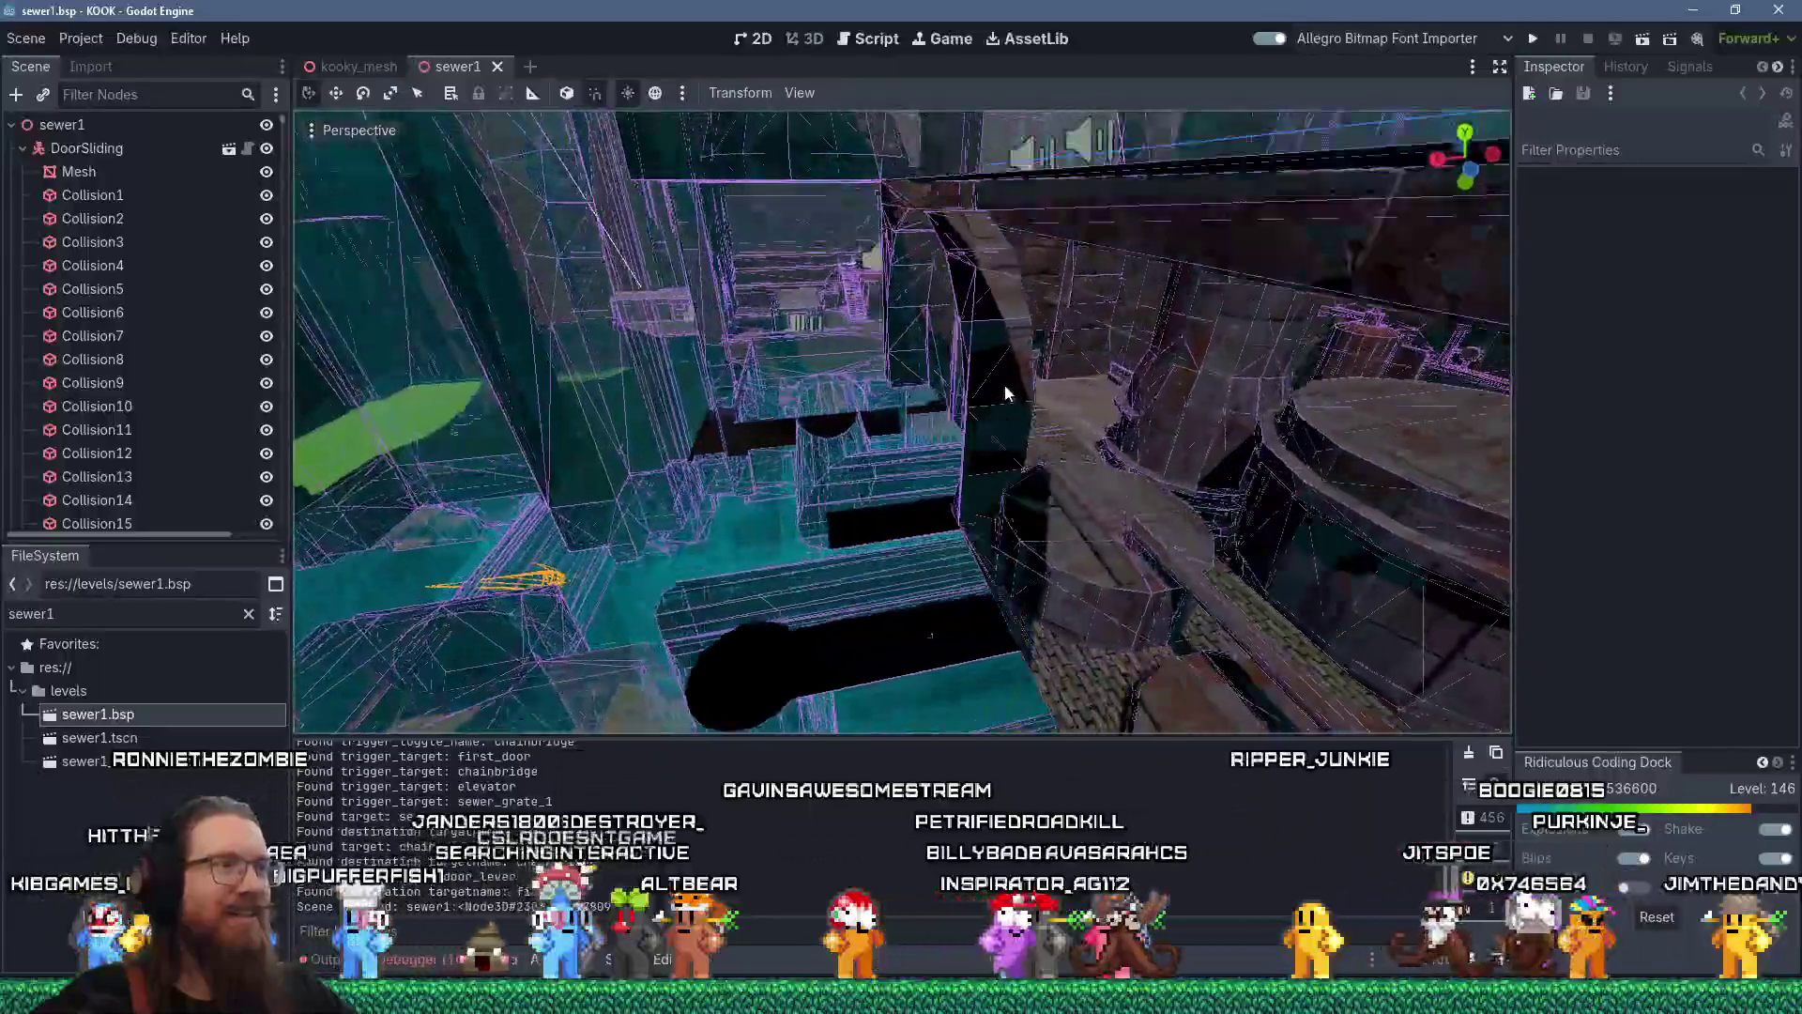
{"action": "scroll", "coordinate": [1225, 413], "scroll_direction": "down", "scroll_amount": 5}
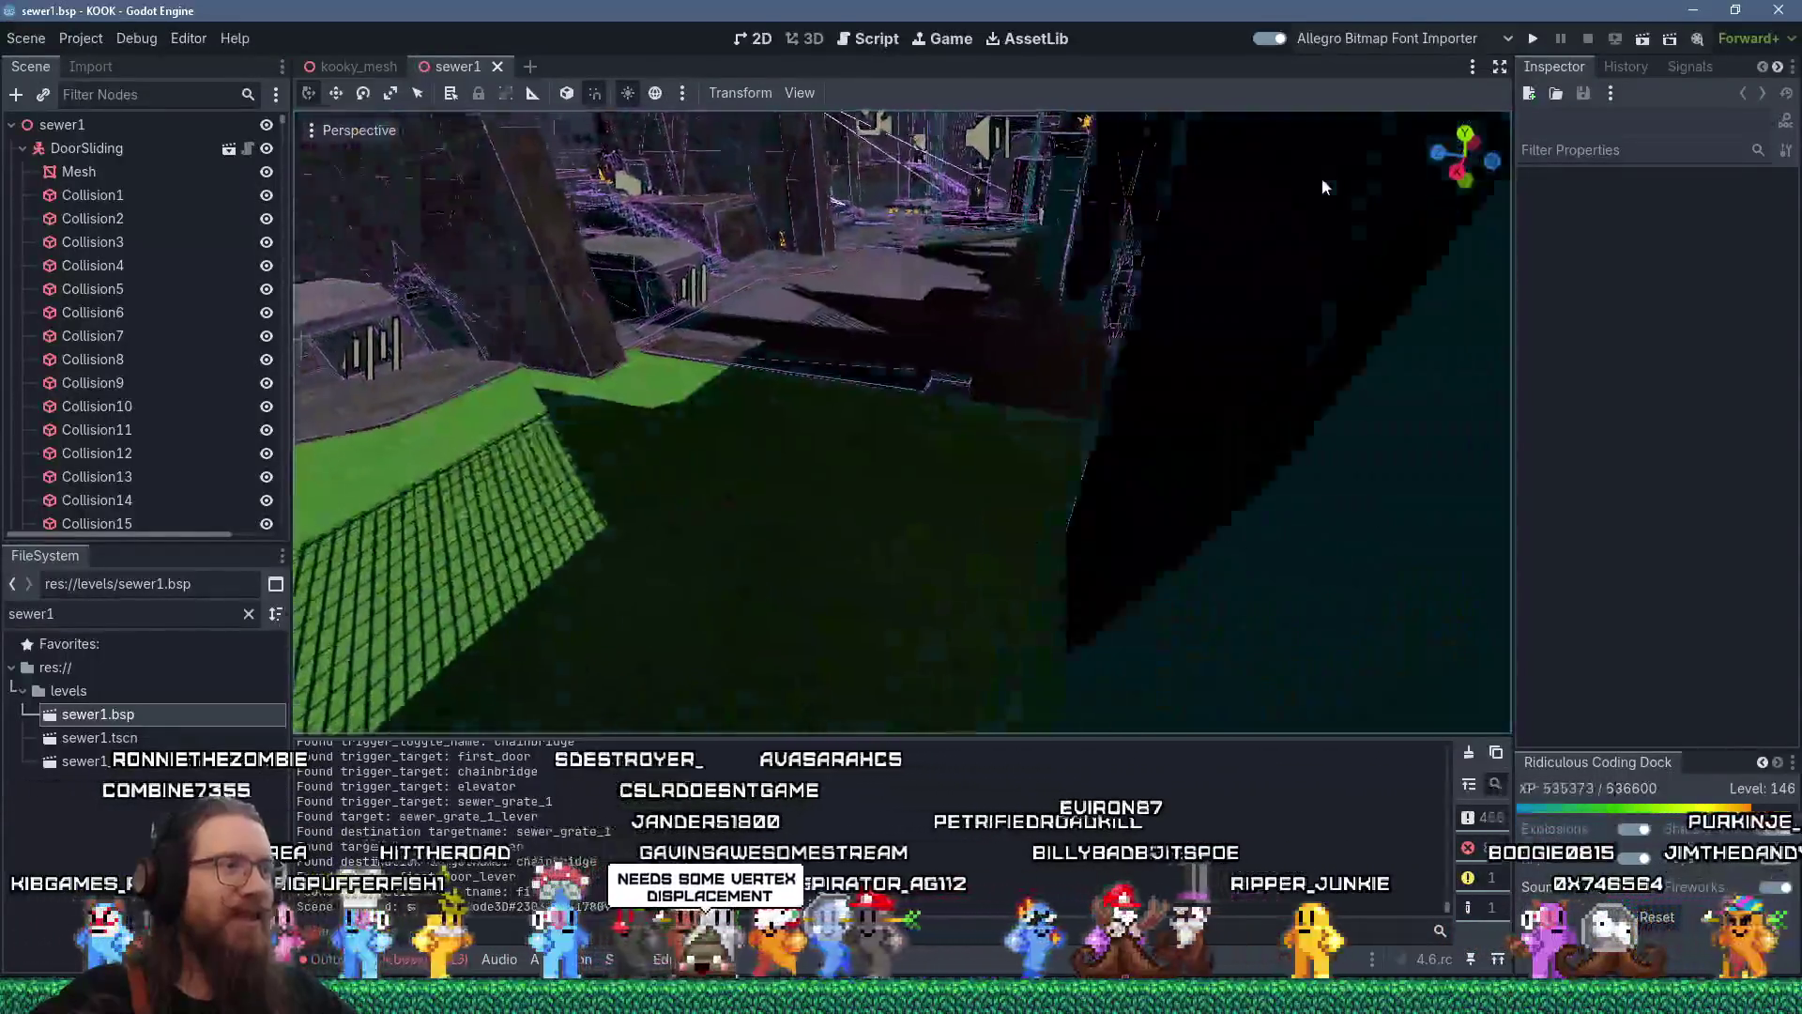
{"action": "scroll", "coordinate": [1141, 307], "scroll_direction": "down", "scroll_amount": 5}
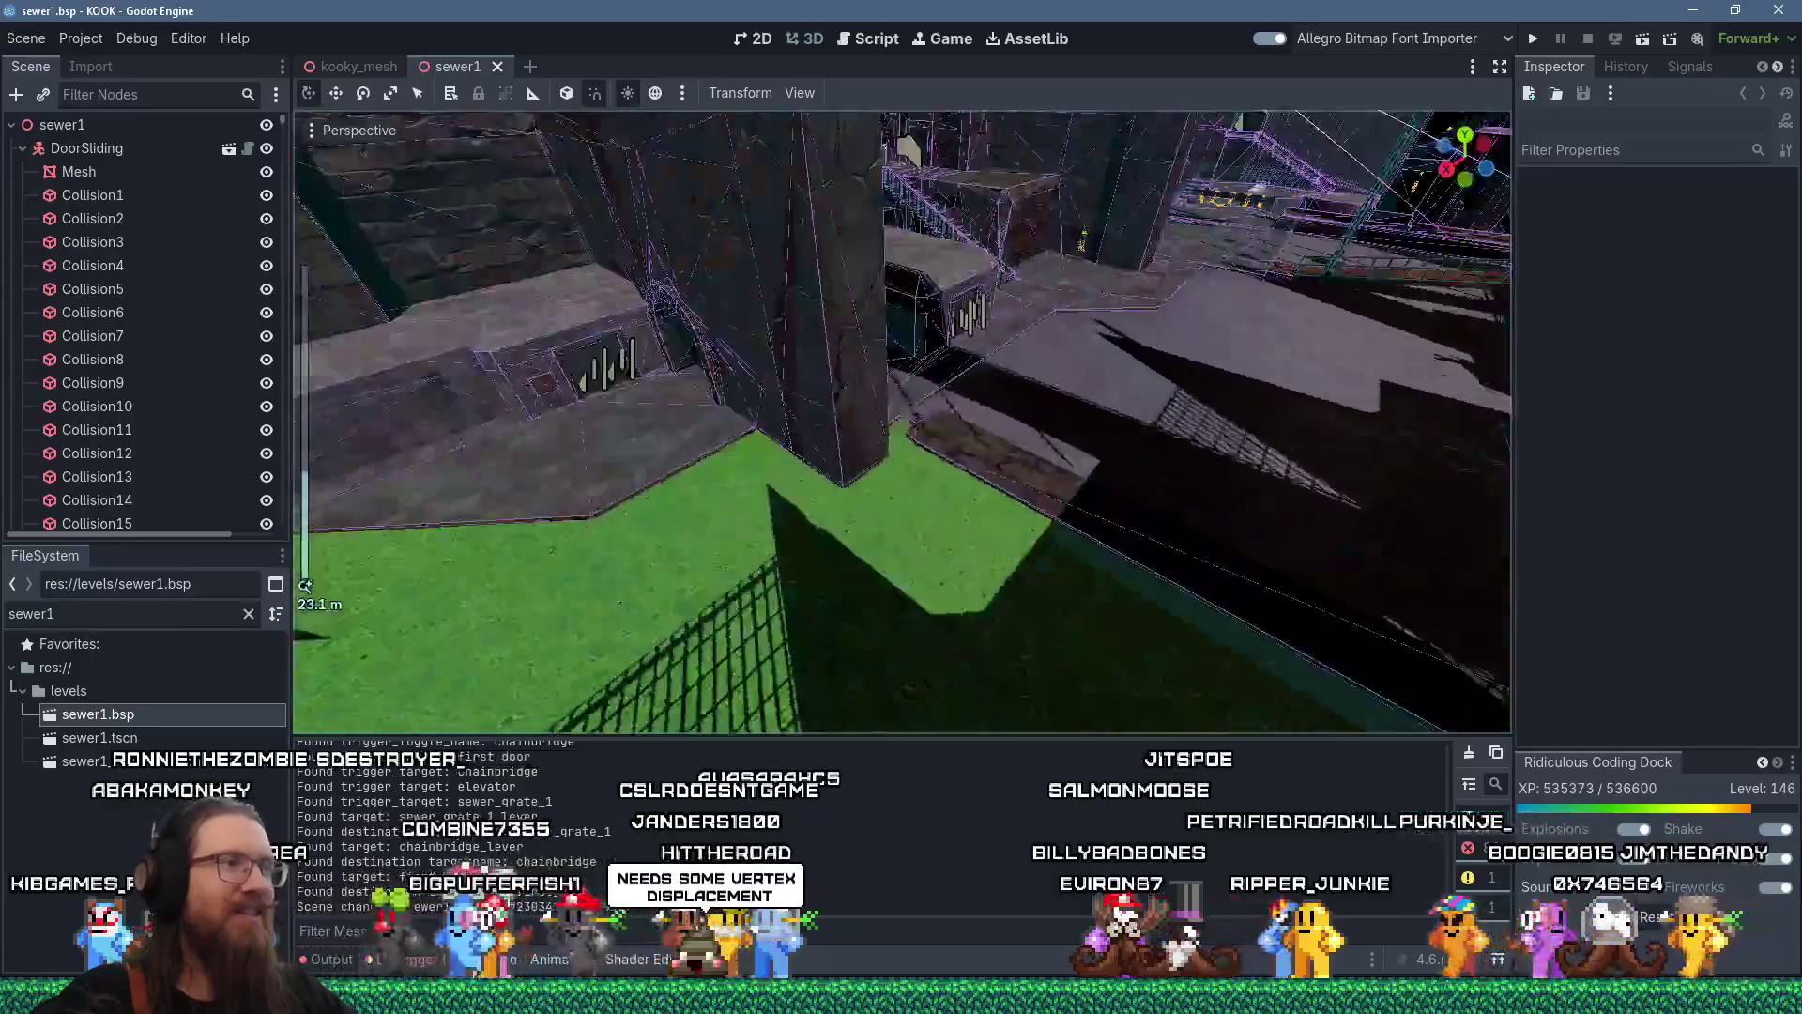
{"action": "scroll", "coordinate": [1127, 448], "scroll_direction": "down", "scroll_amount": 5}
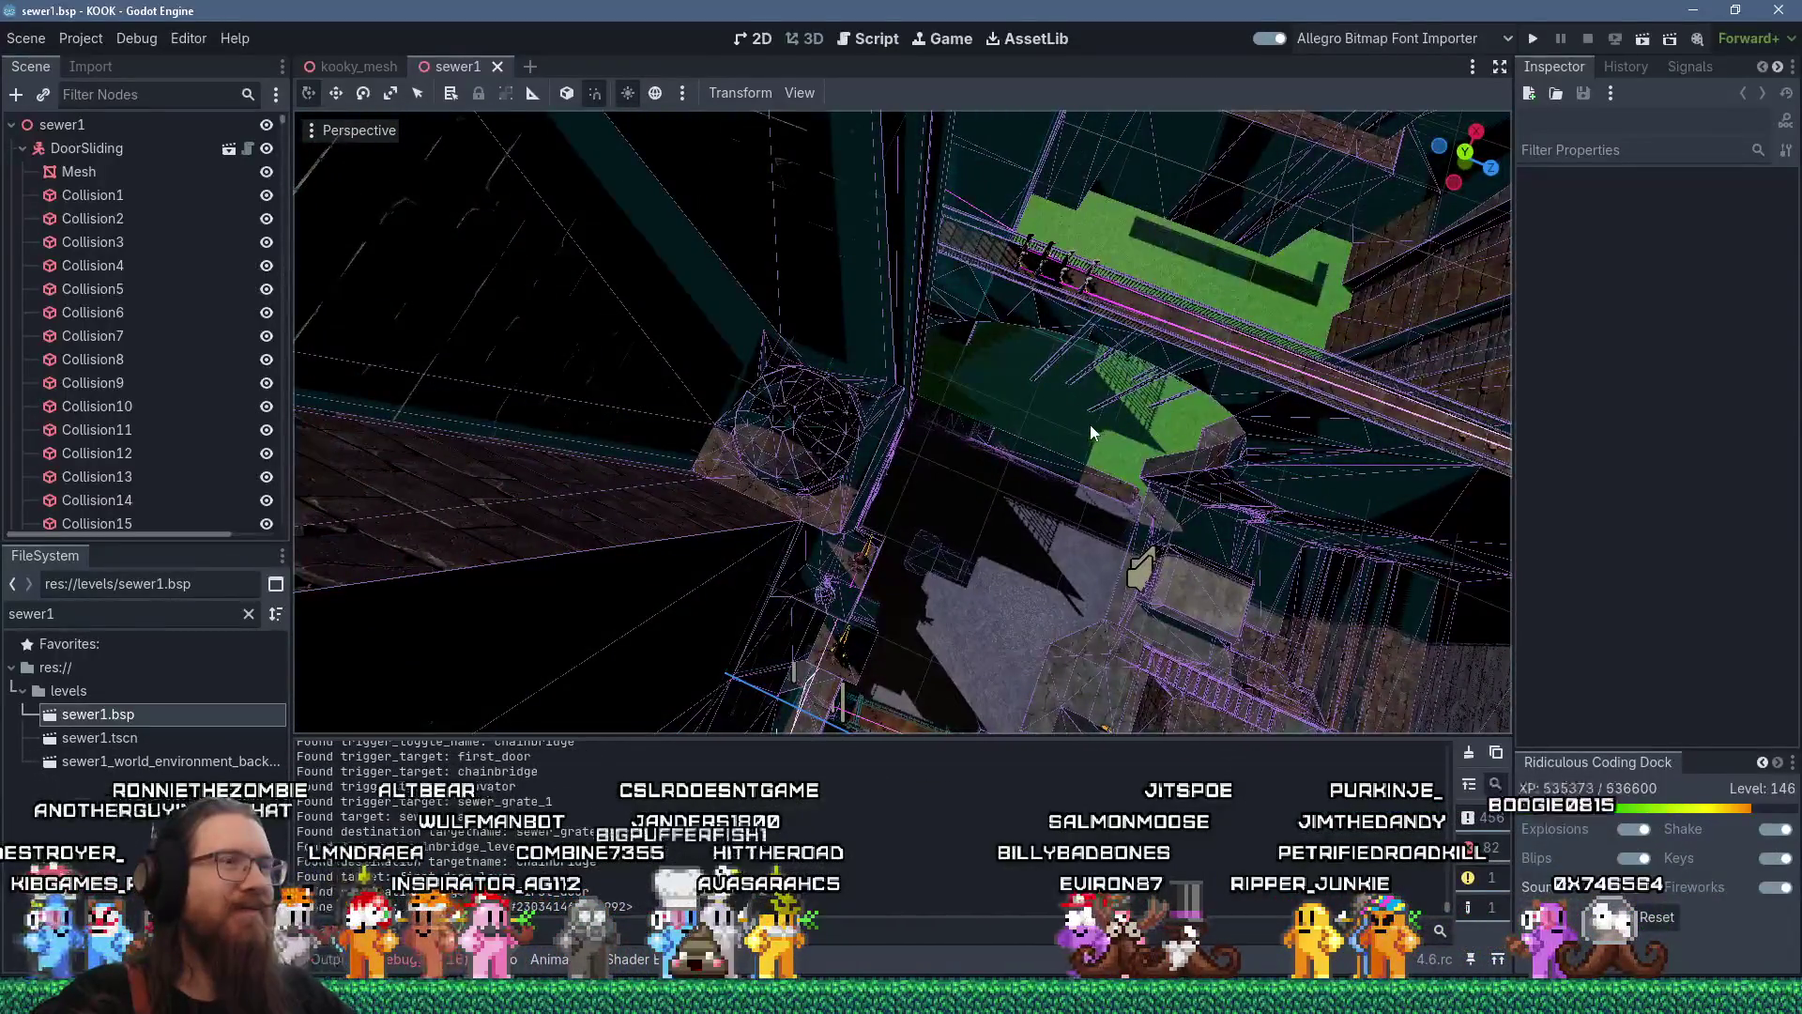
{"action": "scroll", "coordinate": [1090, 424], "scroll_direction": "up", "scroll_amount": 3}
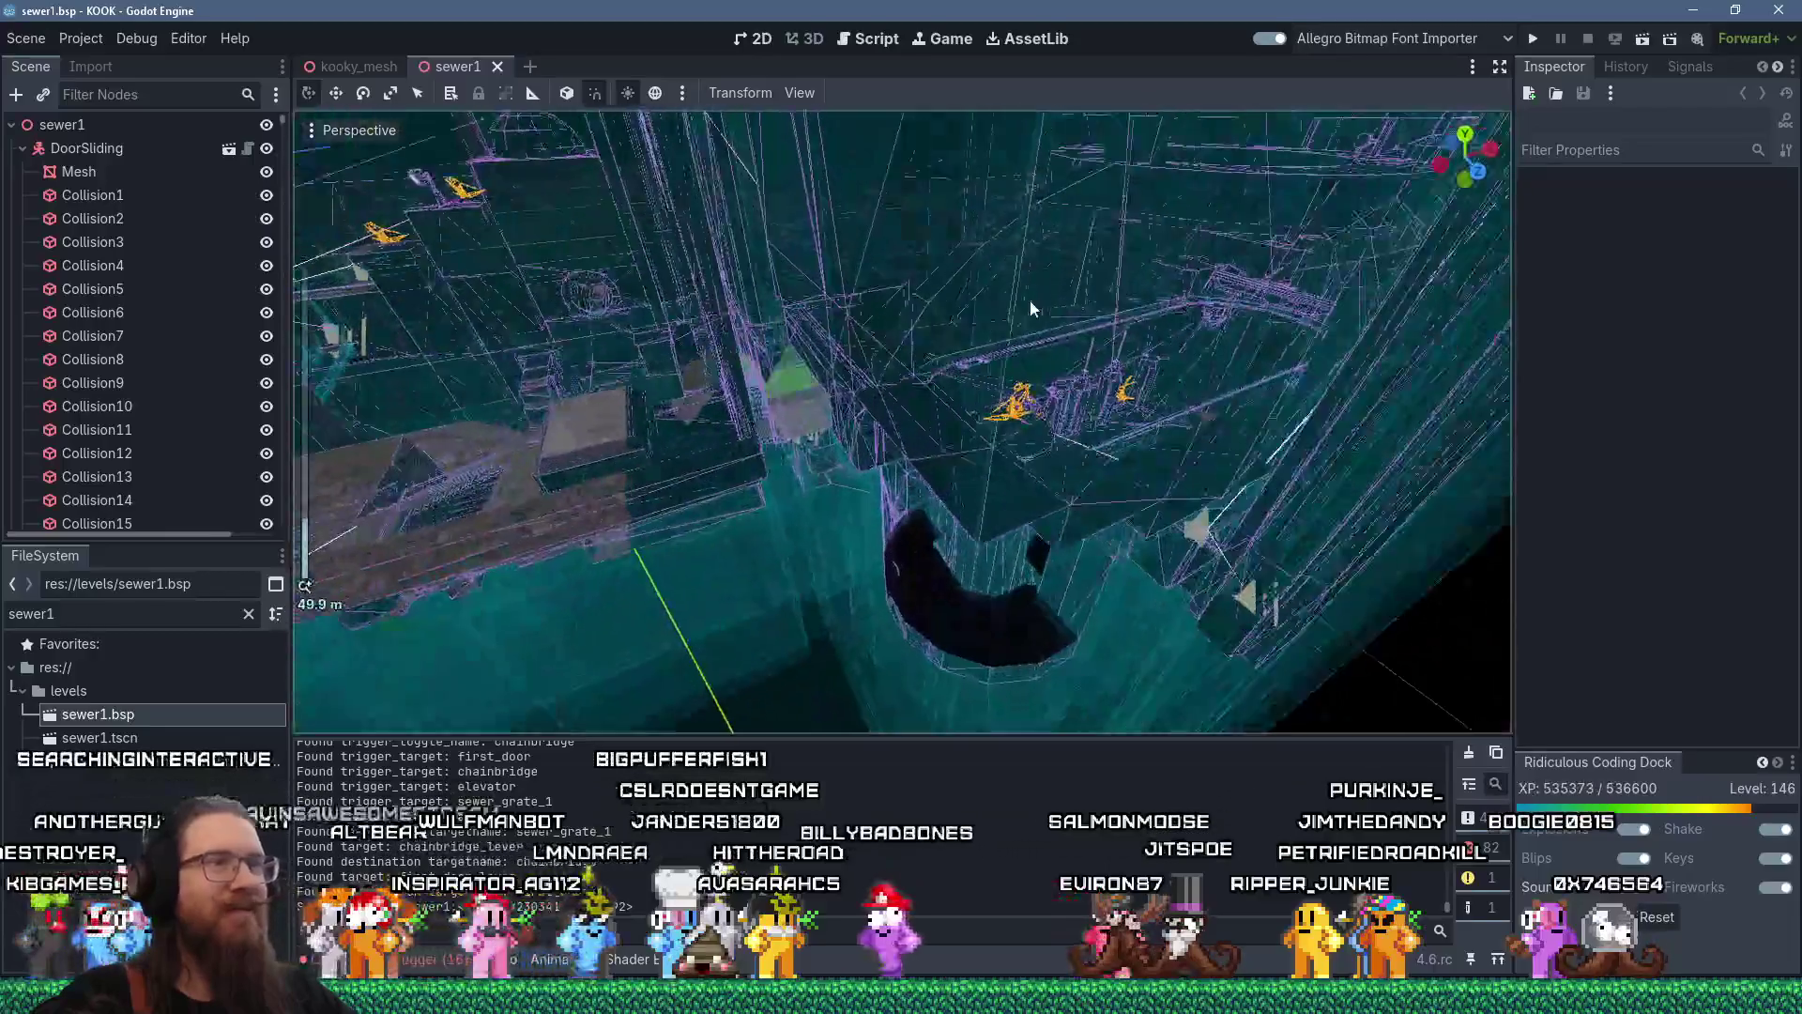
{"action": "mouse_move", "coordinate": [1031, 308]}
{"action": "left_mouse_down"}
{"action": "mouse_move", "coordinate": [821, 347]}
{"action": "mouse_move", "coordinate": [845, 342]}
{"action": "mouse_move", "coordinate": [919, 390]}
{"action": "mouse_move", "coordinate": [897, 417]}
{"action": "left_mouse_up"}
Step: Select the grate mesh TransparentMesh1575 in the 3D viewport and orbit toward the wall
{"action": "left_click", "coordinate": [970, 377]}
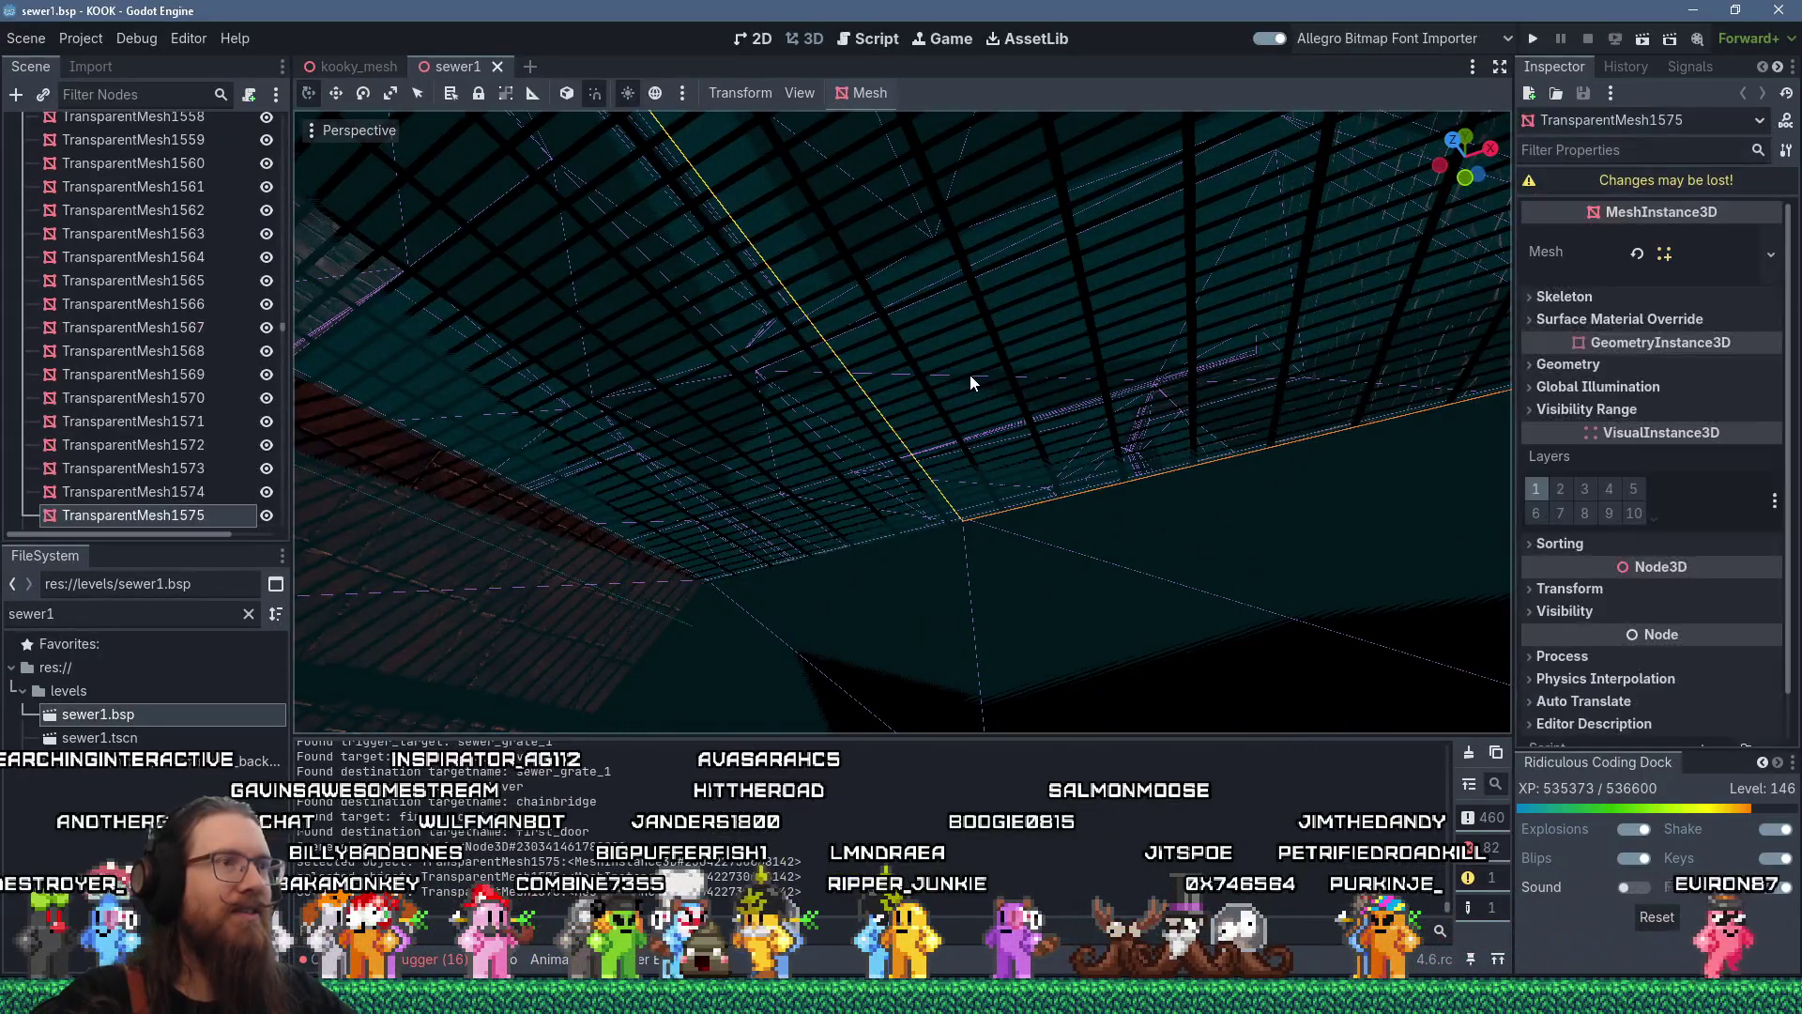
{"action": "mouse_move", "coordinate": [922, 430]}
{"action": "left_mouse_down"}
{"action": "mouse_move", "coordinate": [908, 390]}
{"action": "mouse_move", "coordinate": [922, 550]}
{"action": "mouse_move", "coordinate": [991, 244]}
{"action": "mouse_move", "coordinate": [922, 538]}
{"action": "mouse_move", "coordinate": [839, 385]}
{"action": "mouse_move", "coordinate": [908, 397]}
{"action": "mouse_move", "coordinate": [909, 420]}
{"action": "mouse_move", "coordinate": [916, 397]}
{"action": "mouse_move", "coordinate": [893, 482]}
{"action": "mouse_move", "coordinate": [925, 512]}
{"action": "mouse_move", "coordinate": [877, 584]}
{"action": "mouse_move", "coordinate": [863, 555]}
{"action": "mouse_move", "coordinate": [966, 375]}
{"action": "mouse_move", "coordinate": [916, 407]}
{"action": "mouse_move", "coordinate": [902, 451]}
{"action": "left_mouse_up"}
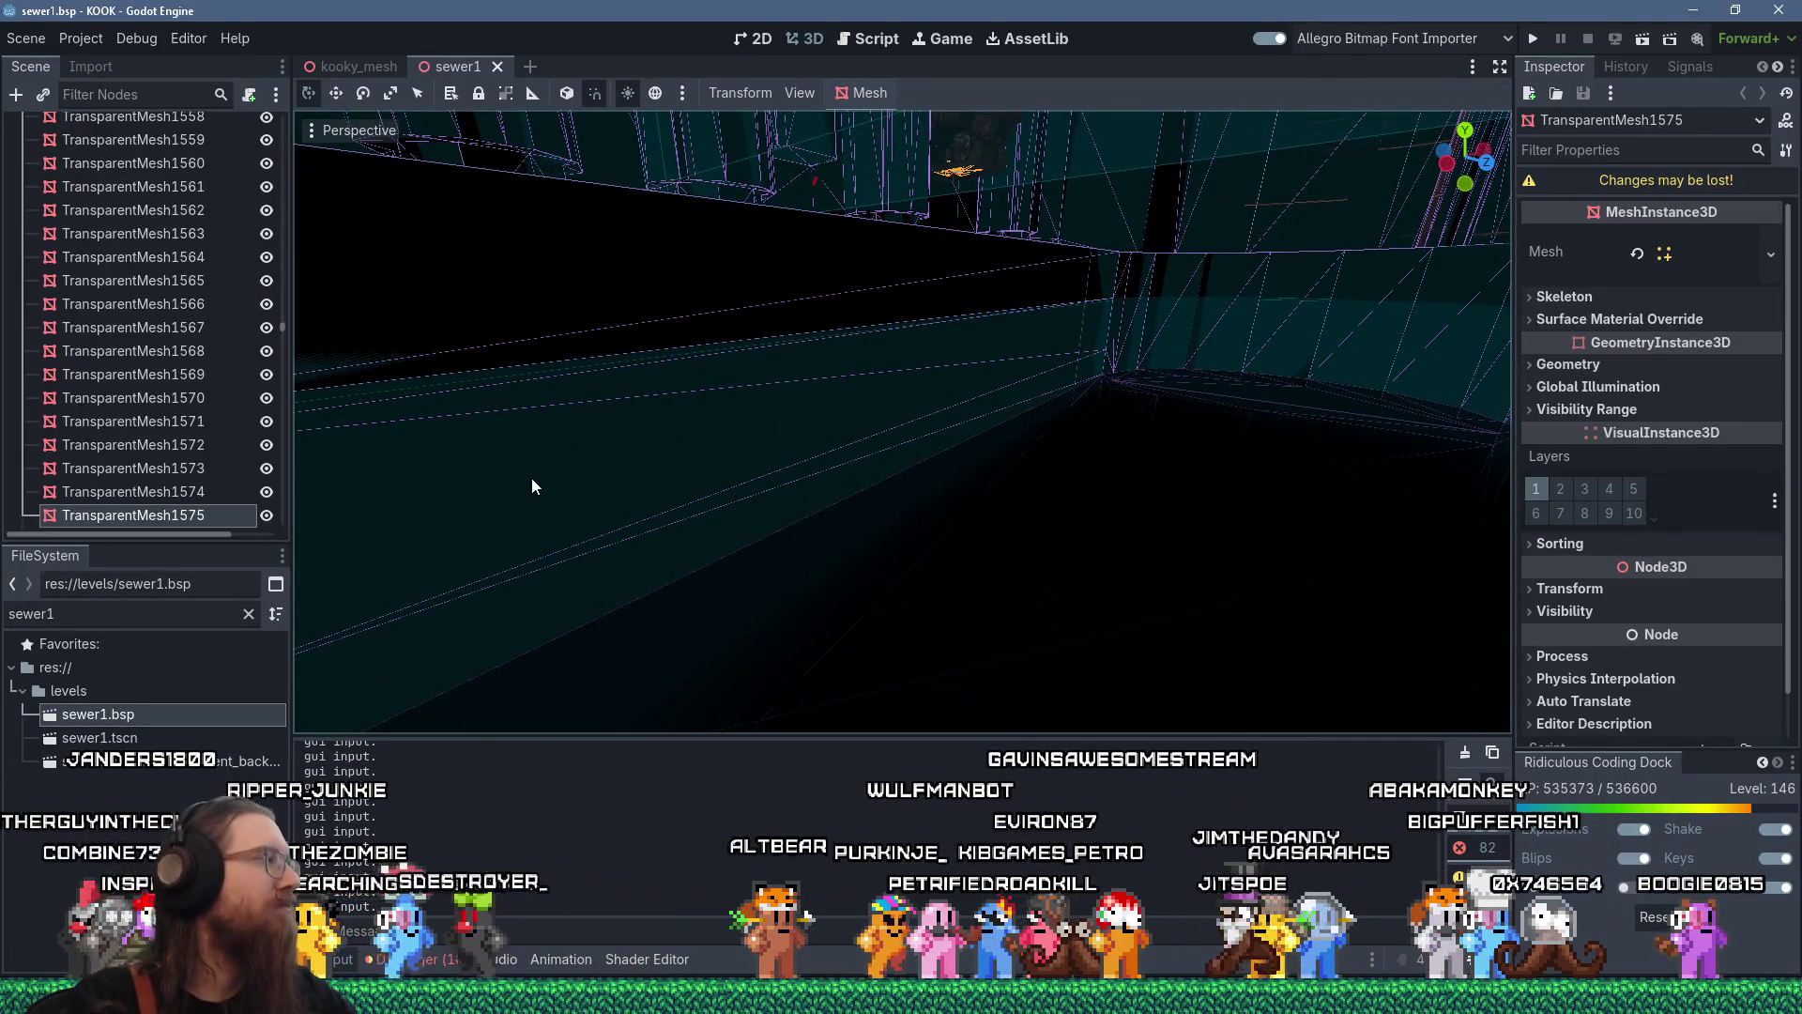
{"action": "left_click", "coordinate": [222, 617]}
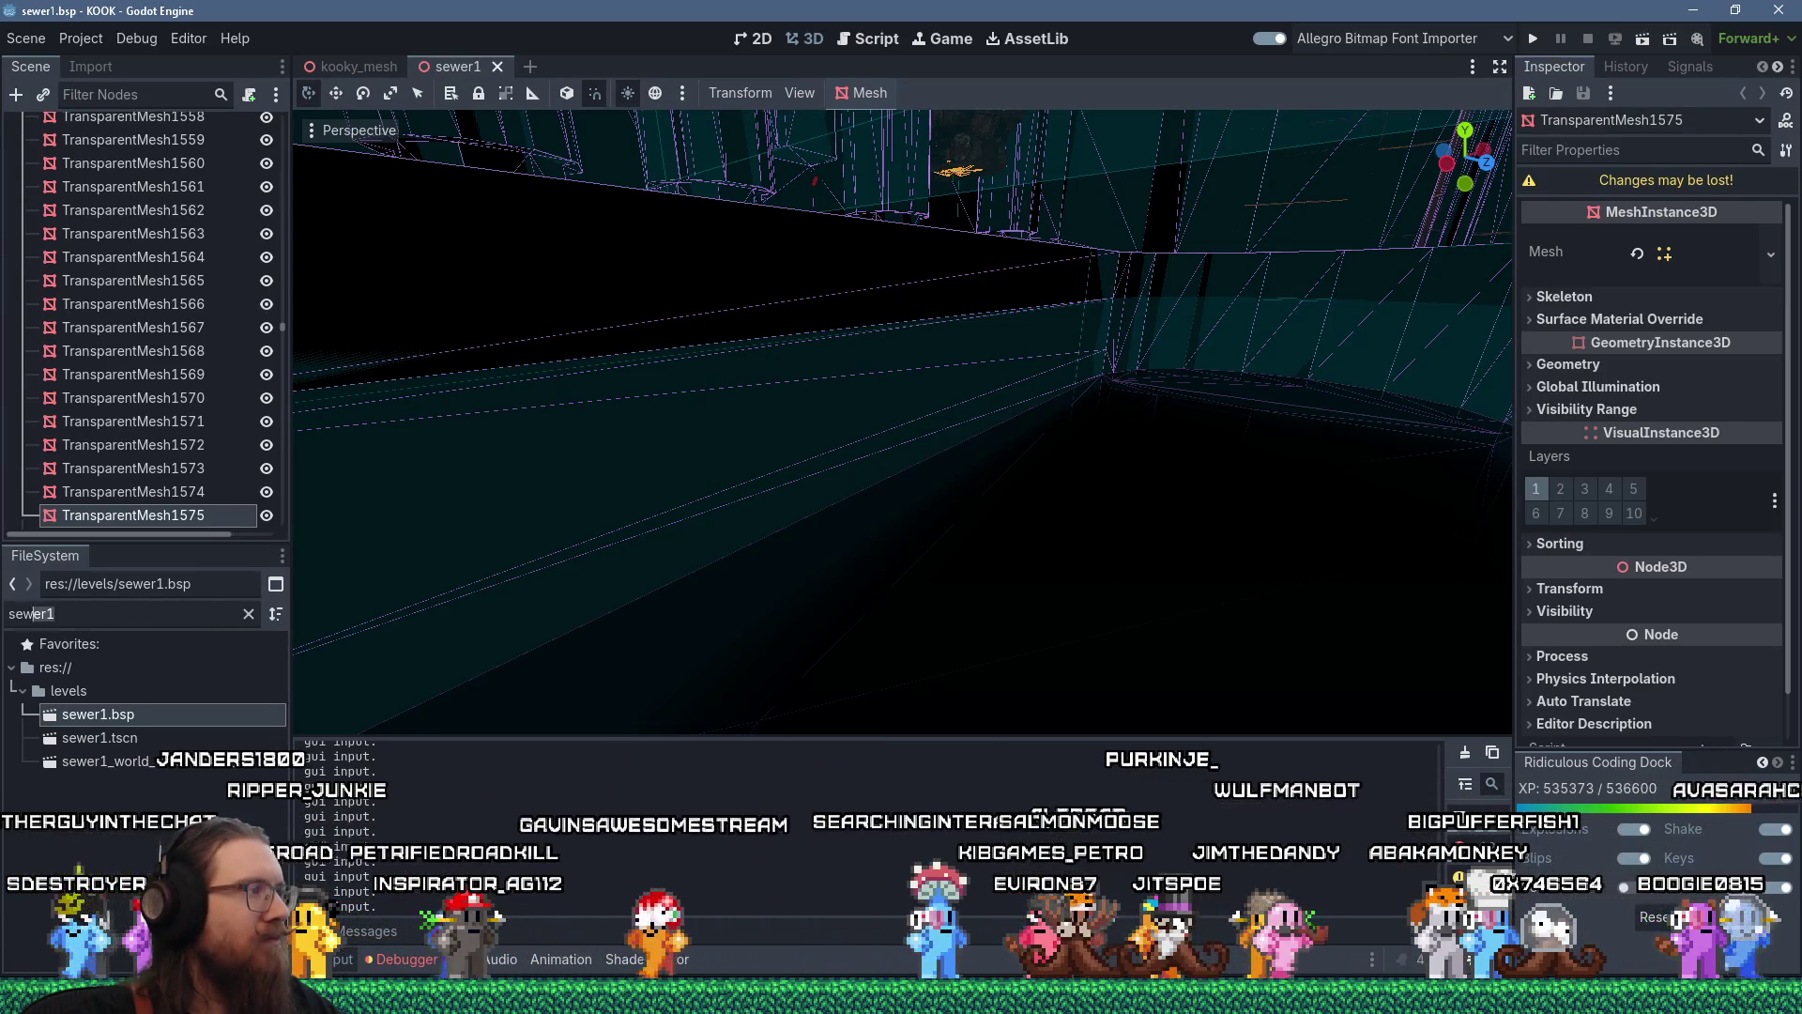
Step: Filter the FileSystem dock for 'grate', then narrow it to 'me' for metal files
{"action": "left_click", "coordinate": [249, 614]}
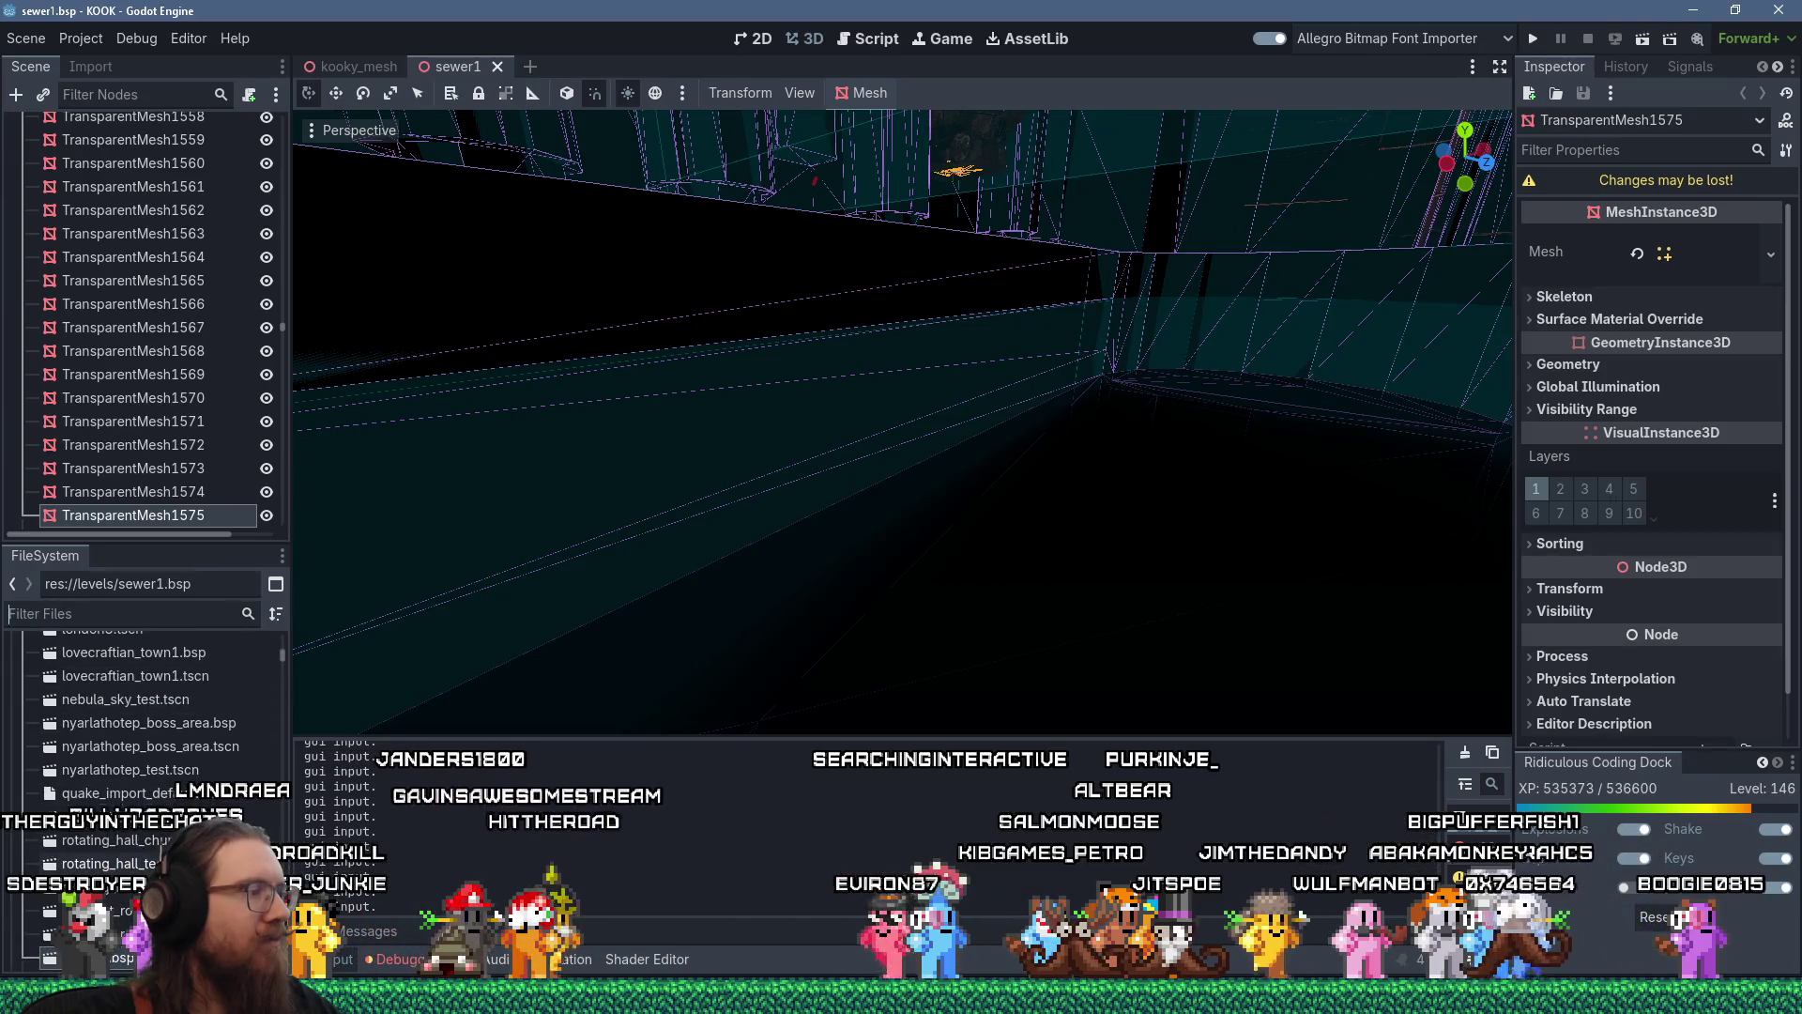
{"action": "scroll", "coordinate": [140, 713], "scroll_direction": "up", "scroll_amount": 3}
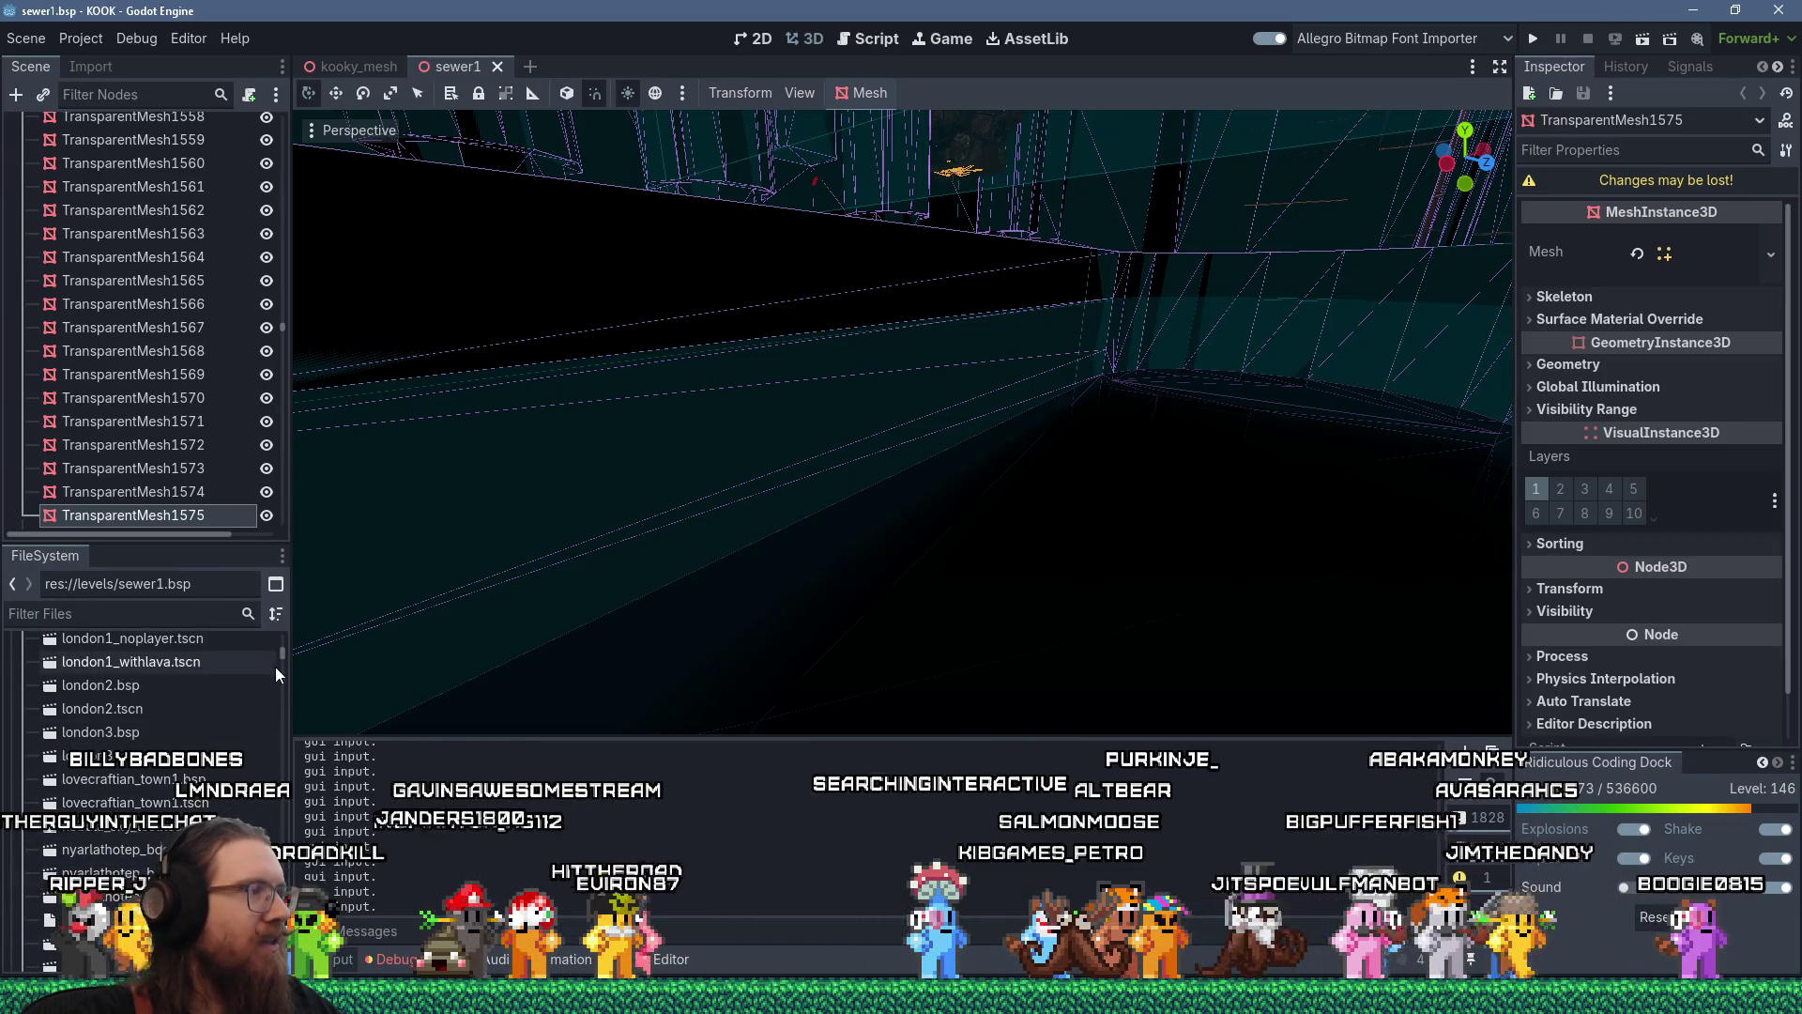
{"action": "left_click_drag", "start_coordinate": [280, 656], "coordinate": [290, 646]}
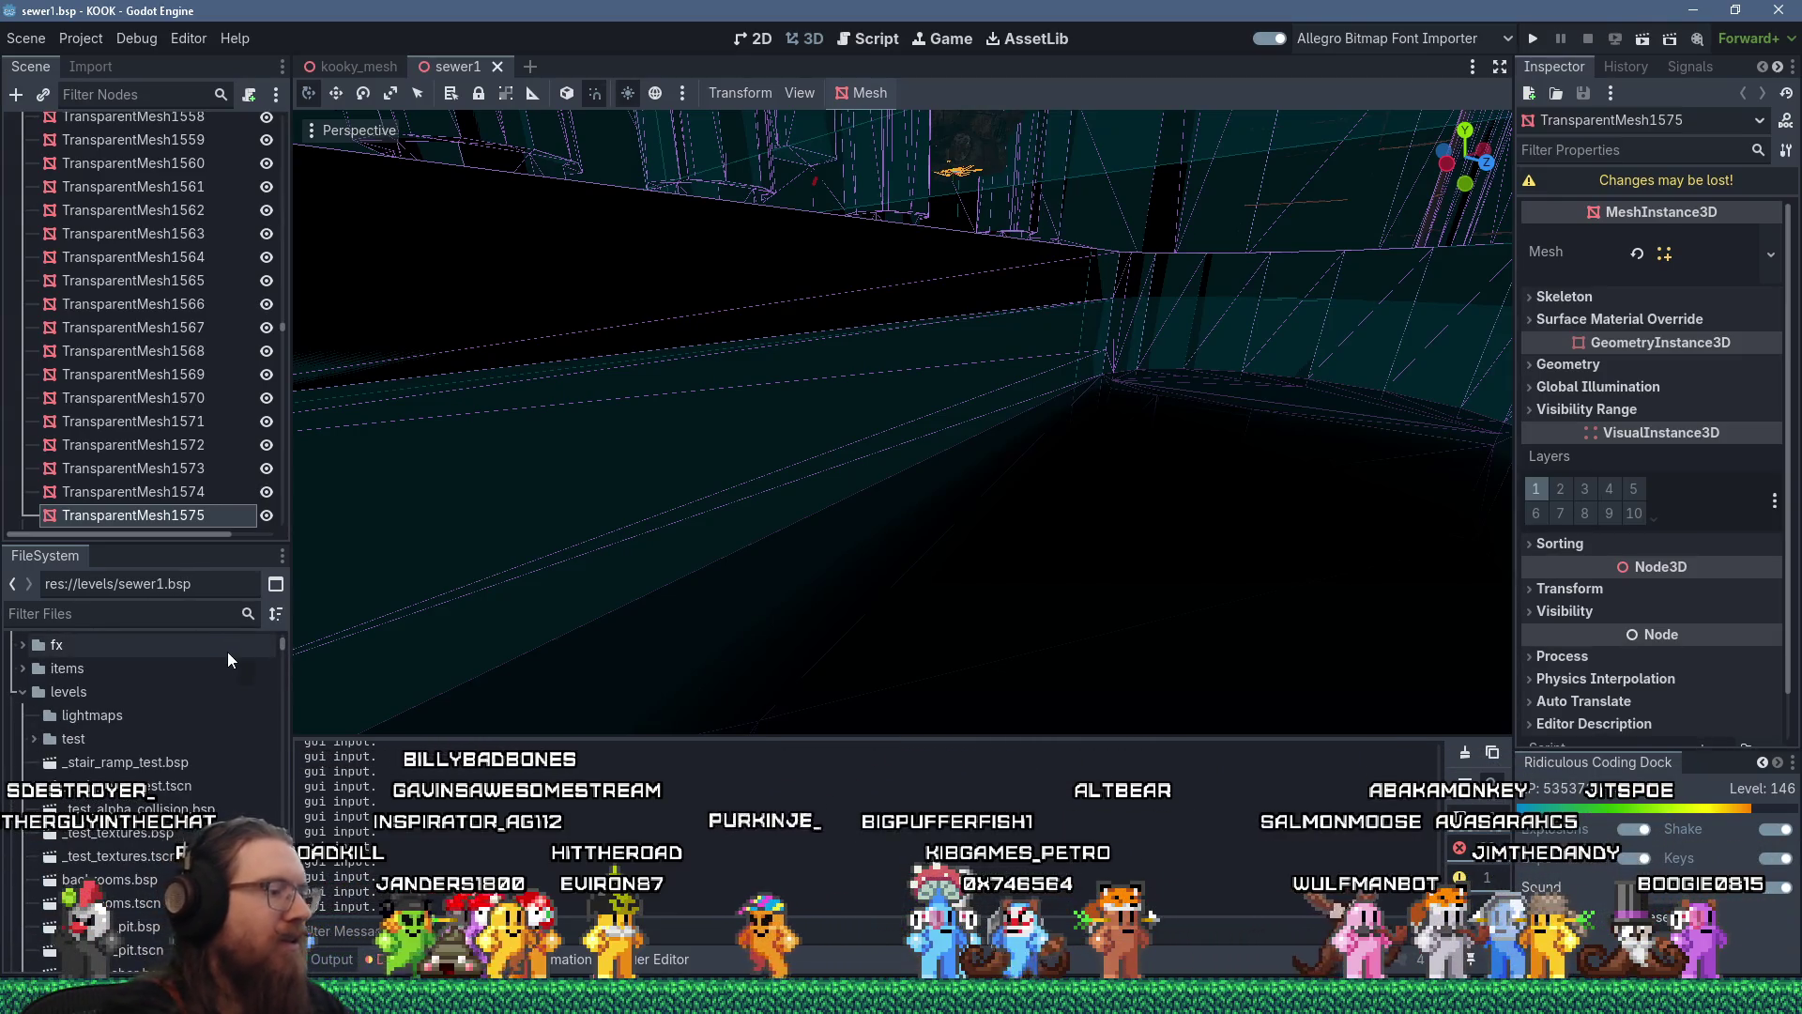
{"action": "key", "text": "ctrl+f"}
{"action": "type", "text": "grate"}
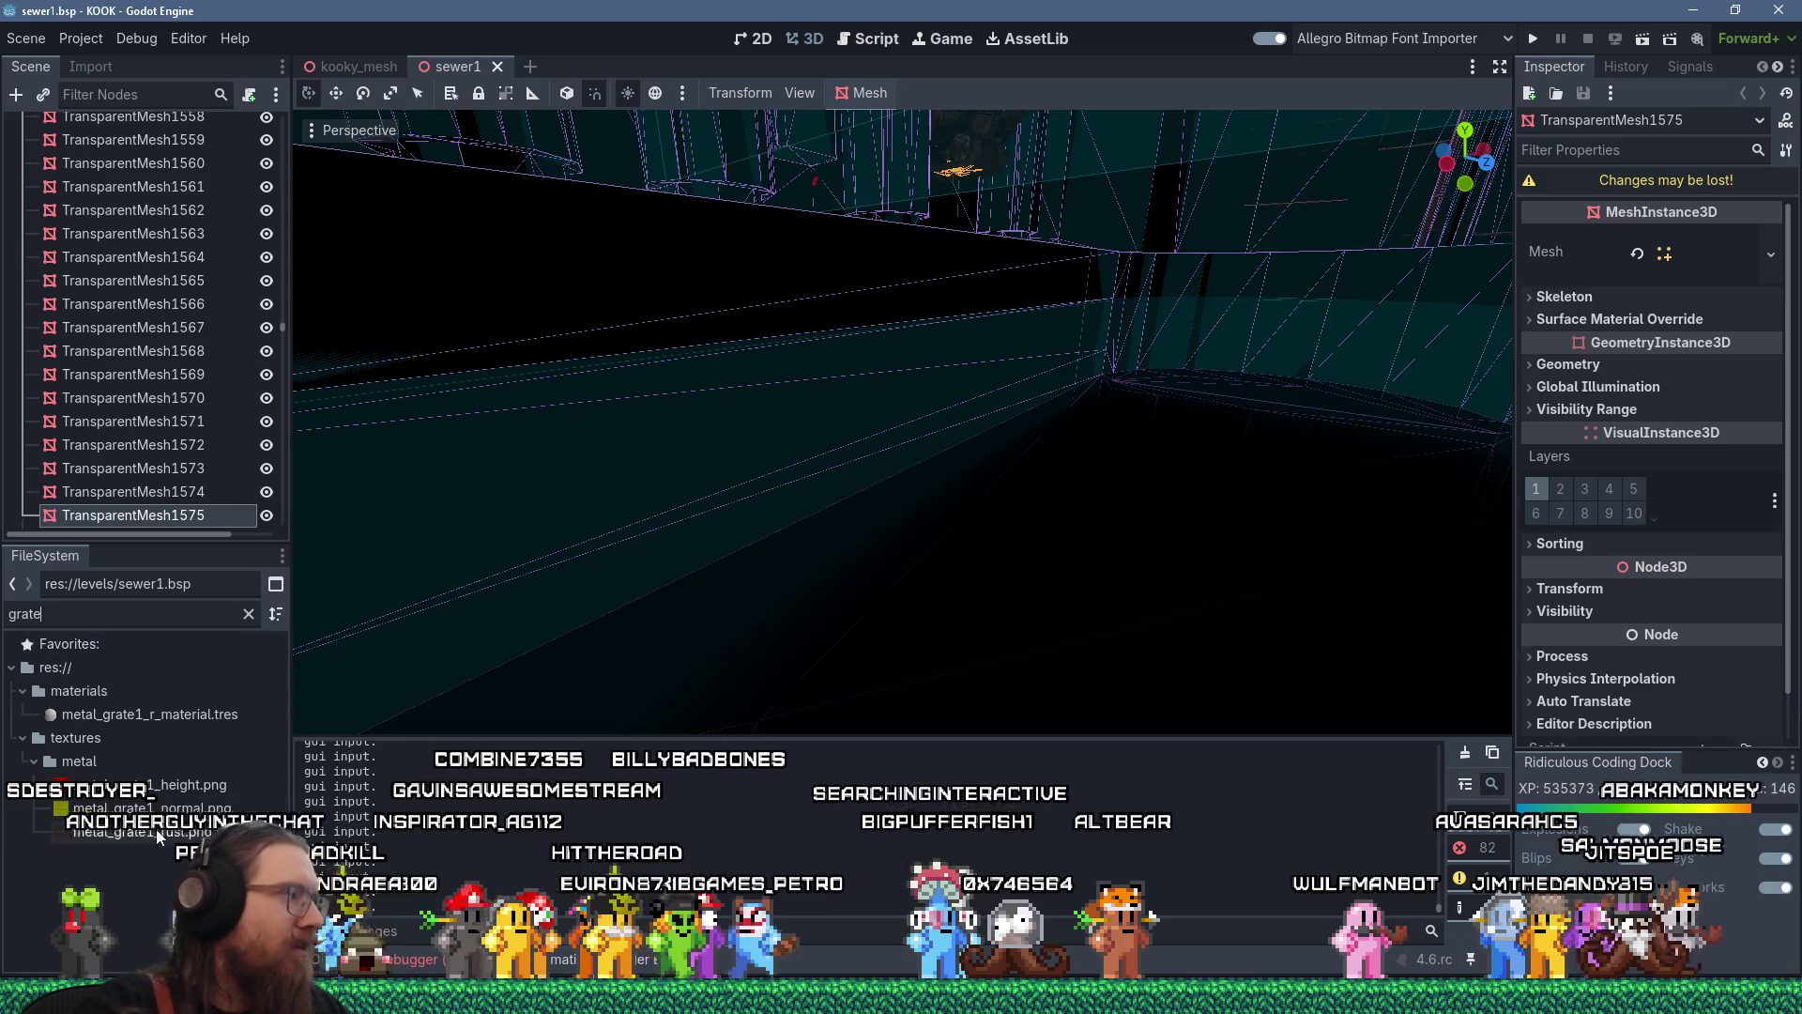
{"action": "key", "text": "ctrl+a"}
{"action": "type", "text": "me"}
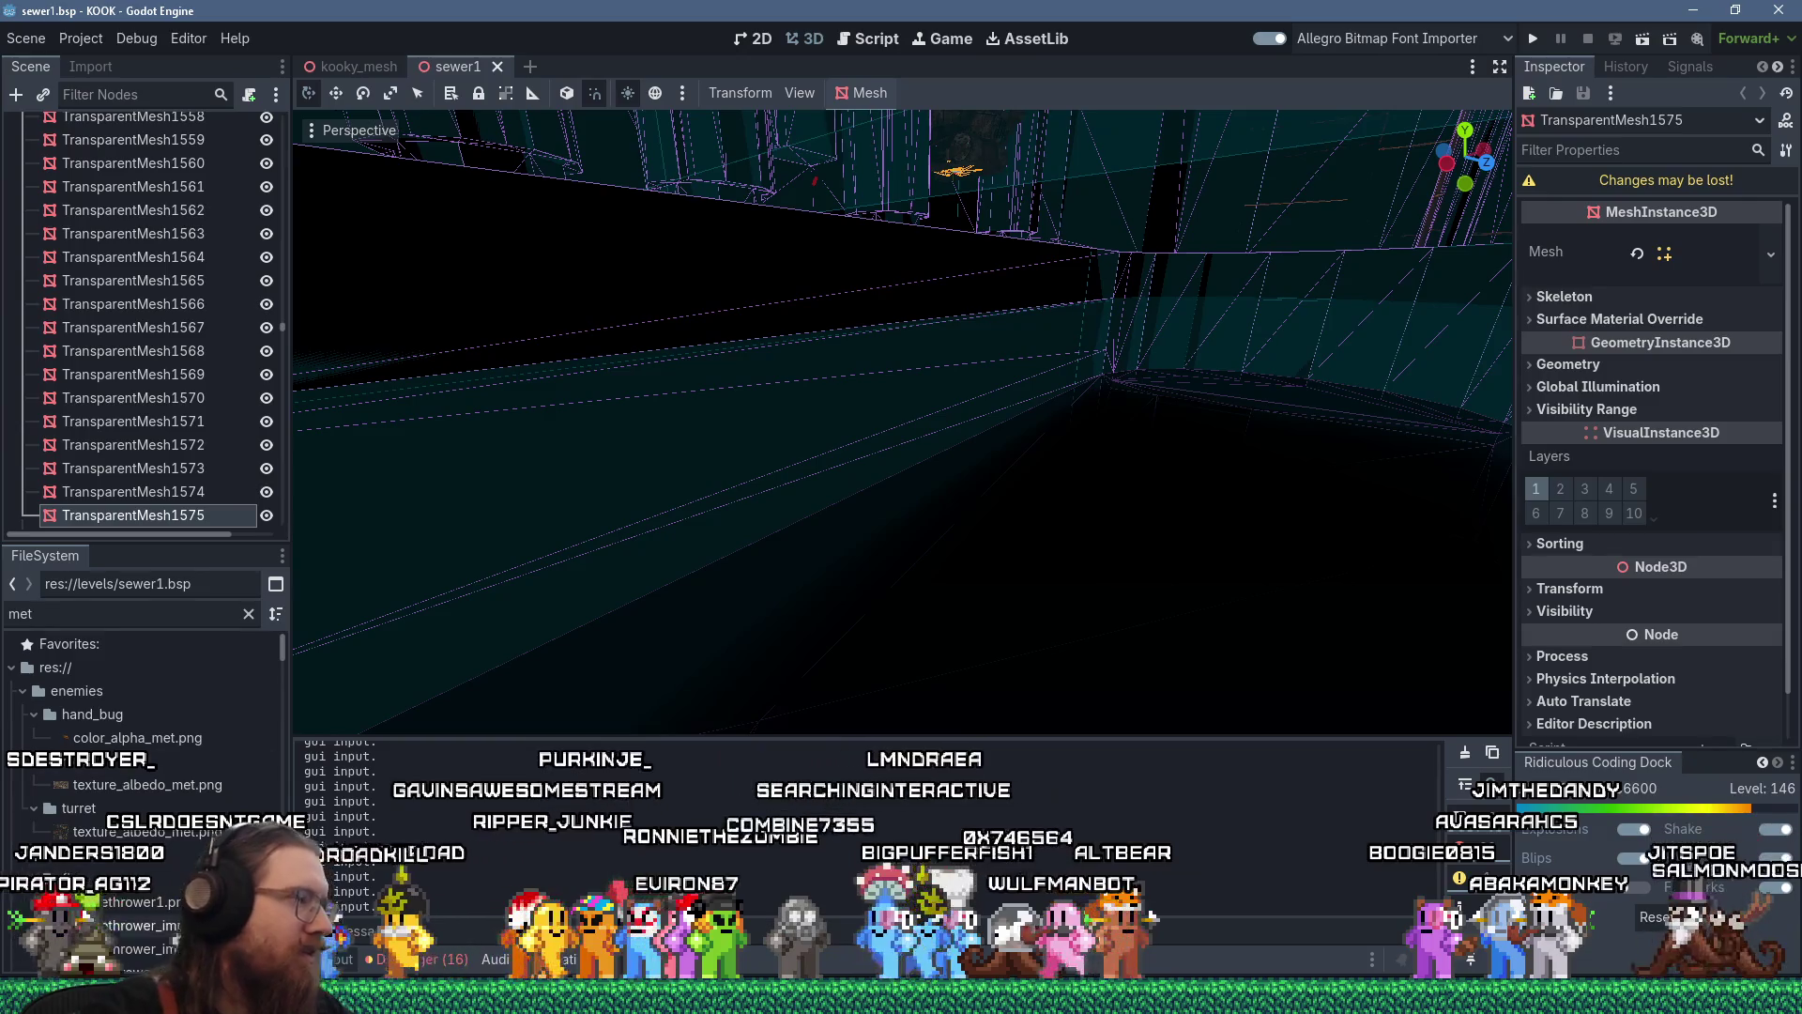
Step: Enlarge the file panel, then start a Run dialog path with e:\projects\
{"action": "scroll", "coordinate": [249, 644], "scroll_direction": "down", "scroll_amount": 5}
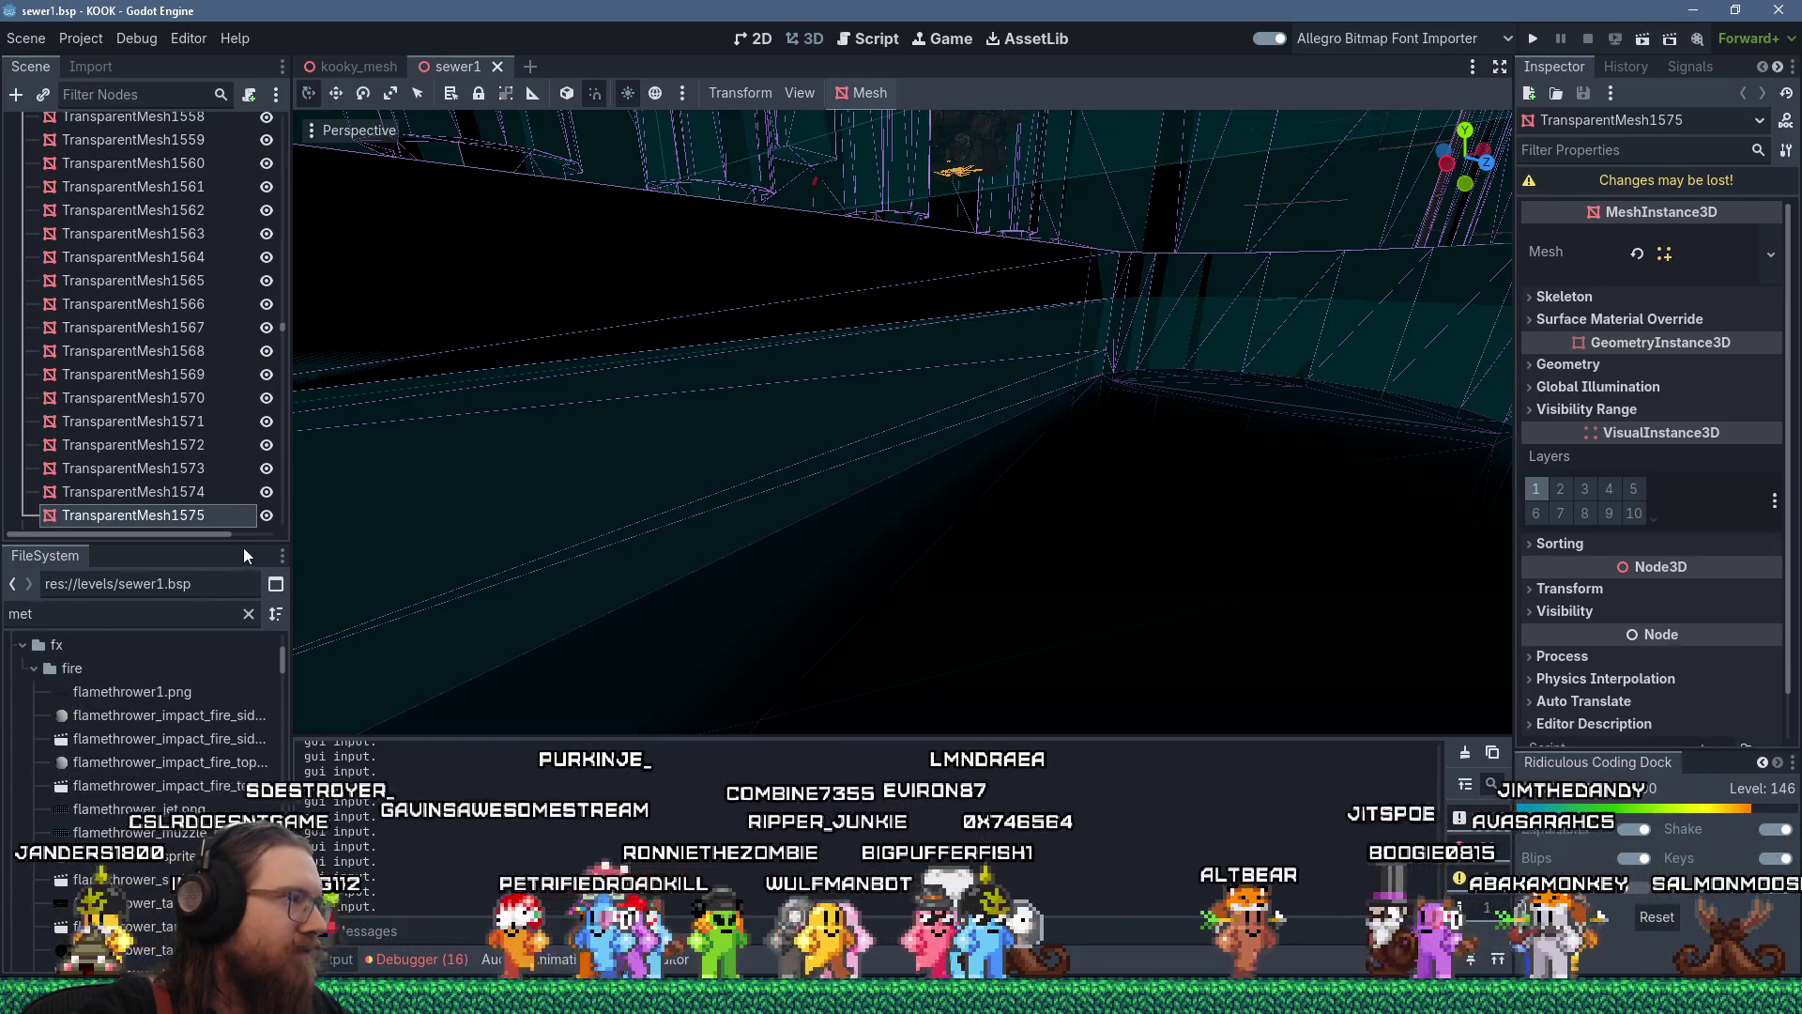
{"action": "left_click_drag", "start_coordinate": [281, 542], "coordinate": [288, 314]}
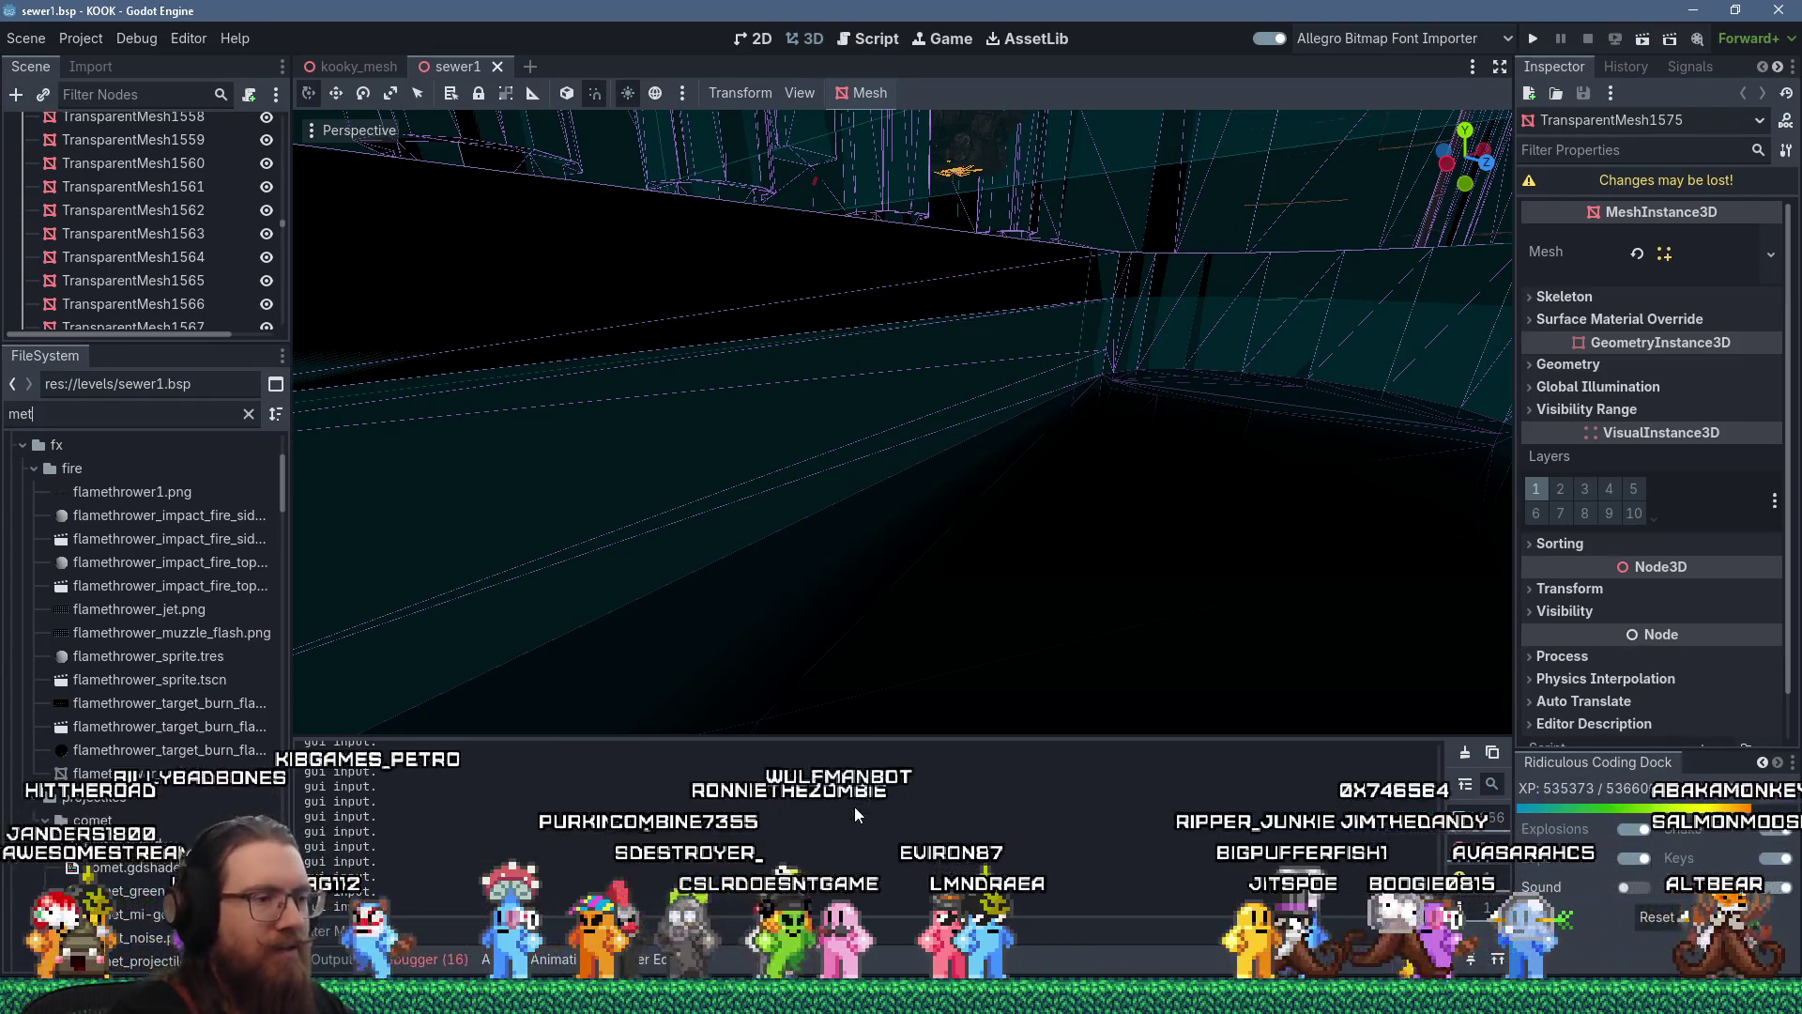
{"action": "key", "text": "super+r"}
{"action": "type", "text": "e:\\projects\\"}
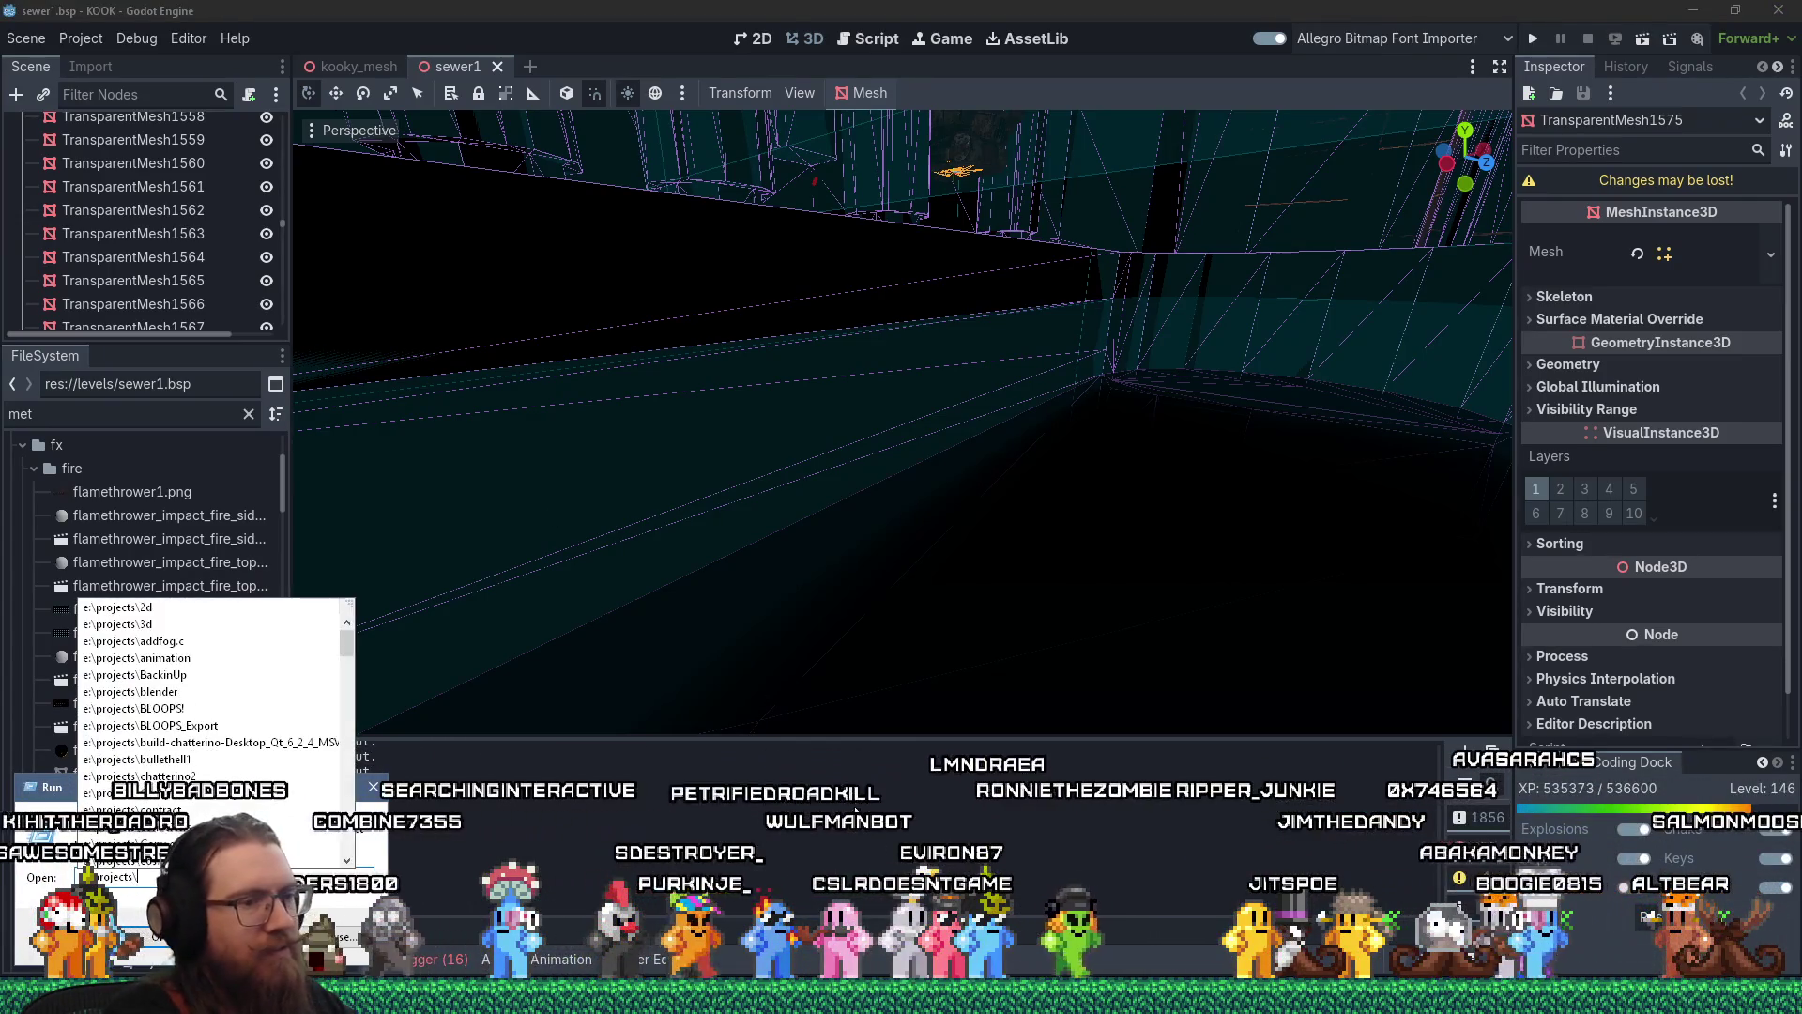
Step: Correct the Run path to e:\programs\TrenchBroom and launch TrenchBroom with sewer1.map
{"action": "key", "text": "BackSpace"}
{"action": "key", "text": "BackSpace"}
{"action": "key", "text": "BackSpace"}
{"action": "type", "text": "pro"}
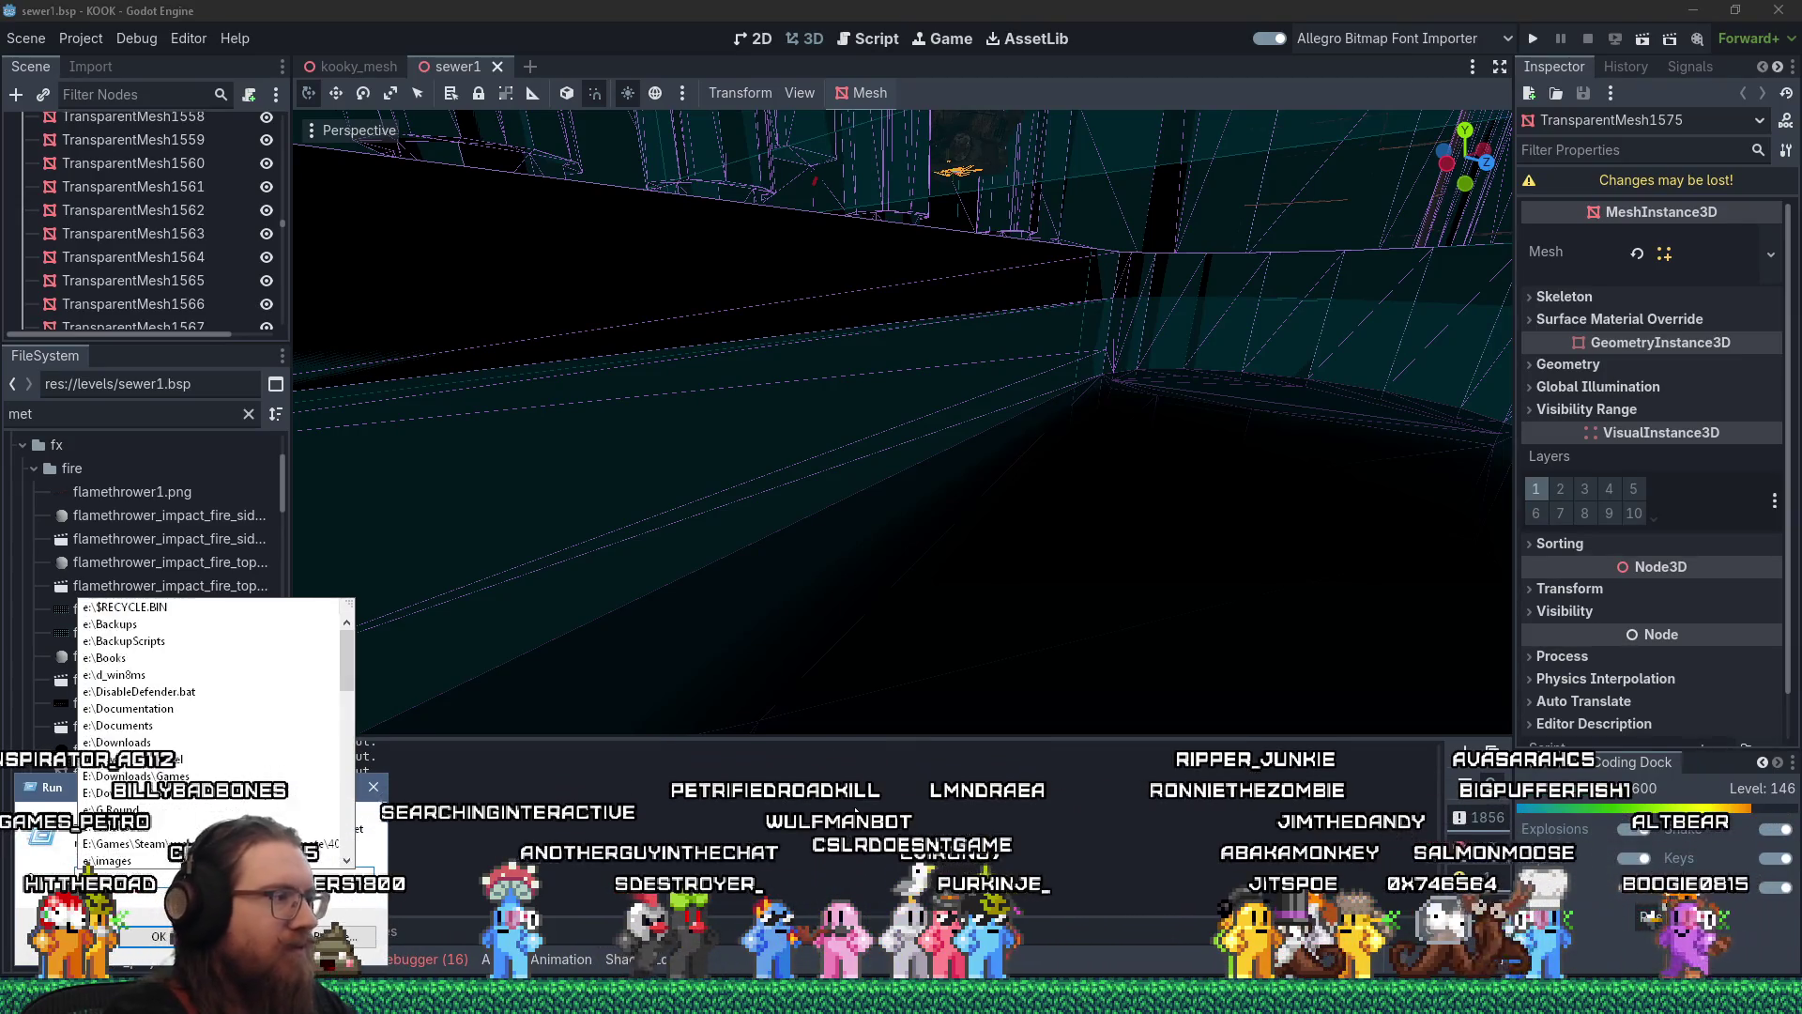
{"action": "type", "text": "grams\\"}
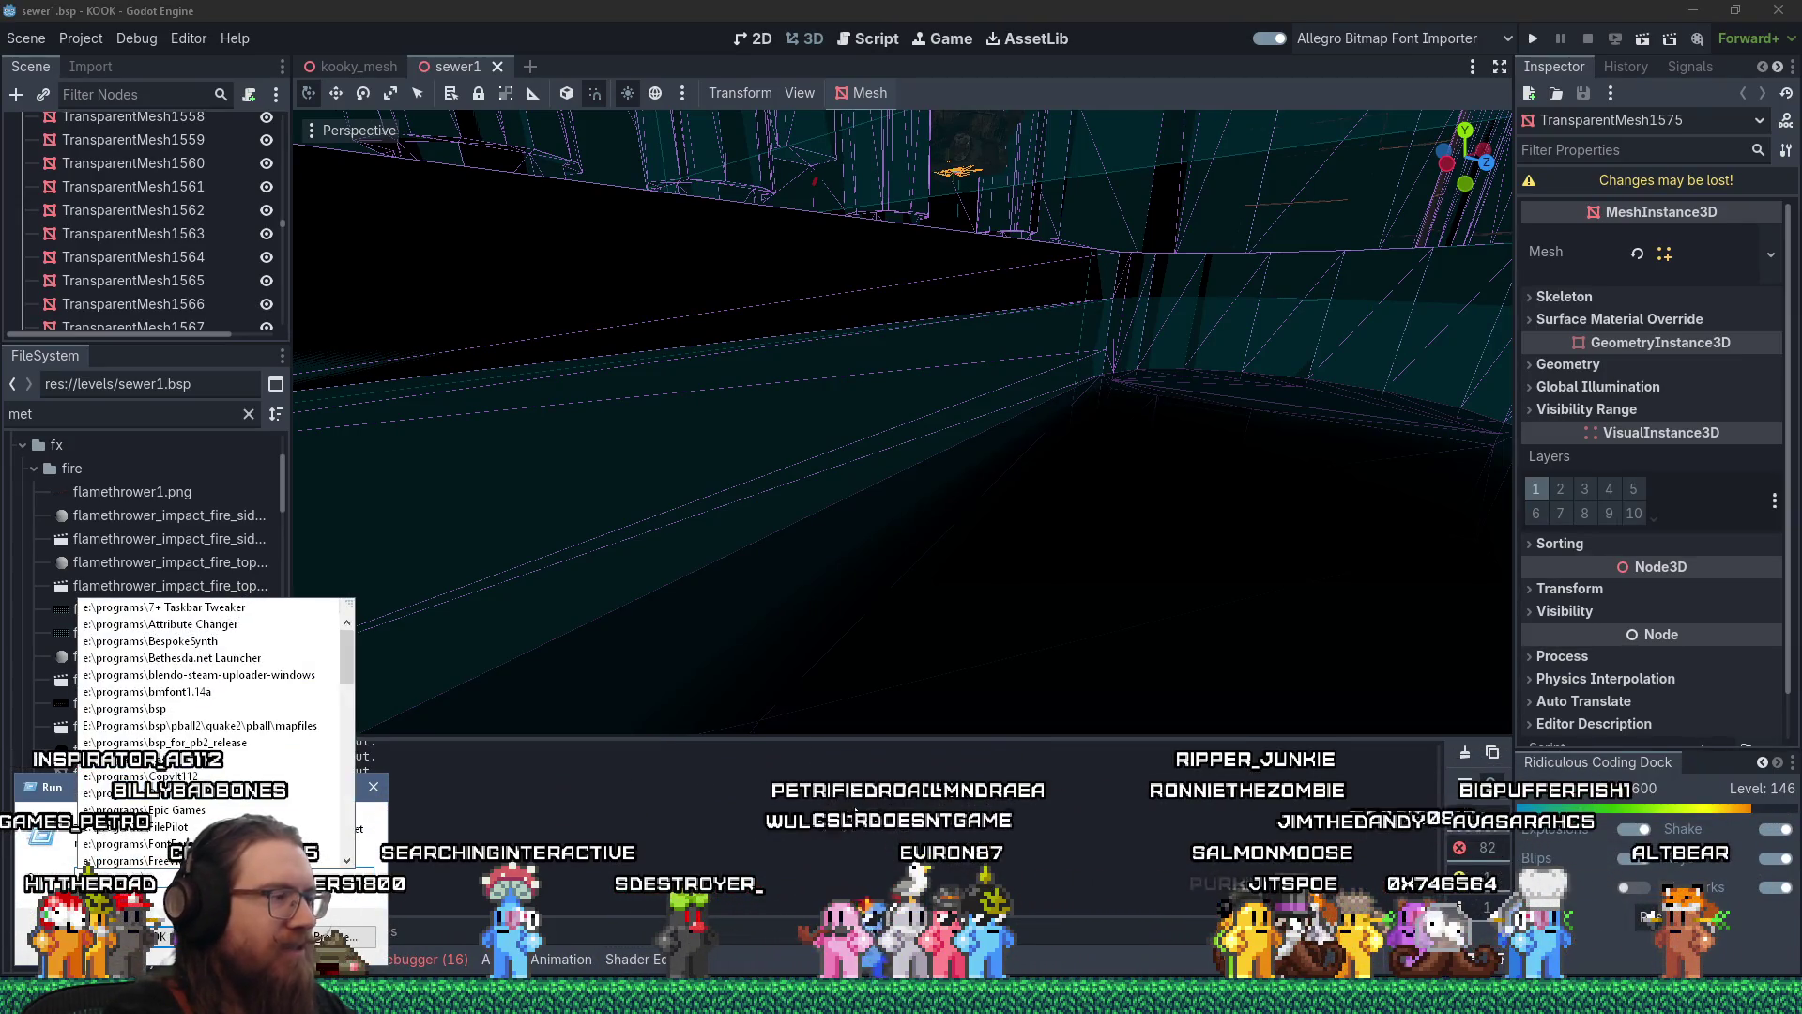
{"action": "type", "text": "t"}
{"action": "key", "text": "Escape"}
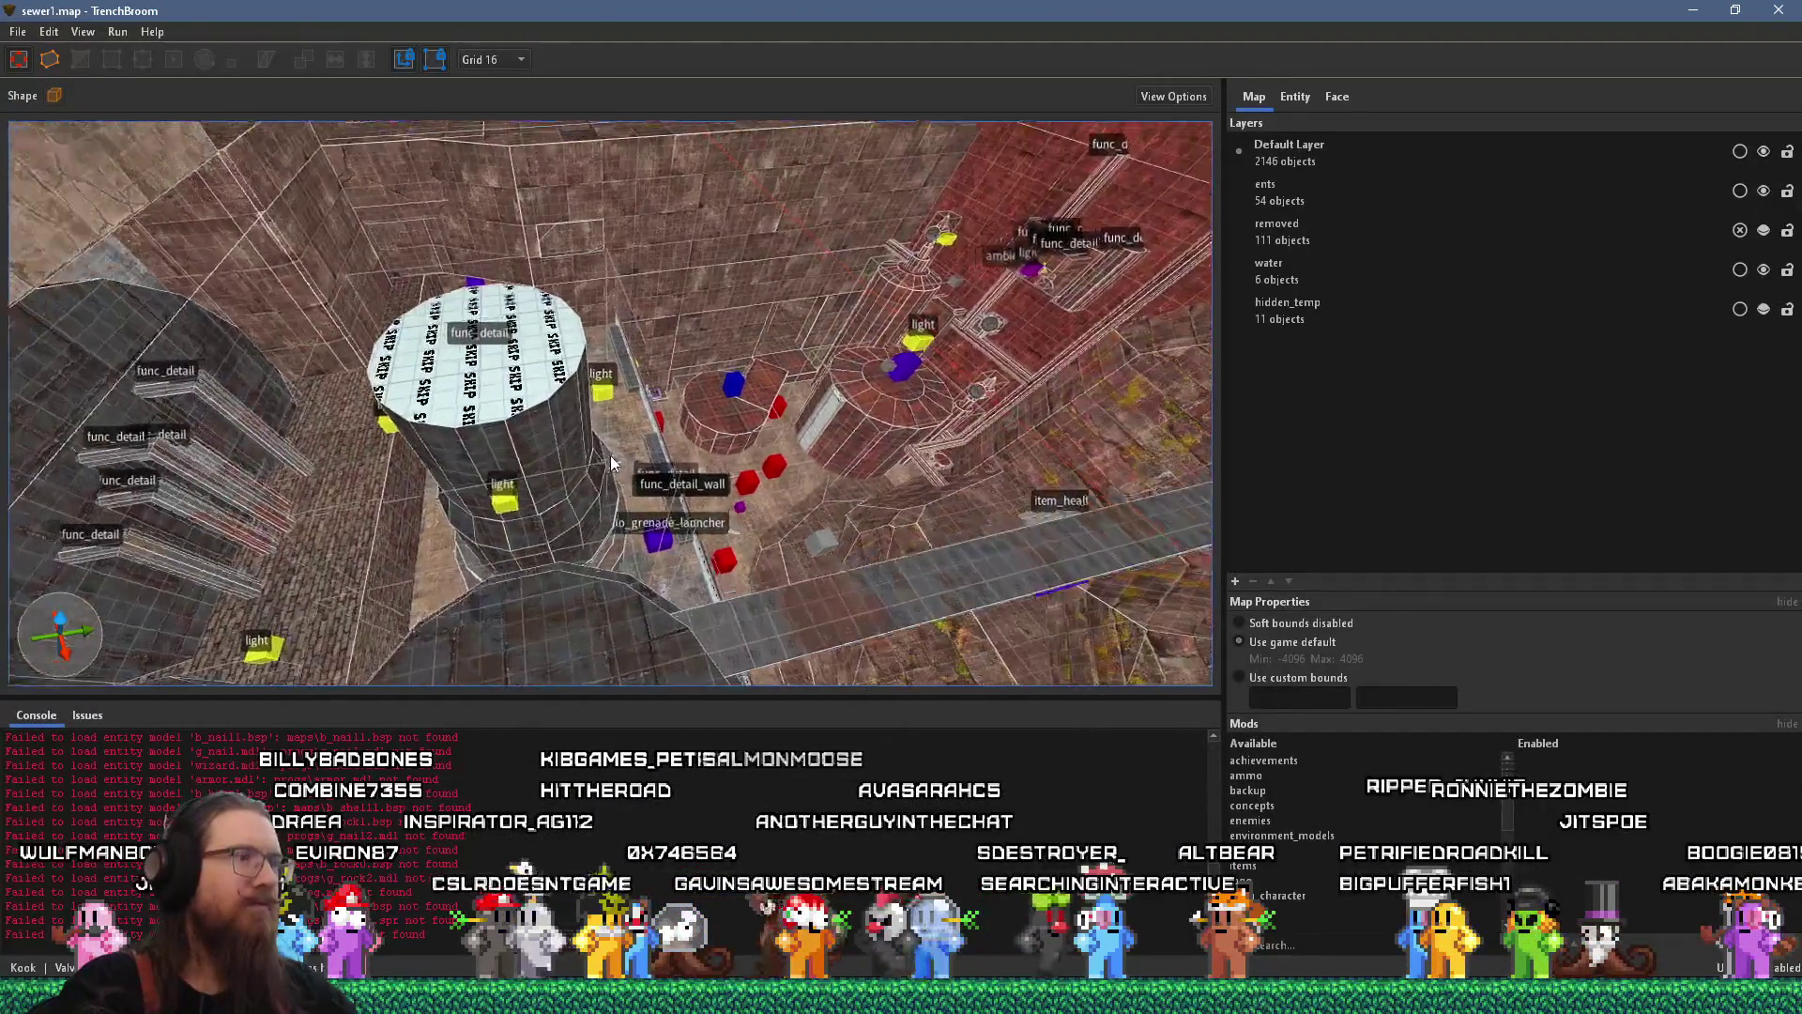
Step: Select the ceiling grate brush, confirm its face uses metal_rustf02, and return to Godot
{"action": "mouse_move", "coordinate": [611, 462]}
{"action": "left_mouse_down"}
{"action": "mouse_move", "coordinate": [406, 272]}
{"action": "mouse_move", "coordinate": [662, 394]}
{"action": "mouse_move", "coordinate": [757, 415]}
{"action": "mouse_move", "coordinate": [552, 463]}
{"action": "mouse_move", "coordinate": [766, 392]}
{"action": "mouse_move", "coordinate": [719, 353]}
{"action": "mouse_move", "coordinate": [1118, 391]}
{"action": "mouse_move", "coordinate": [382, 363]}
{"action": "mouse_move", "coordinate": [83, 244]}
{"action": "mouse_move", "coordinate": [1095, 382]}
{"action": "mouse_move", "coordinate": [845, 354]}
{"action": "mouse_move", "coordinate": [458, 110]}
{"action": "mouse_move", "coordinate": [744, 196]}
{"action": "mouse_move", "coordinate": [657, 353]}
{"action": "mouse_move", "coordinate": [724, 231]}
{"action": "mouse_move", "coordinate": [888, 366]}
{"action": "mouse_move", "coordinate": [510, 355]}
{"action": "mouse_move", "coordinate": [468, 306]}
{"action": "mouse_move", "coordinate": [706, 338]}
{"action": "left_mouse_up"}
{"action": "left_click", "coordinate": [706, 338]}
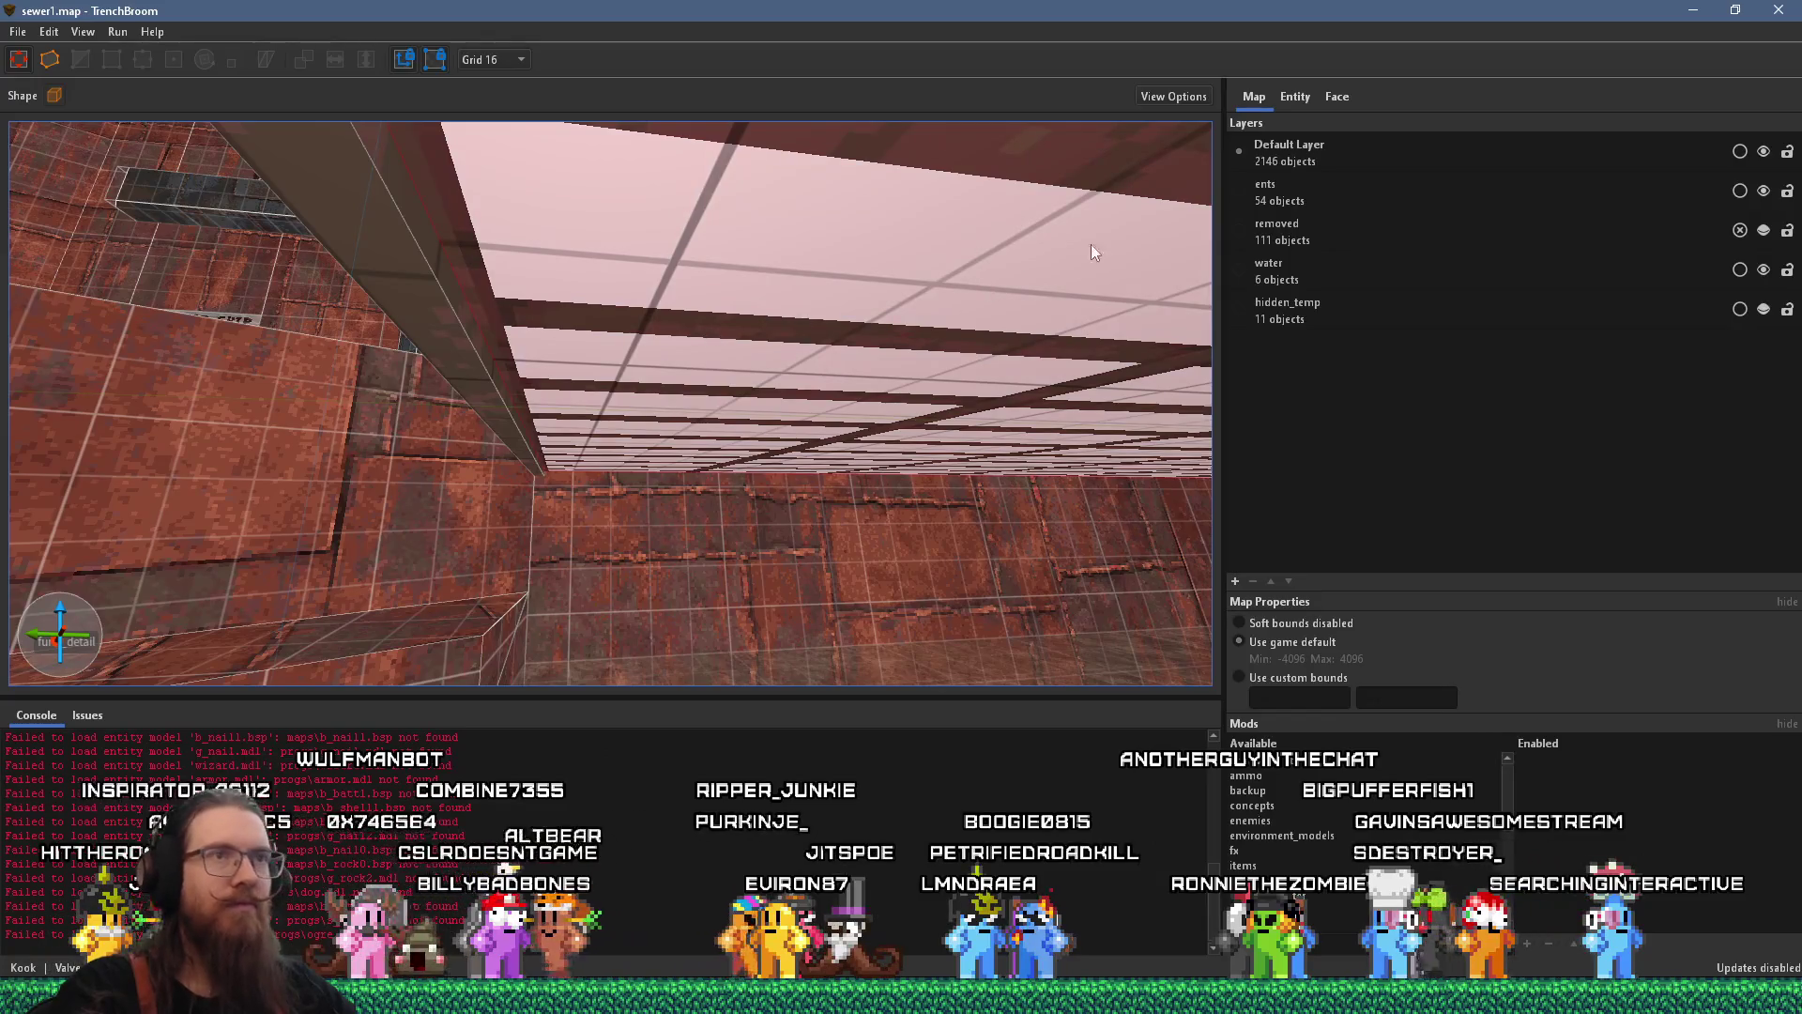
{"action": "left_click", "coordinate": [1337, 97]}
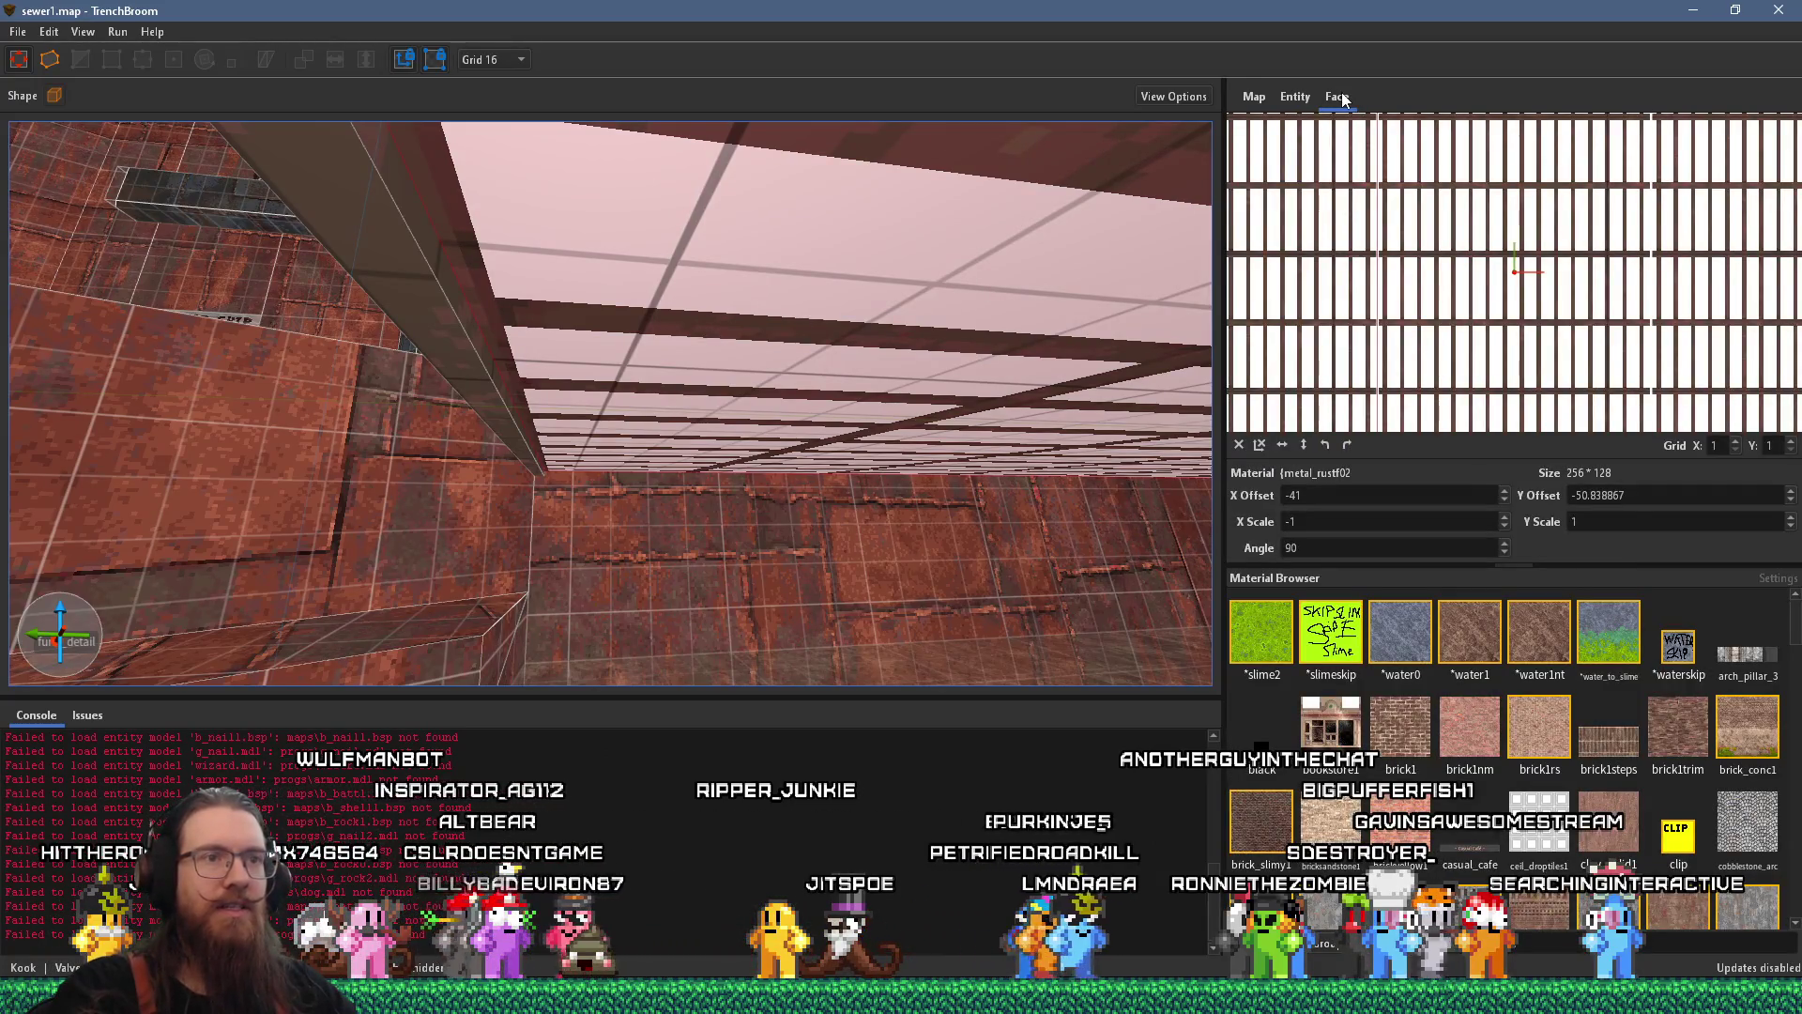
{"action": "key", "text": "alt+Tab"}
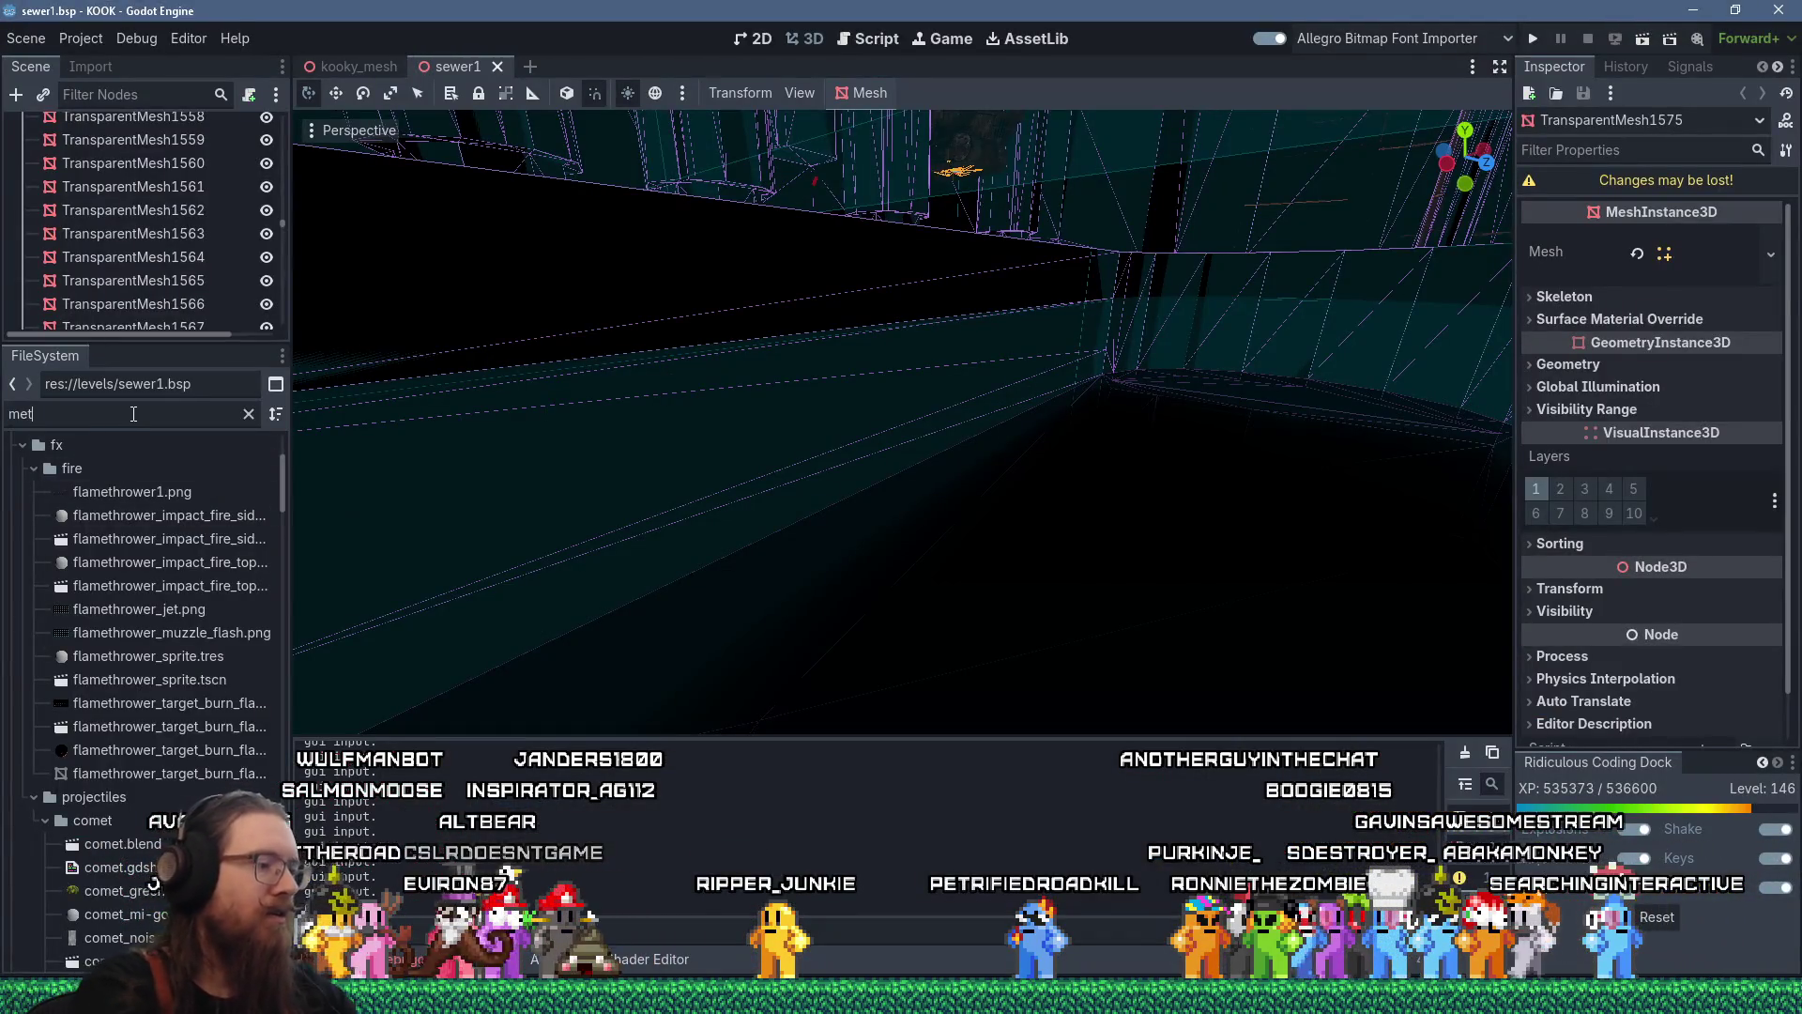
Step: Filter FileSystem for 'metal_rust' and select metal_rustf02_material.tres, comparing against TrenchBroom
{"action": "type", "text": "al_rust"}
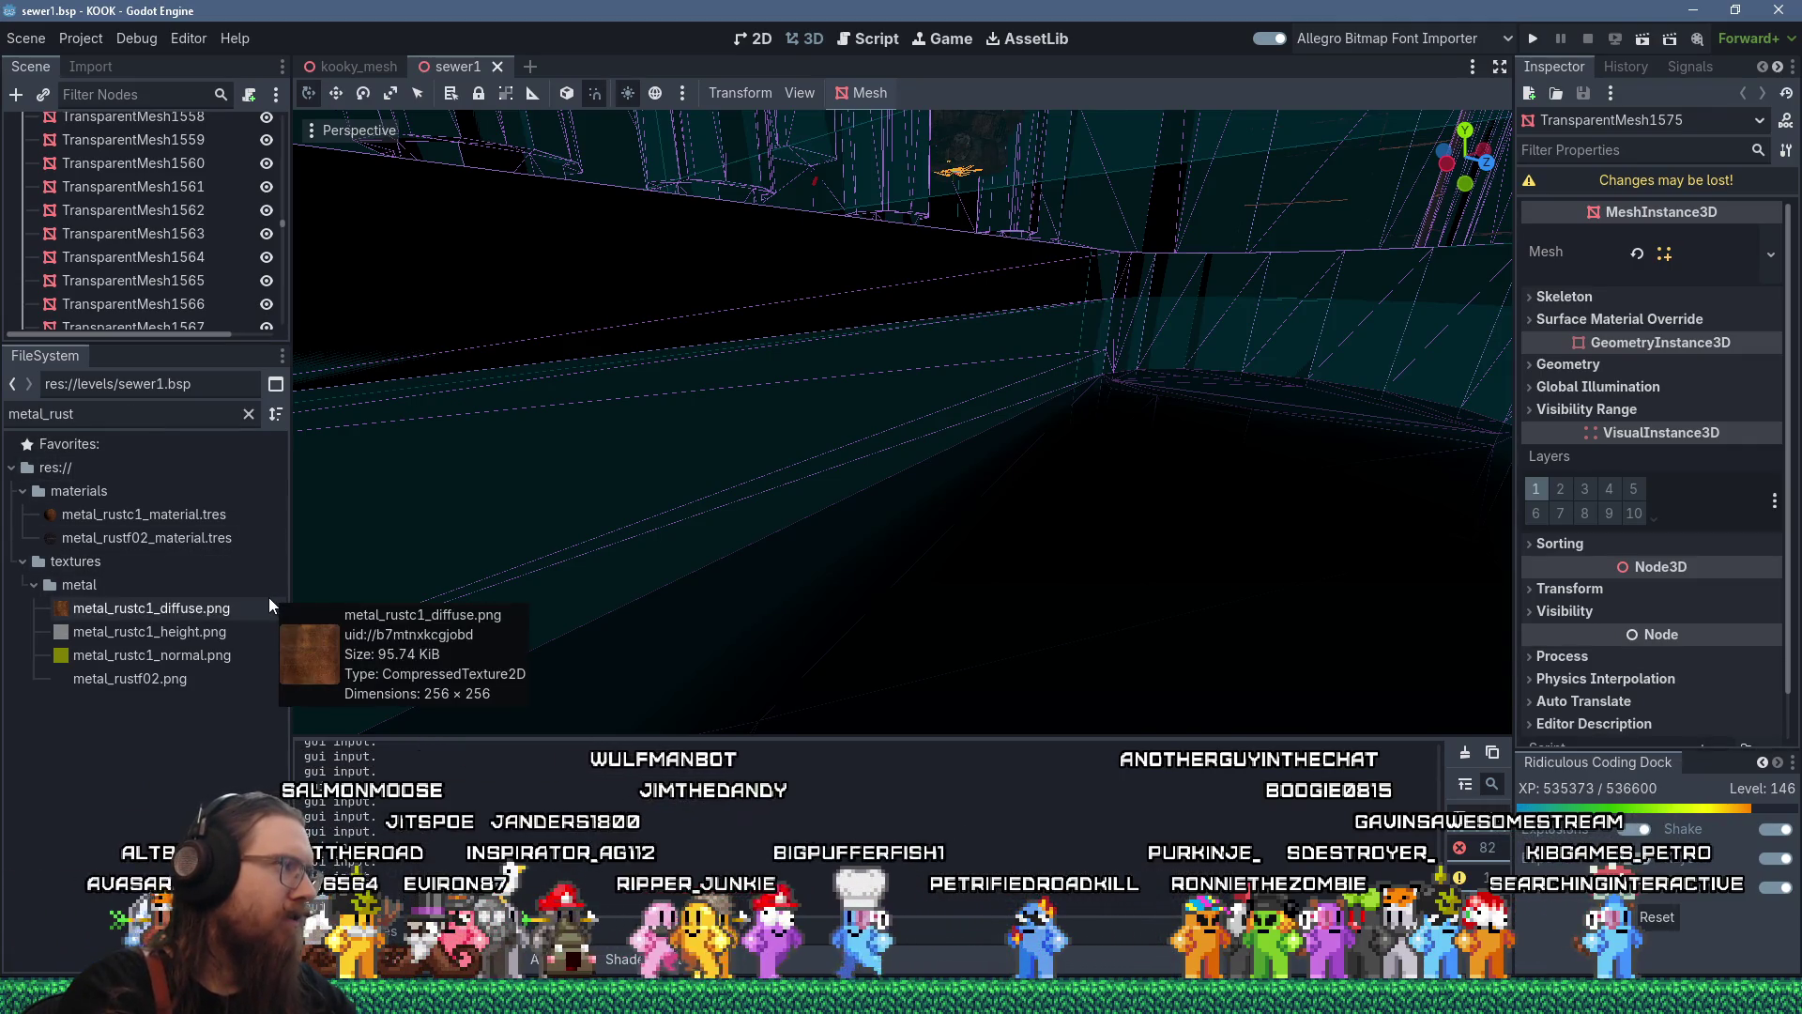
{"action": "key", "text": "alt+Tab"}
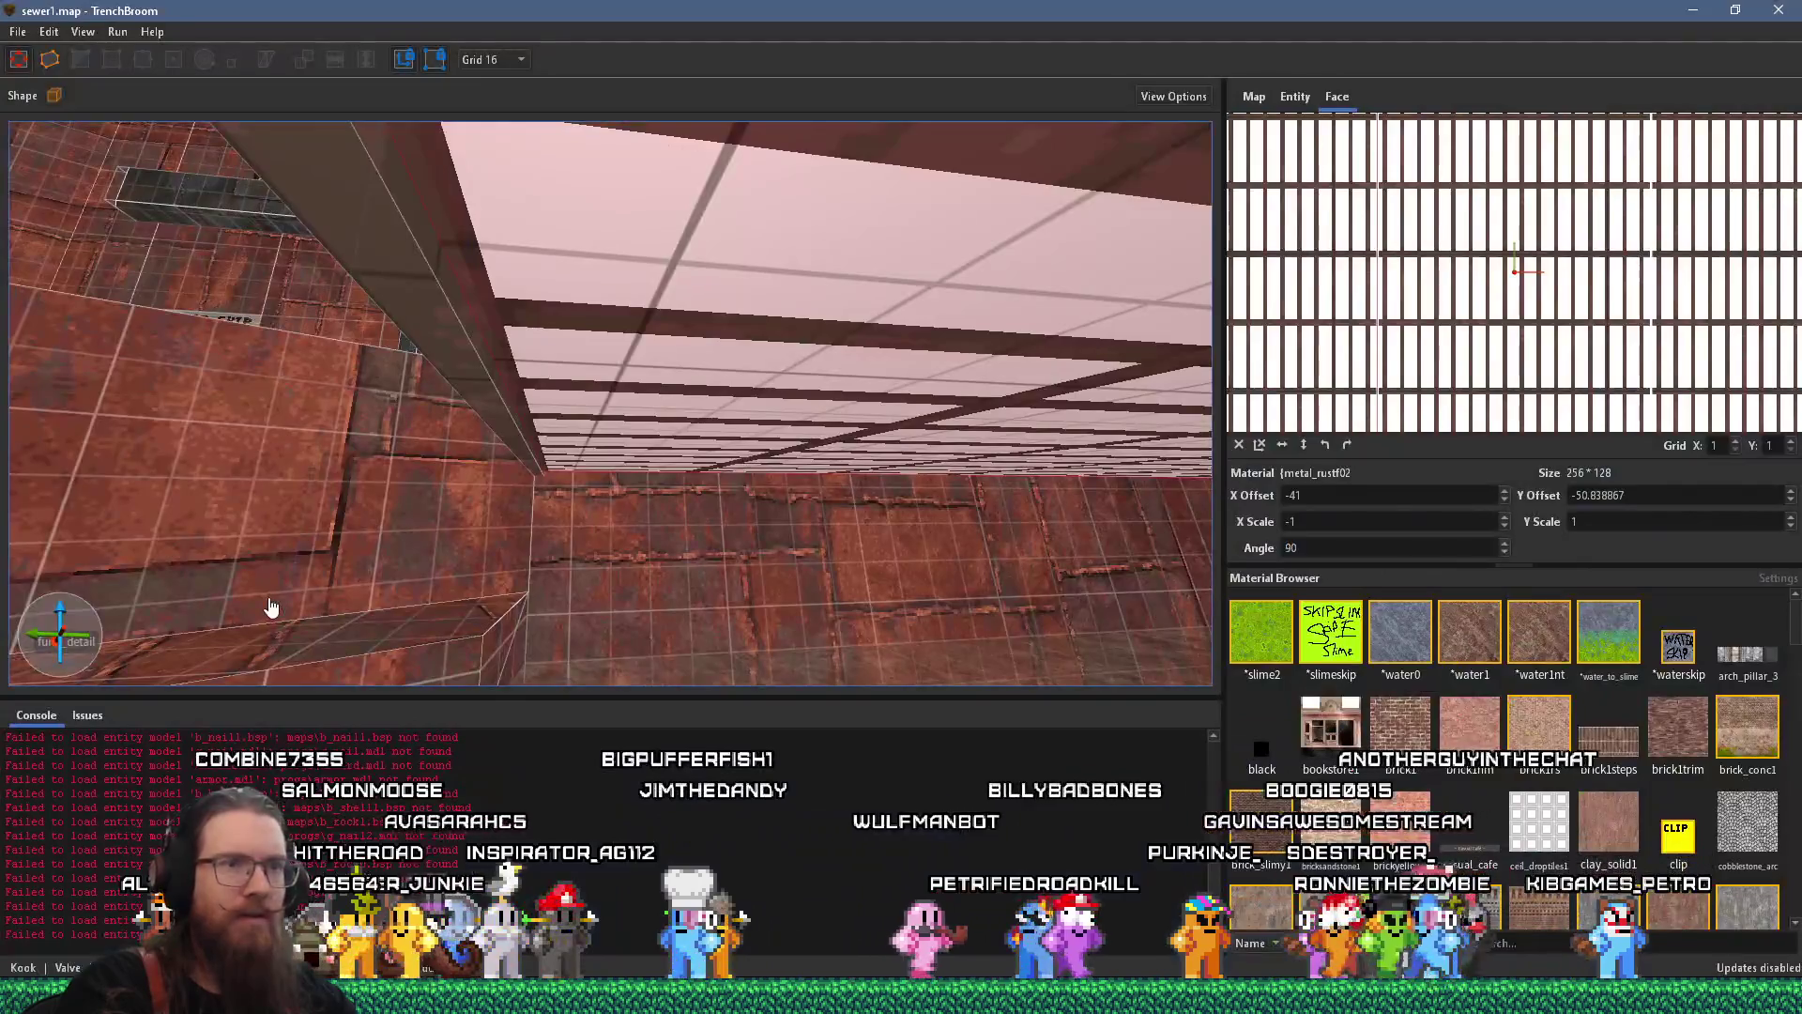
{"action": "key", "text": "alt+Tab"}
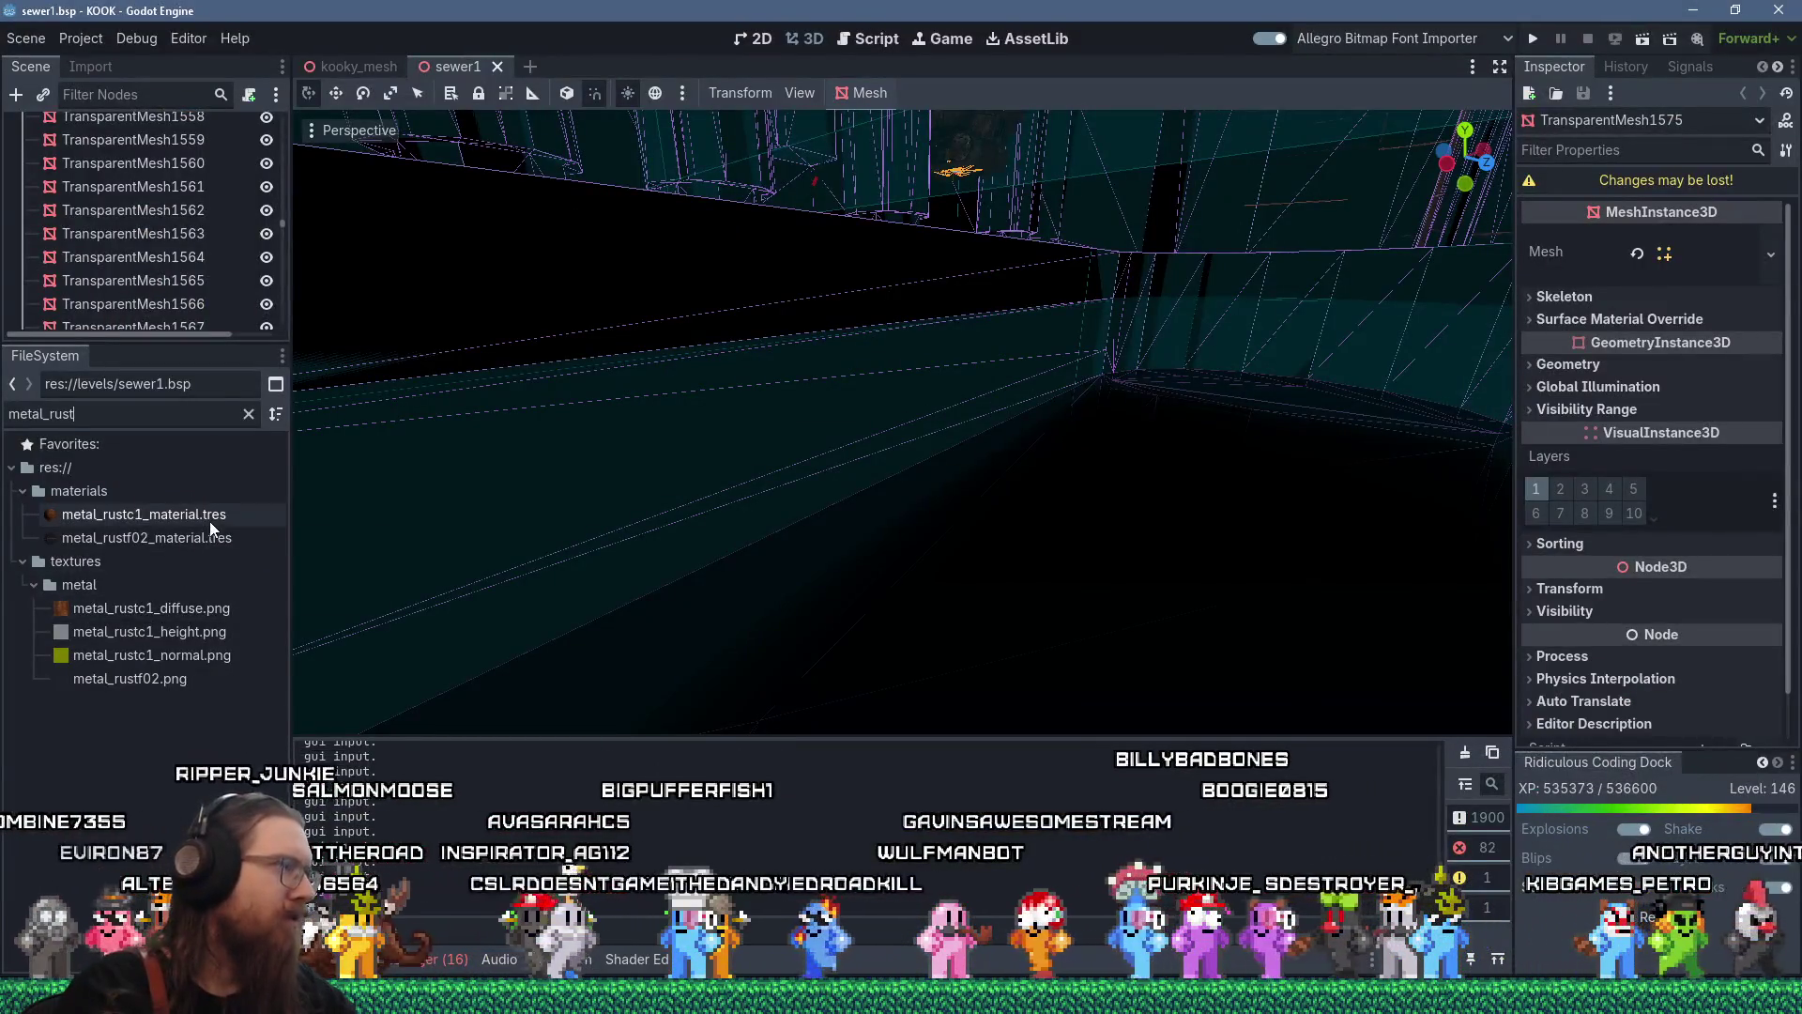
{"action": "left_click", "coordinate": [211, 537]}
{"action": "key", "text": "alt+Tab"}
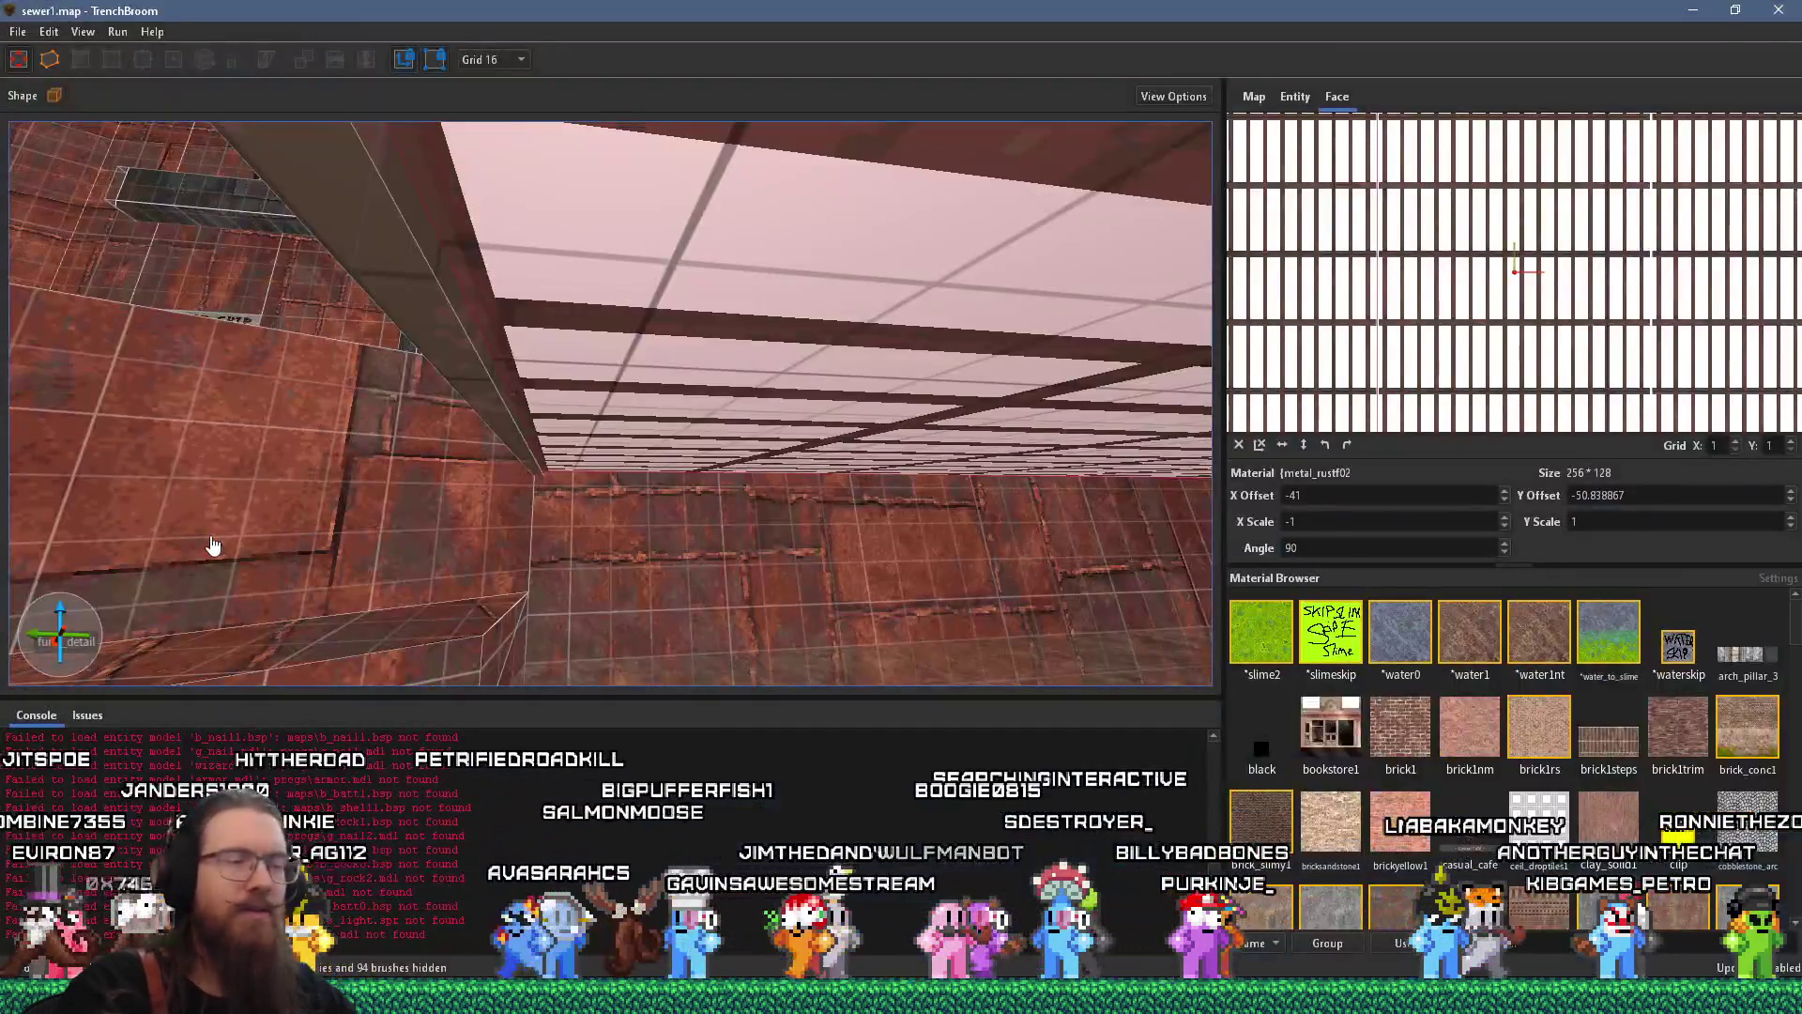
{"action": "key", "text": "alt+Tab"}
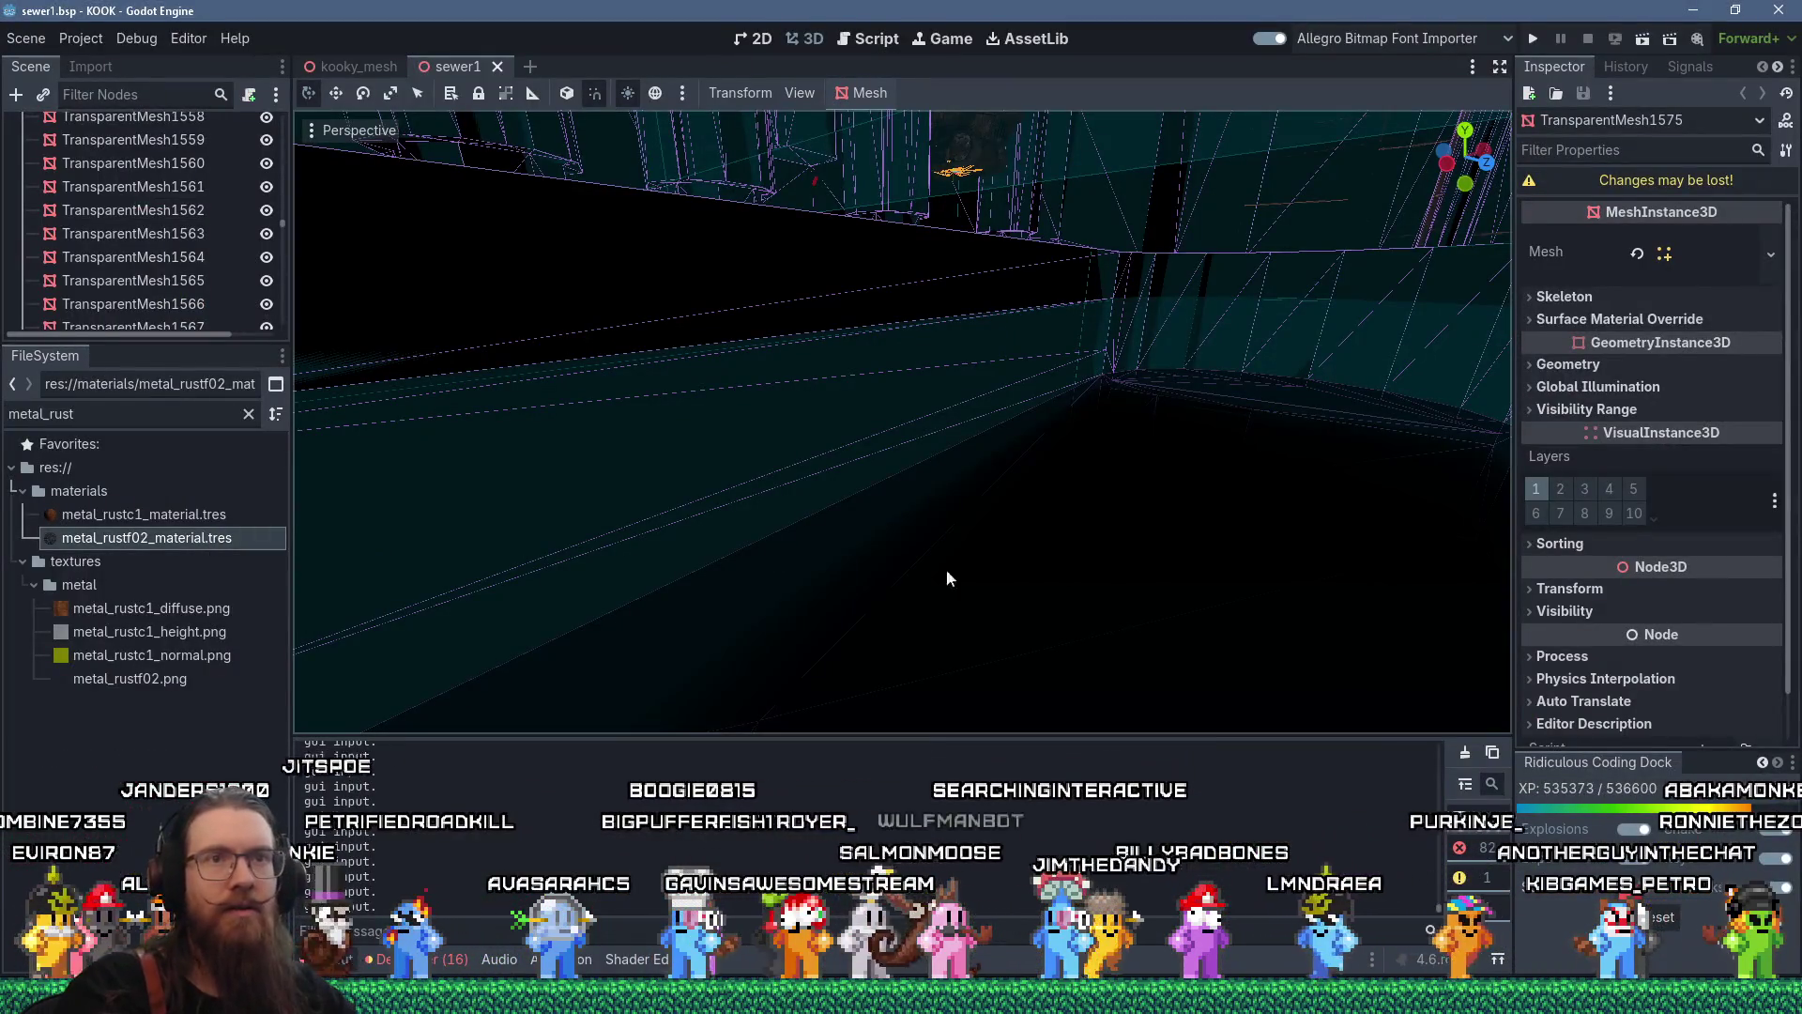
Step: Assign base_shader_alpha_test.gdshader to the metal_rustf02 material's Shader field
{"action": "left_click", "coordinate": [231, 537]}
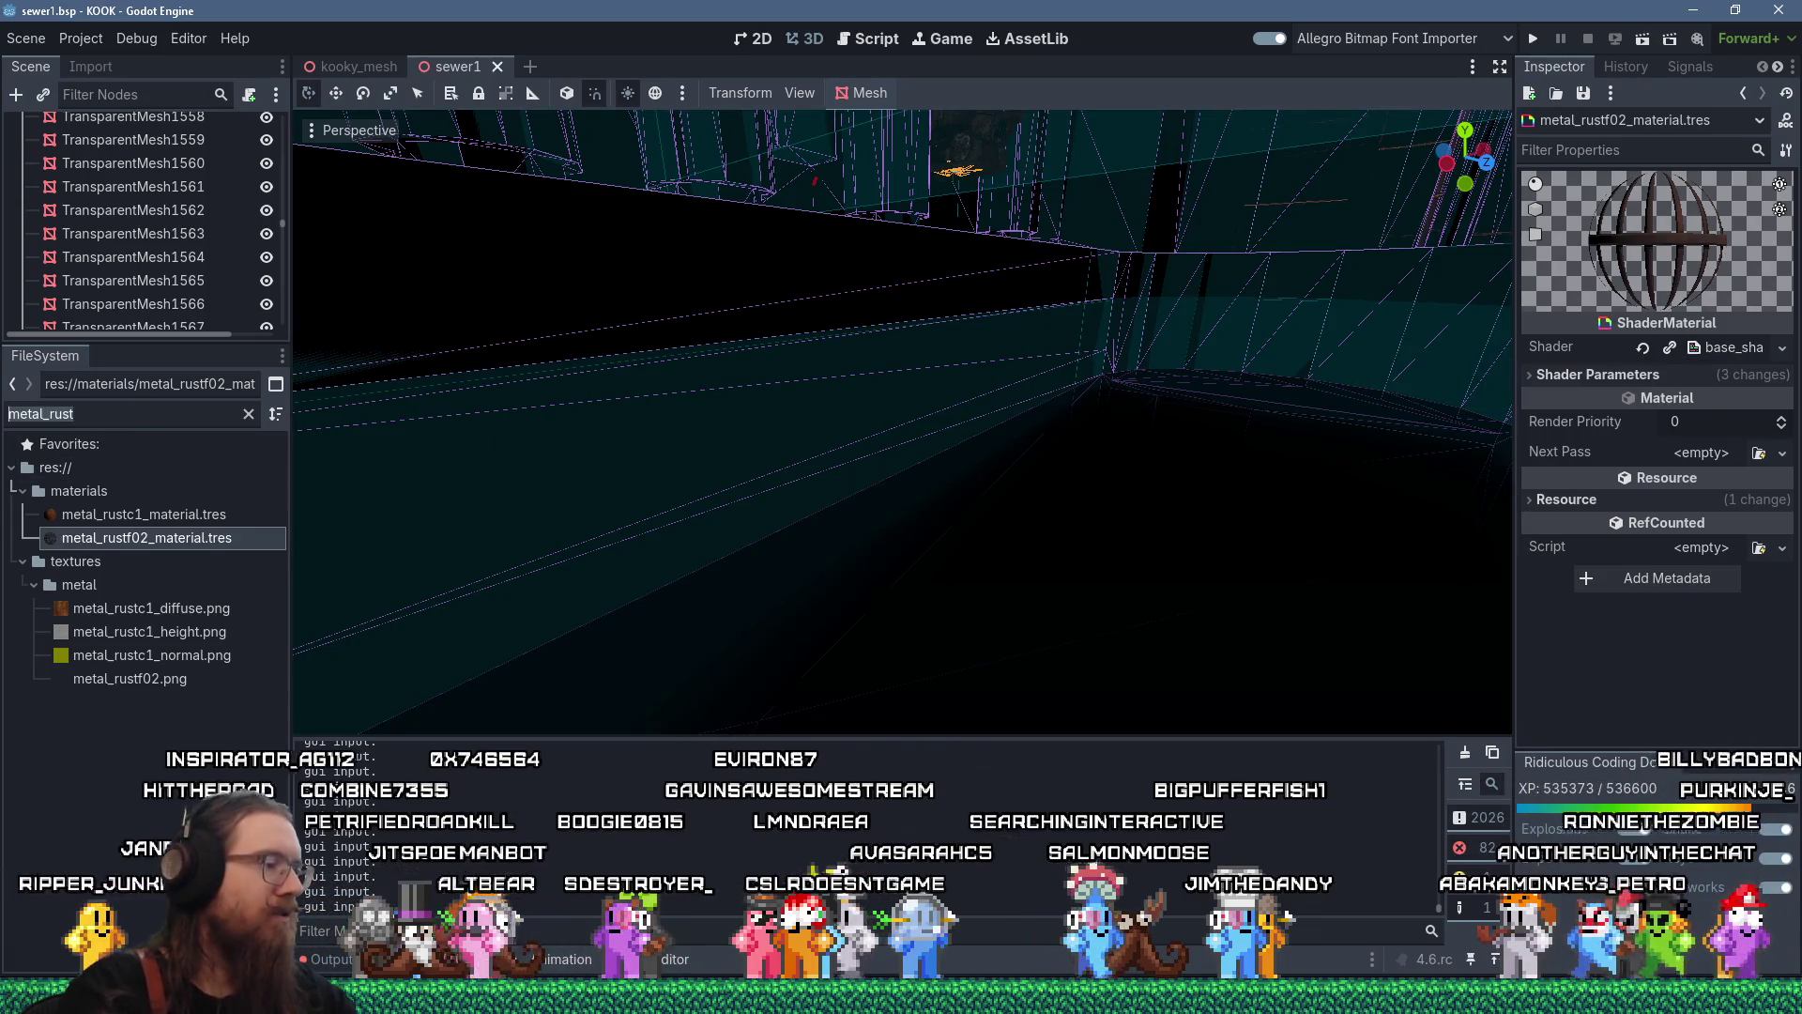
{"action": "type", "text": "base_shader_alpha"}
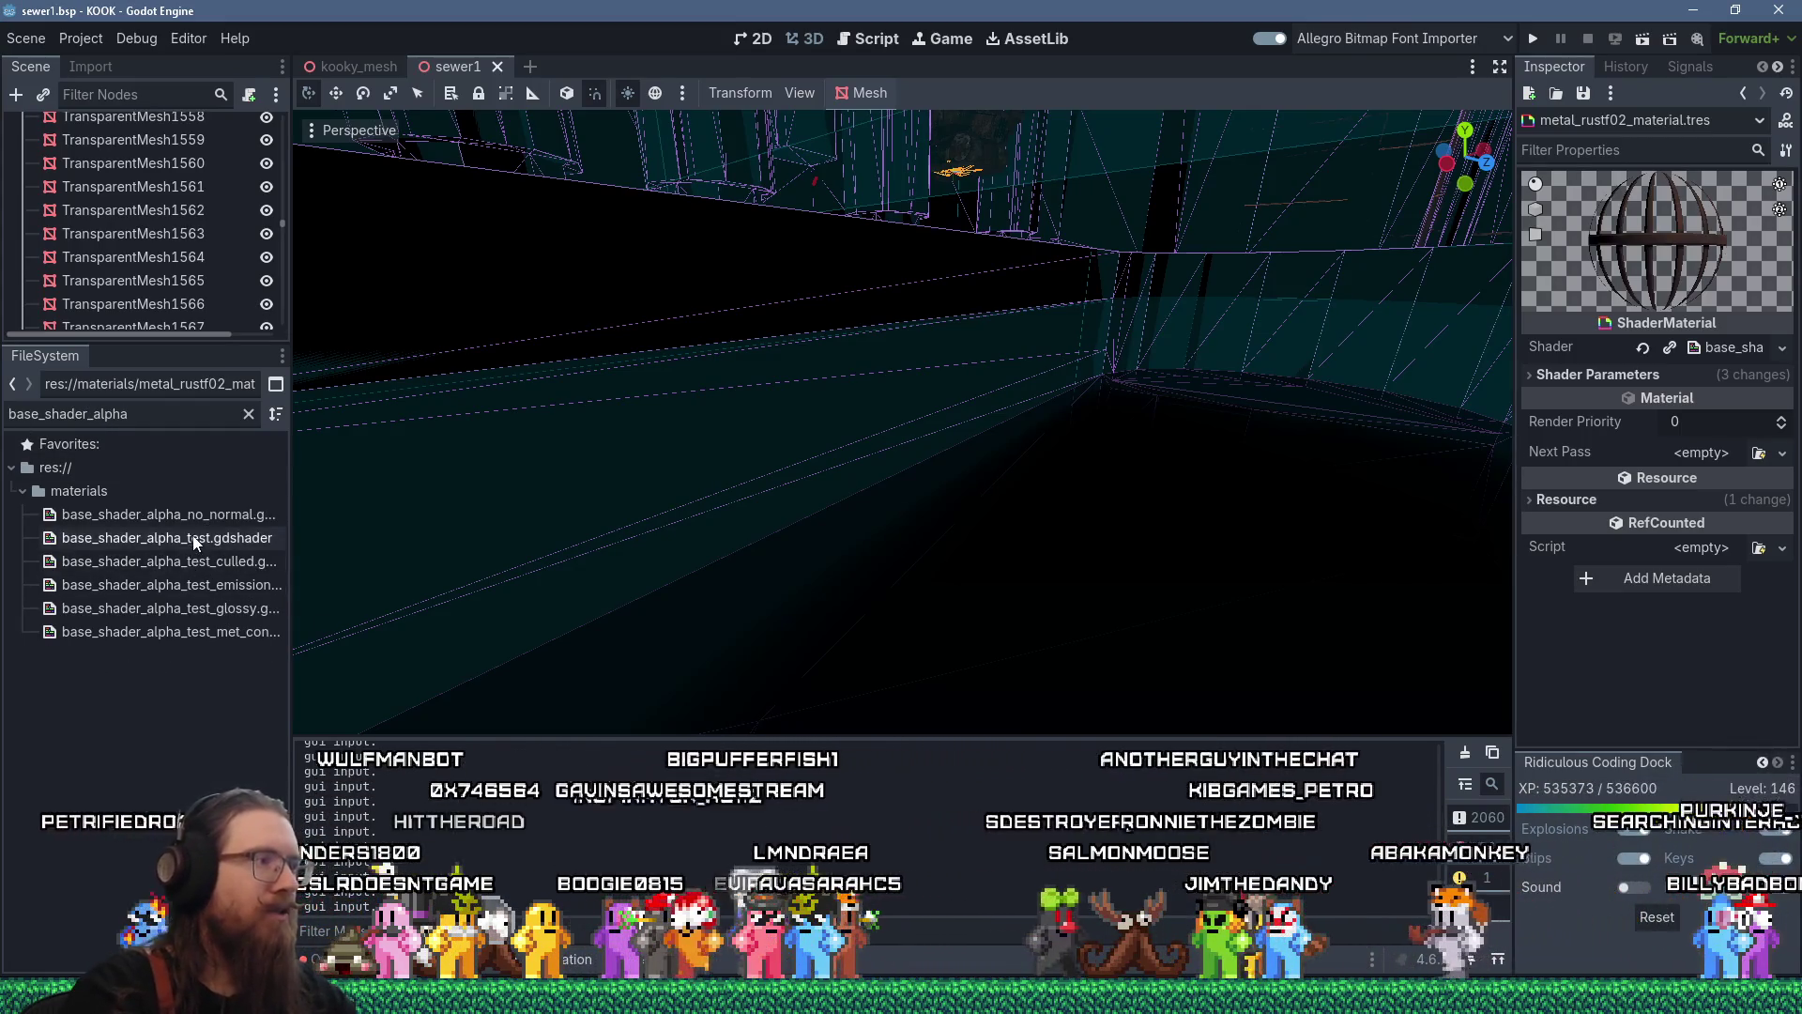
{"action": "left_click_drag", "start_coordinate": [1751, 361], "coordinate": [1752, 361]}
{"action": "scroll", "coordinate": [939, 260], "scroll_direction": "down", "scroll_amount": 10}
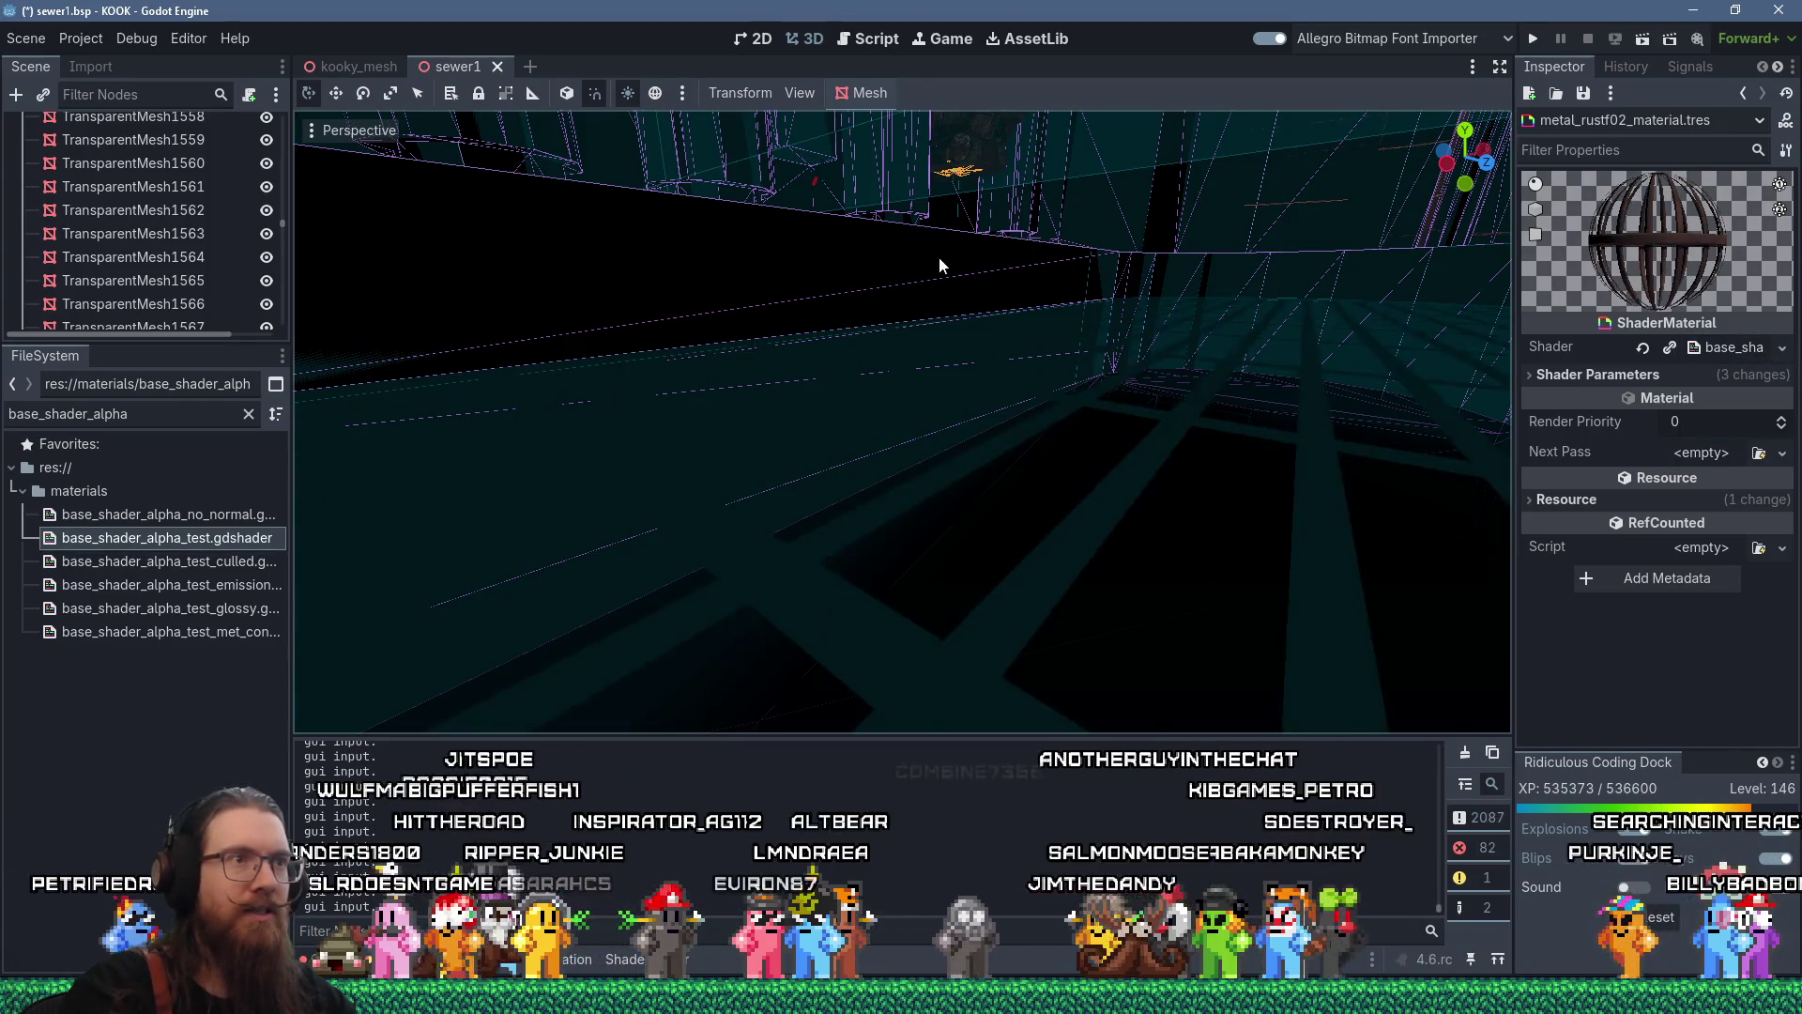
Step: Orbit Godot's viewport around the sewer grates, then turn TrenchBroom's view toward the pillars
{"action": "mouse_move", "coordinate": [976, 281]}
{"action": "left_mouse_down"}
{"action": "mouse_move", "coordinate": [916, 351]}
{"action": "mouse_move", "coordinate": [779, 144]}
{"action": "left_mouse_up"}
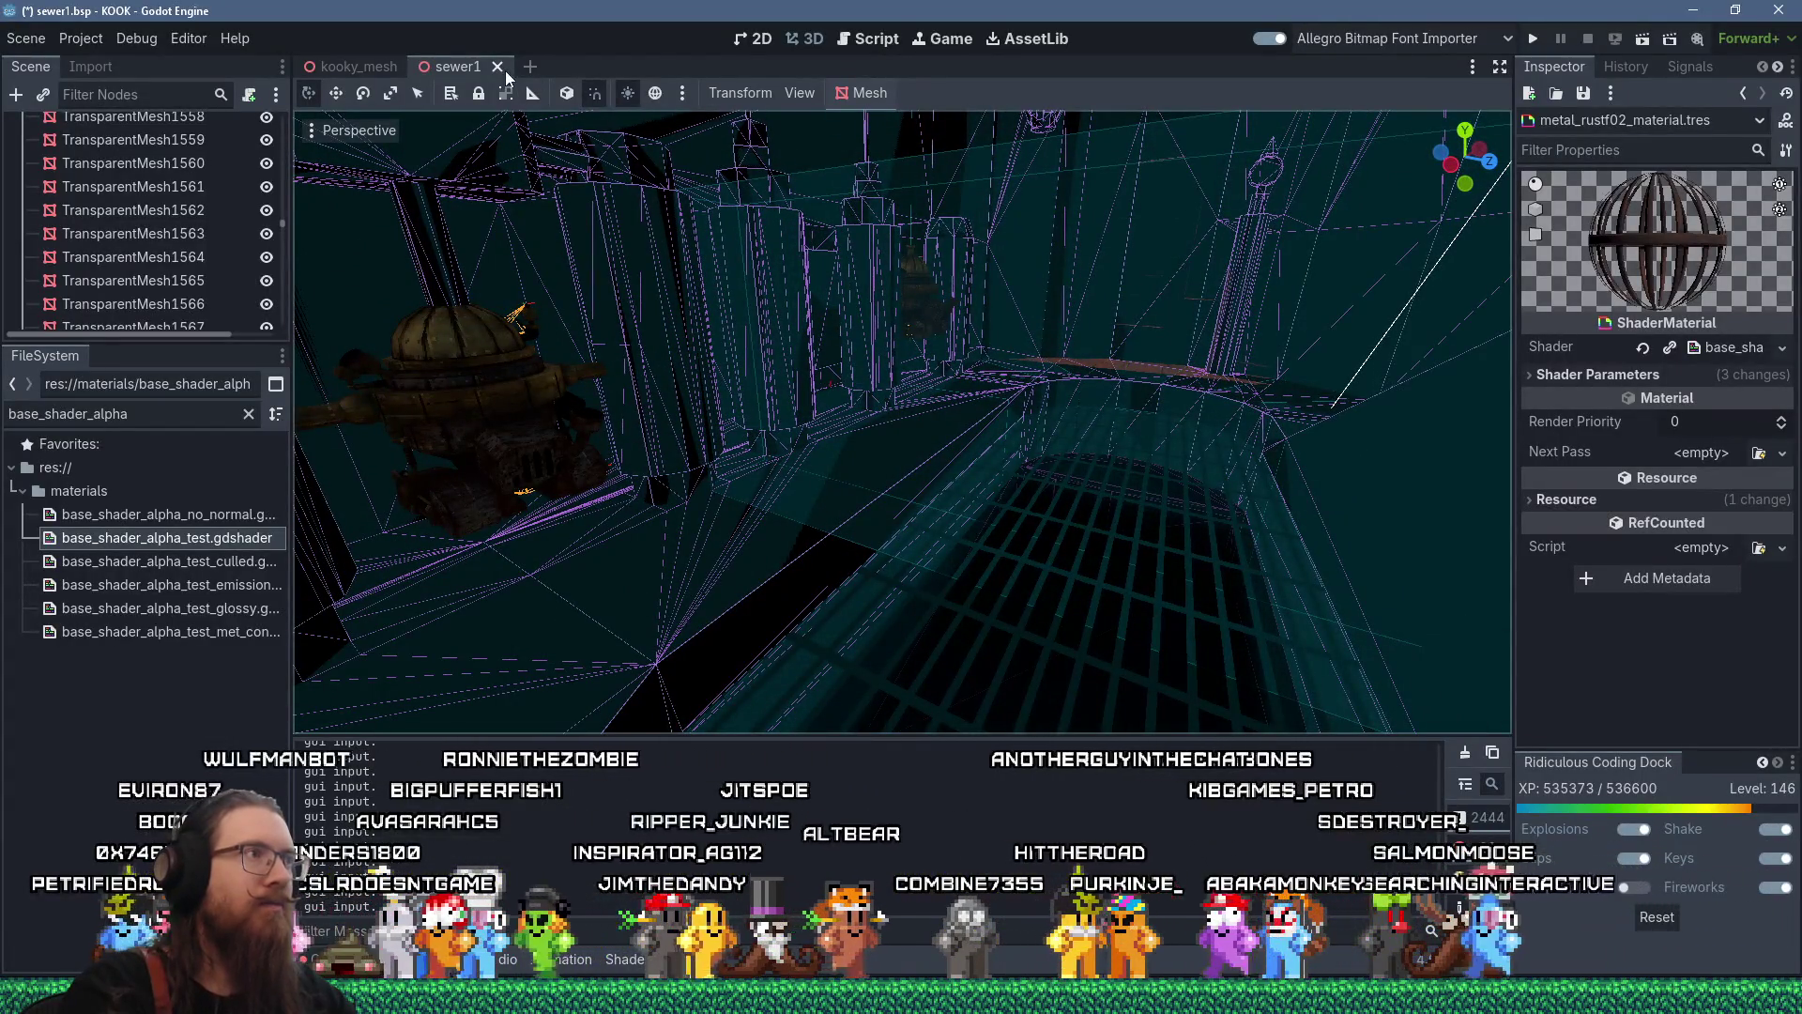
{"action": "mouse_move", "coordinate": [842, 297]}
{"action": "left_mouse_down"}
{"action": "mouse_move", "coordinate": [865, 391]}
{"action": "mouse_move", "coordinate": [853, 584]}
{"action": "mouse_move", "coordinate": [804, 201]}
{"action": "mouse_move", "coordinate": [816, 338]}
{"action": "mouse_move", "coordinate": [786, 683]}
{"action": "mouse_move", "coordinate": [766, 128]}
{"action": "mouse_move", "coordinate": [796, 155]}
{"action": "mouse_move", "coordinate": [786, 306]}
{"action": "mouse_move", "coordinate": [806, 220]}
{"action": "mouse_move", "coordinate": [858, 261]}
{"action": "mouse_move", "coordinate": [888, 216]}
{"action": "left_mouse_up"}
{"action": "scroll", "coordinate": [865, 494], "scroll_direction": "down", "scroll_amount": 4}
{"action": "scroll", "coordinate": [805, 294], "scroll_direction": "up", "scroll_amount": 3}
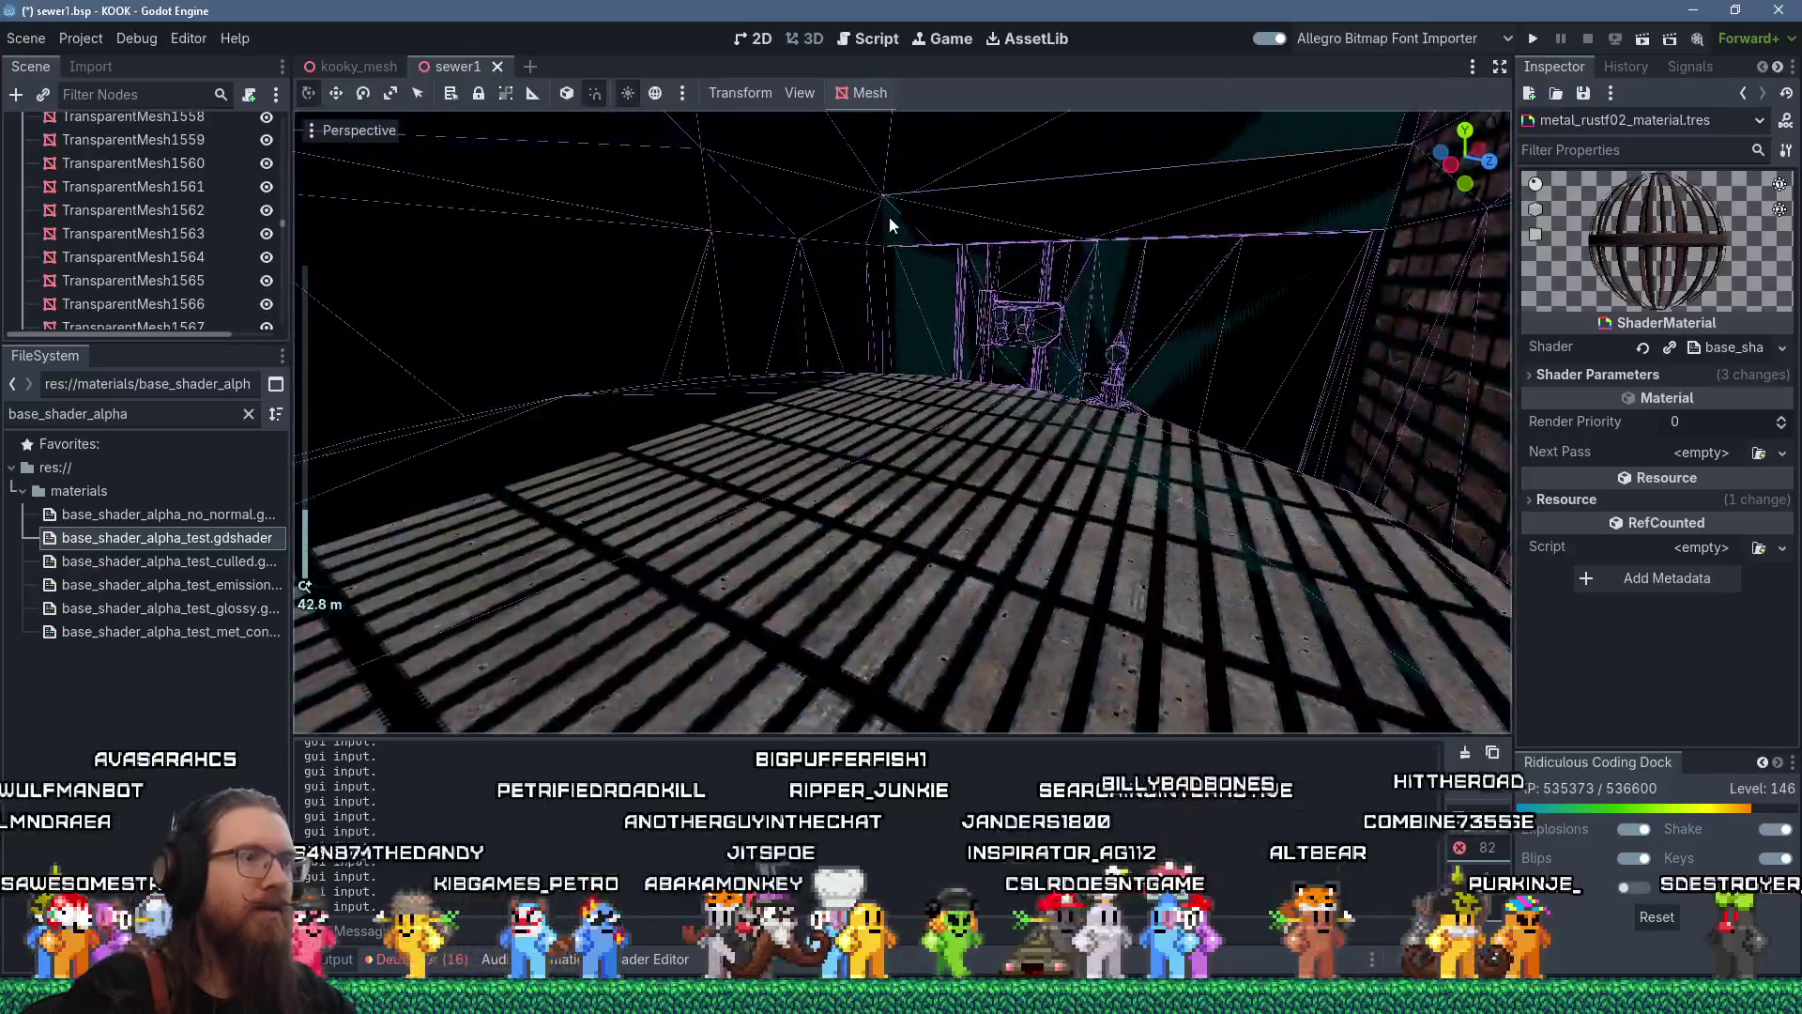
{"action": "key", "text": "alt+Tab"}
{"action": "mouse_move", "coordinate": [781, 251]}
{"action": "left_mouse_down"}
{"action": "mouse_move", "coordinate": [837, 272]}
{"action": "mouse_move", "coordinate": [813, 355]}
{"action": "mouse_move", "coordinate": [719, 442]}
{"action": "left_mouse_up"}
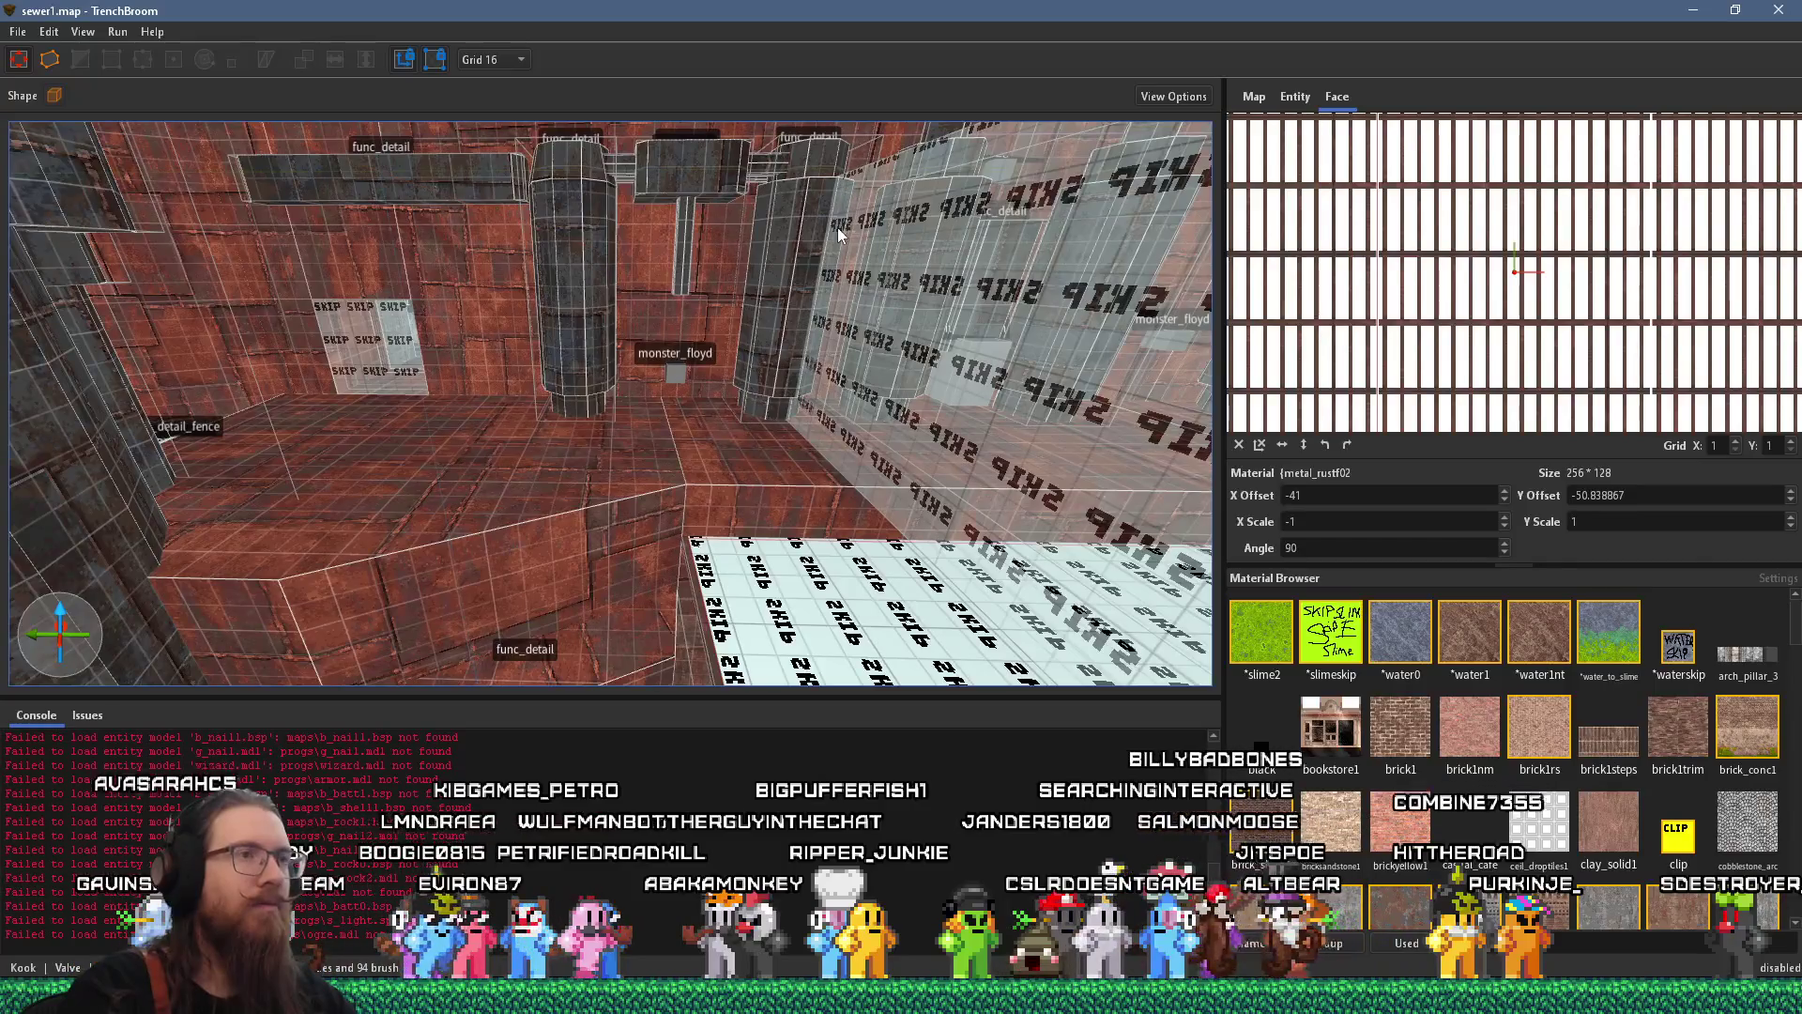
Step: Switch to entity properties and select the func_detail_fence grate brush near the ceiling
{"action": "mouse_move", "coordinate": [797, 238]}
{"action": "left_mouse_down"}
{"action": "mouse_move", "coordinate": [784, 265]}
{"action": "mouse_move", "coordinate": [750, 240]}
{"action": "left_mouse_up"}
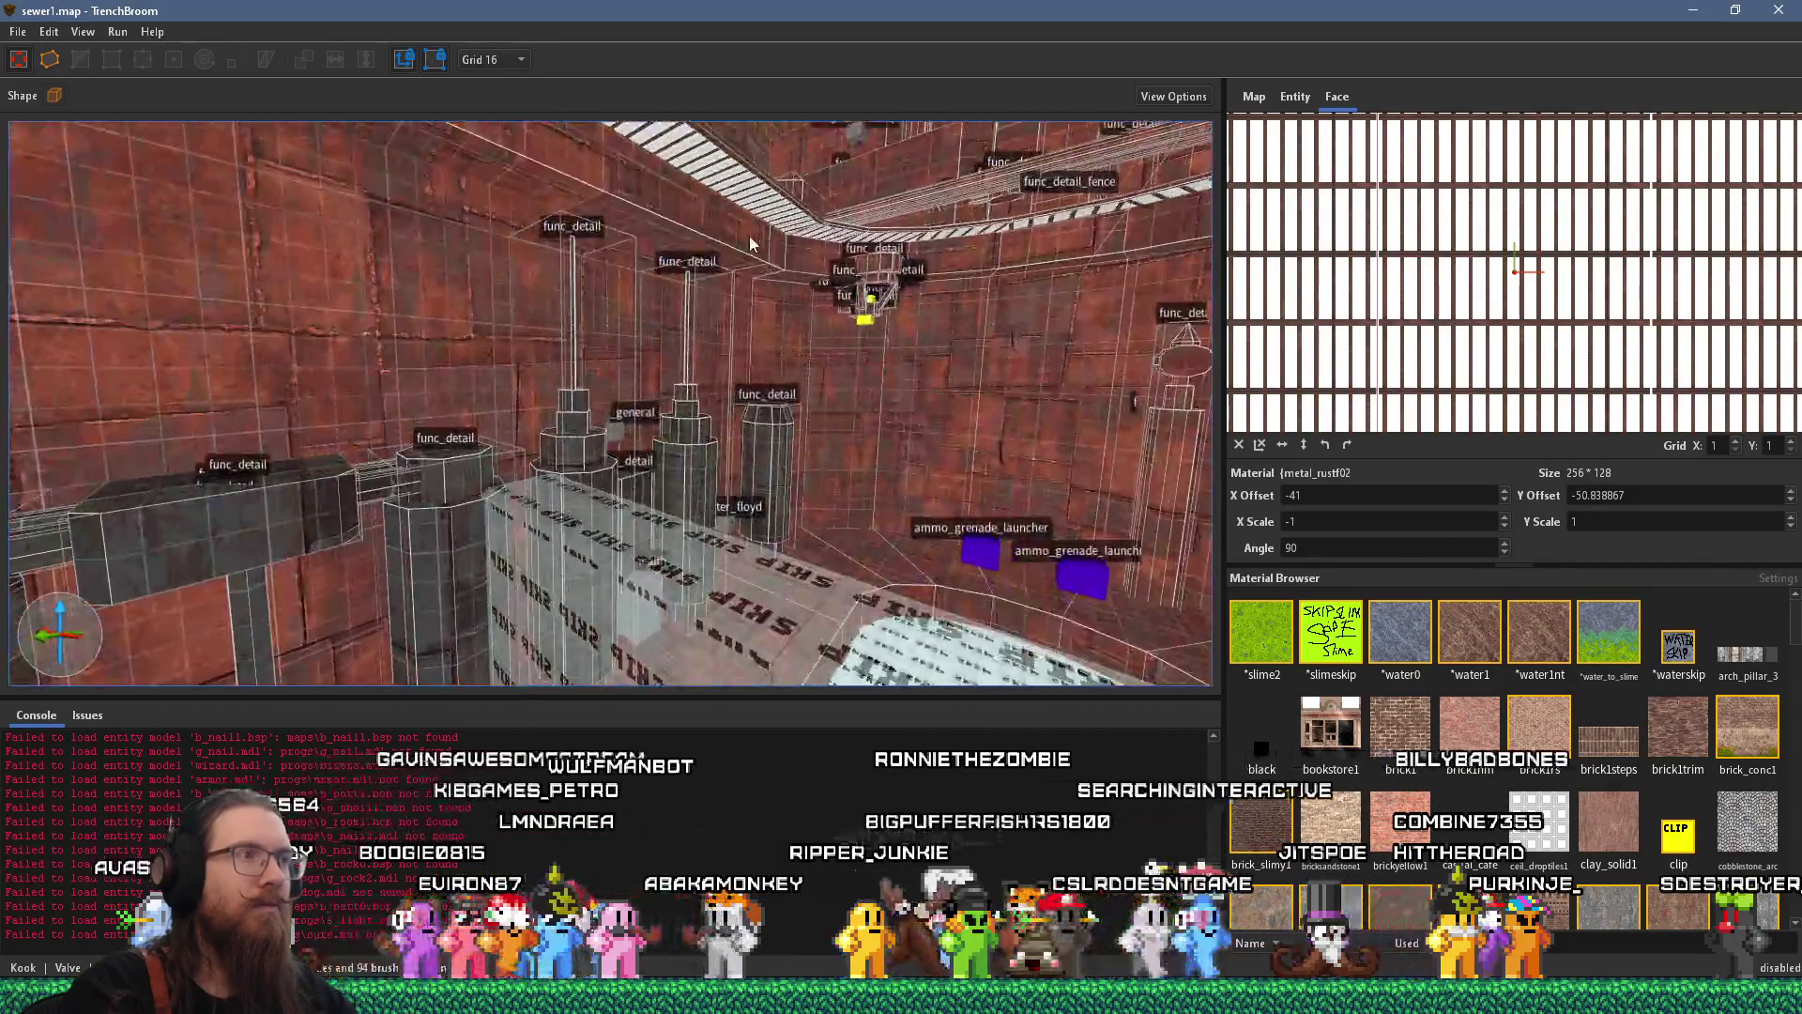
{"action": "mouse_move", "coordinate": [780, 302]}
{"action": "left_mouse_down"}
{"action": "mouse_move", "coordinate": [808, 42]}
{"action": "mouse_move", "coordinate": [824, 221]}
{"action": "mouse_move", "coordinate": [734, 413]}
{"action": "left_mouse_up"}
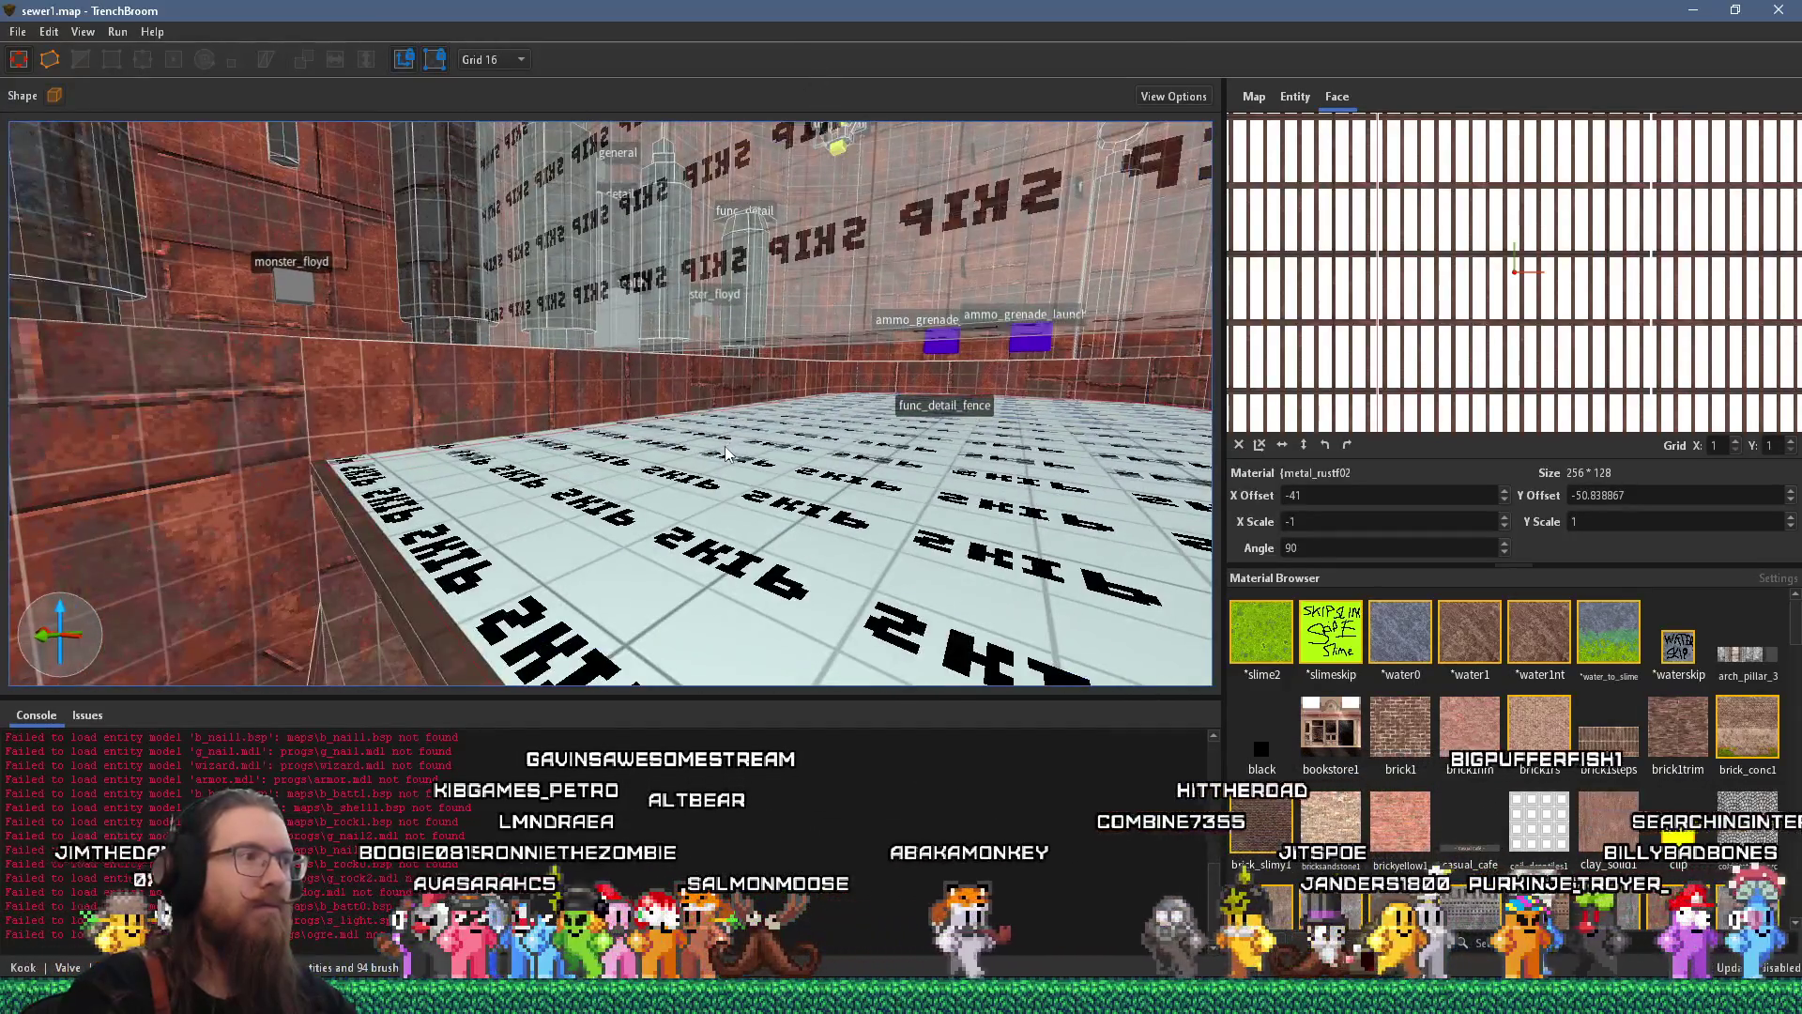
{"action": "left_click", "coordinate": [1294, 98]}
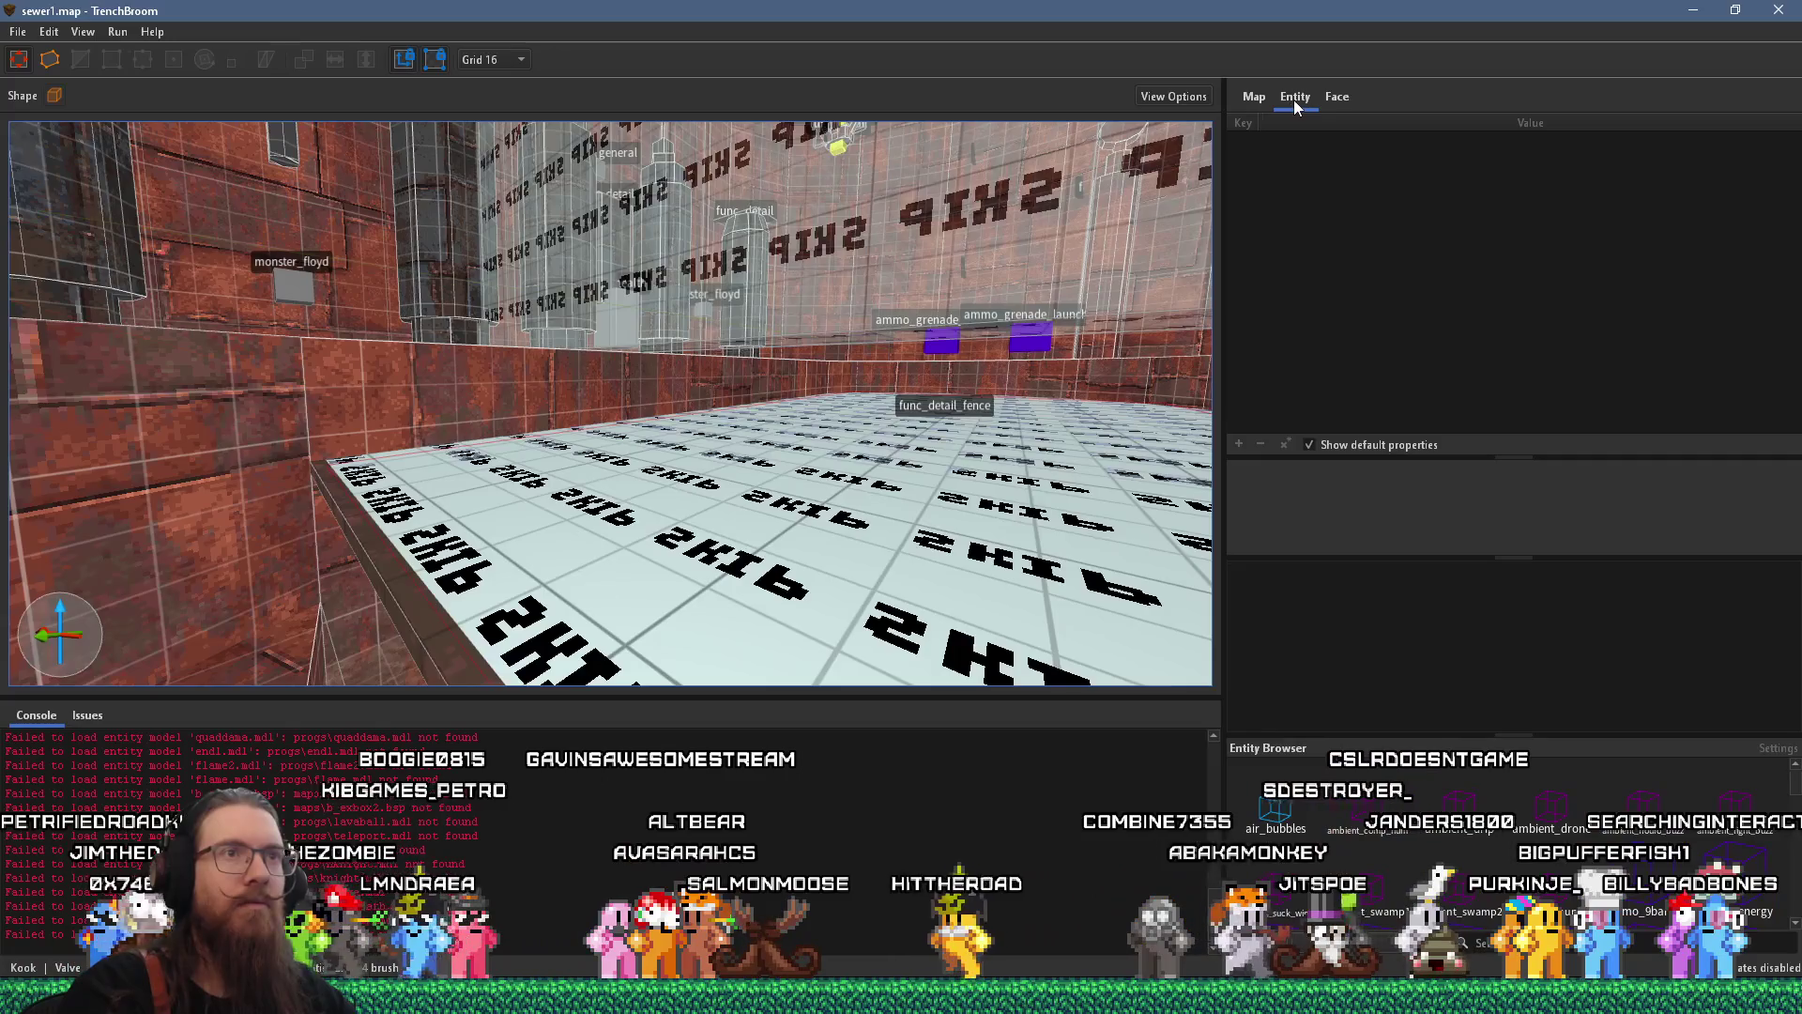
{"action": "mouse_move", "coordinate": [578, 229]}
{"action": "left_mouse_down"}
{"action": "mouse_move", "coordinate": [576, 497]}
{"action": "mouse_move", "coordinate": [637, 219]}
{"action": "left_mouse_up"}
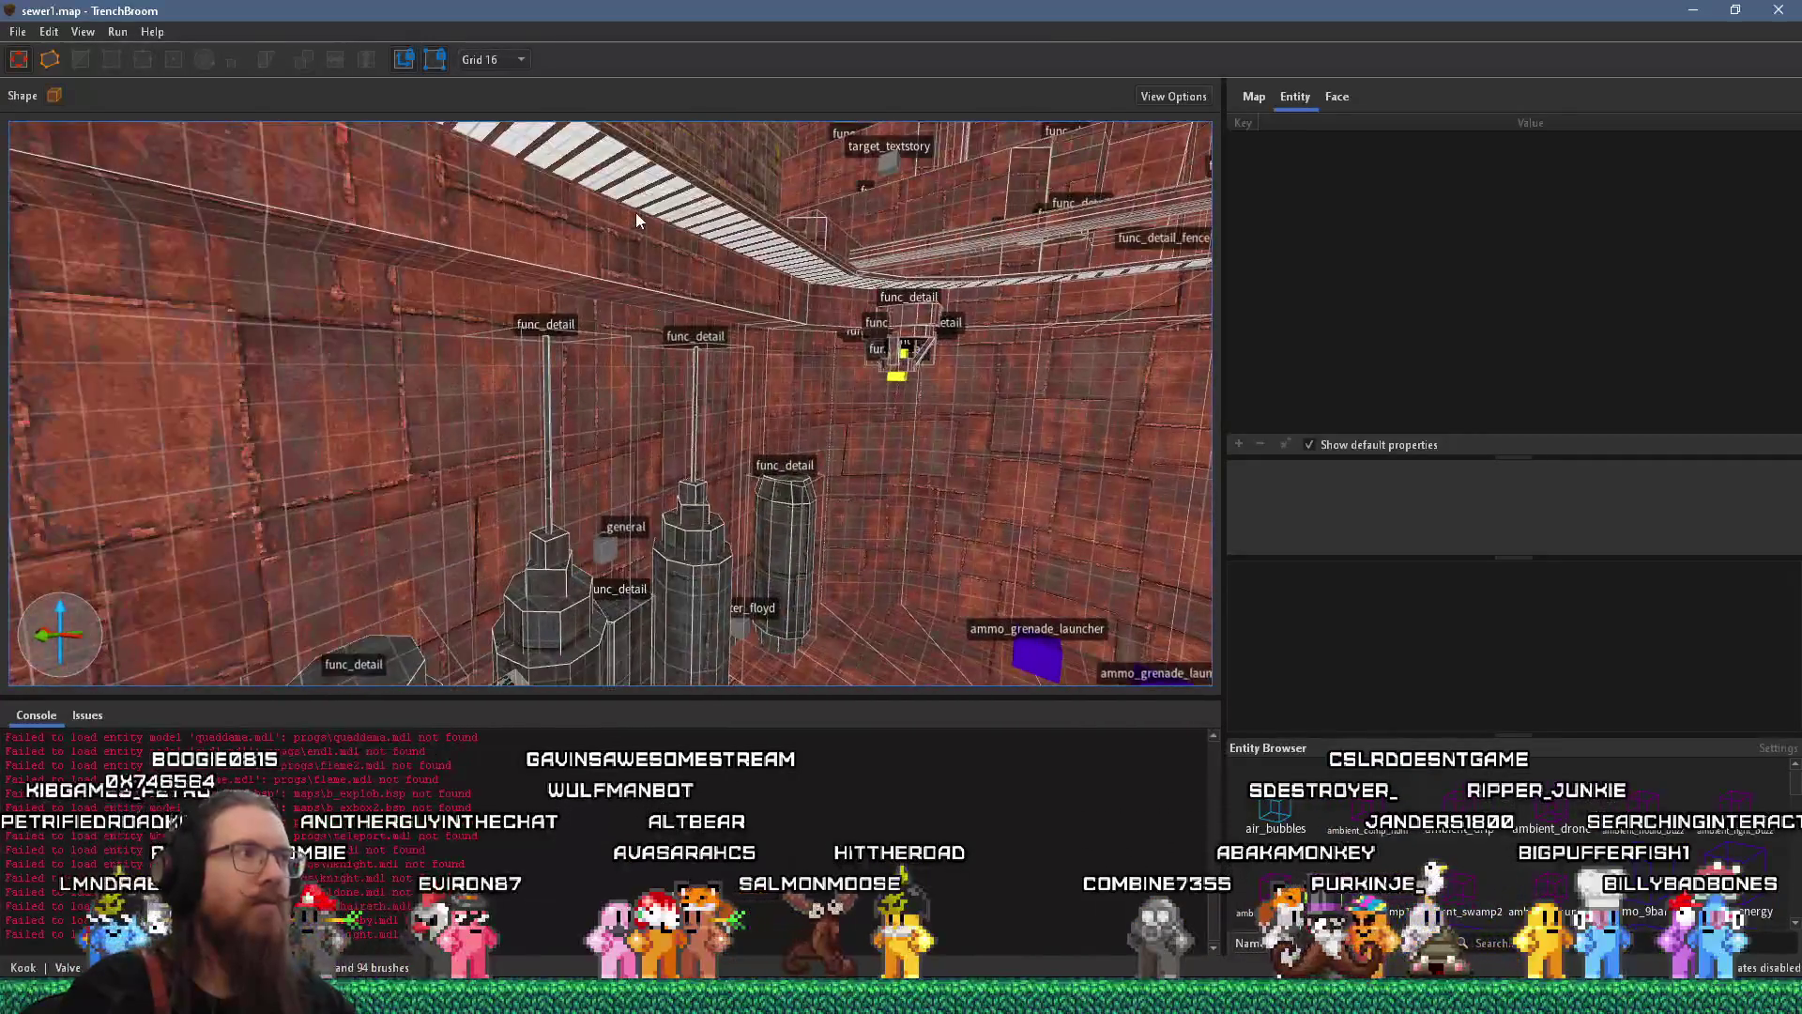
{"action": "left_click_drag", "start_coordinate": [713, 336], "coordinate": [791, 430]}
{"action": "left_click", "coordinate": [710, 331]}
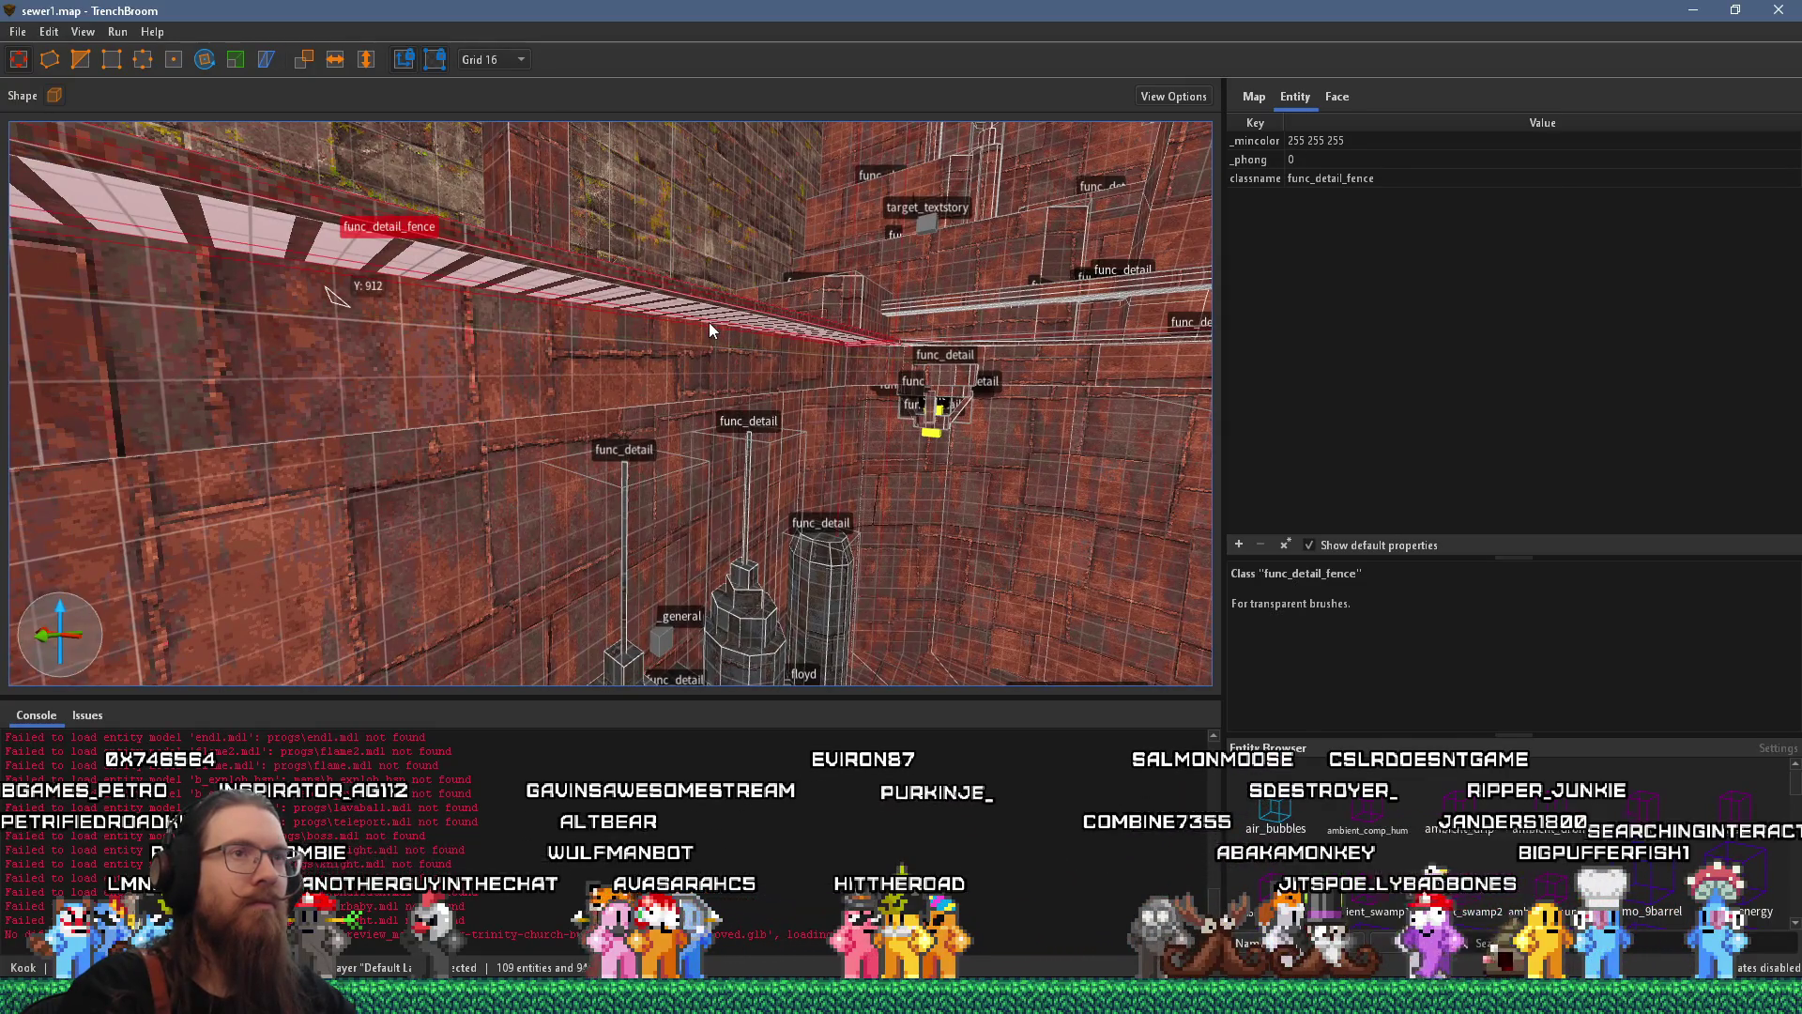
Step: Fly along the fence, select the curved ceiling func_detail panels, and overlook the grated ceiling
{"action": "key", "text": "w"}
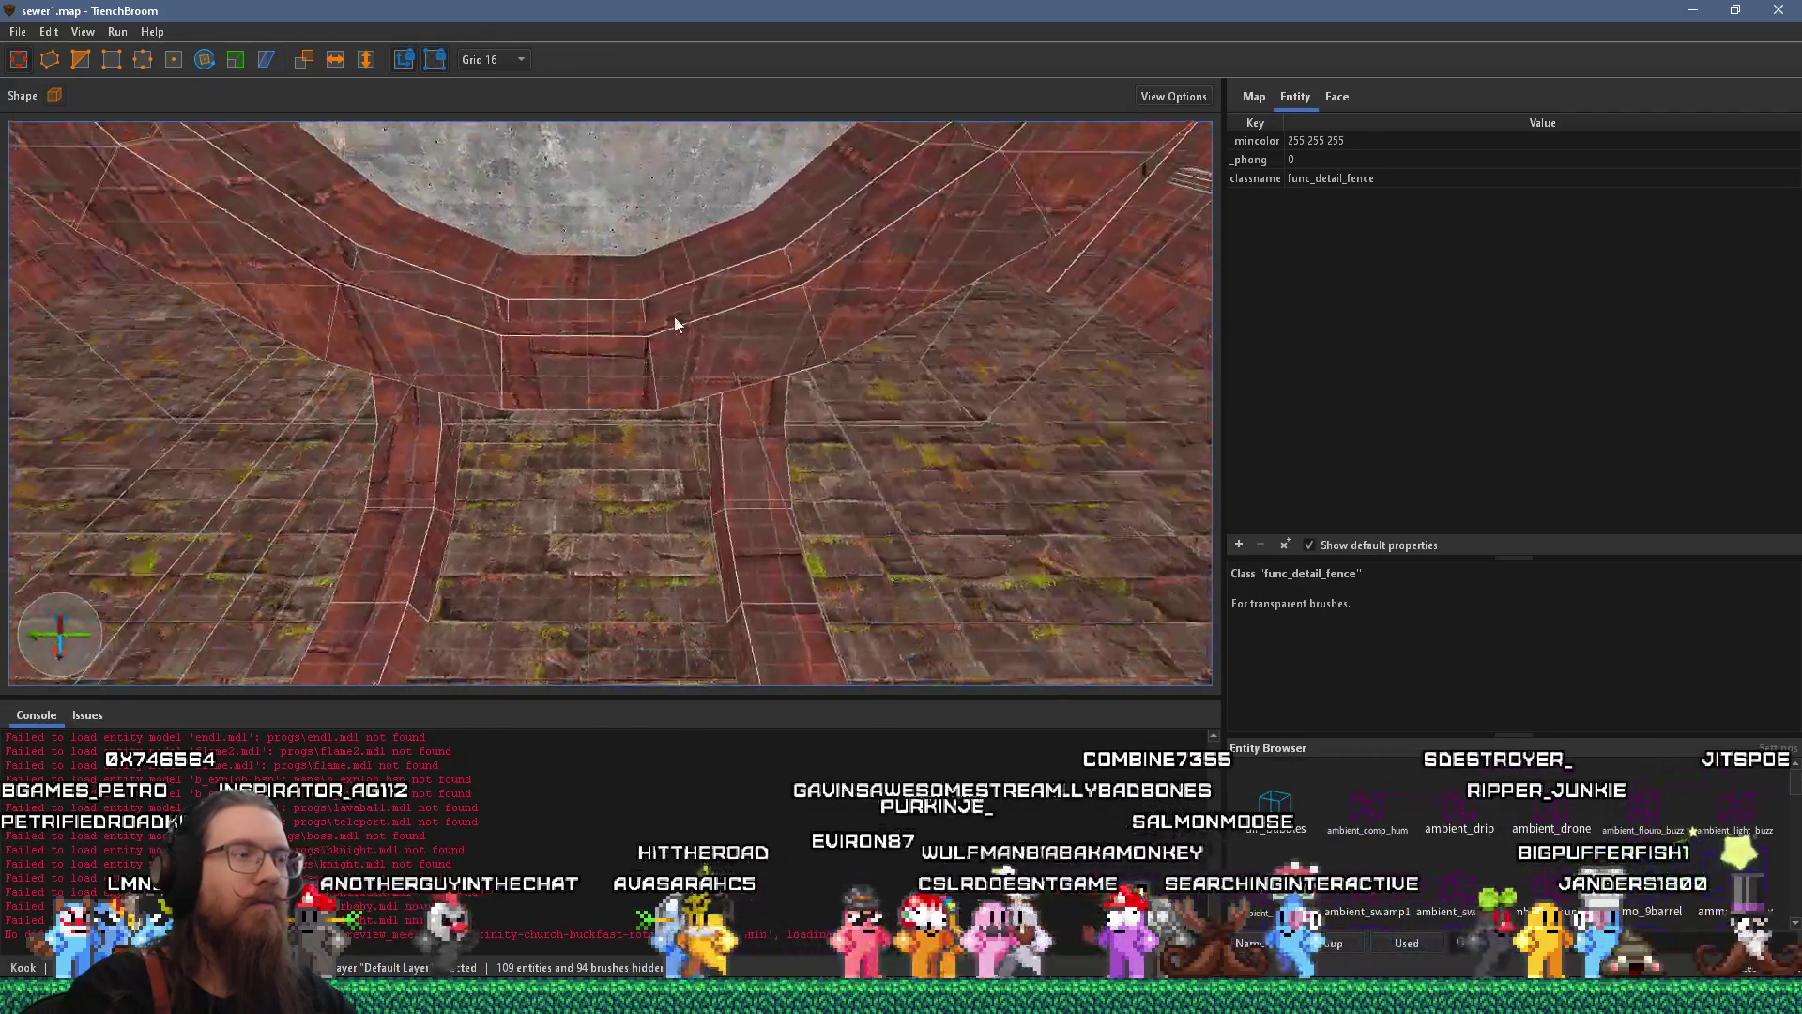
{"action": "left_click", "coordinate": [677, 317]}
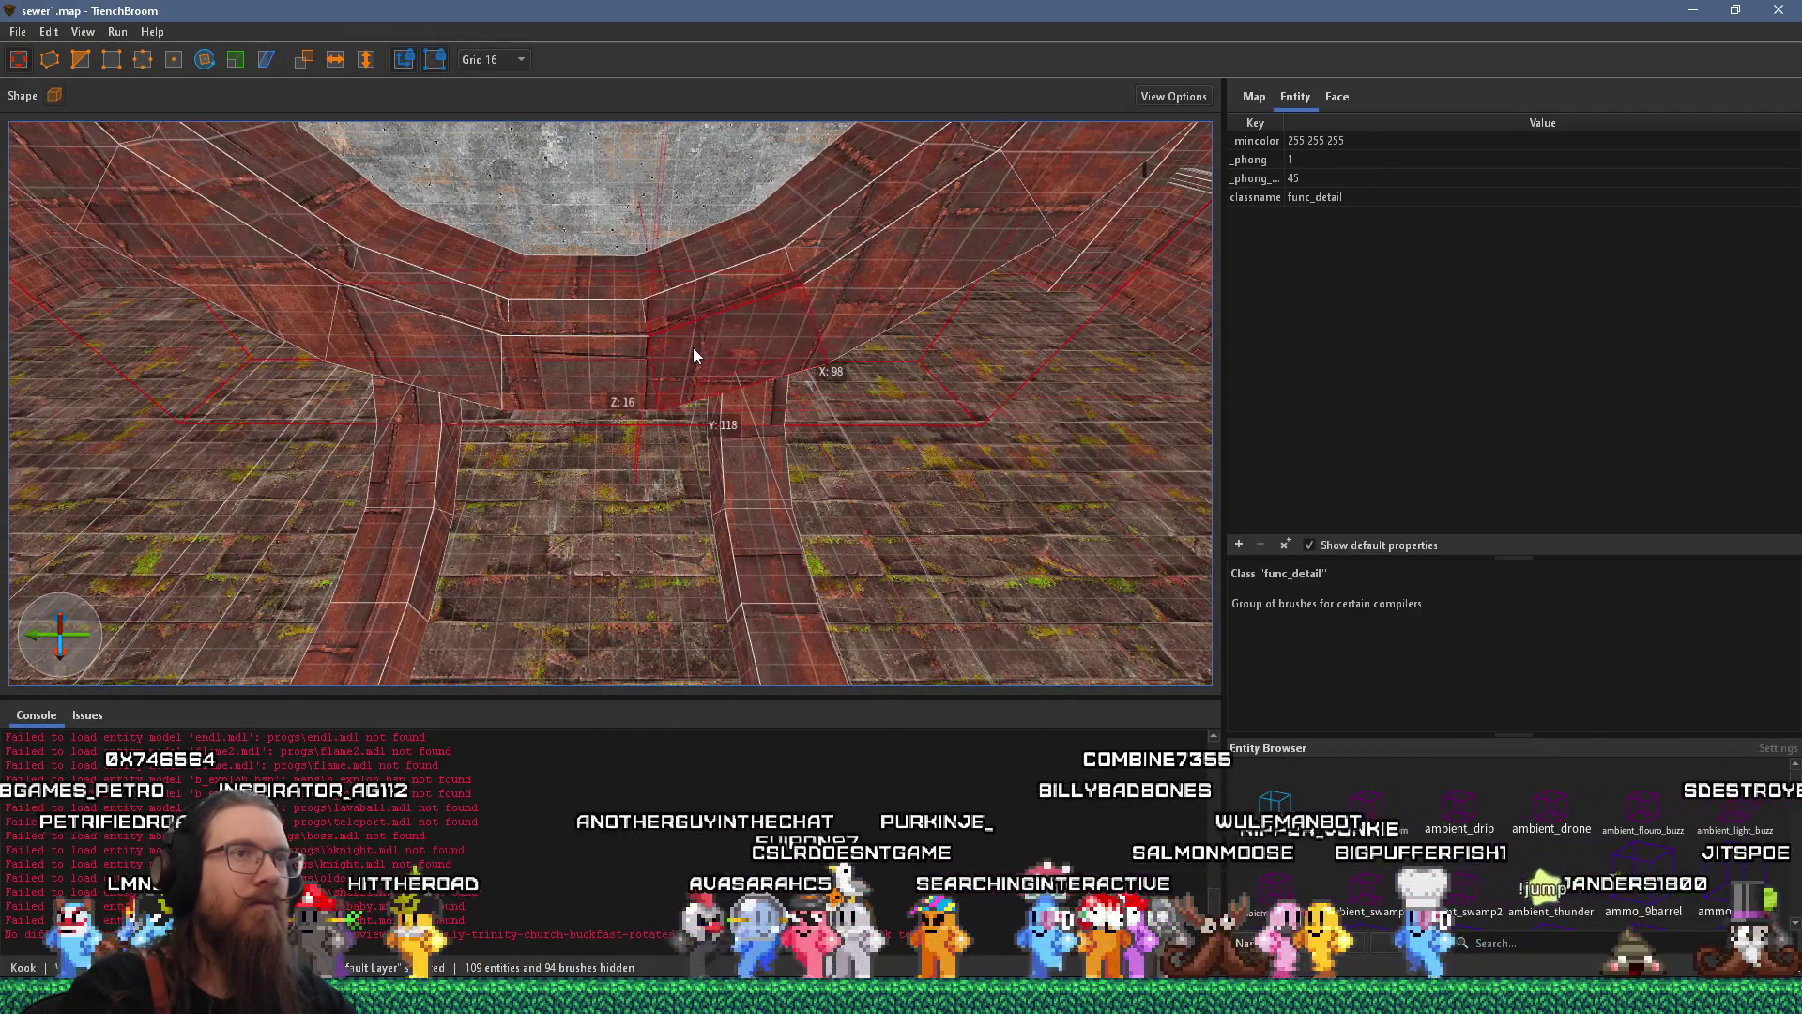
{"action": "left_click", "coordinate": [717, 278], "text": "ctrl"}
{"action": "mouse_move", "coordinate": [766, 280]}
{"action": "left_mouse_down"}
{"action": "mouse_move", "coordinate": [797, 298]}
{"action": "mouse_move", "coordinate": [644, 434]}
{"action": "left_mouse_up"}
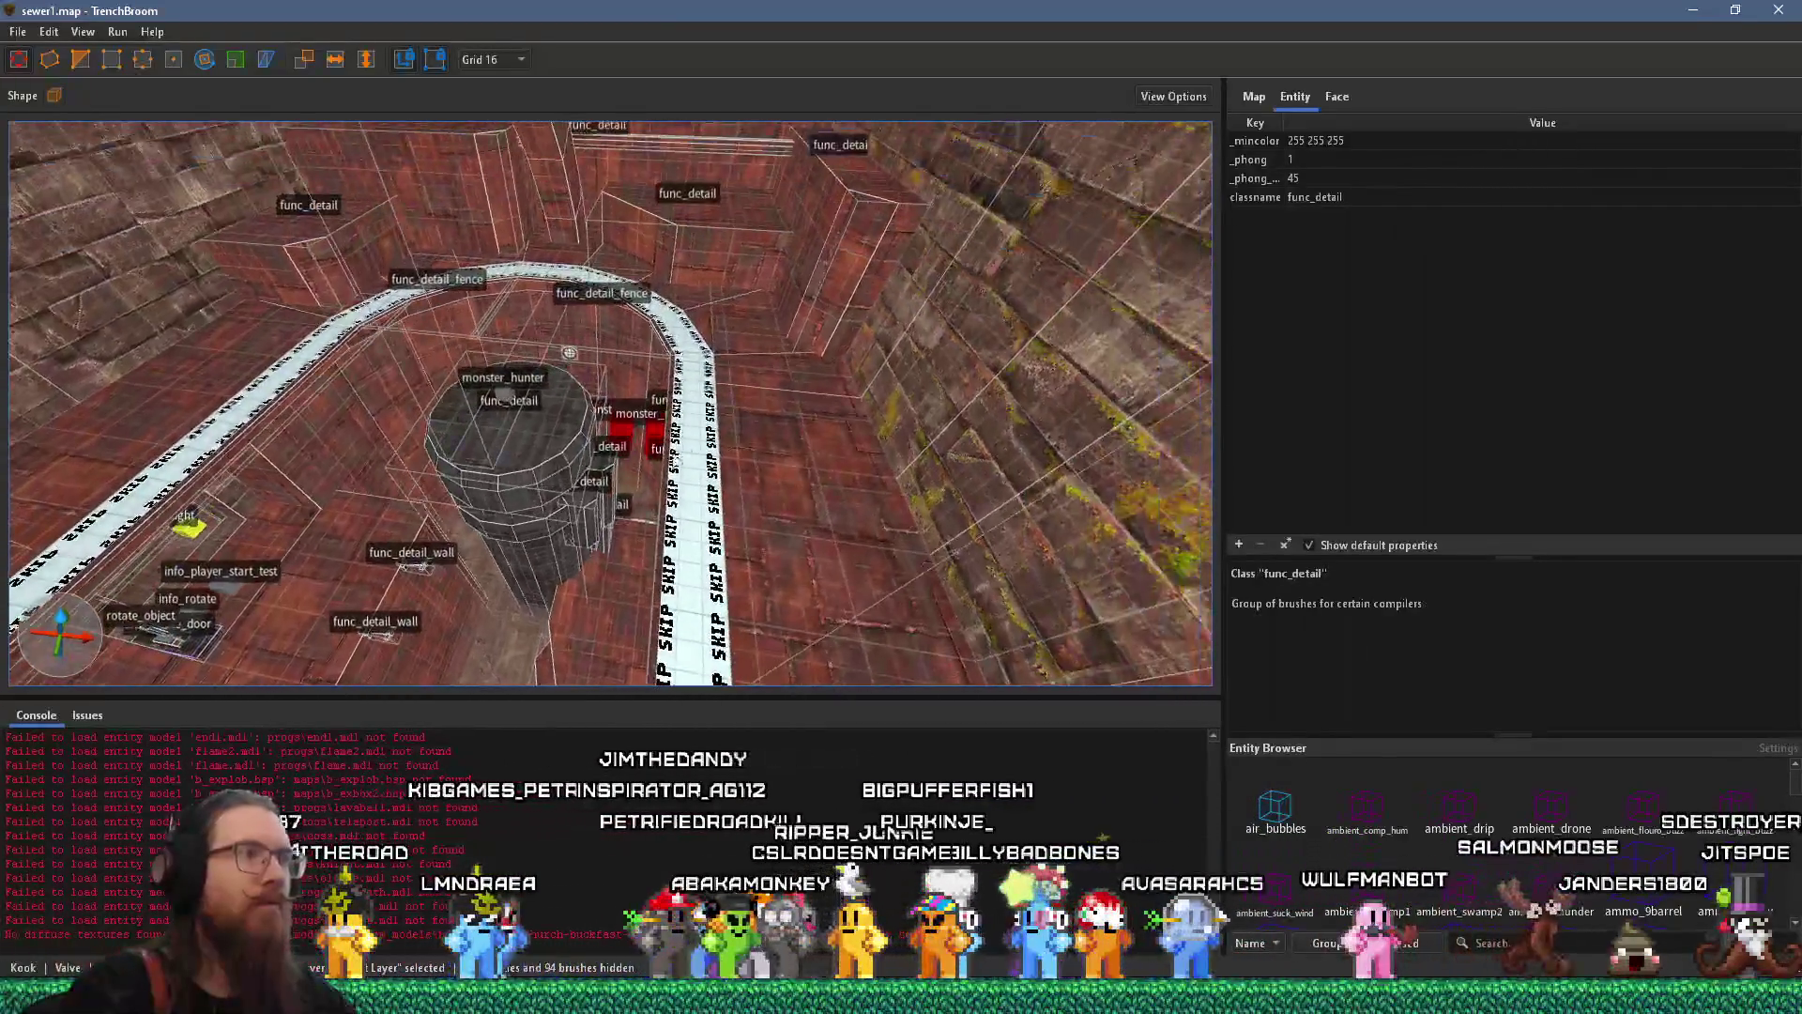
{"action": "scroll", "coordinate": [686, 428], "scroll_direction": "up", "scroll_amount": 5}
{"action": "scroll", "coordinate": [671, 337], "scroll_direction": "up", "scroll_amount": 5}
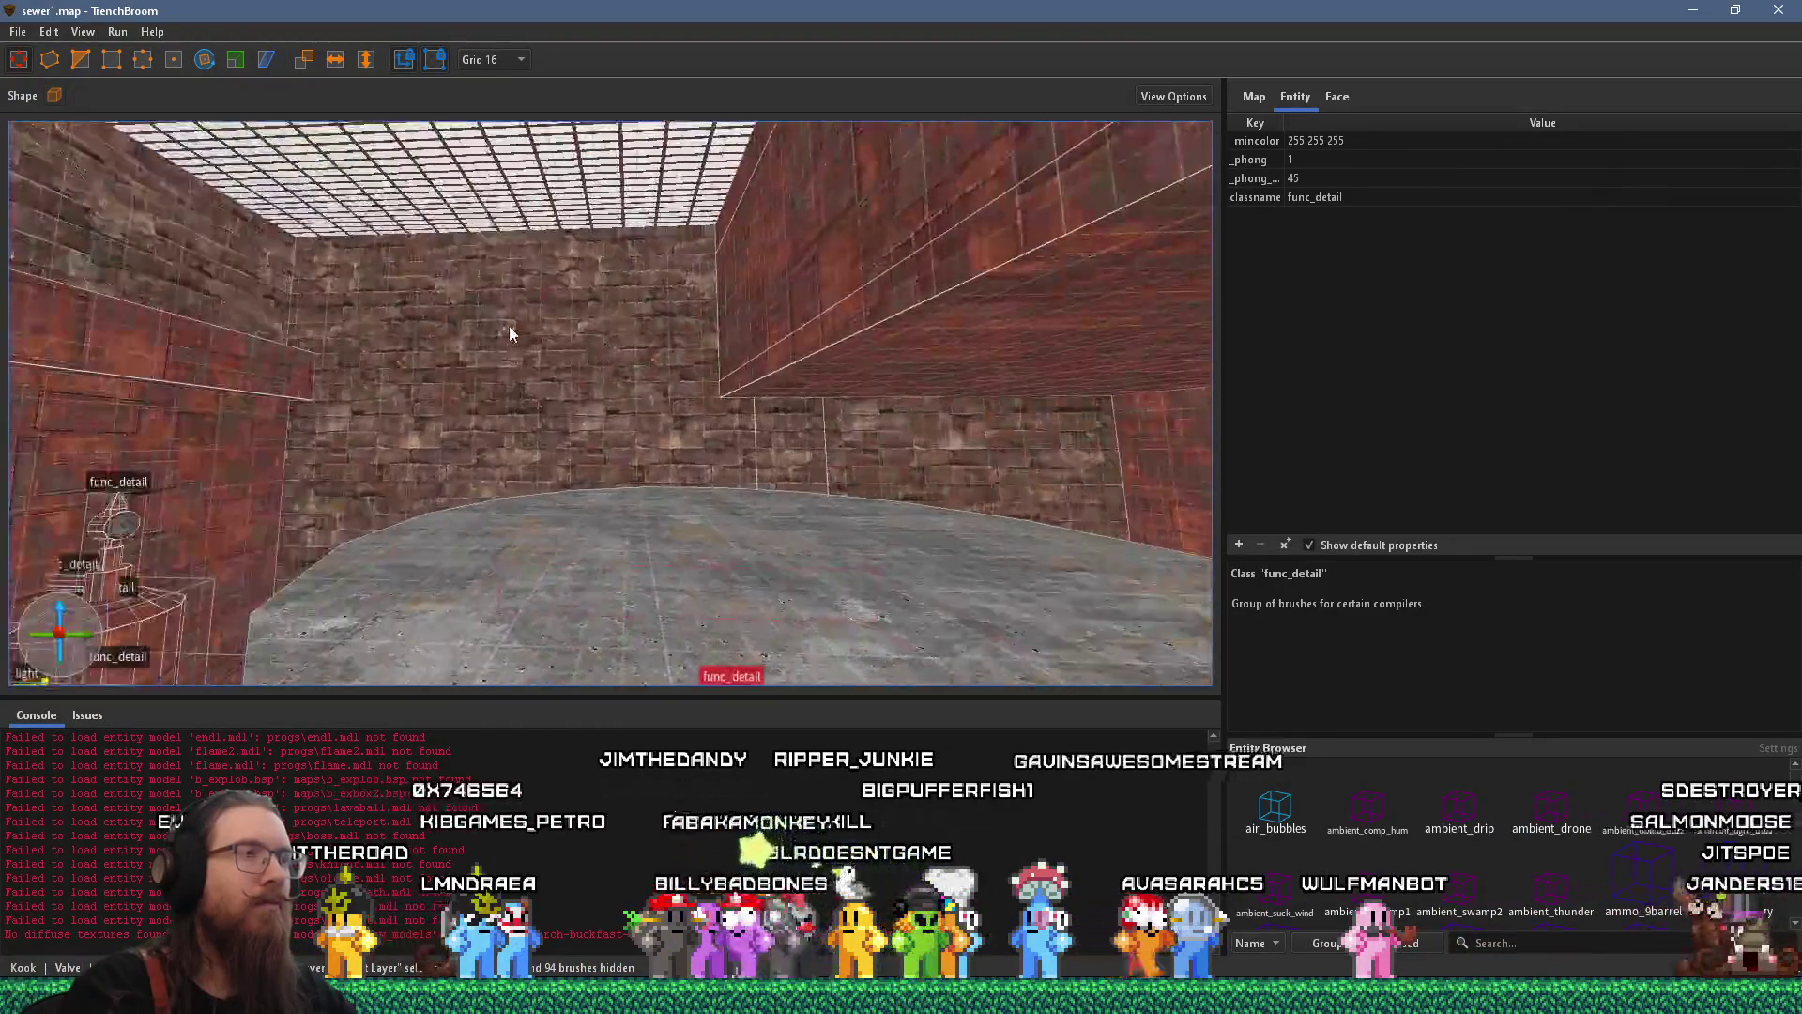
{"action": "mouse_move", "coordinate": [723, 453]}
{"action": "left_mouse_down"}
{"action": "mouse_move", "coordinate": [737, 353]}
{"action": "mouse_move", "coordinate": [723, 512]}
{"action": "mouse_move", "coordinate": [877, 539]}
{"action": "left_mouse_up"}
Step: Select the floor grate brush, inspect it from below, and show its face material settings
{"action": "key", "text": "Escape"}
{"action": "scroll", "coordinate": [876, 539], "scroll_direction": "down", "scroll_amount": 3}
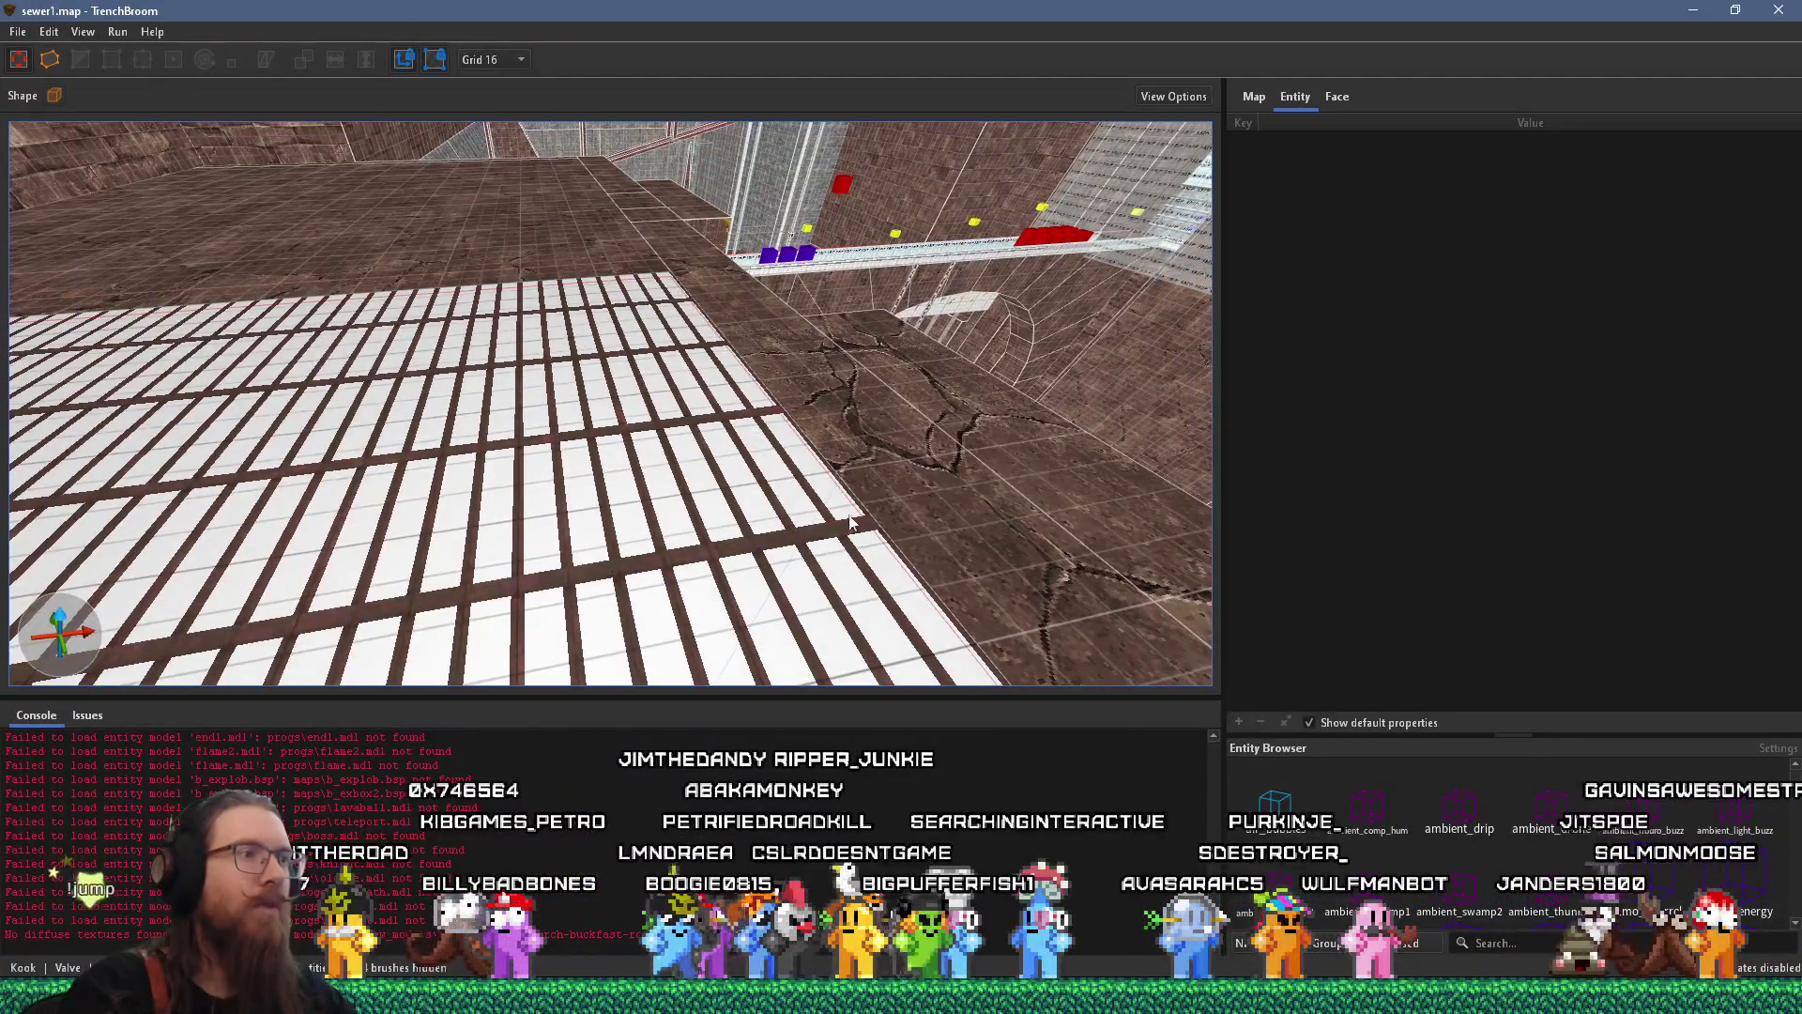
{"action": "left_click", "coordinate": [711, 490]}
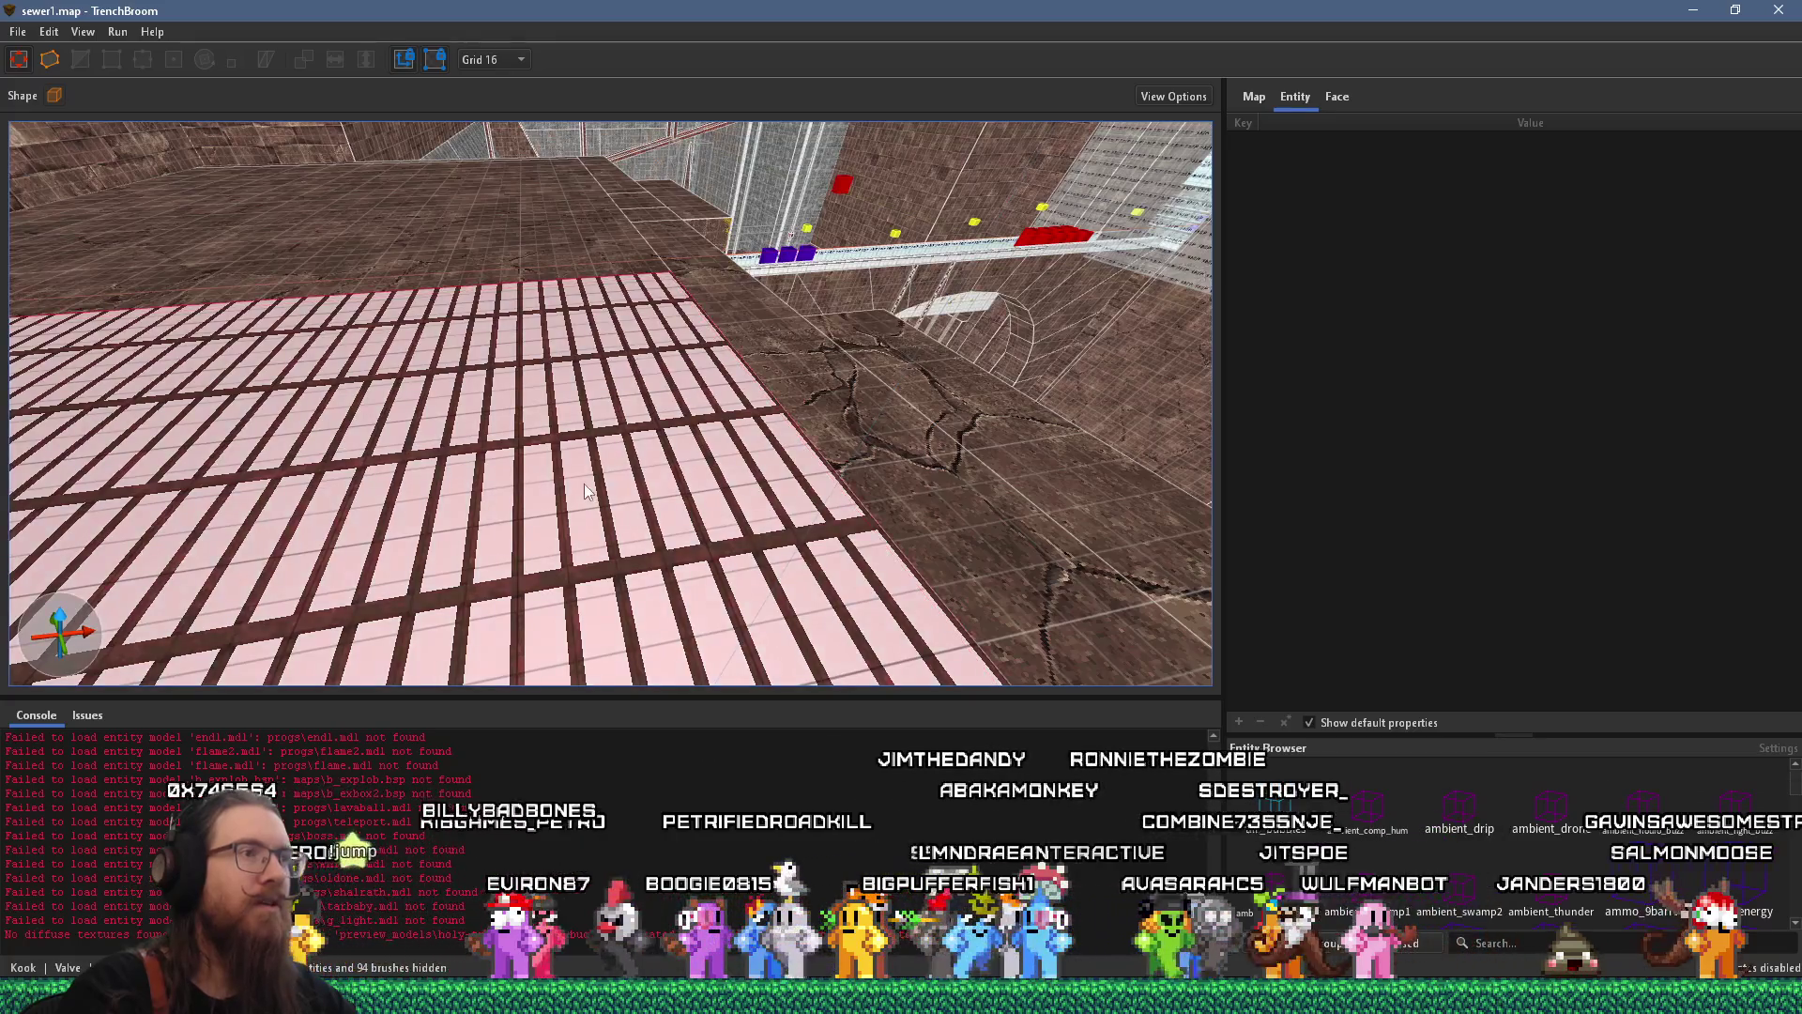
{"action": "scroll", "coordinate": [584, 490], "scroll_direction": "up", "scroll_amount": 10}
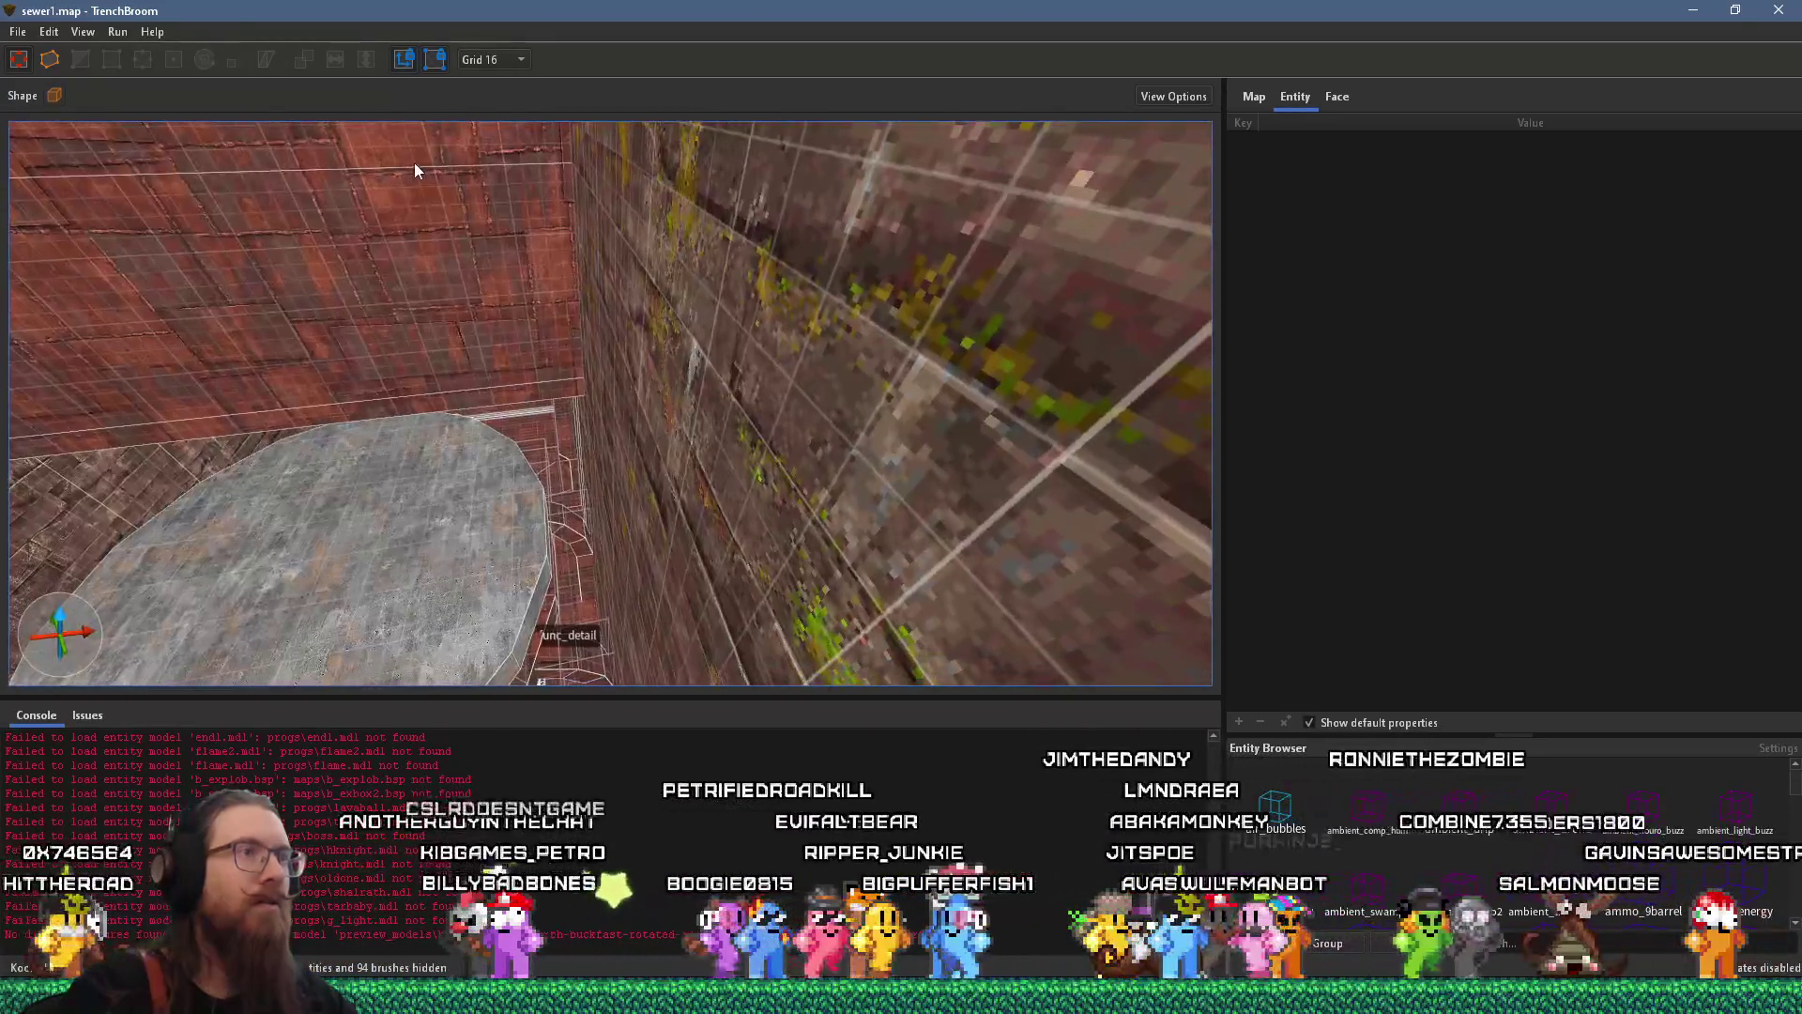
{"action": "mouse_move", "coordinate": [415, 164]}
{"action": "left_mouse_down"}
{"action": "mouse_move", "coordinate": [559, 217]}
{"action": "mouse_move", "coordinate": [615, 285]}
{"action": "mouse_move", "coordinate": [528, 281]}
{"action": "left_mouse_up"}
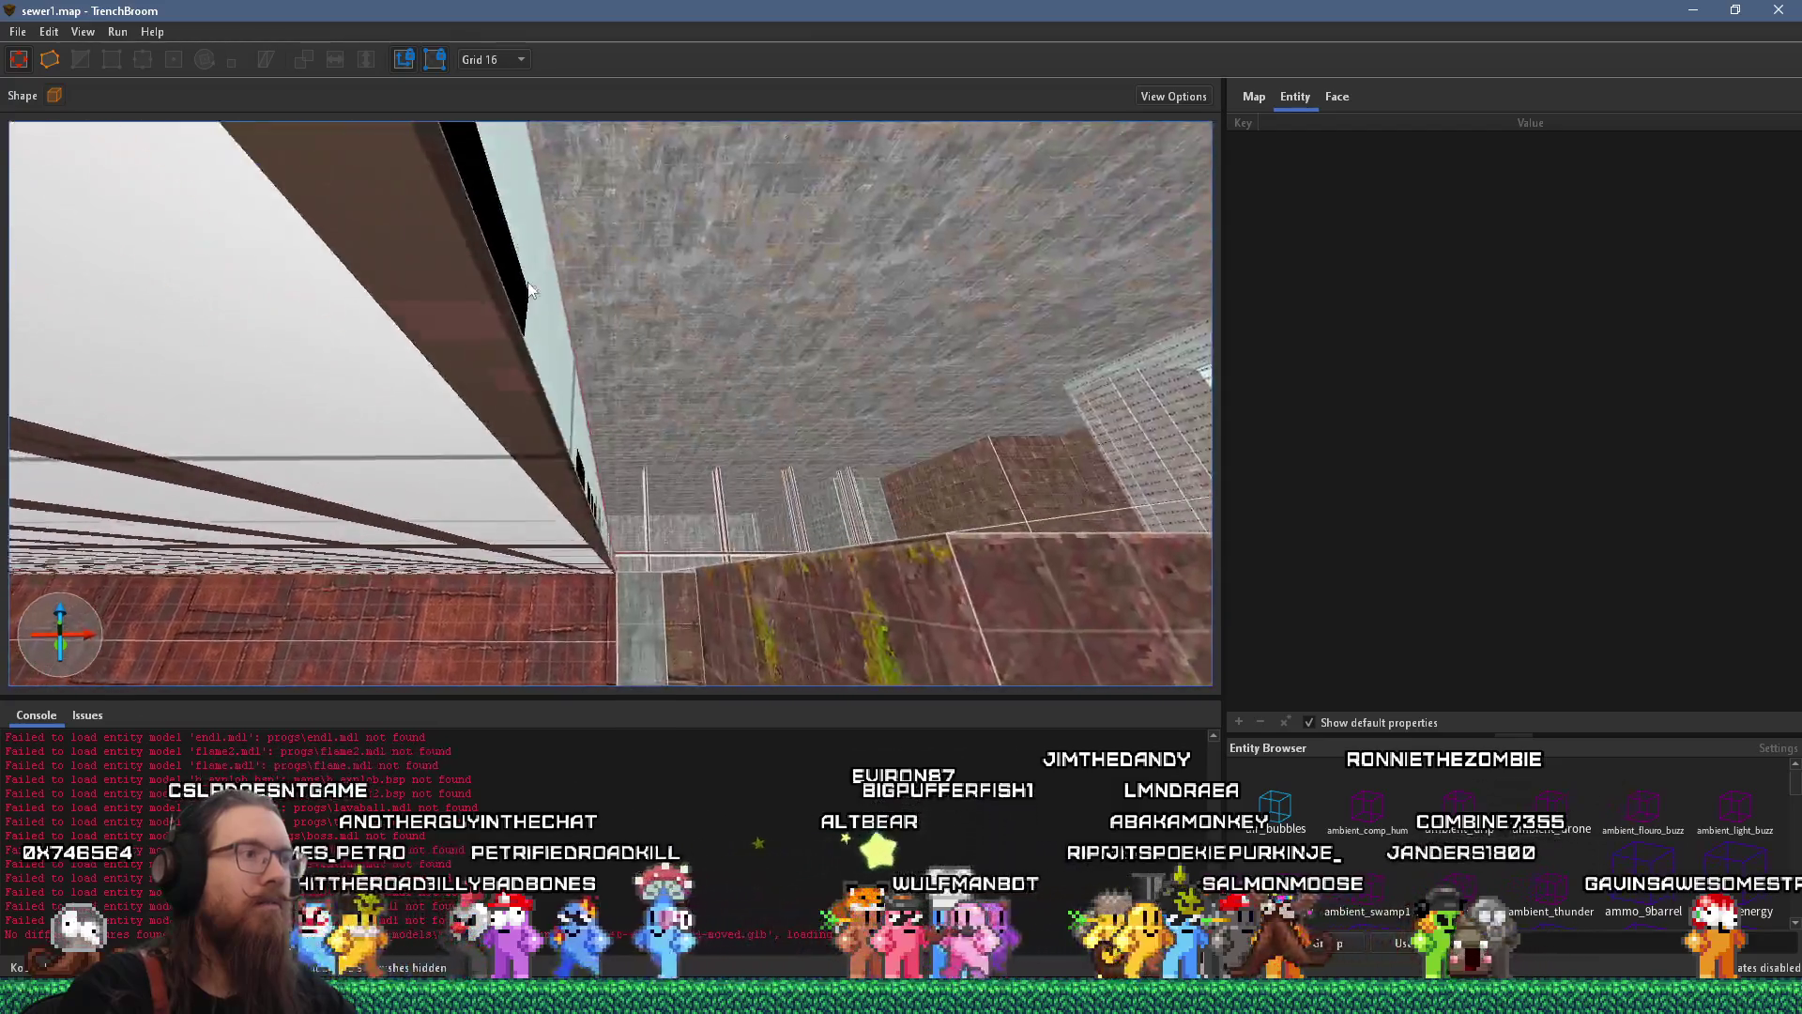
{"action": "scroll", "coordinate": [522, 291], "scroll_direction": "down", "scroll_amount": 6}
{"action": "scroll", "coordinate": [544, 282], "scroll_direction": "up", "scroll_amount": 10}
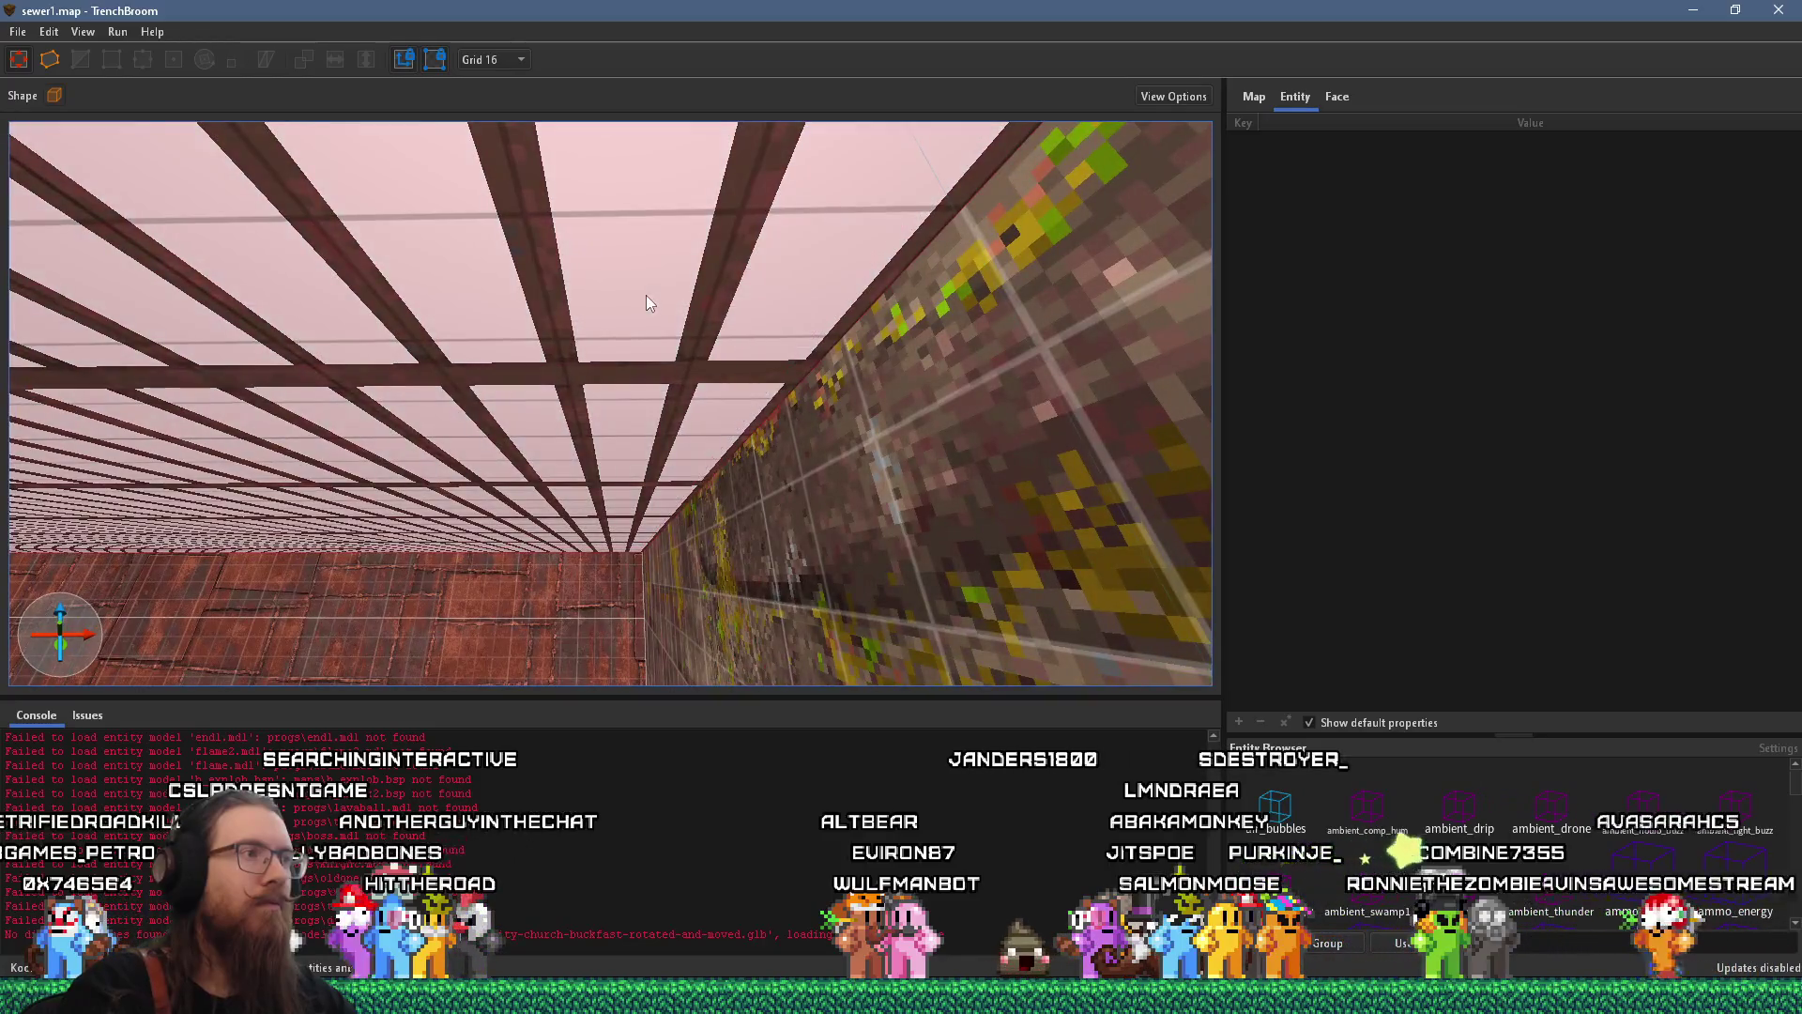
{"action": "scroll", "coordinate": [646, 304], "scroll_direction": "down", "scroll_amount": 5}
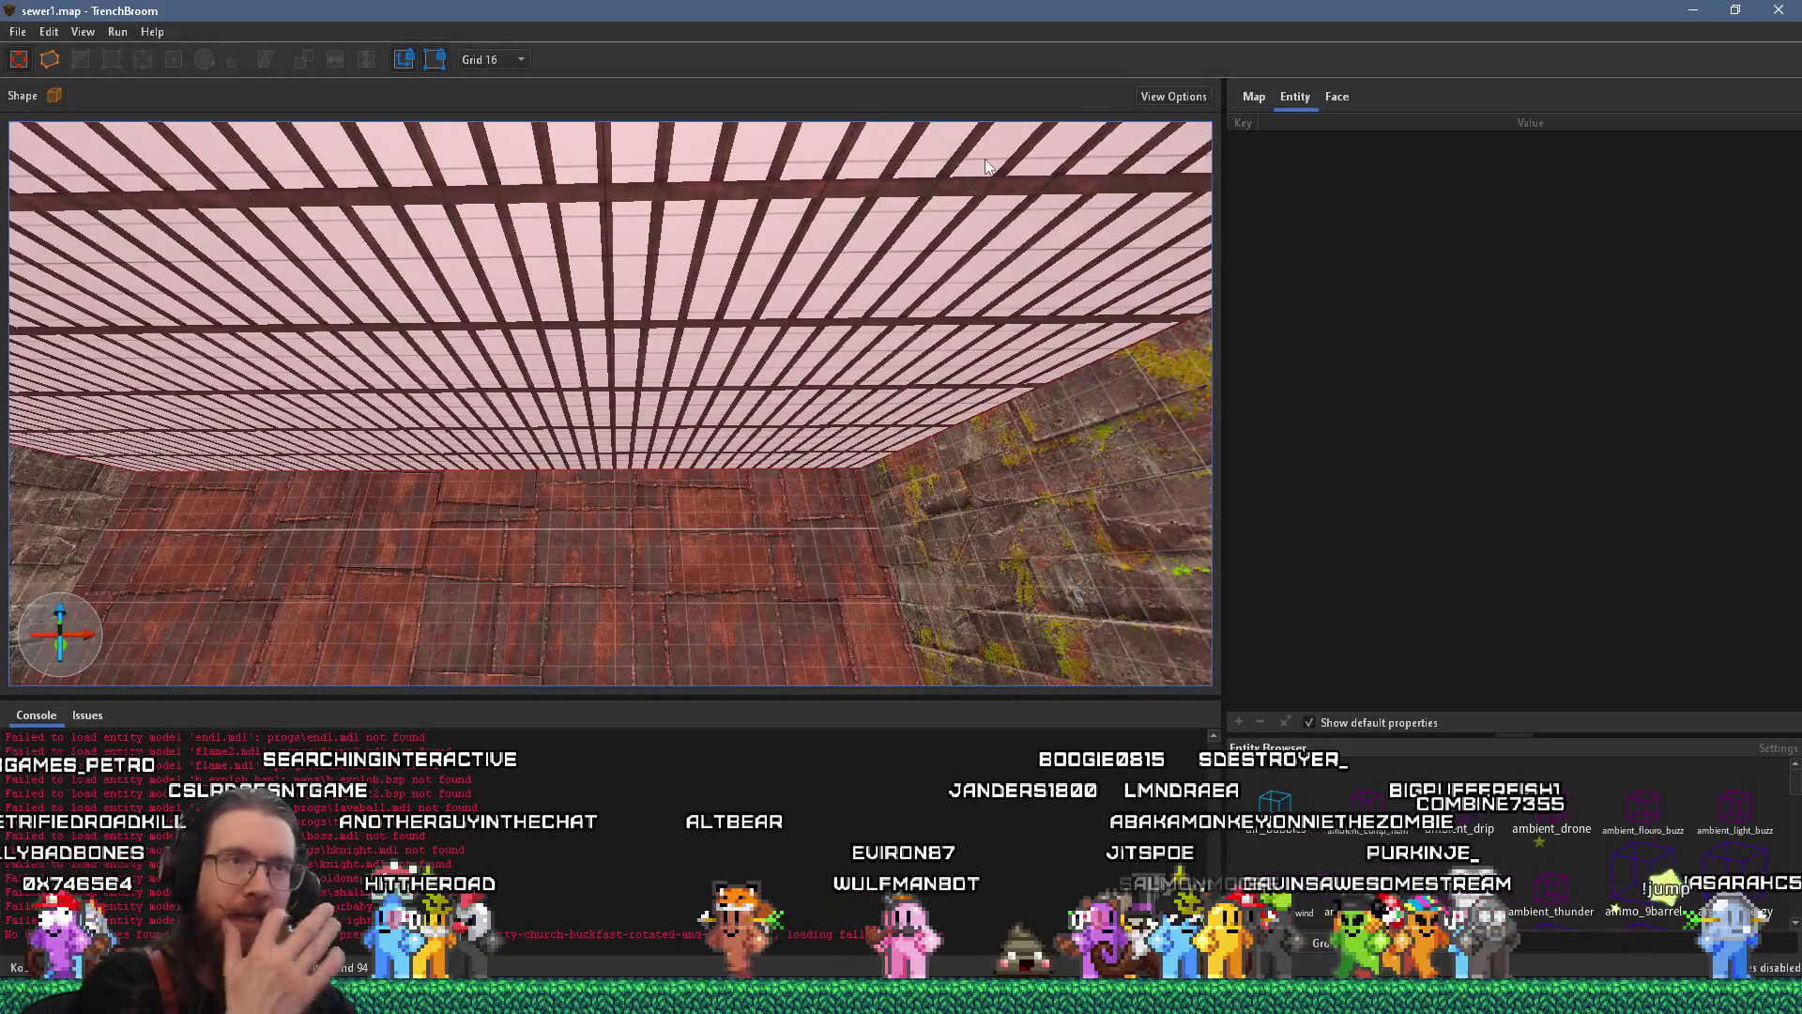
{"action": "left_click", "coordinate": [1338, 97]}
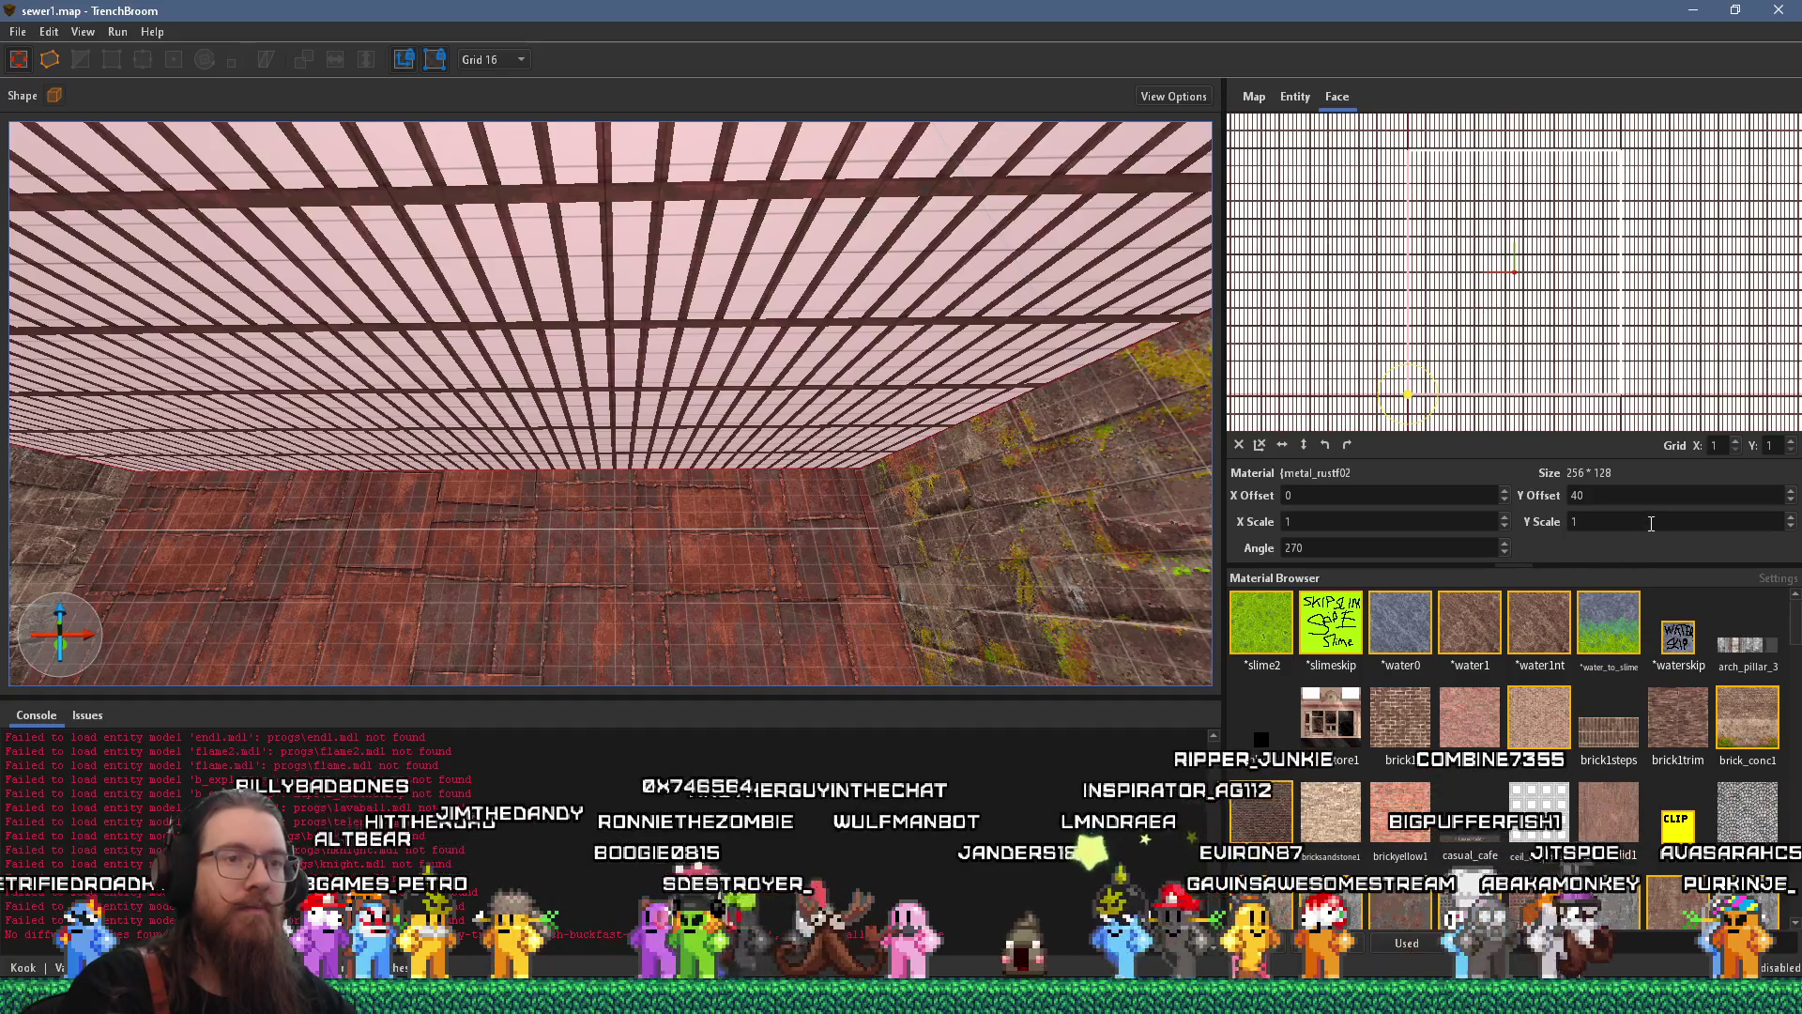
Step: Apply the skip material to the selected grate face via the Material Browser filter
{"action": "scroll", "coordinate": [1625, 710], "scroll_direction": "down", "scroll_amount": 3}
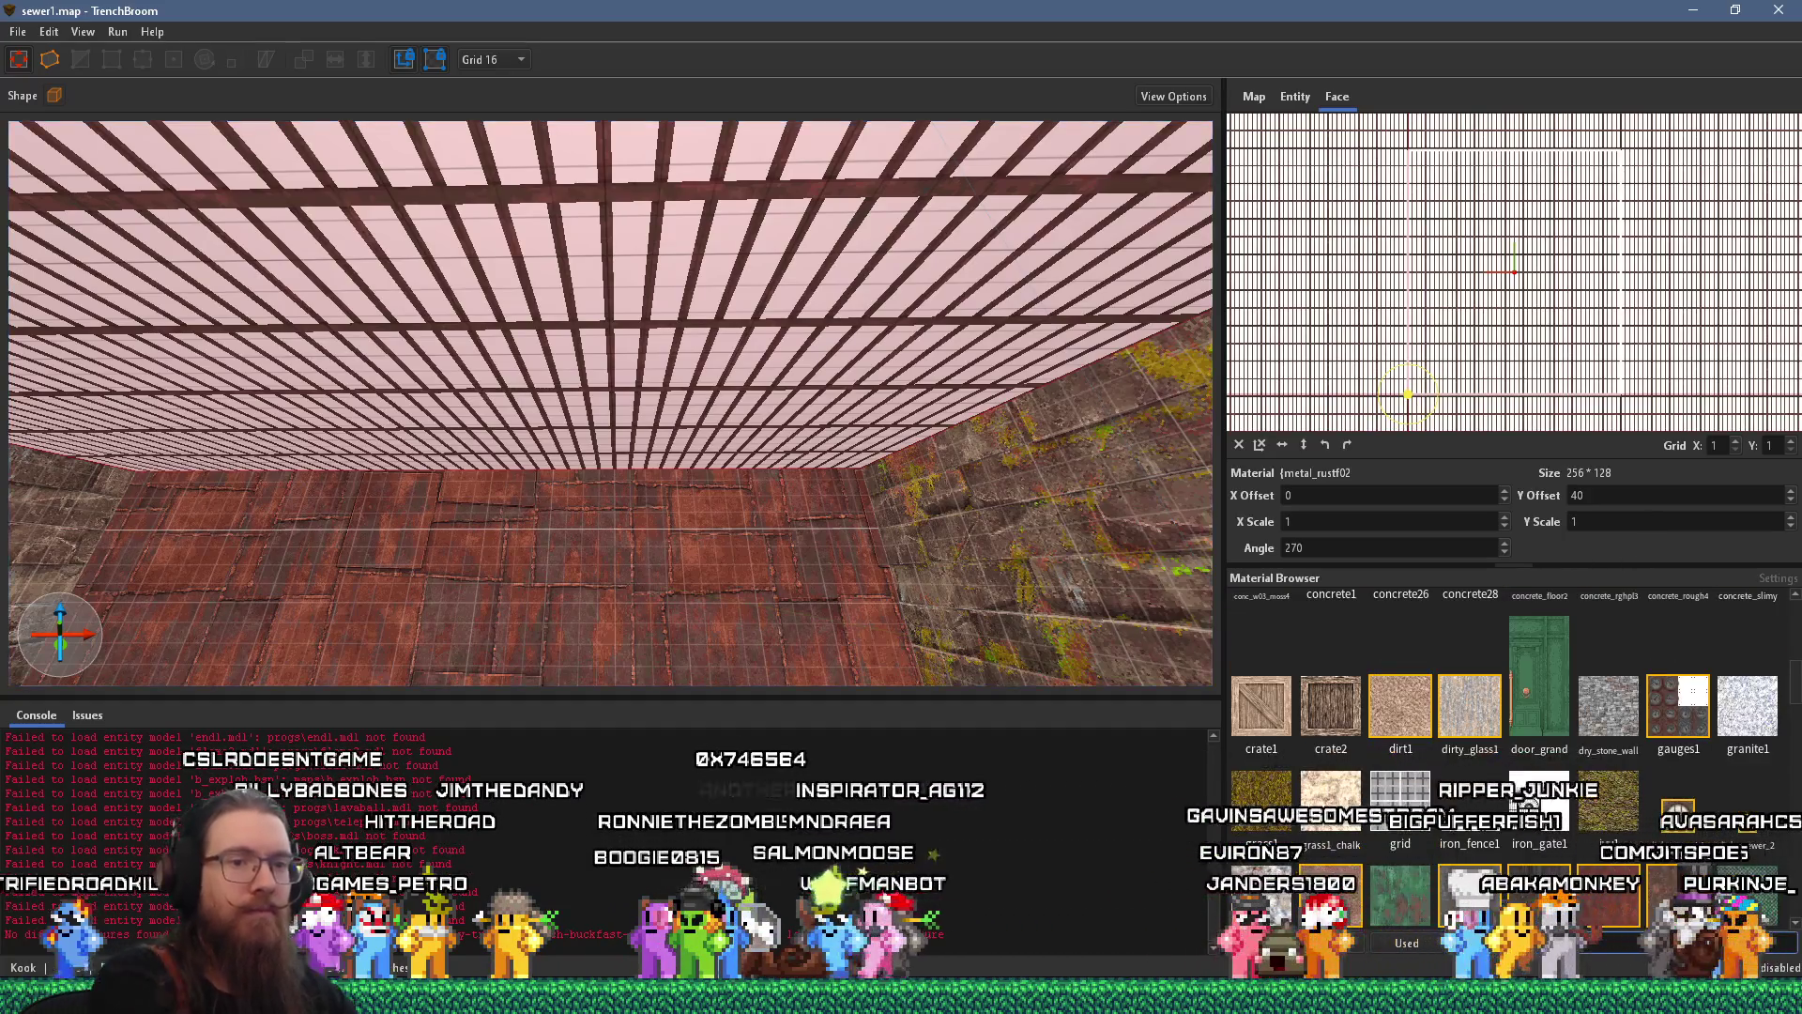
{"action": "type", "text": "skip"}
{"action": "left_click", "coordinate": [1399, 636]}
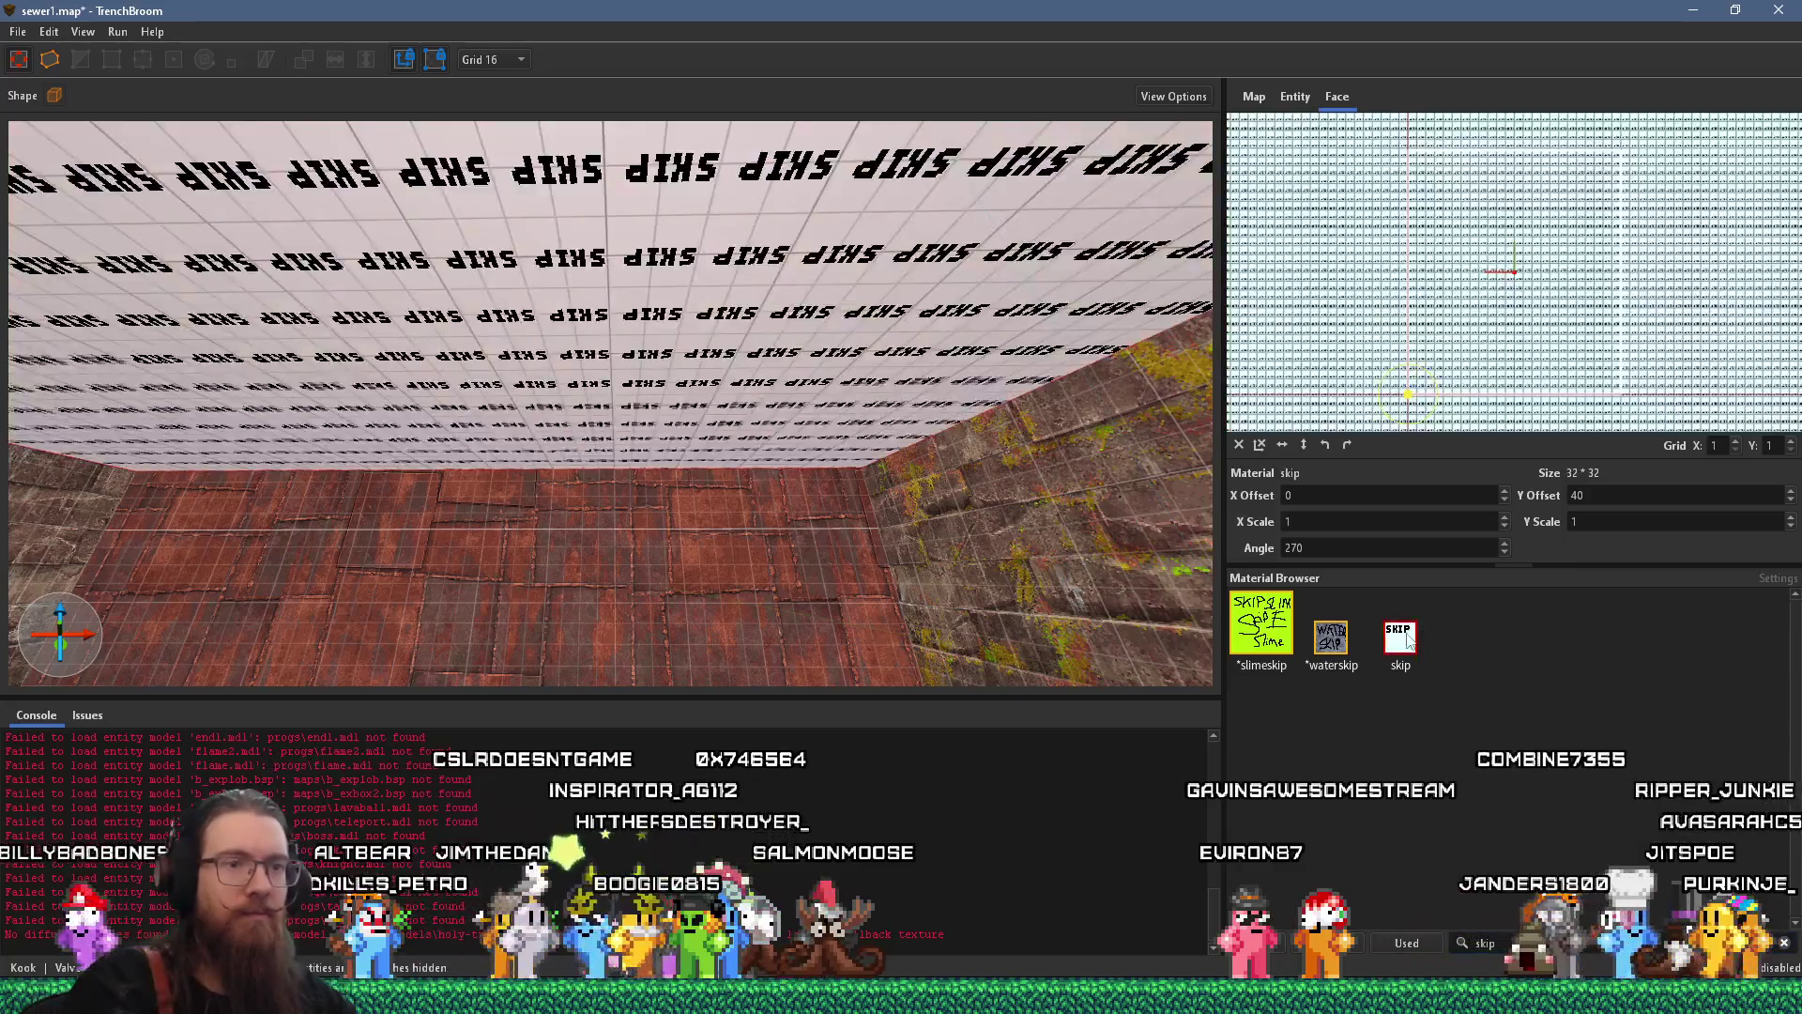
{"action": "mouse_move", "coordinate": [1204, 597]}
{"action": "left_mouse_down"}
{"action": "mouse_move", "coordinate": [837, 619]}
{"action": "mouse_move", "coordinate": [843, 657]}
{"action": "mouse_move", "coordinate": [742, 619]}
{"action": "mouse_move", "coordinate": [845, 504]}
{"action": "mouse_move", "coordinate": [800, 466]}
{"action": "left_mouse_up"}
{"action": "scroll", "coordinate": [800, 466], "scroll_direction": "up", "scroll_amount": 5}
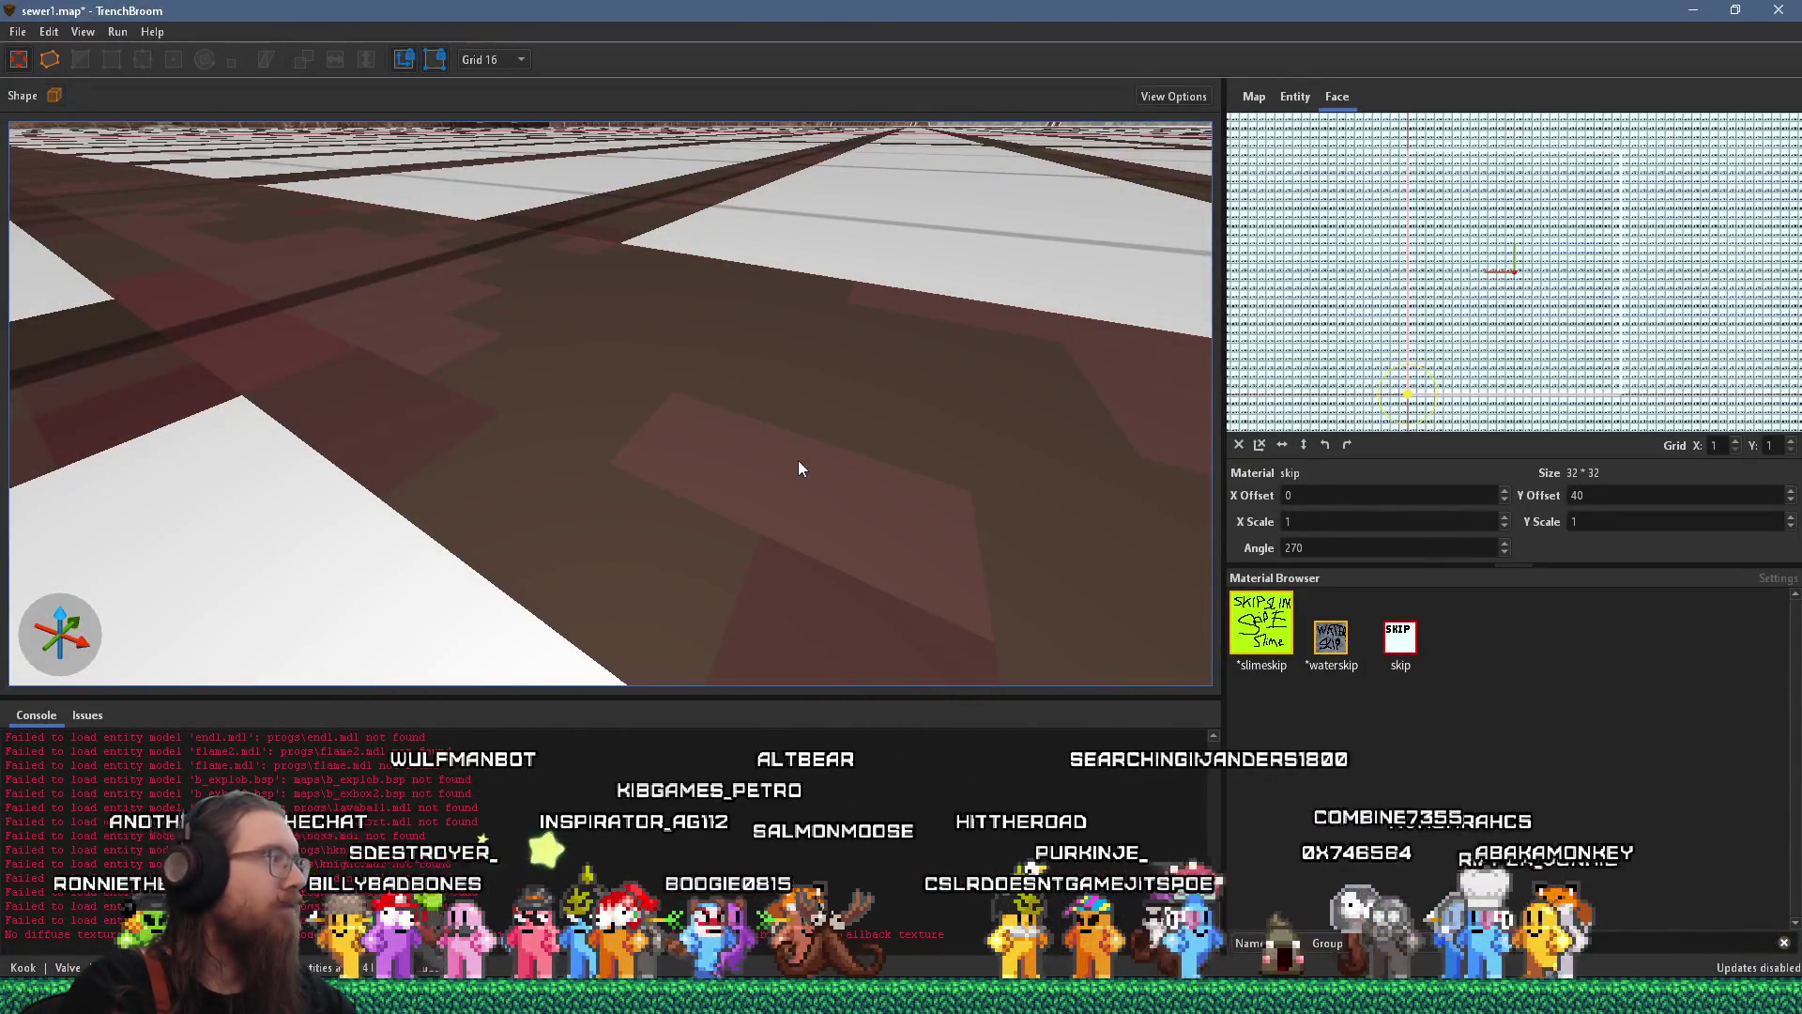
Step: Save sewer1.map and start compiling it from the Compile Map dialog
{"action": "left_click", "coordinate": [18, 31]}
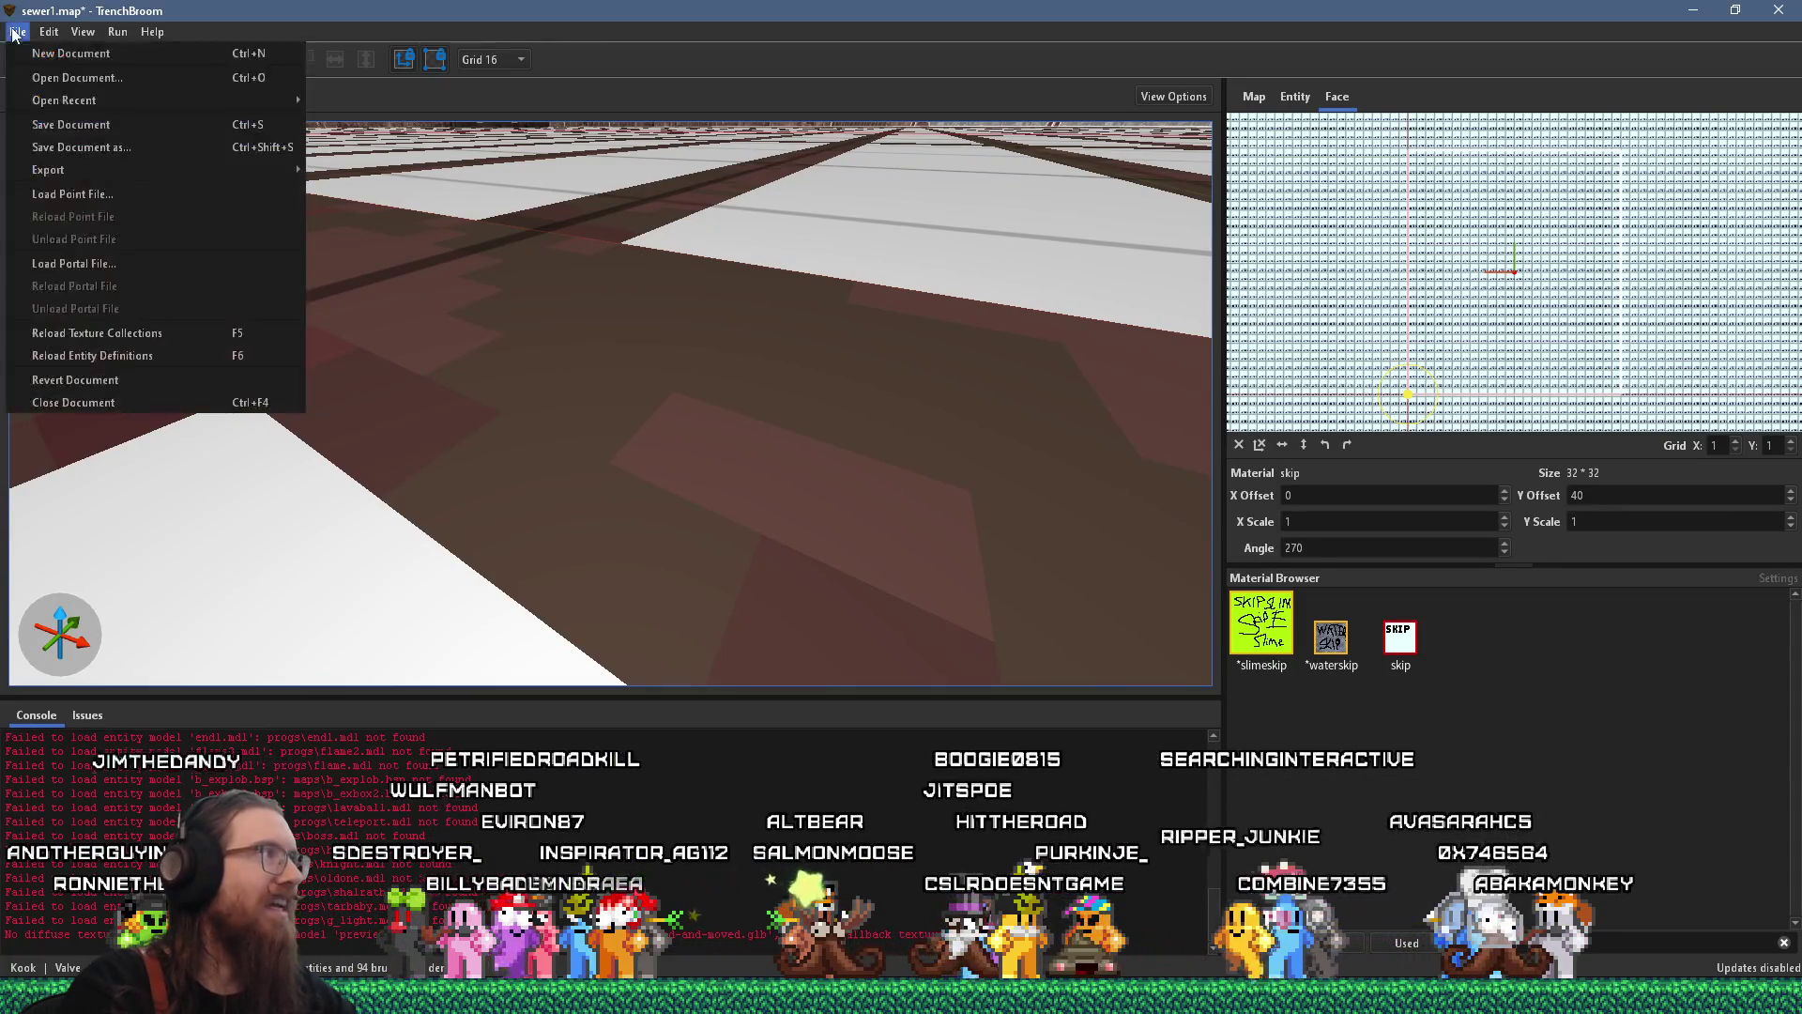
{"action": "left_click", "coordinate": [56, 132]}
{"action": "left_click", "coordinate": [117, 31]}
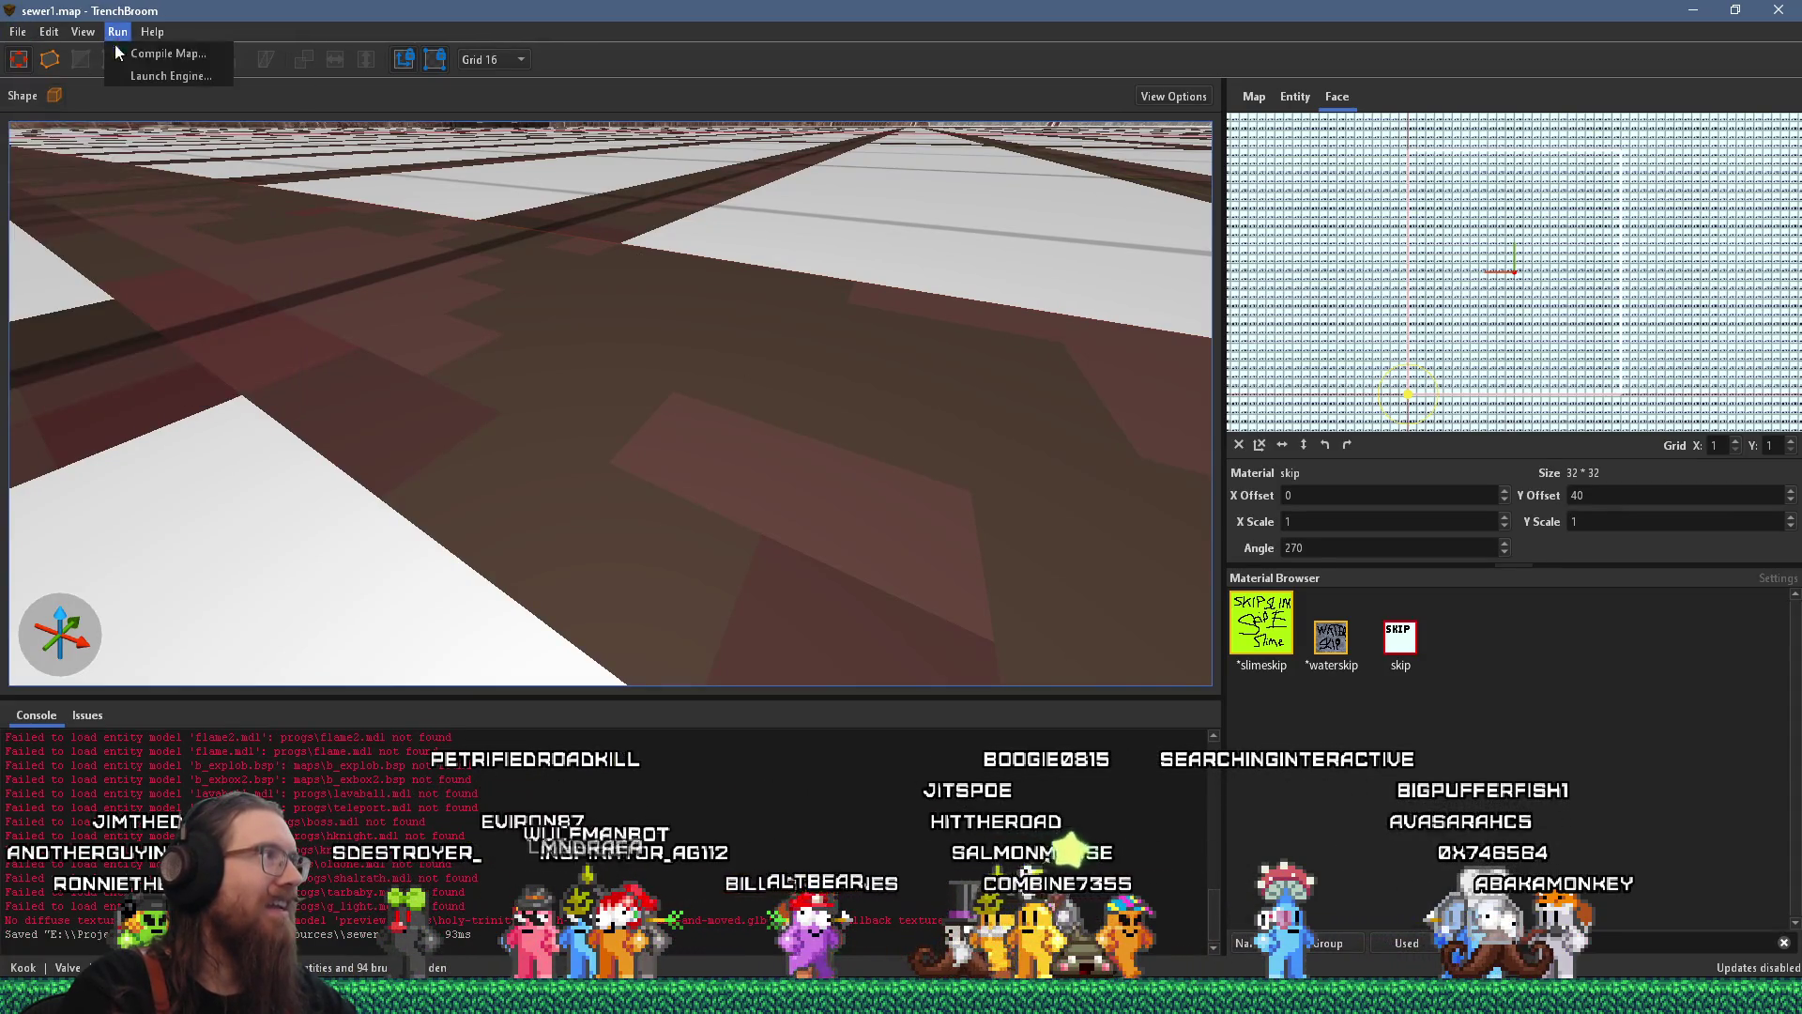
{"action": "left_click", "coordinate": [126, 56]}
{"action": "left_click", "coordinate": [1147, 758]}
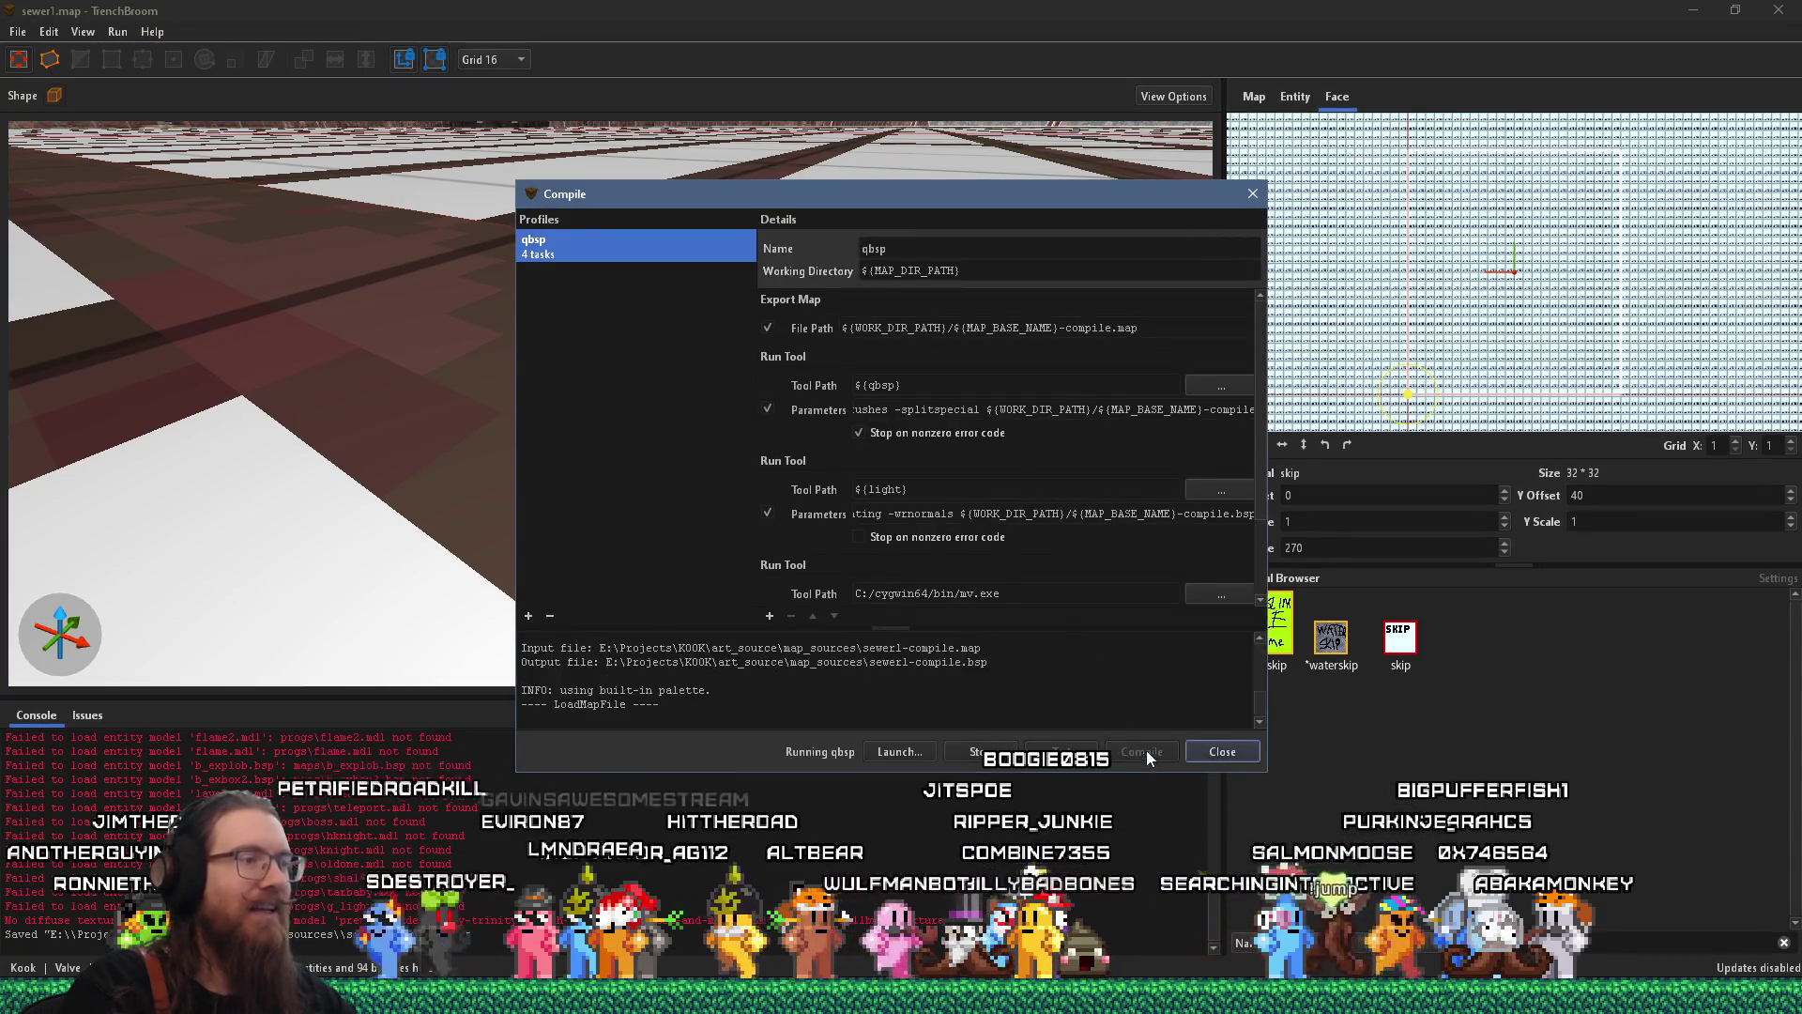
{"action": "key", "text": "alt+Tab"}
{"action": "key", "text": "alt+Tab"}
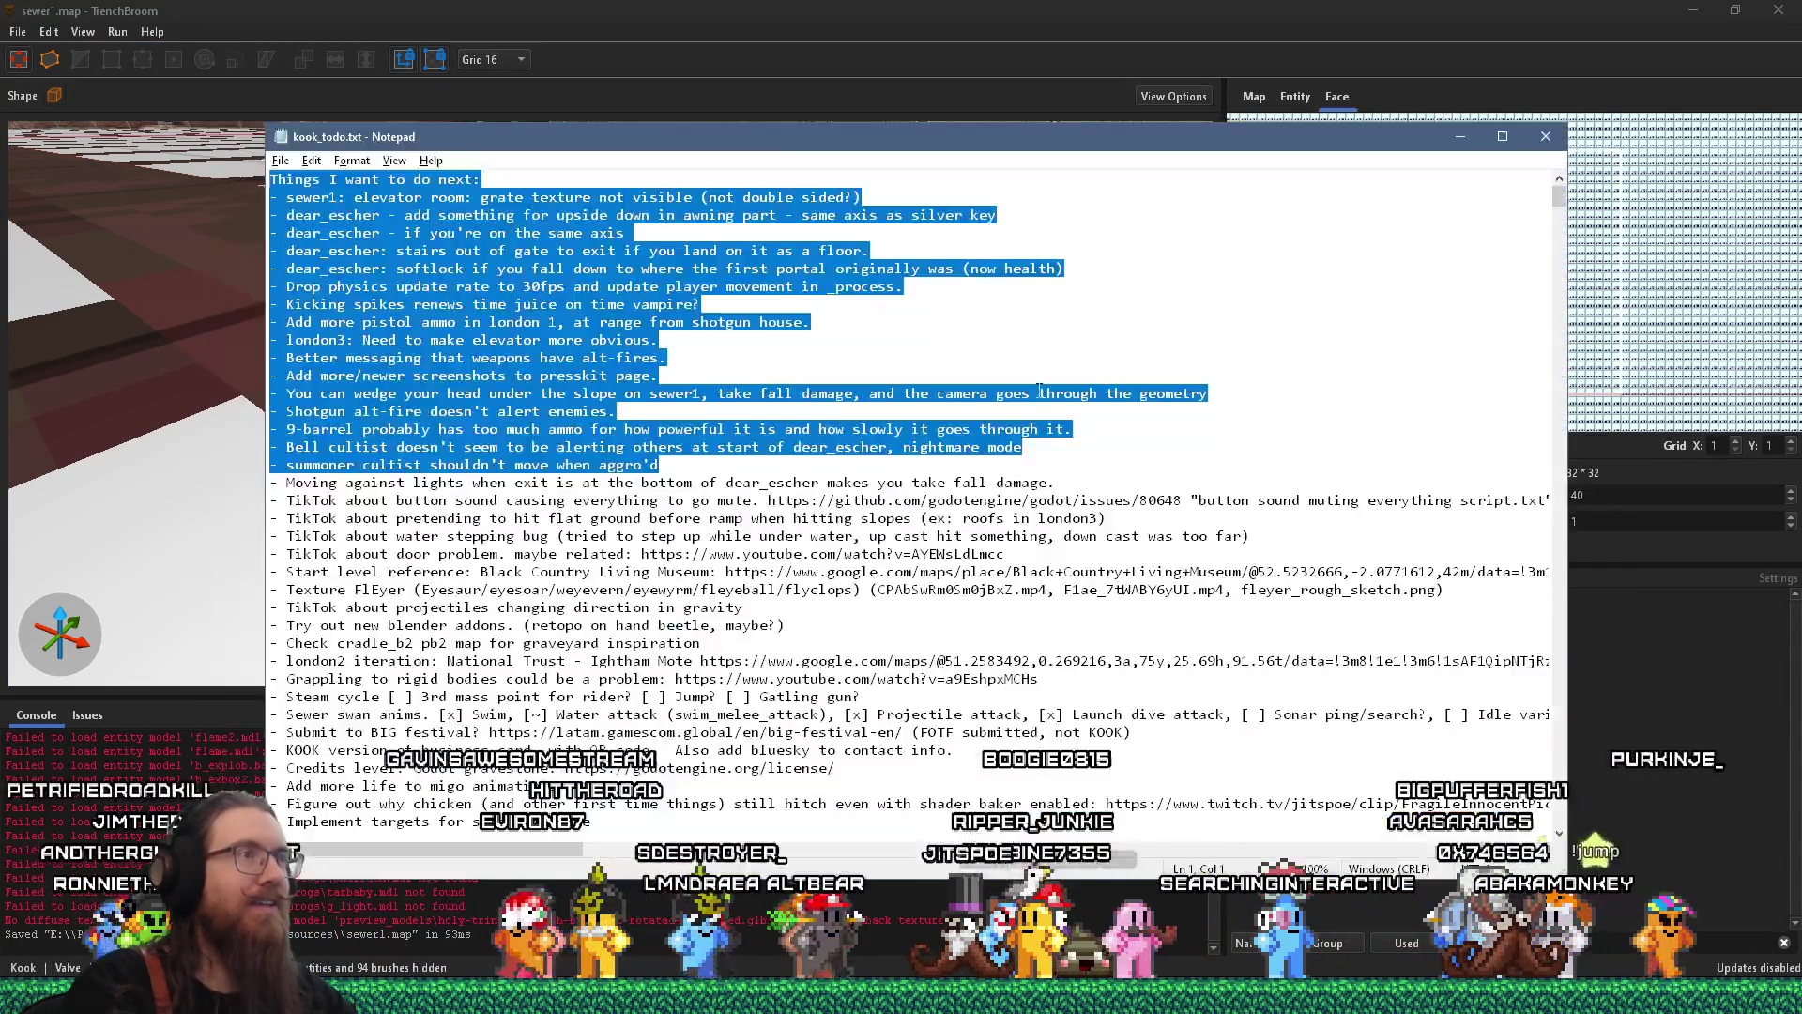
Step: Cut the sewer1 grate to-do line from the top of kook_todo.txt and paste it at the end
{"action": "left_click", "coordinate": [552, 194]}
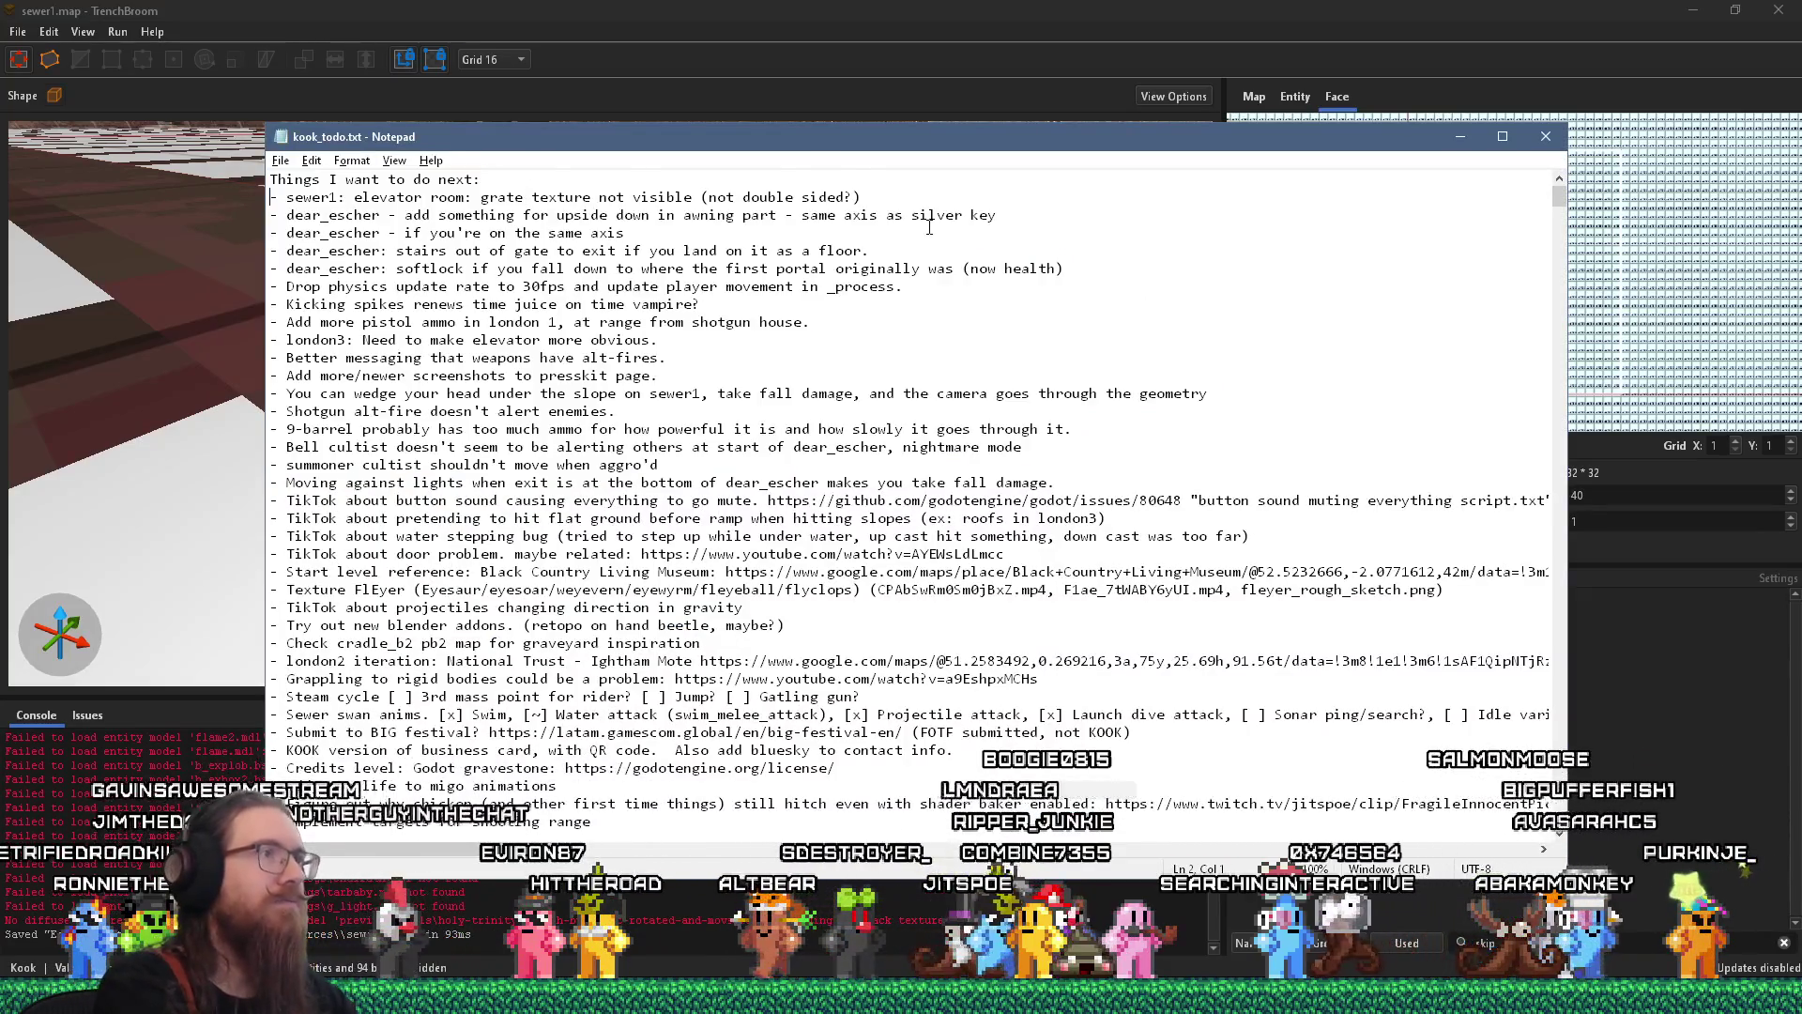
{"action": "key", "text": "shift+Down"}
{"action": "key", "text": "ctrl+x"}
{"action": "key", "text": "ctrl+End"}
{"action": "key", "text": "ctrl+v"}
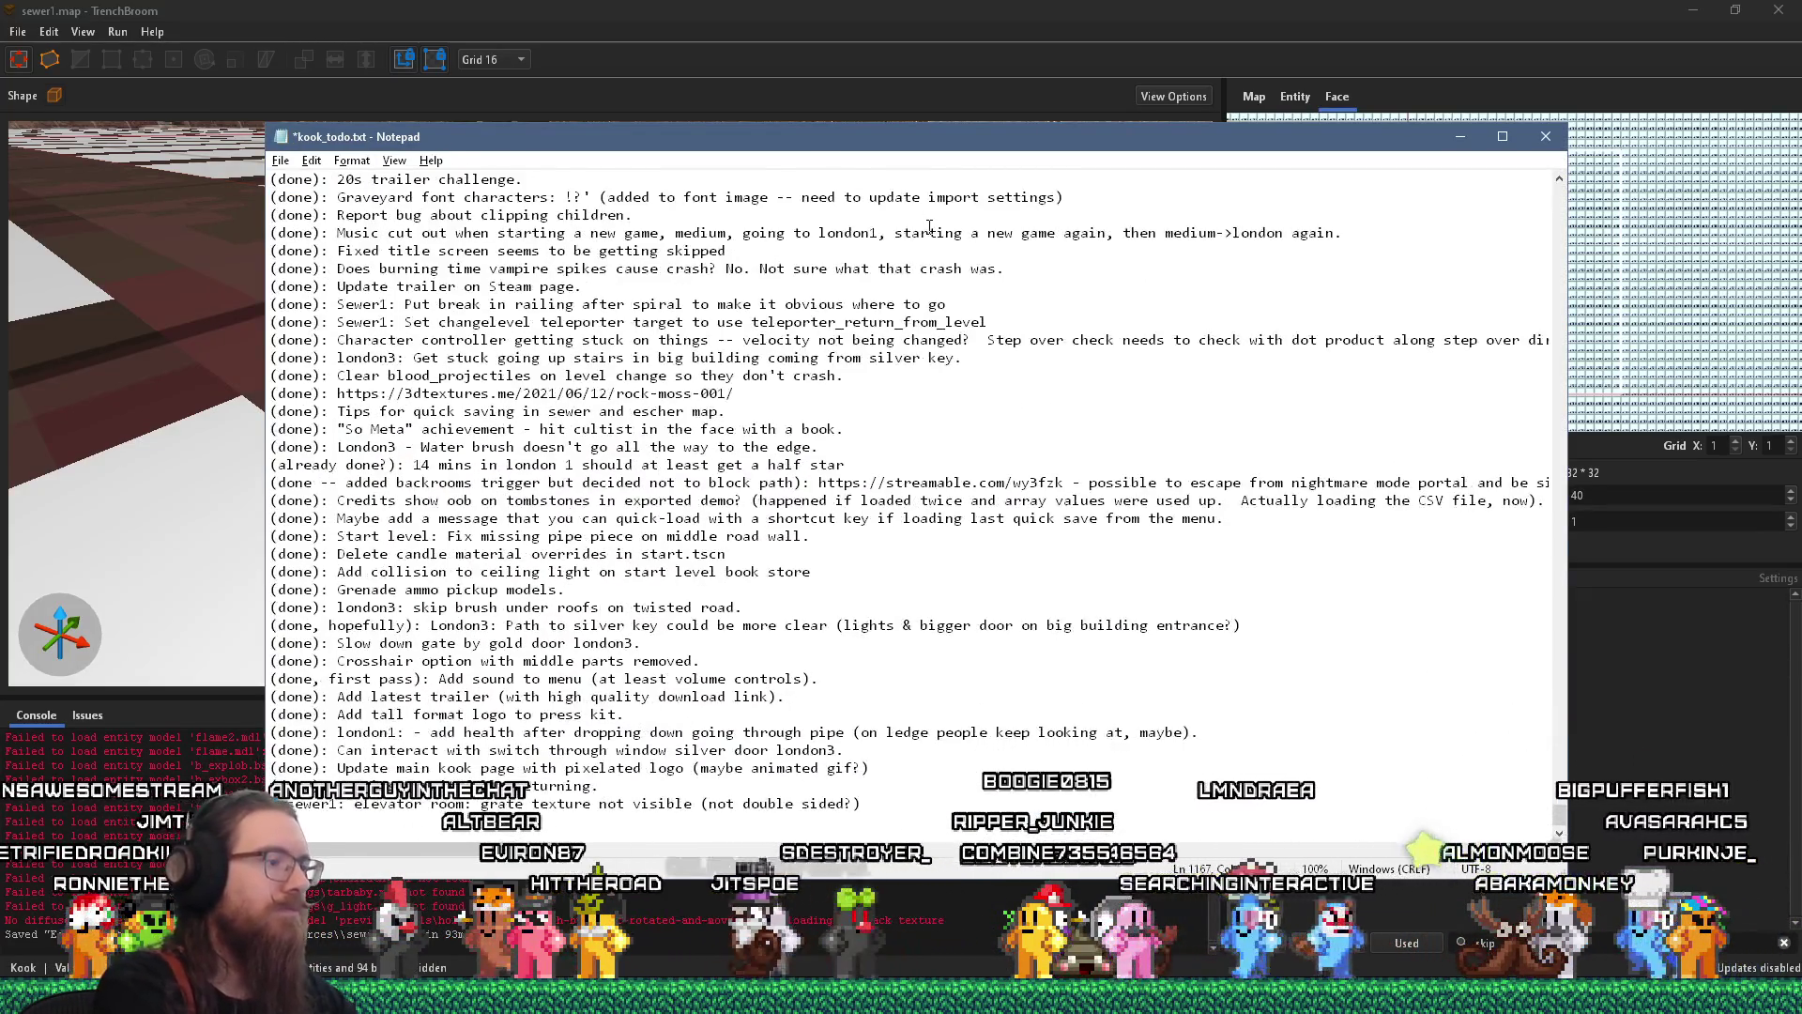
{"action": "key", "text": "ctrl+Home"}
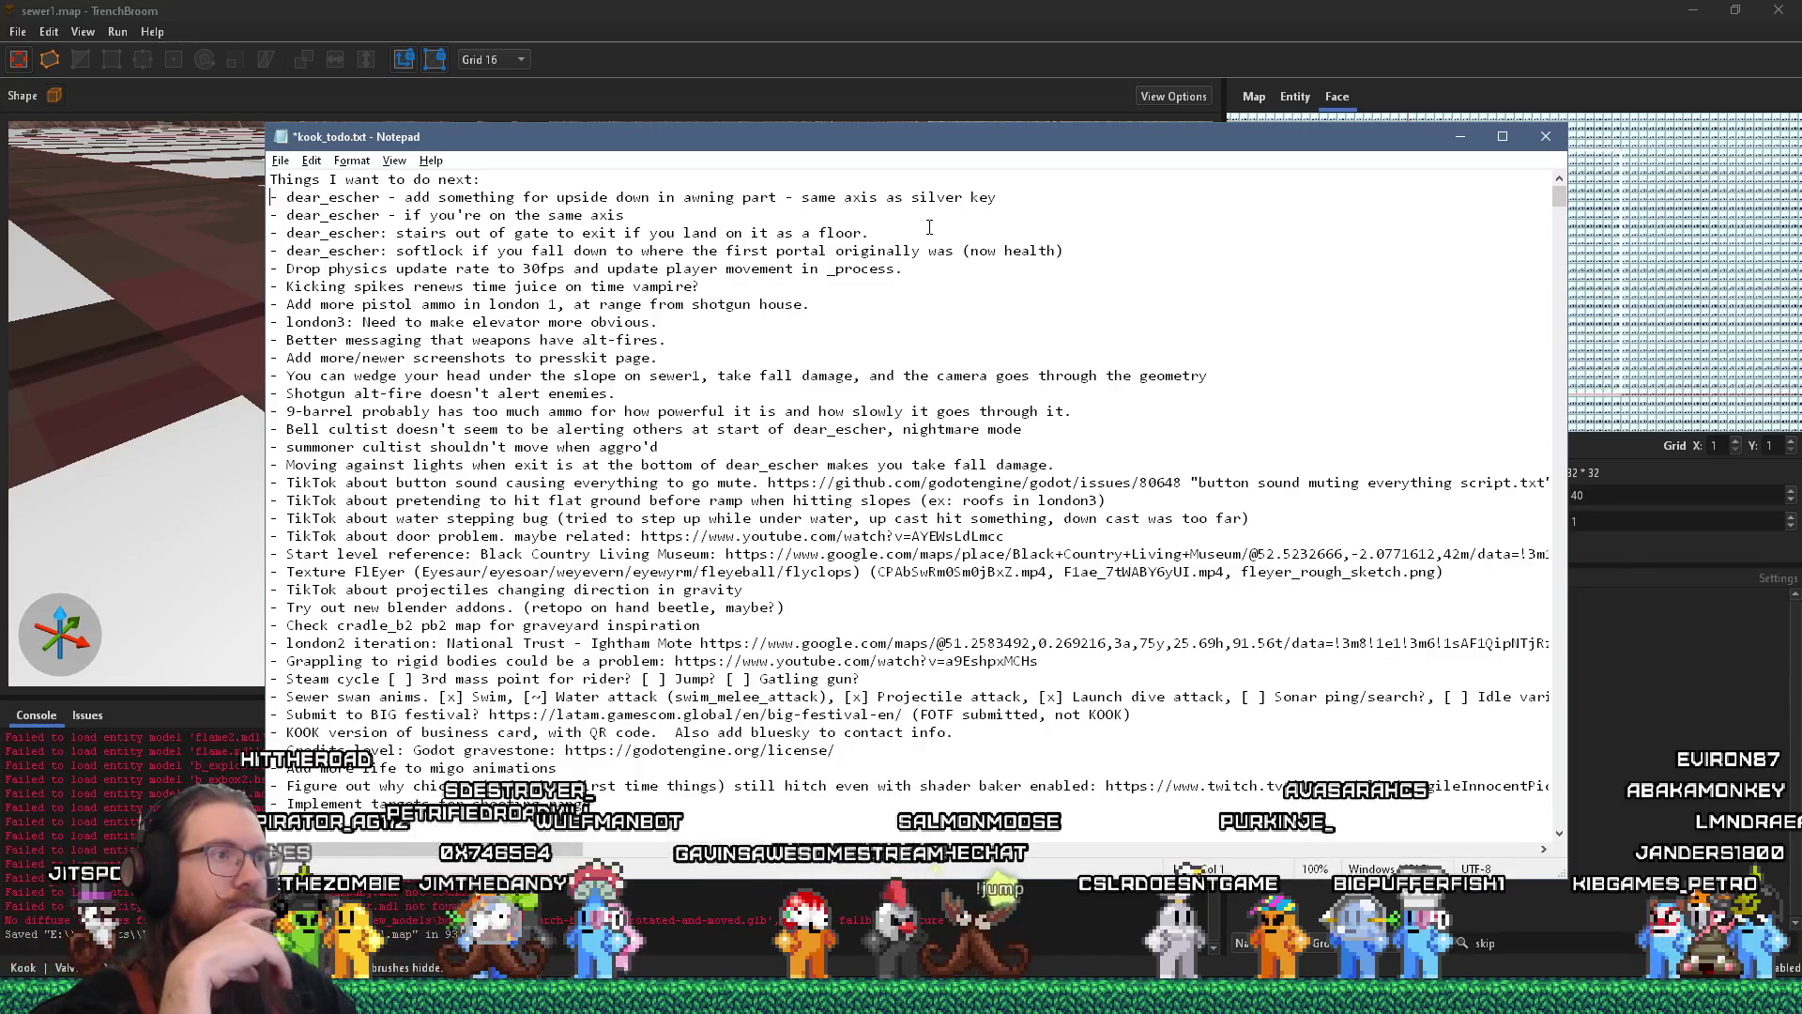
{"action": "key", "text": "alt+Tab"}
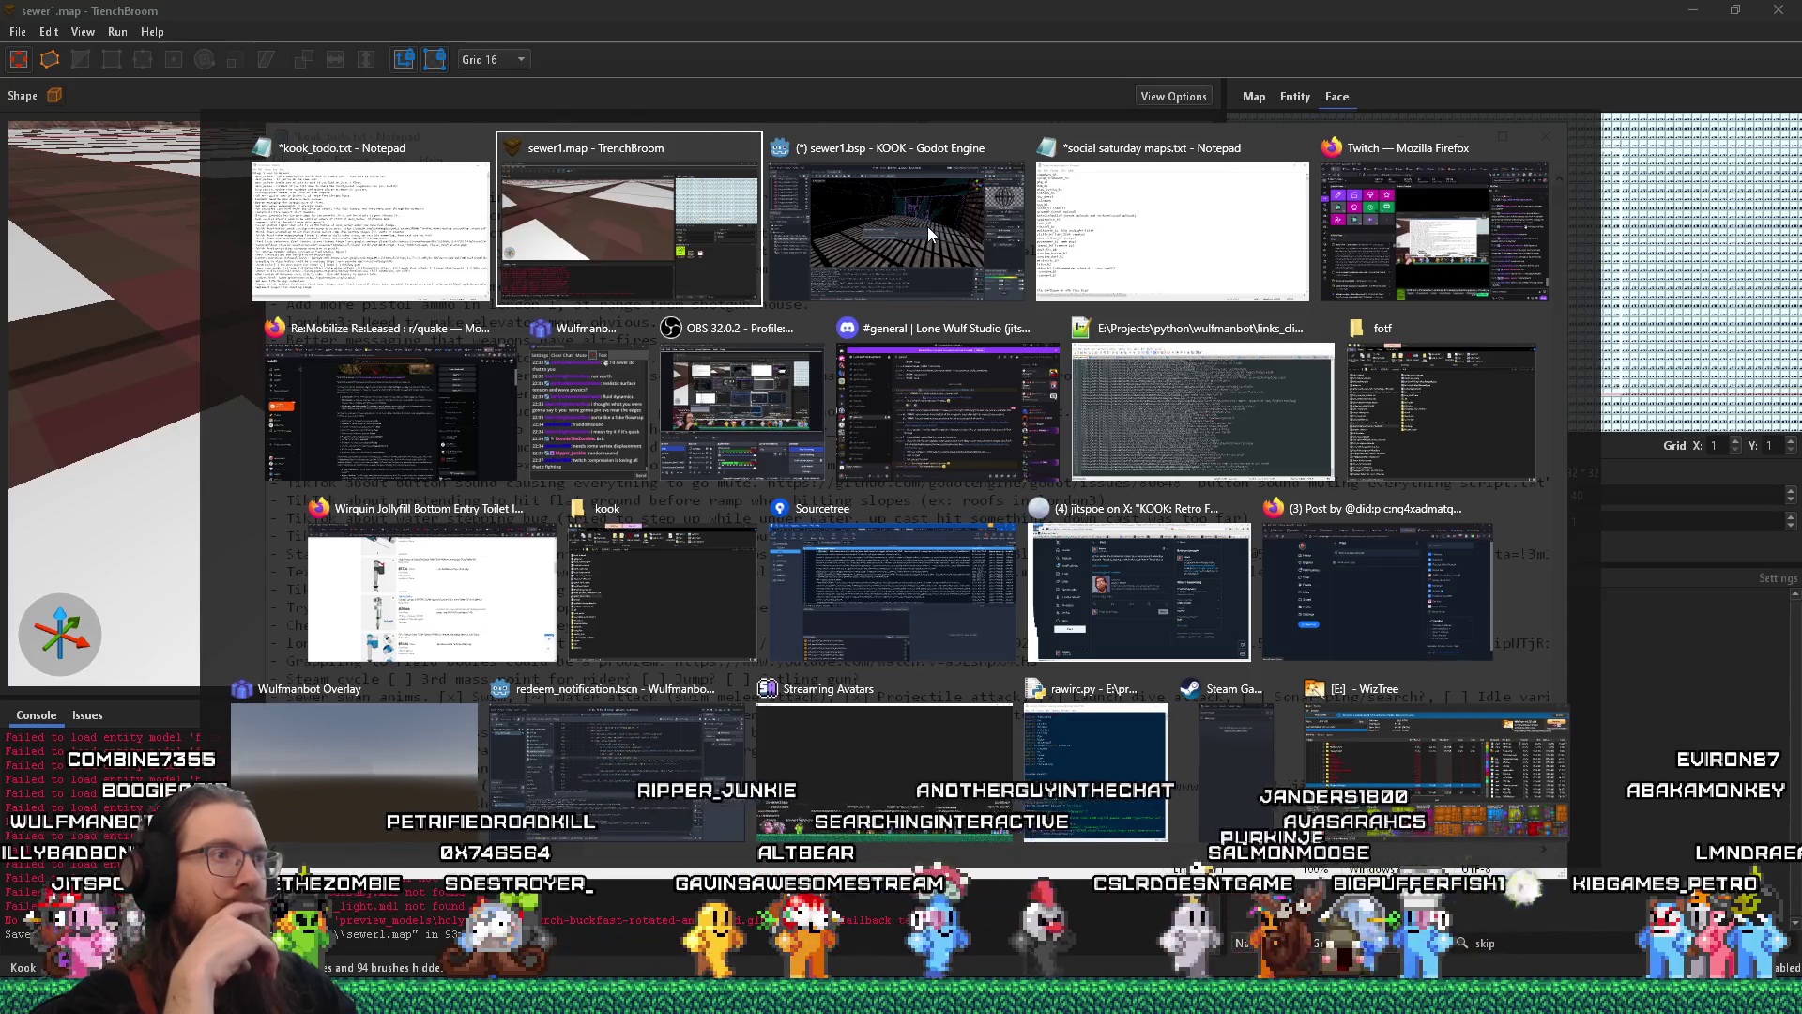
Step: In Godot, close the sewer1 scene tab and run the KOOK game
{"action": "key", "text": "Tab"}
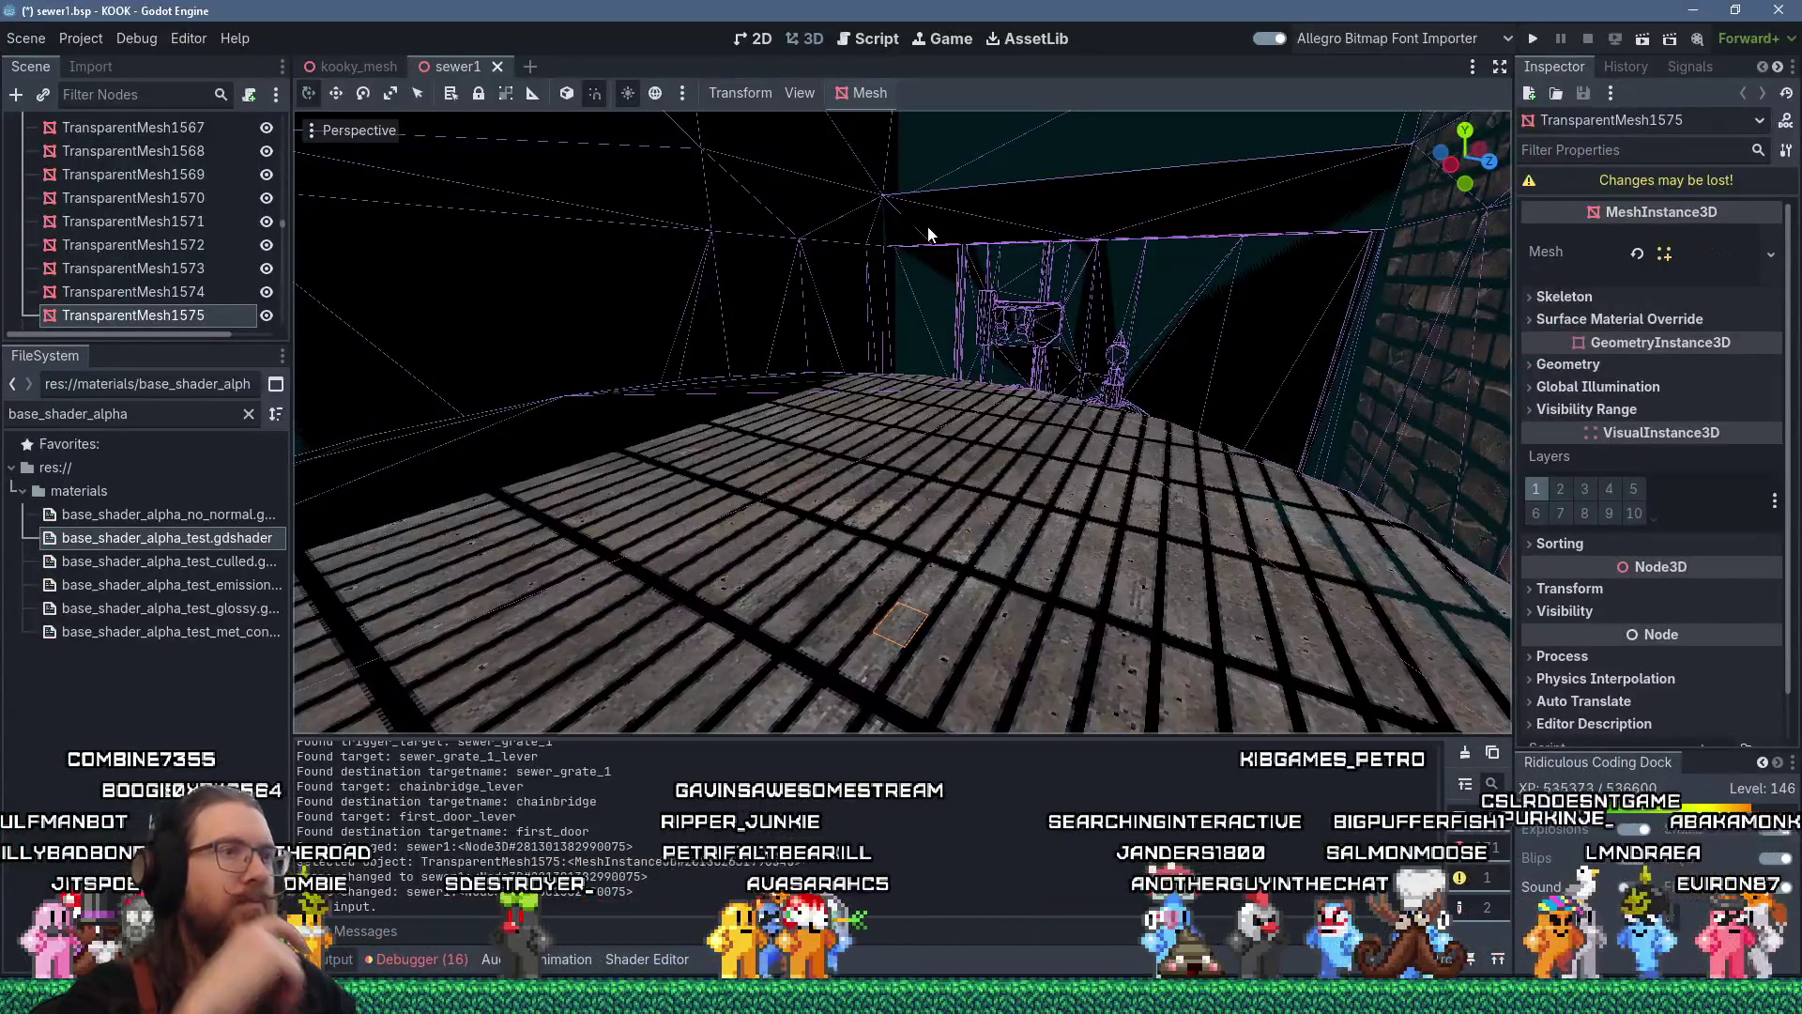
{"action": "scroll", "coordinate": [894, 271], "scroll_direction": "down", "scroll_amount": 5}
{"action": "left_click", "coordinate": [499, 67]}
{"action": "left_click", "coordinate": [1536, 37]}
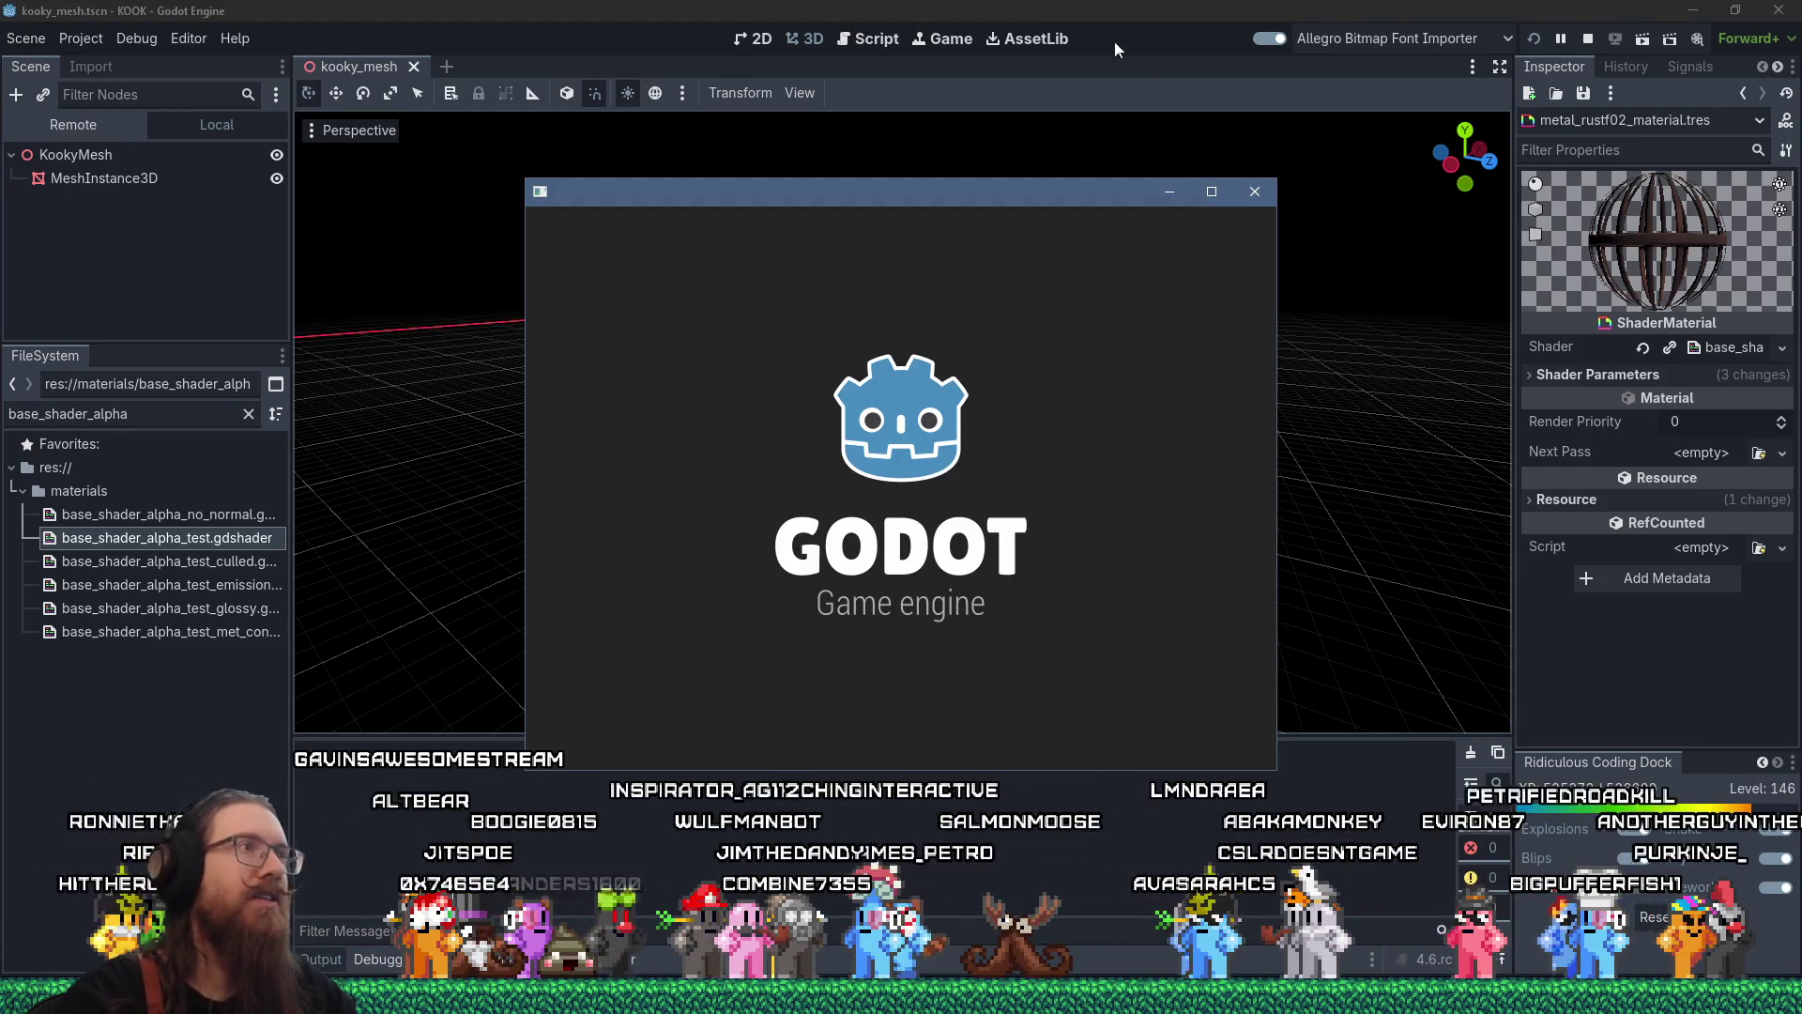
{"action": "left_click", "coordinate": [1020, 8]}
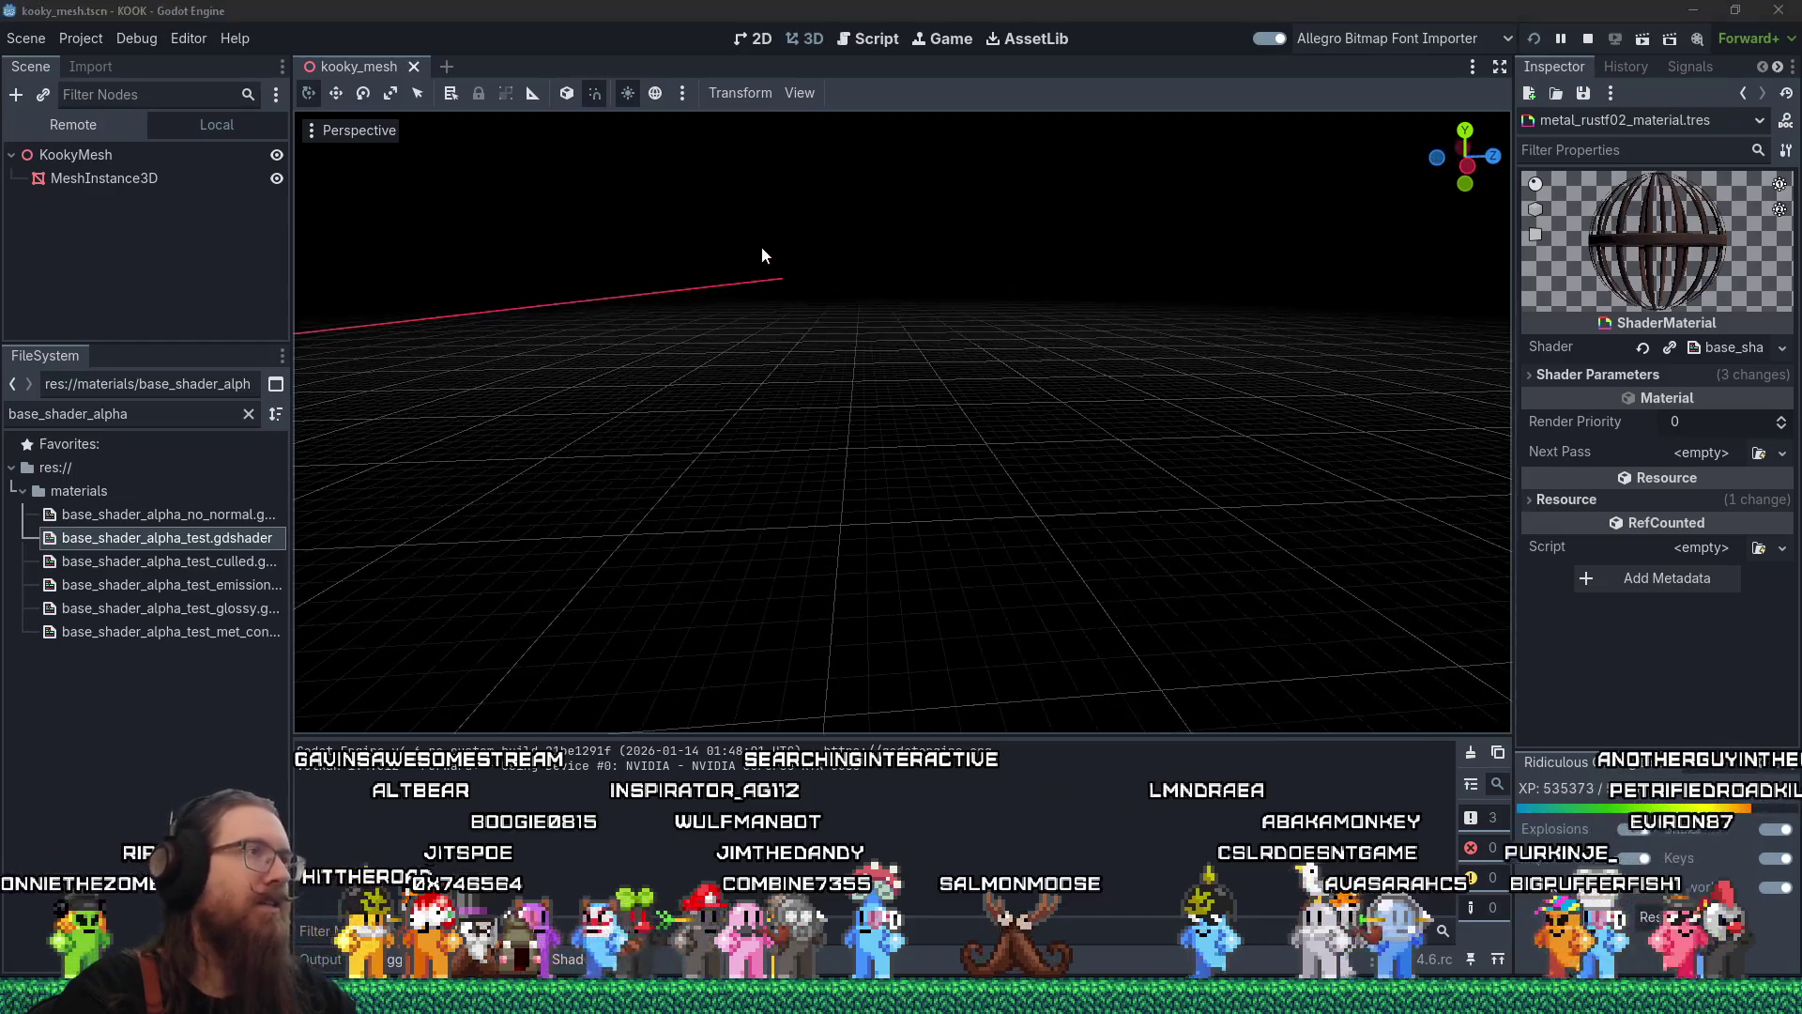
Step: Close TrenchBroom's finished Compile dialog after the exit-code-0 build
{"action": "key", "text": "alt+Tab"}
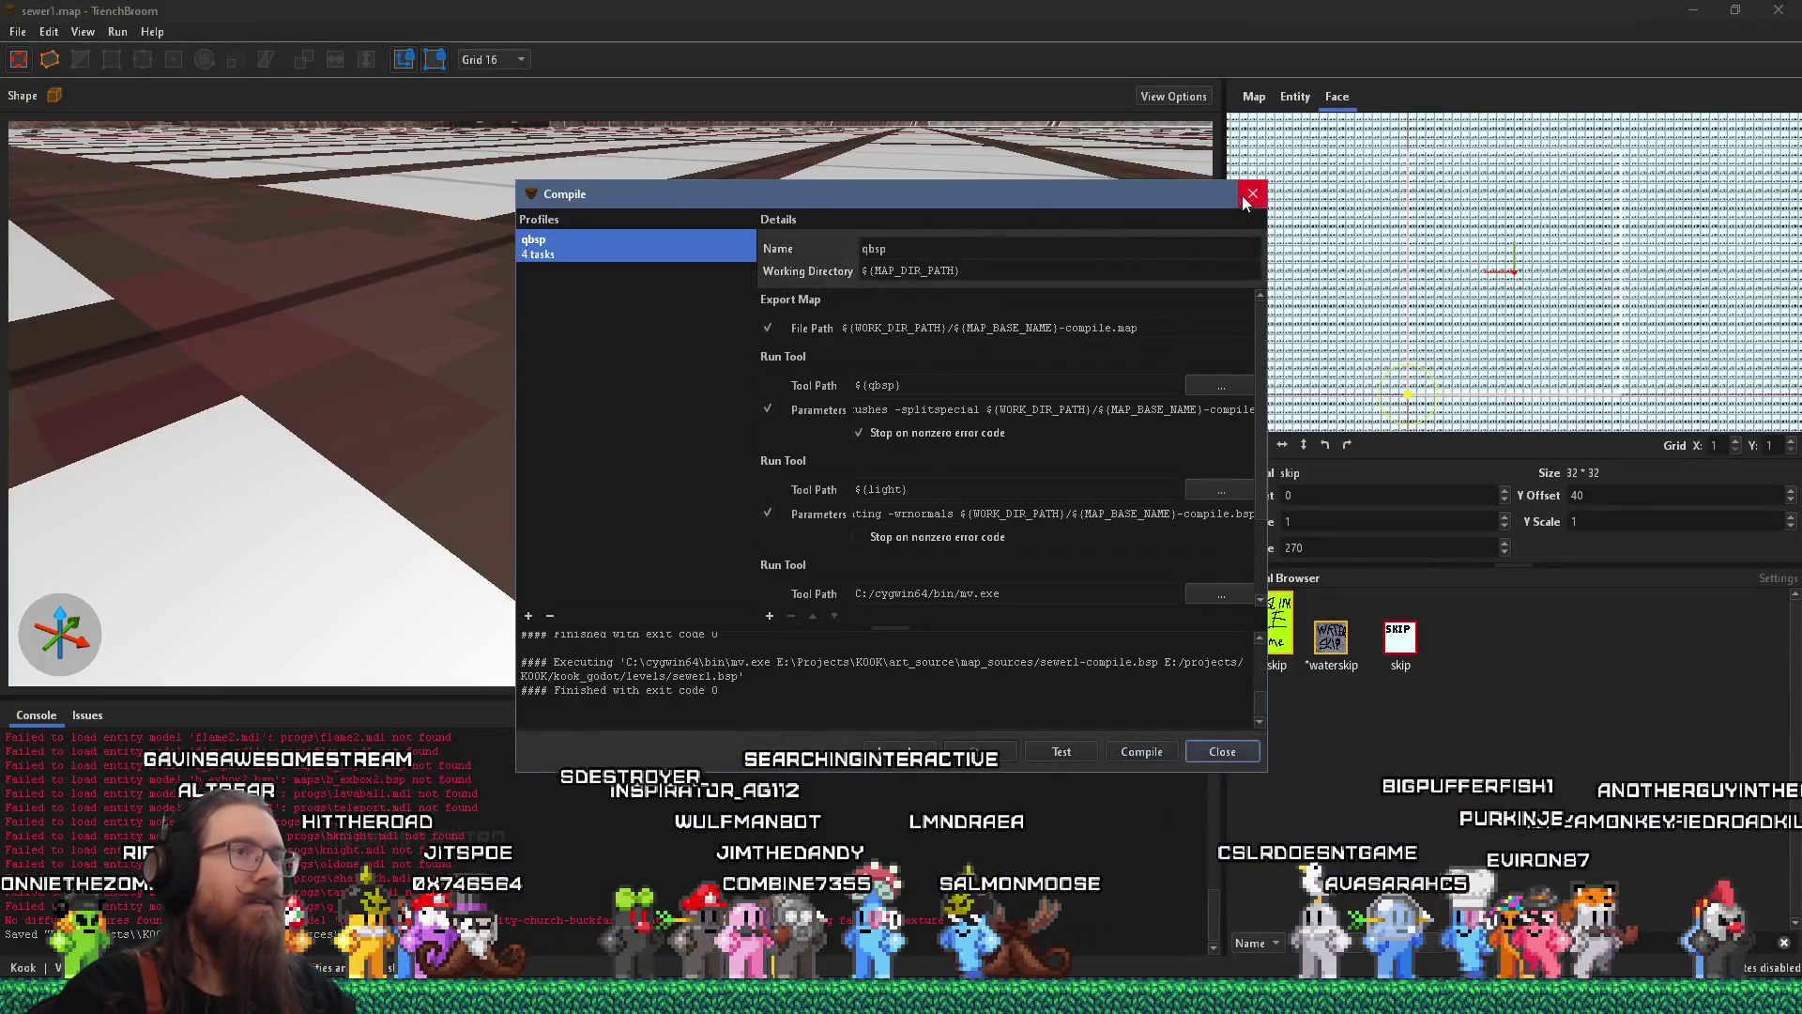
{"action": "left_click", "coordinate": [1252, 194]}
{"action": "scroll", "coordinate": [925, 272], "scroll_direction": "down", "scroll_amount": 3}
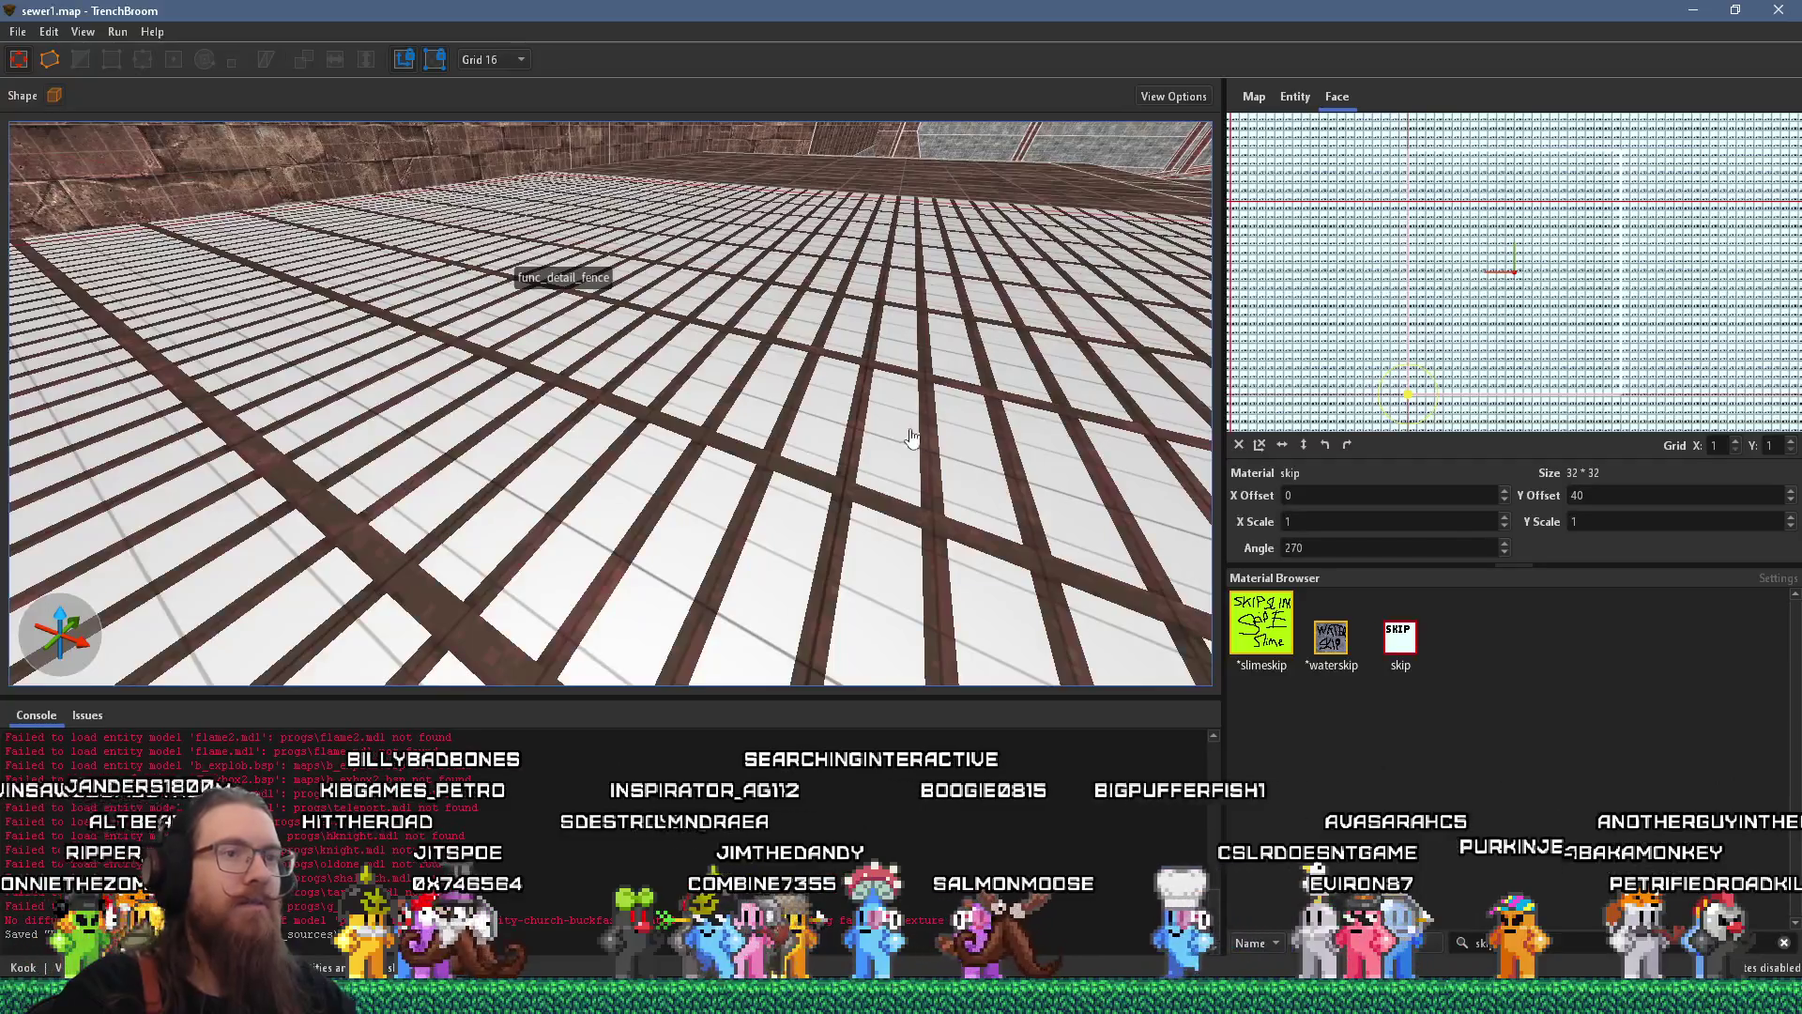
Step: Select the fence grate brush to check which material it uses
{"action": "scroll", "coordinate": [870, 484], "scroll_direction": "down", "scroll_amount": 2}
{"action": "left_click", "coordinate": [868, 472]}
{"action": "scroll", "coordinate": [816, 476], "scroll_direction": "up", "scroll_amount": 5}
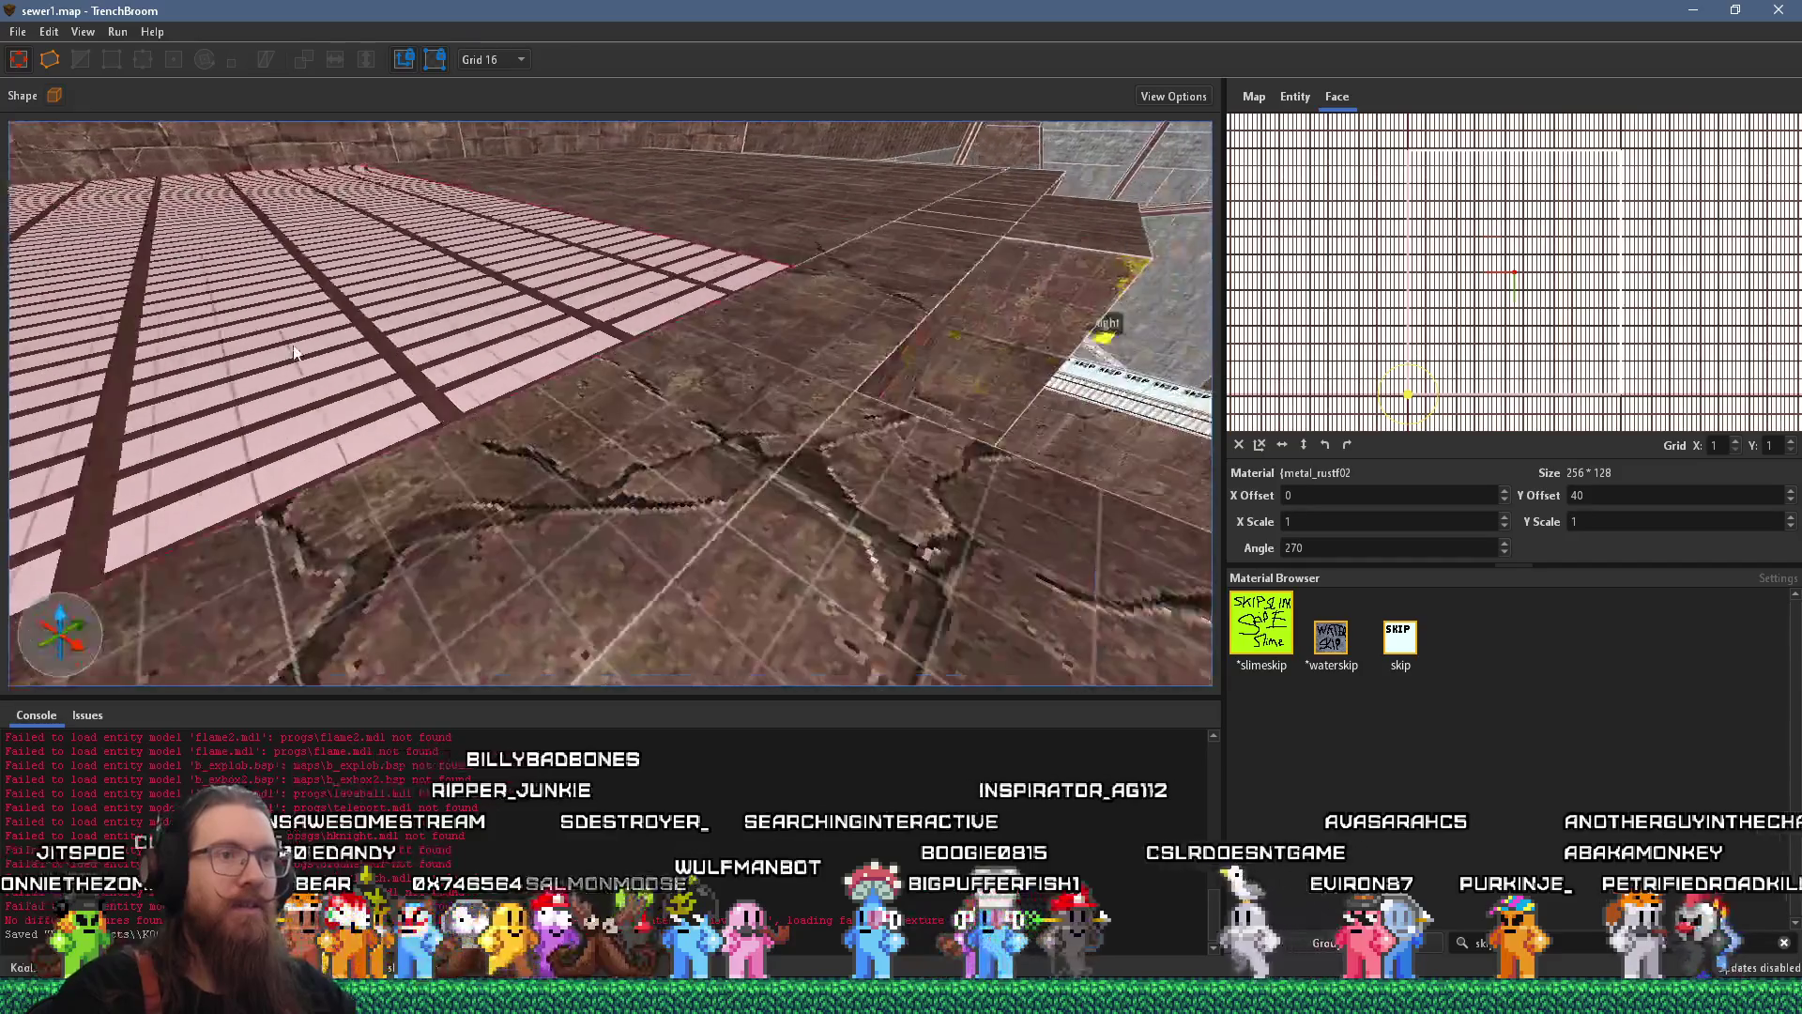
{"action": "scroll", "coordinate": [286, 357], "scroll_direction": "down", "scroll_amount": 10}
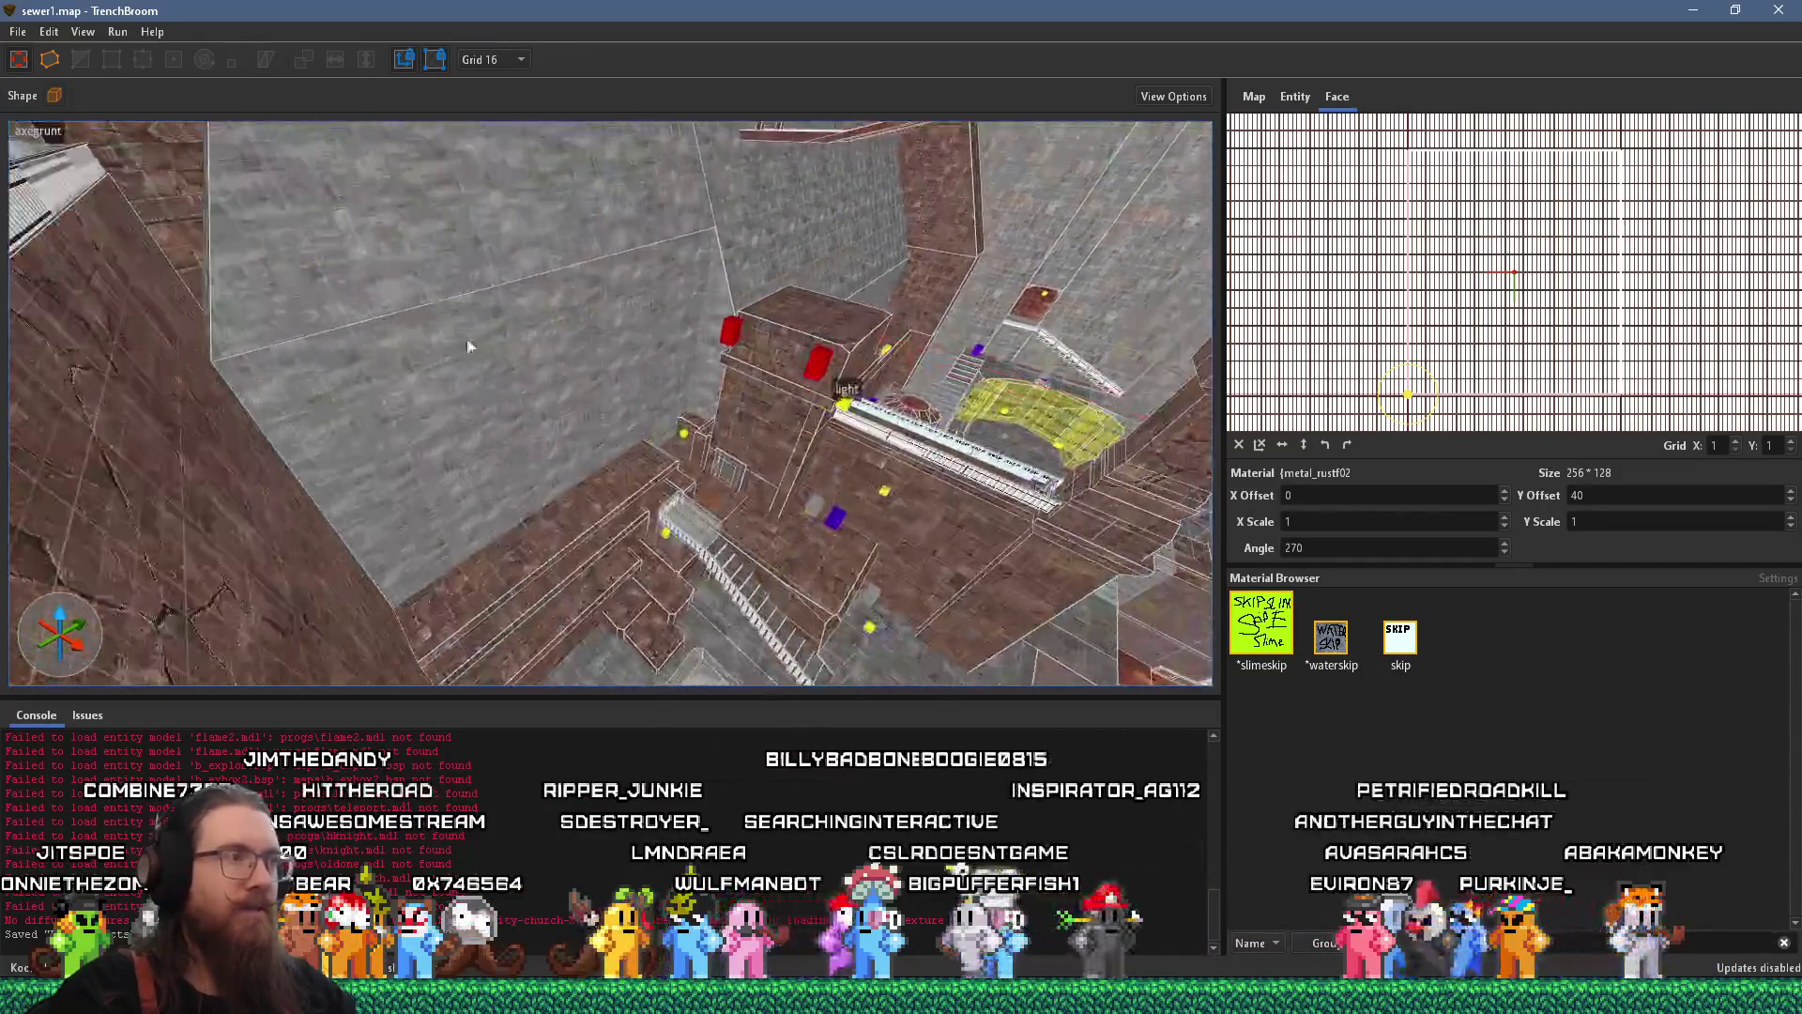
{"action": "scroll", "coordinate": [443, 332], "scroll_direction": "down", "scroll_amount": 10}
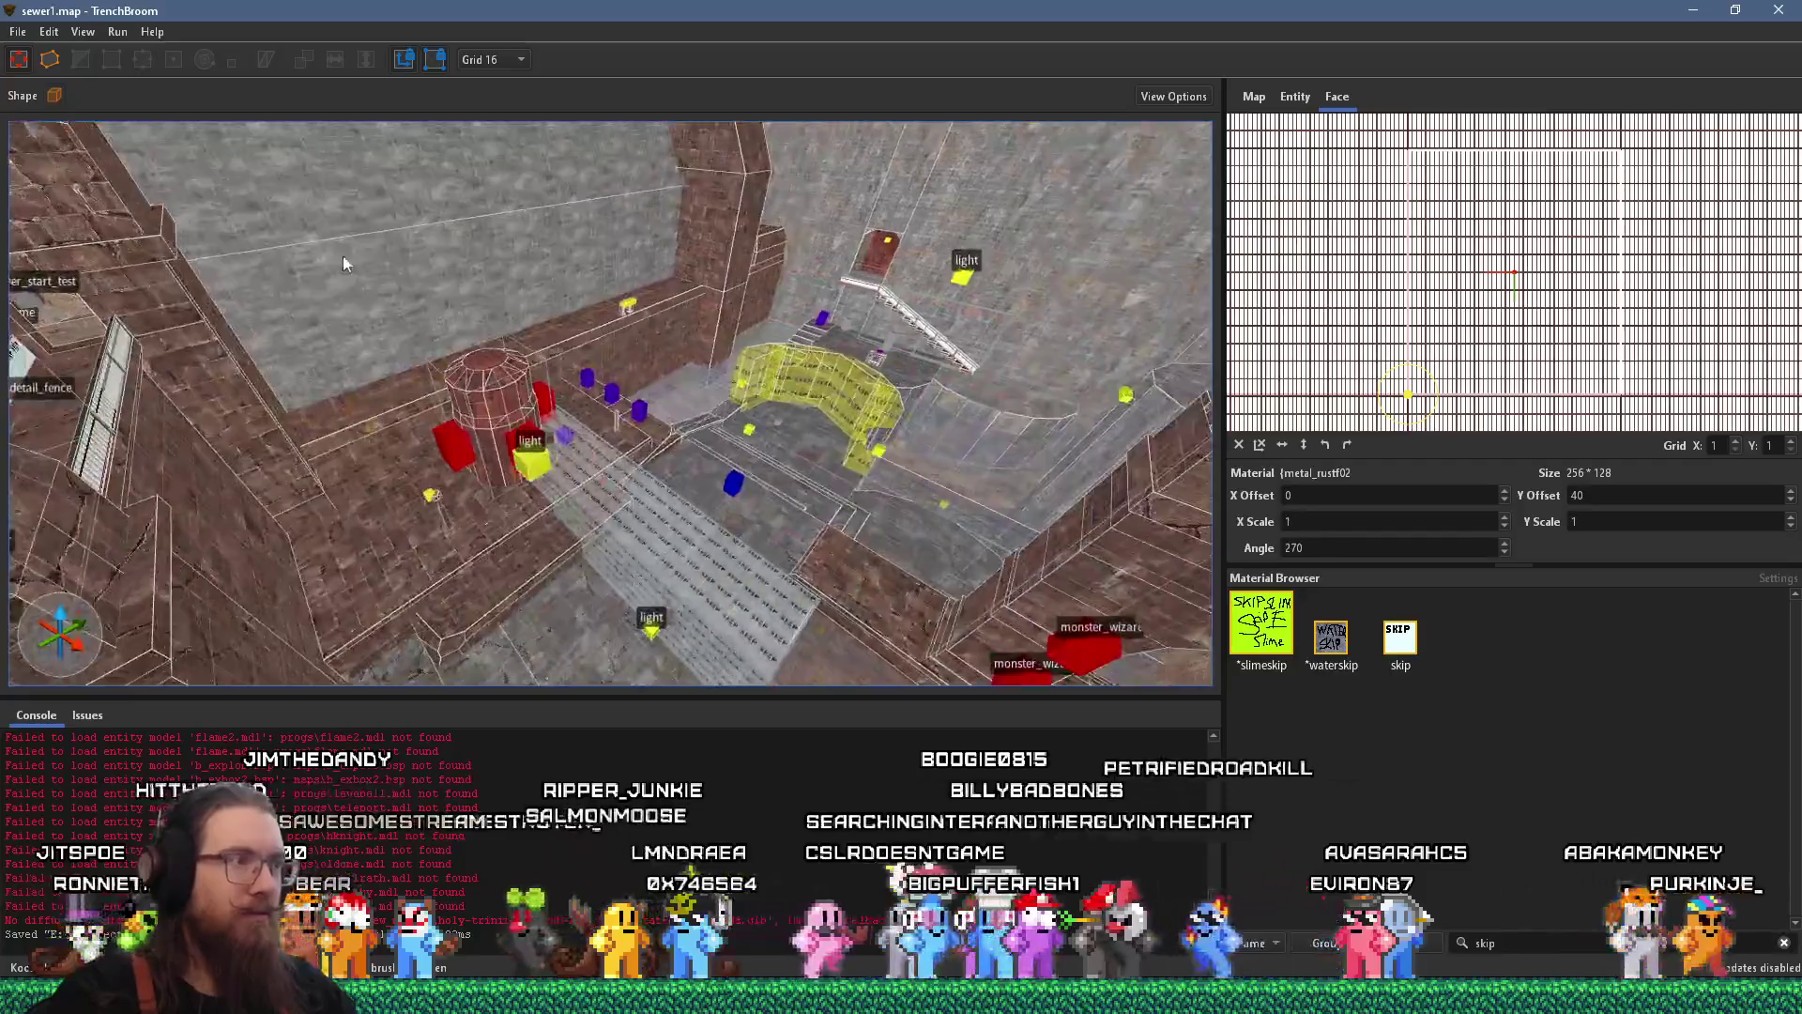
Step: Zoom in on the grates and select a metal_railing1 grate face
{"action": "scroll", "coordinate": [662, 266], "scroll_direction": "up", "scroll_amount": 10}
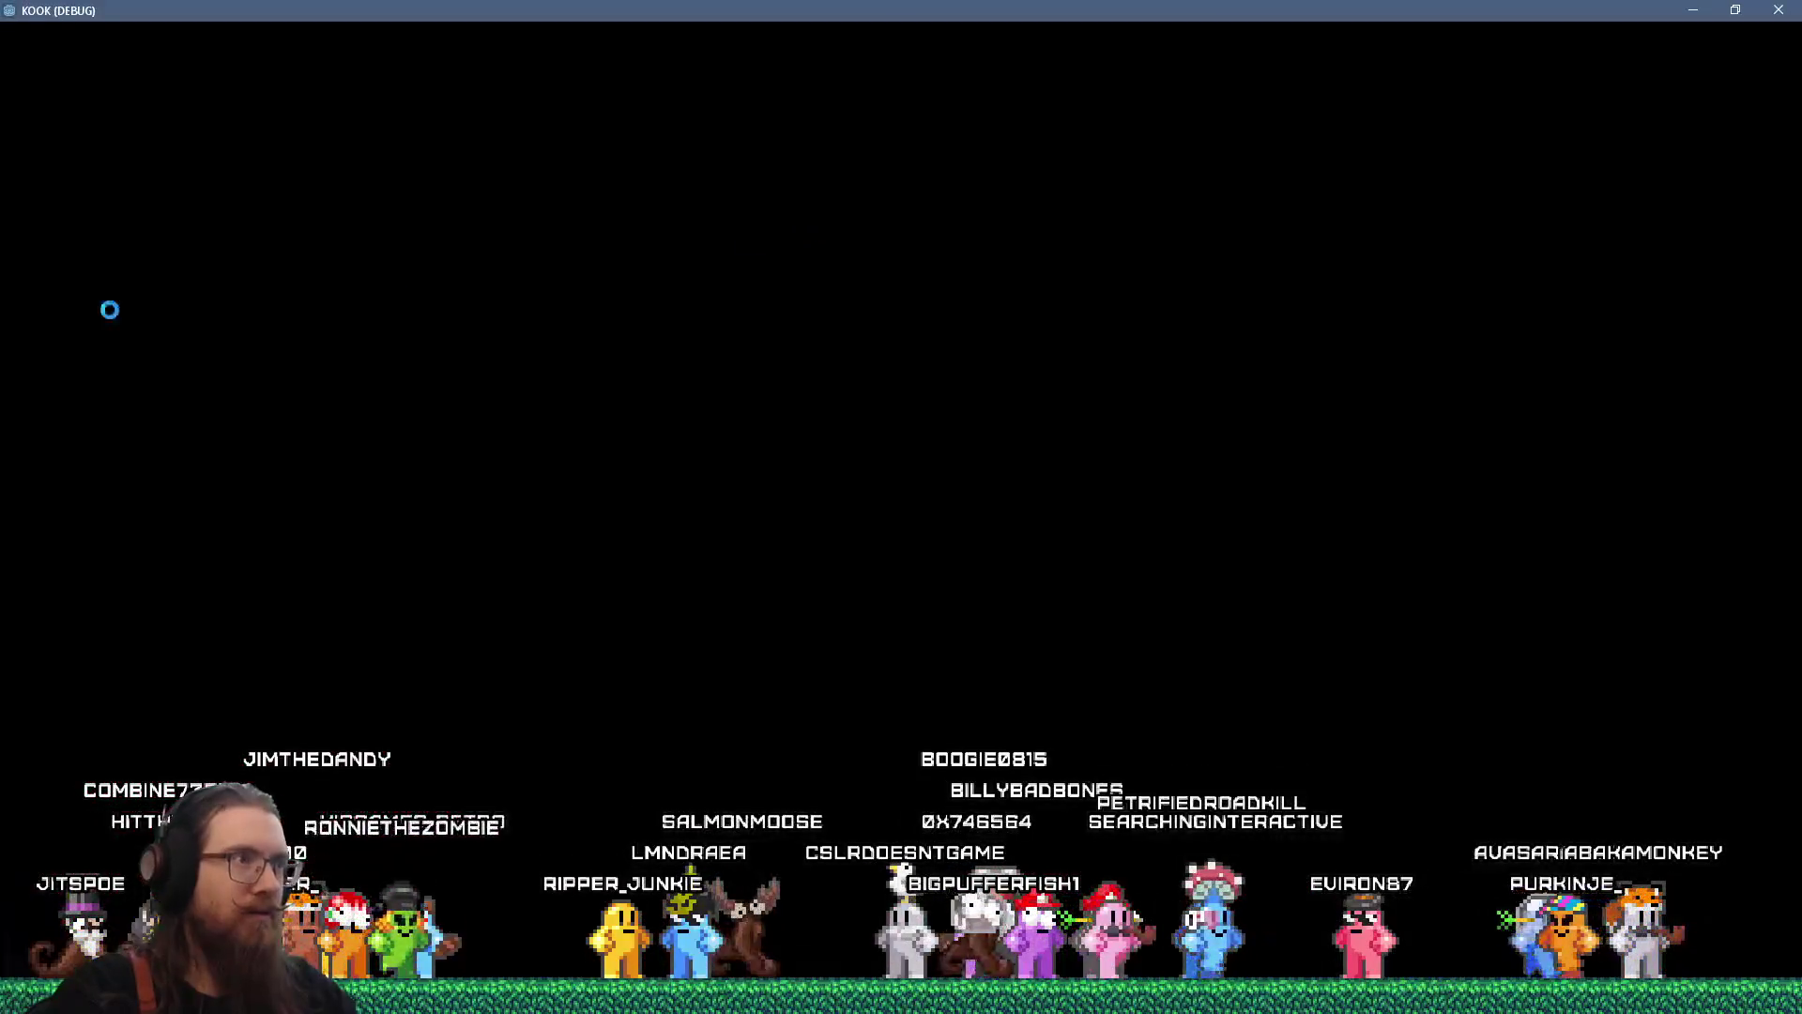
{"action": "scroll", "coordinate": [622, 408], "scroll_direction": "up", "scroll_amount": 10}
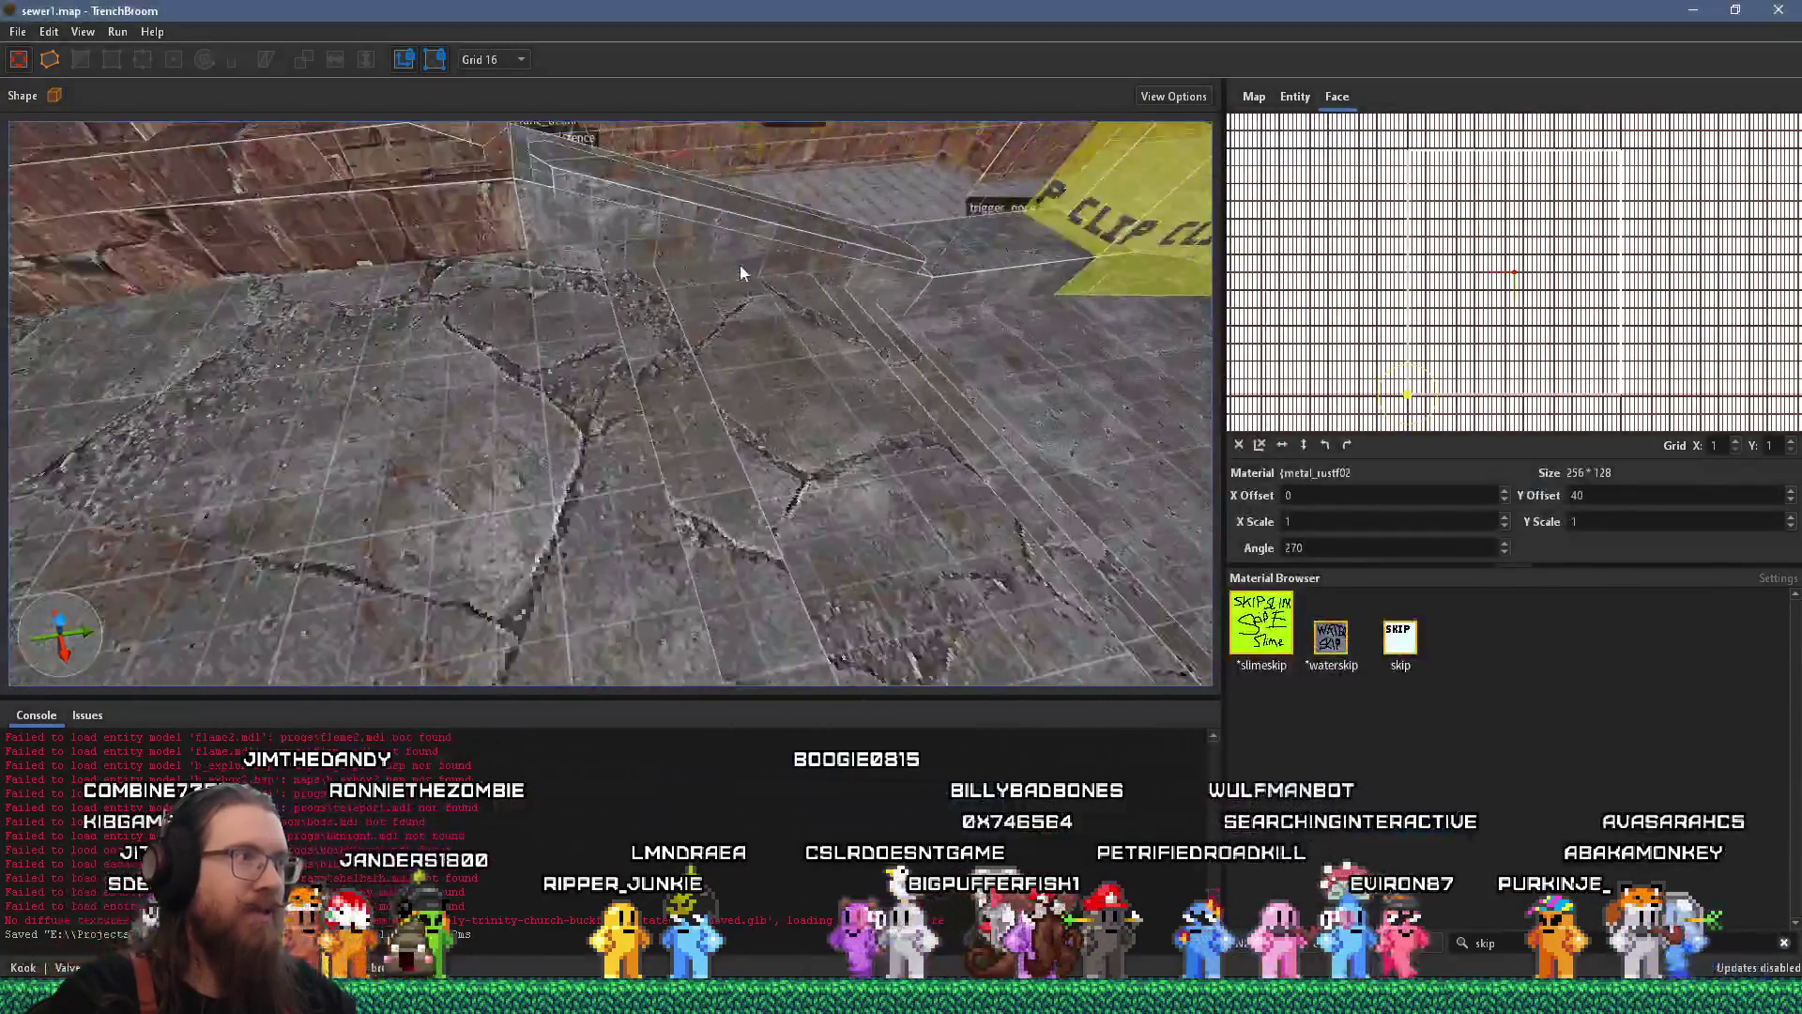
{"action": "scroll", "coordinate": [745, 273], "scroll_direction": "up", "scroll_amount": 10}
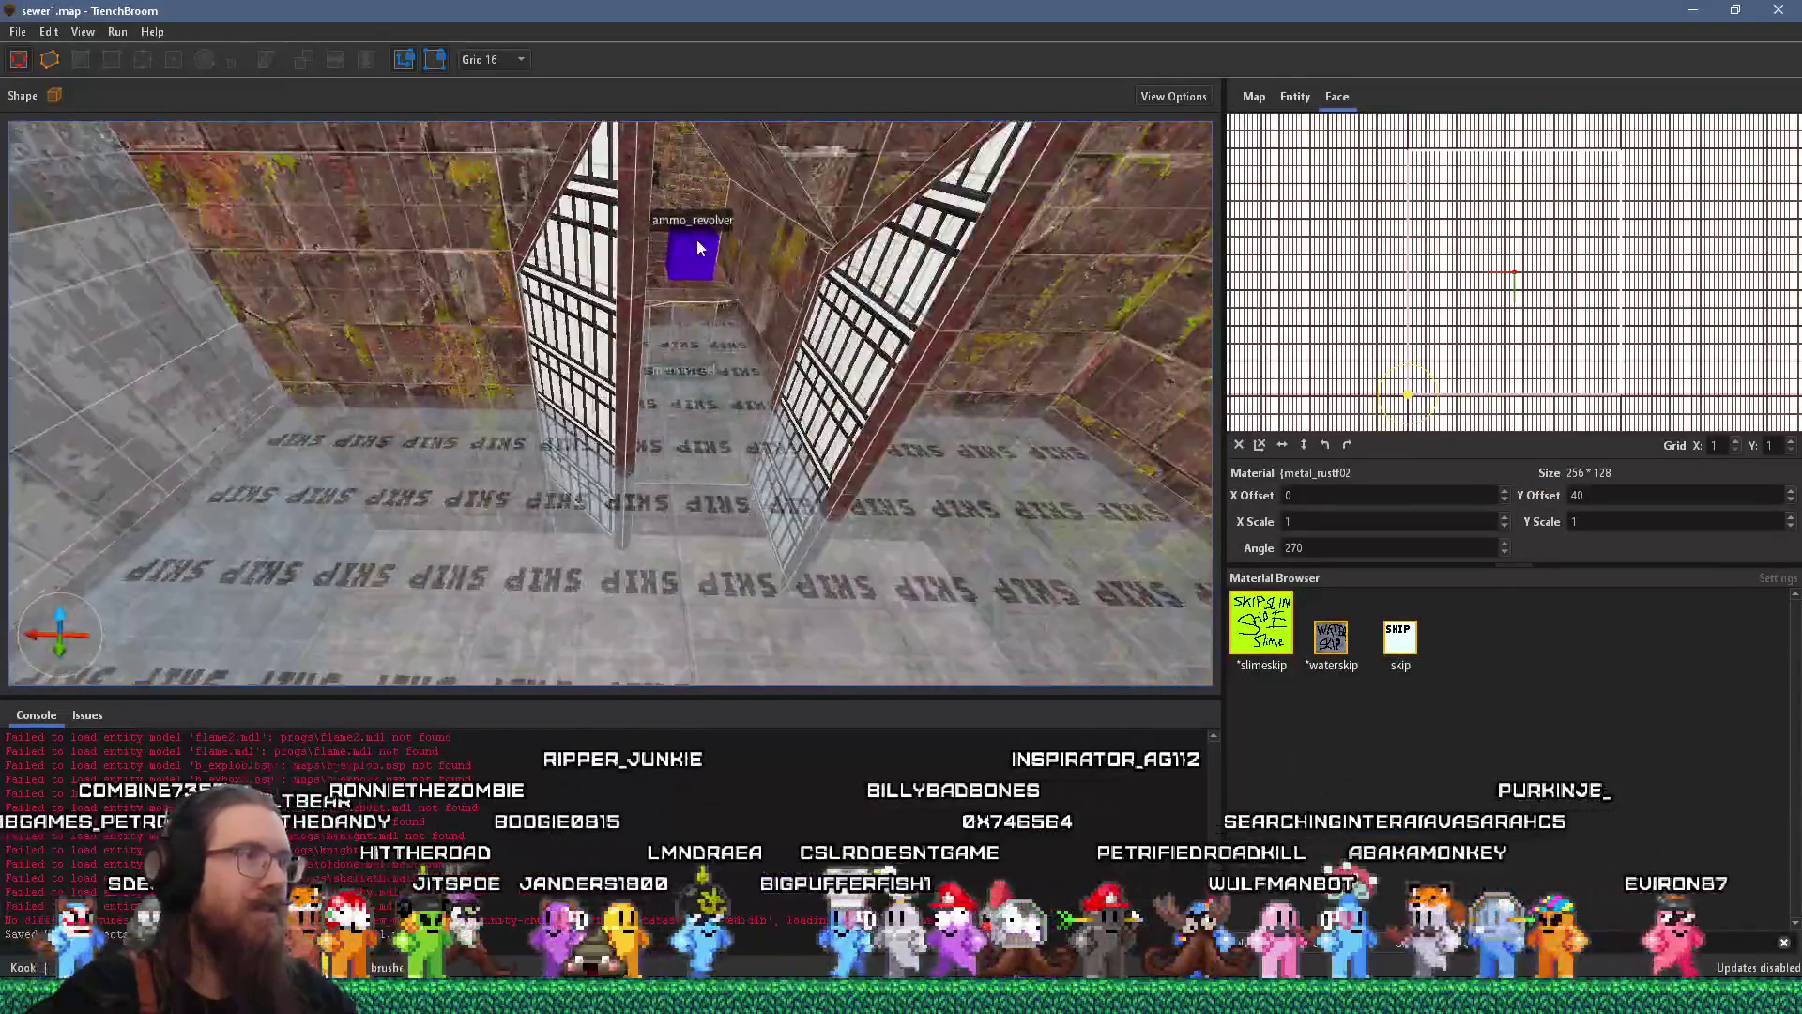
{"action": "scroll", "coordinate": [697, 247], "scroll_direction": "up", "scroll_amount": 10}
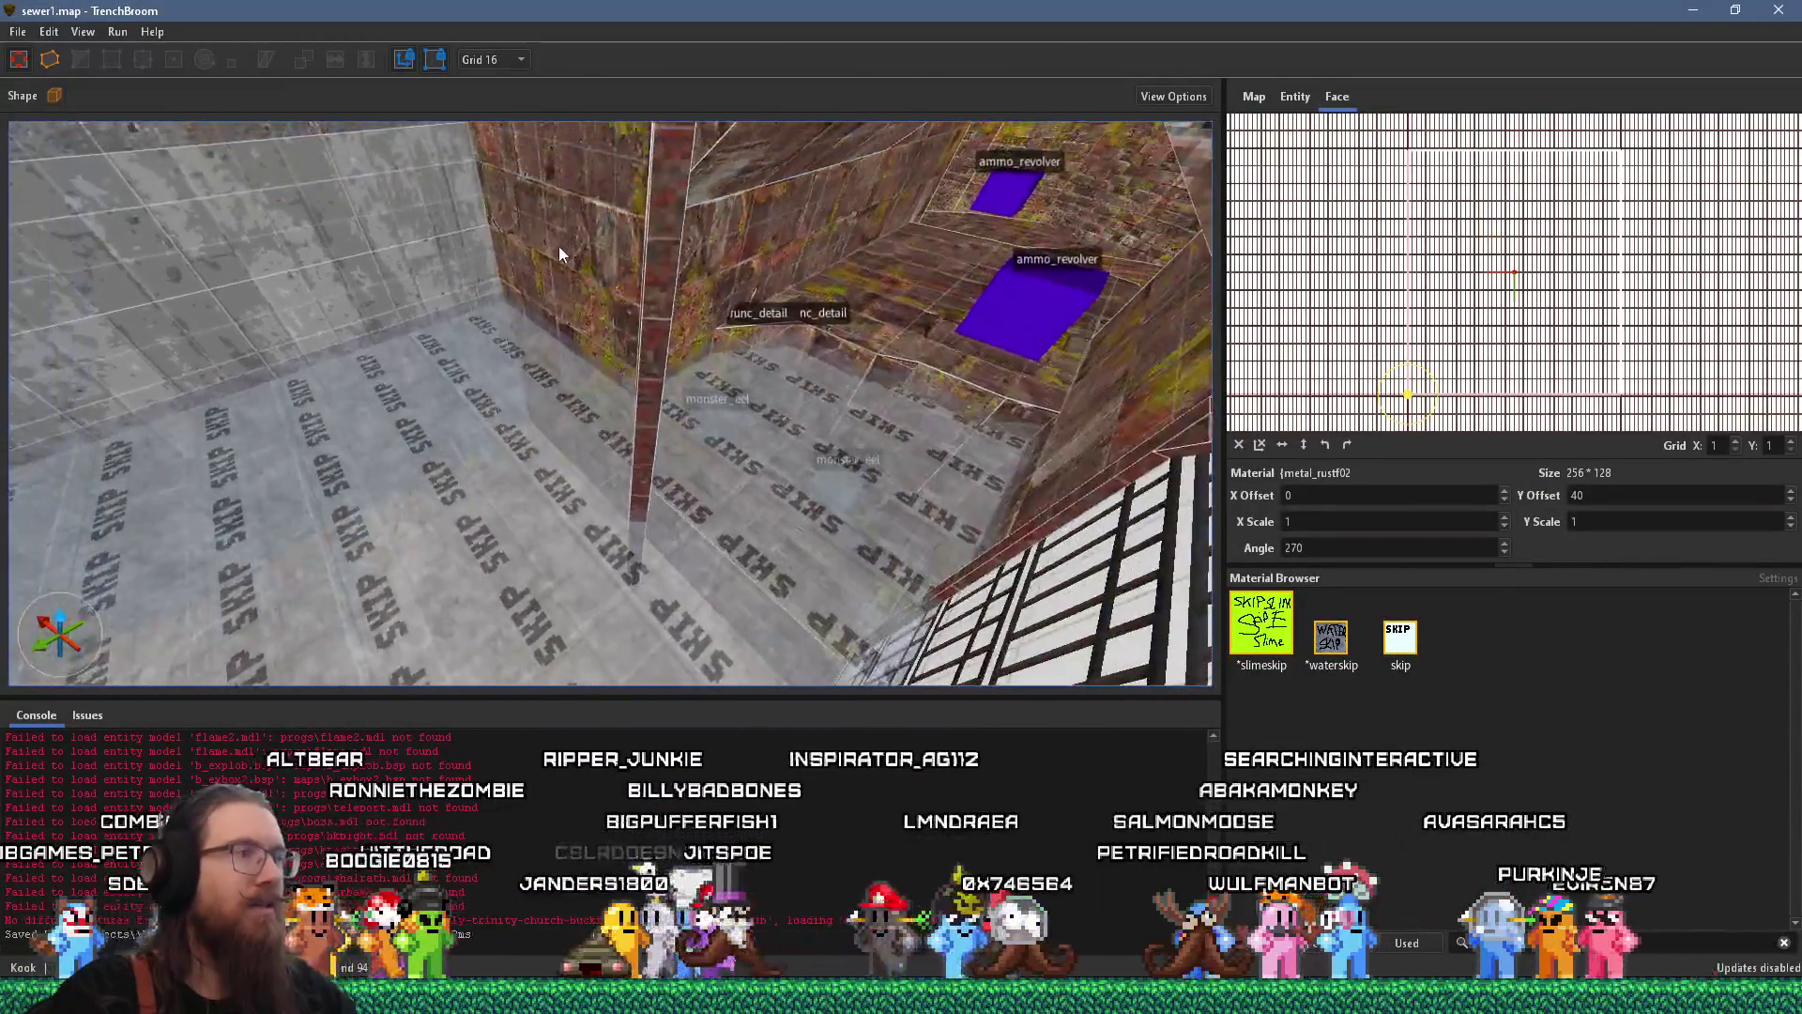
{"action": "scroll", "coordinate": [561, 254], "scroll_direction": "up", "scroll_amount": 10}
{"action": "scroll", "coordinate": [739, 309], "scroll_direction": "up", "scroll_amount": 10}
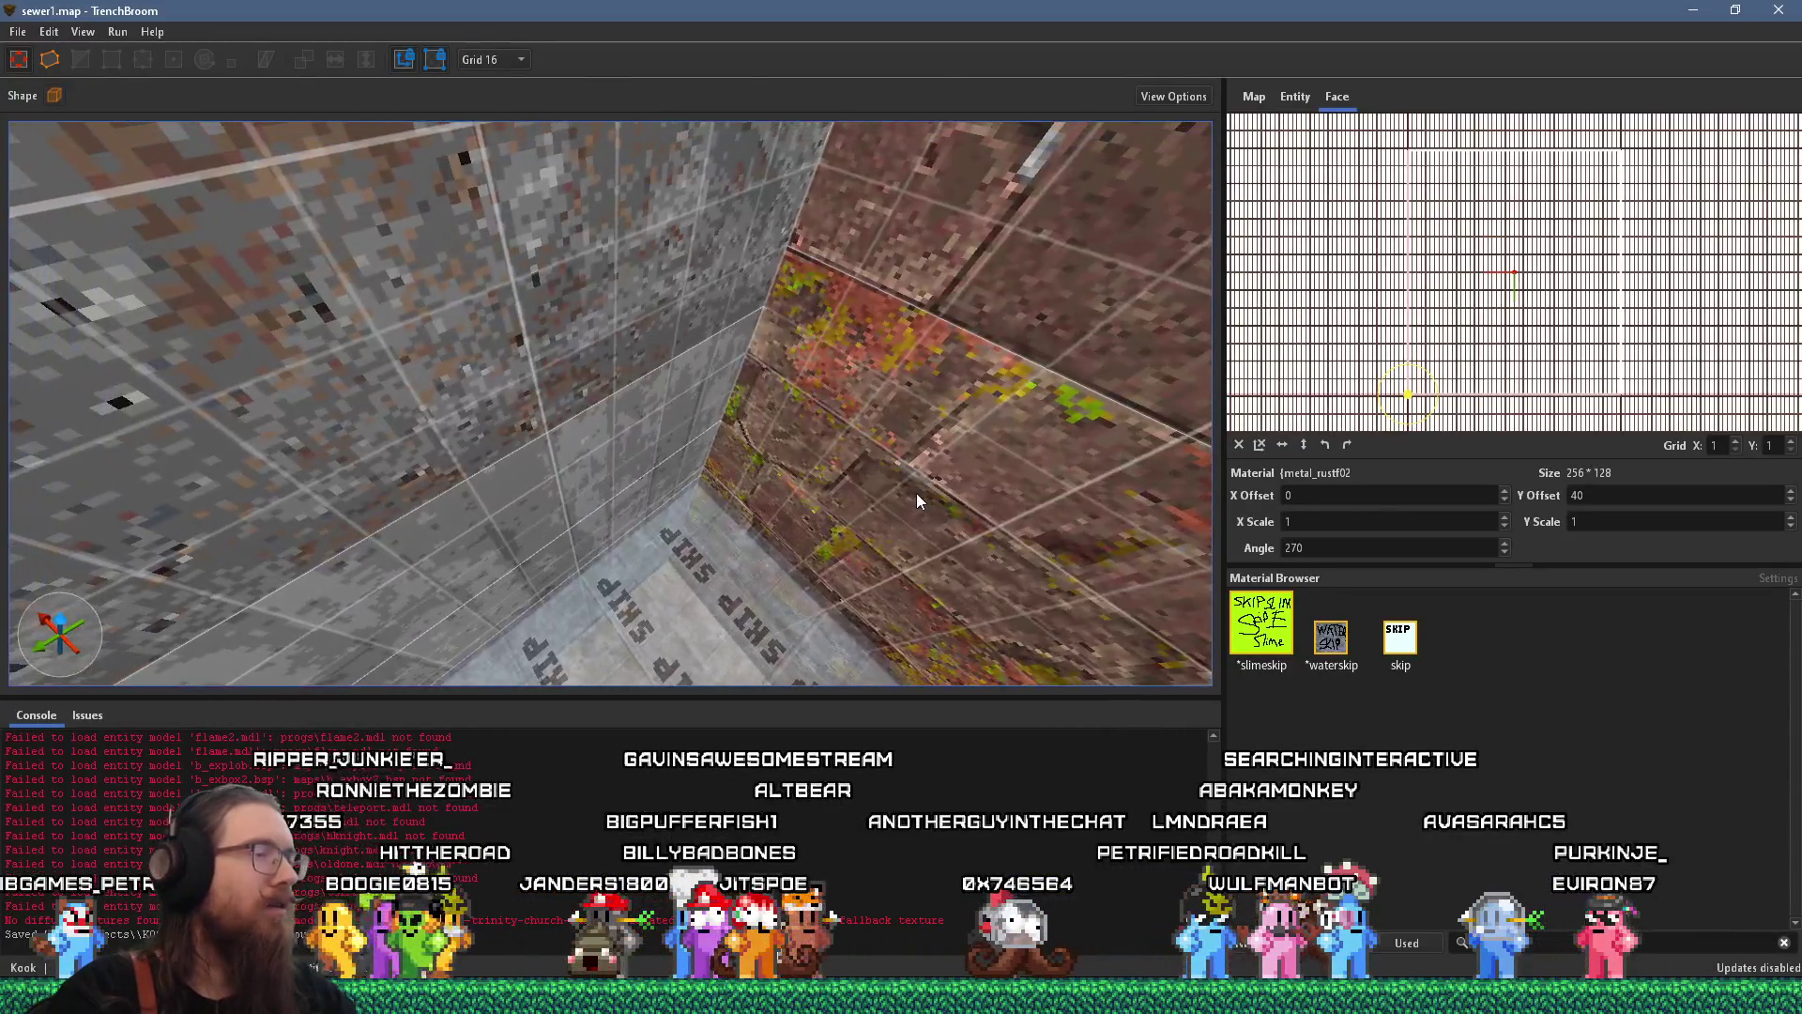
{"action": "scroll", "coordinate": [916, 493], "scroll_direction": "up", "scroll_amount": 10}
{"action": "scroll", "coordinate": [831, 381], "scroll_direction": "up", "scroll_amount": 10}
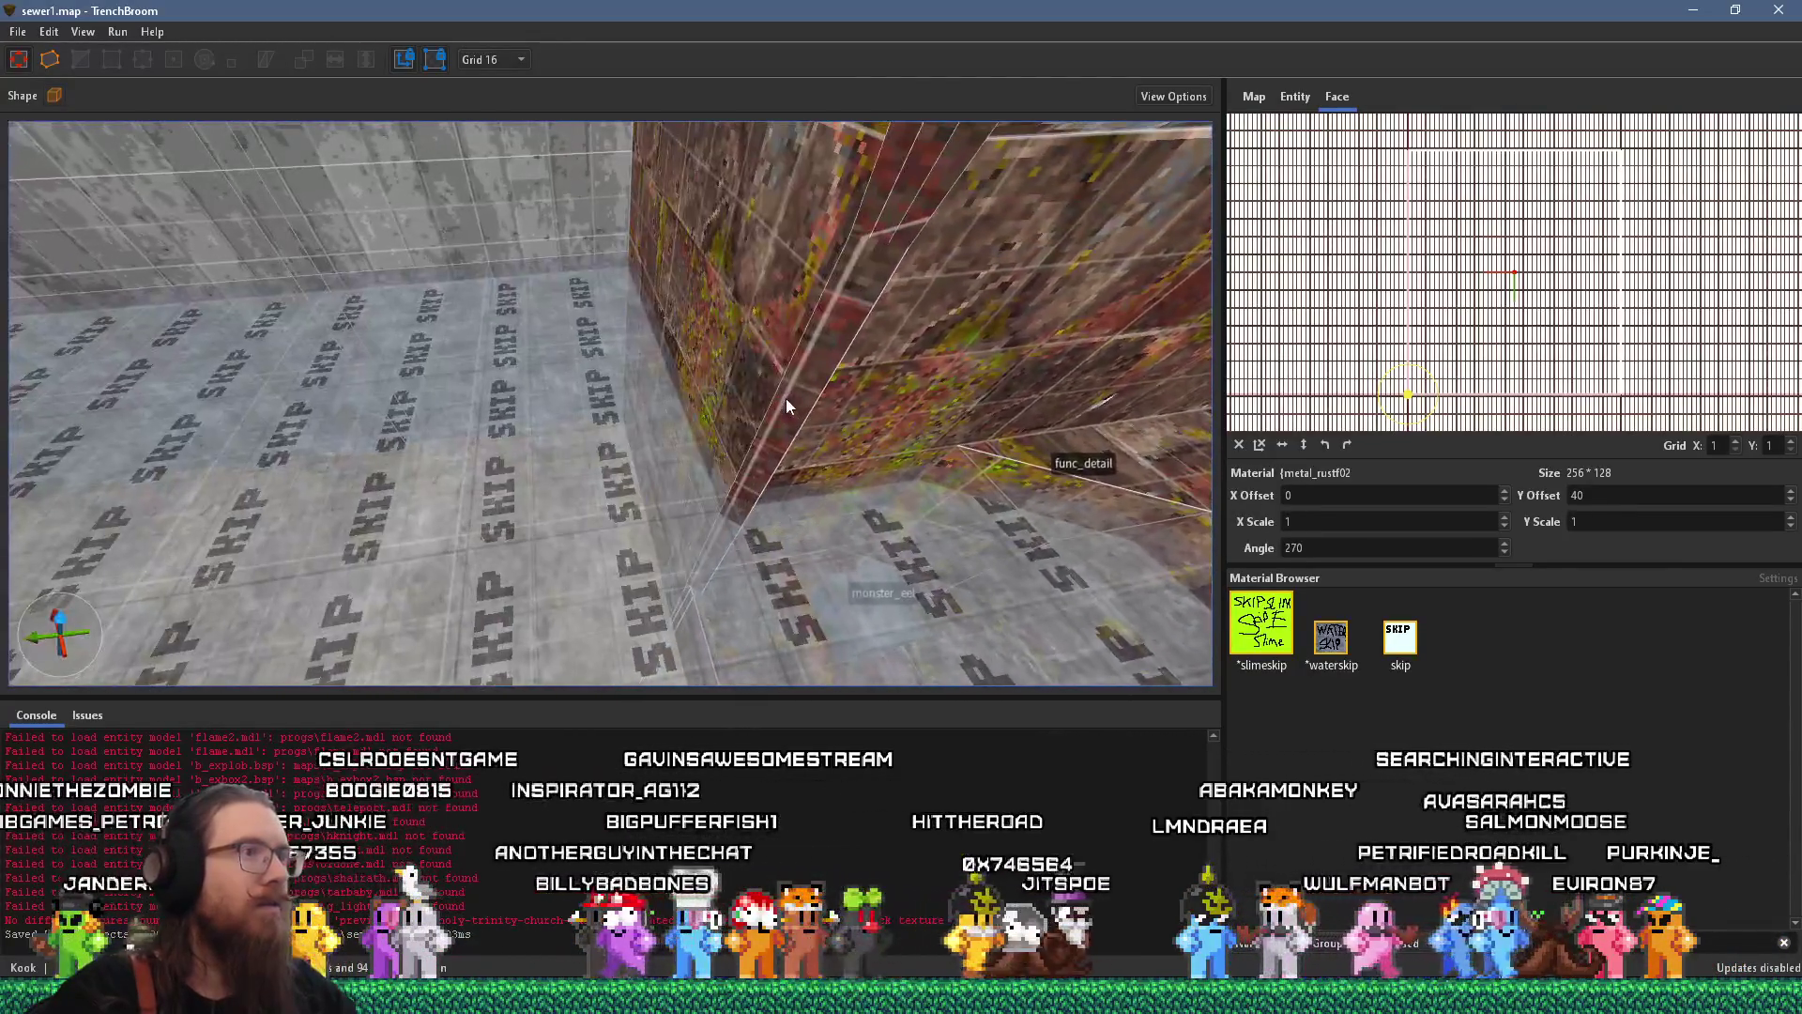
{"action": "scroll", "coordinate": [785, 398], "scroll_direction": "up", "scroll_amount": 10}
{"action": "scroll", "coordinate": [764, 387], "scroll_direction": "up", "scroll_amount": 10}
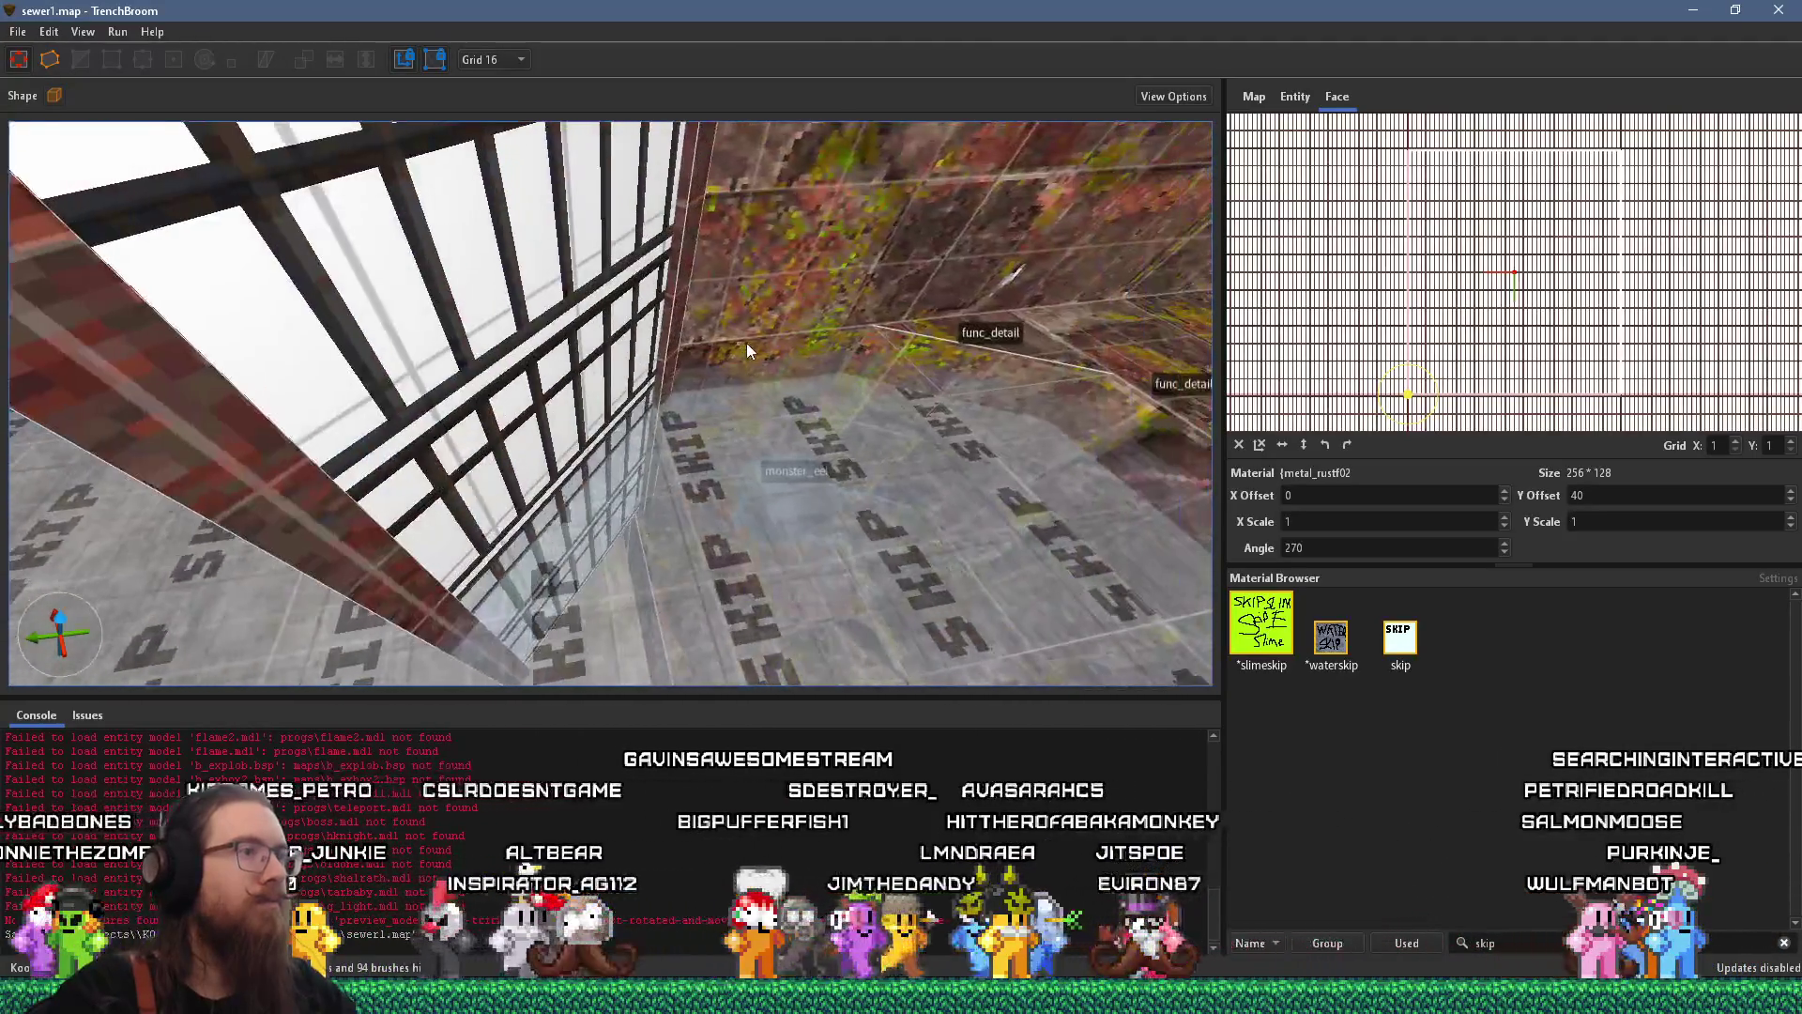
{"action": "scroll", "coordinate": [748, 349], "scroll_direction": "up", "scroll_amount": 10}
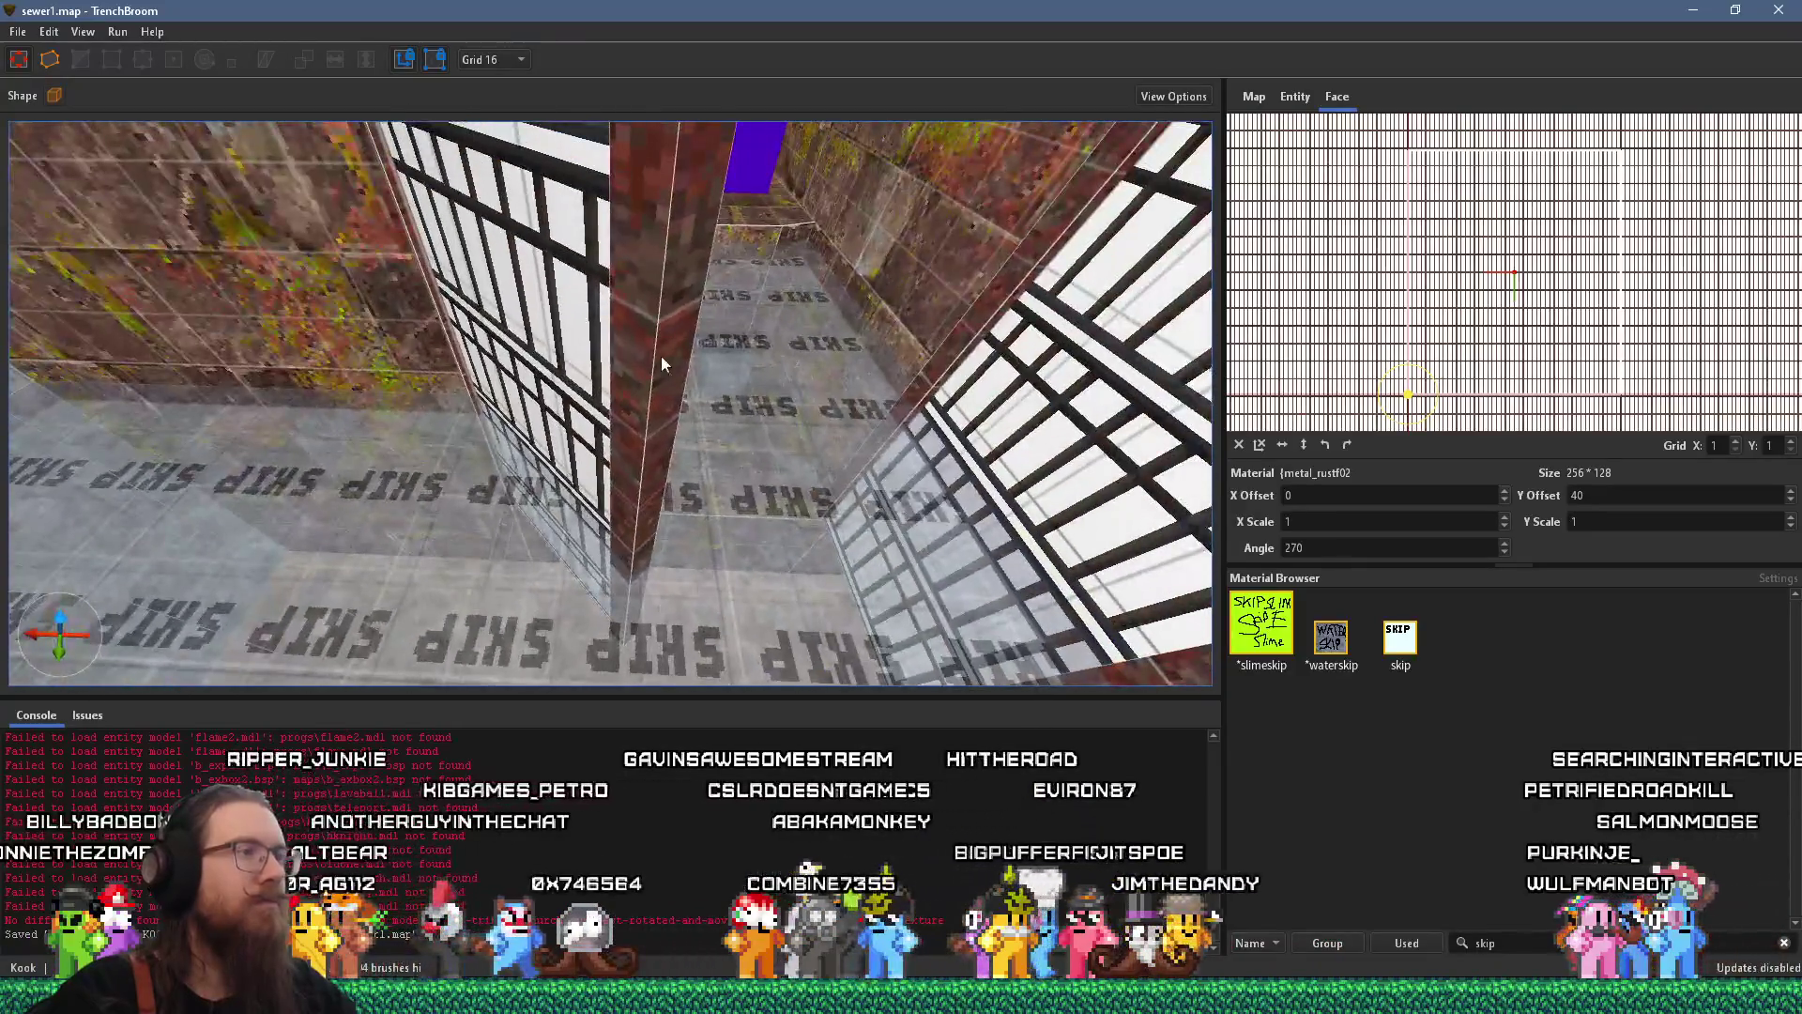
{"action": "scroll", "coordinate": [693, 355], "scroll_direction": "up", "scroll_amount": 5}
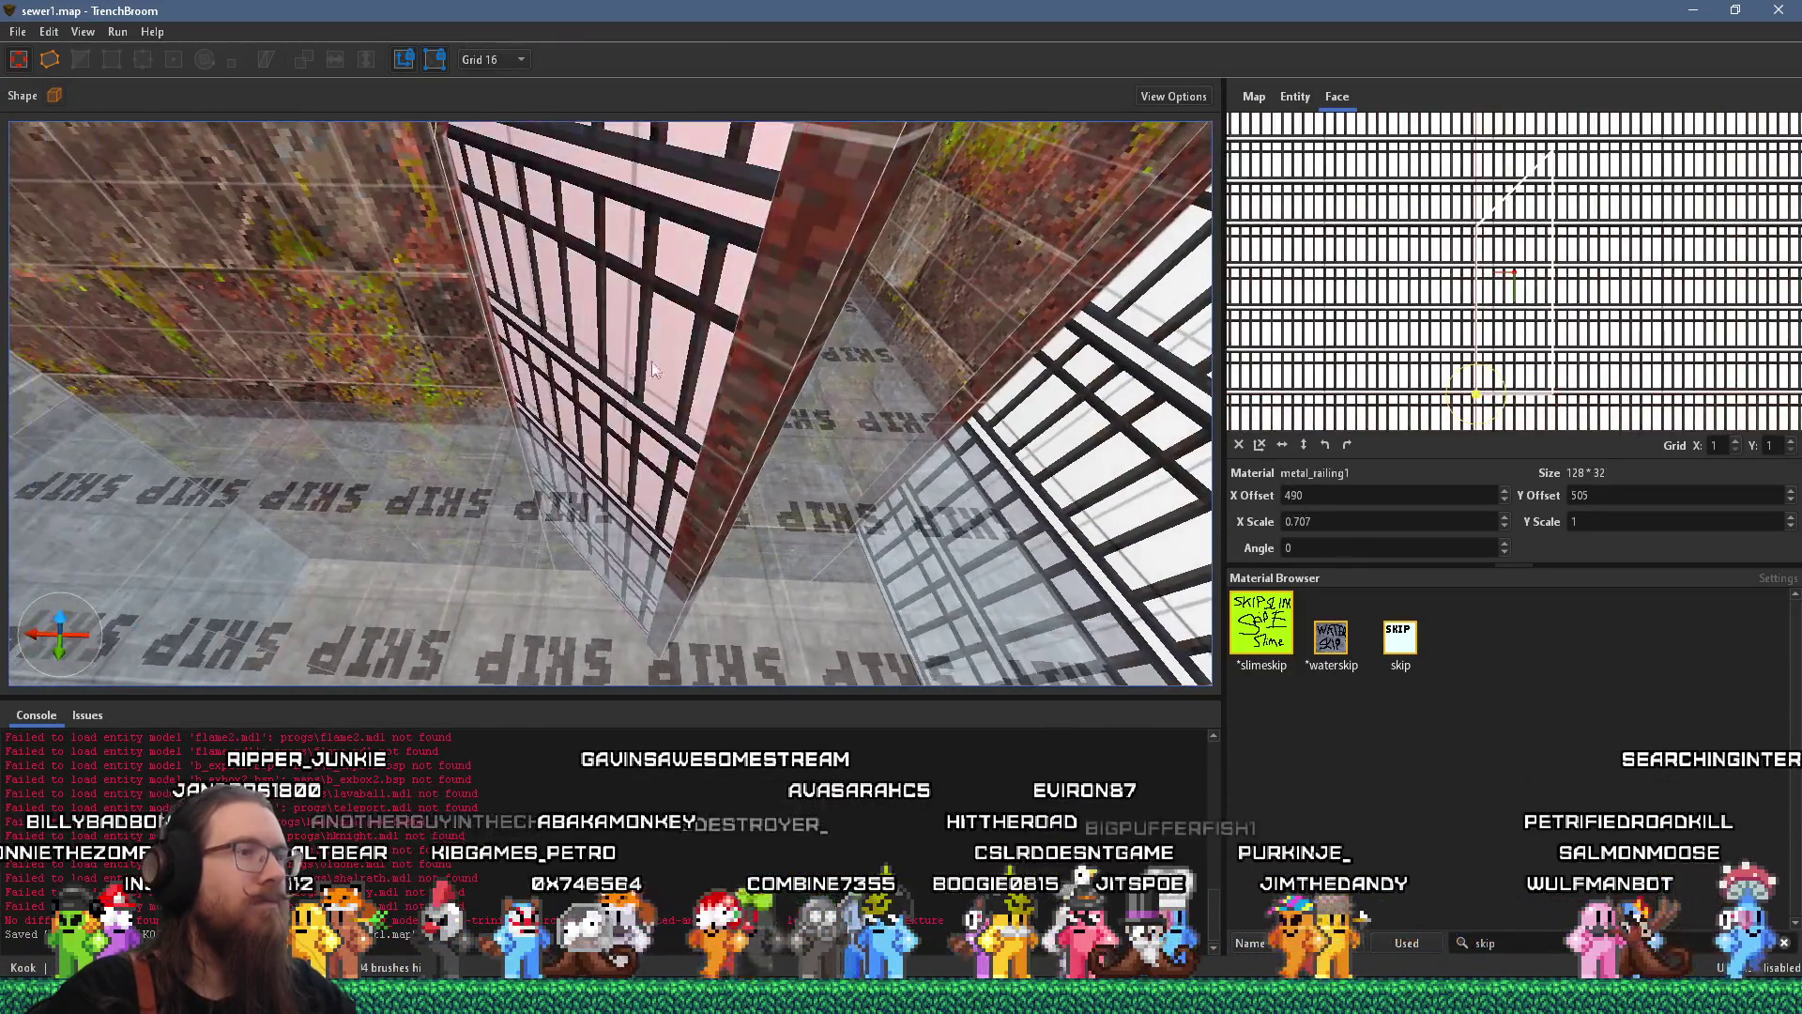
{"action": "left_click", "coordinate": [610, 329]}
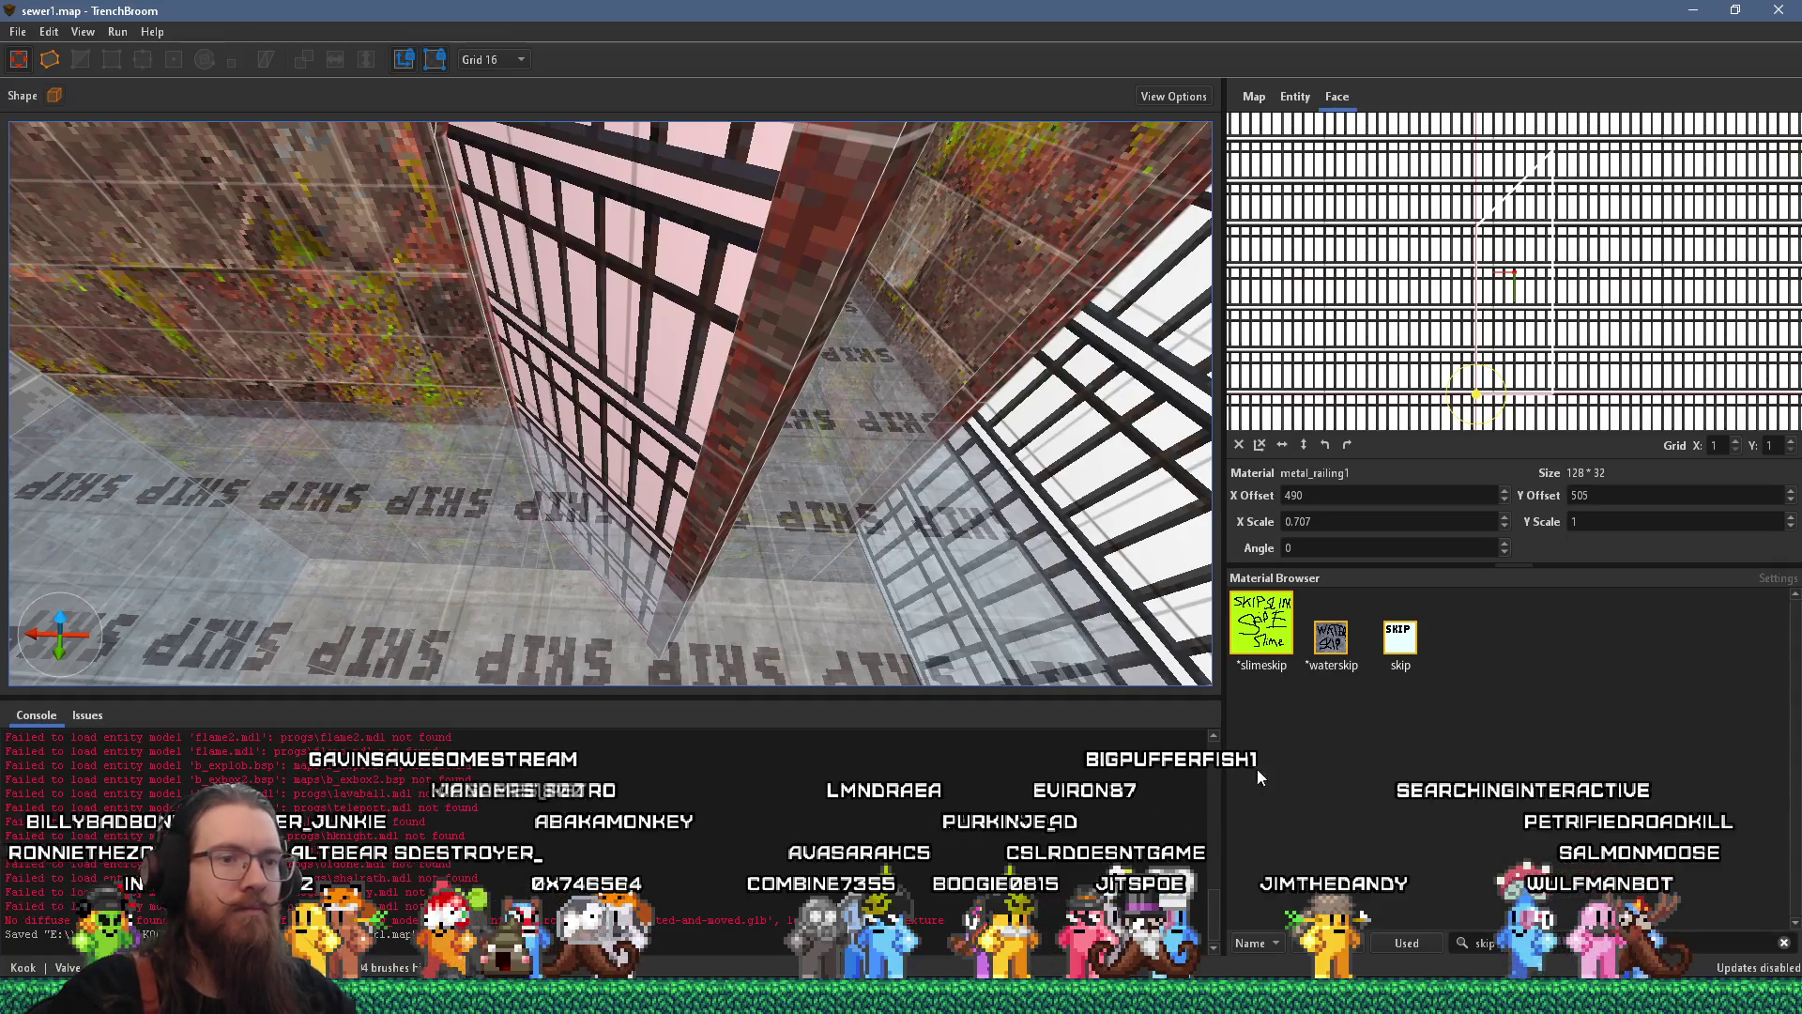
Step: Switch to the running KOOK debug game and maximize its window to view the street scene
{"action": "key", "text": "alt+Tab"}
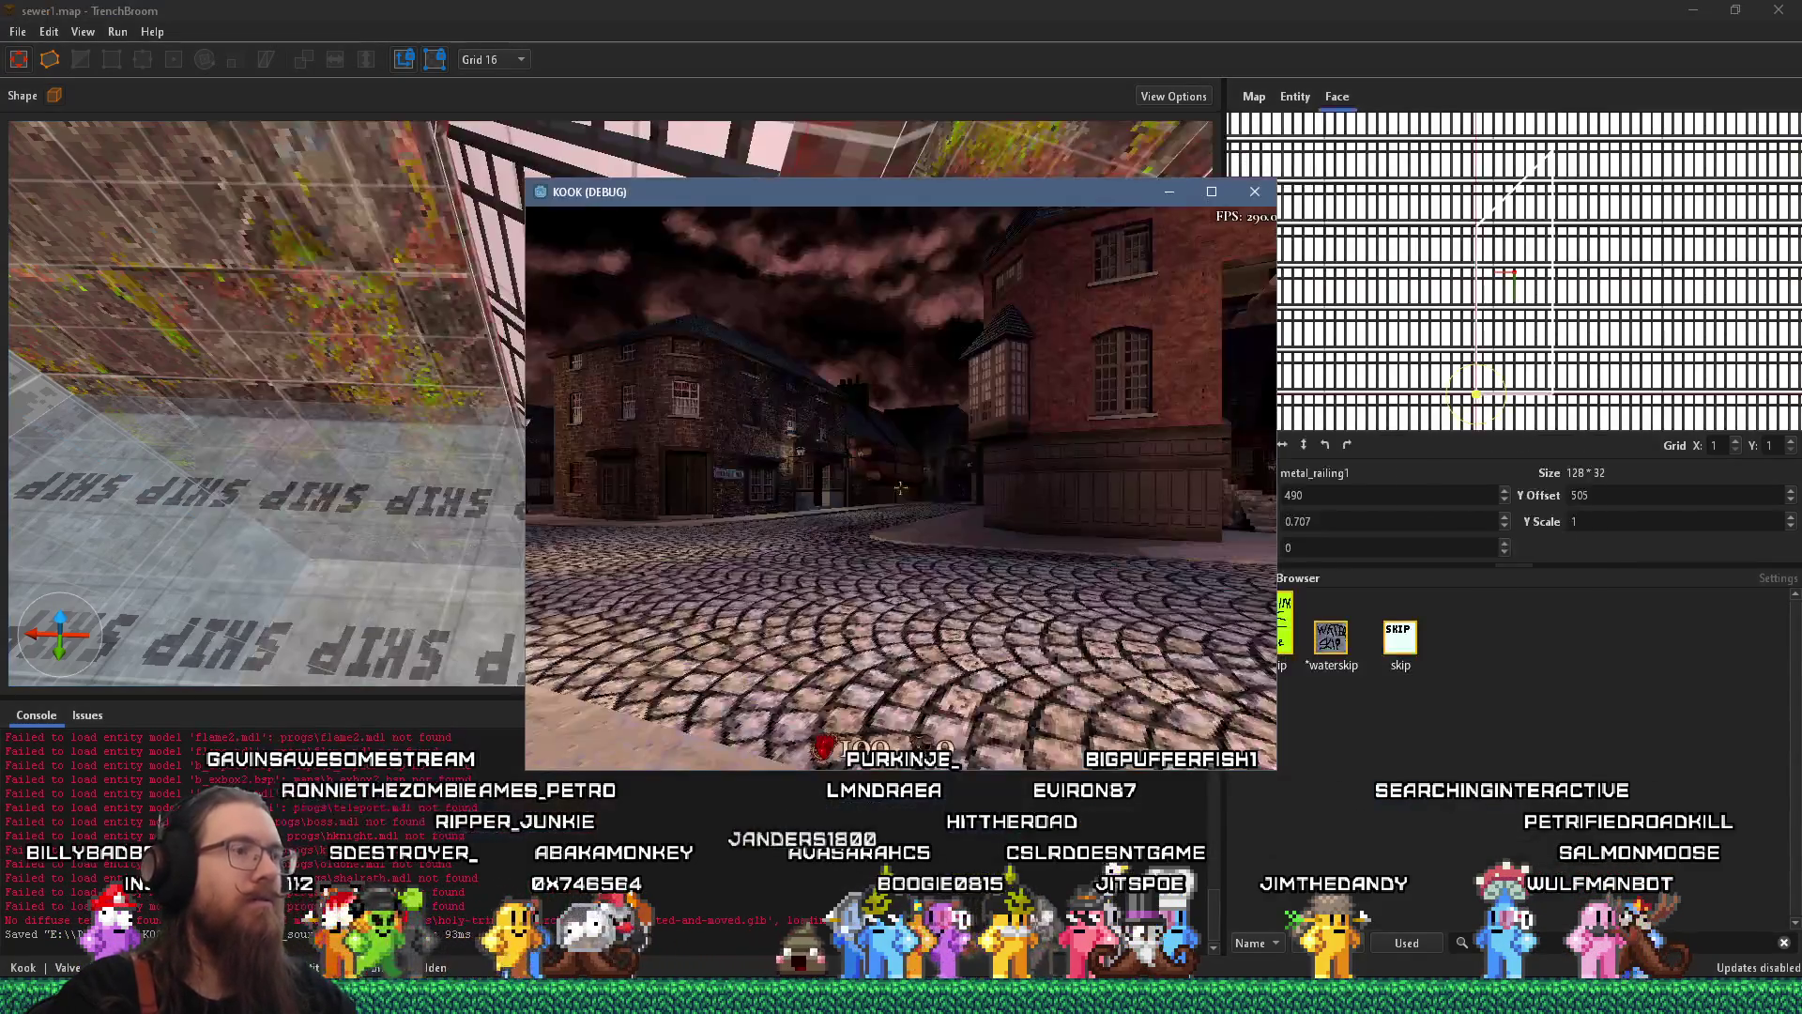
{"action": "left_click", "coordinate": [1211, 192]}
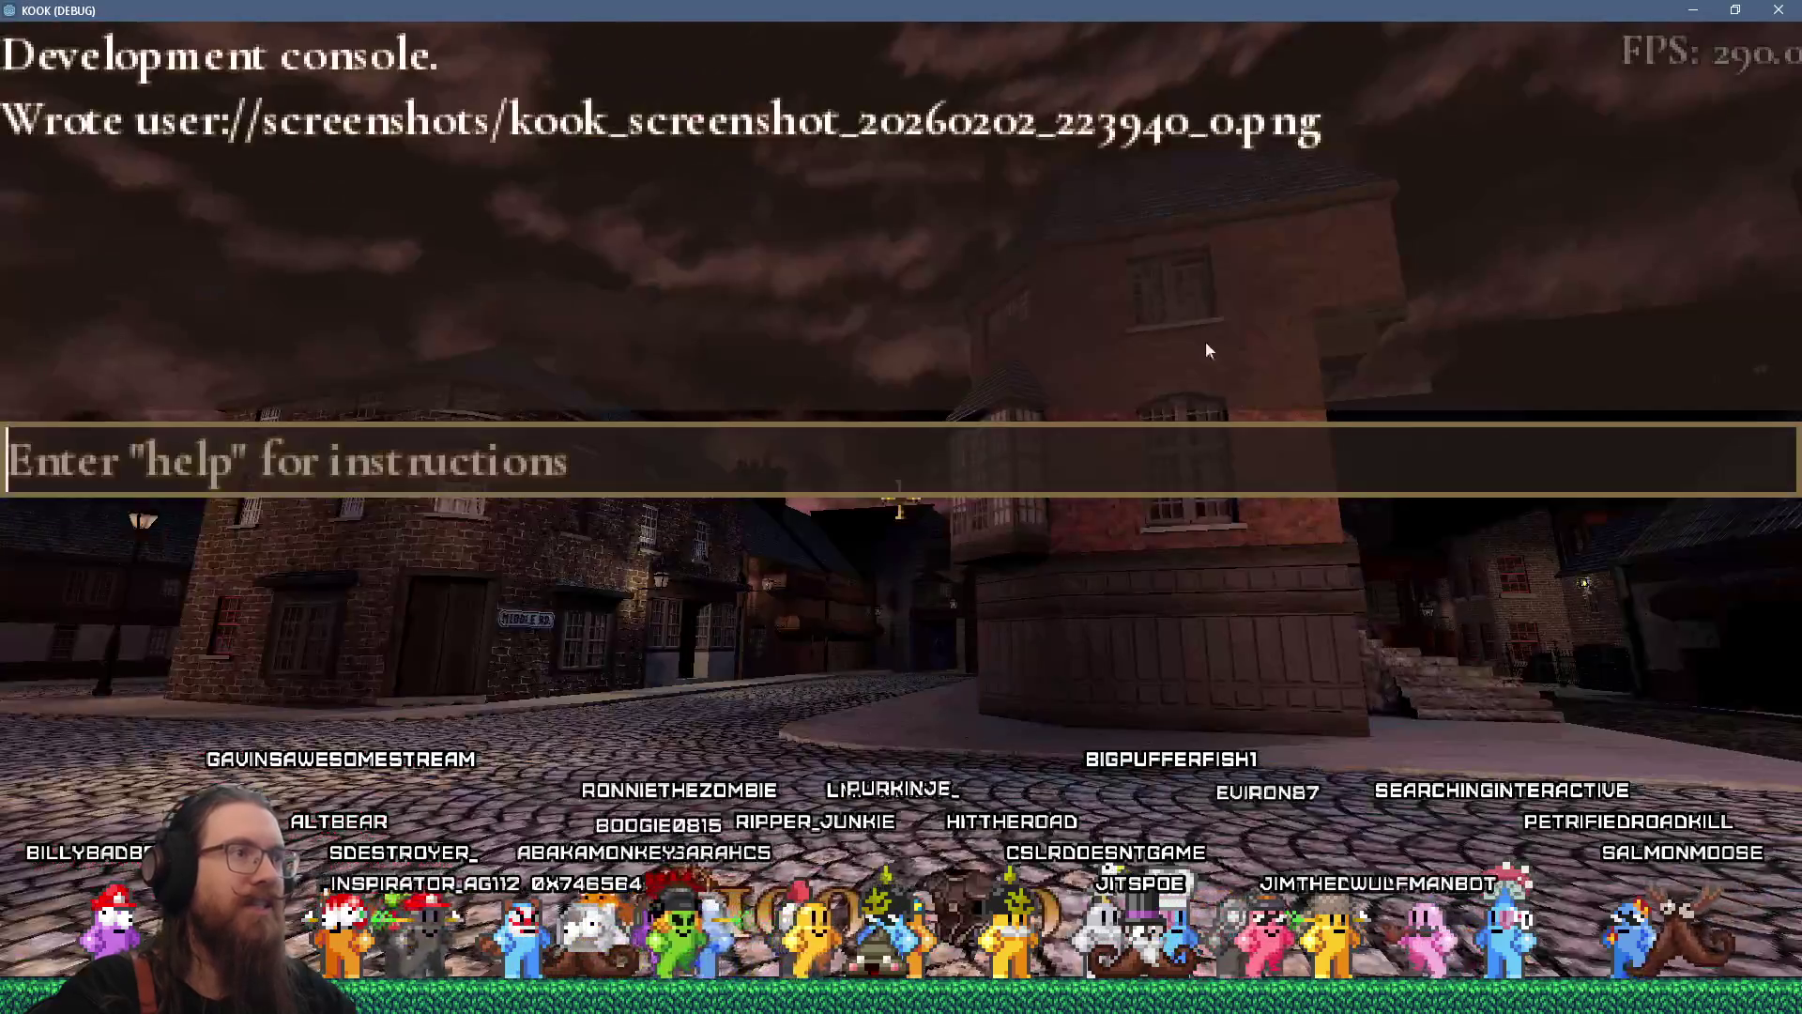
{"action": "key", "text": "grave"}
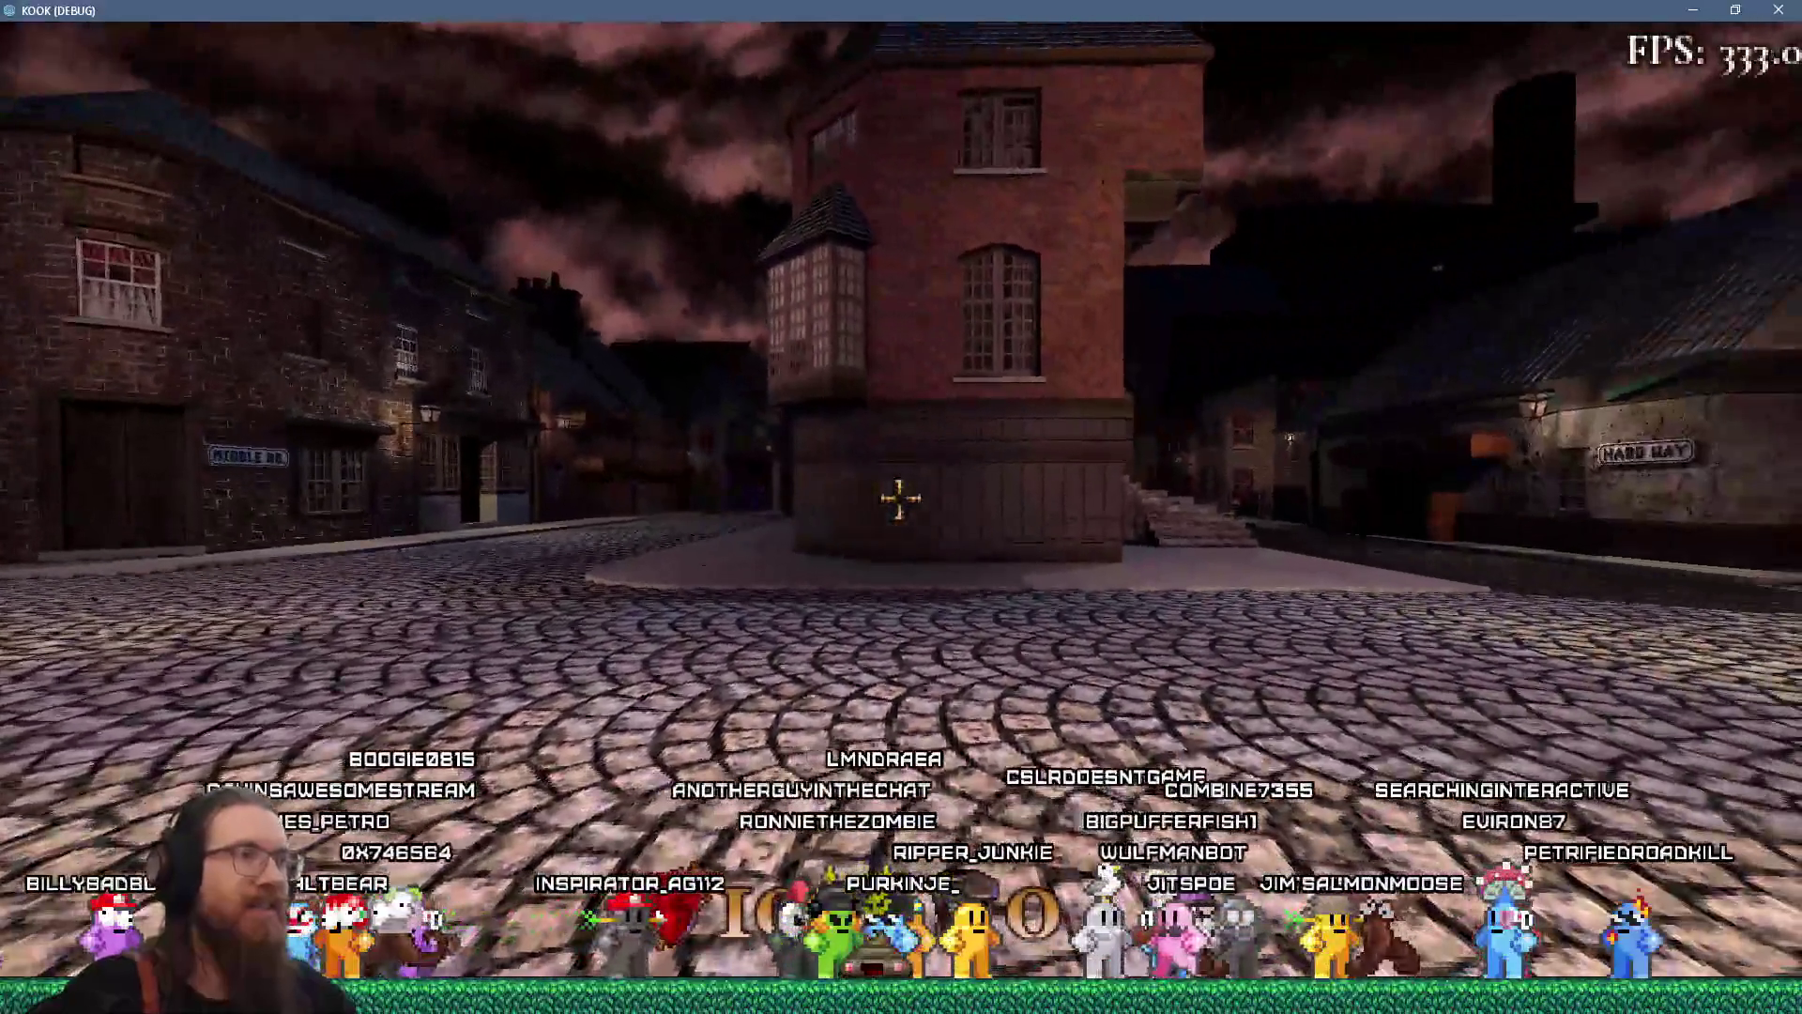
Step: Quit the game with the console 'quit' command and return to TrenchBroom
{"action": "key", "text": "grave"}
{"action": "type", "text": "quit"}
{"action": "key", "text": "Return"}
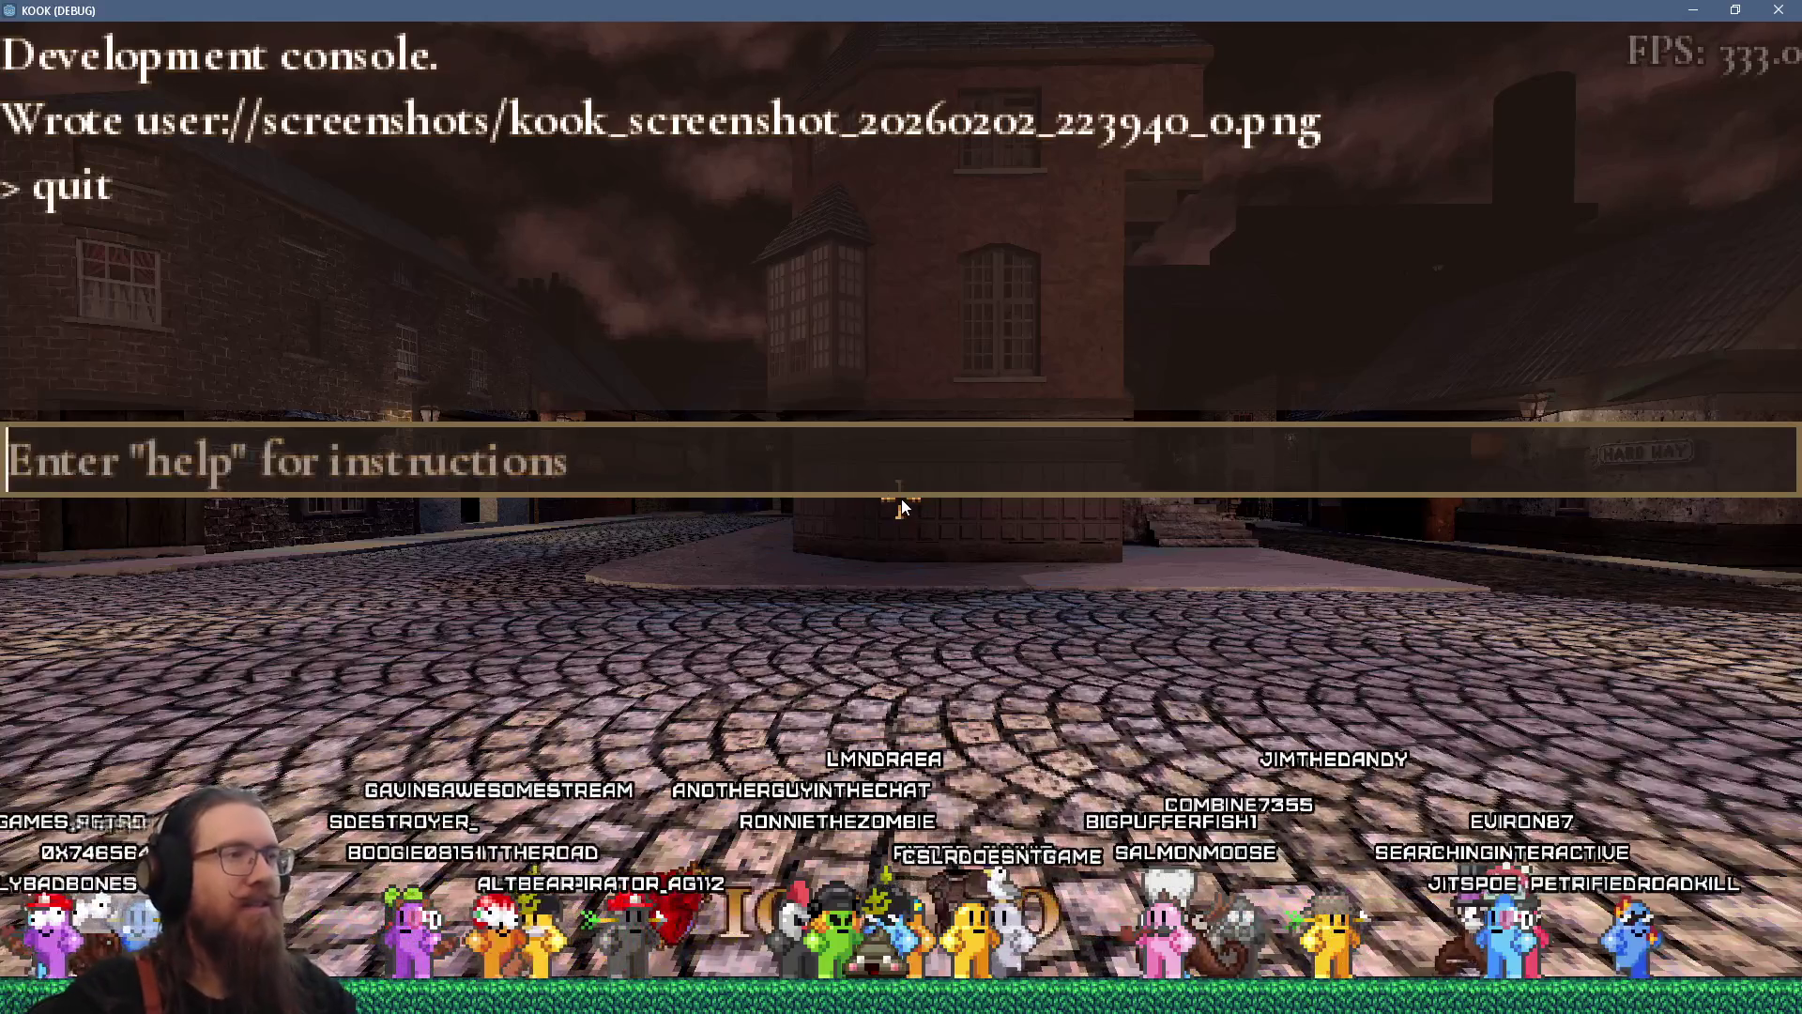
{"action": "key", "text": "alt+Tab"}
{"action": "key", "text": "Escape"}
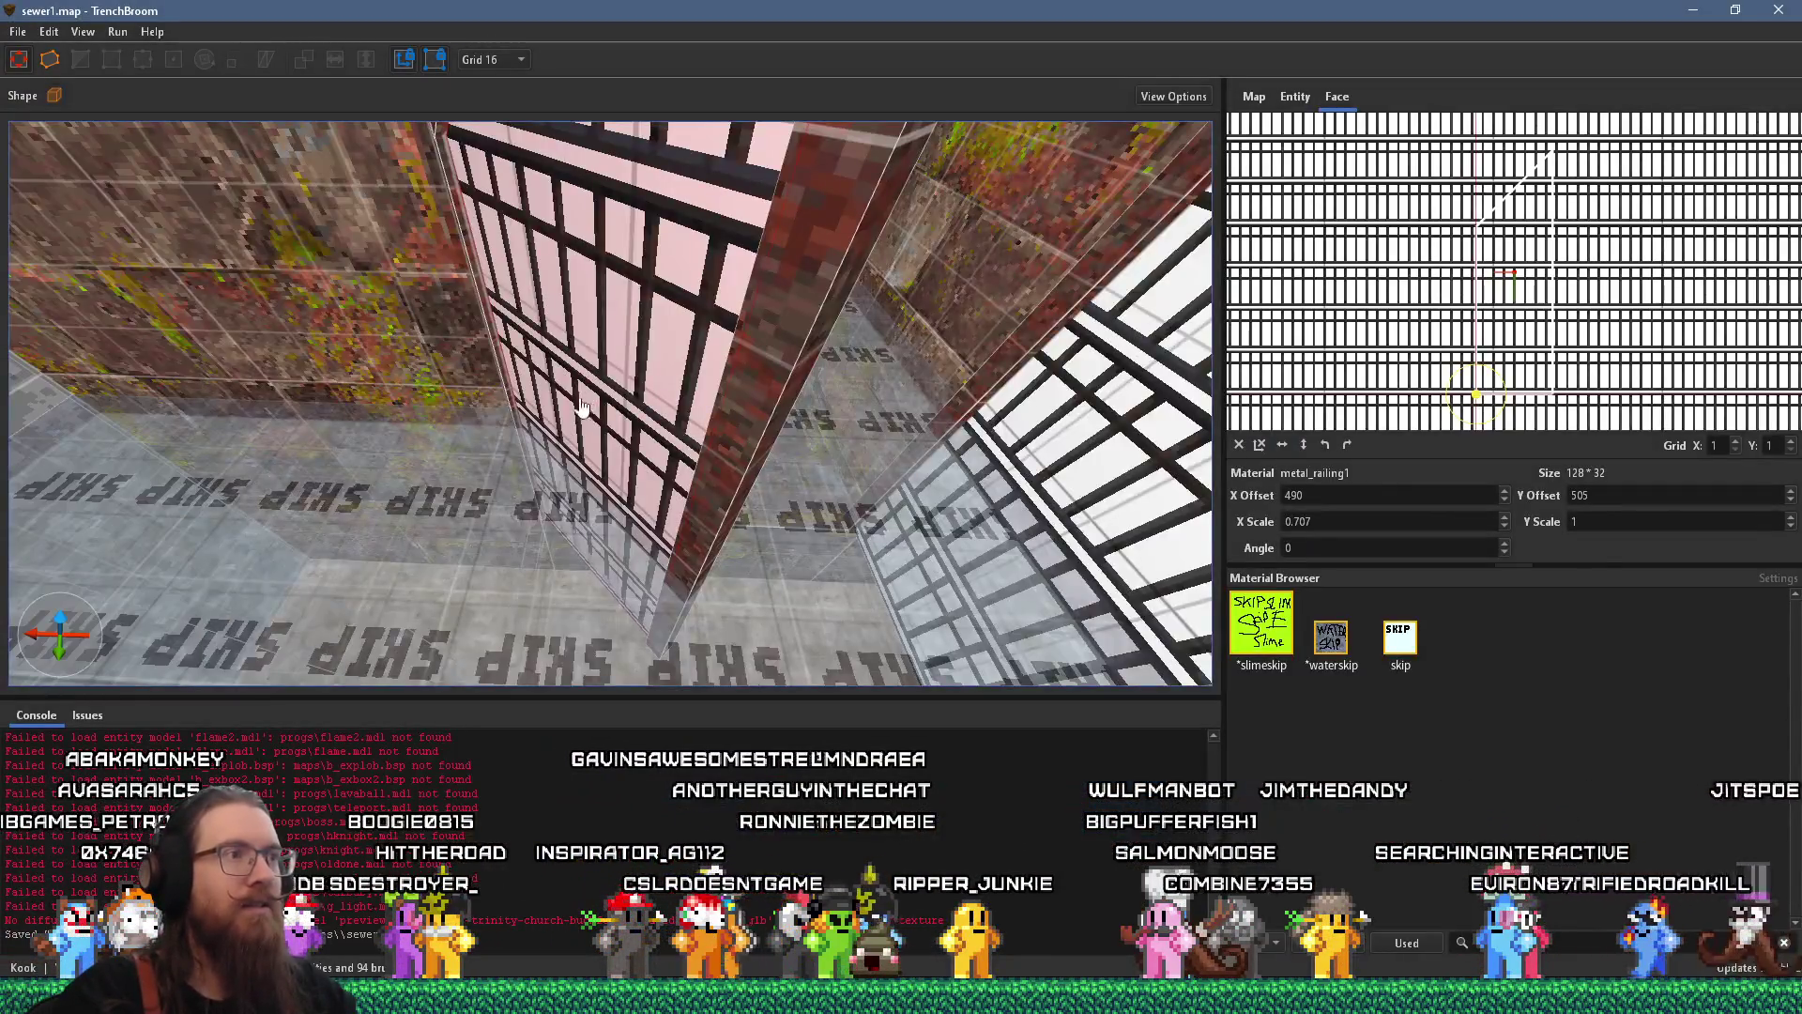
Step: Filter the Material Browser for _rust and apply metal_rustf02 to the selected grate face
{"action": "scroll", "coordinate": [616, 368], "scroll_direction": "up", "scroll_amount": 3}
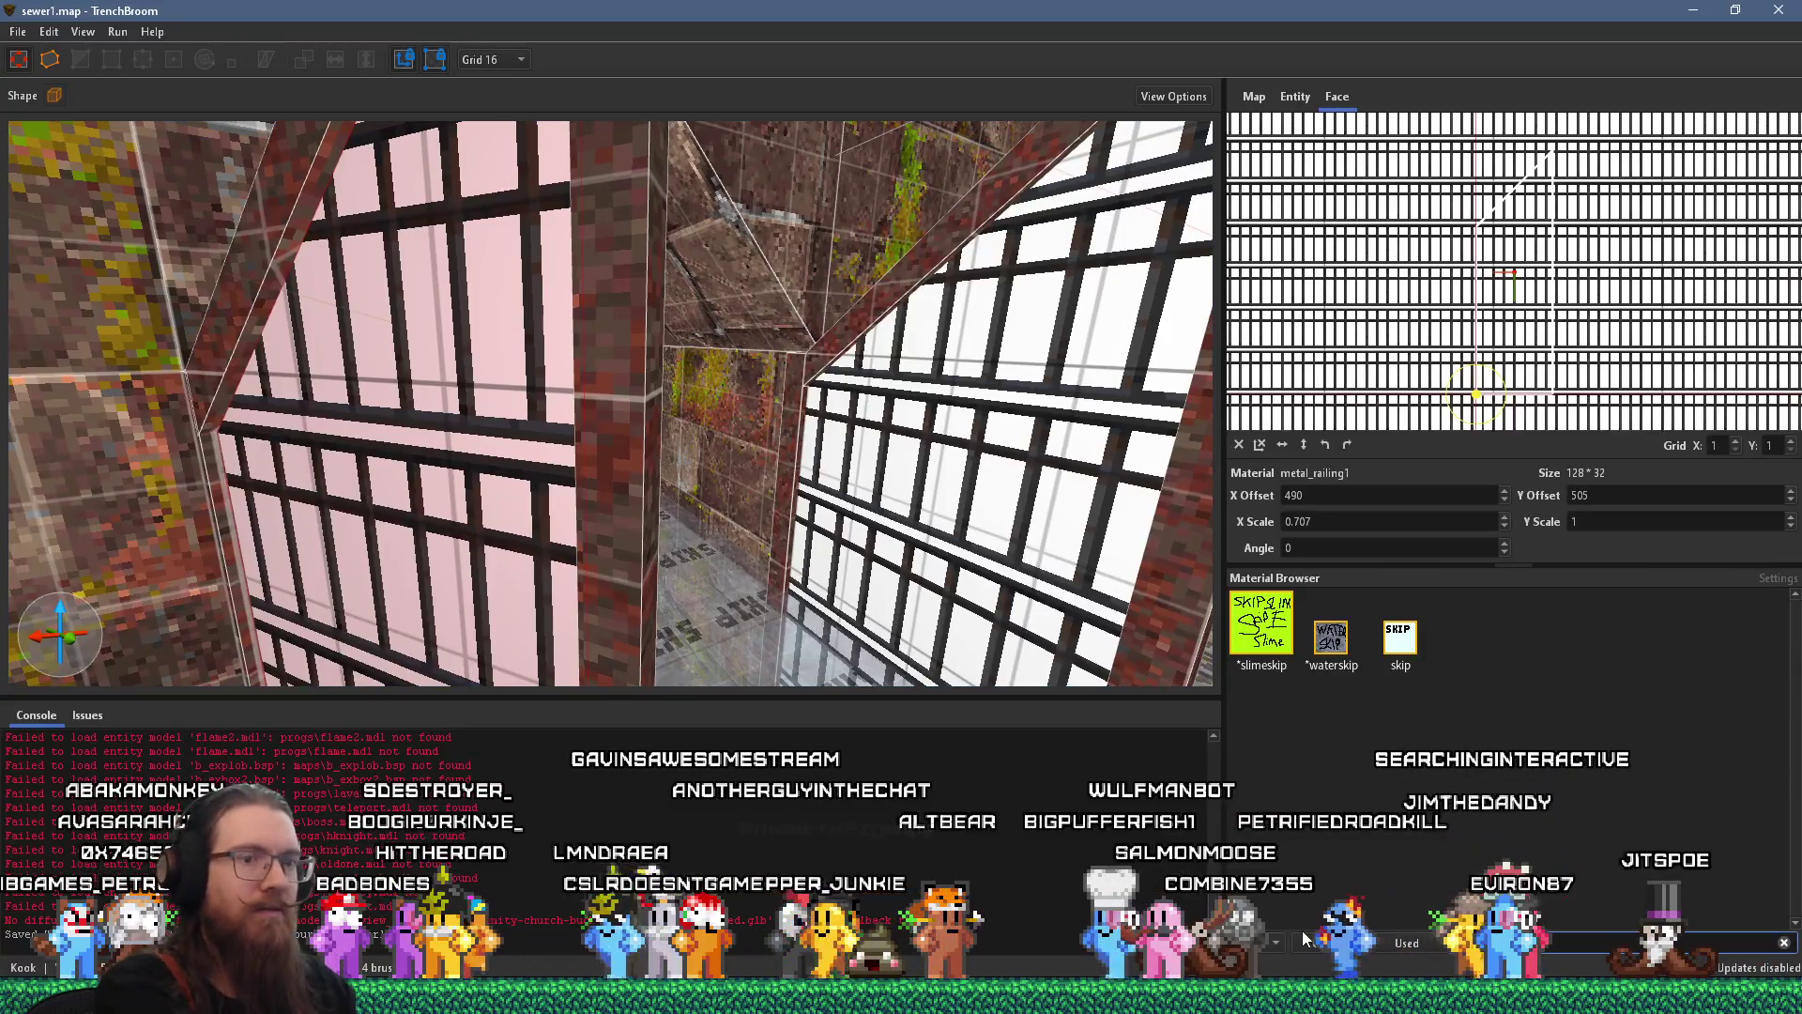
{"action": "left_click", "coordinate": [1303, 931]}
{"action": "type", "text": "_rust"}
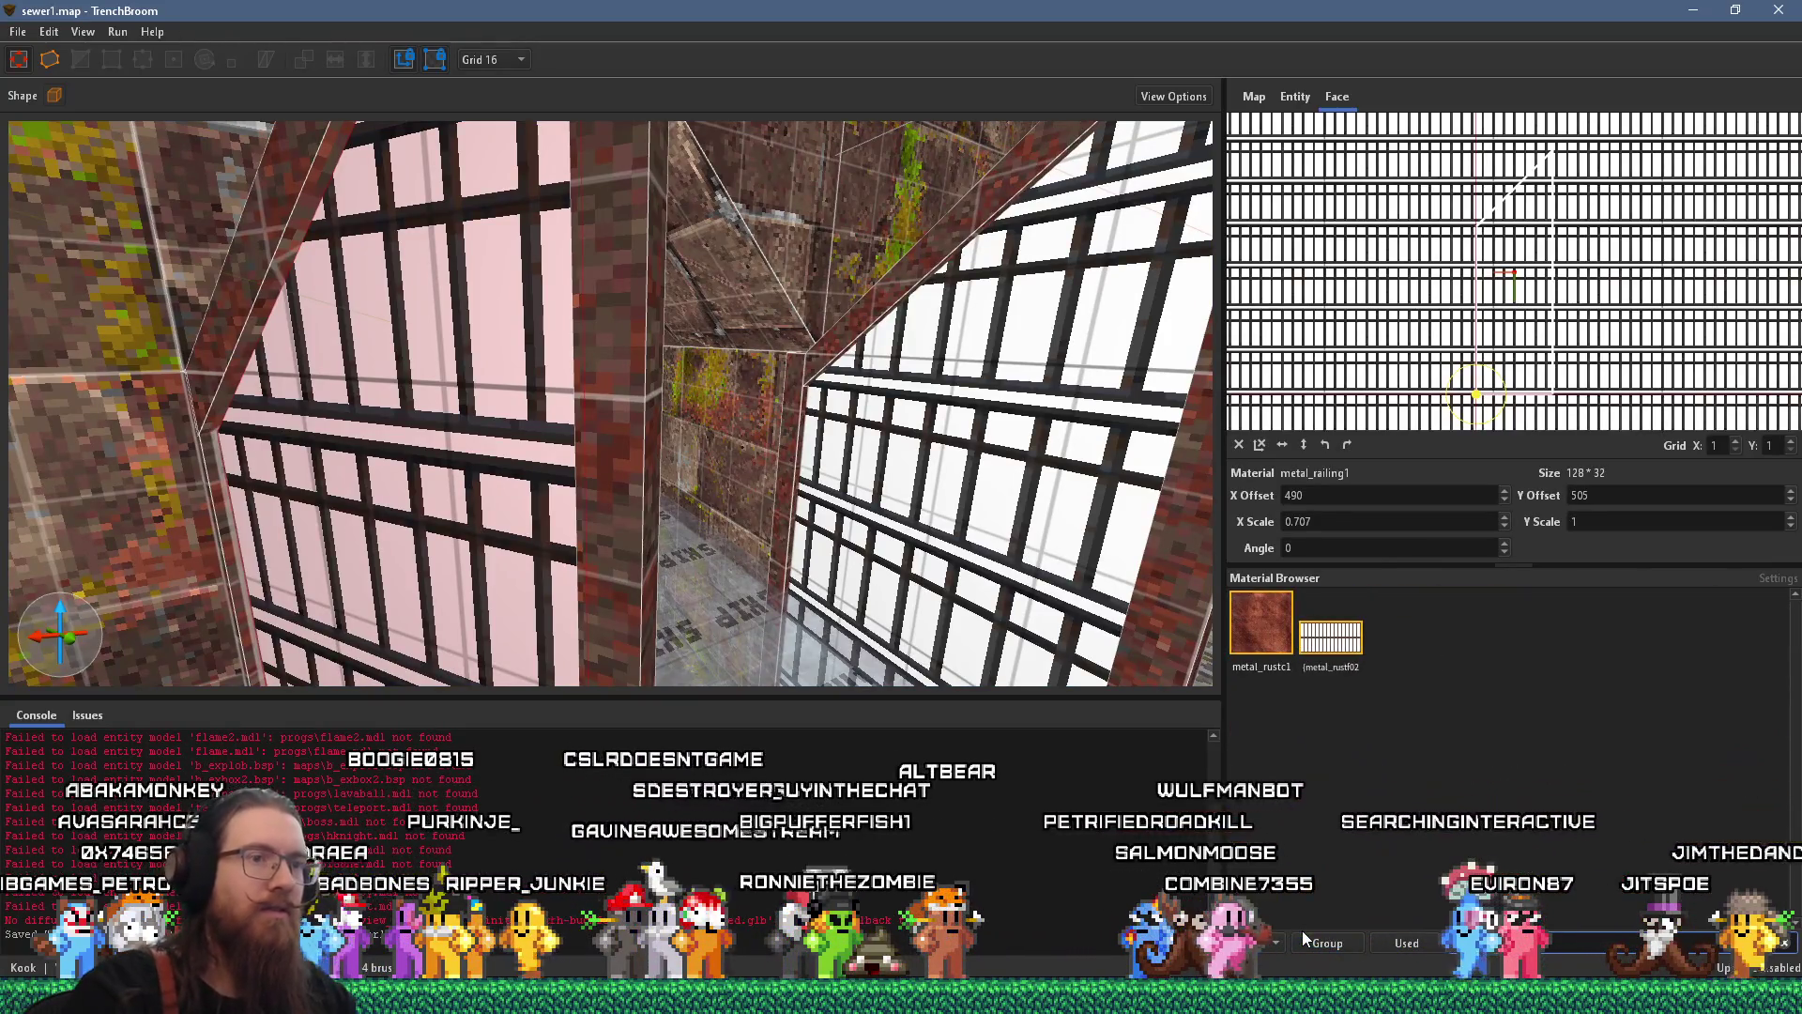
{"action": "left_click", "coordinate": [1345, 648]}
Step: Turn the view up toward the overhead grates and select another grate face
{"action": "scroll", "coordinate": [668, 476], "scroll_direction": "down", "scroll_amount": 10}
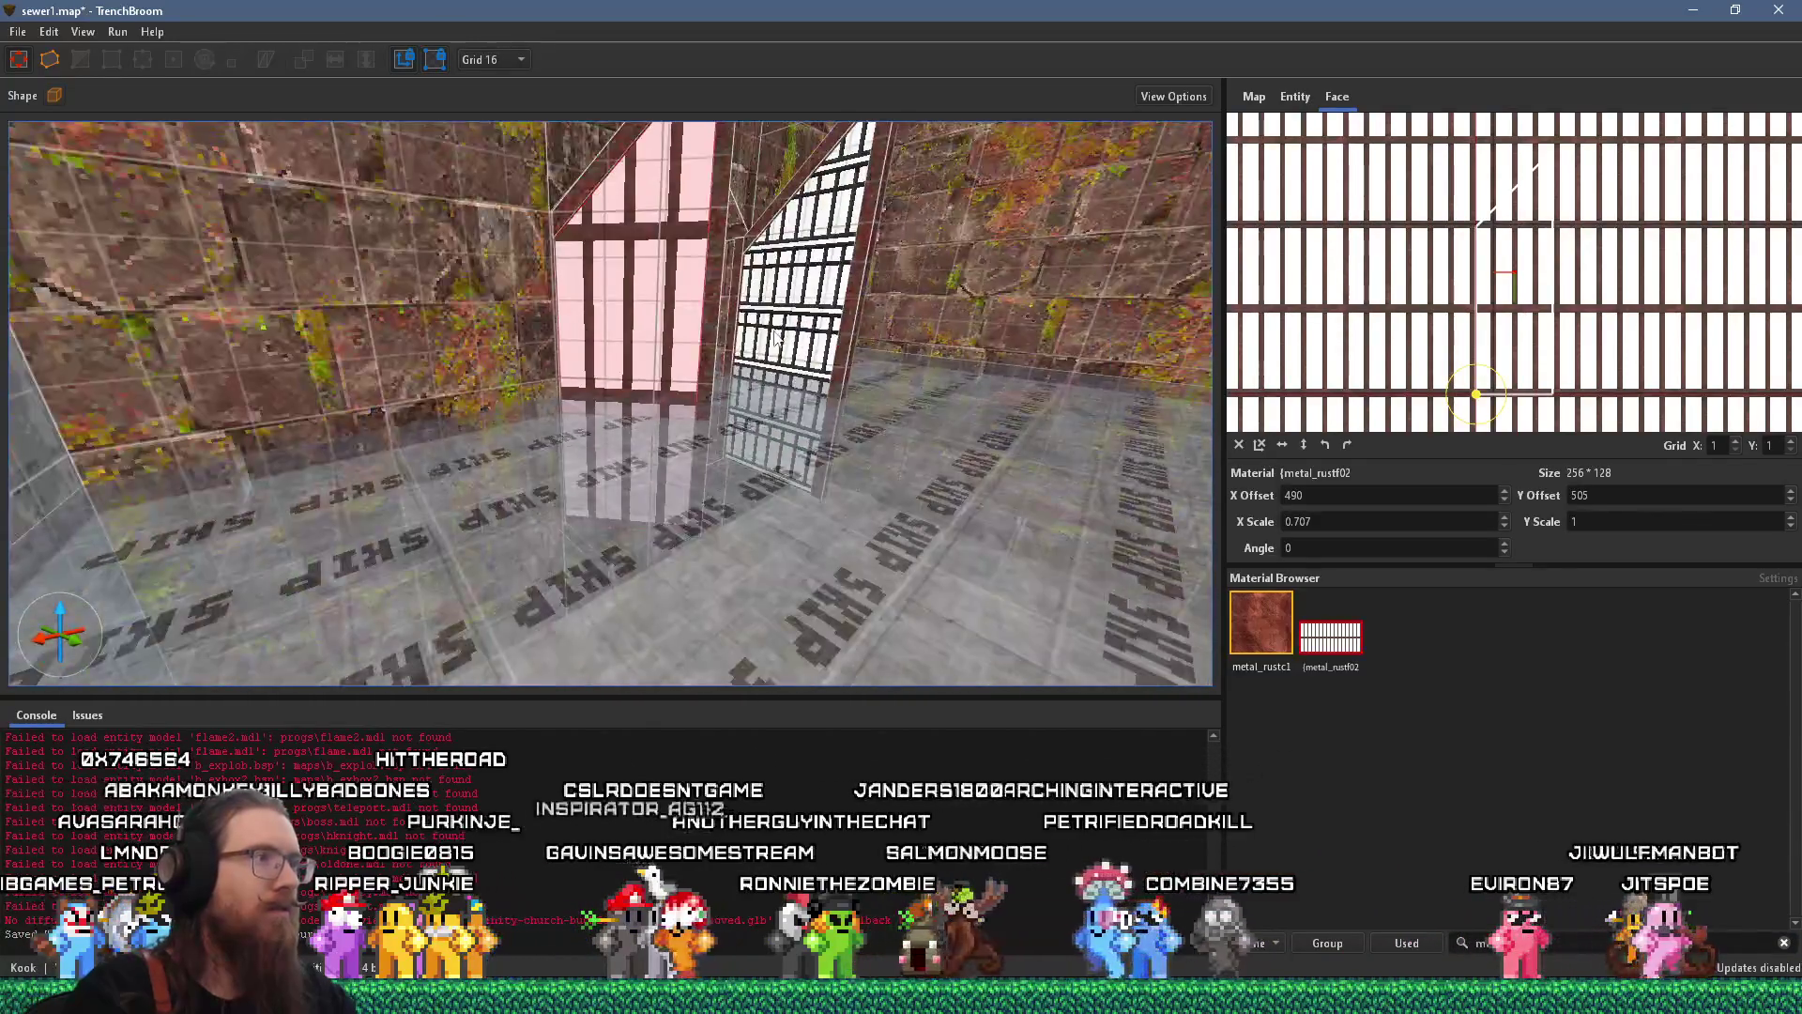
{"action": "left_click_drag", "start_coordinate": [776, 338], "coordinate": [753, 413]}
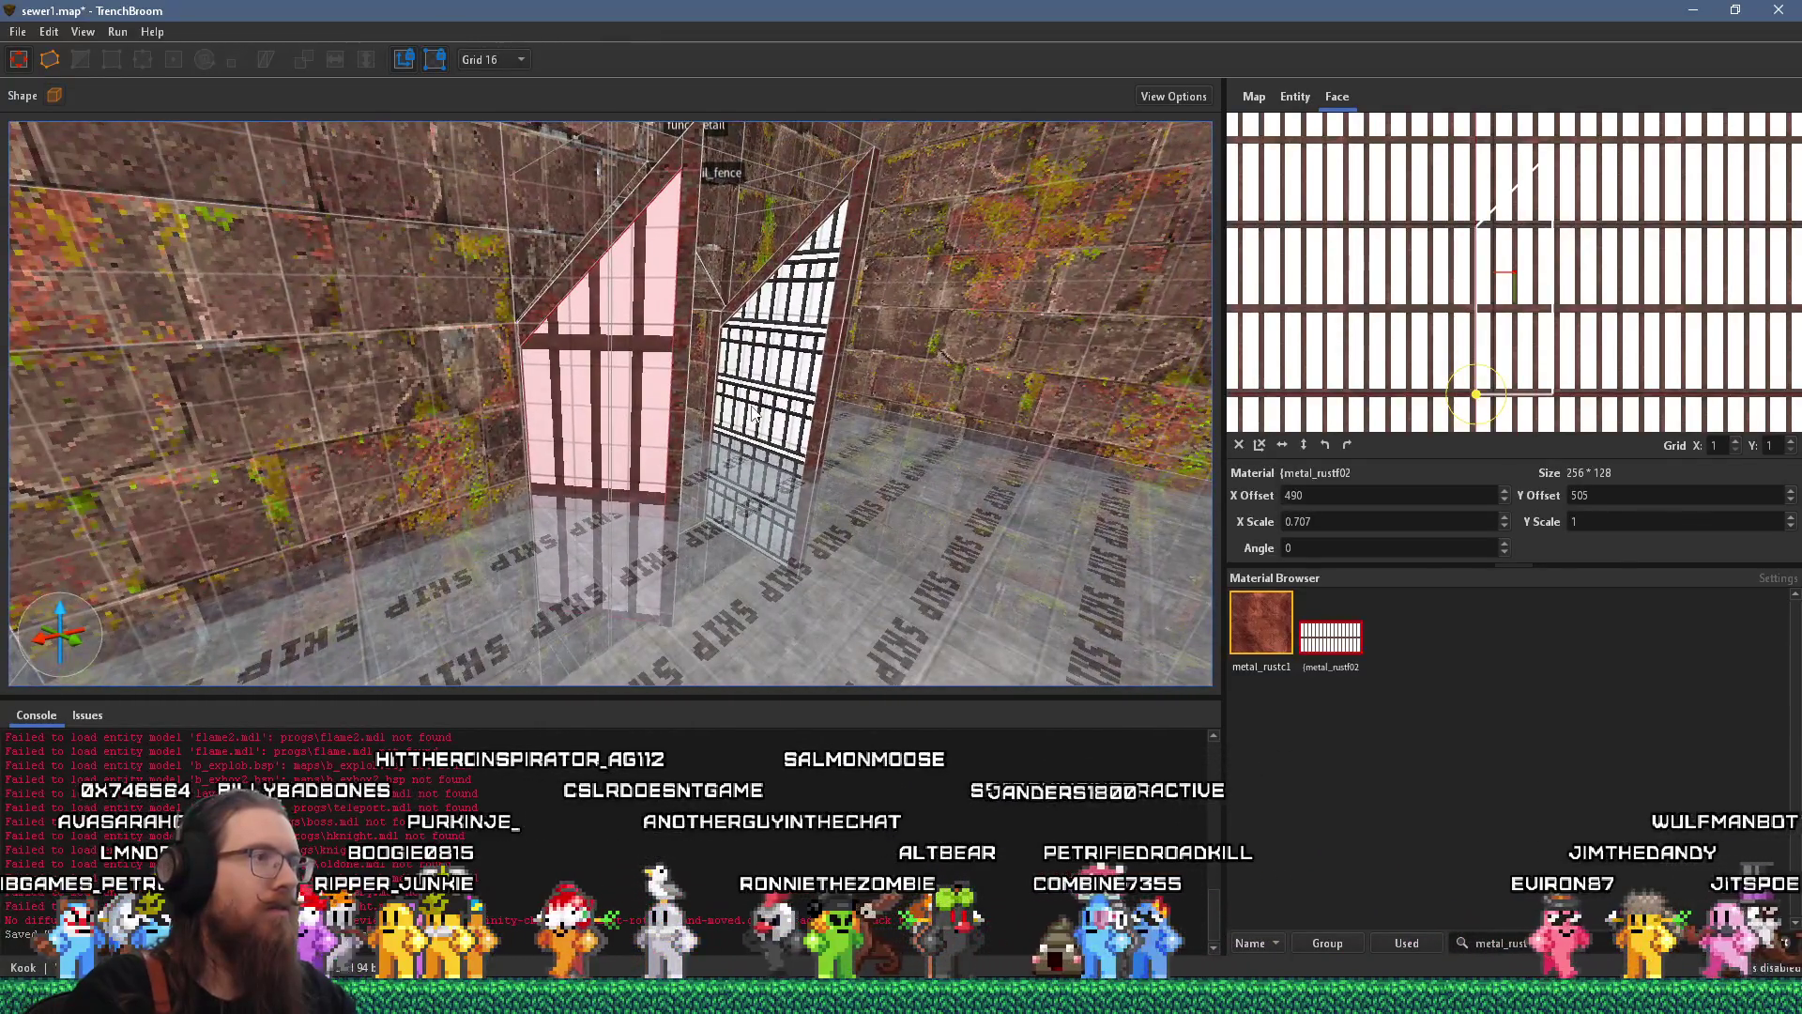
{"action": "scroll", "coordinate": [754, 413], "scroll_direction": "up", "scroll_amount": 5}
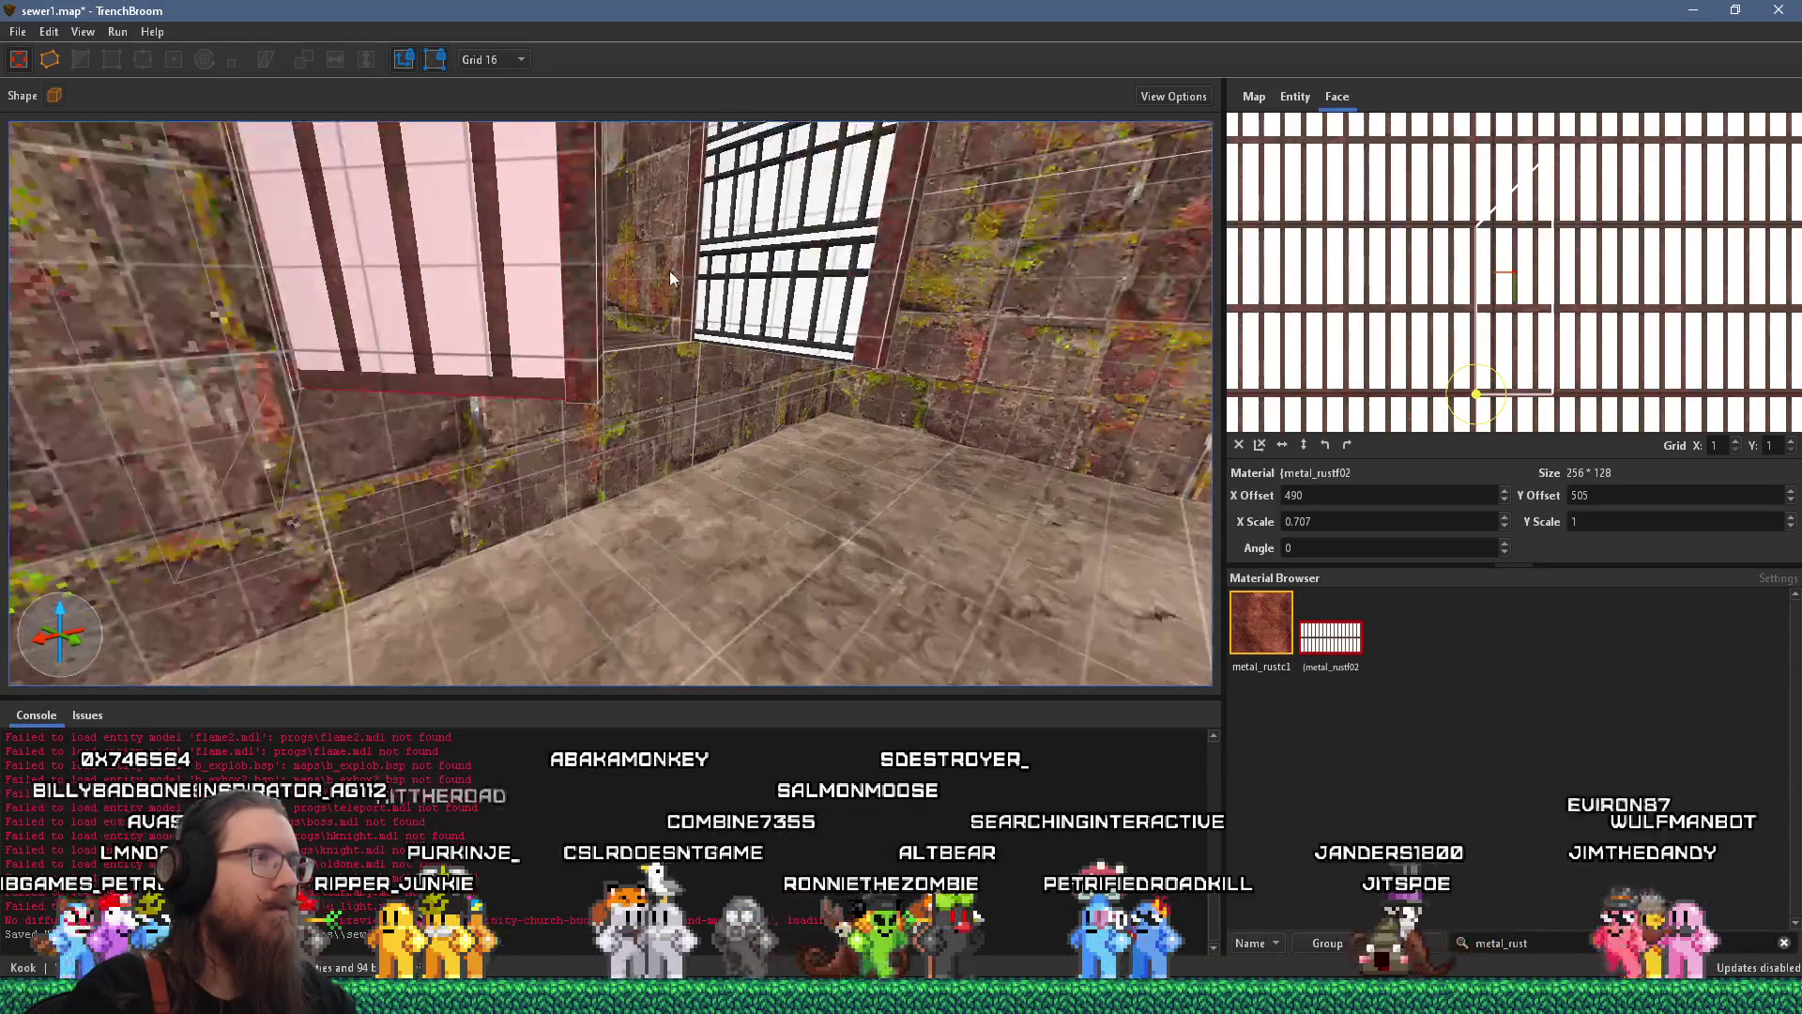
{"action": "mouse_move", "coordinate": [668, 270]}
{"action": "left_mouse_down"}
{"action": "mouse_move", "coordinate": [662, 283]}
{"action": "mouse_move", "coordinate": [622, 253]}
{"action": "mouse_move", "coordinate": [668, 248]}
{"action": "mouse_move", "coordinate": [654, 193]}
{"action": "mouse_move", "coordinate": [594, 294]}
{"action": "mouse_move", "coordinate": [793, 359]}
{"action": "mouse_move", "coordinate": [984, 473]}
{"action": "mouse_move", "coordinate": [888, 439]}
{"action": "mouse_move", "coordinate": [702, 319]}
{"action": "mouse_move", "coordinate": [719, 338]}
{"action": "mouse_move", "coordinate": [525, 310]}
{"action": "left_mouse_up"}
{"action": "left_click", "coordinate": [423, 282]}
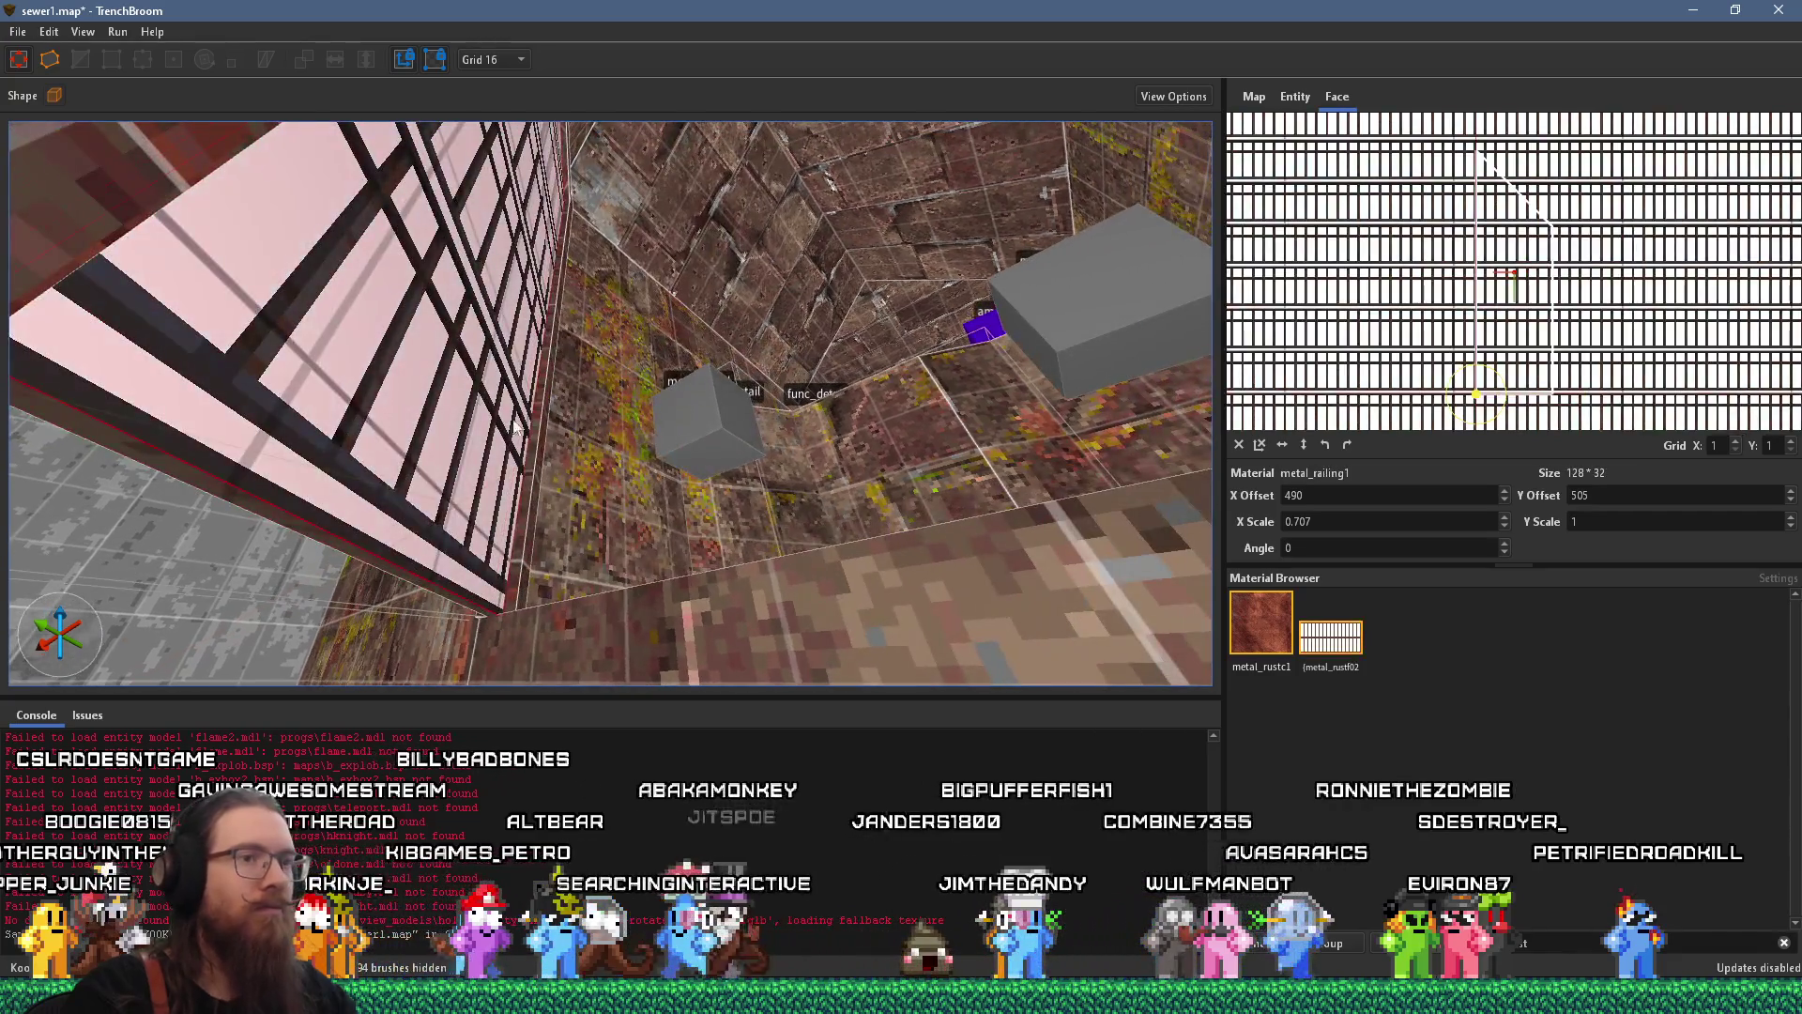
{"action": "key", "text": "BackSpace"}
{"action": "key", "text": "BackSpace"}
{"action": "key", "text": "BackSpace"}
Step: Apply the skip material to the selected grate face and save the map
{"action": "type", "text": "skip"}
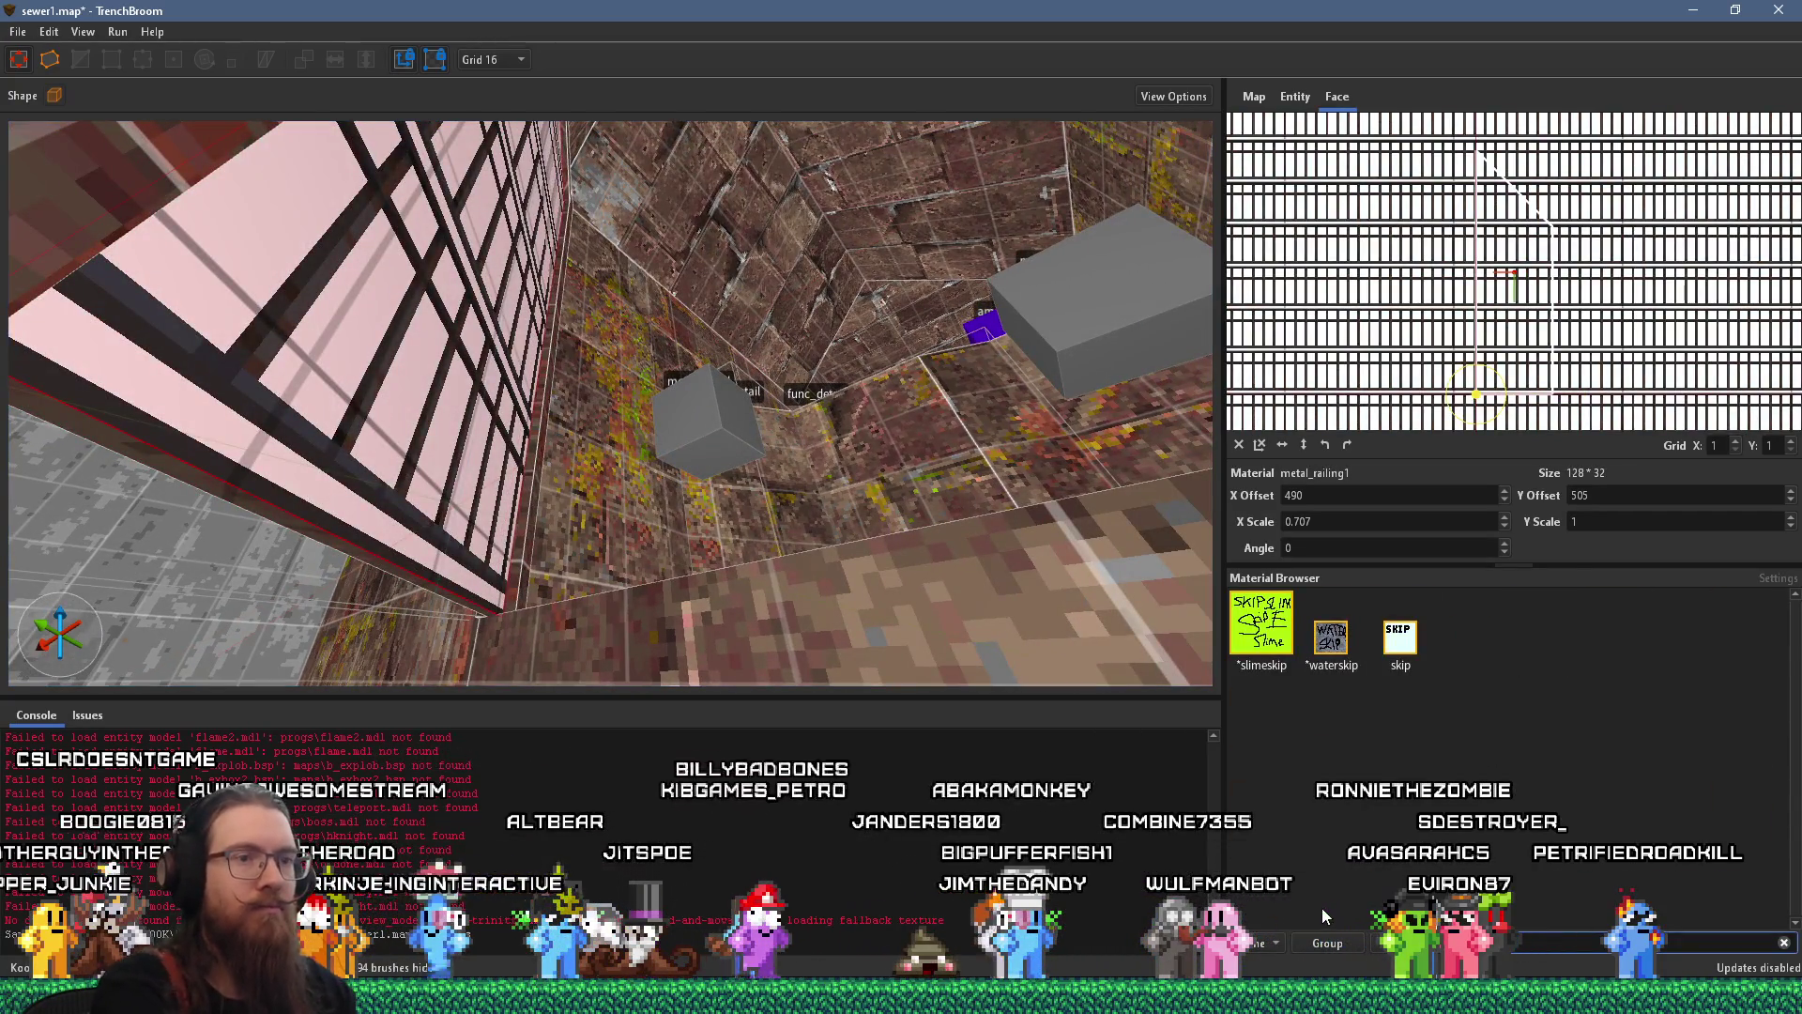
{"action": "left_click", "coordinate": [1405, 644]}
{"action": "mouse_move", "coordinate": [714, 413]}
{"action": "left_mouse_down"}
{"action": "mouse_move", "coordinate": [676, 427]}
{"action": "mouse_move", "coordinate": [694, 432]}
{"action": "mouse_move", "coordinate": [619, 397]}
{"action": "left_mouse_up"}
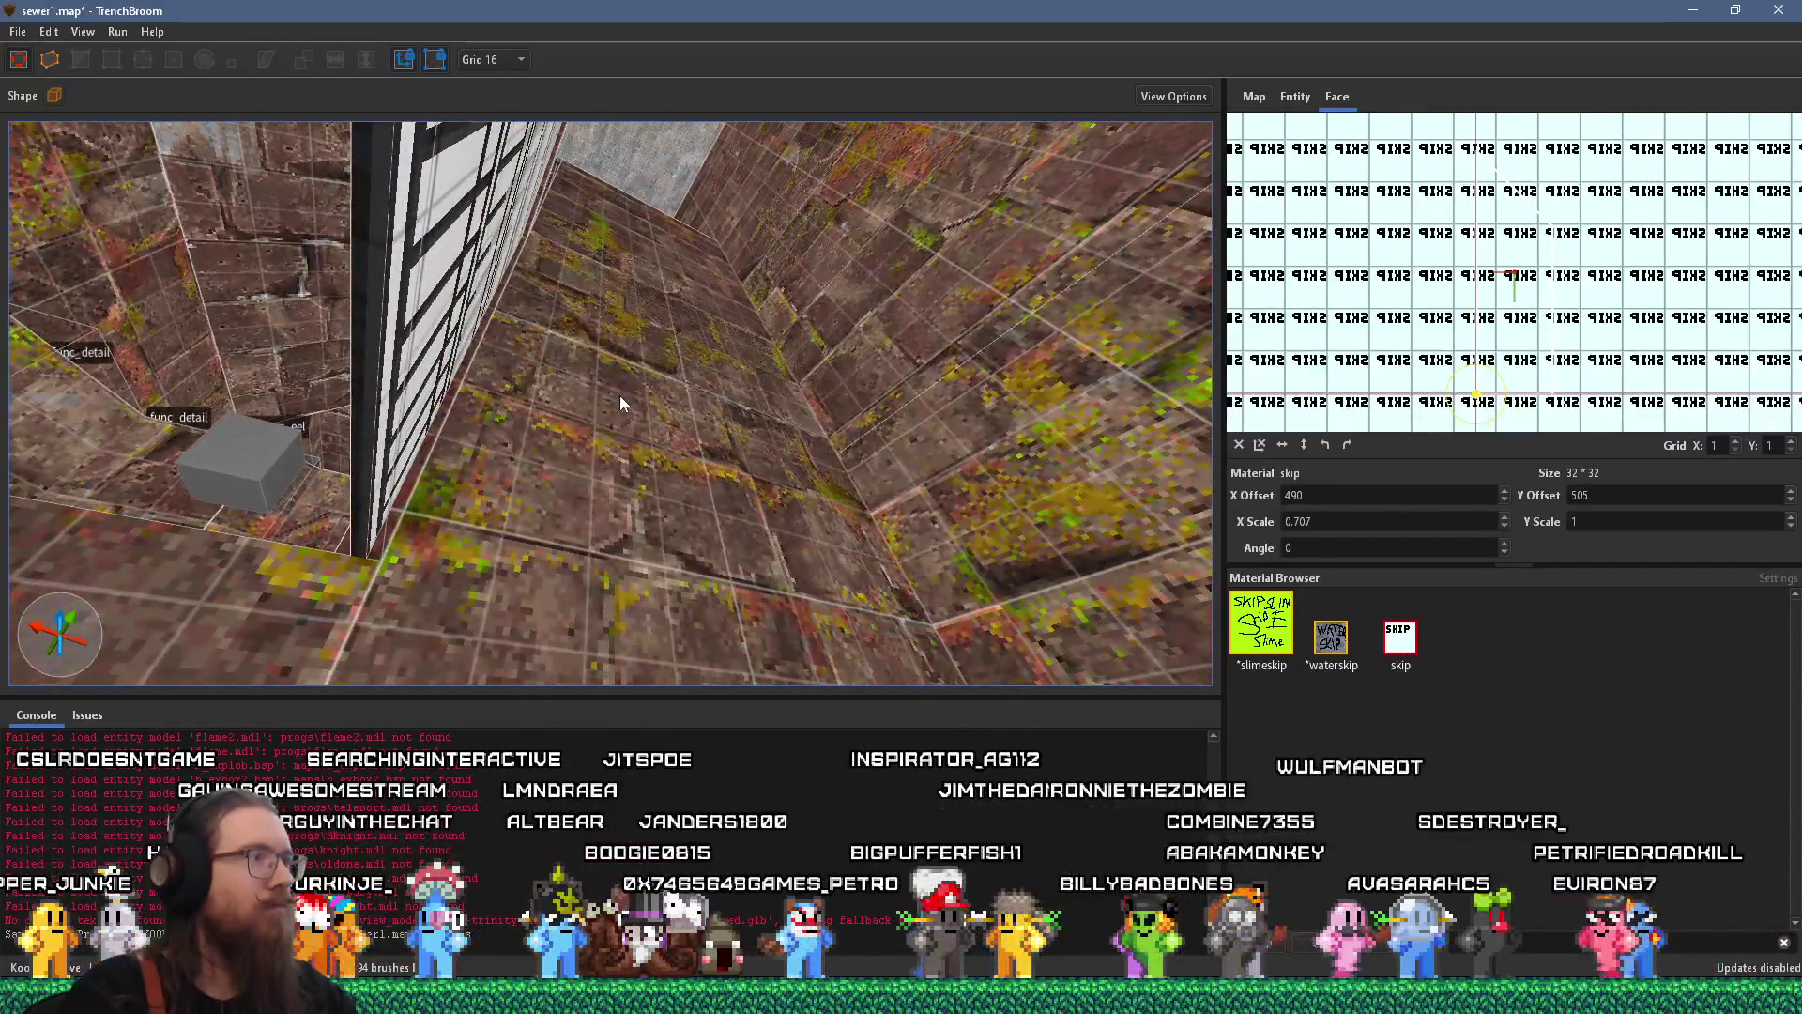
{"action": "left_click", "coordinate": [452, 351]}
{"action": "key", "text": "ctrl+s"}
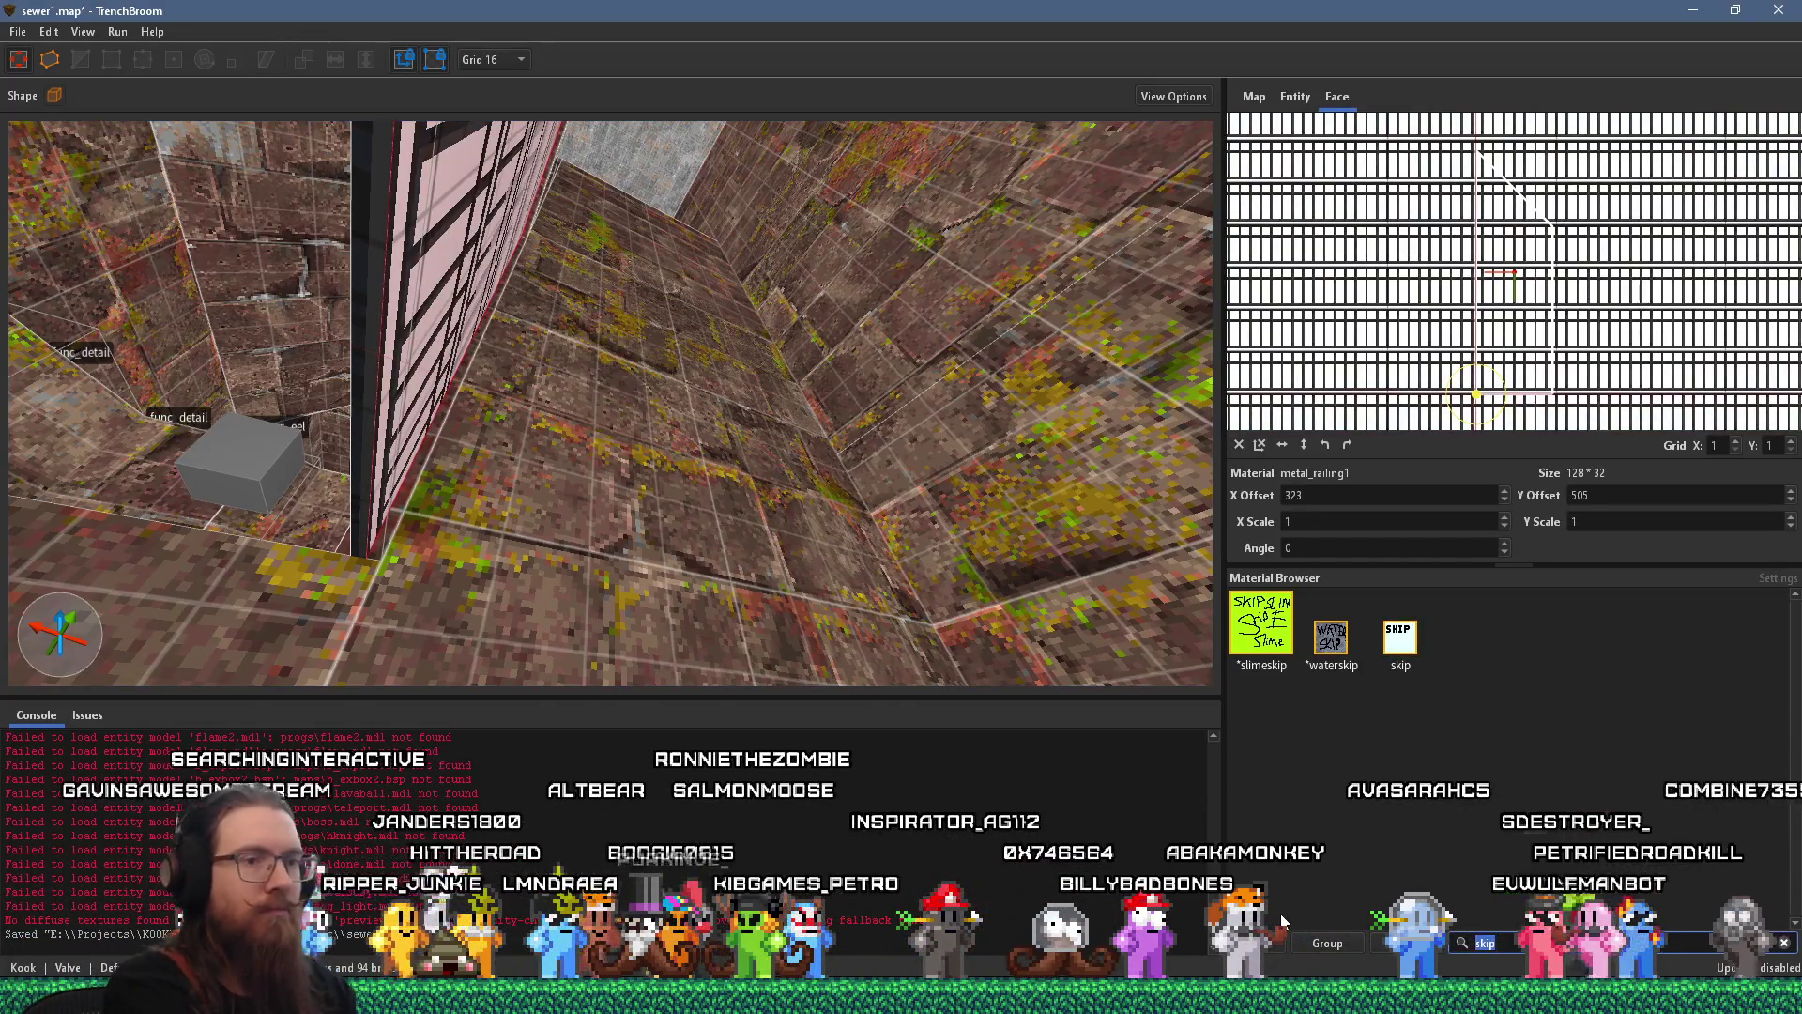
Step: Give another grate face the metal_rustf02 rust material and check the result
{"action": "type", "text": "metal_rust"}
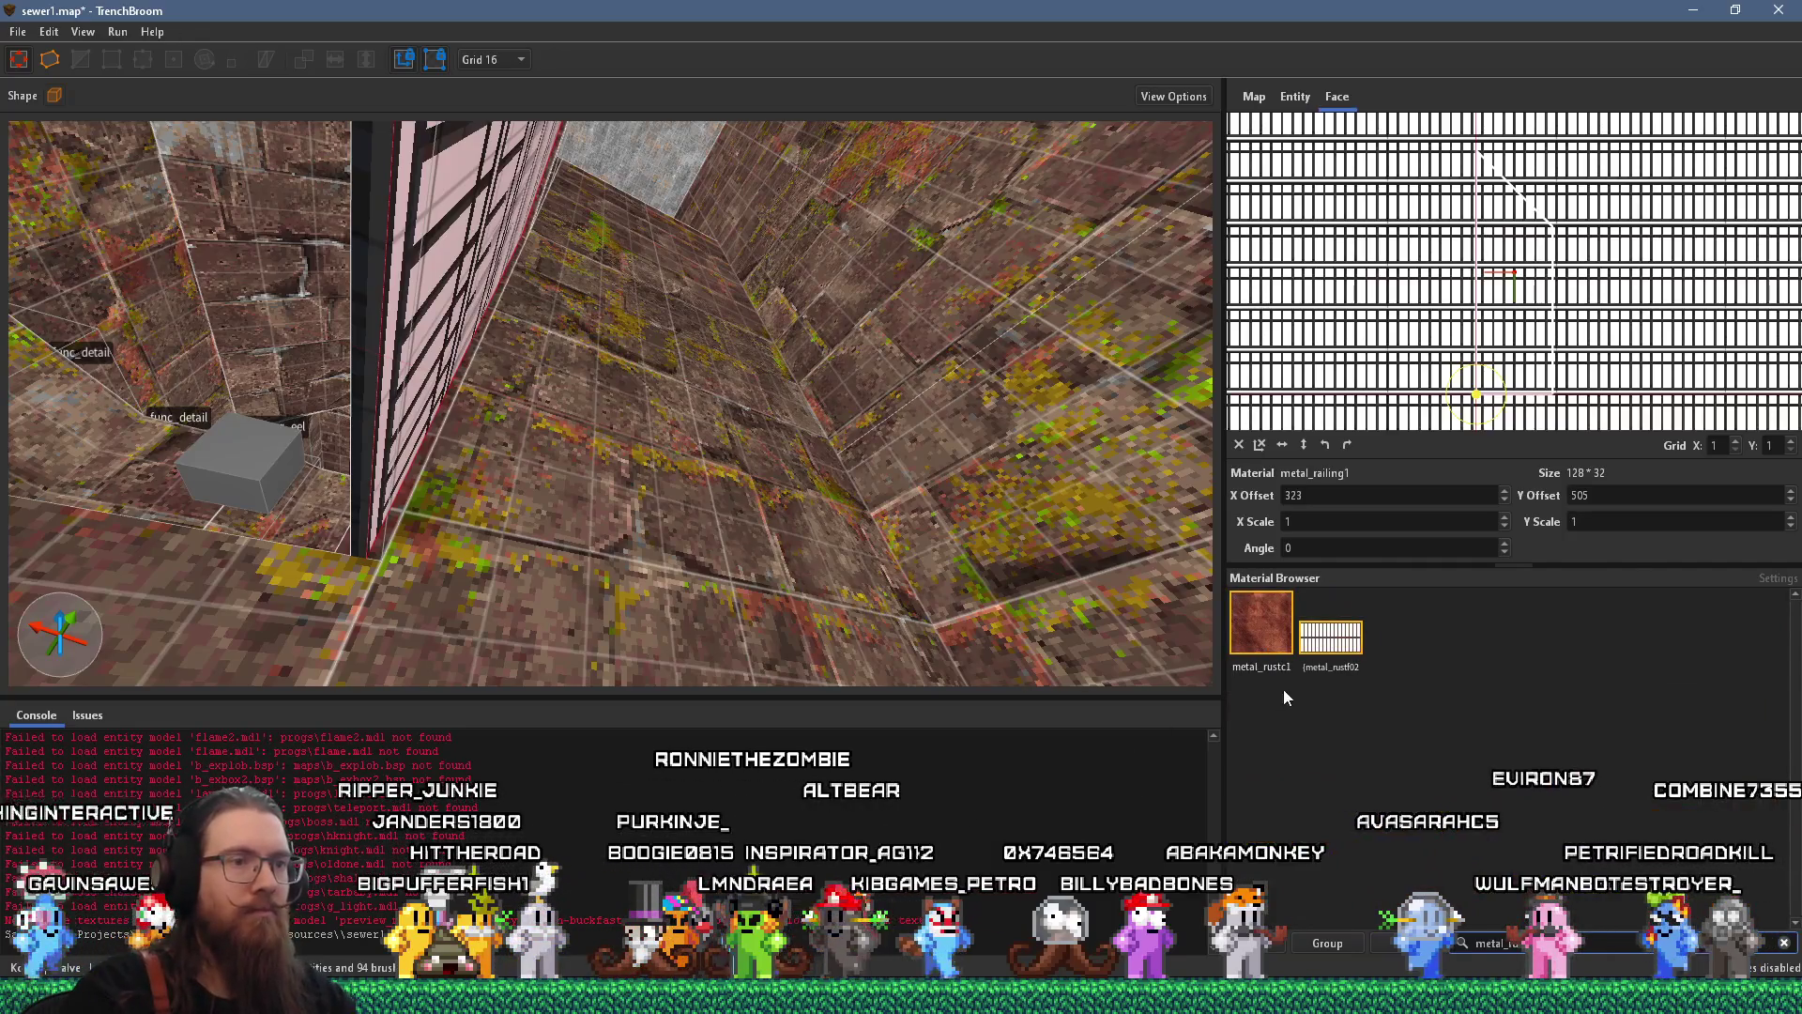
{"action": "left_click", "coordinate": [1301, 645]}
{"action": "scroll", "coordinate": [542, 515], "scroll_direction": "down", "scroll_amount": 3}
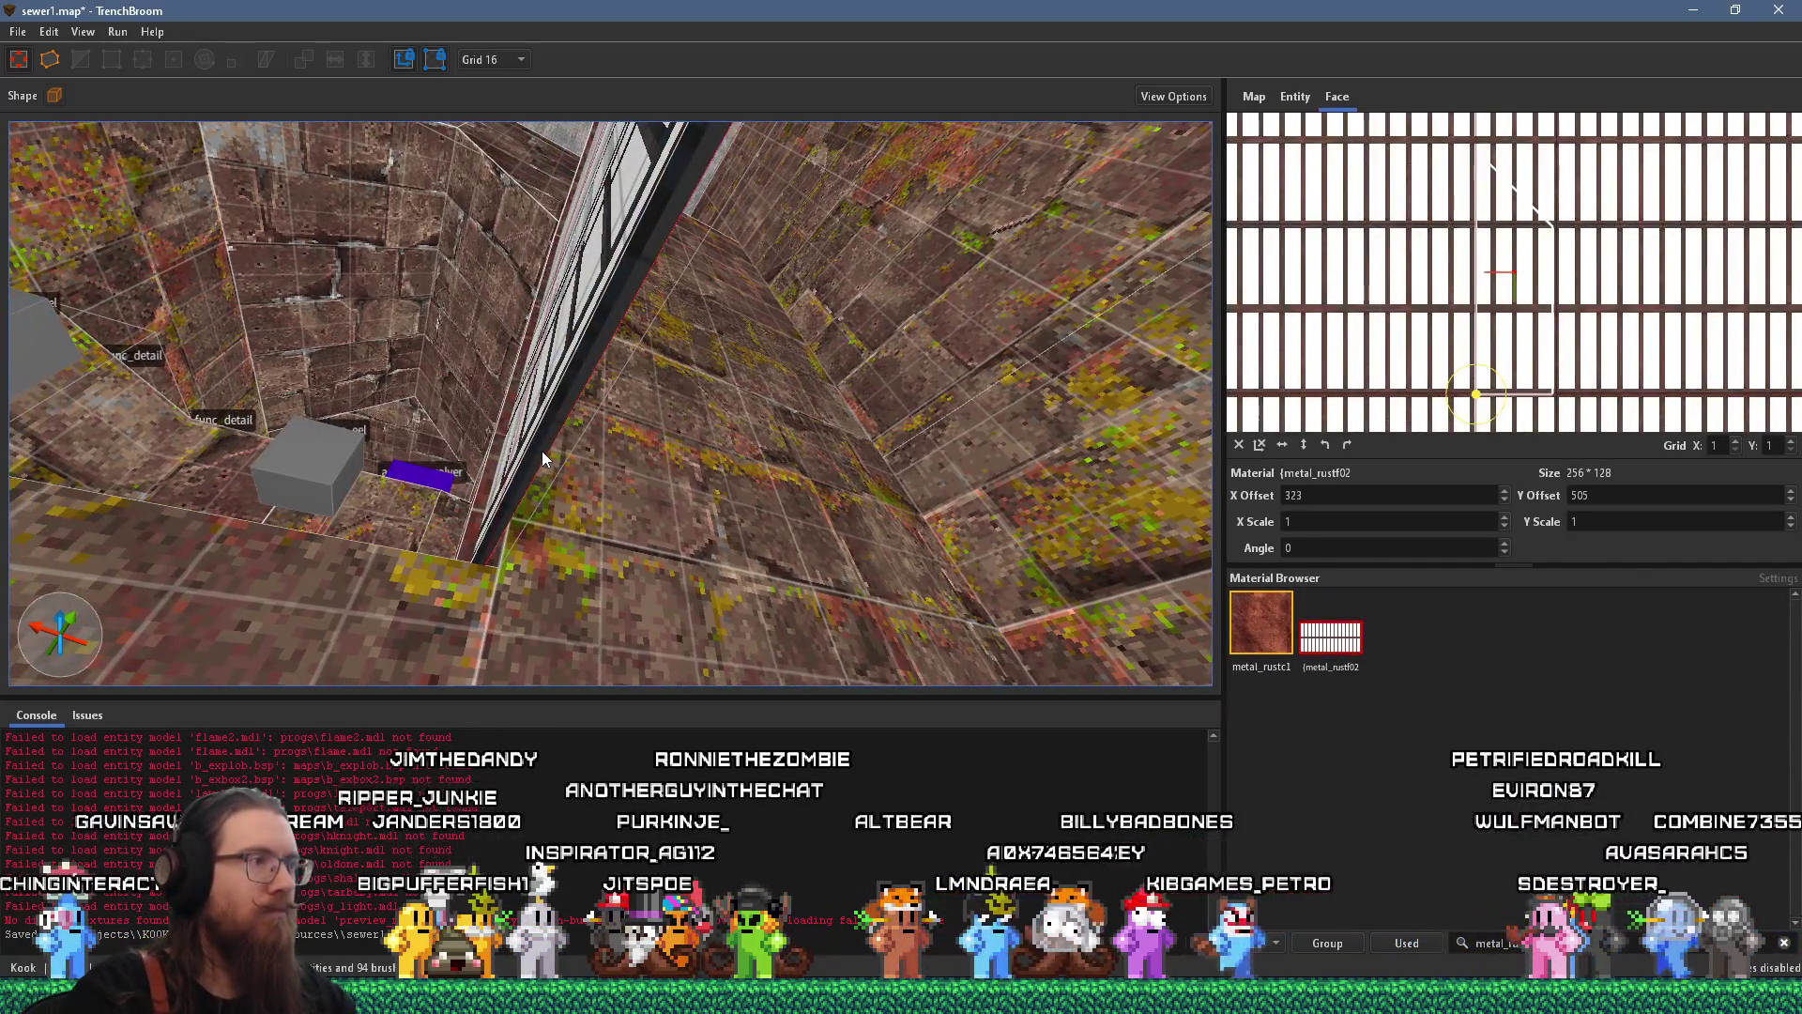
{"action": "left_click", "coordinate": [542, 455]}
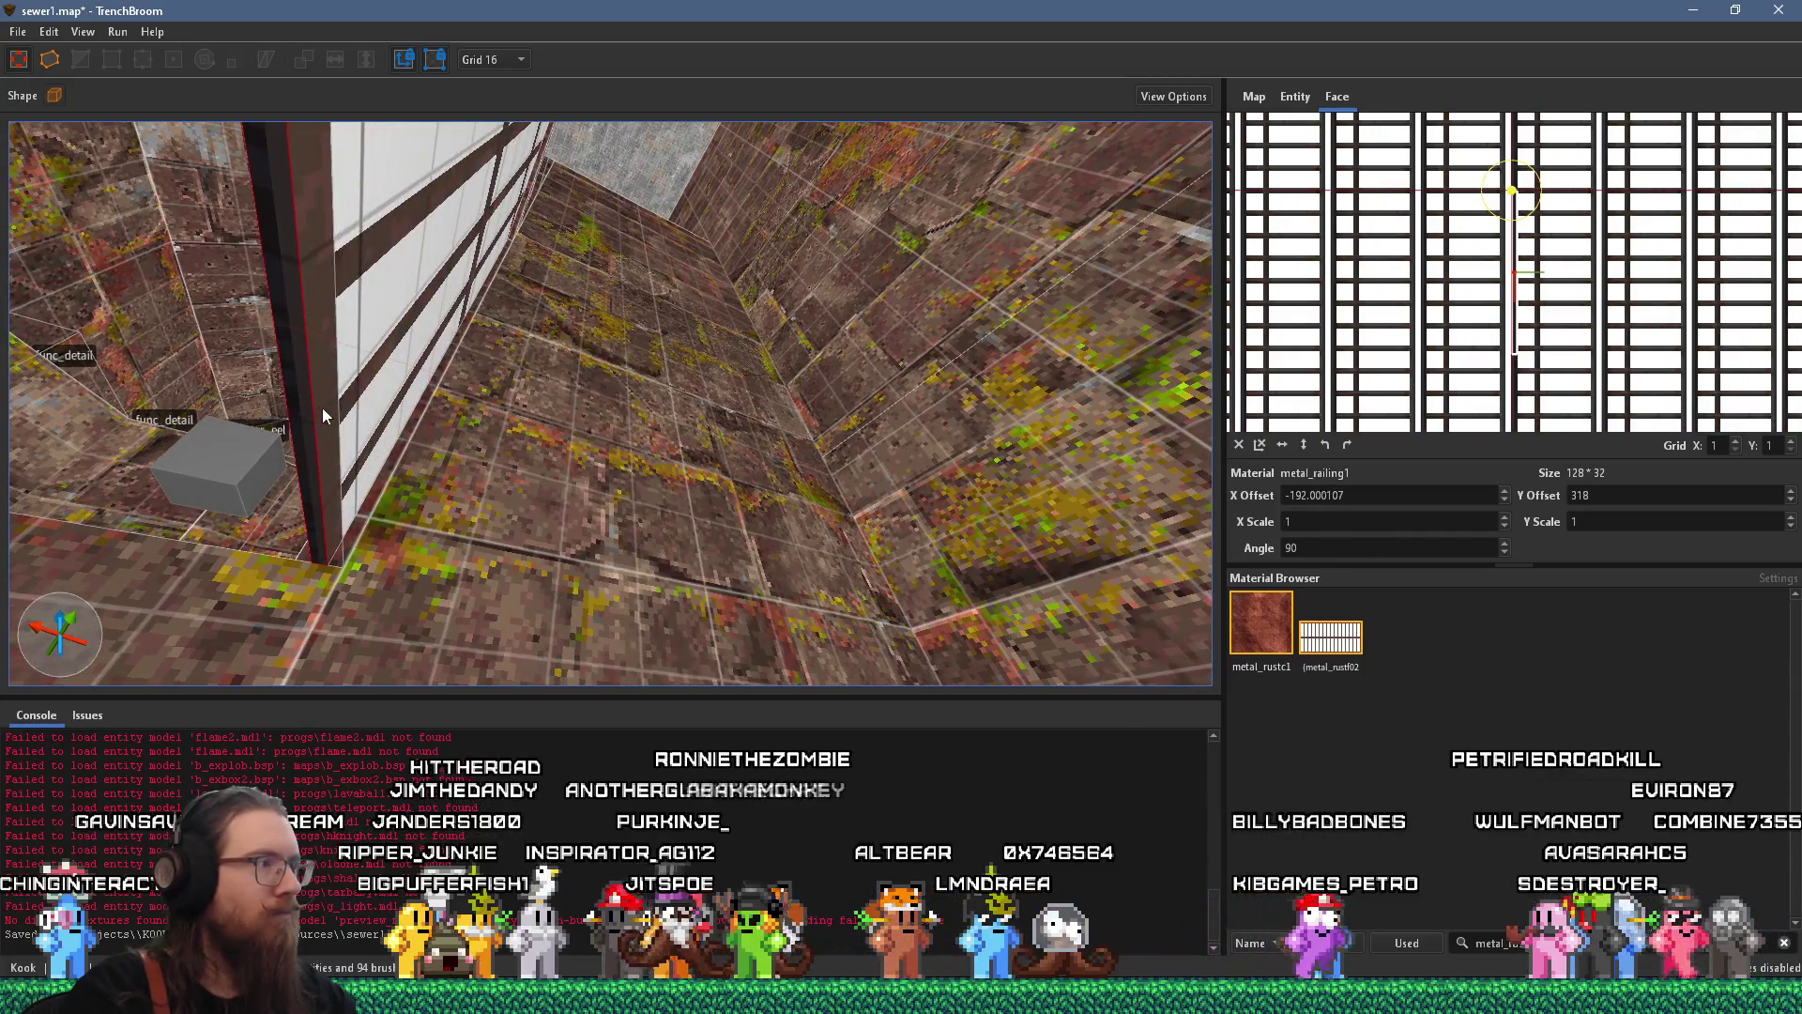
{"action": "left_click", "coordinate": [318, 416]}
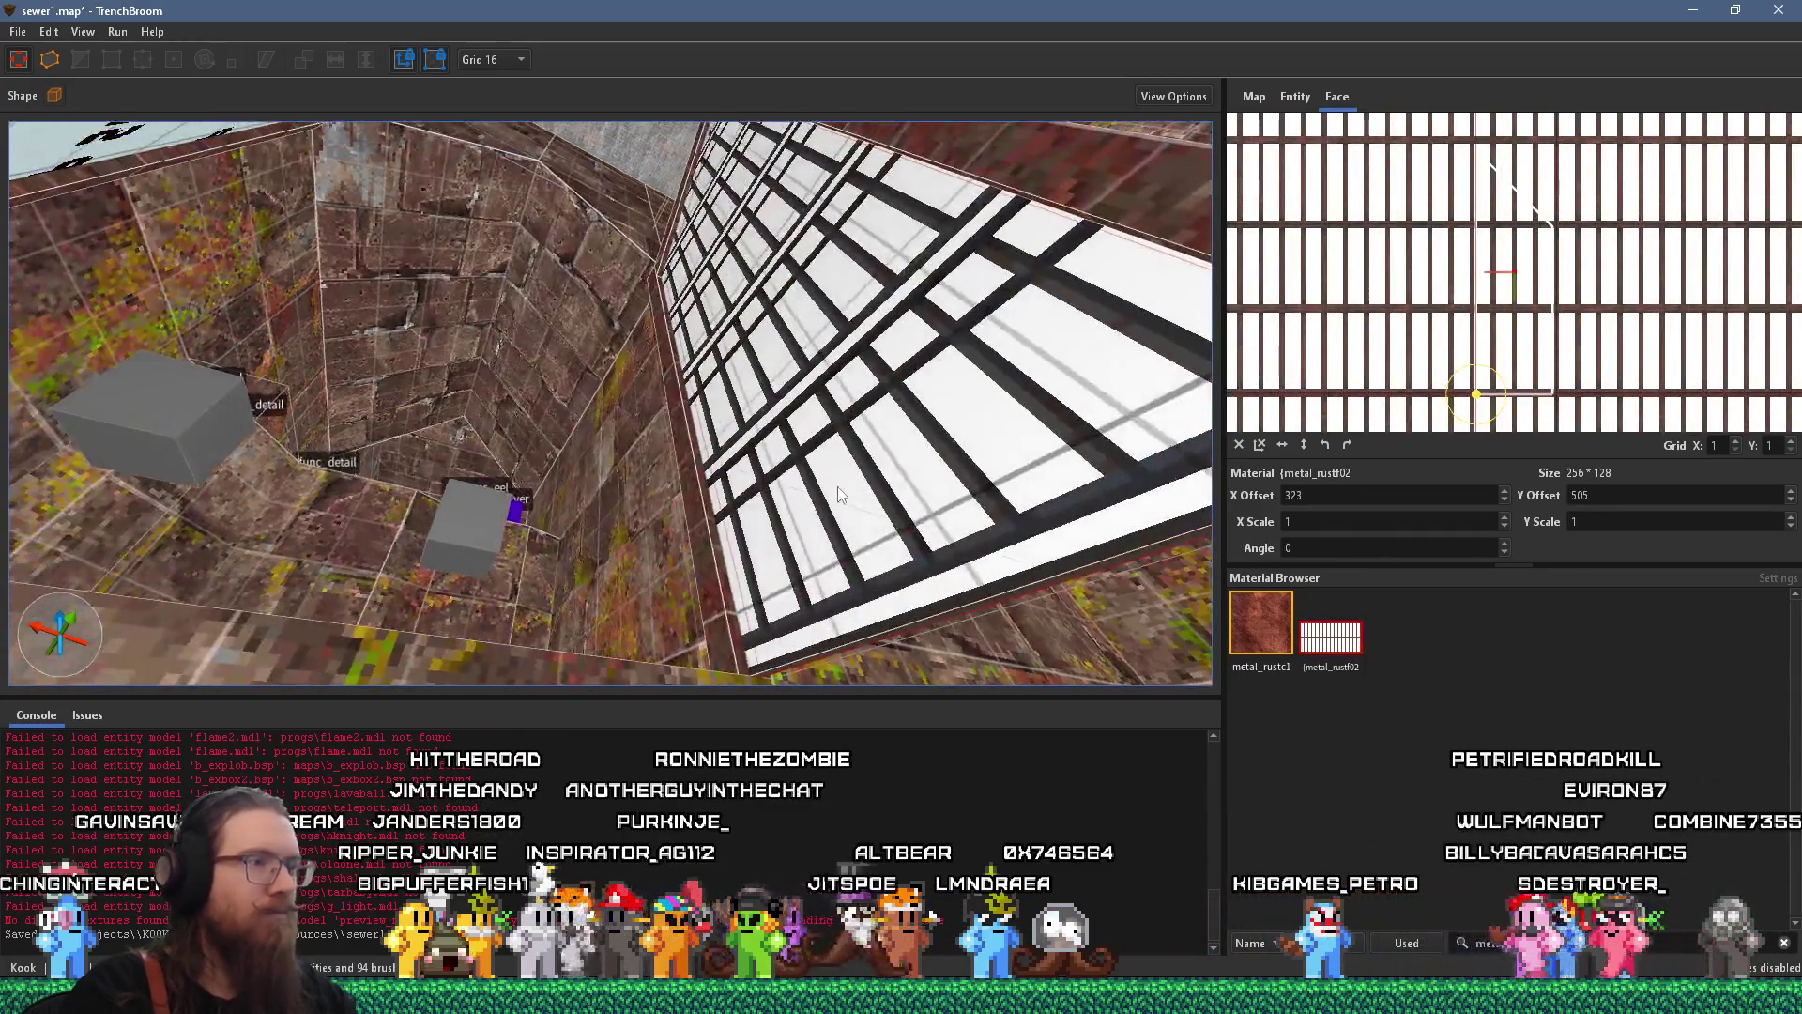
Step: Apply skip to the large overhead grate face, then deselect it
{"action": "left_click", "coordinate": [837, 487]}
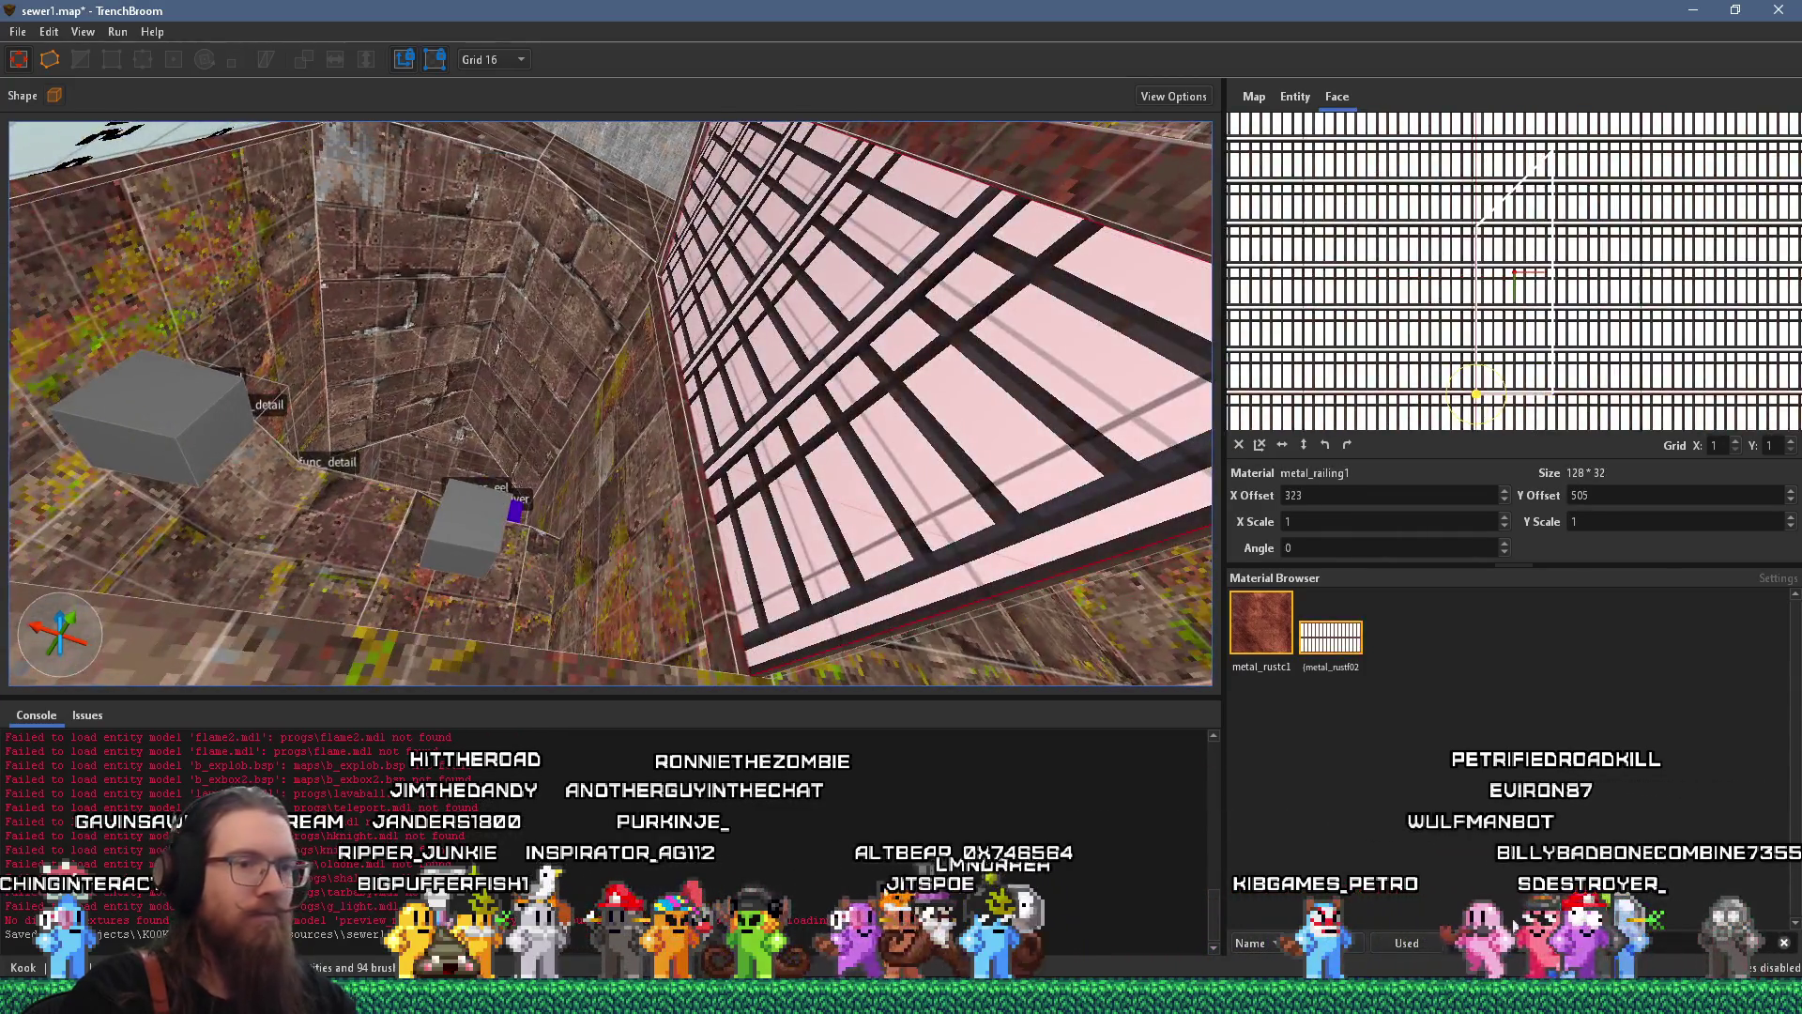
{"action": "type", "text": "kk"}
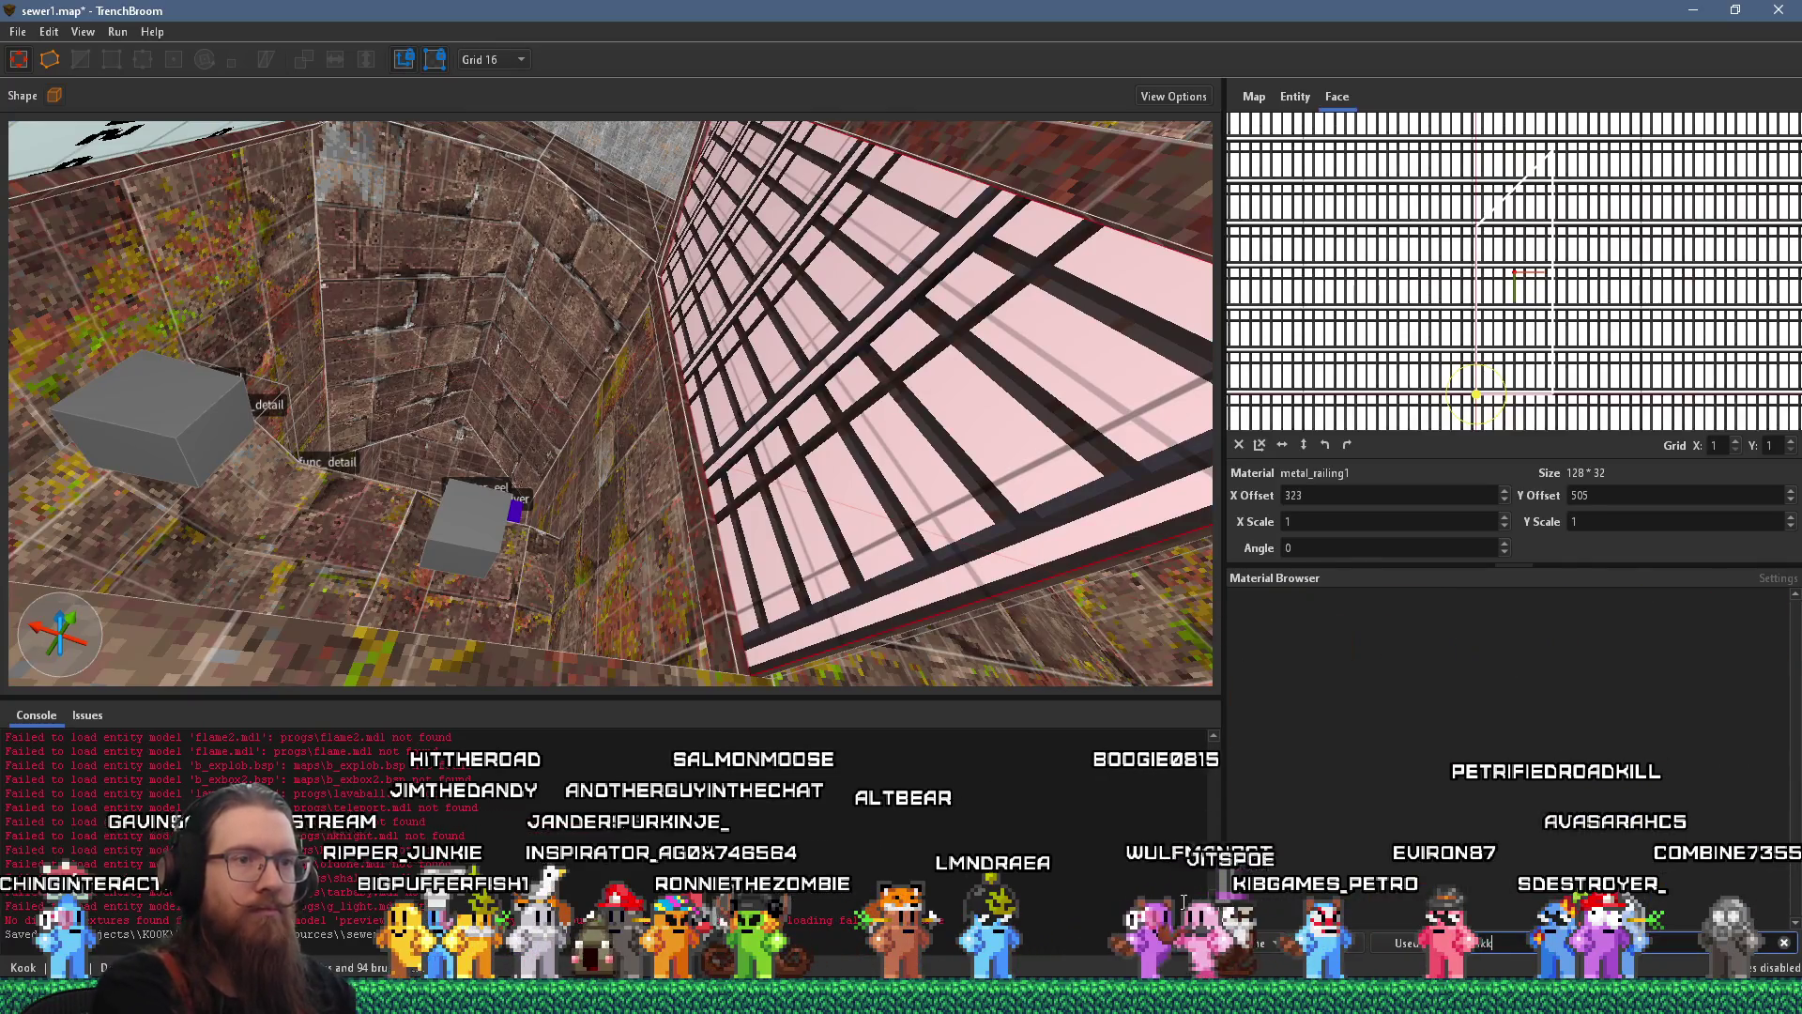
{"action": "key", "text": "BackSpace"}
{"action": "key", "text": "BackSpace"}
{"action": "type", "text": "skip"}
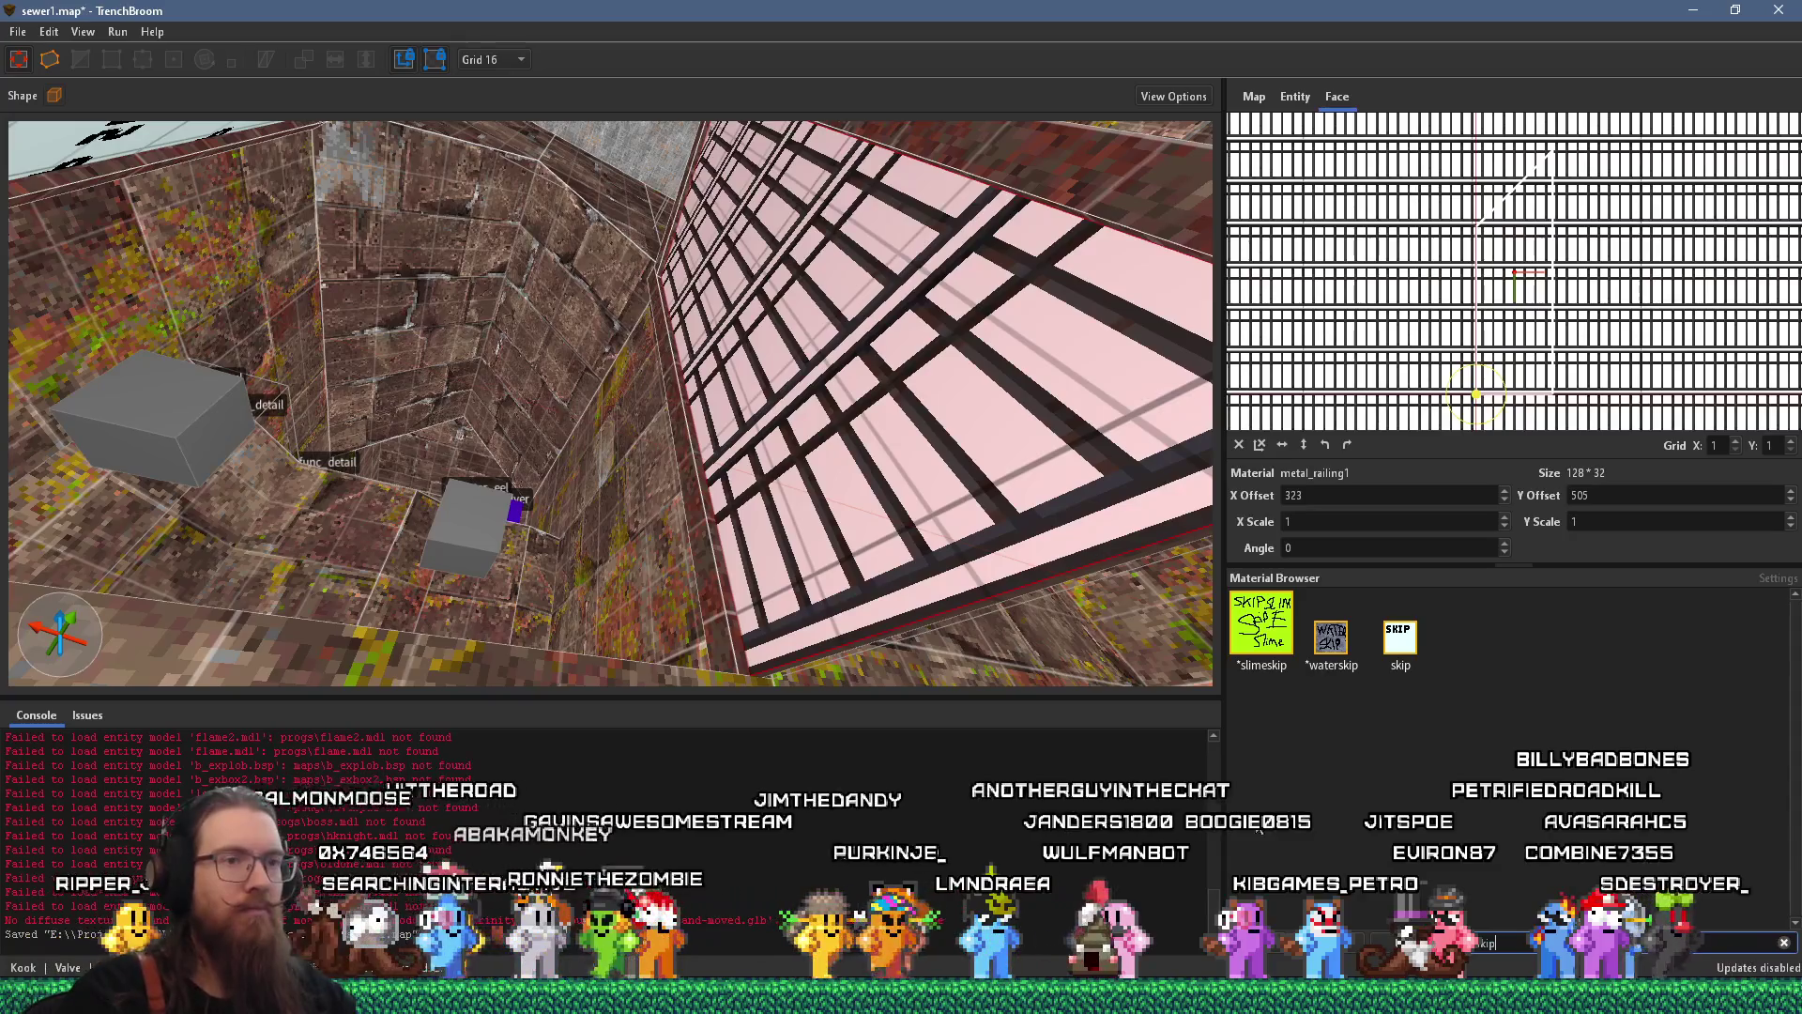
{"action": "left_click", "coordinate": [1398, 640]}
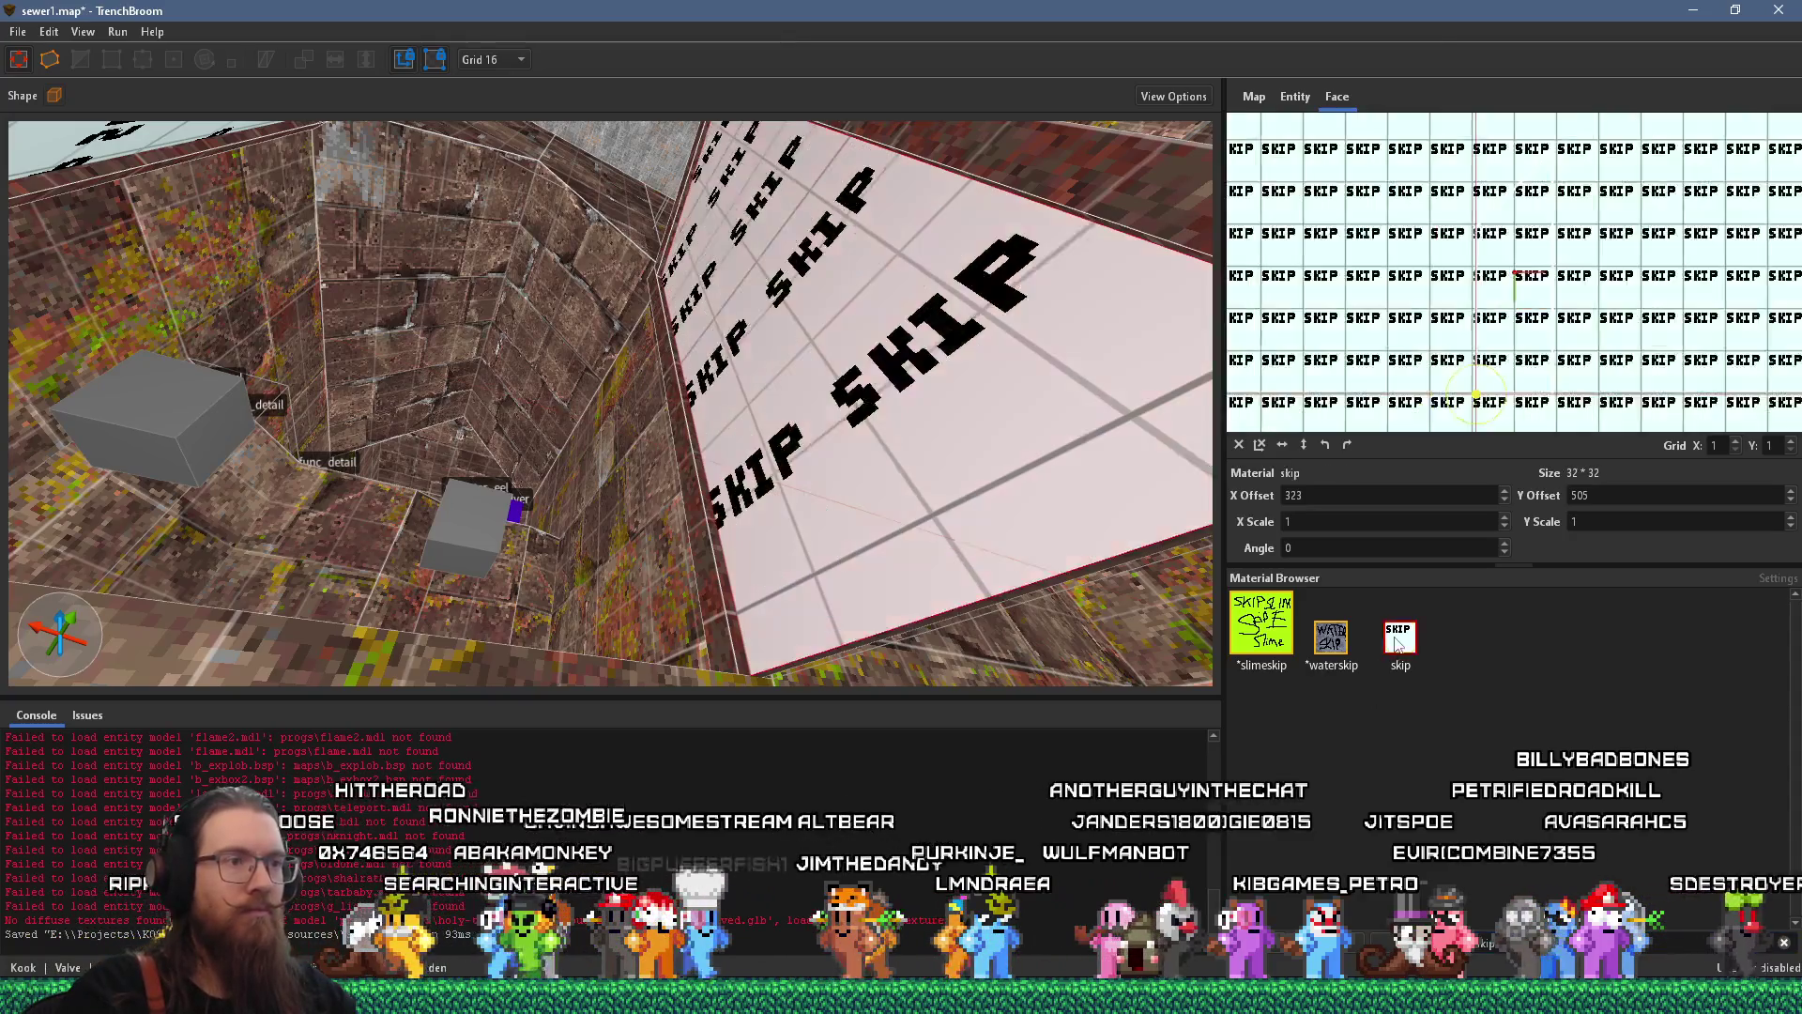
{"action": "mouse_move", "coordinate": [832, 560]}
{"action": "left_mouse_down"}
{"action": "mouse_move", "coordinate": [779, 503]}
{"action": "mouse_move", "coordinate": [655, 505]}
{"action": "mouse_move", "coordinate": [686, 616]}
{"action": "mouse_move", "coordinate": [701, 550]}
{"action": "mouse_move", "coordinate": [766, 532]}
{"action": "mouse_move", "coordinate": [713, 523]}
{"action": "mouse_move", "coordinate": [781, 528]}
{"action": "mouse_move", "coordinate": [476, 589]}
{"action": "mouse_move", "coordinate": [251, 533]}
{"action": "mouse_move", "coordinate": [801, 570]}
{"action": "mouse_move", "coordinate": [717, 638]}
{"action": "mouse_move", "coordinate": [600, 672]}
{"action": "left_mouse_up"}
{"action": "key", "text": "Escape"}
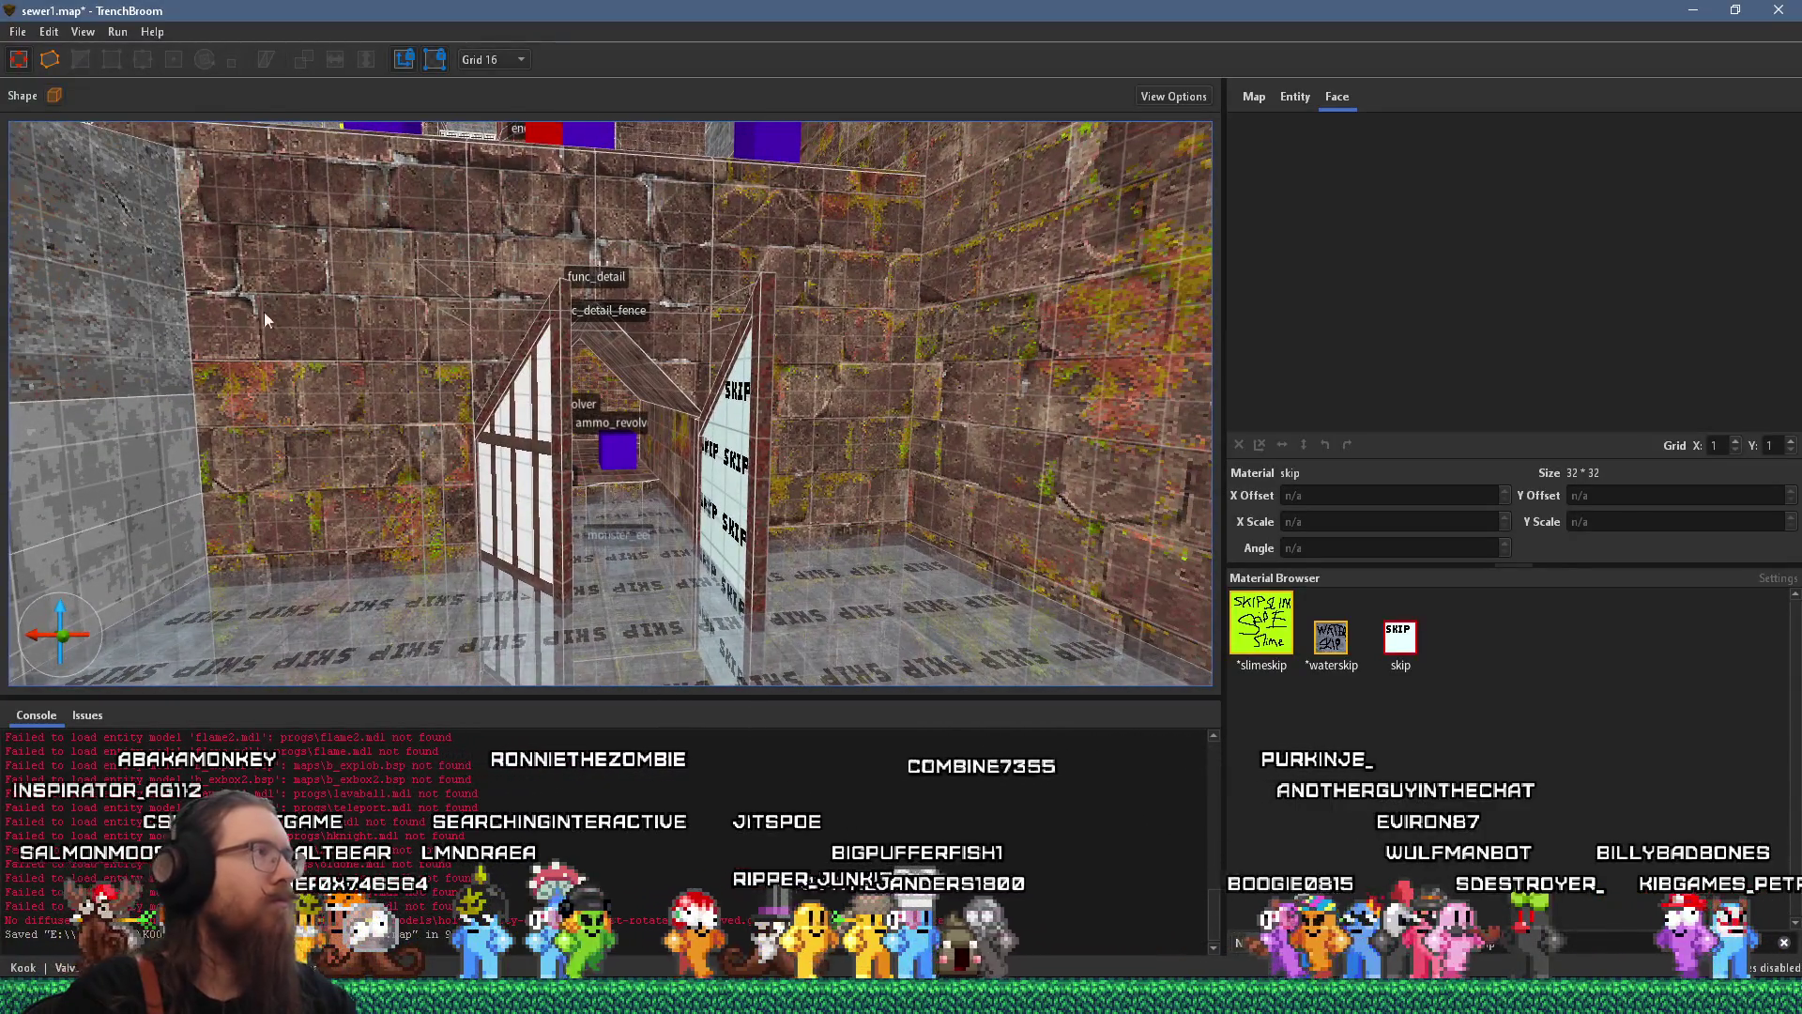
{"action": "left_click", "coordinate": [18, 31]}
Step: Save sewer1.map, start the qbsp compile, and bring the kook_todo notes forward
{"action": "left_click", "coordinate": [53, 122]}
{"action": "left_click", "coordinate": [117, 31]}
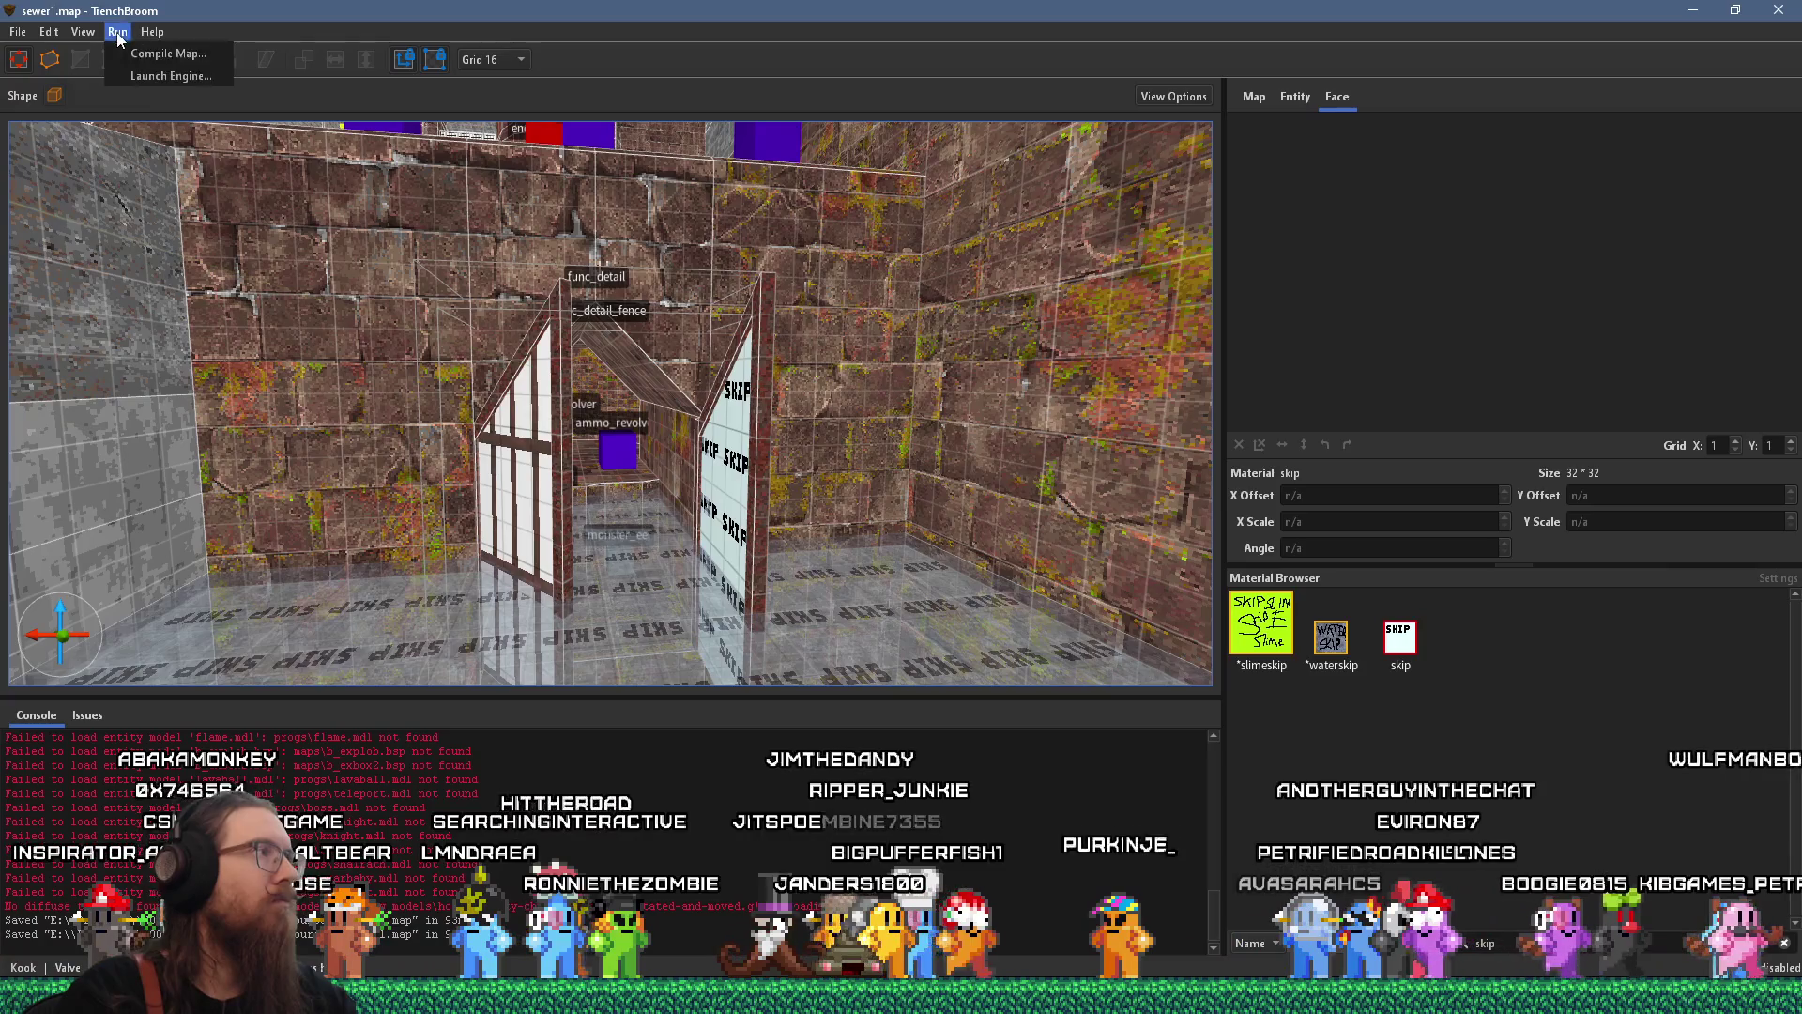
{"action": "left_click", "coordinate": [155, 50]}
{"action": "left_click", "coordinate": [1131, 750]}
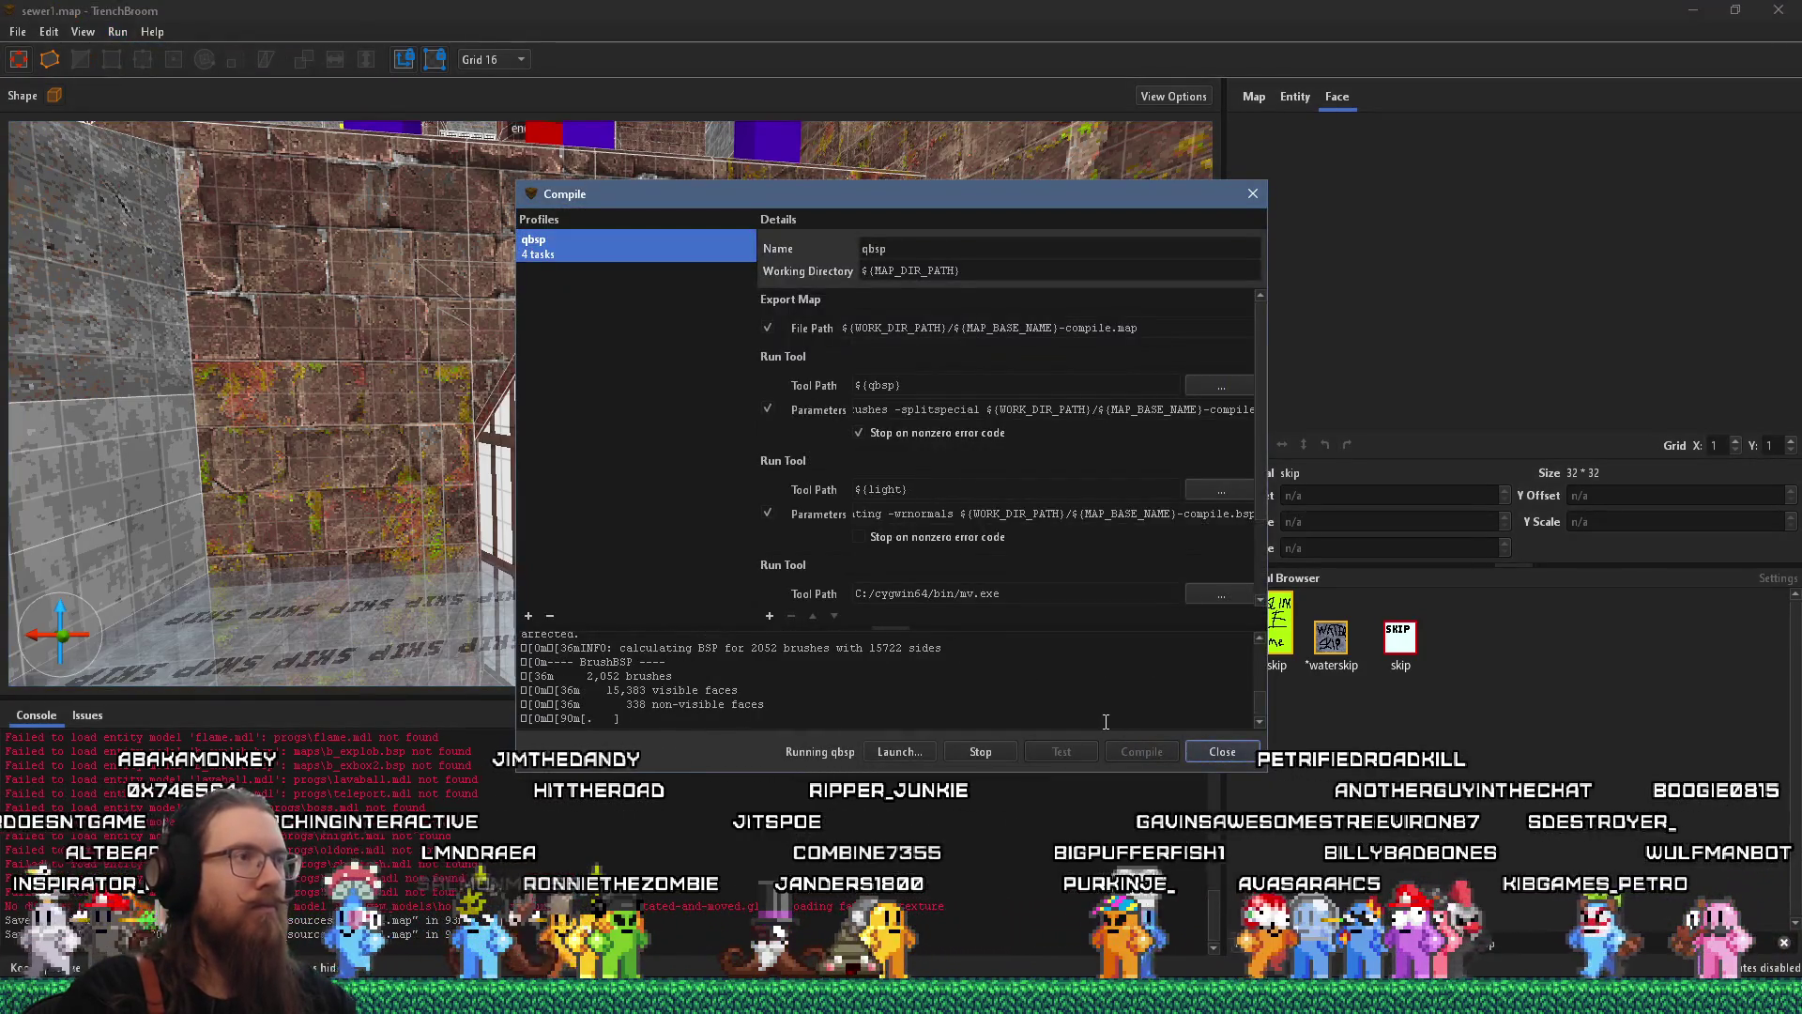
{"action": "left_click", "coordinate": [1502, 898]}
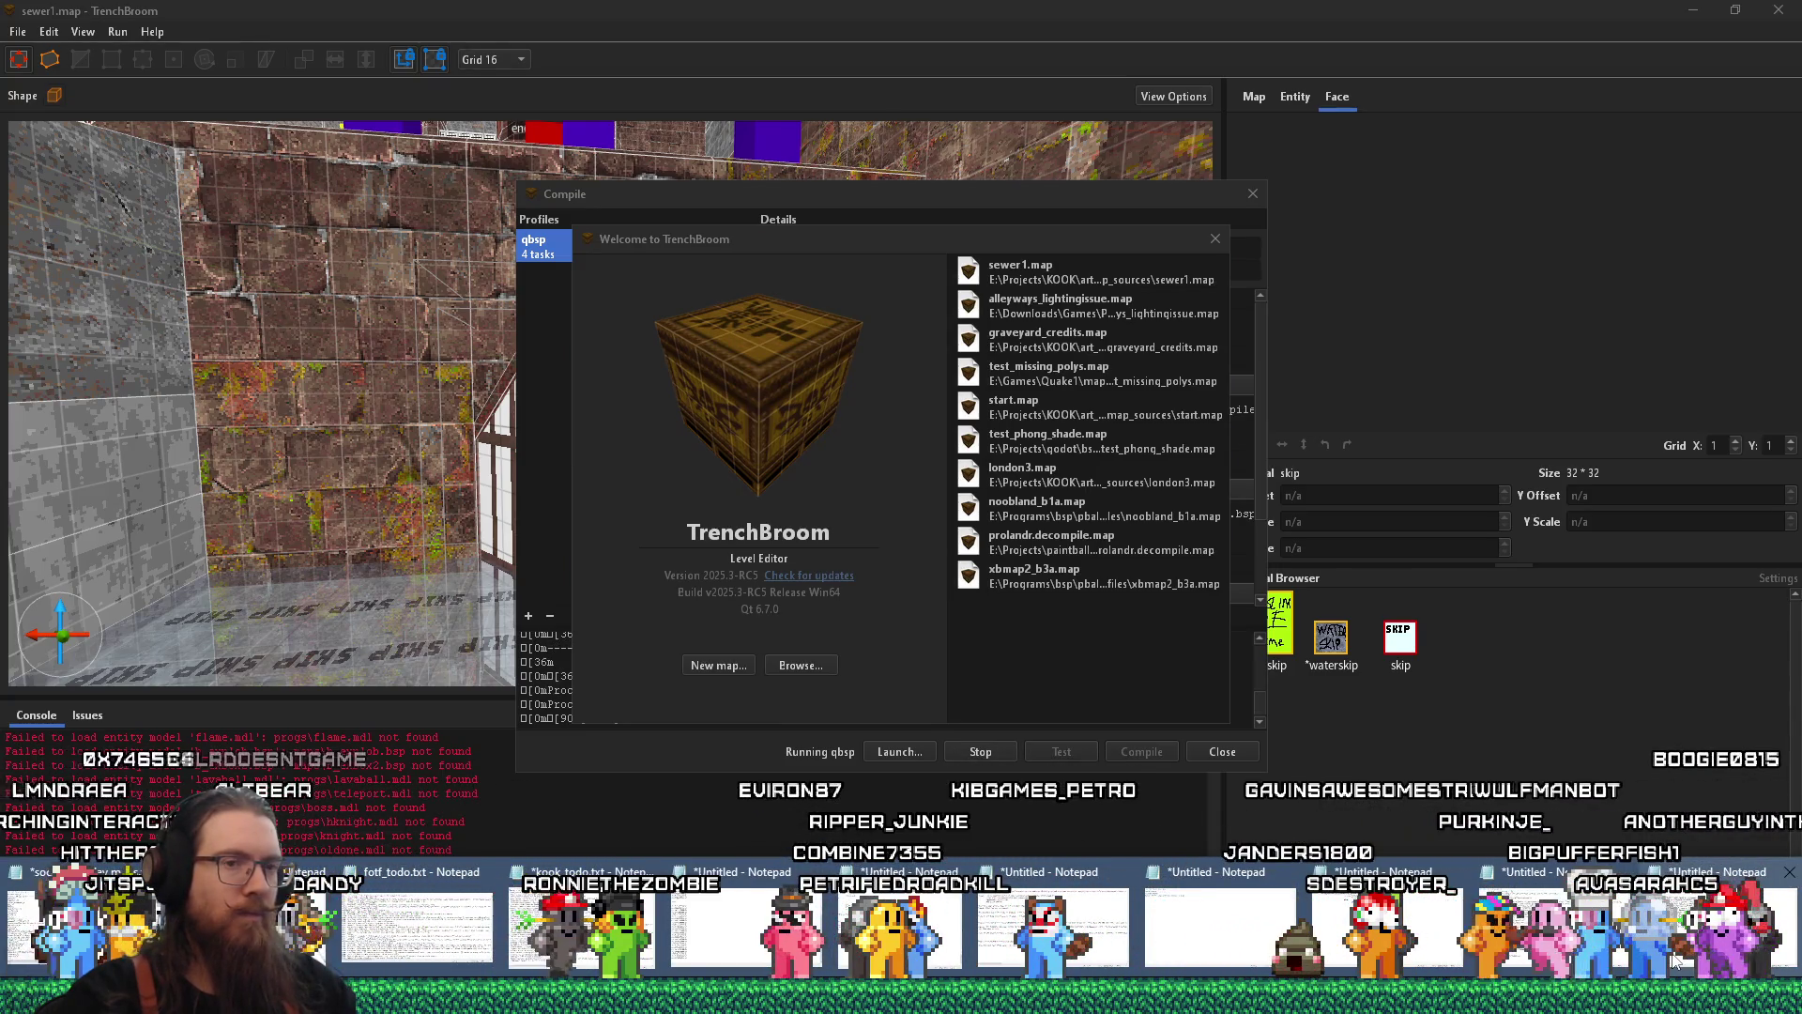
{"action": "left_click", "coordinate": [586, 925]}
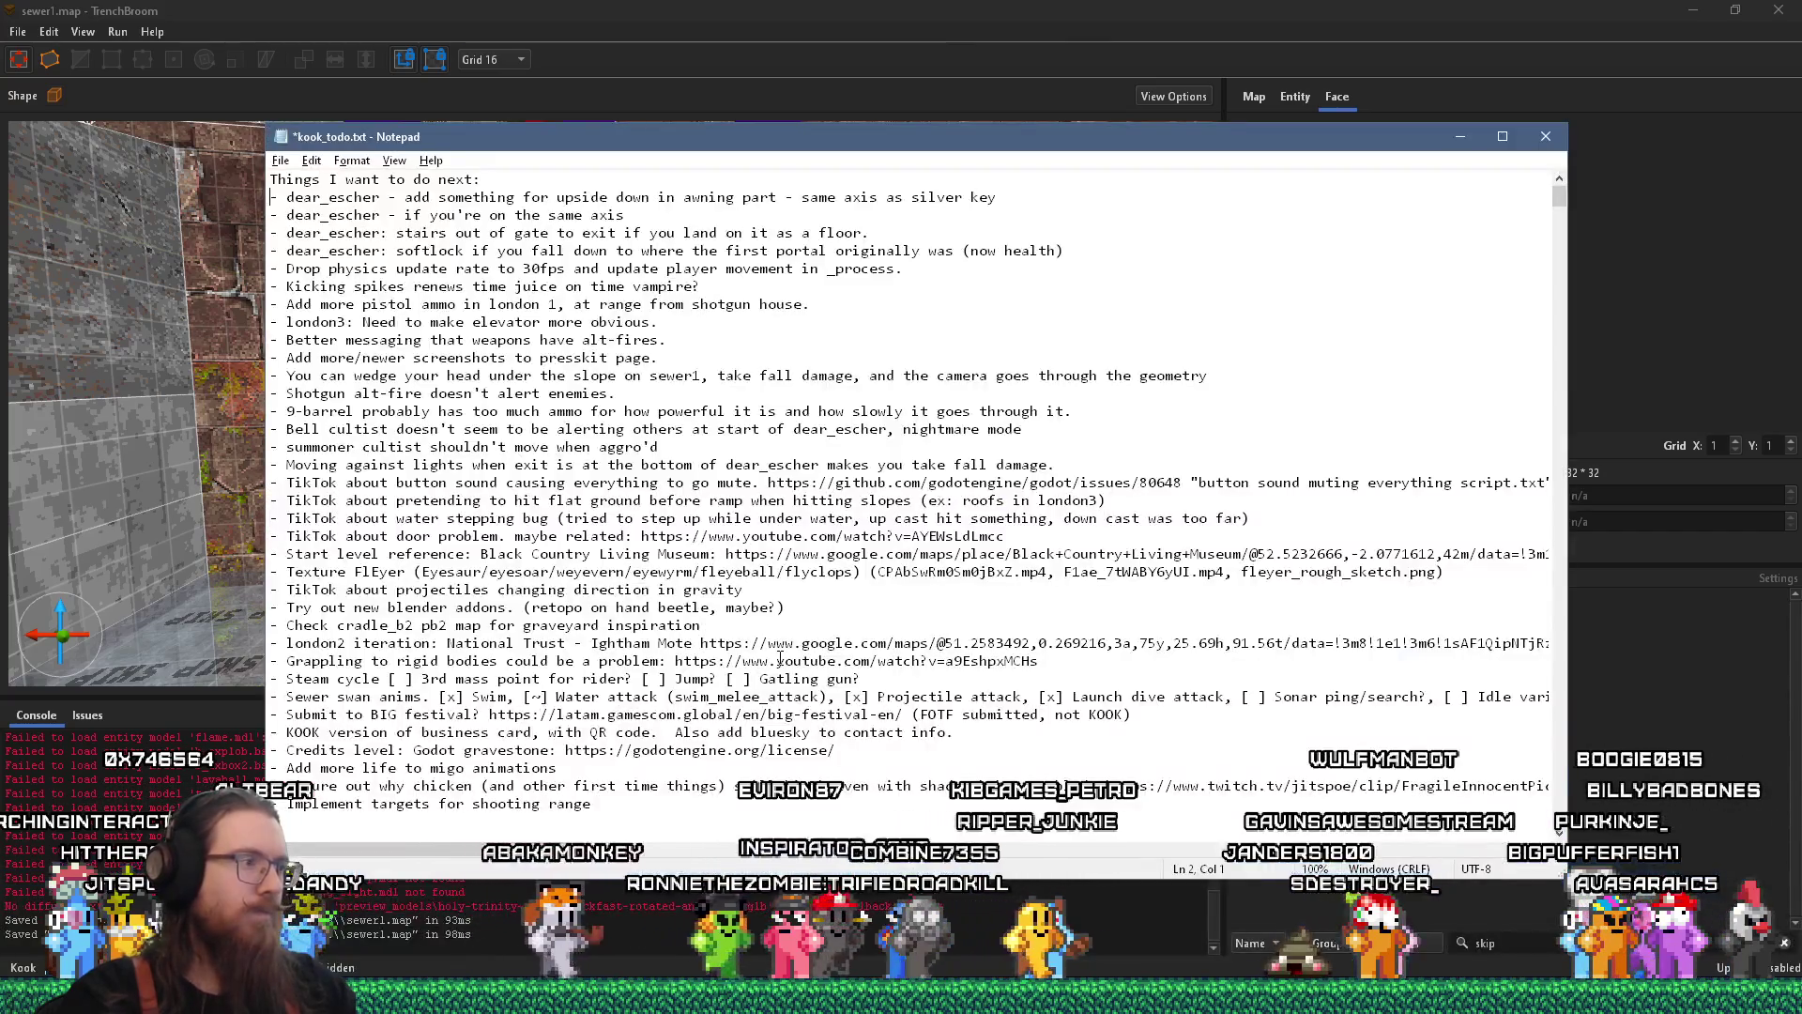
Step: Search the notes for 'time track' to find the time-tracking section
{"action": "key", "text": "ctrl+f"}
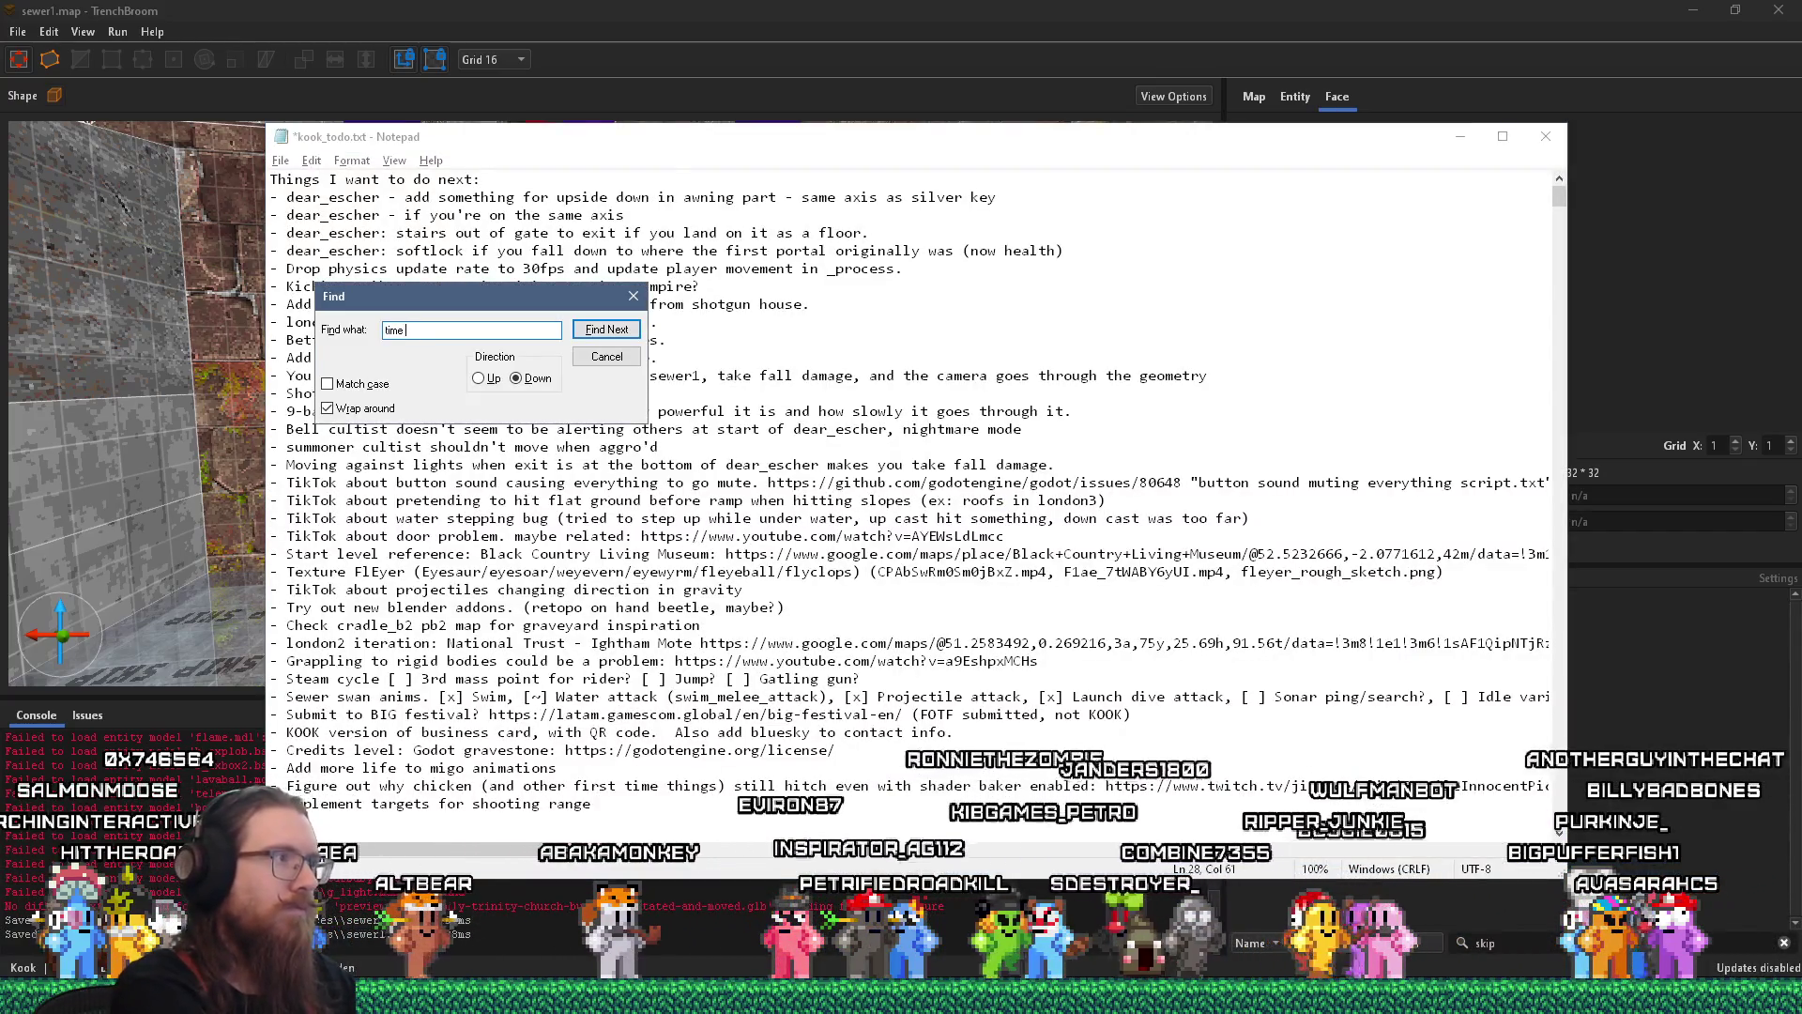
{"action": "type", "text": "time track"}
{"action": "key", "text": "Return"}
{"action": "key", "text": "Escape"}
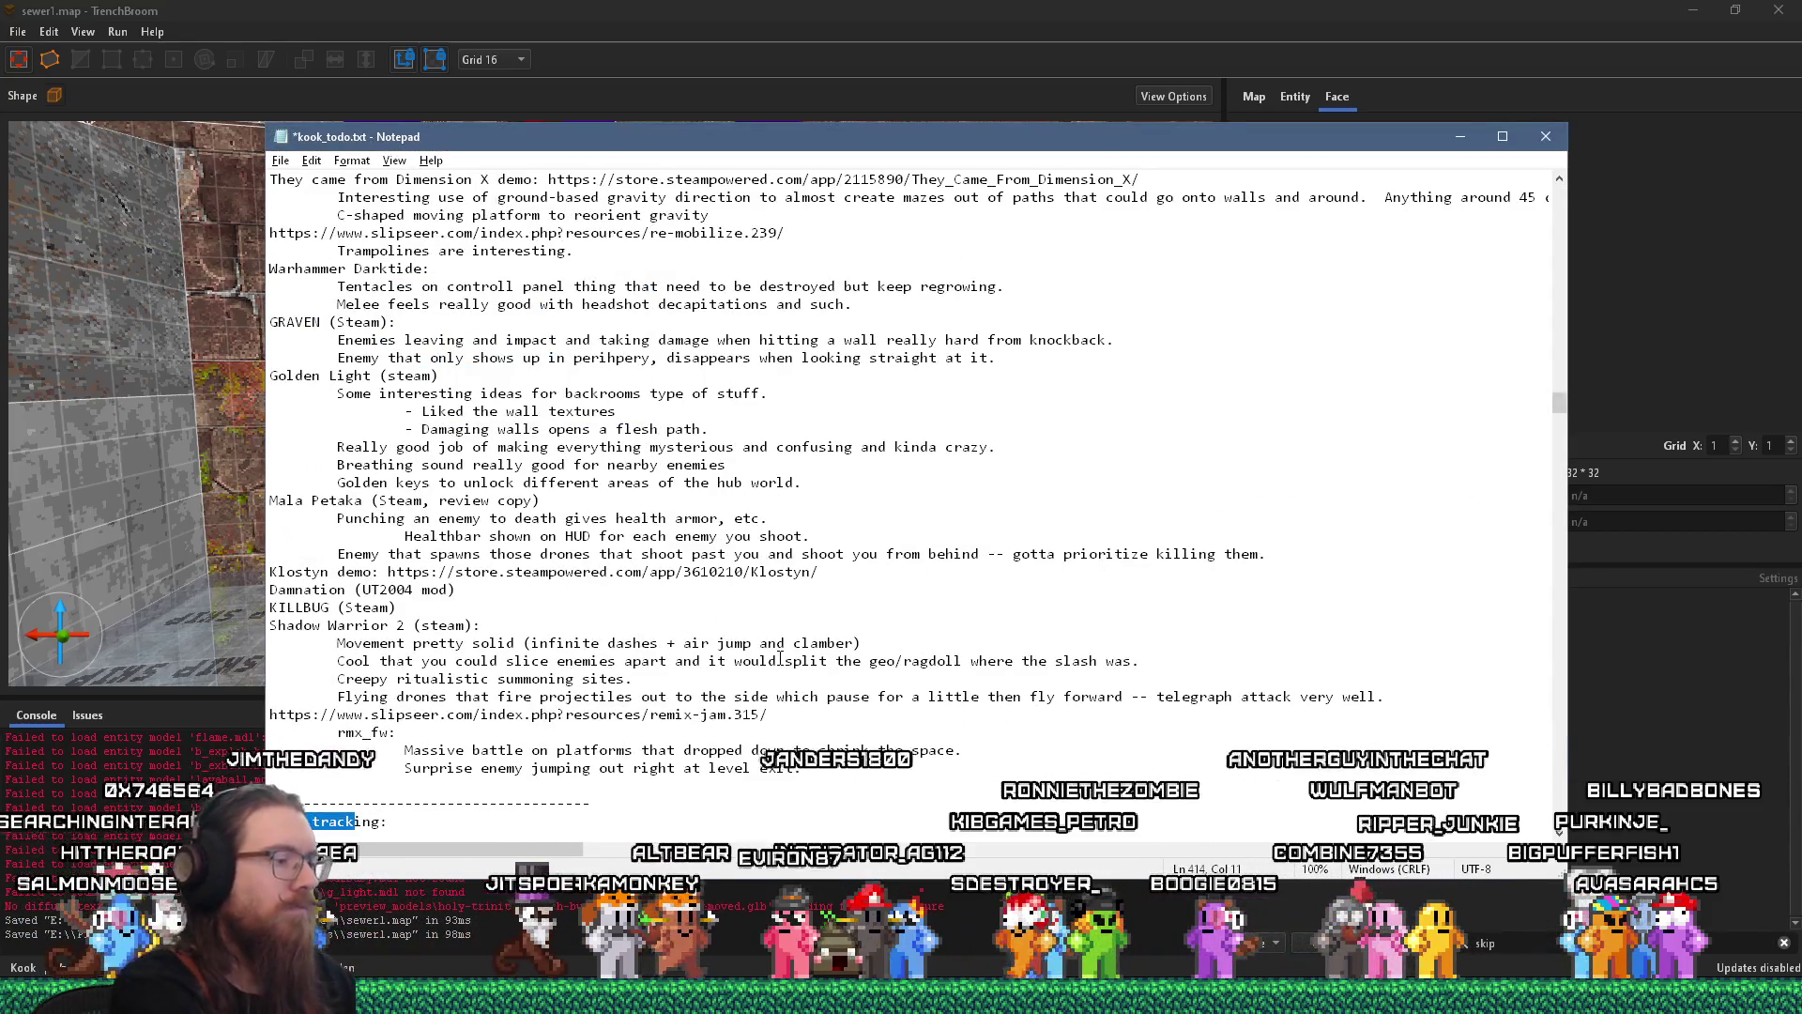
Step: Search the notes again to jump to the Event entry
{"action": "key", "text": "ctrl+f"}
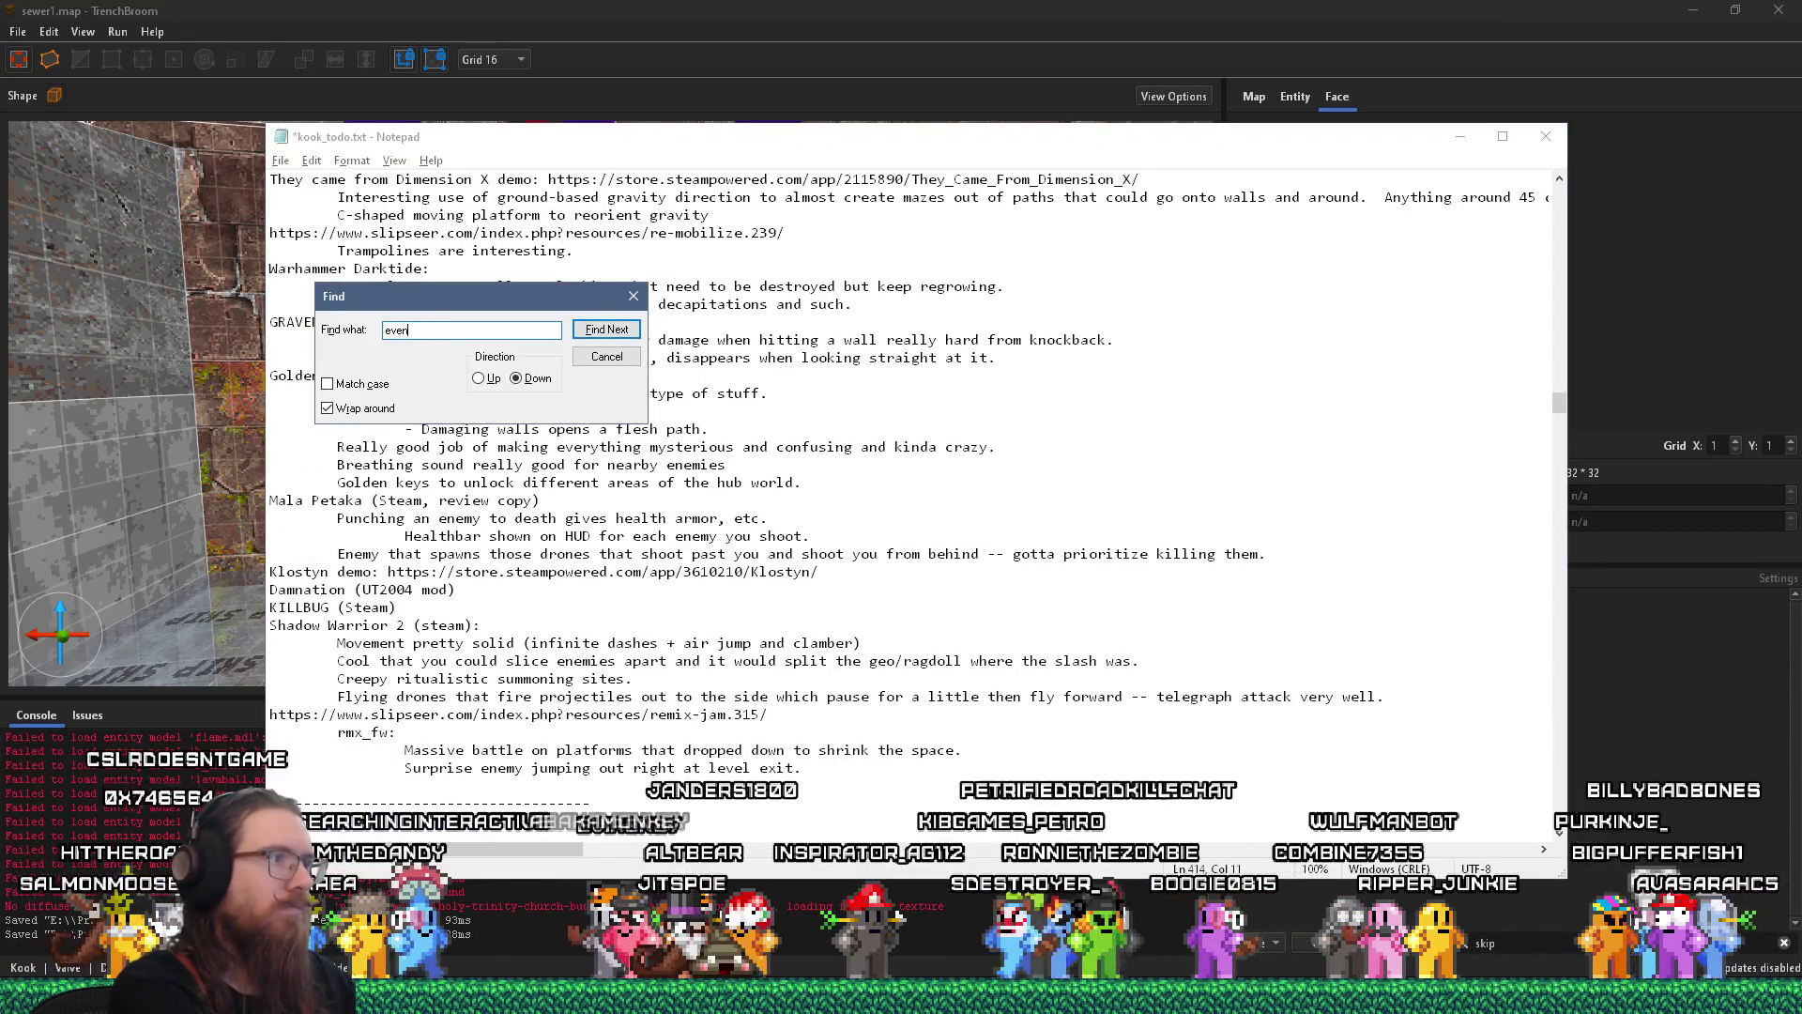
{"action": "type", "text": "t"}
{"action": "key", "text": "Return"}
{"action": "key", "text": "Escape"}
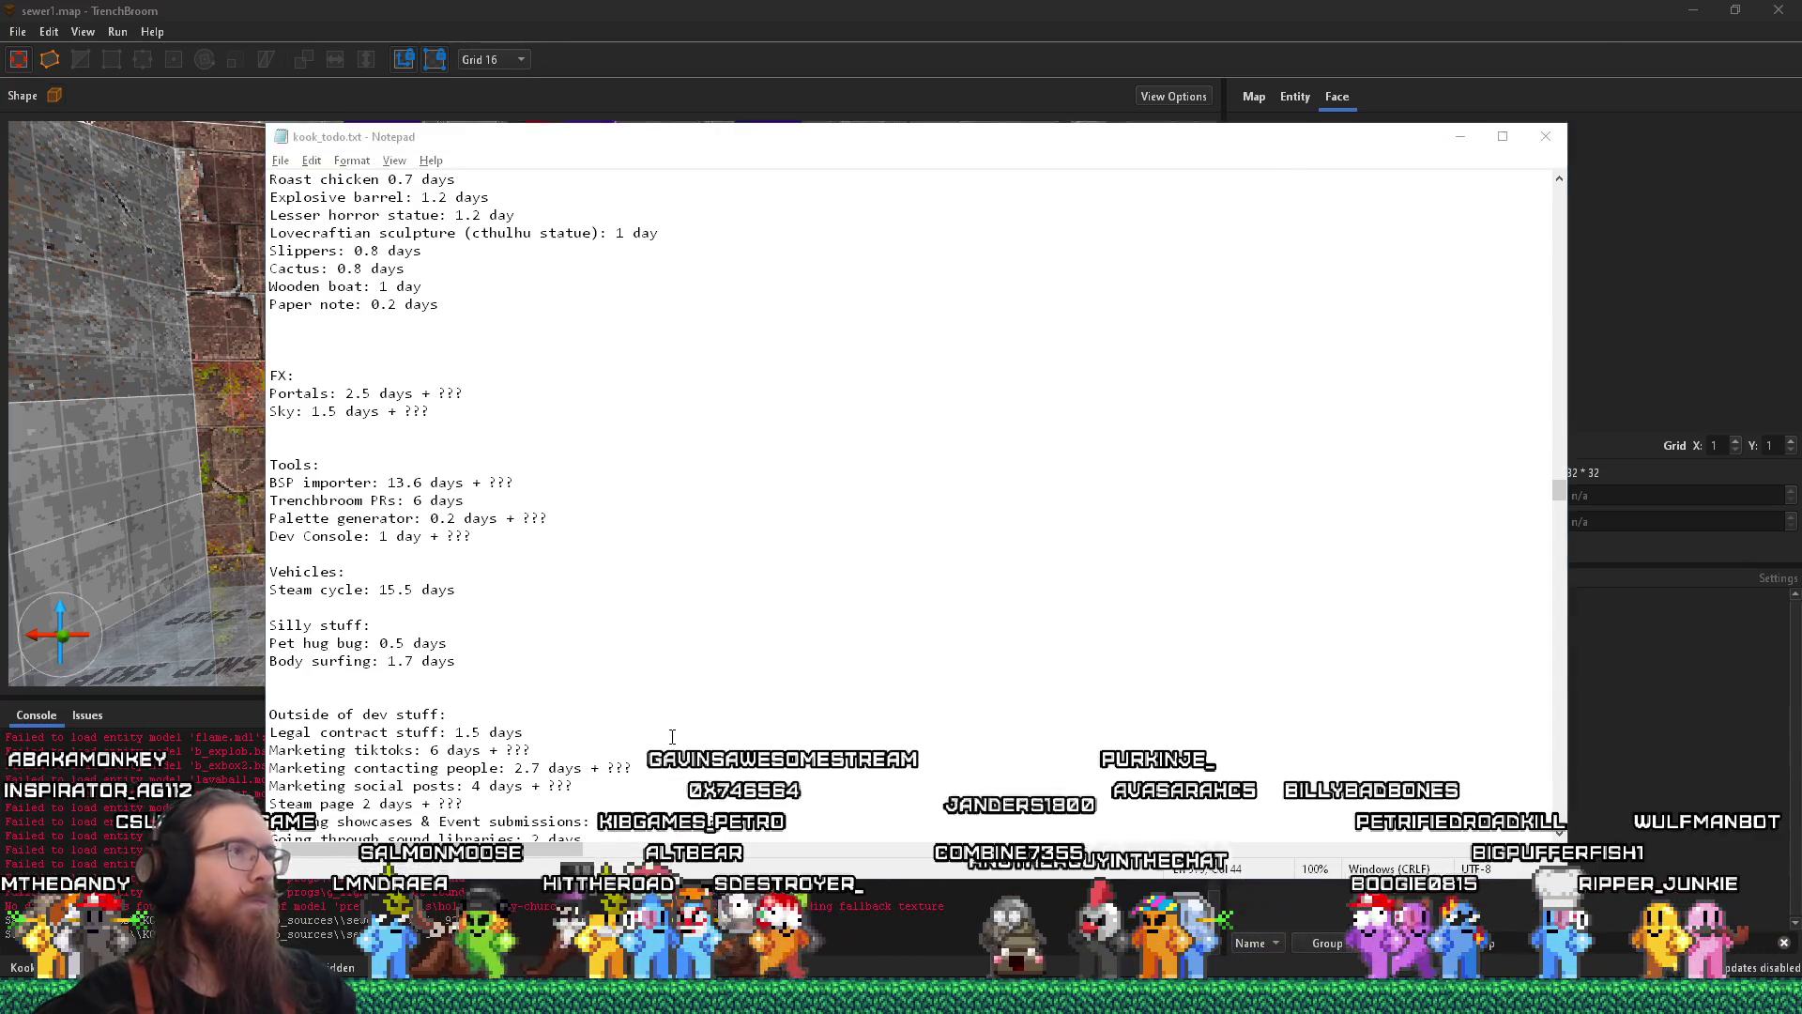
{"action": "key", "text": "alt+Tab"}
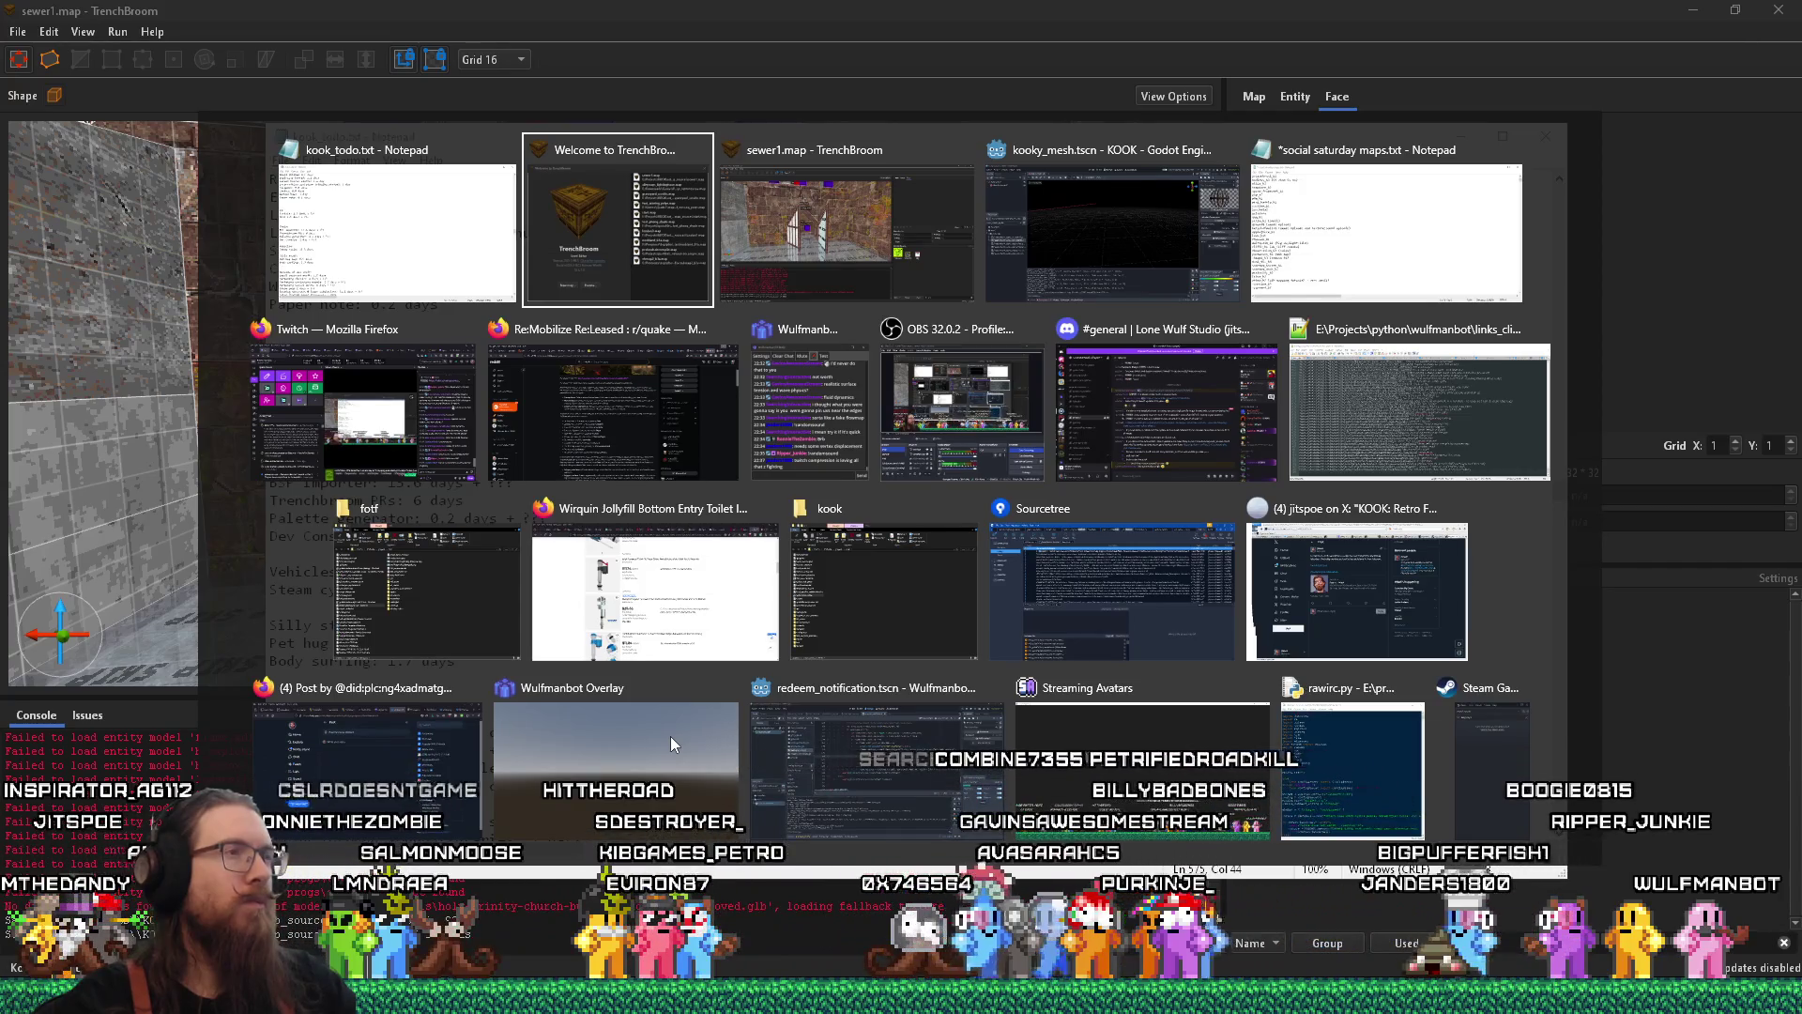
Step: Close the finished Compile dialog for sewer1.map and bring up the Welcome window
{"action": "key", "text": "Tab"}
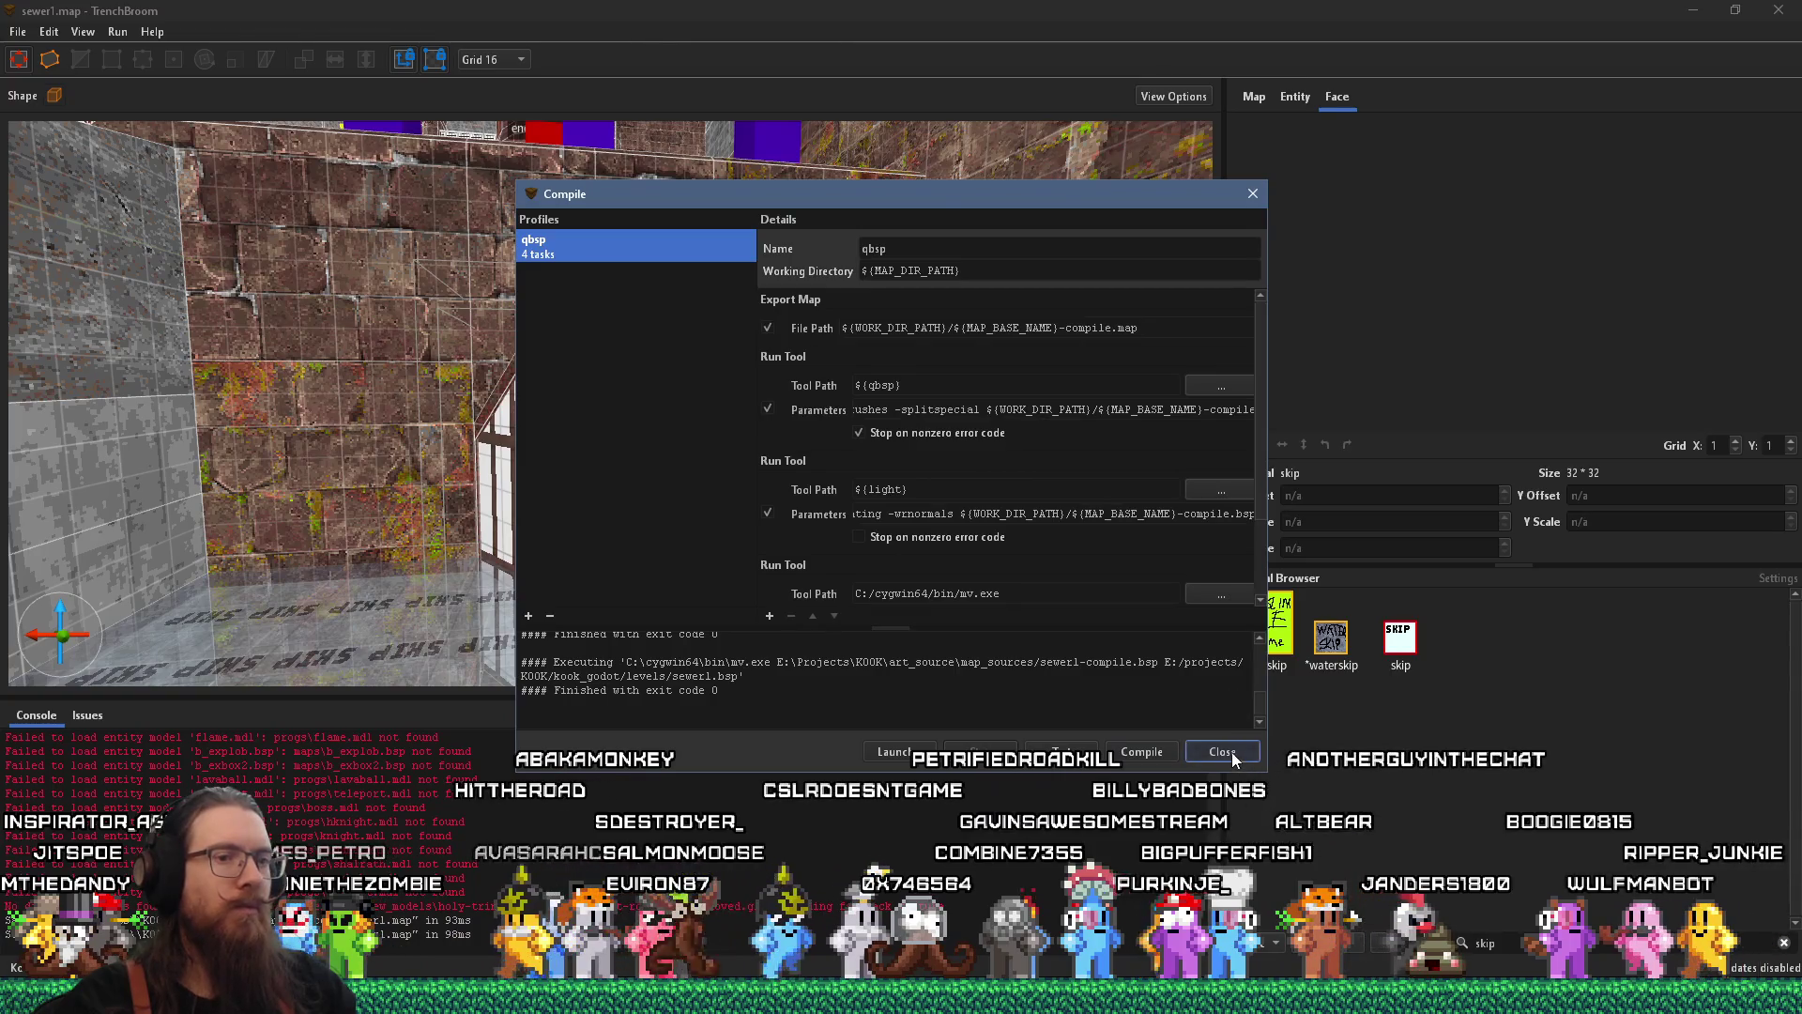
{"action": "left_click", "coordinate": [1230, 752]}
{"action": "left_click", "coordinate": [1586, 901]}
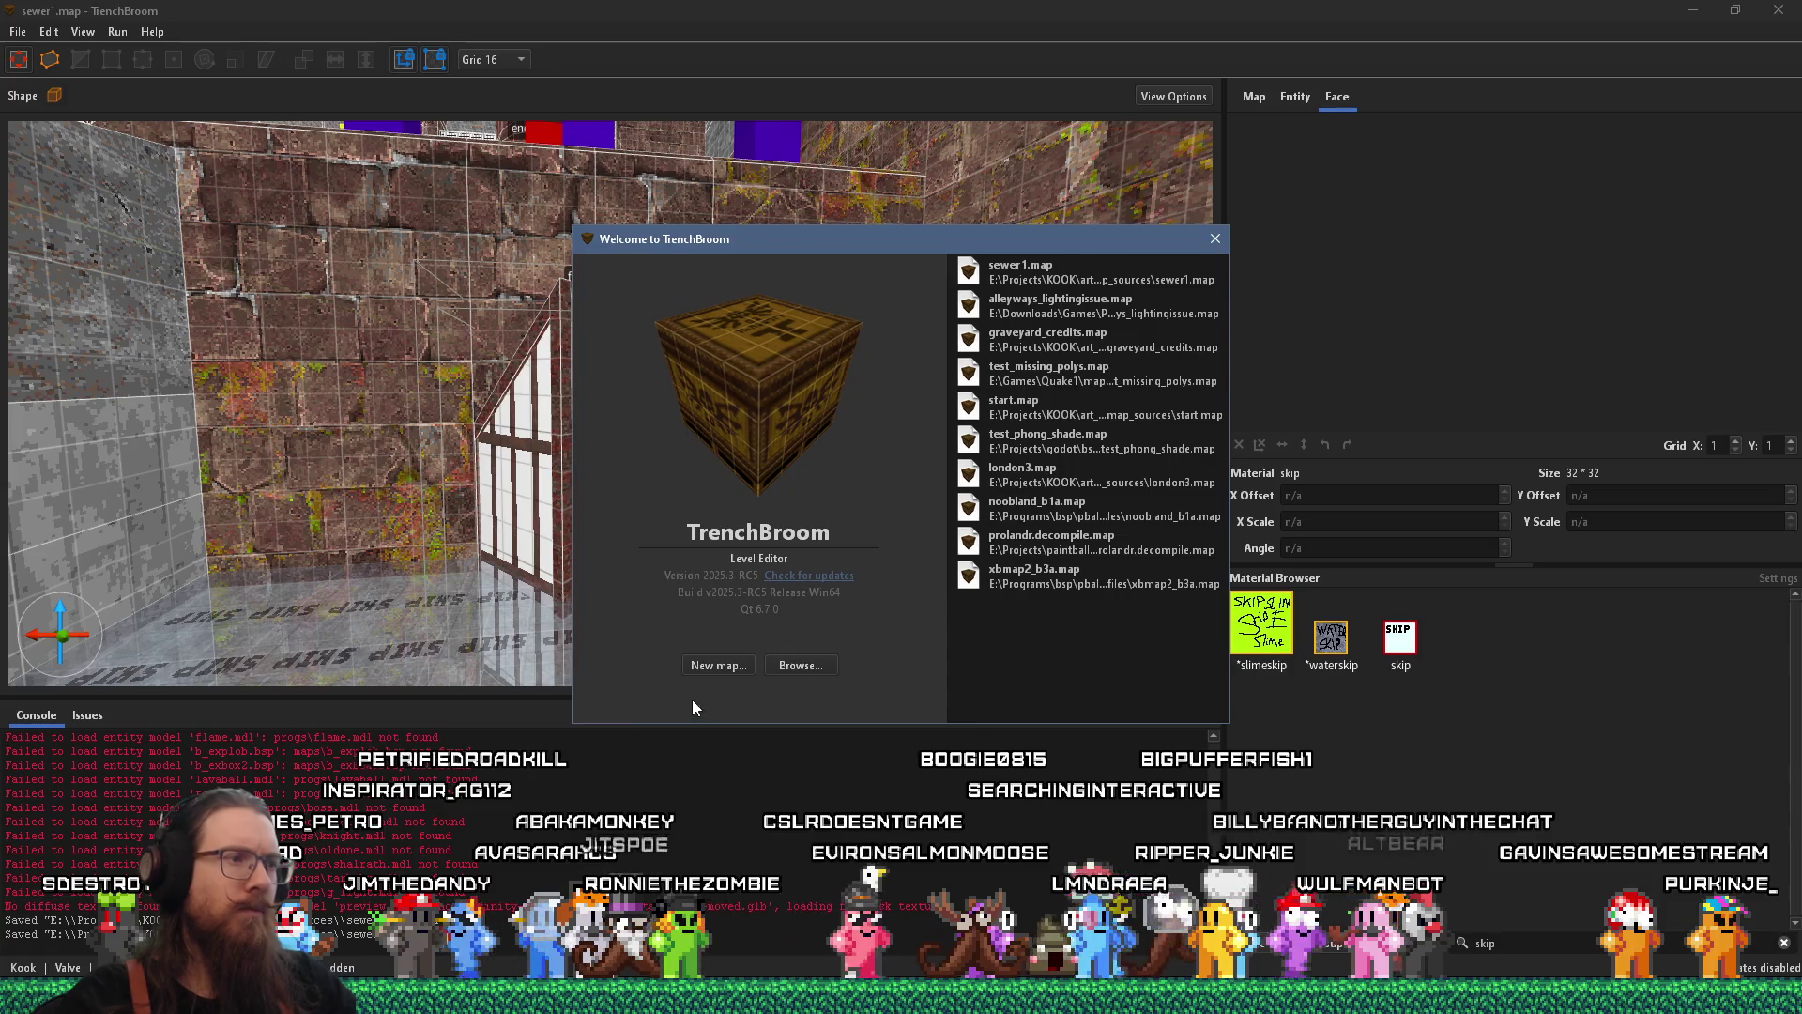
Step: Browse to the KOOK map_sources folder and open dear_escher.map
{"action": "left_click", "coordinate": [800, 668]}
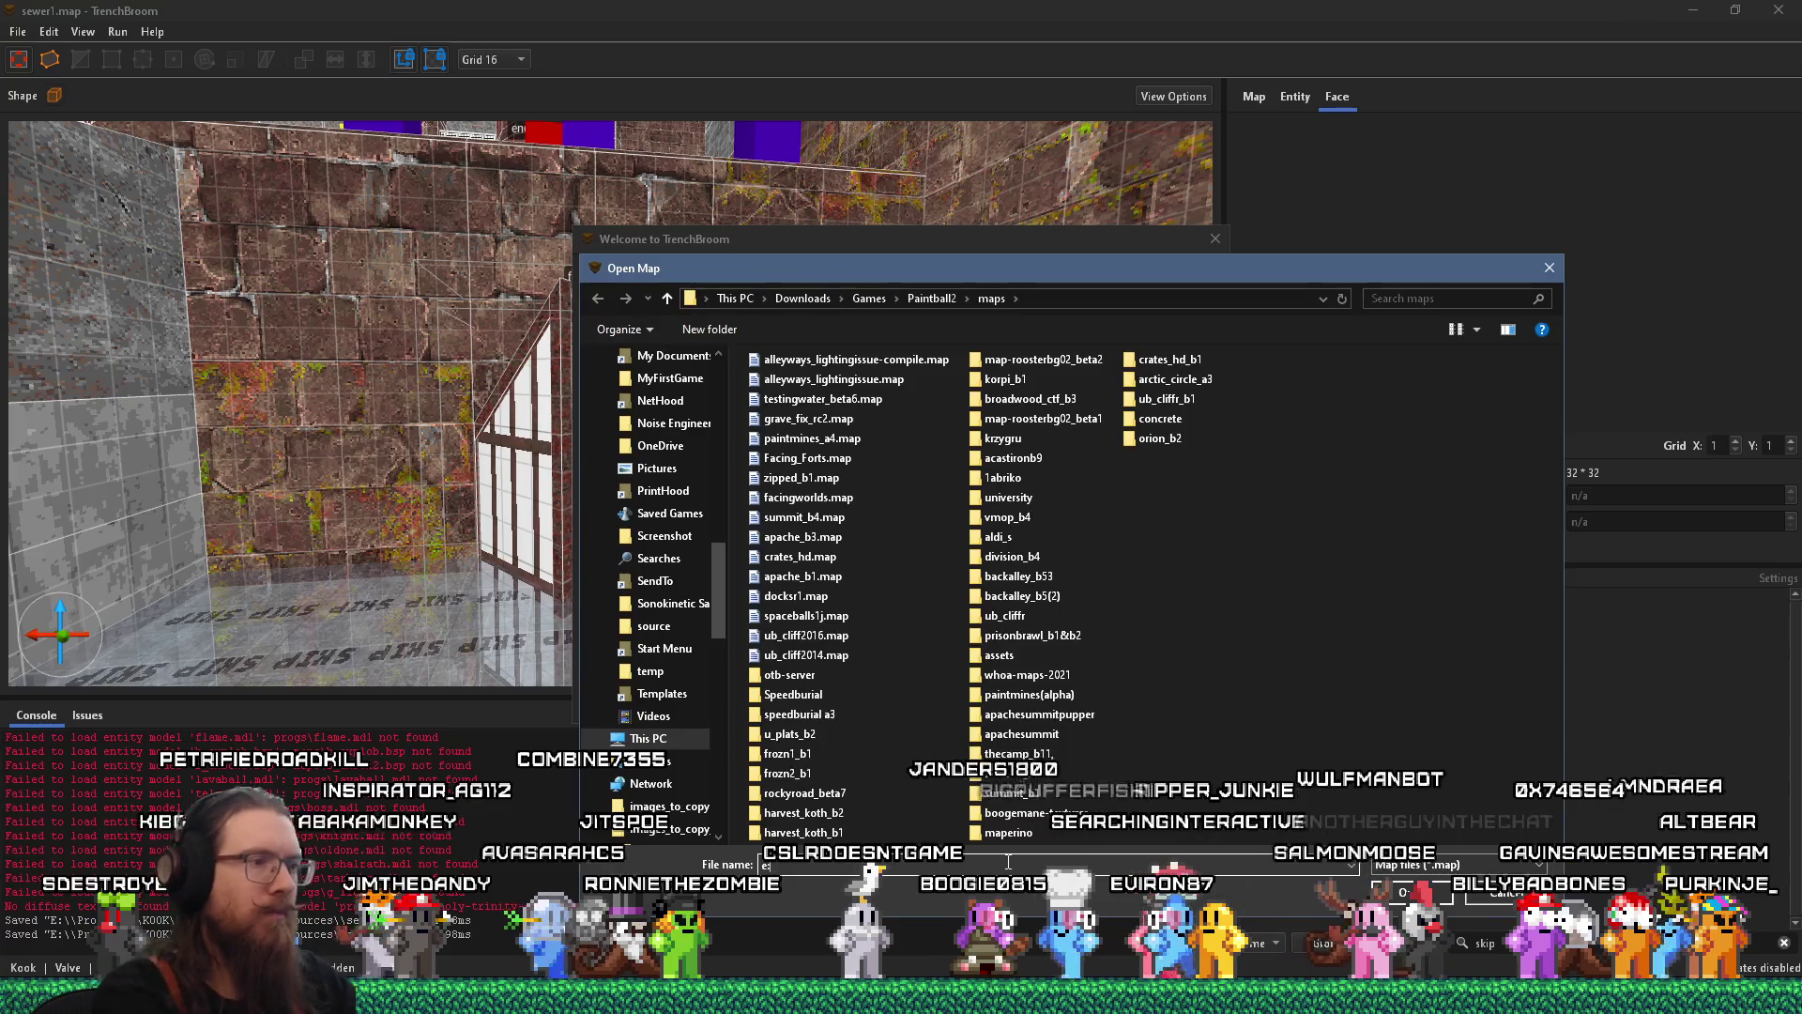
{"action": "type", "text": "\\projects\\kook\\"}
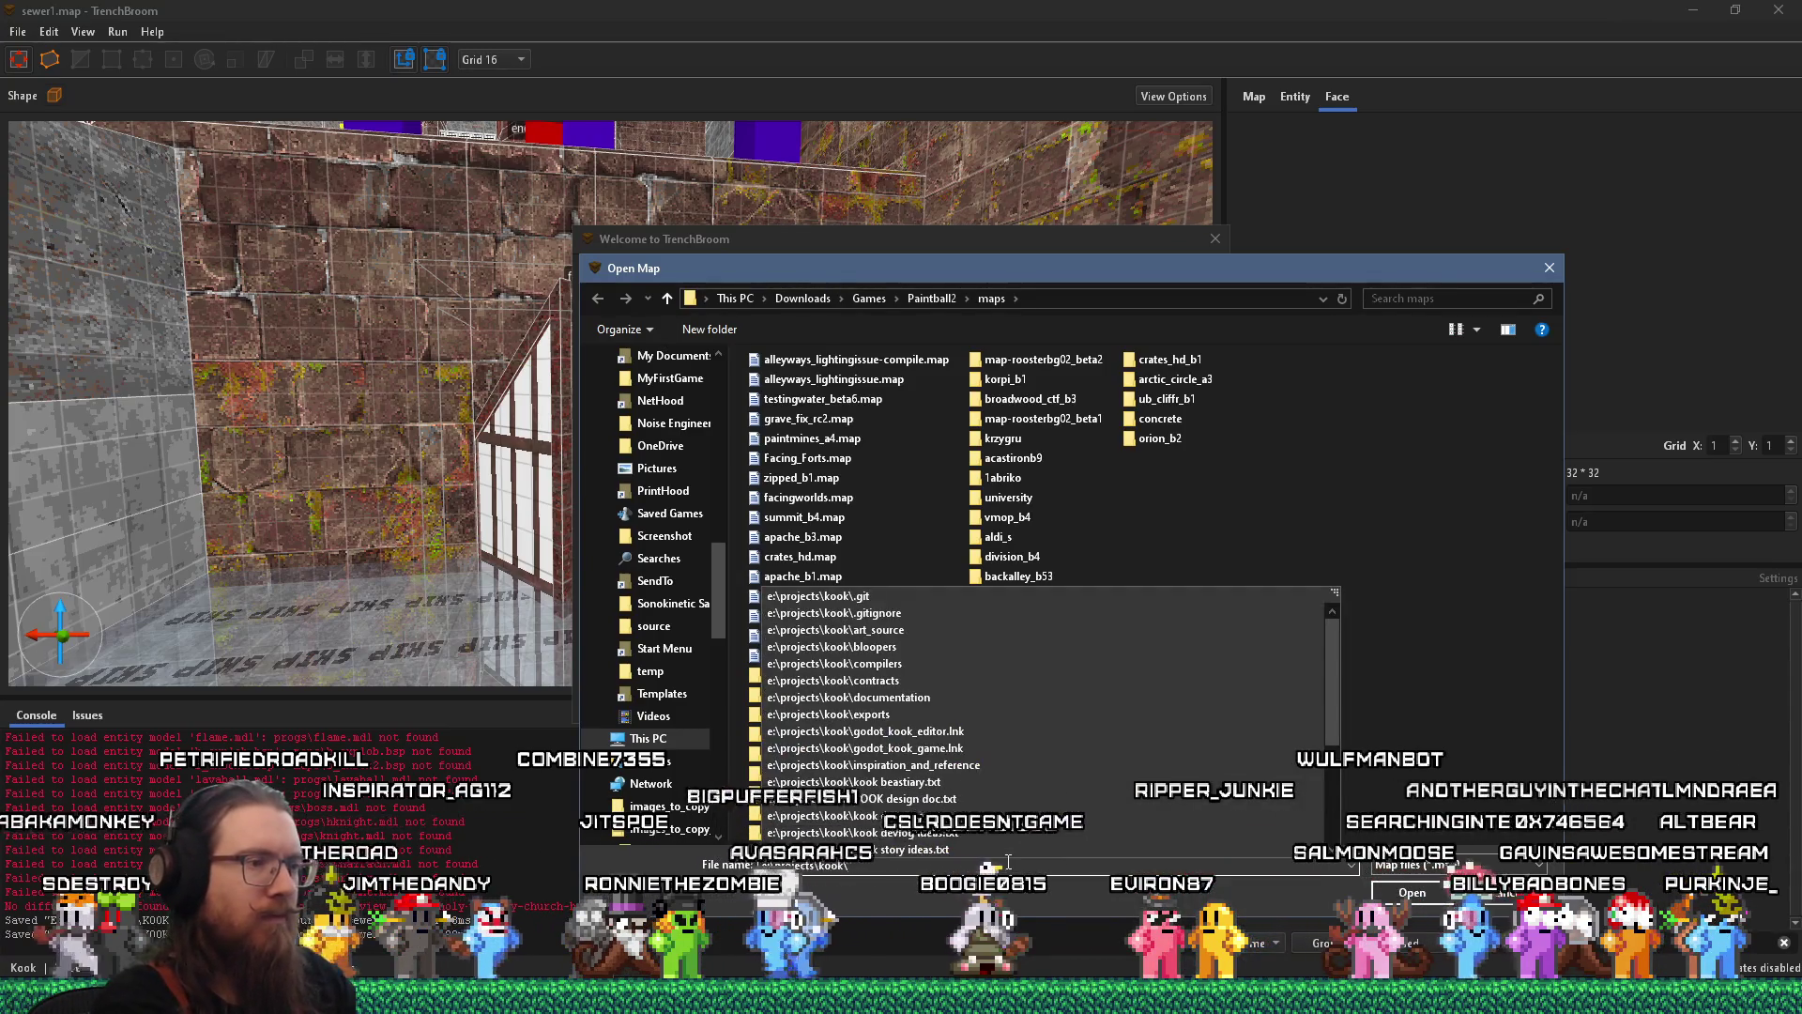
{"action": "type", "text": "art_source"}
{"action": "type", "text": "\\l"}
{"action": "key", "text": "BackSpace"}
{"action": "key", "text": "BackSpace"}
{"action": "key", "text": "BackSpace"}
{"action": "type", "text": "map_sources"}
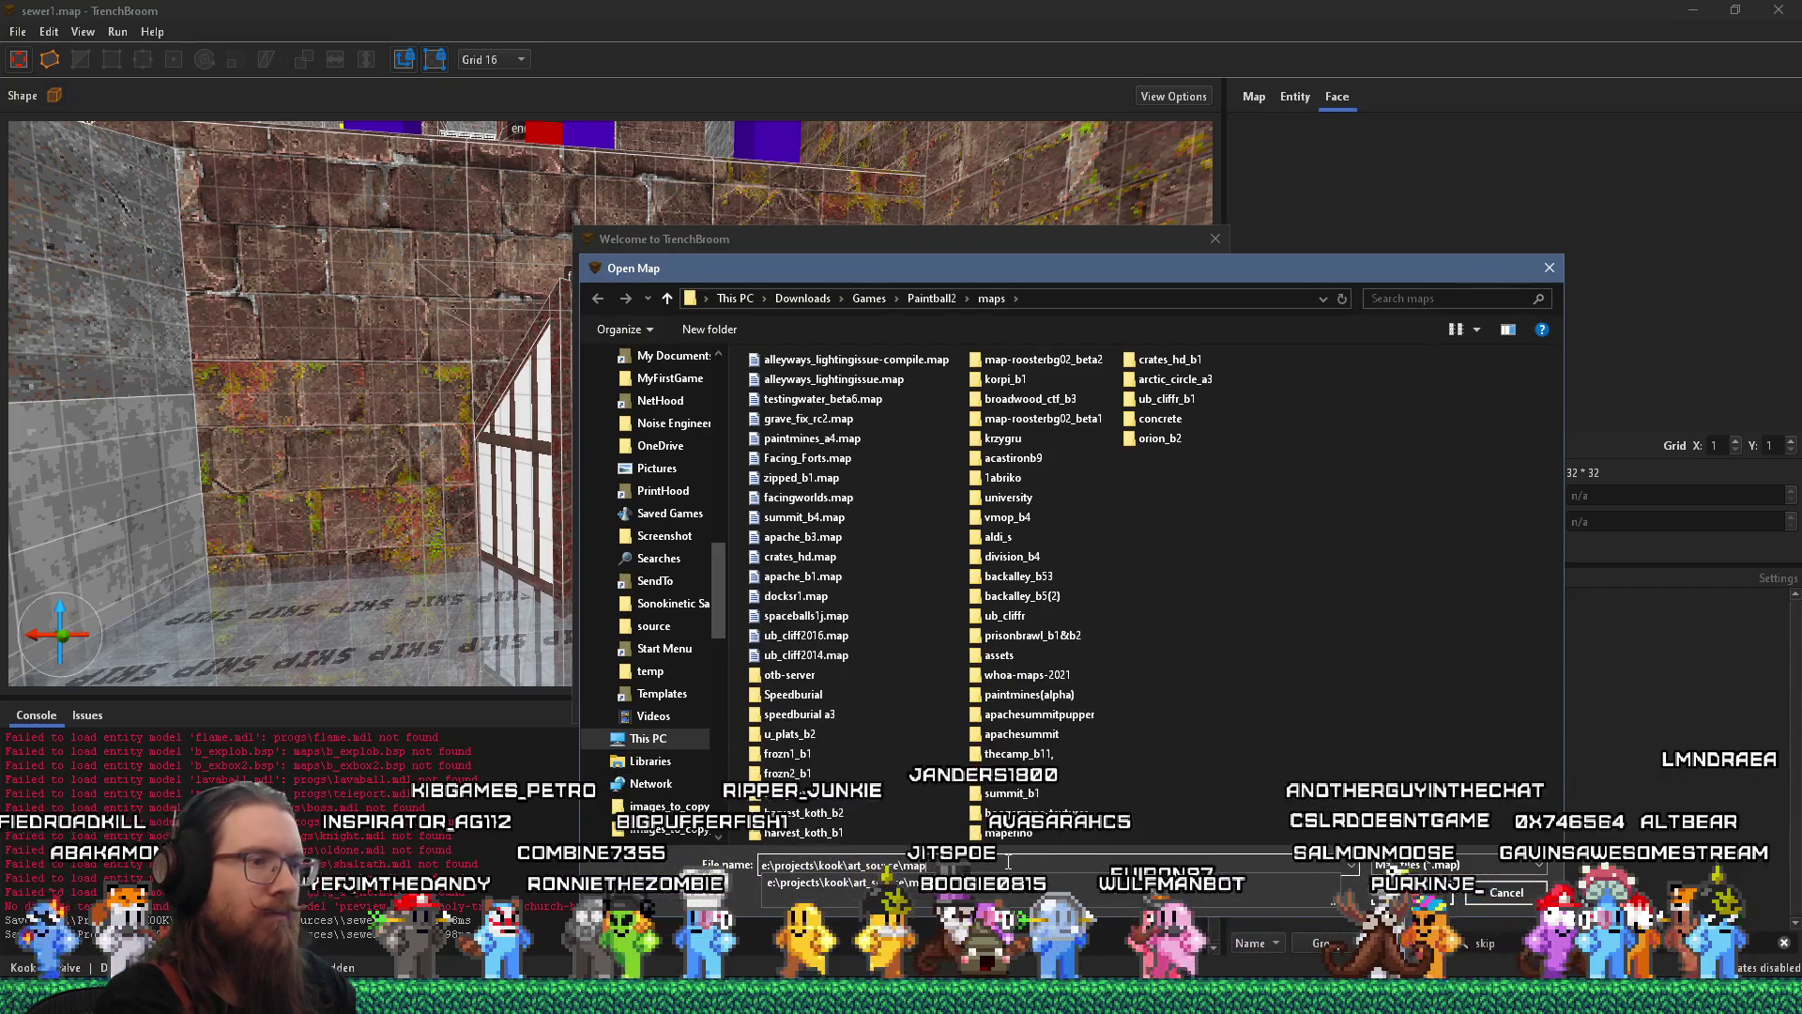
{"action": "type", "text": "\\"}
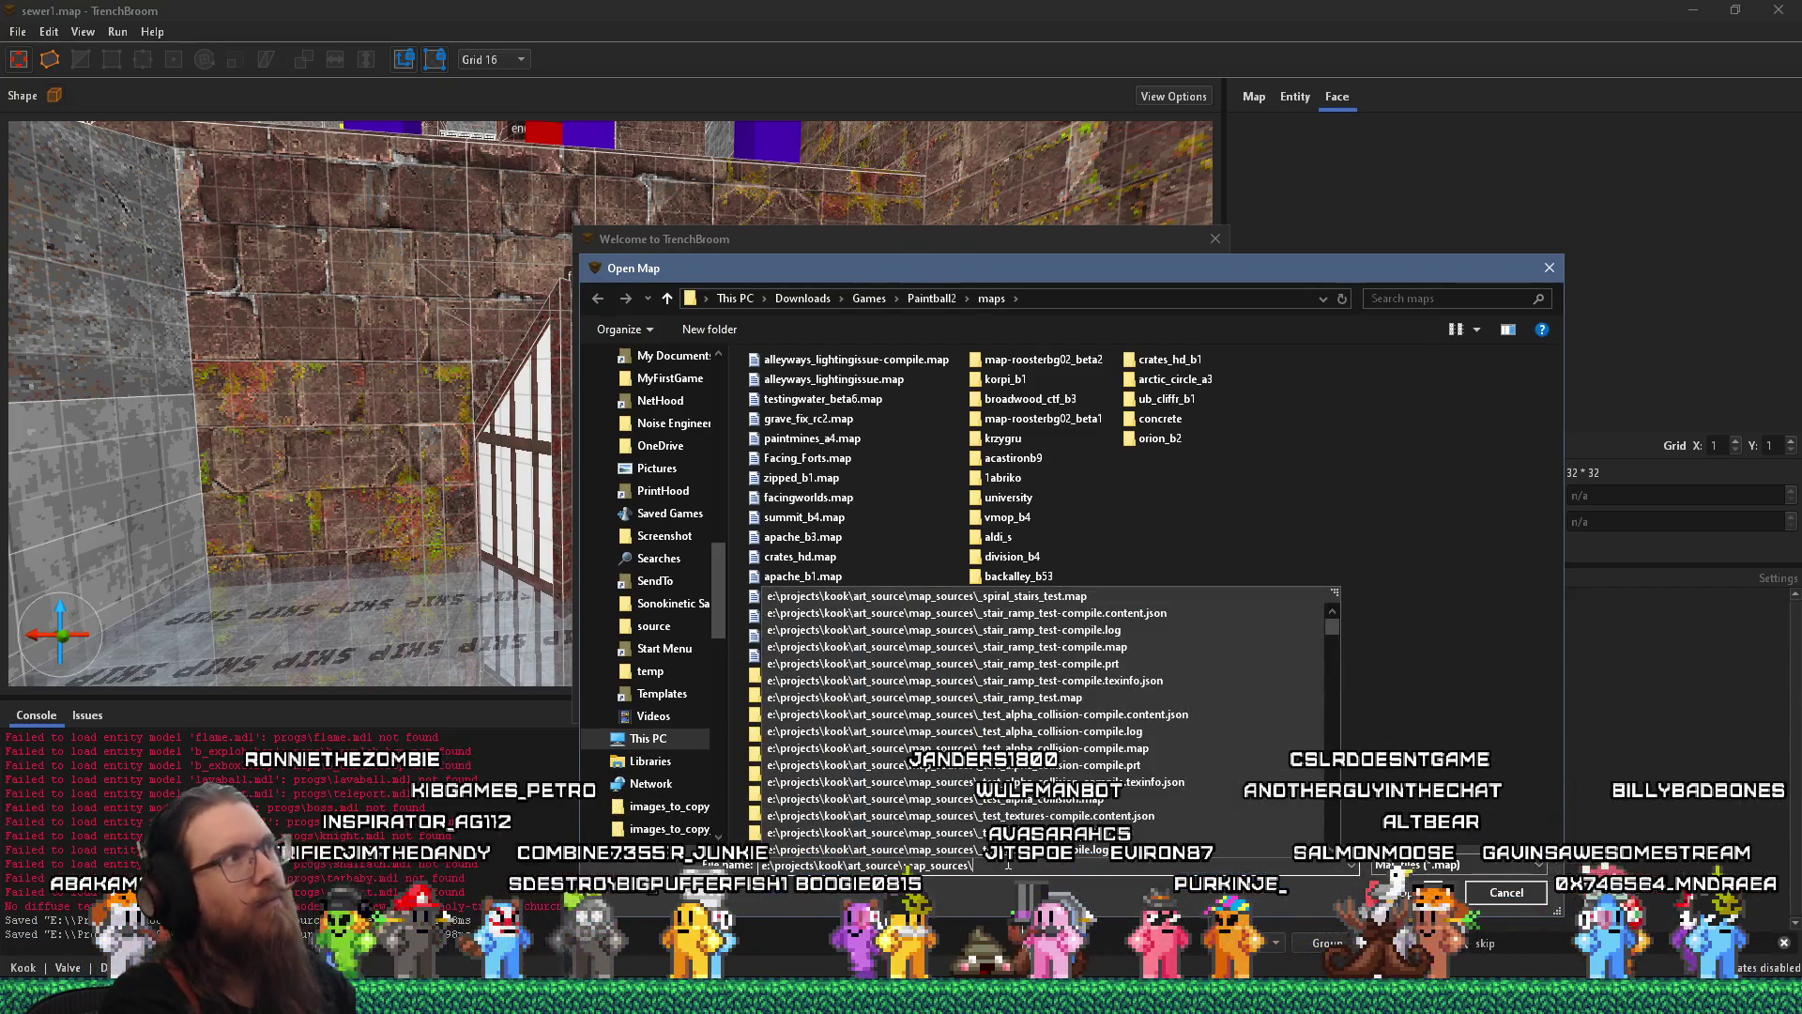
{"action": "type", "text": "dear_escher."}
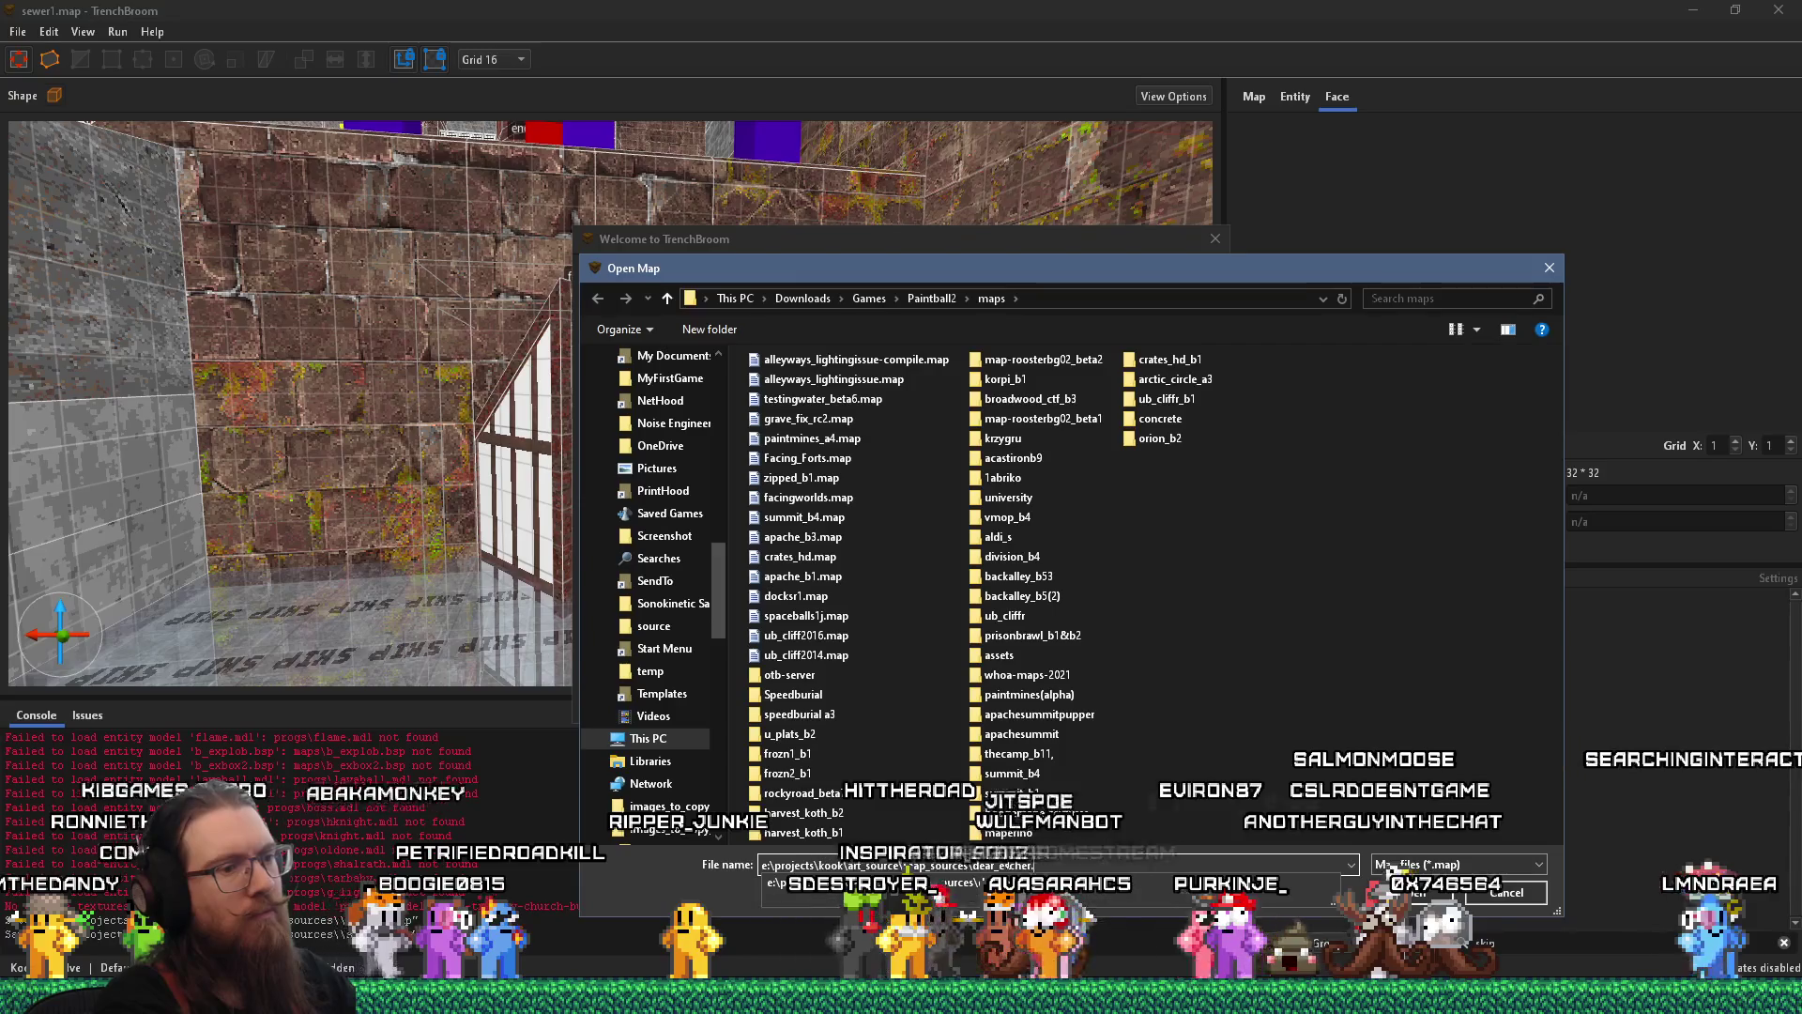
{"action": "left_click", "coordinate": [1416, 892]}
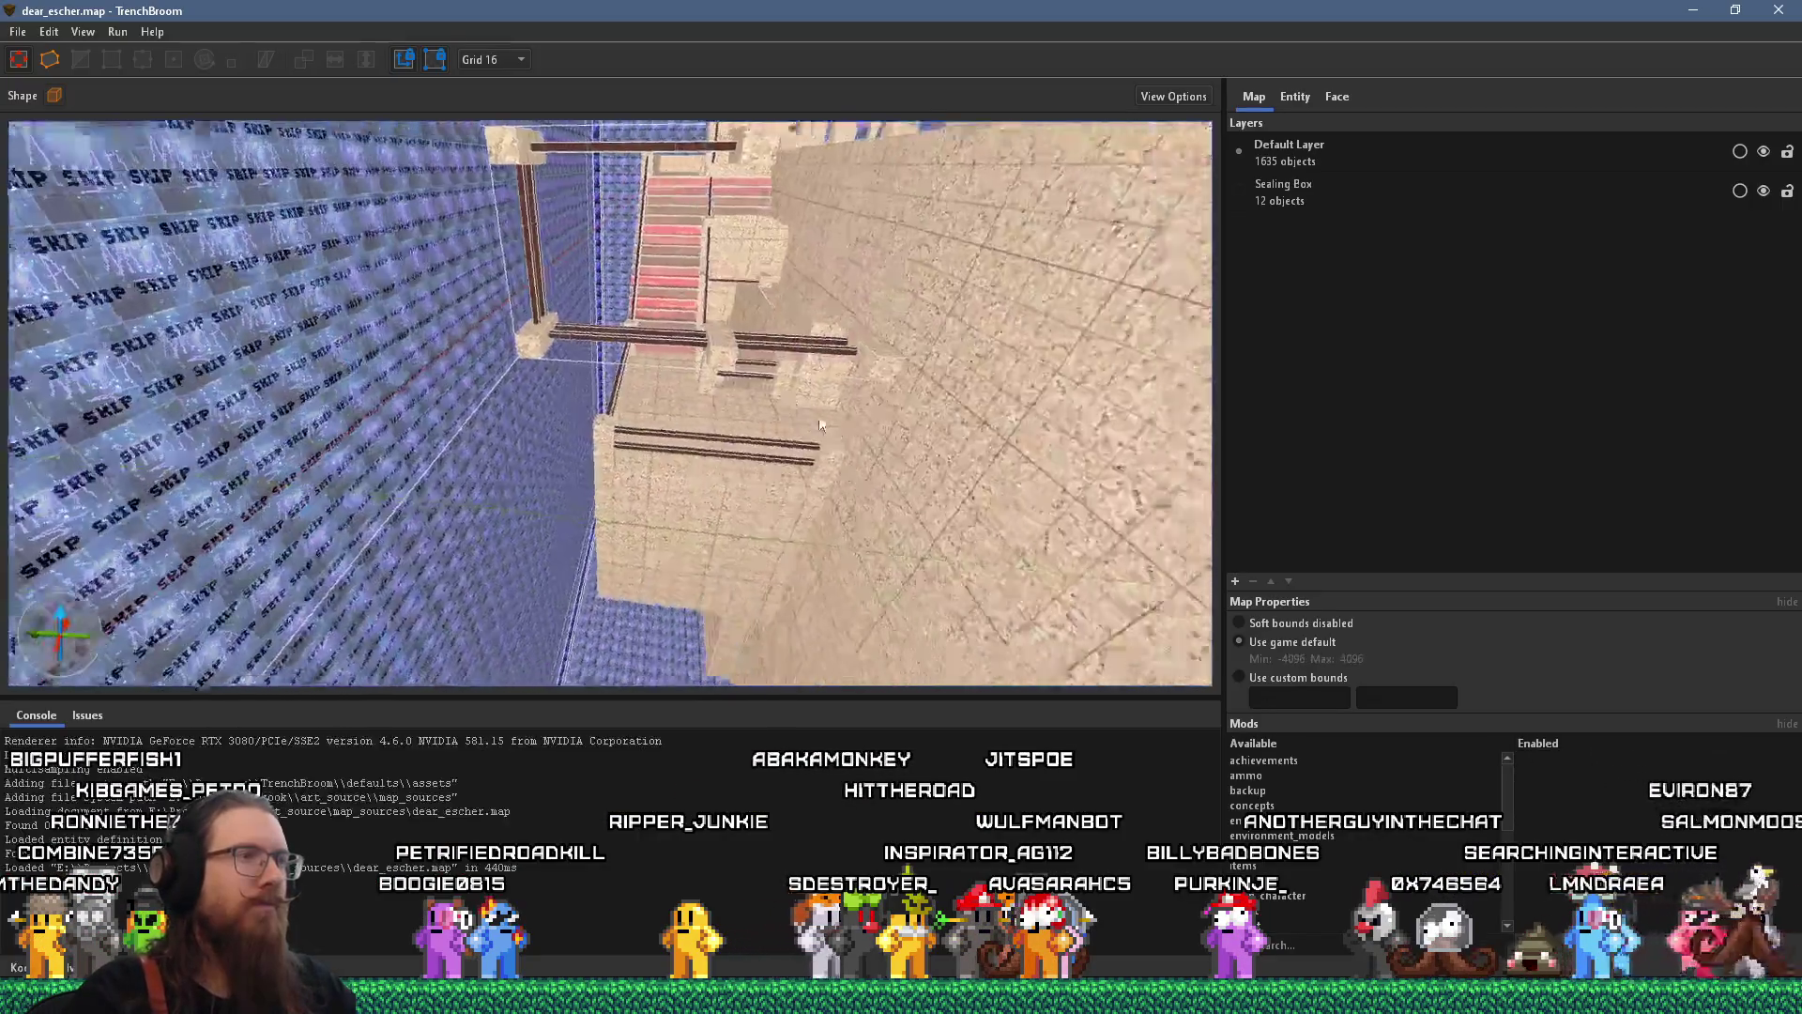
{"action": "key", "text": "alt+Tab"}
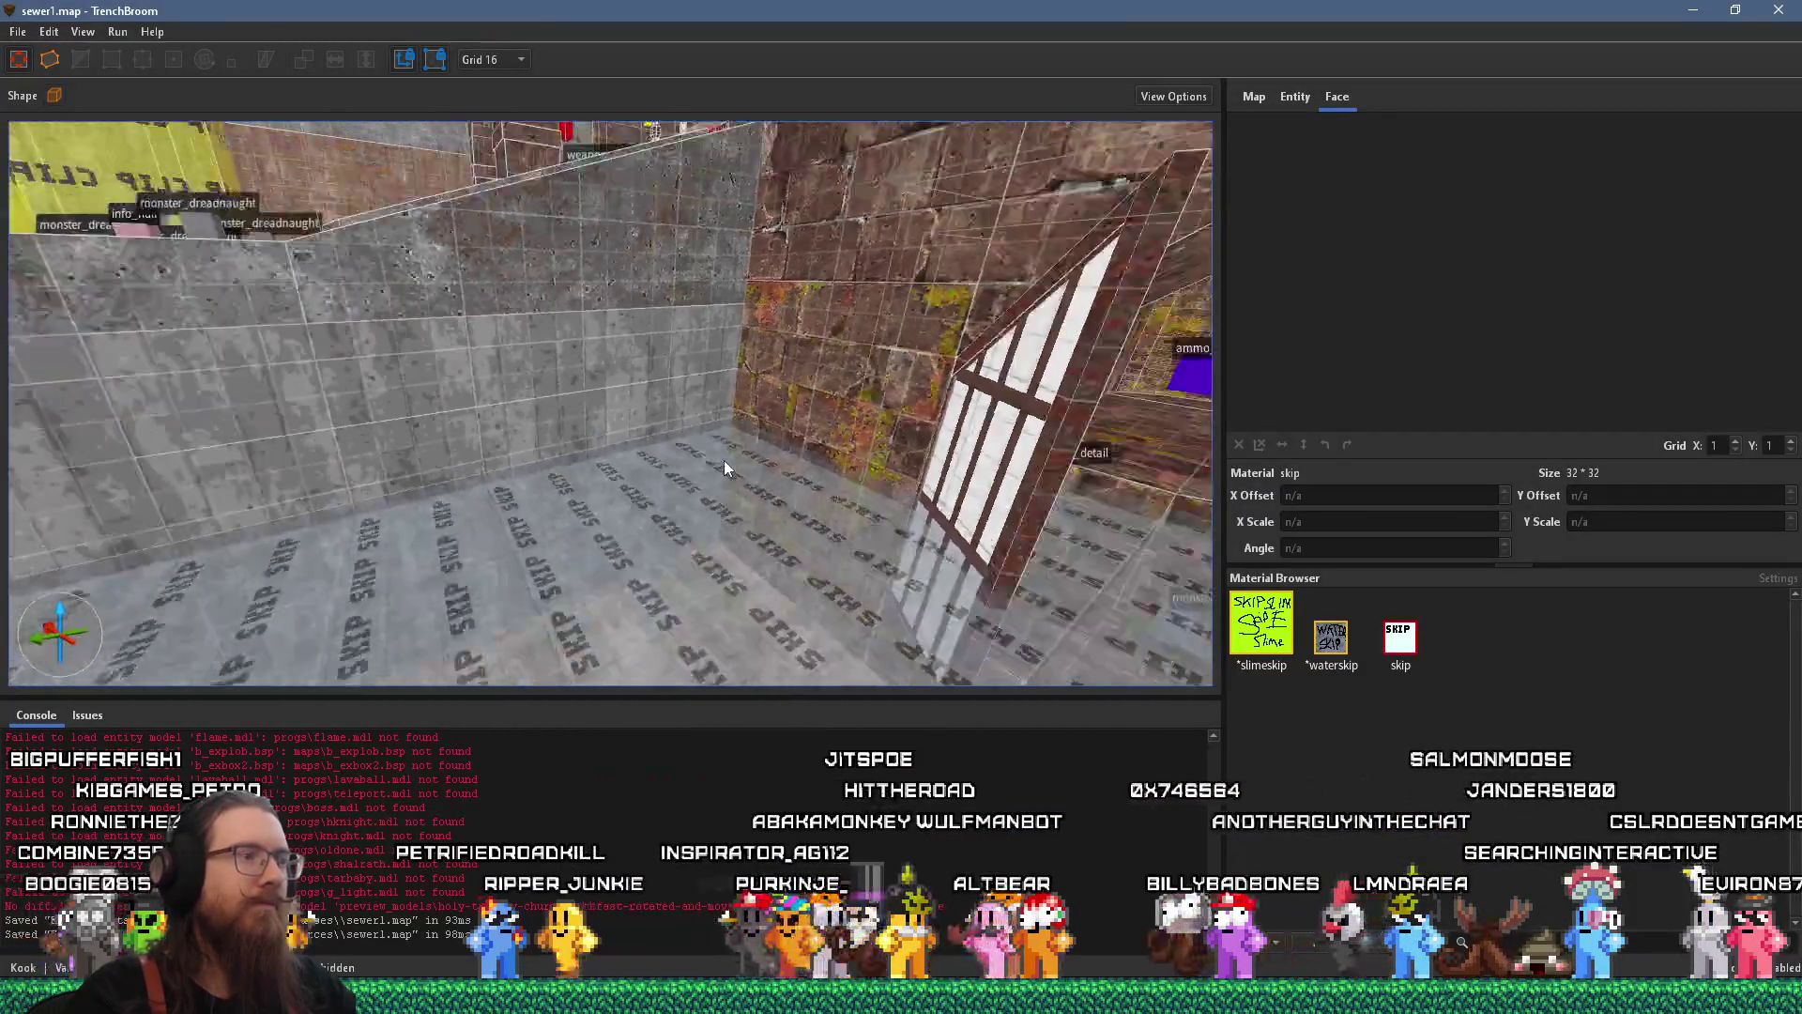
Step: Fly past the clip brushes, stairs and SKIP wall into the revolver-ammo corridor
{"action": "key", "text": "w"}
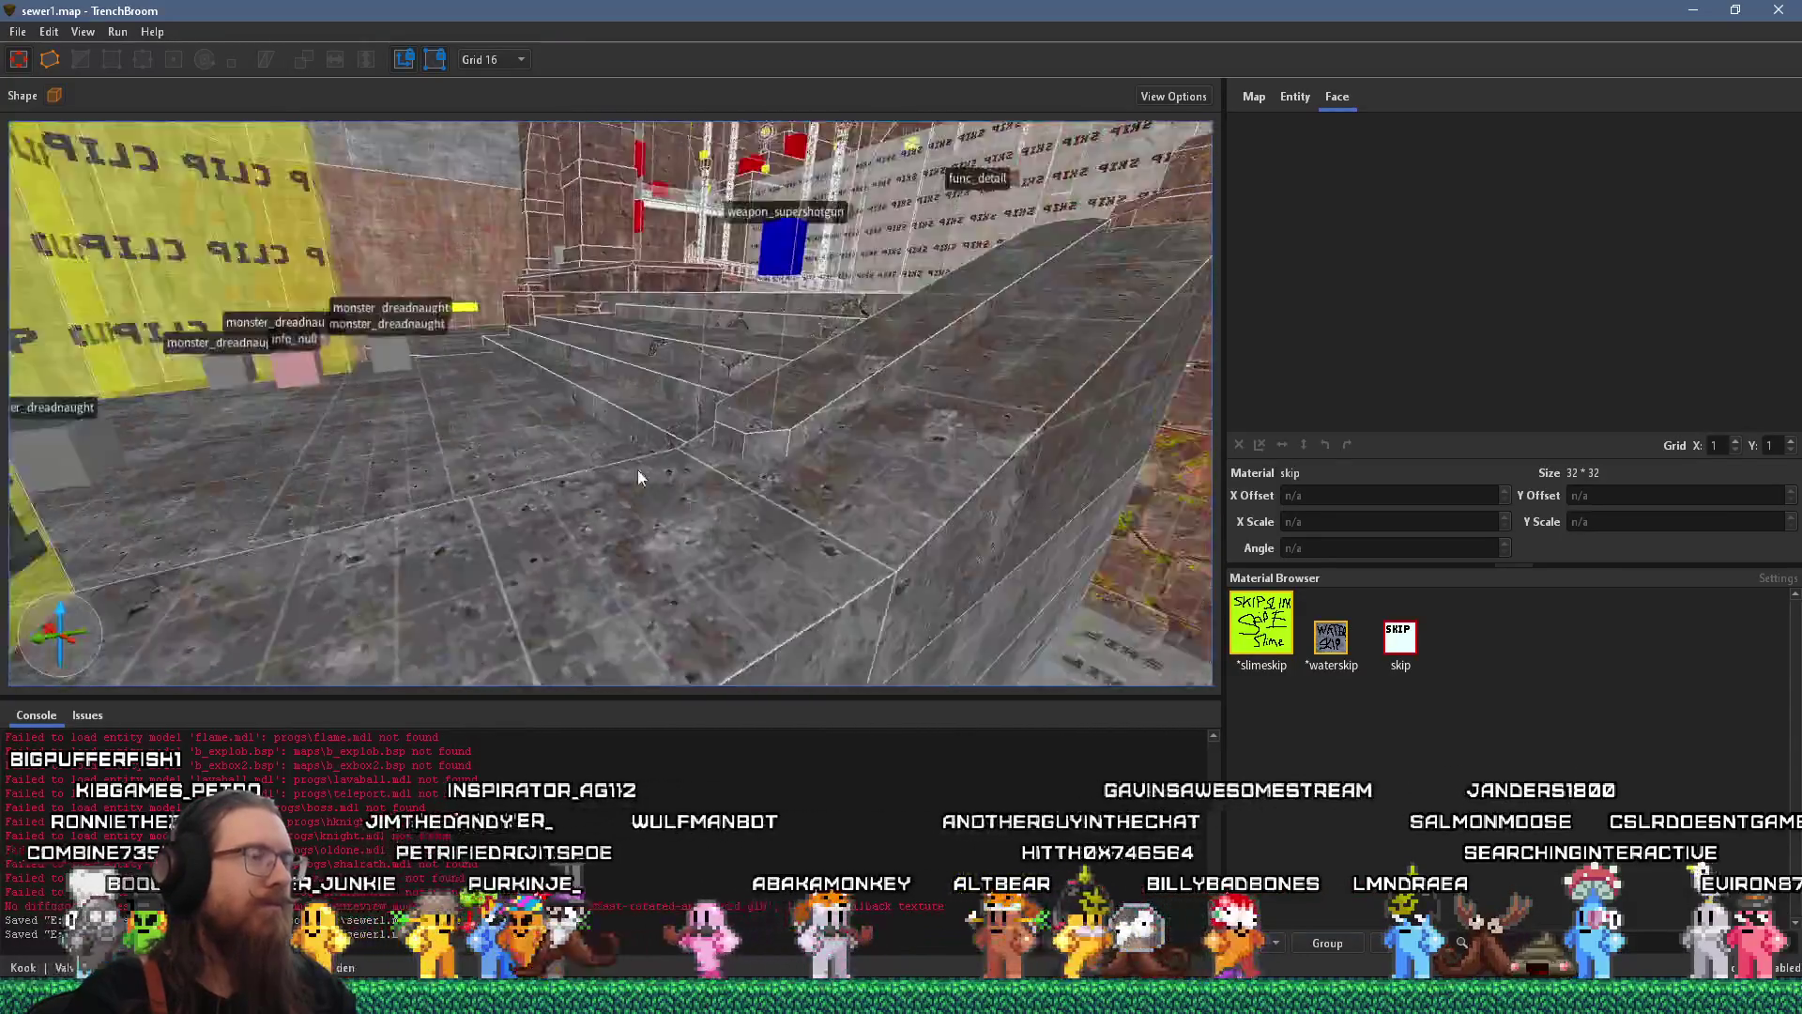
{"action": "key", "text": "a"}
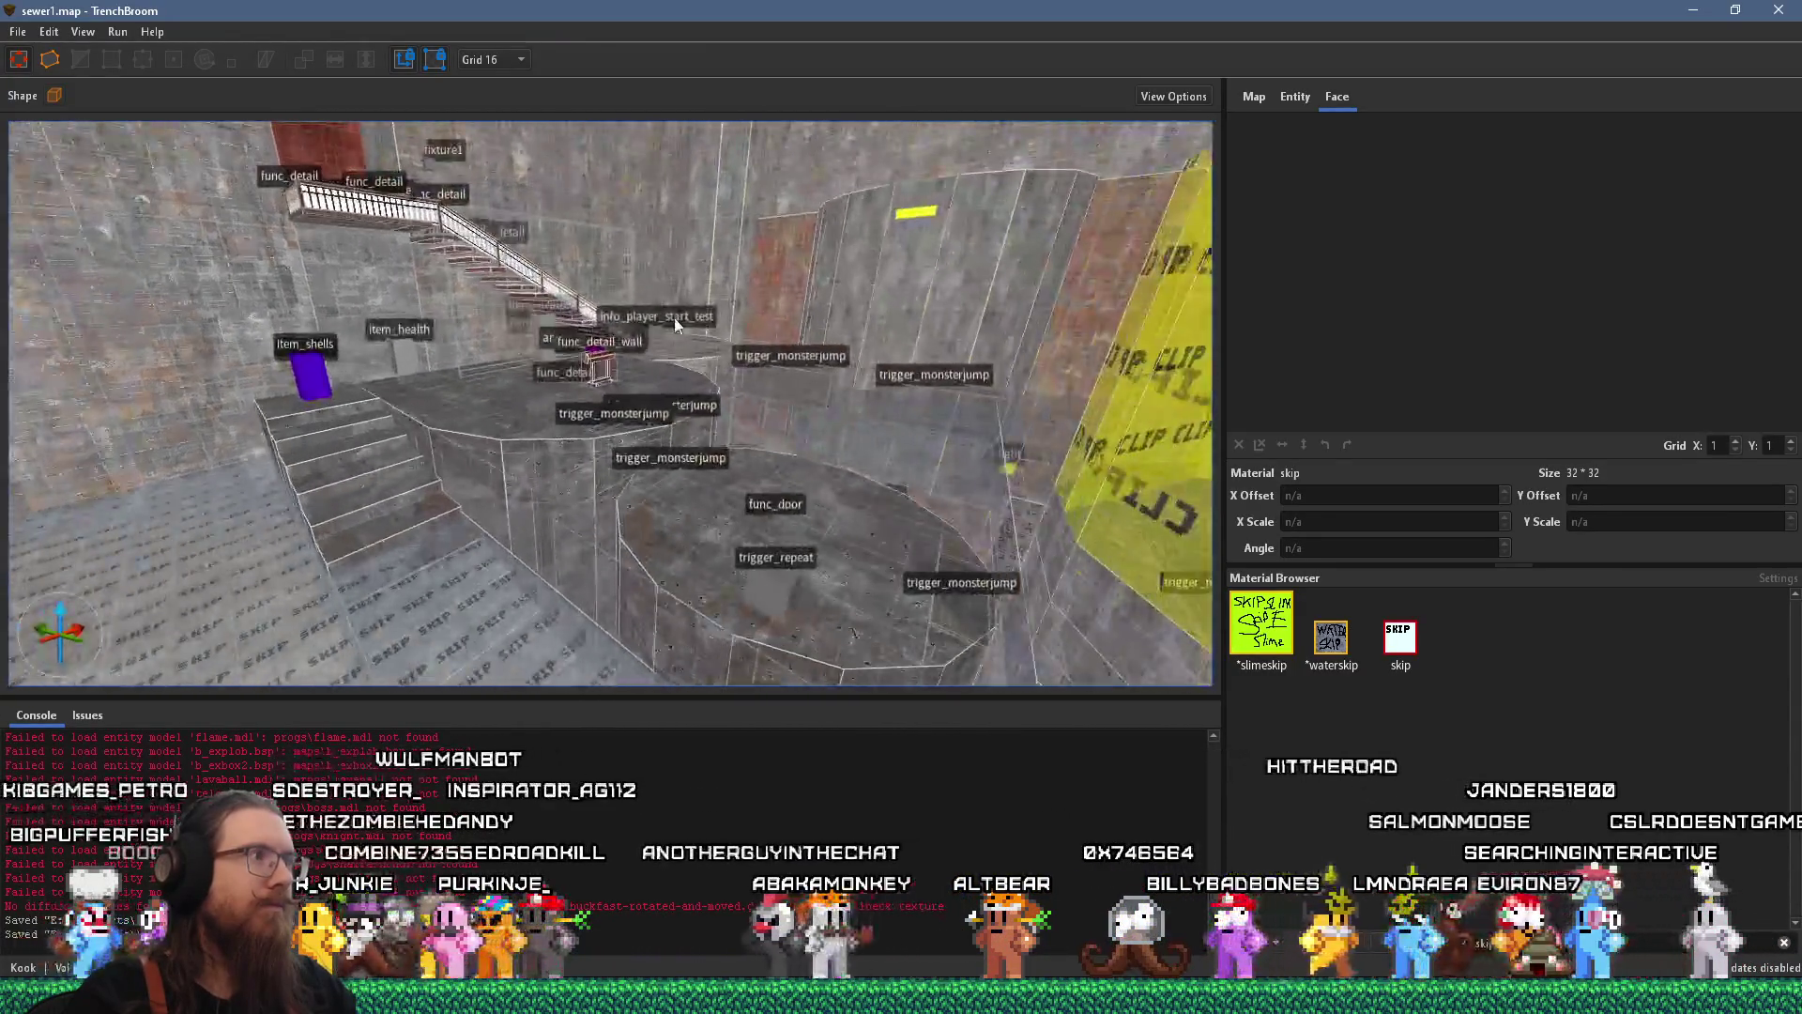
{"action": "key", "text": "w"}
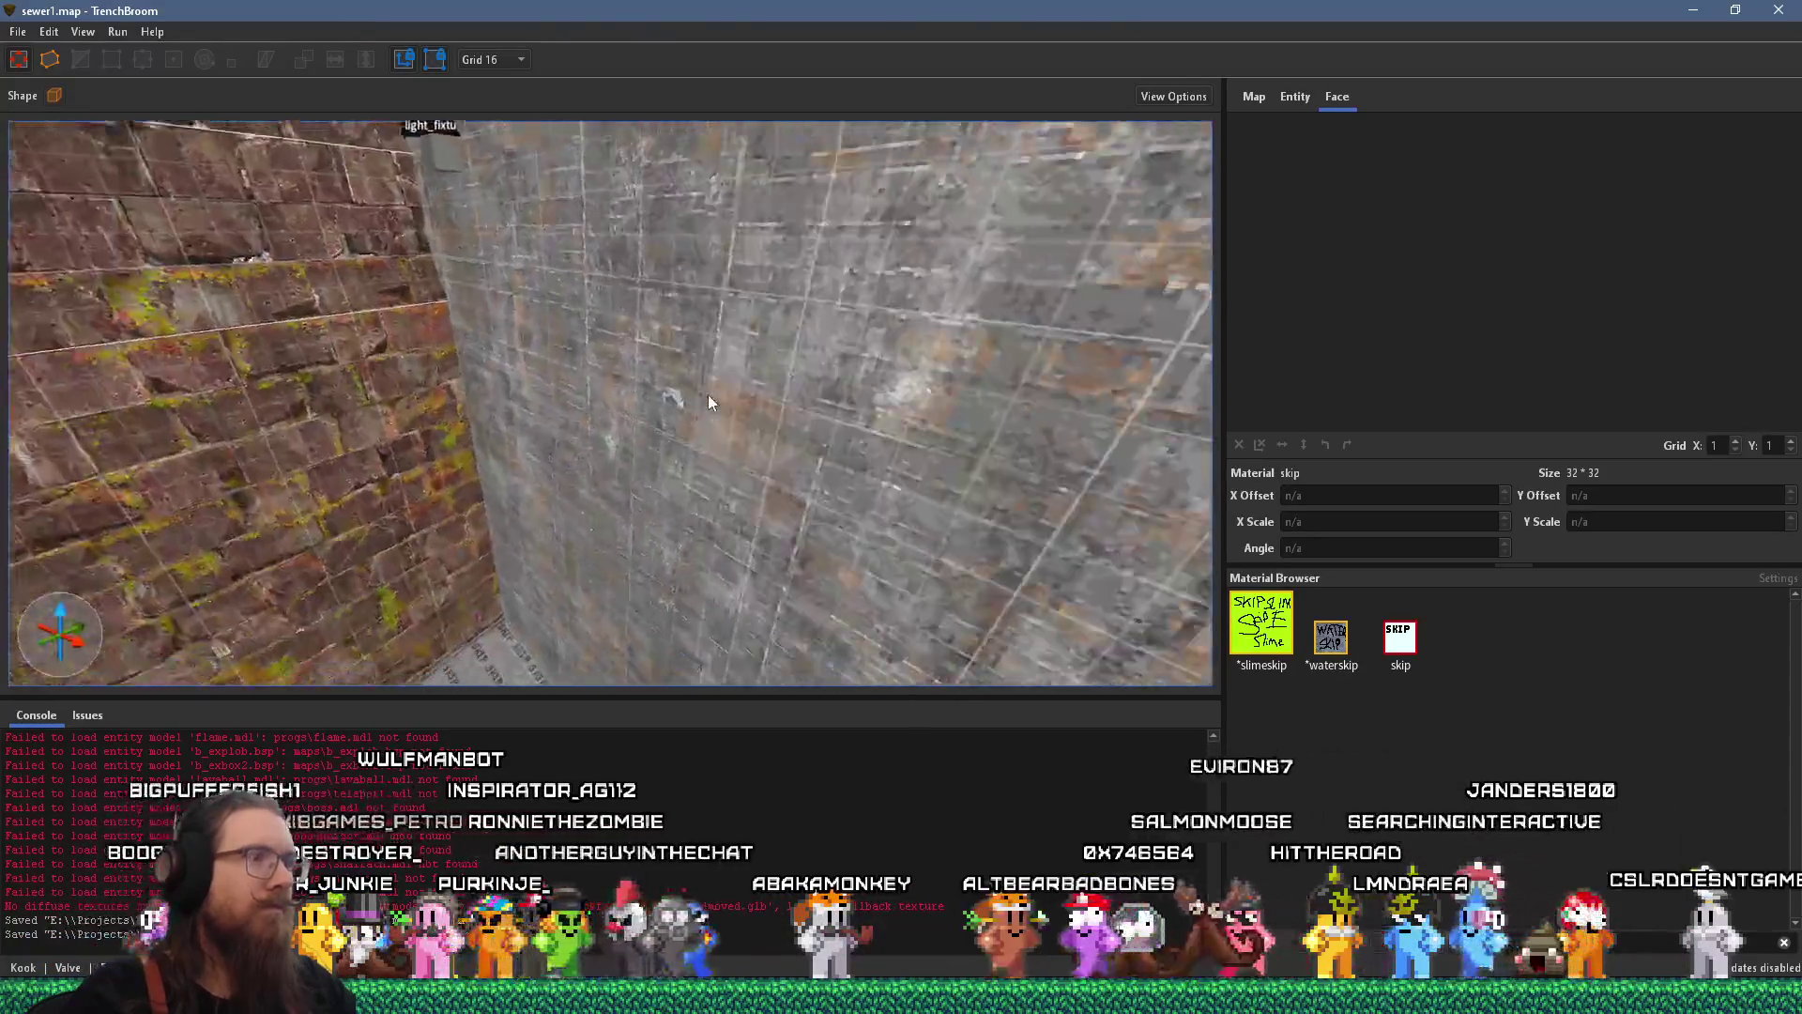
{"action": "key", "text": "w"}
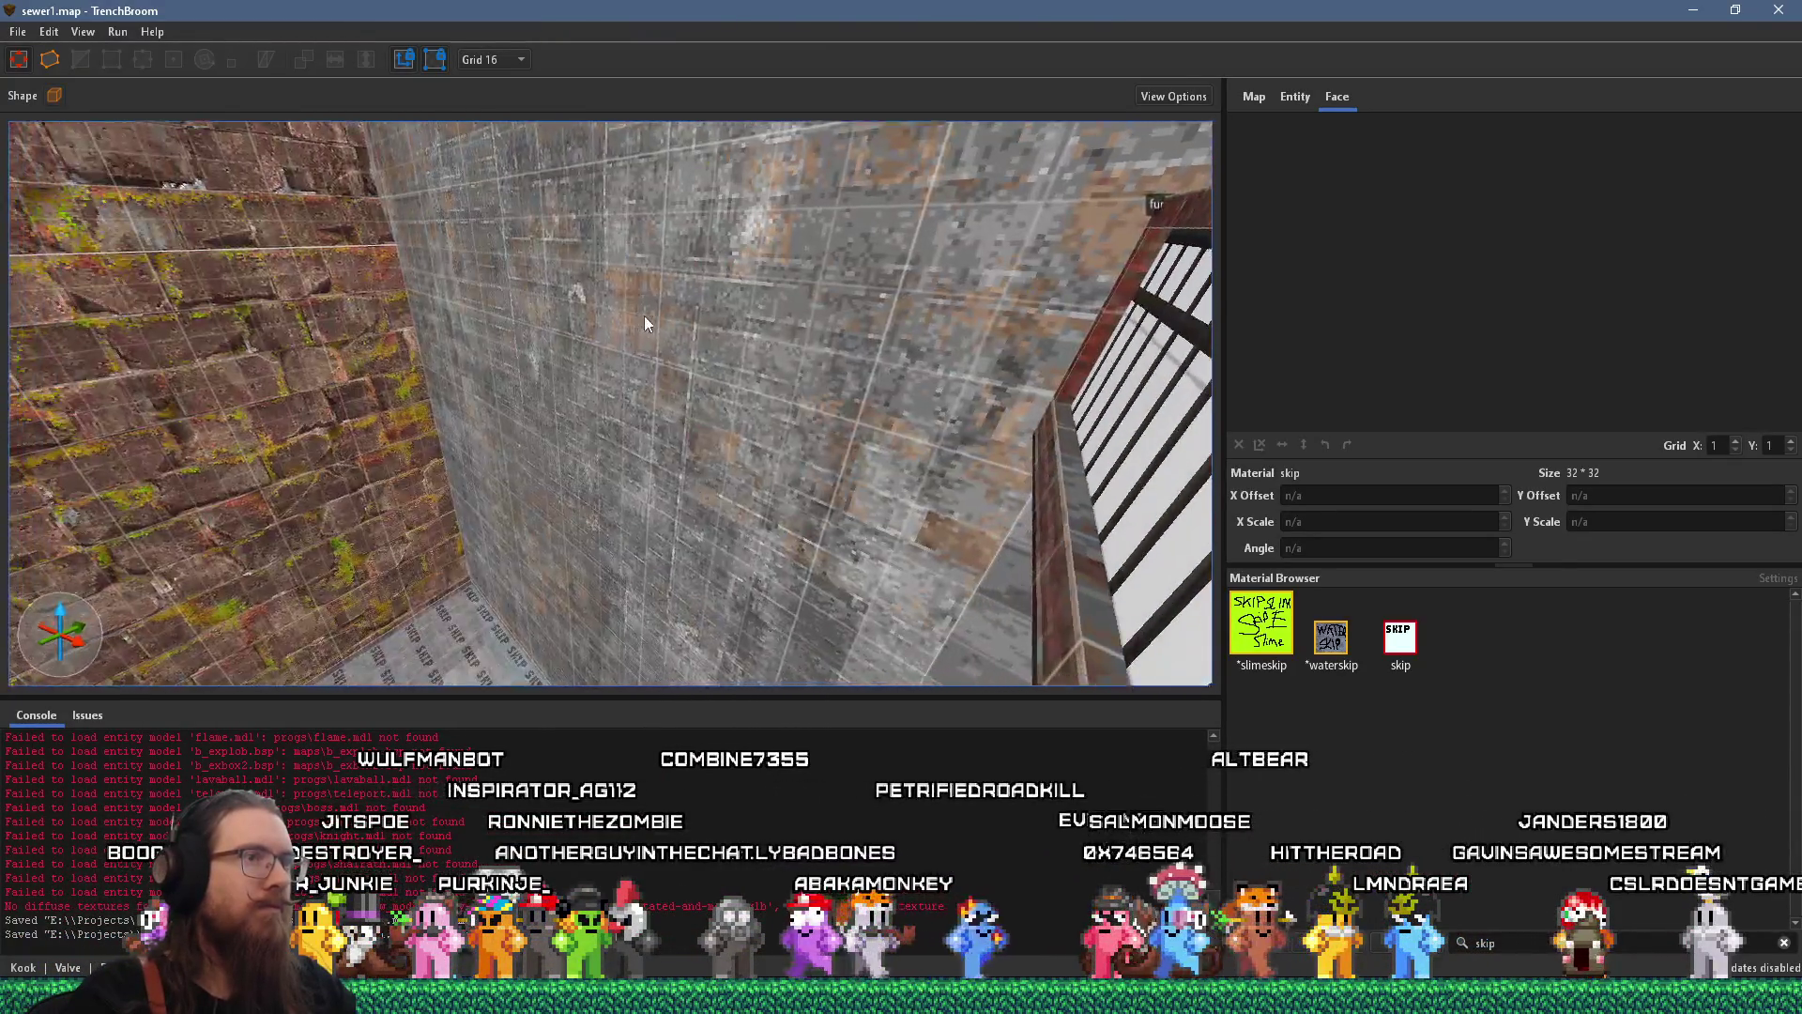
{"action": "key", "text": "s"}
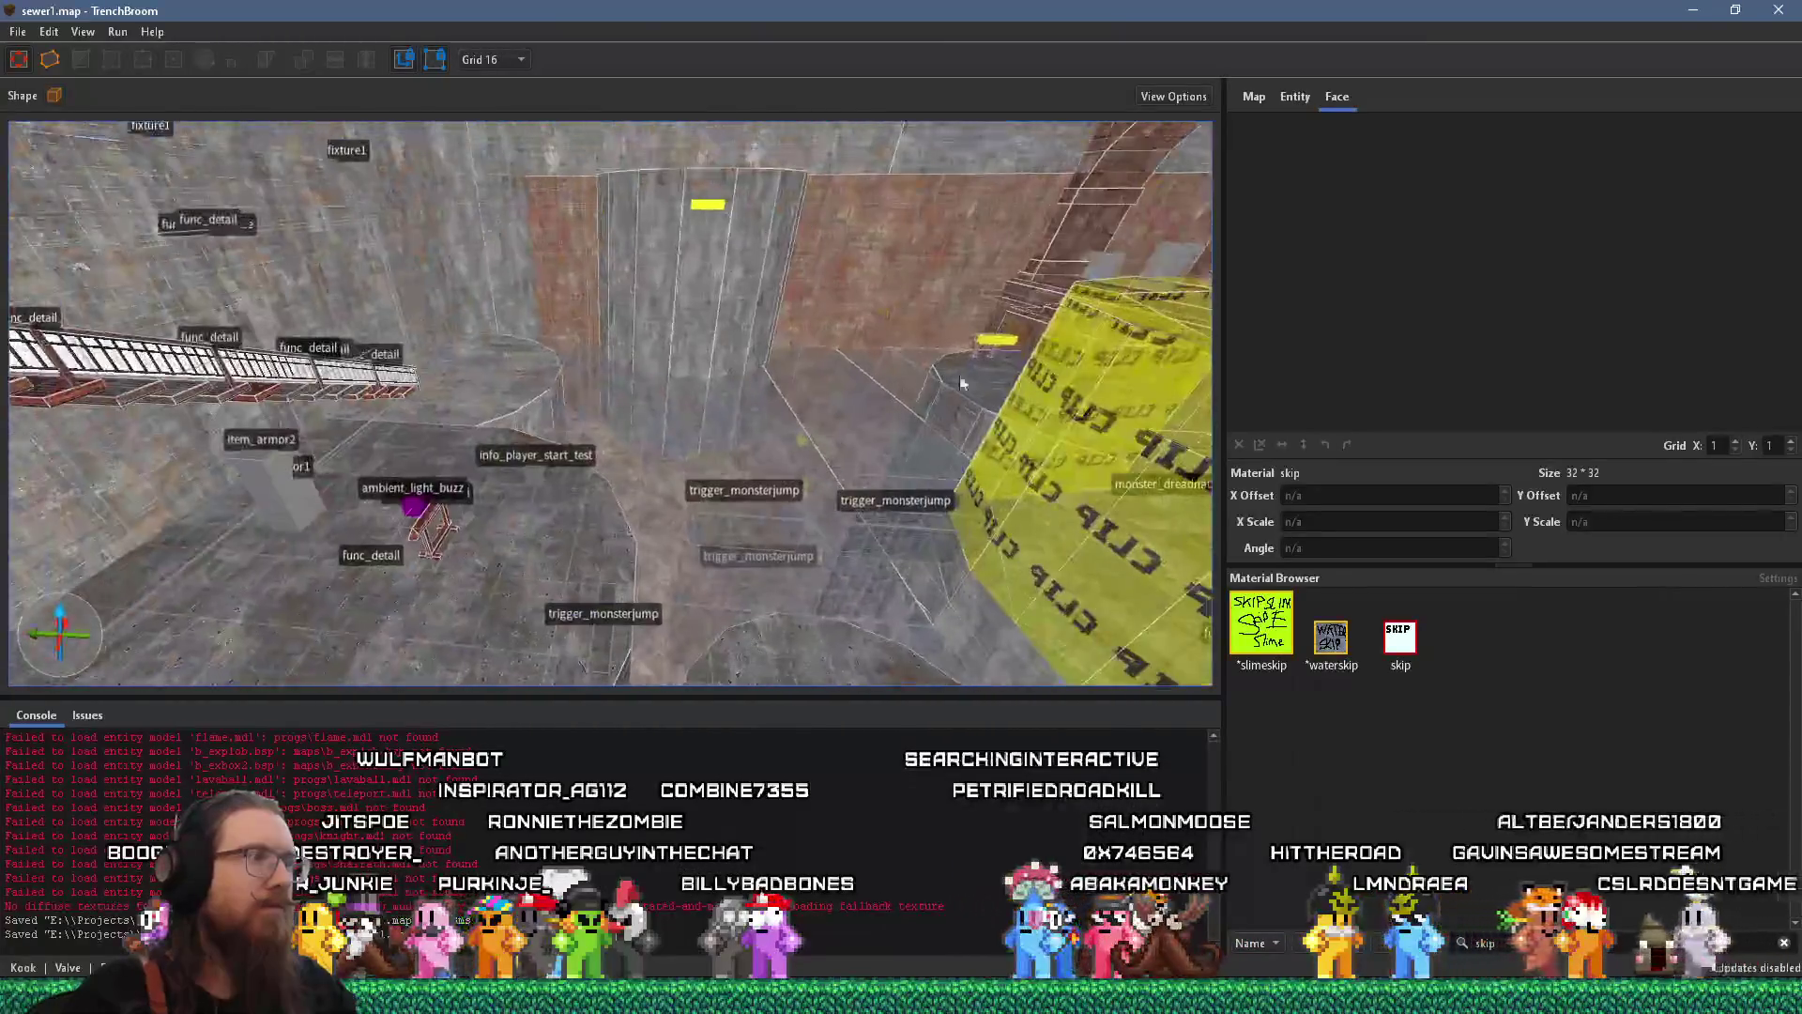
{"action": "key", "text": "w"}
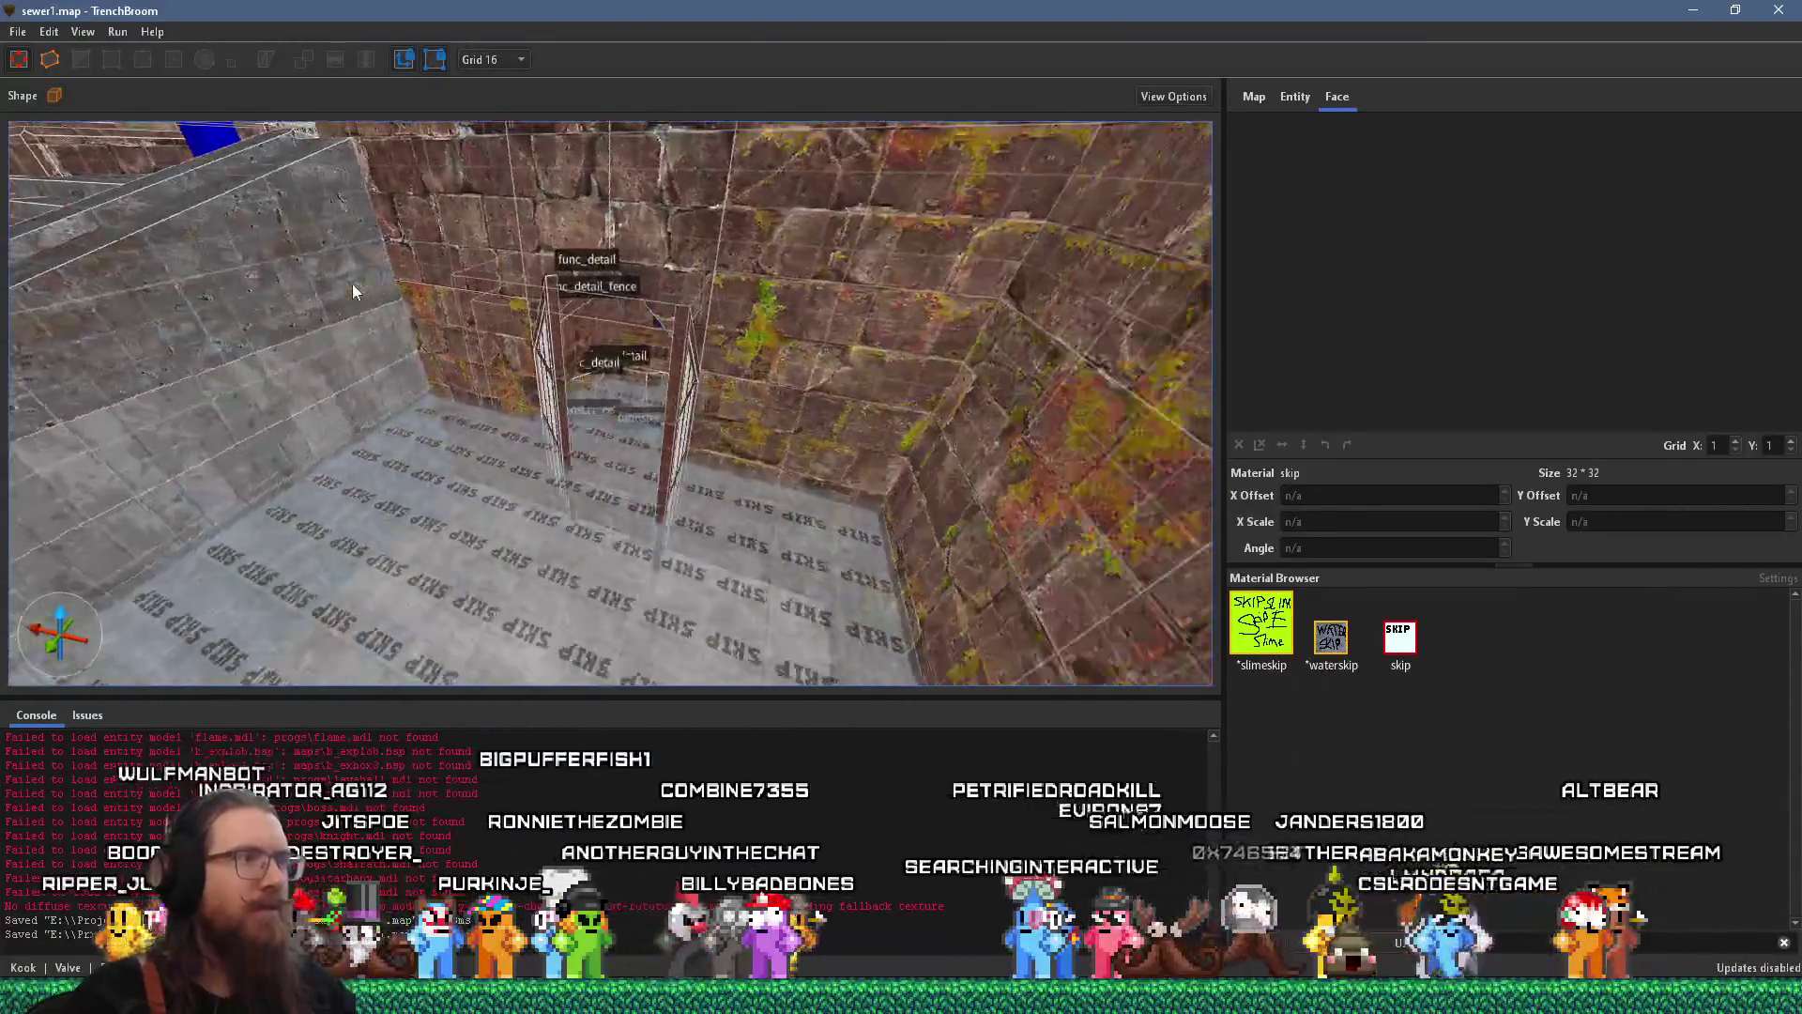
{"action": "key", "text": "w"}
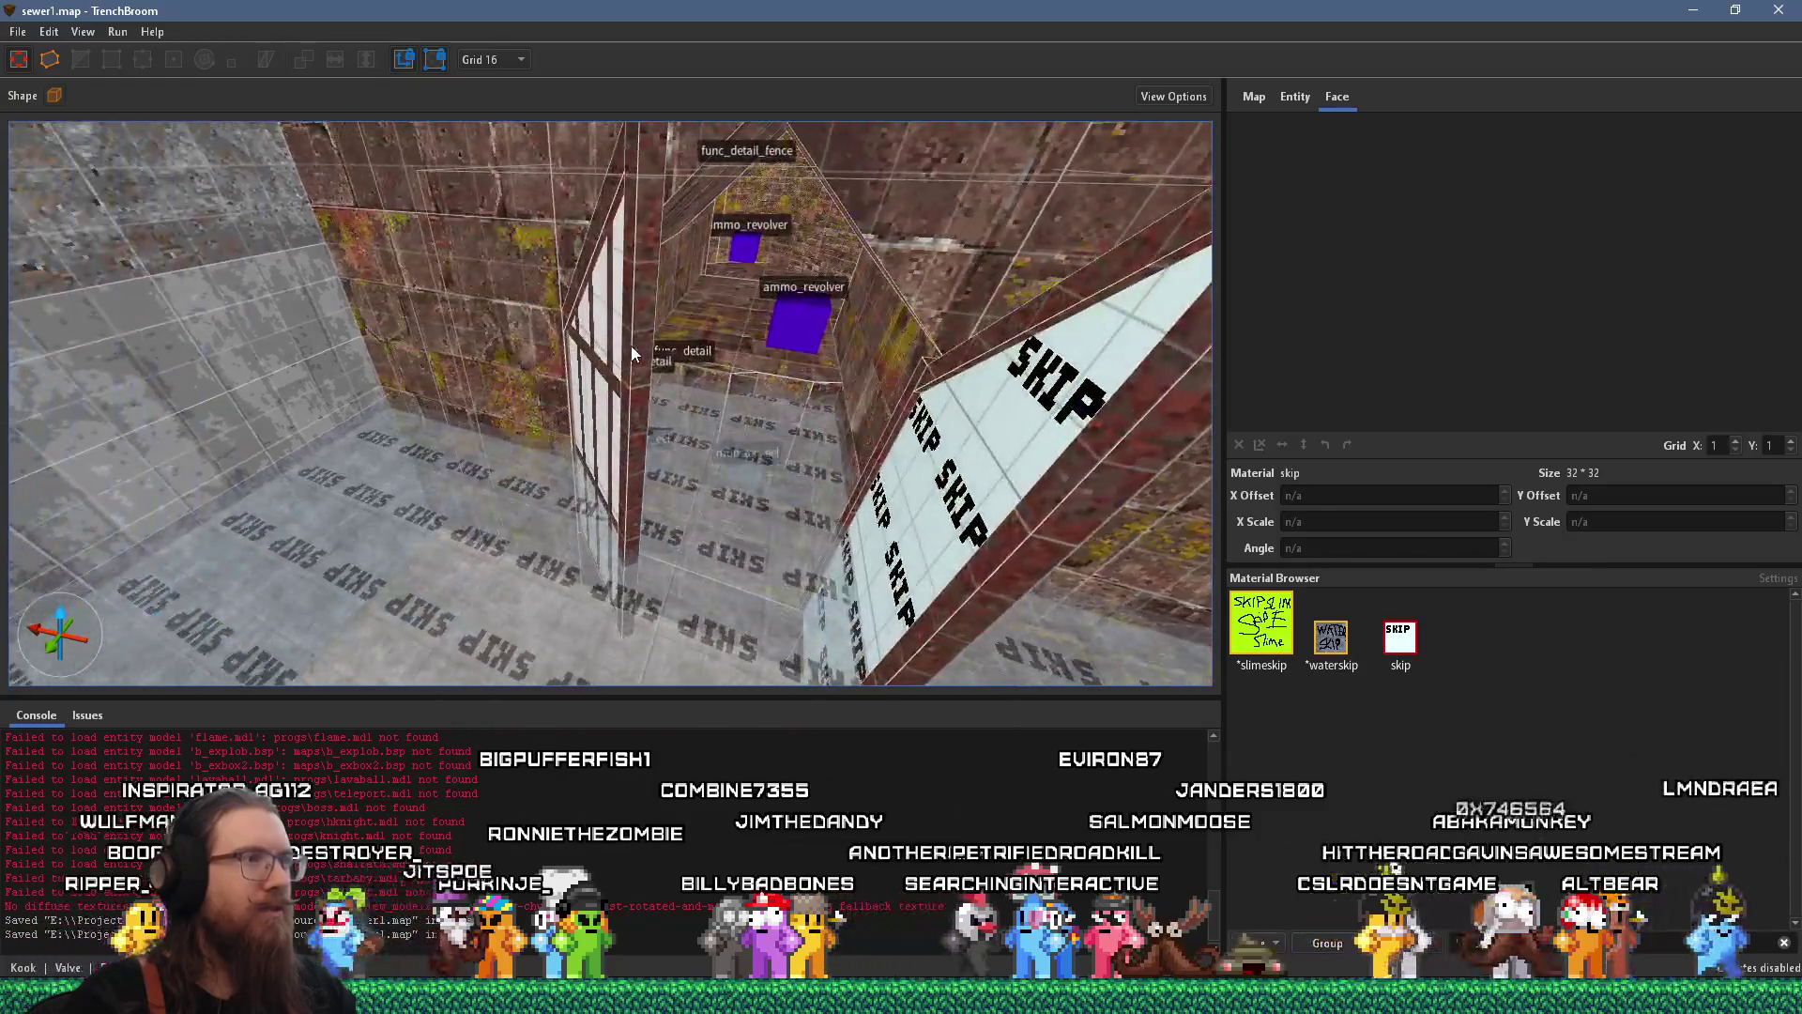
{"action": "key", "text": "alt+Tab"}
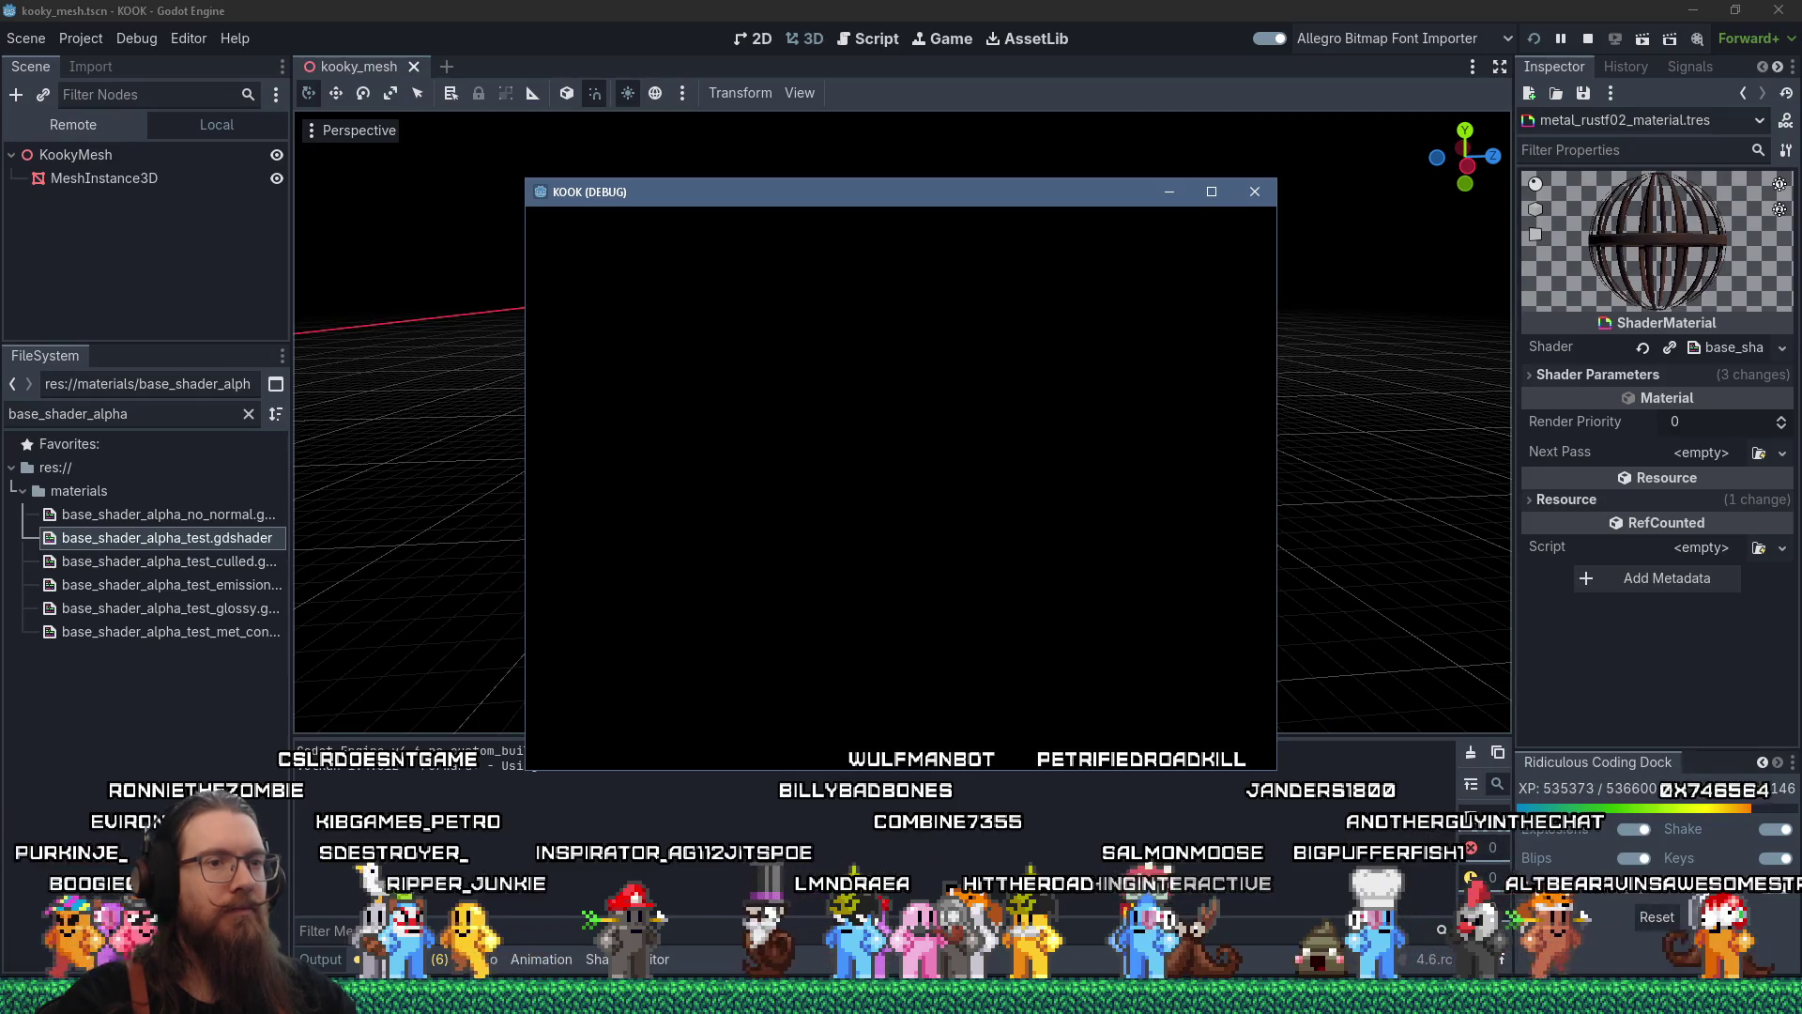
Step: Open the KOOK game's development console and maximize the game window
{"action": "key", "text": "grave"}
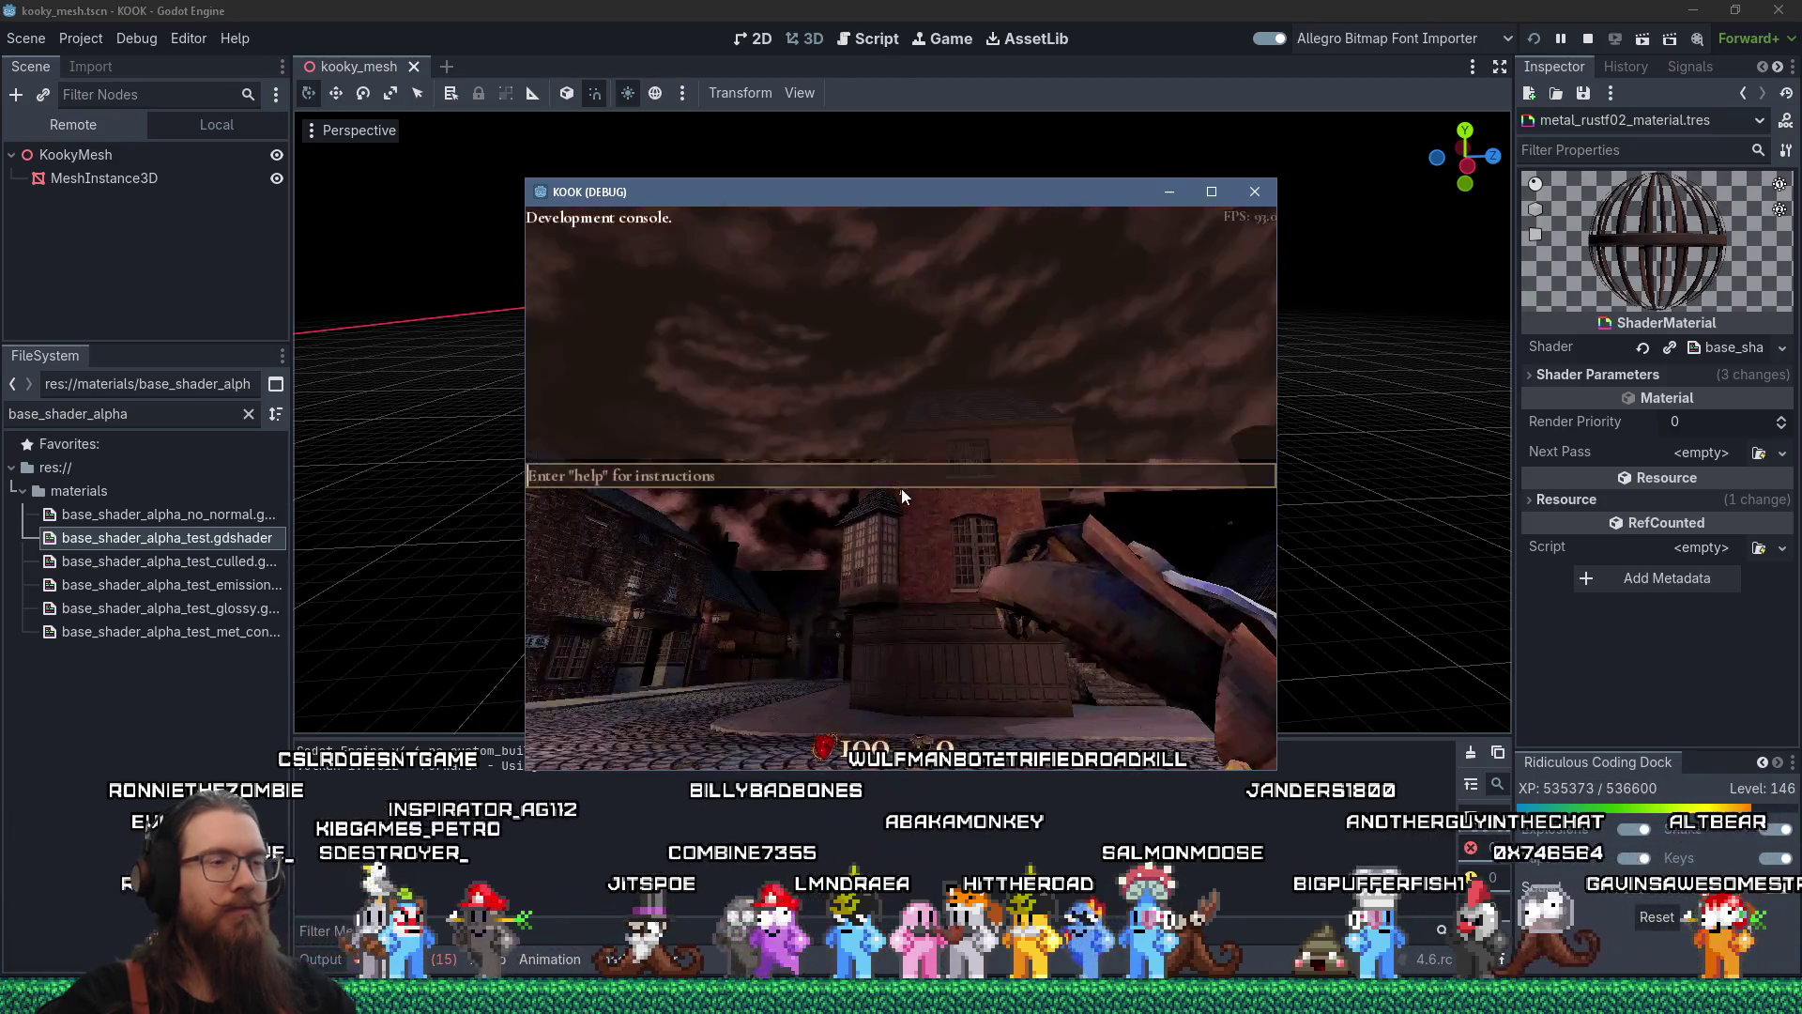
{"action": "left_click", "coordinate": [1212, 192]}
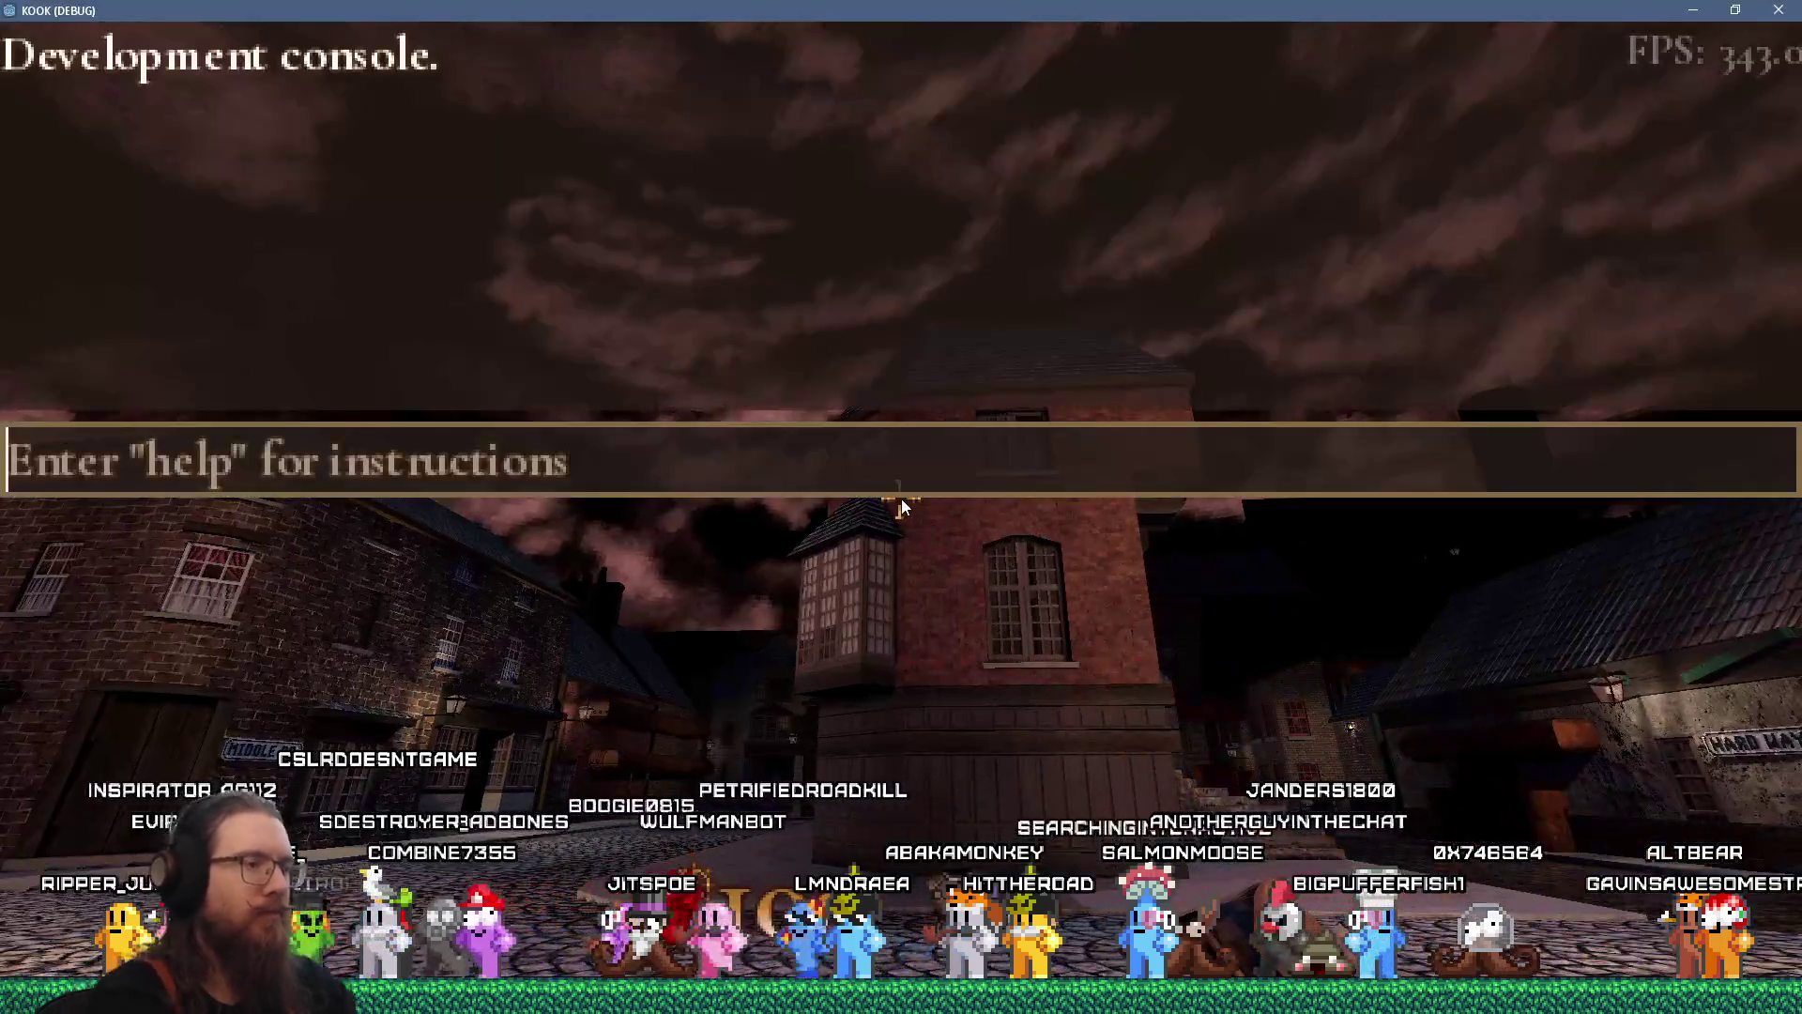
Step: Fix a mistyped command and run 'map sewer1' in the KOOK console
{"action": "type", "text": "amp sew"}
{"action": "key", "text": "BackSpace"}
{"action": "key", "text": "BackSpace"}
{"action": "key", "text": "BackSpace"}
{"action": "type", "text": "map sewer1"}
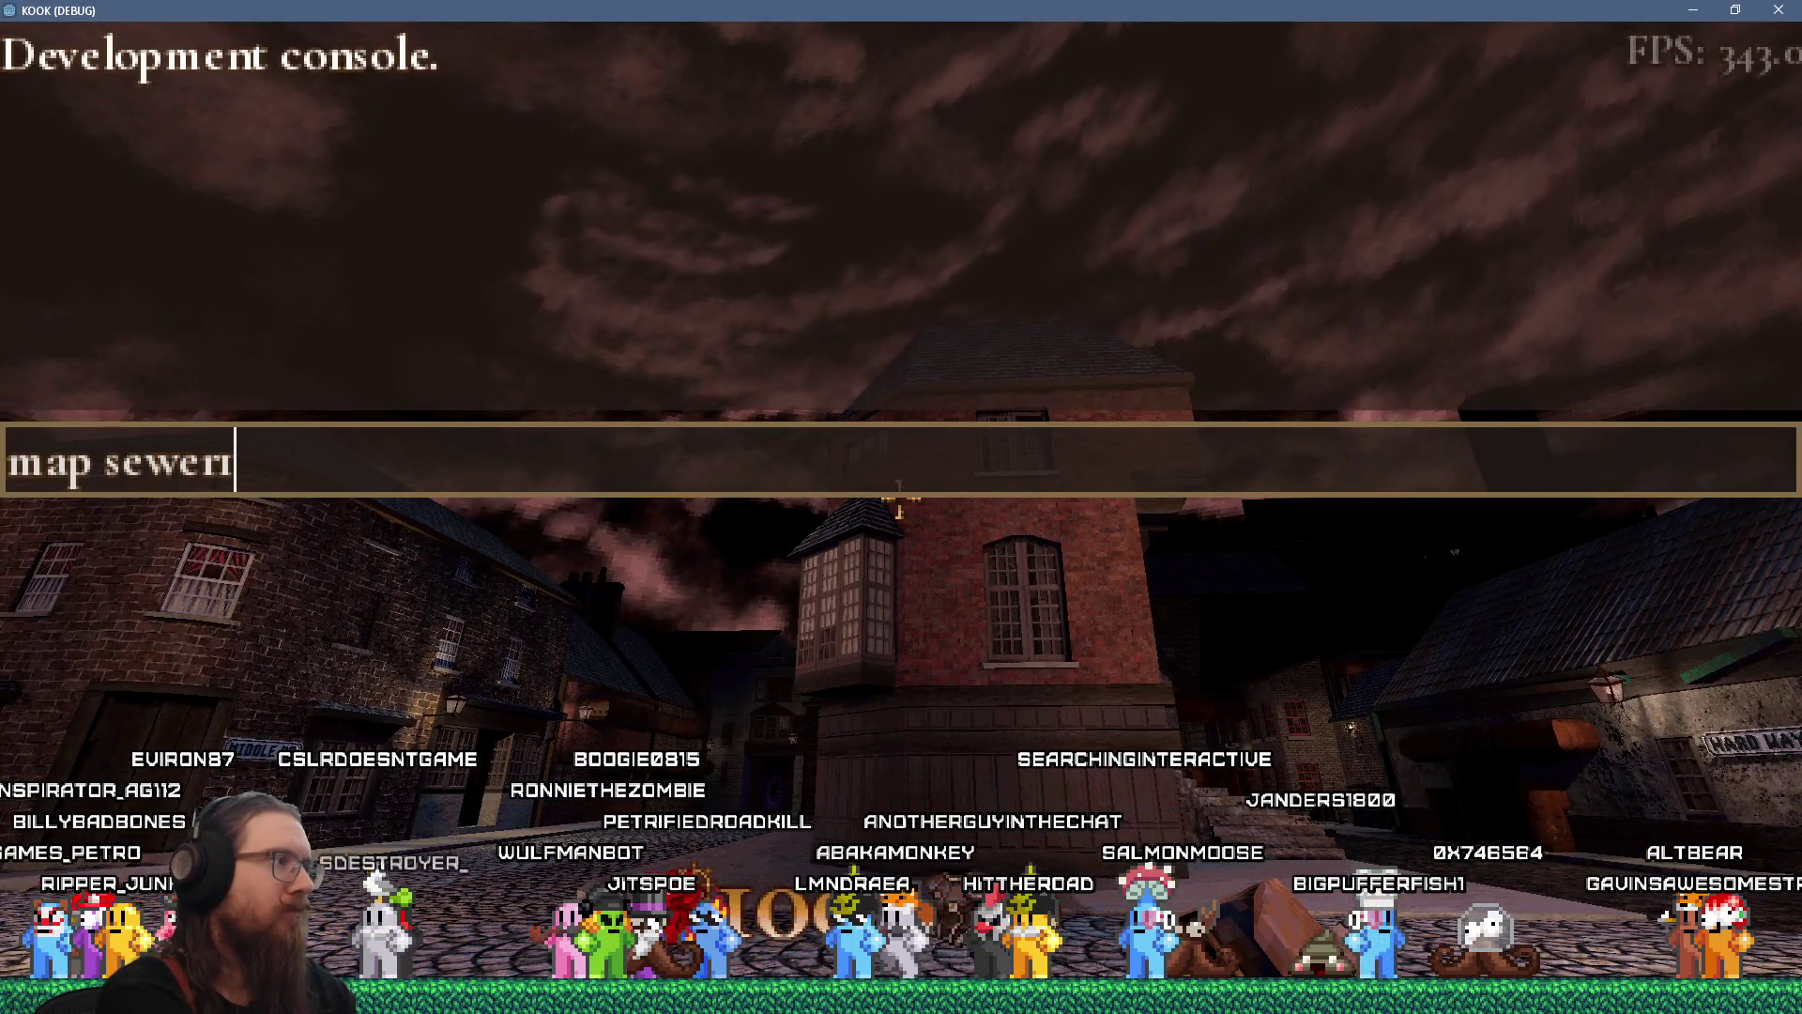
{"action": "key", "text": "Return"}
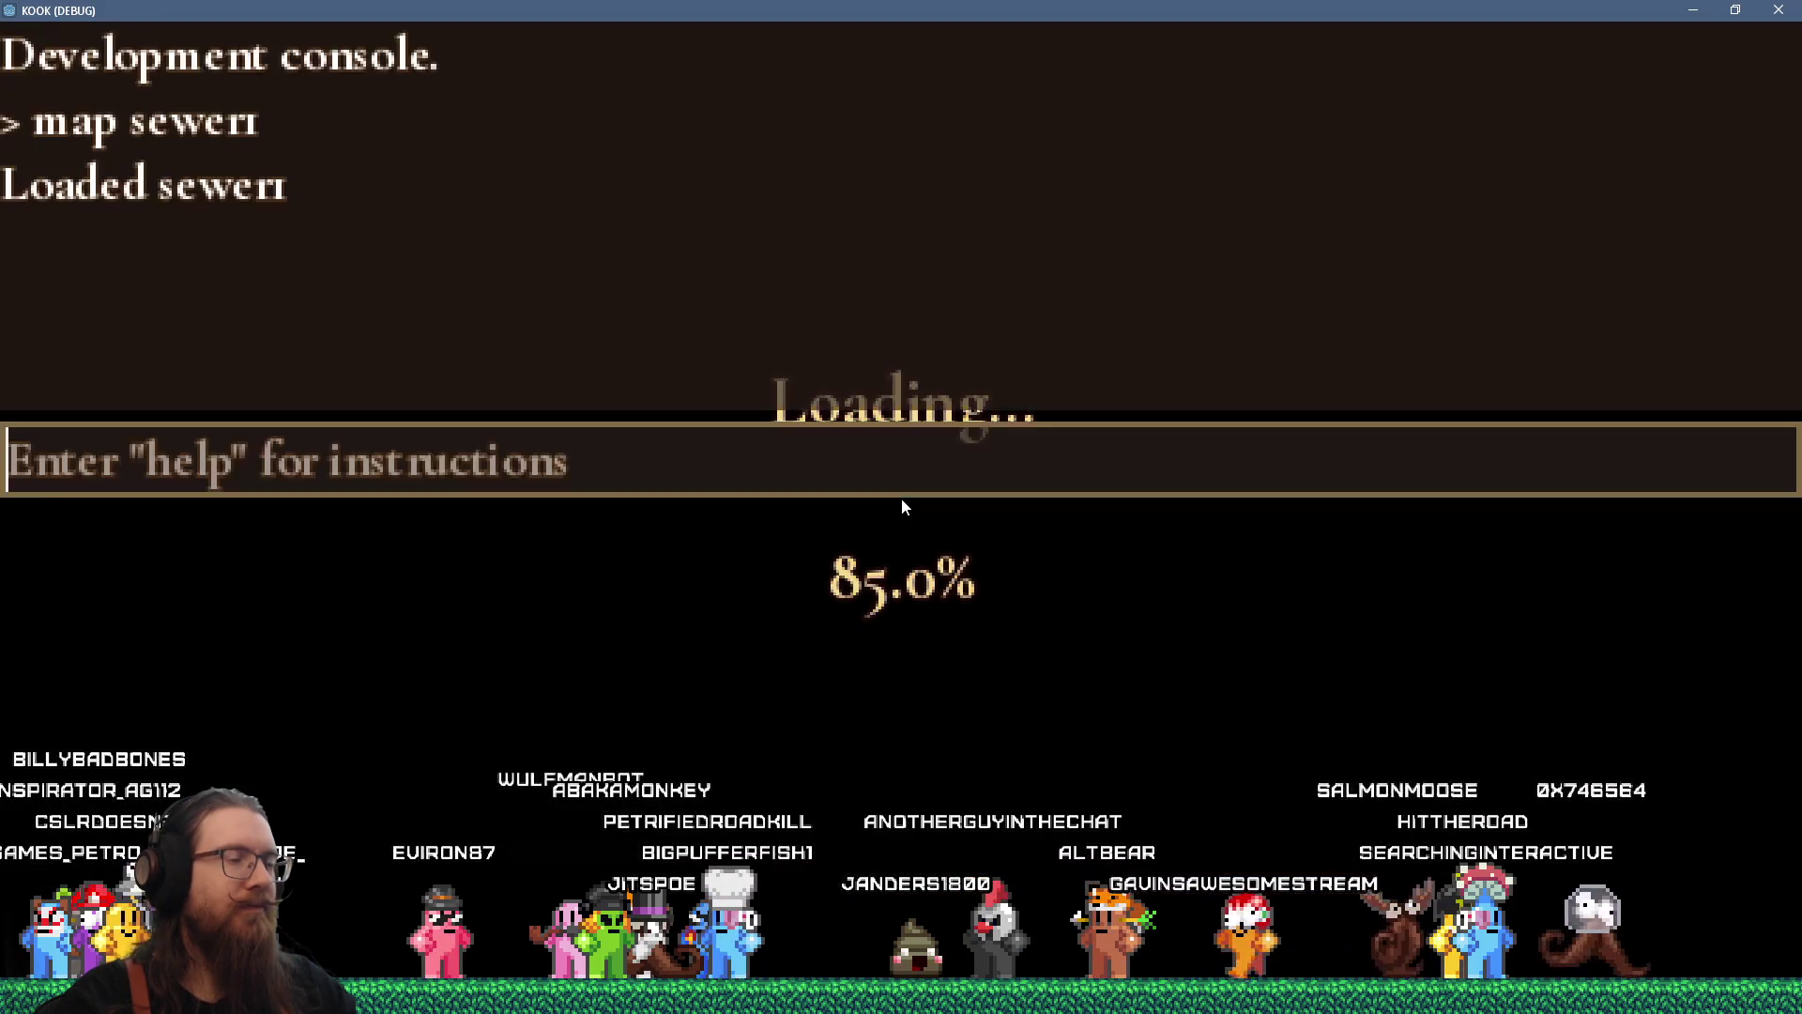
Step: Climb the stairs and kill the robed figure on the railed walkway
{"action": "key", "text": "w"}
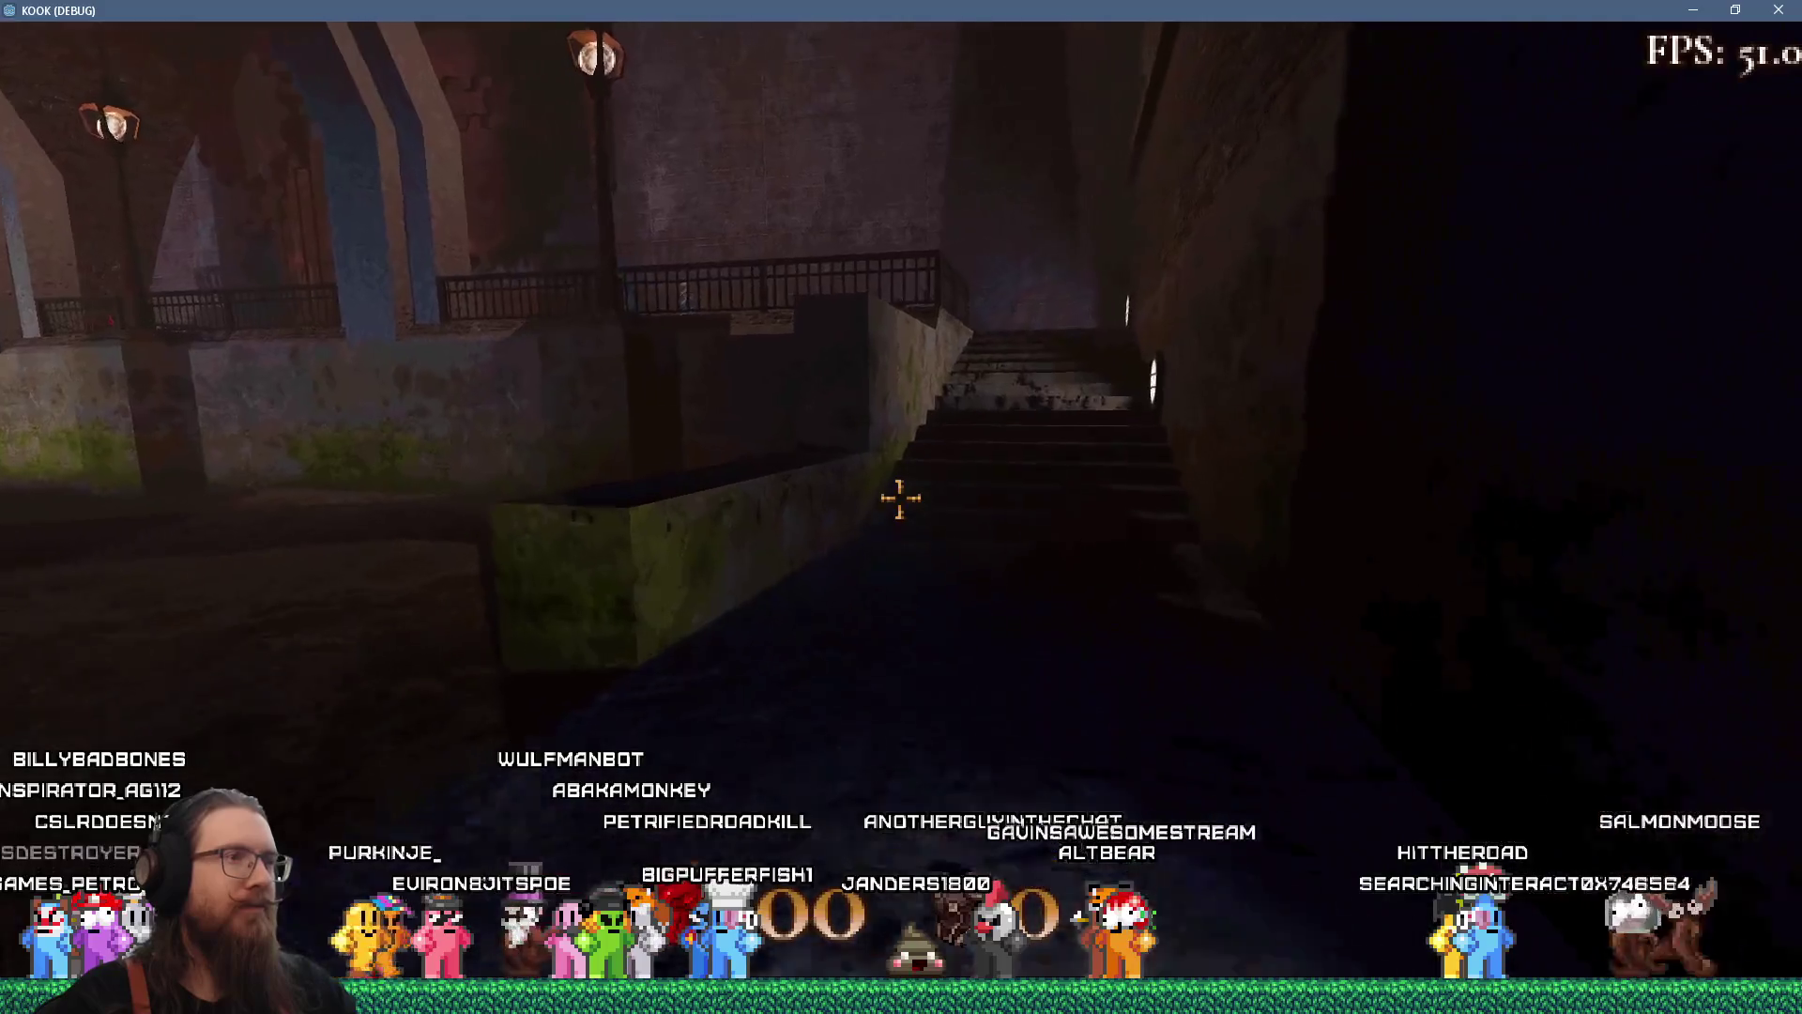
{"action": "key", "text": "w"}
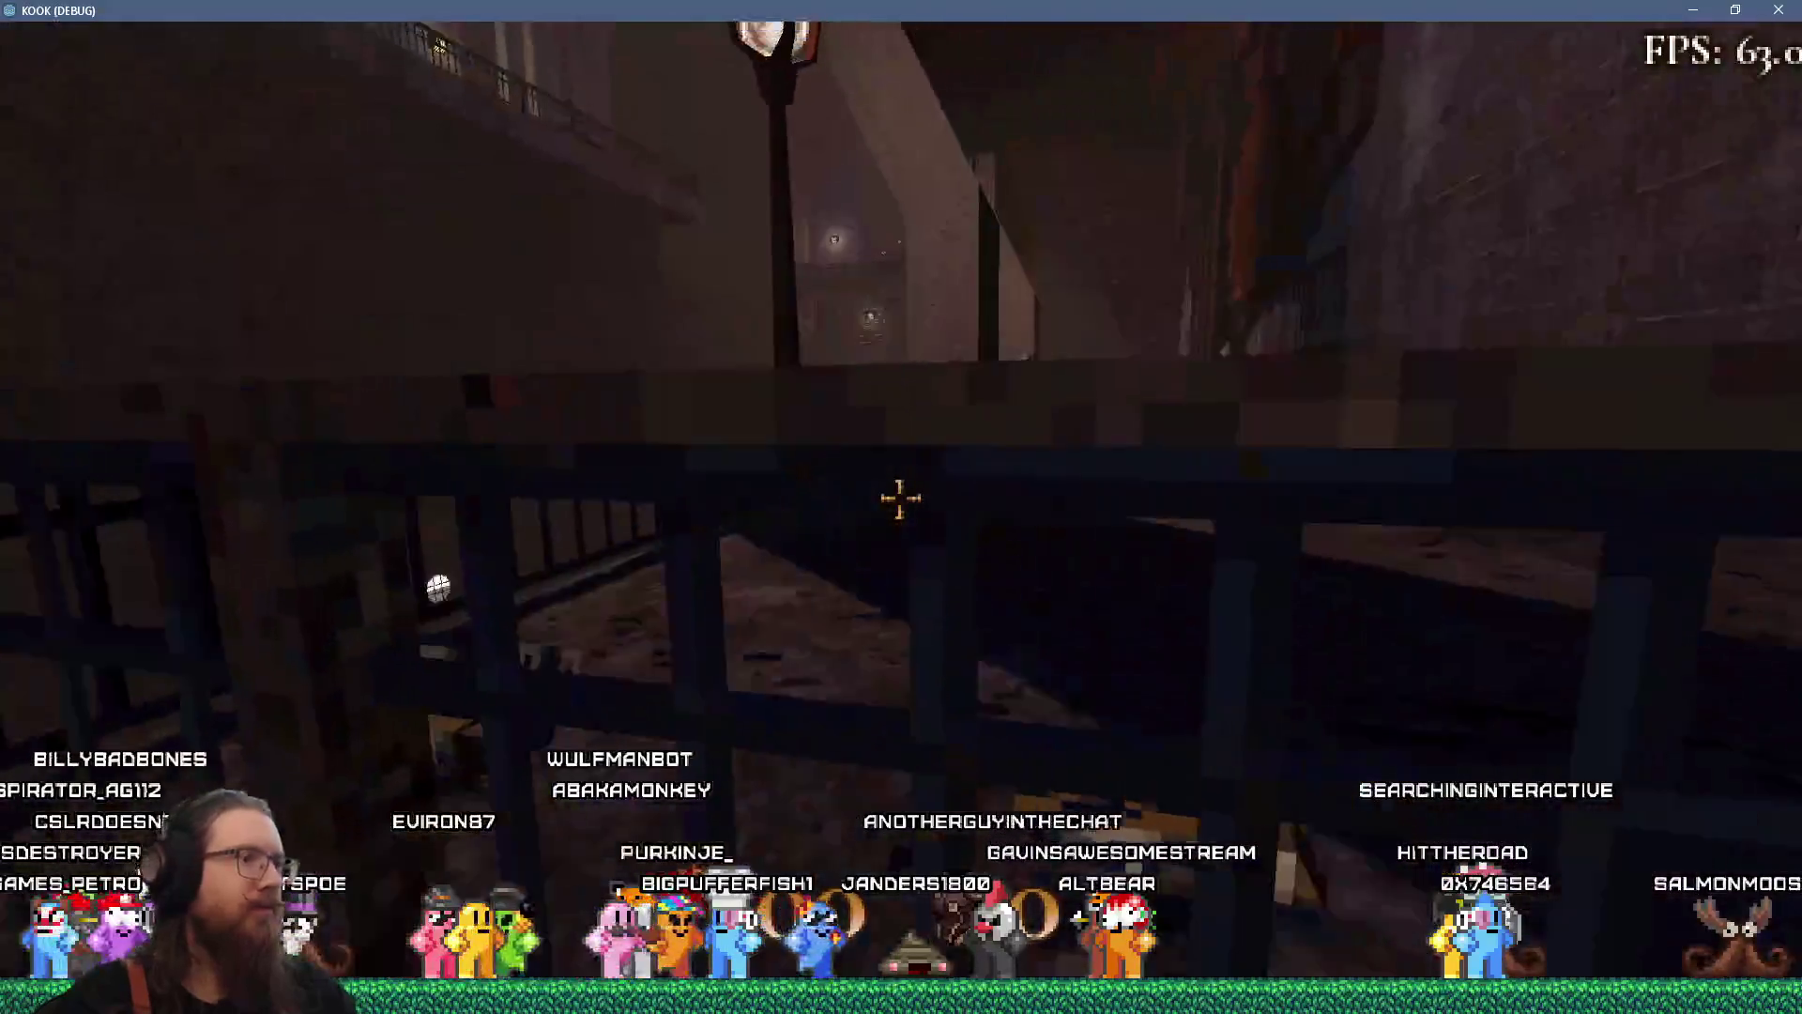
{"action": "key", "text": "w"}
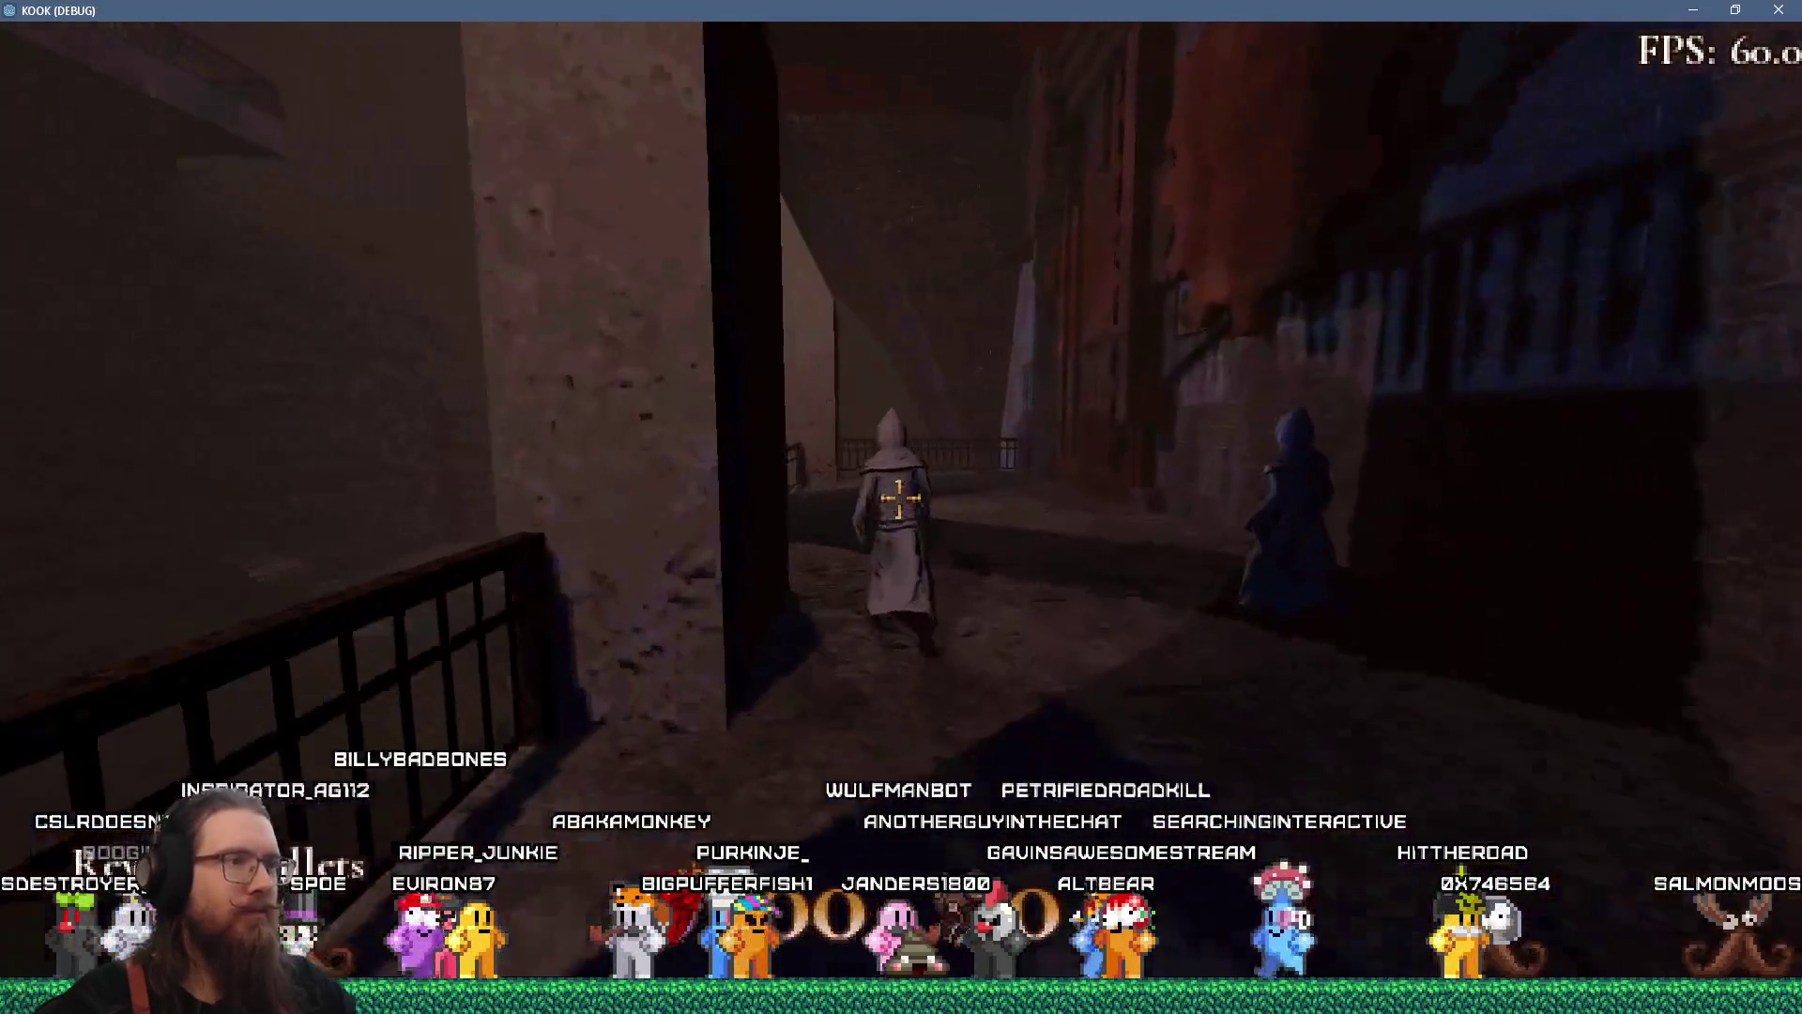
{"action": "left_click", "coordinate": [899, 497]}
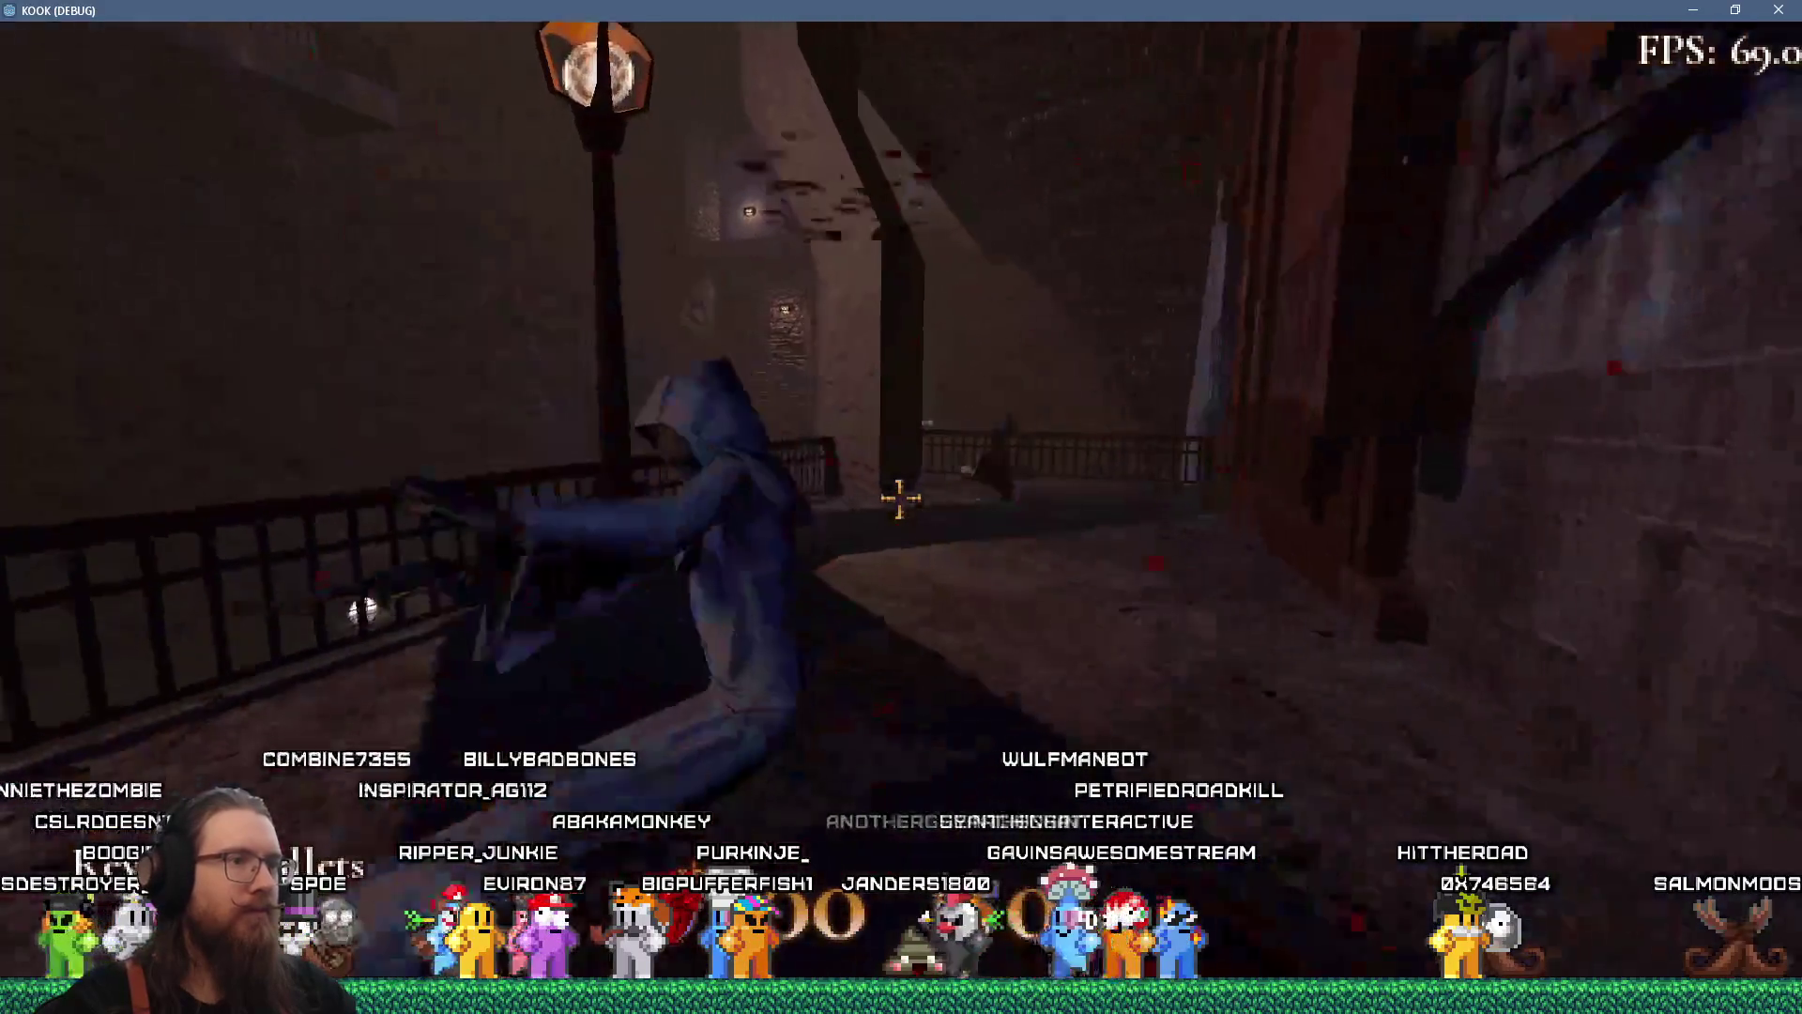
{"action": "left_click", "coordinate": [899, 498]}
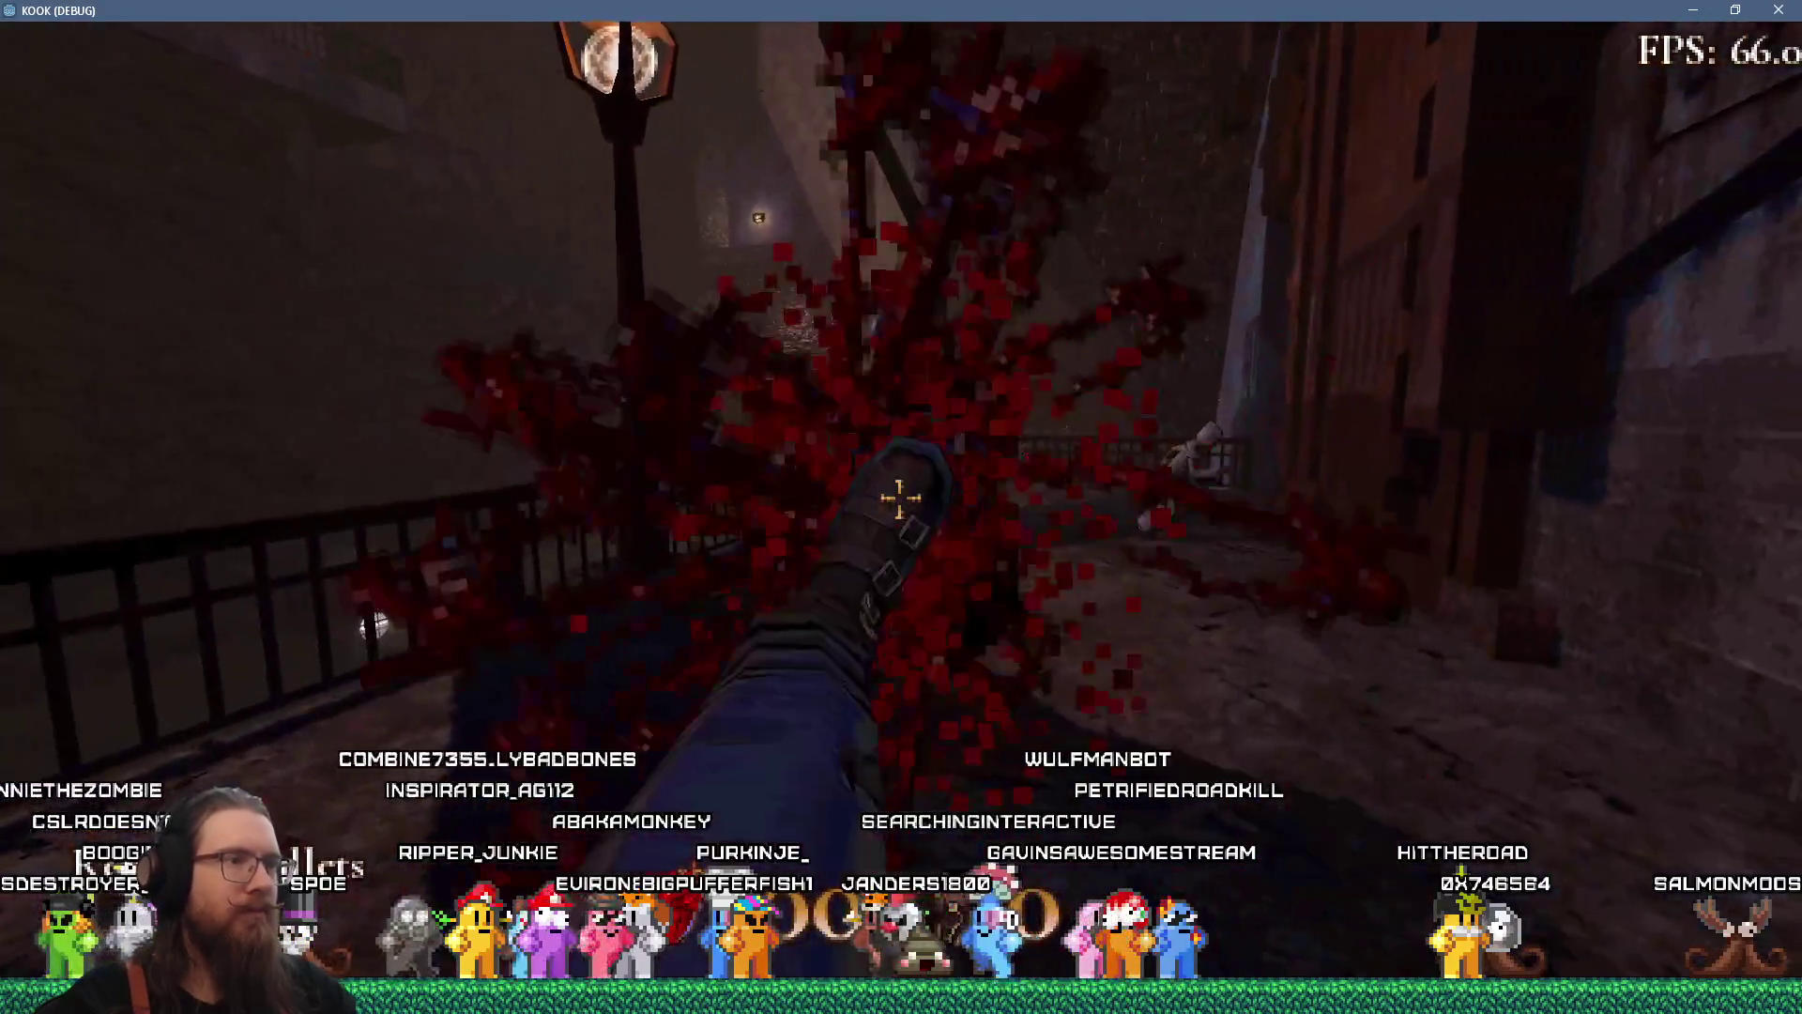
Step: Follow the walkway past the locked gate, collect the revolver ammo below, and bring up the console
{"action": "key", "text": "w"}
{"action": "key", "text": "w"}
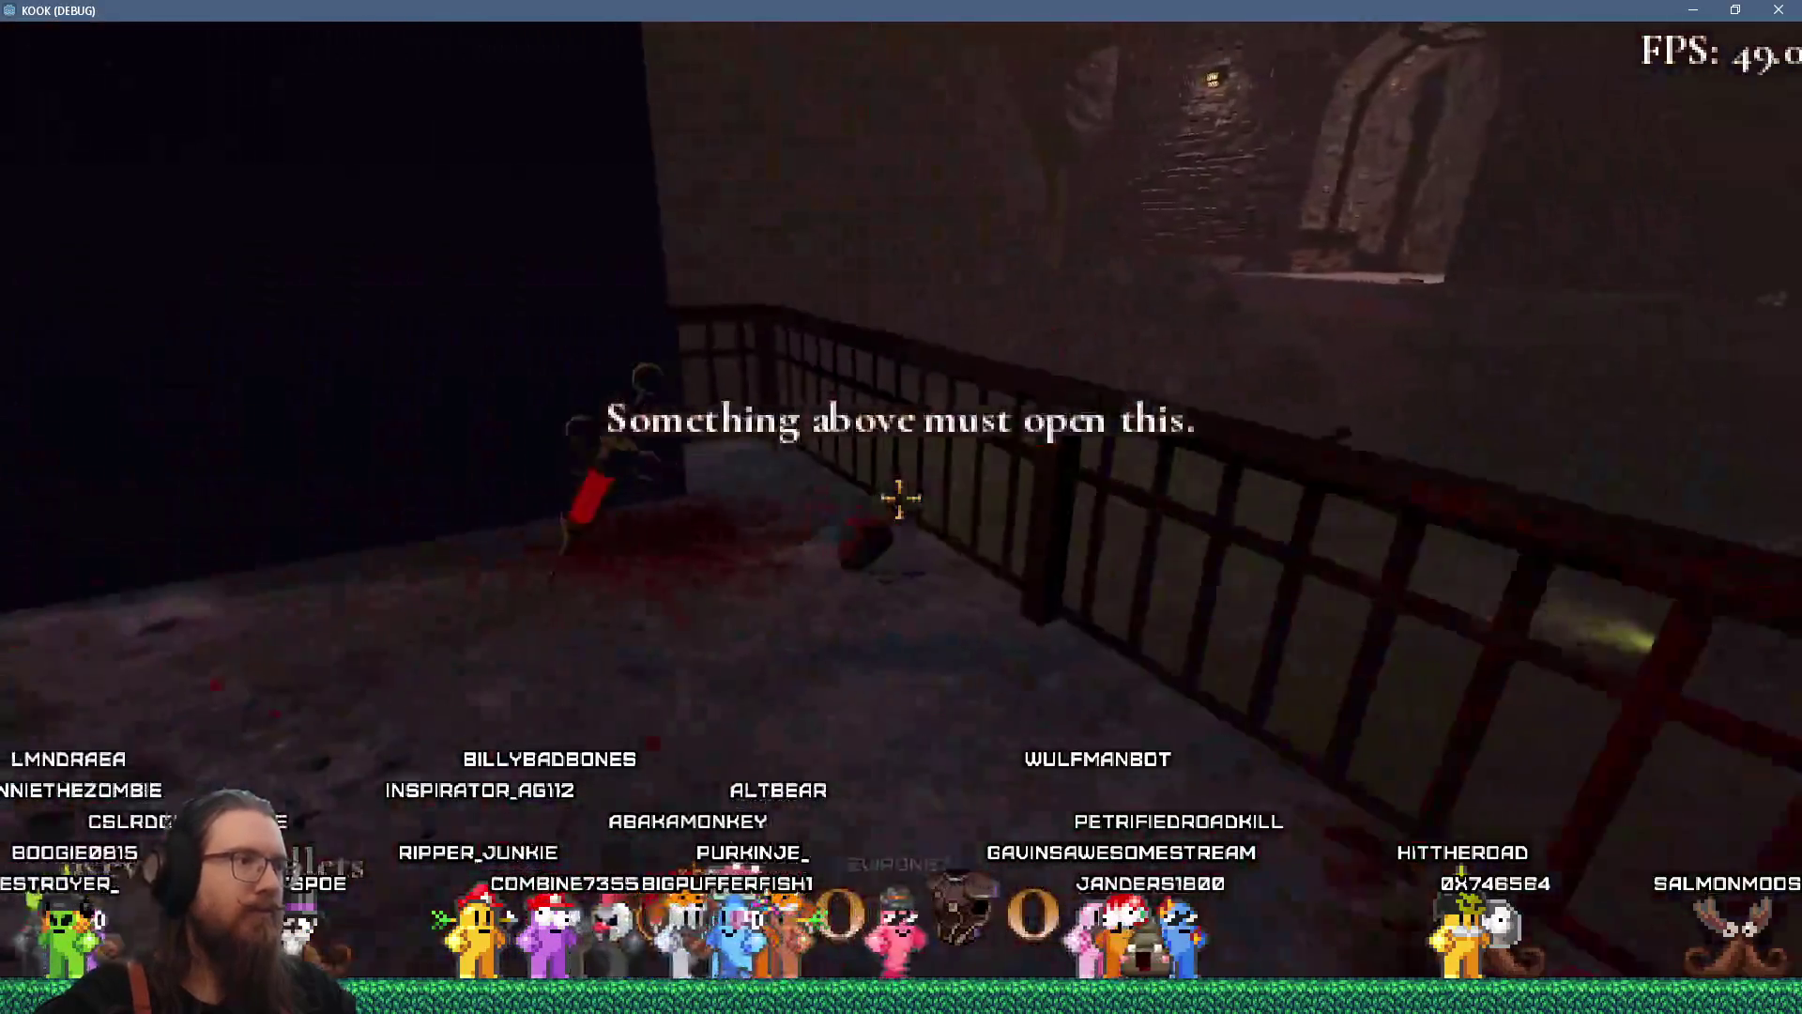
{"action": "key", "text": "w"}
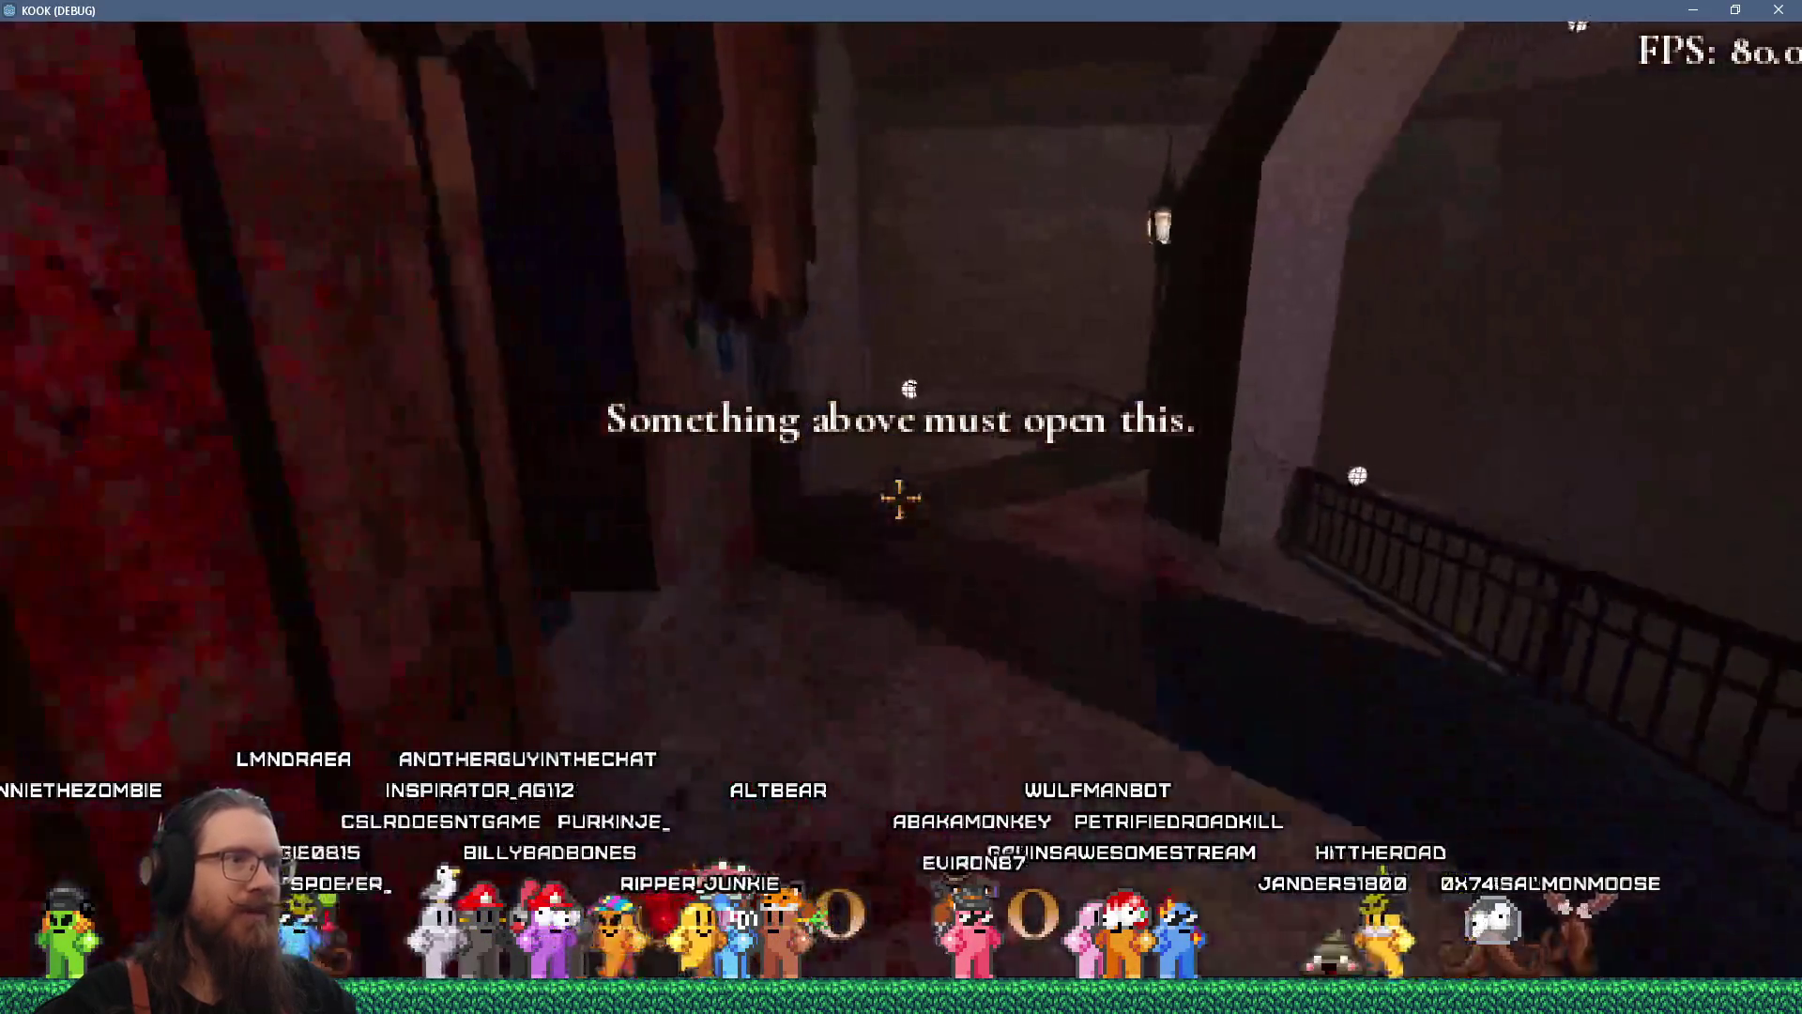
{"action": "key", "text": "w"}
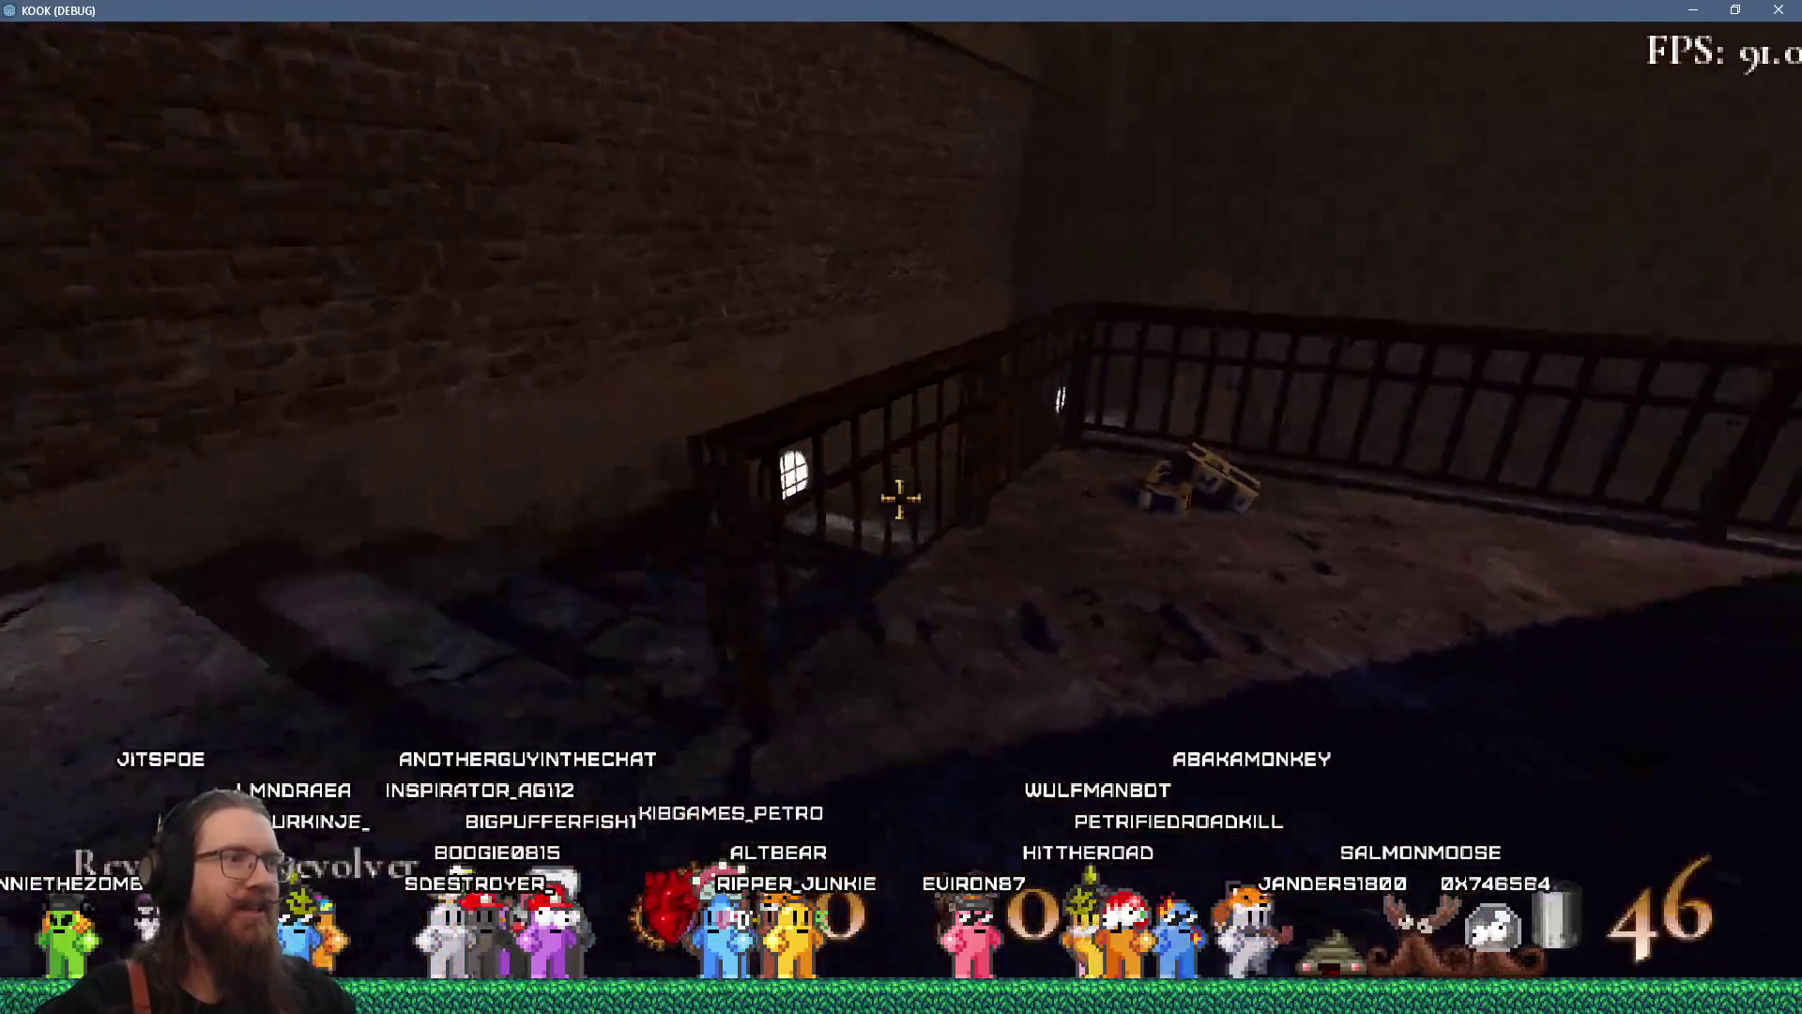
{"action": "key", "text": "w"}
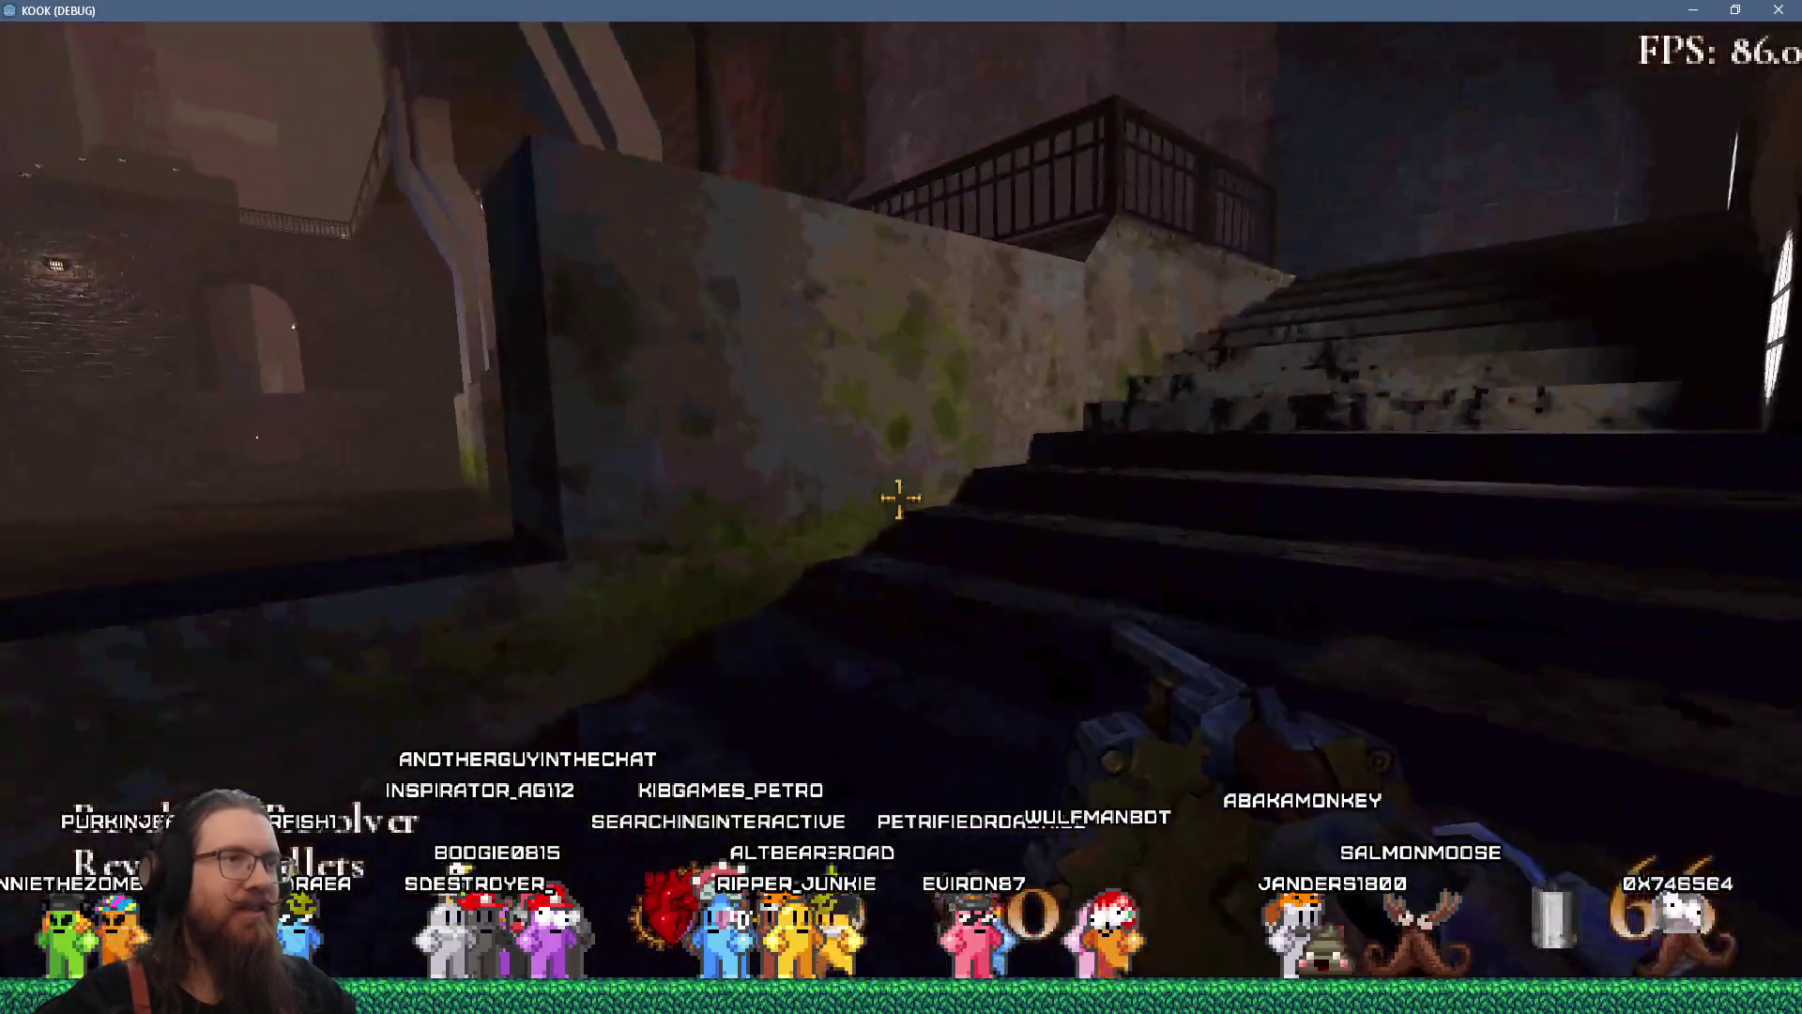
{"action": "key", "text": "grave"}
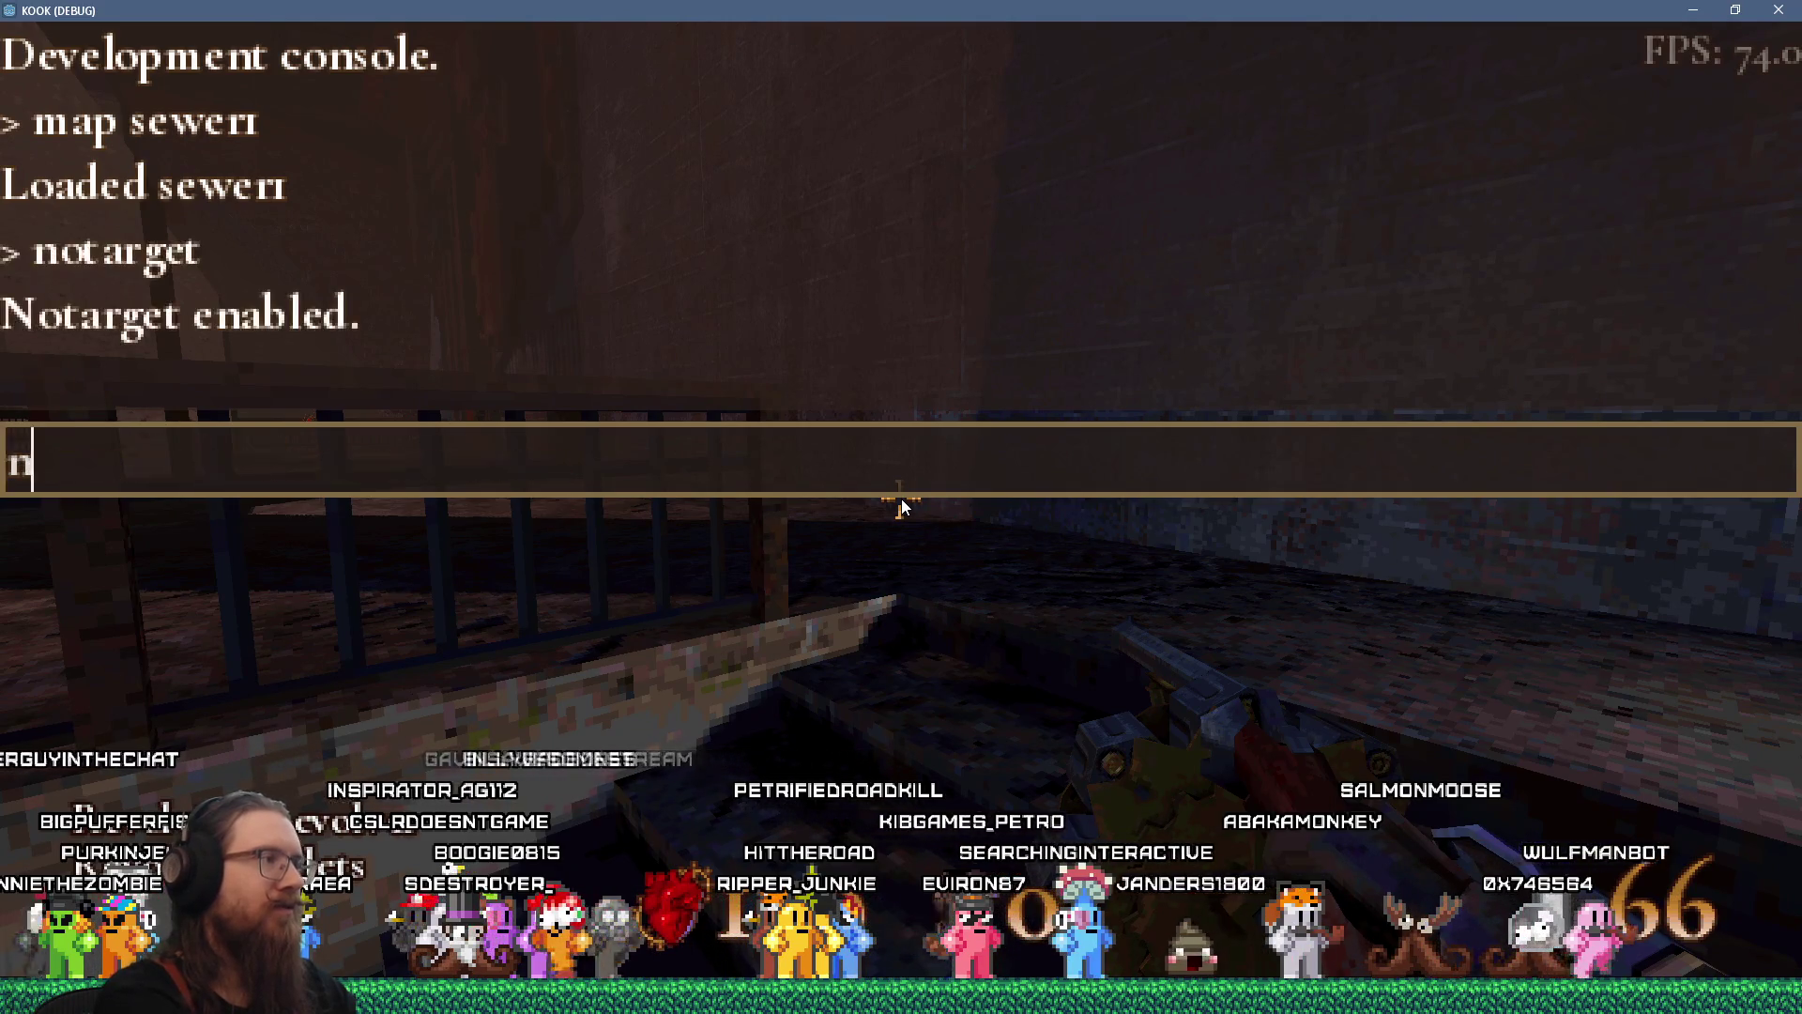
Step: Enable noclip and fly down along the mossy stone wall toward the gate
{"action": "type", "text": "noclip"}
{"action": "key", "text": "Return"}
{"action": "key", "text": "grave"}
{"action": "key", "text": "w"}
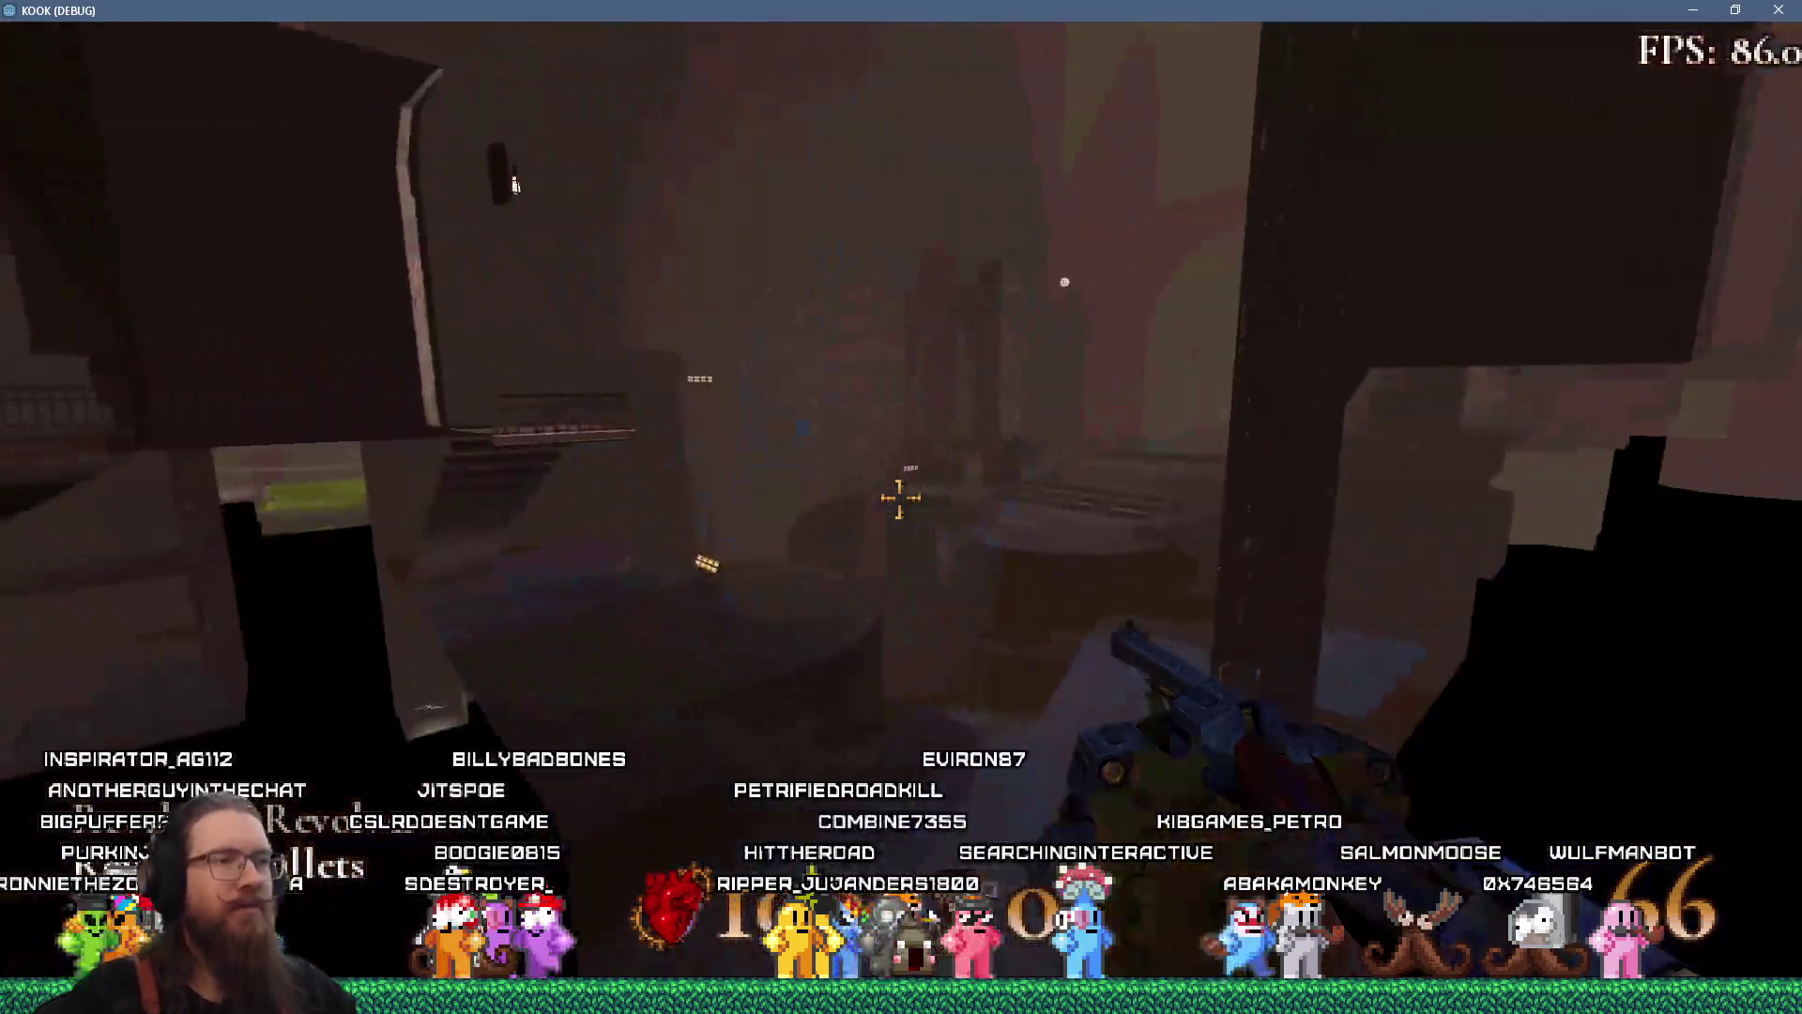
{"action": "key", "text": "w"}
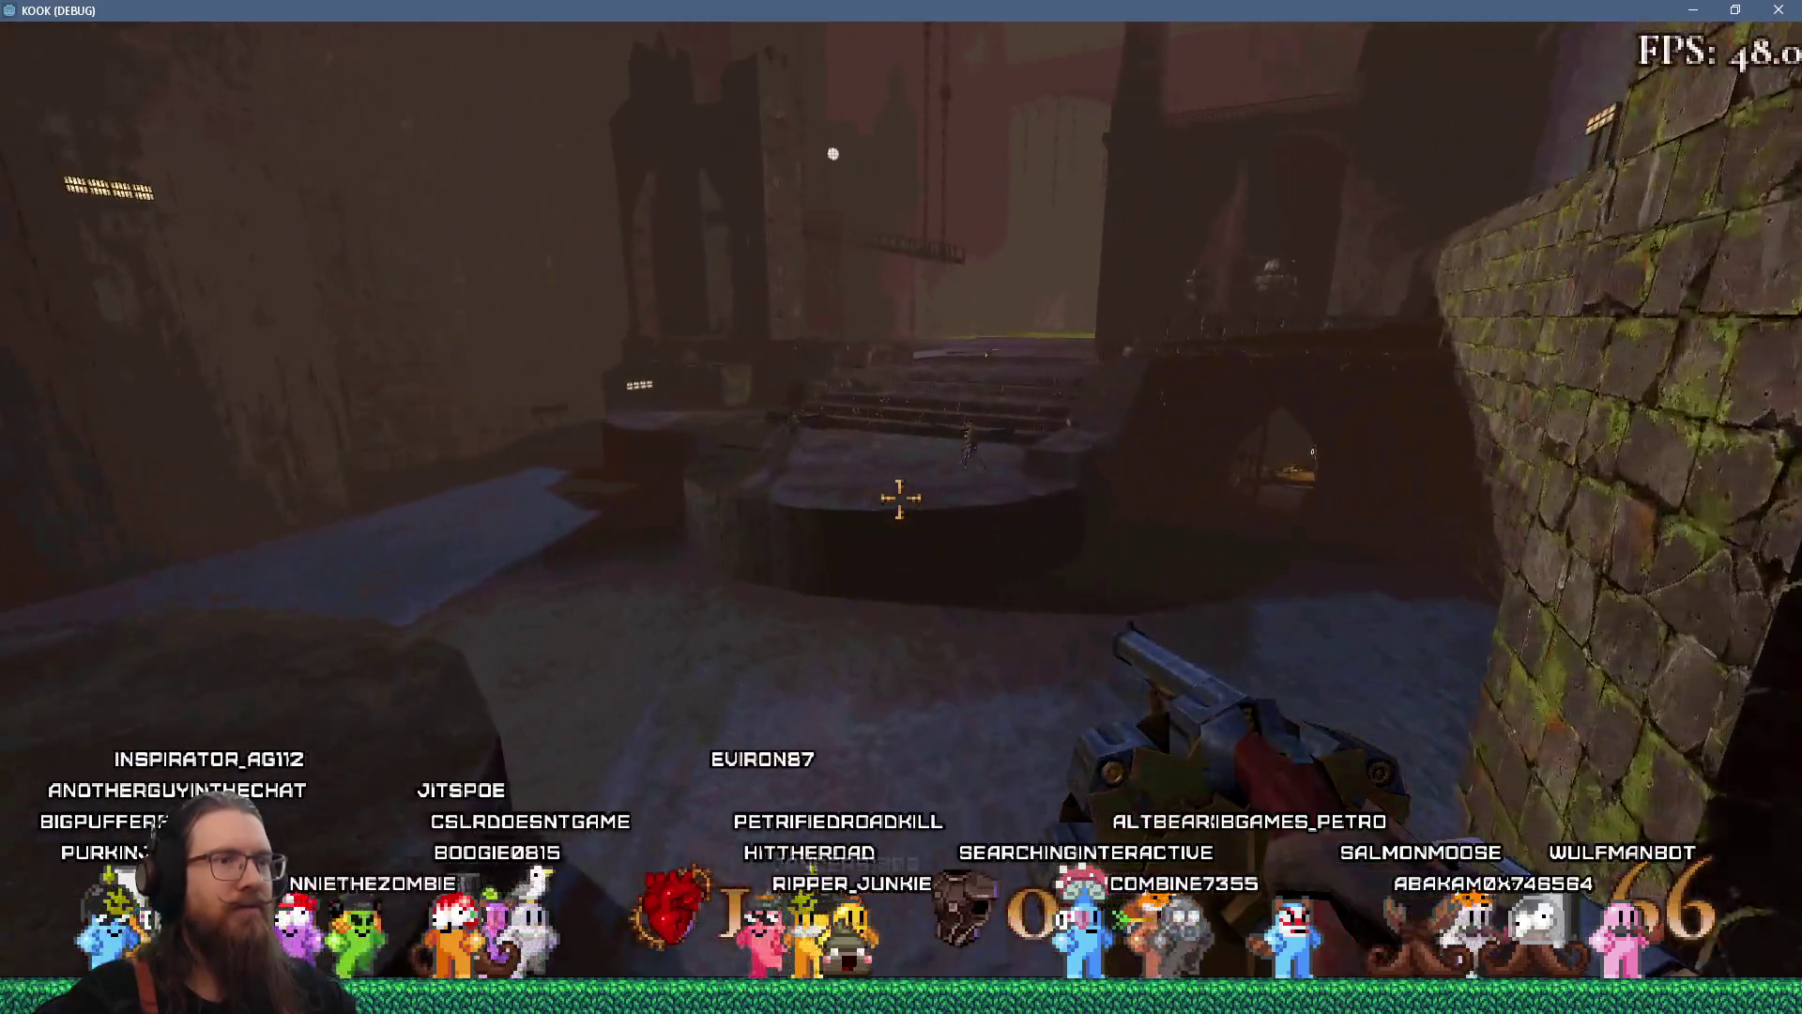
{"action": "key", "text": "w"}
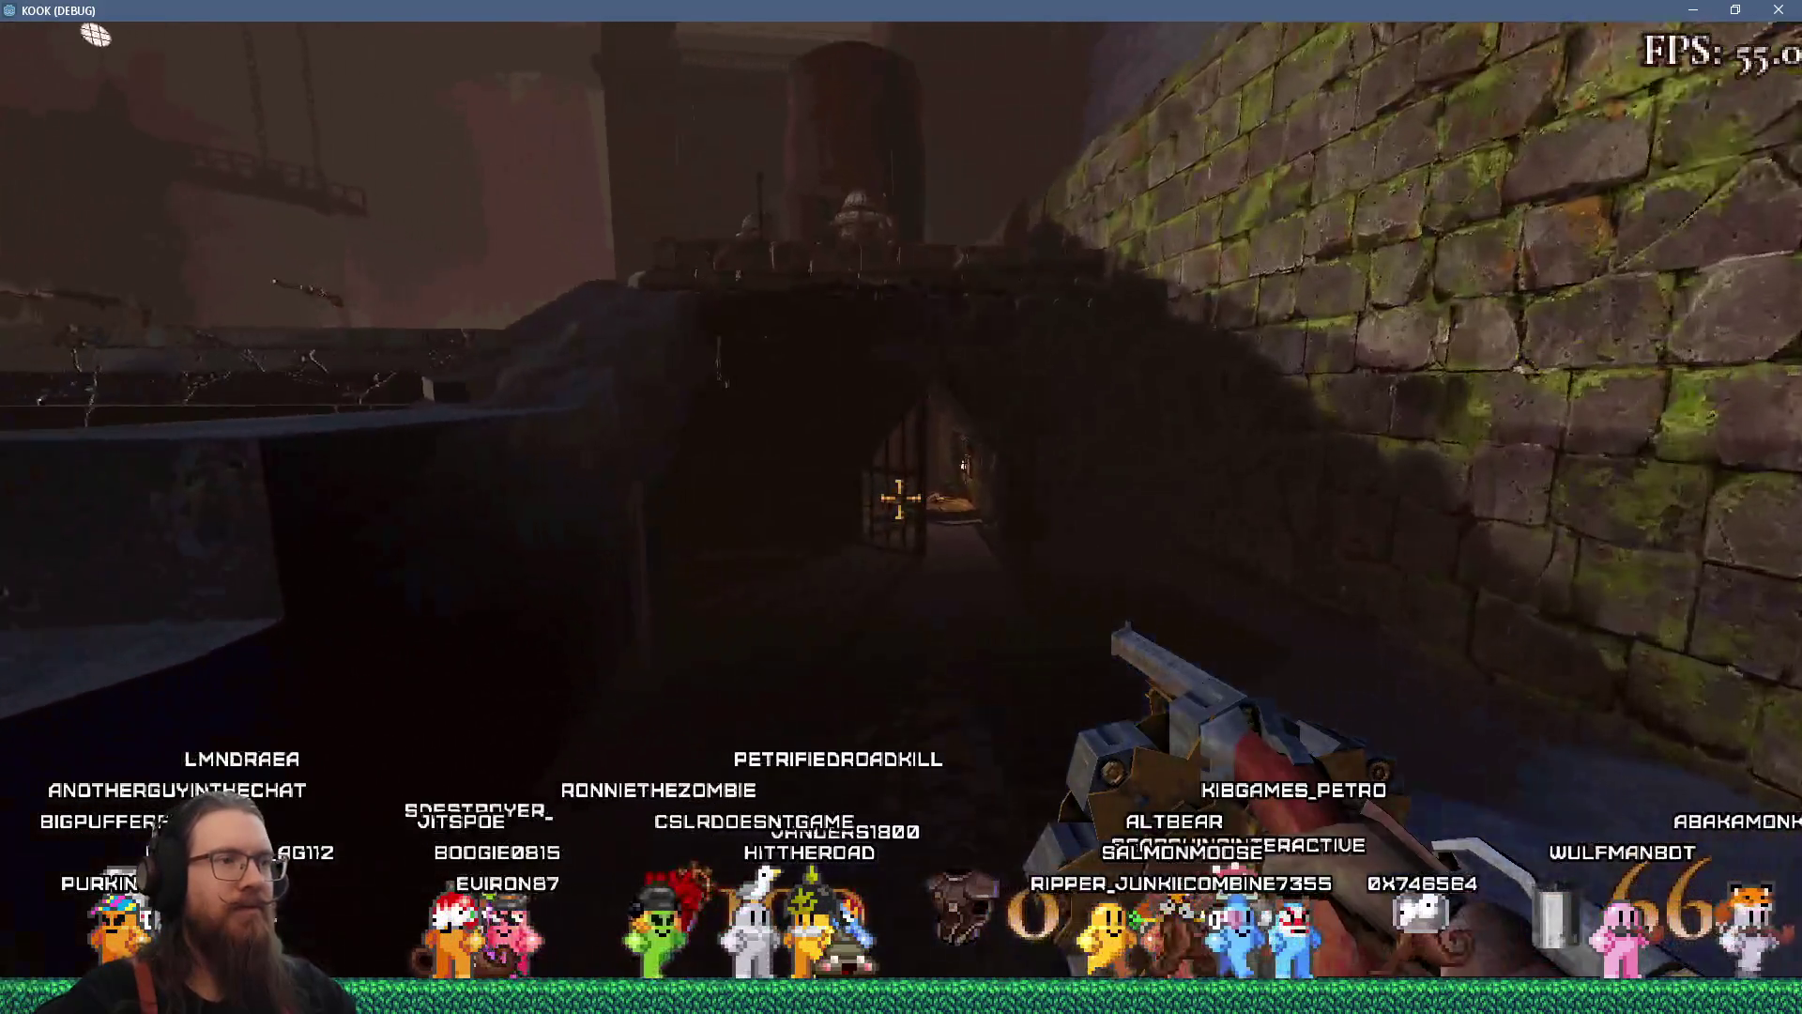
Step: Pass through the barred gate and inspect the barred wooden window and ceiling beams
{"action": "key", "text": "w"}
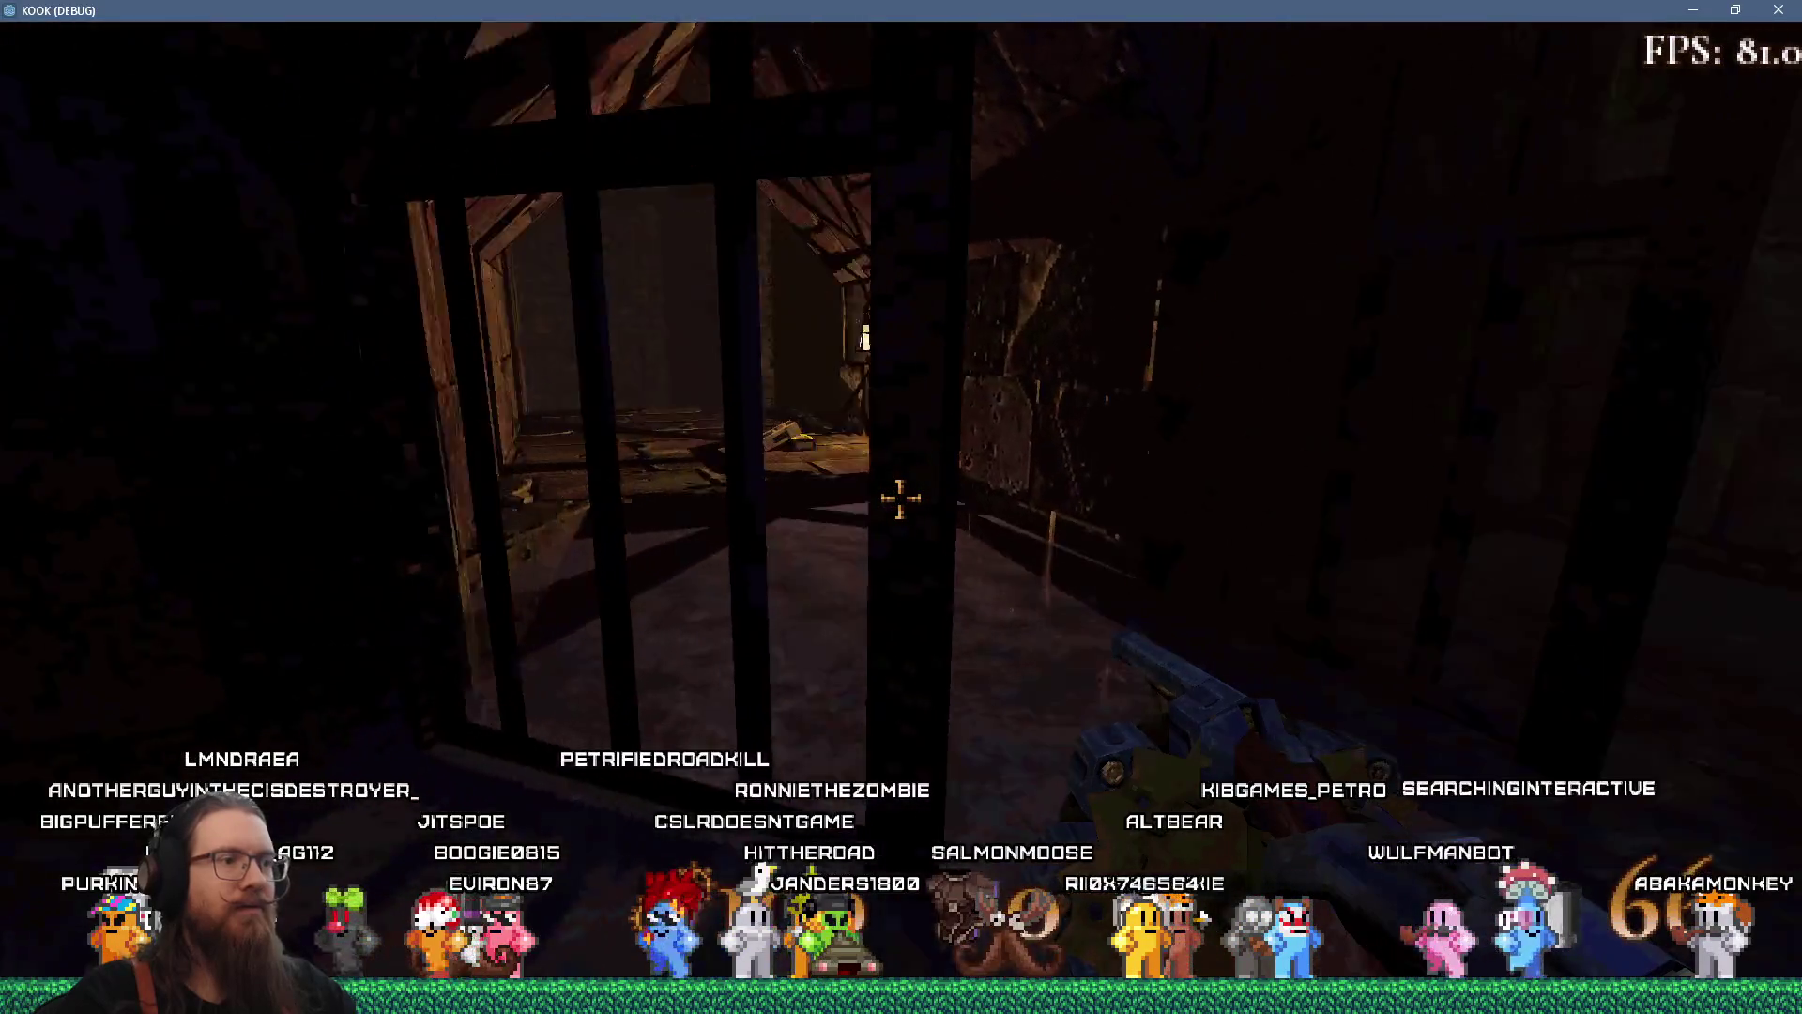
{"action": "key", "text": "w"}
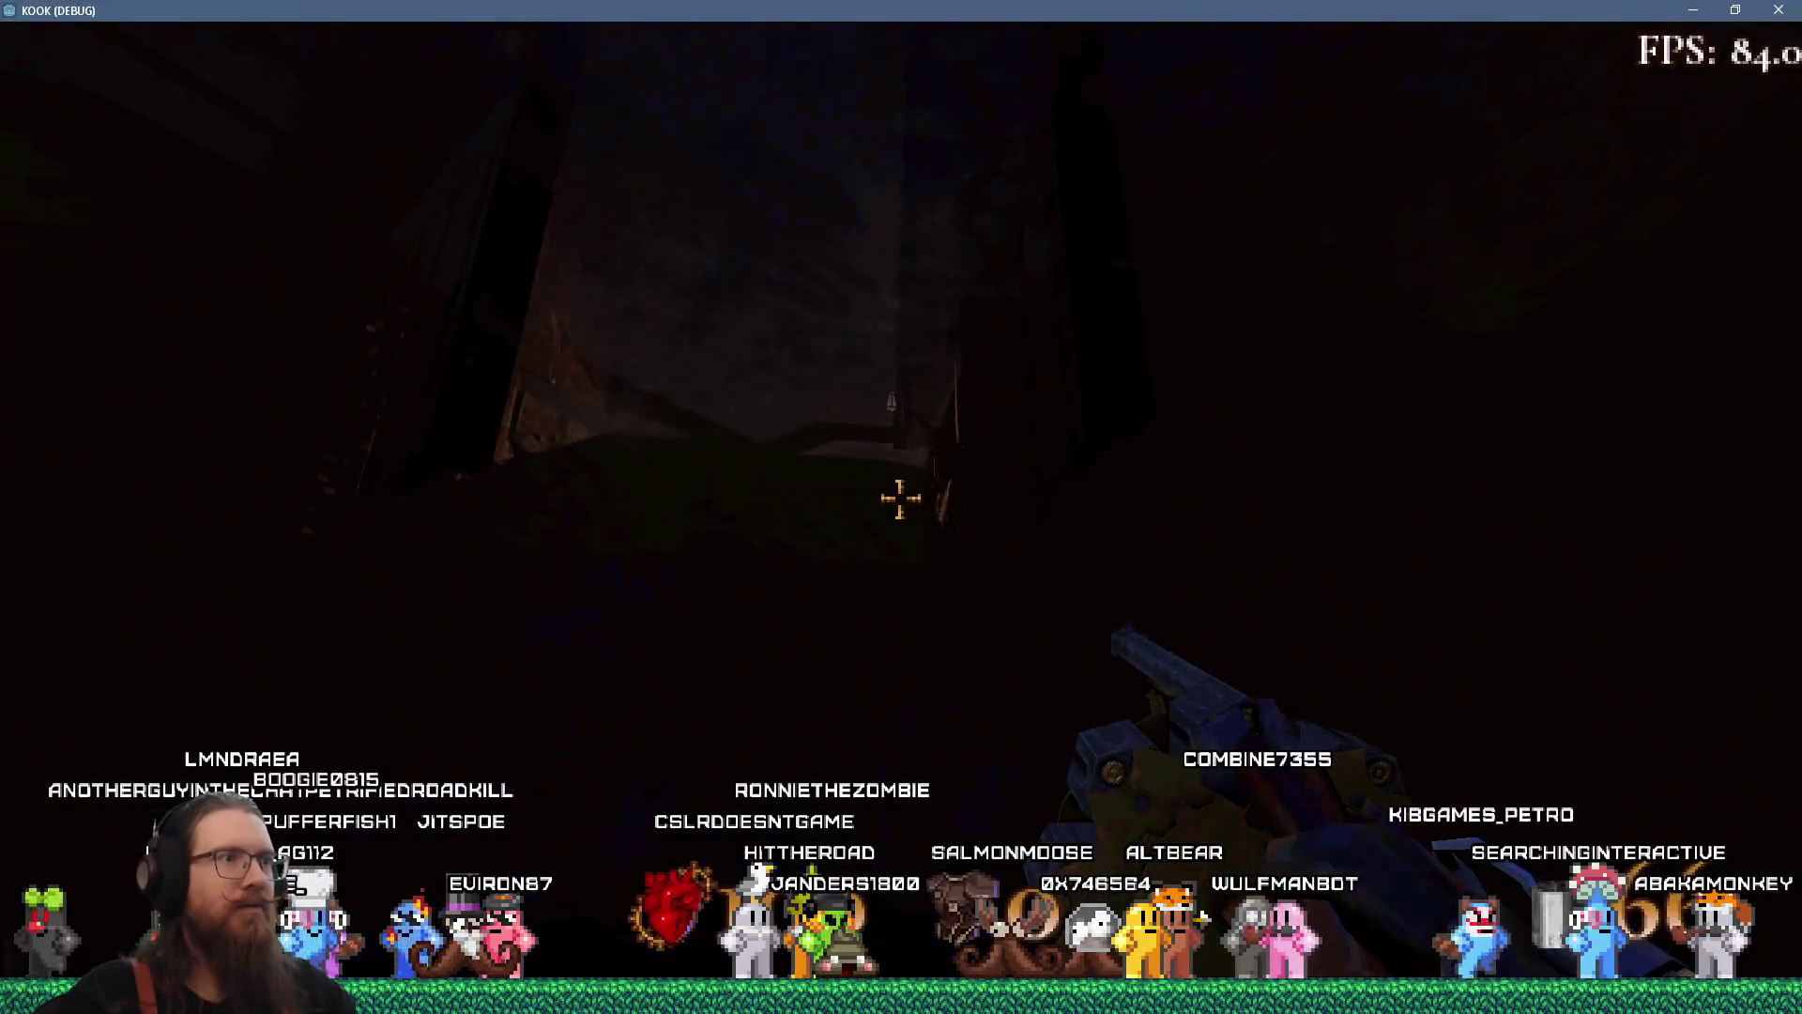
{"action": "key", "text": "w"}
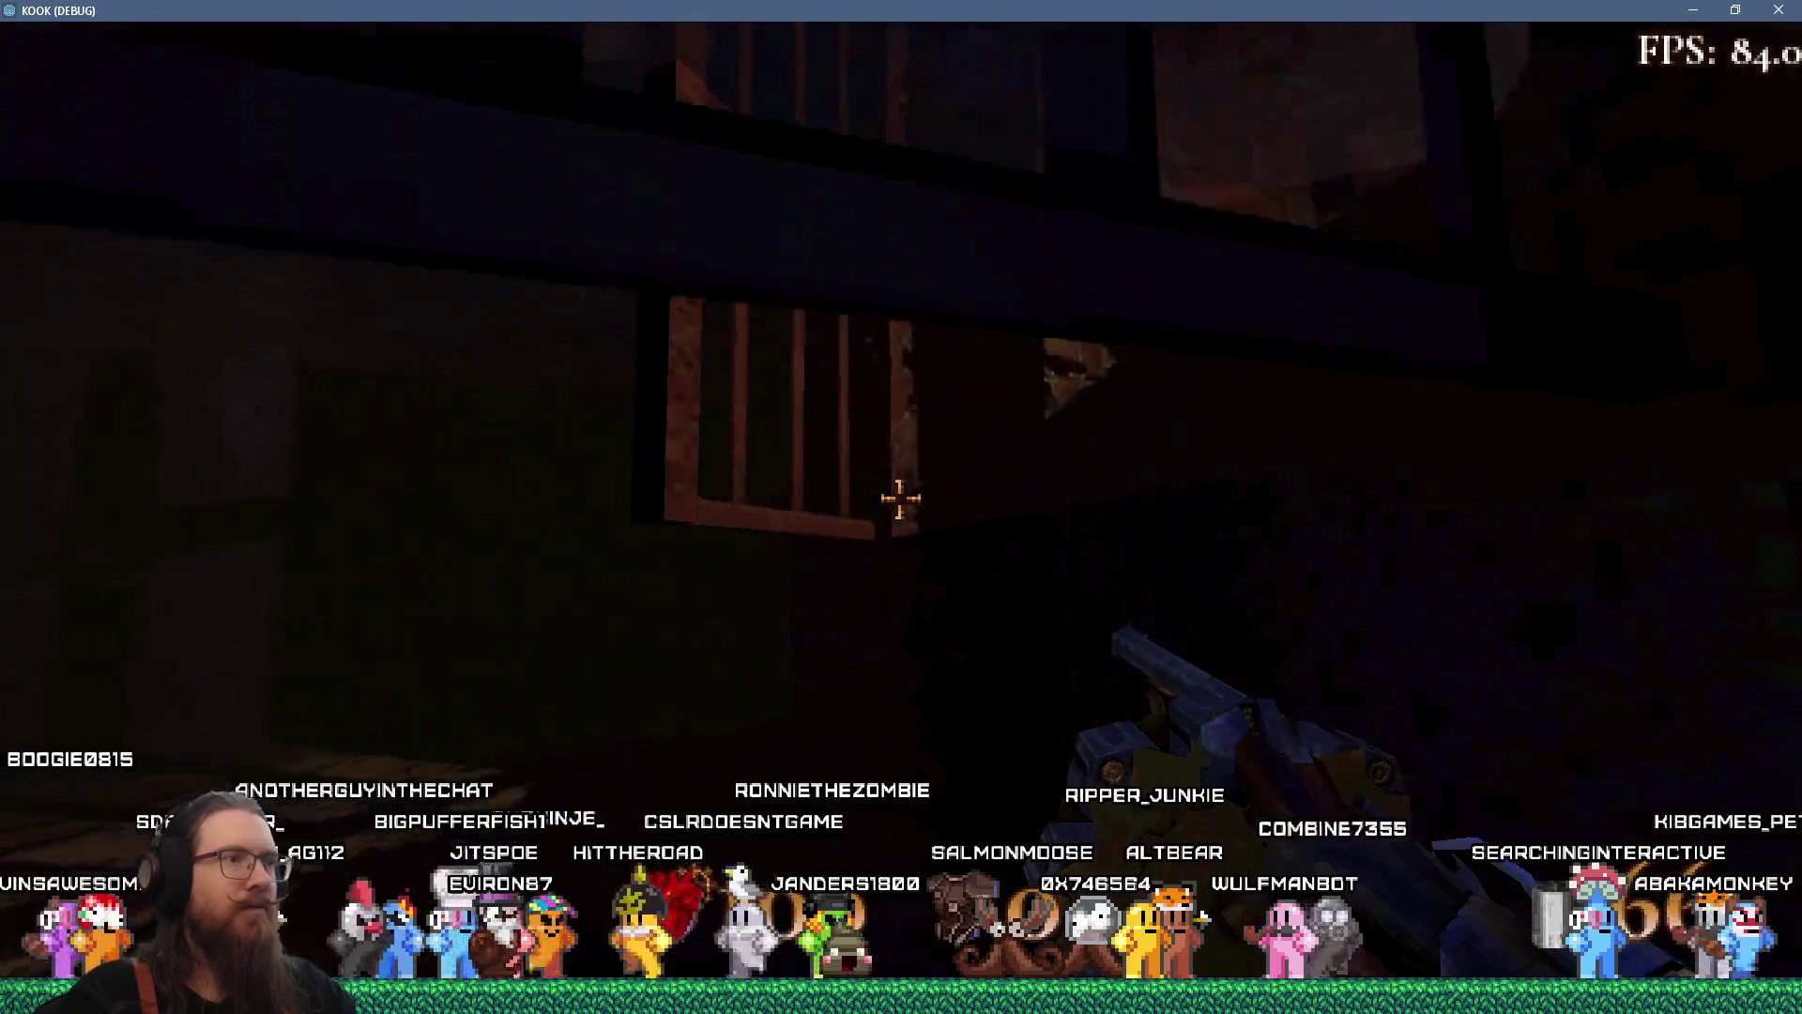
{"action": "key", "text": "w"}
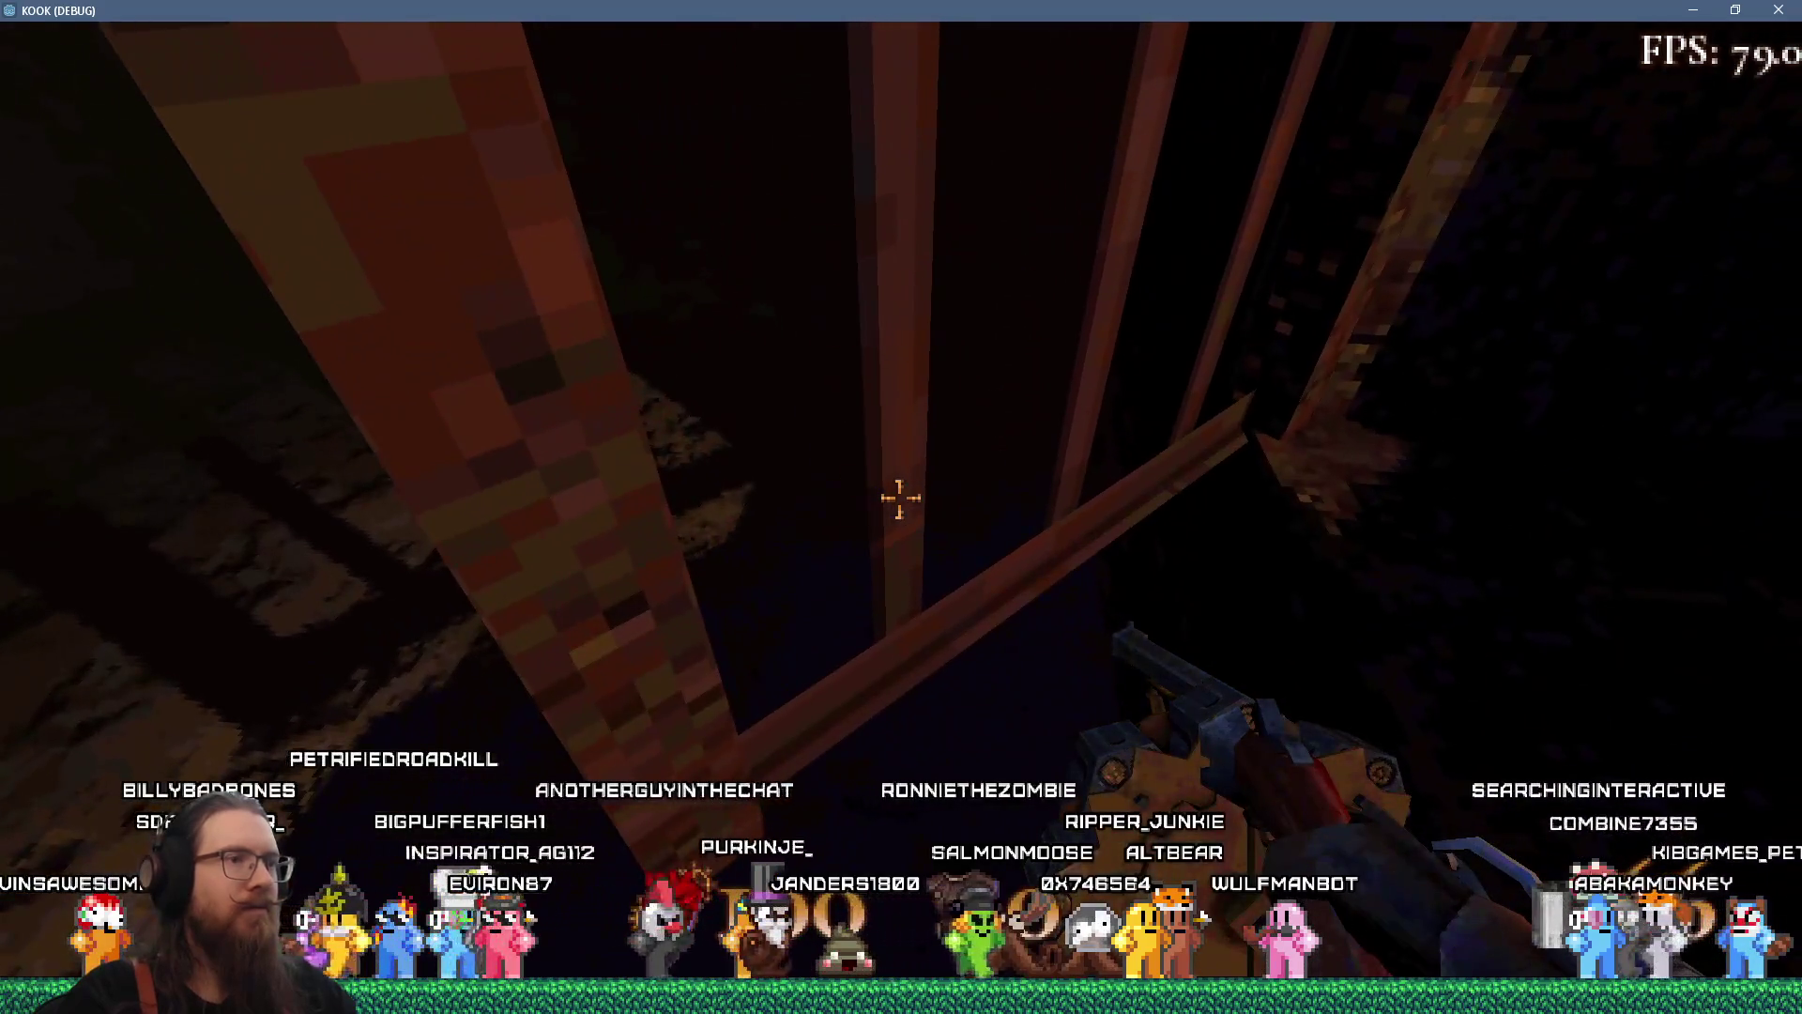
{"action": "key", "text": "w"}
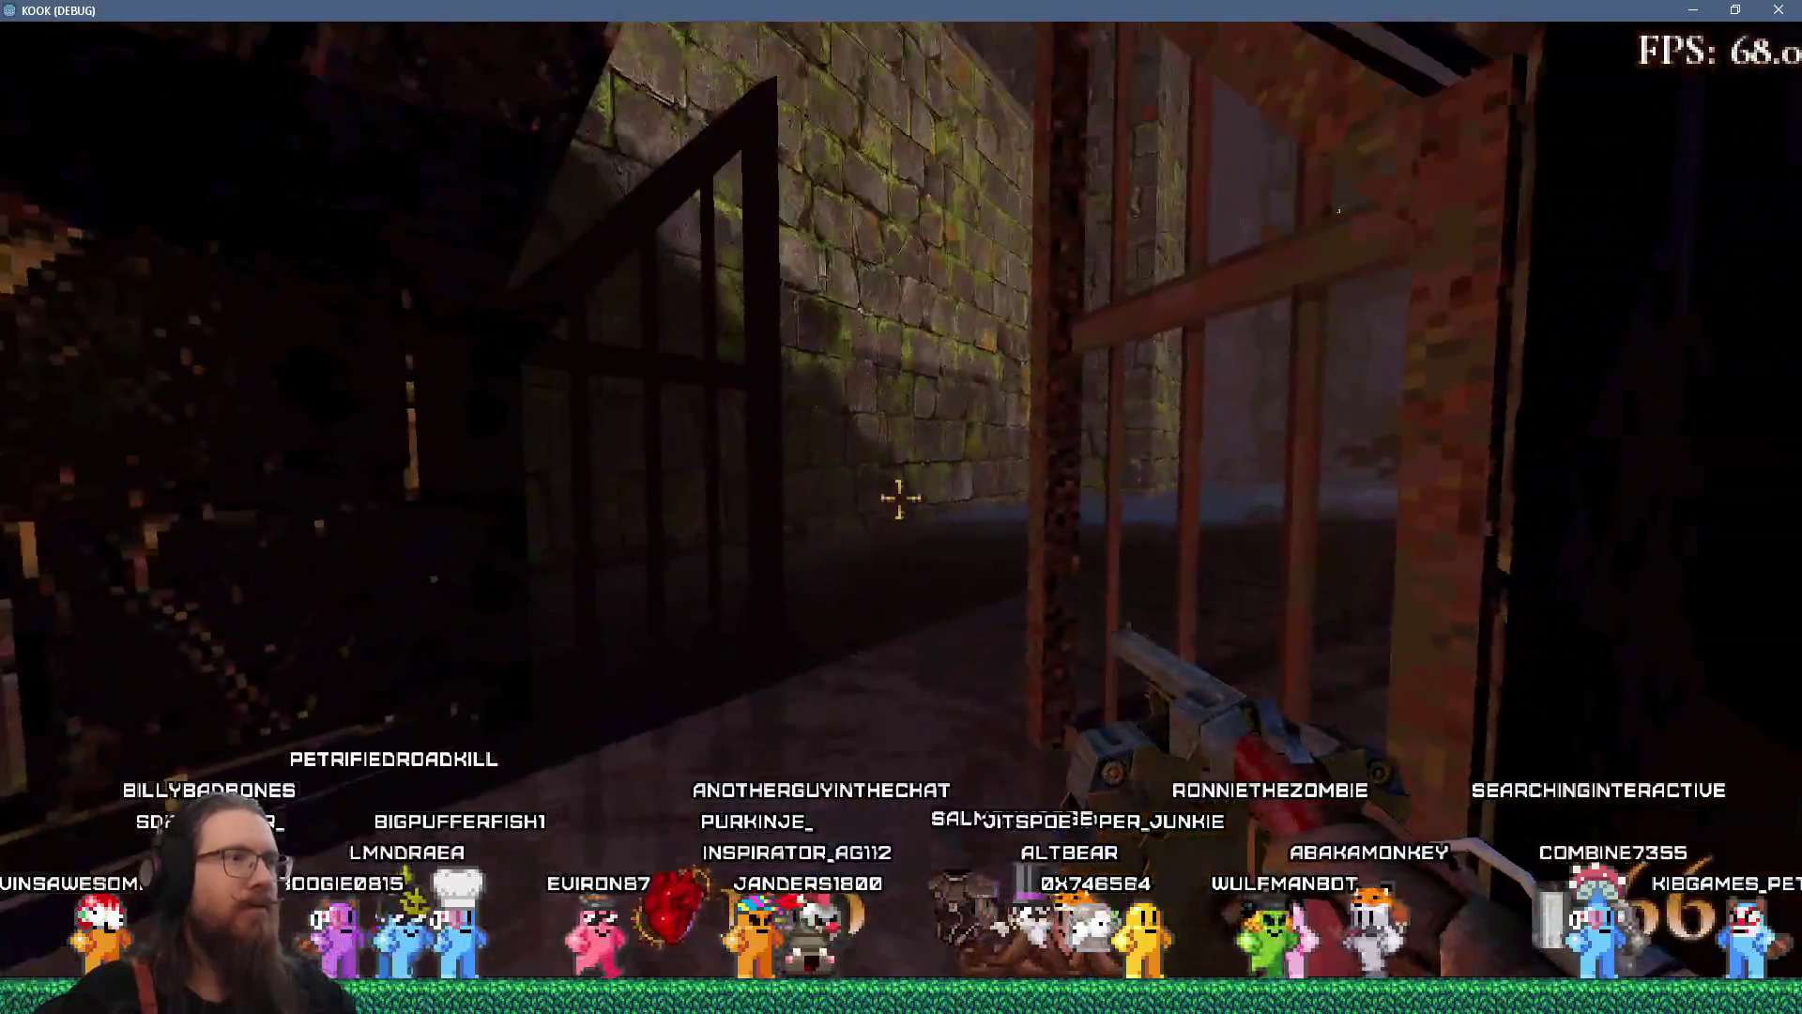
Step: Inspect the wooden grate frame up close, moving past it and back out
{"action": "key", "text": "w"}
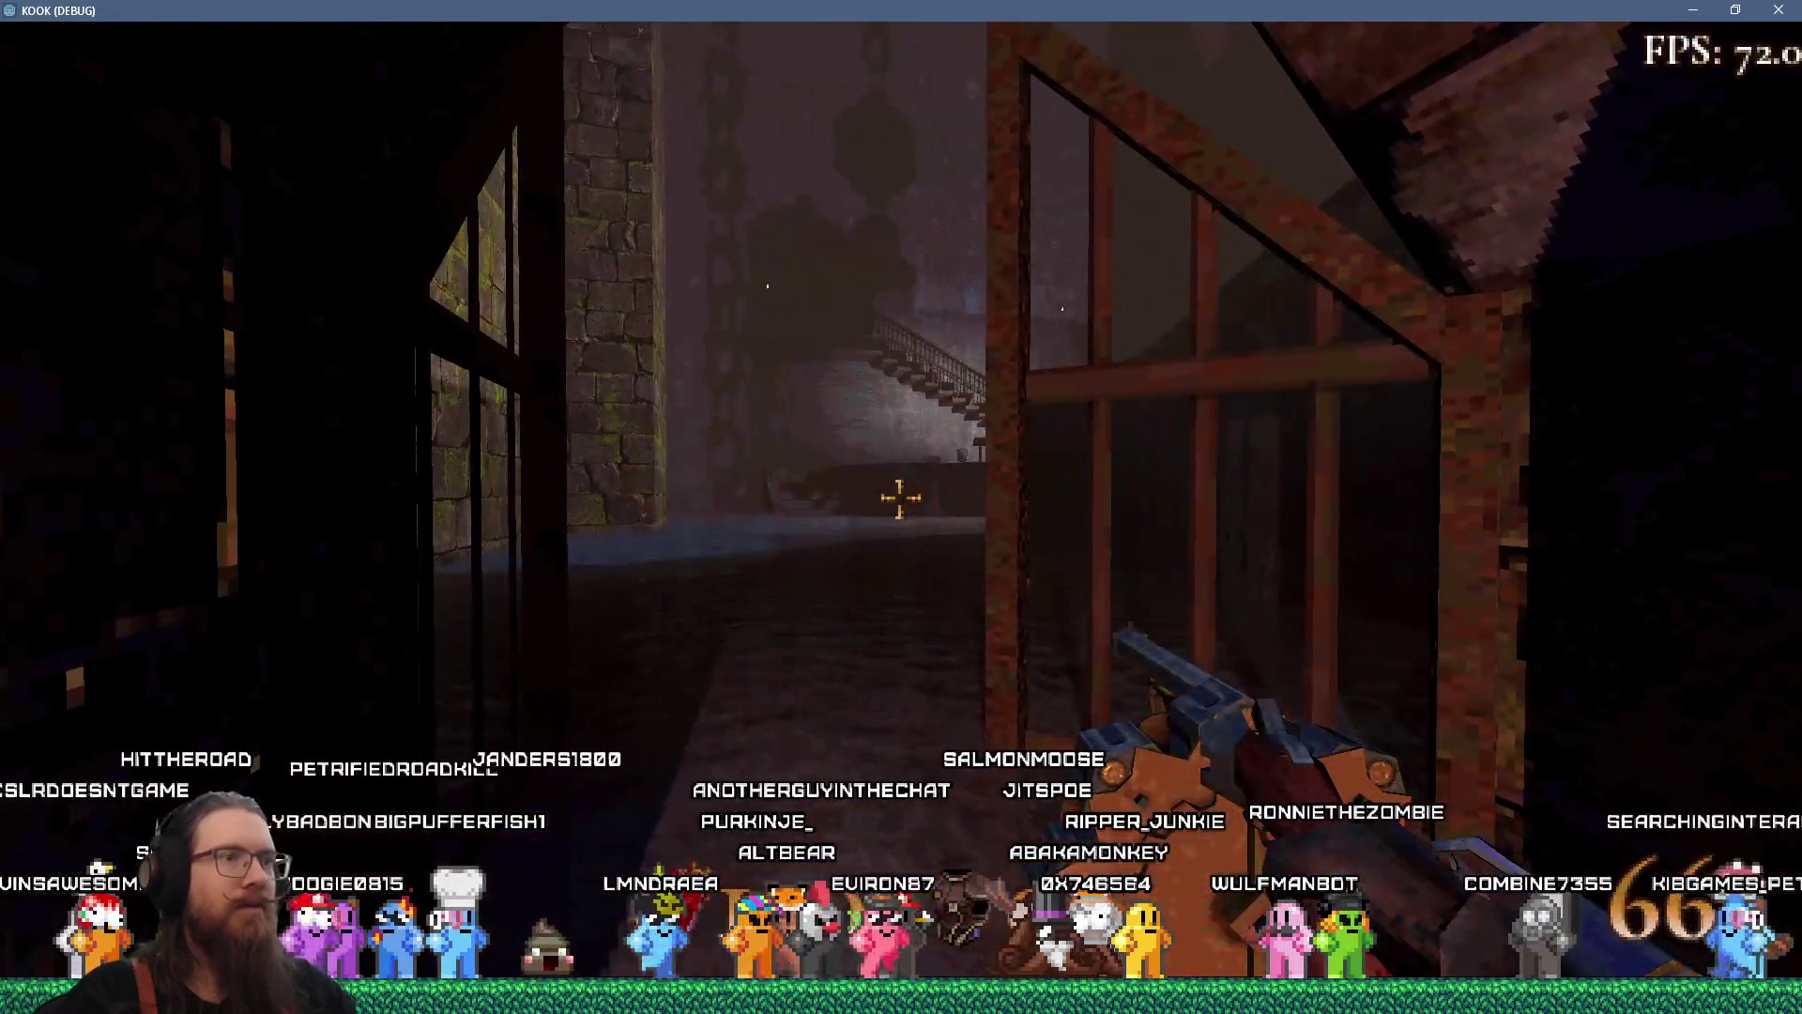
{"action": "key", "text": "w"}
{"action": "key", "text": "w"}
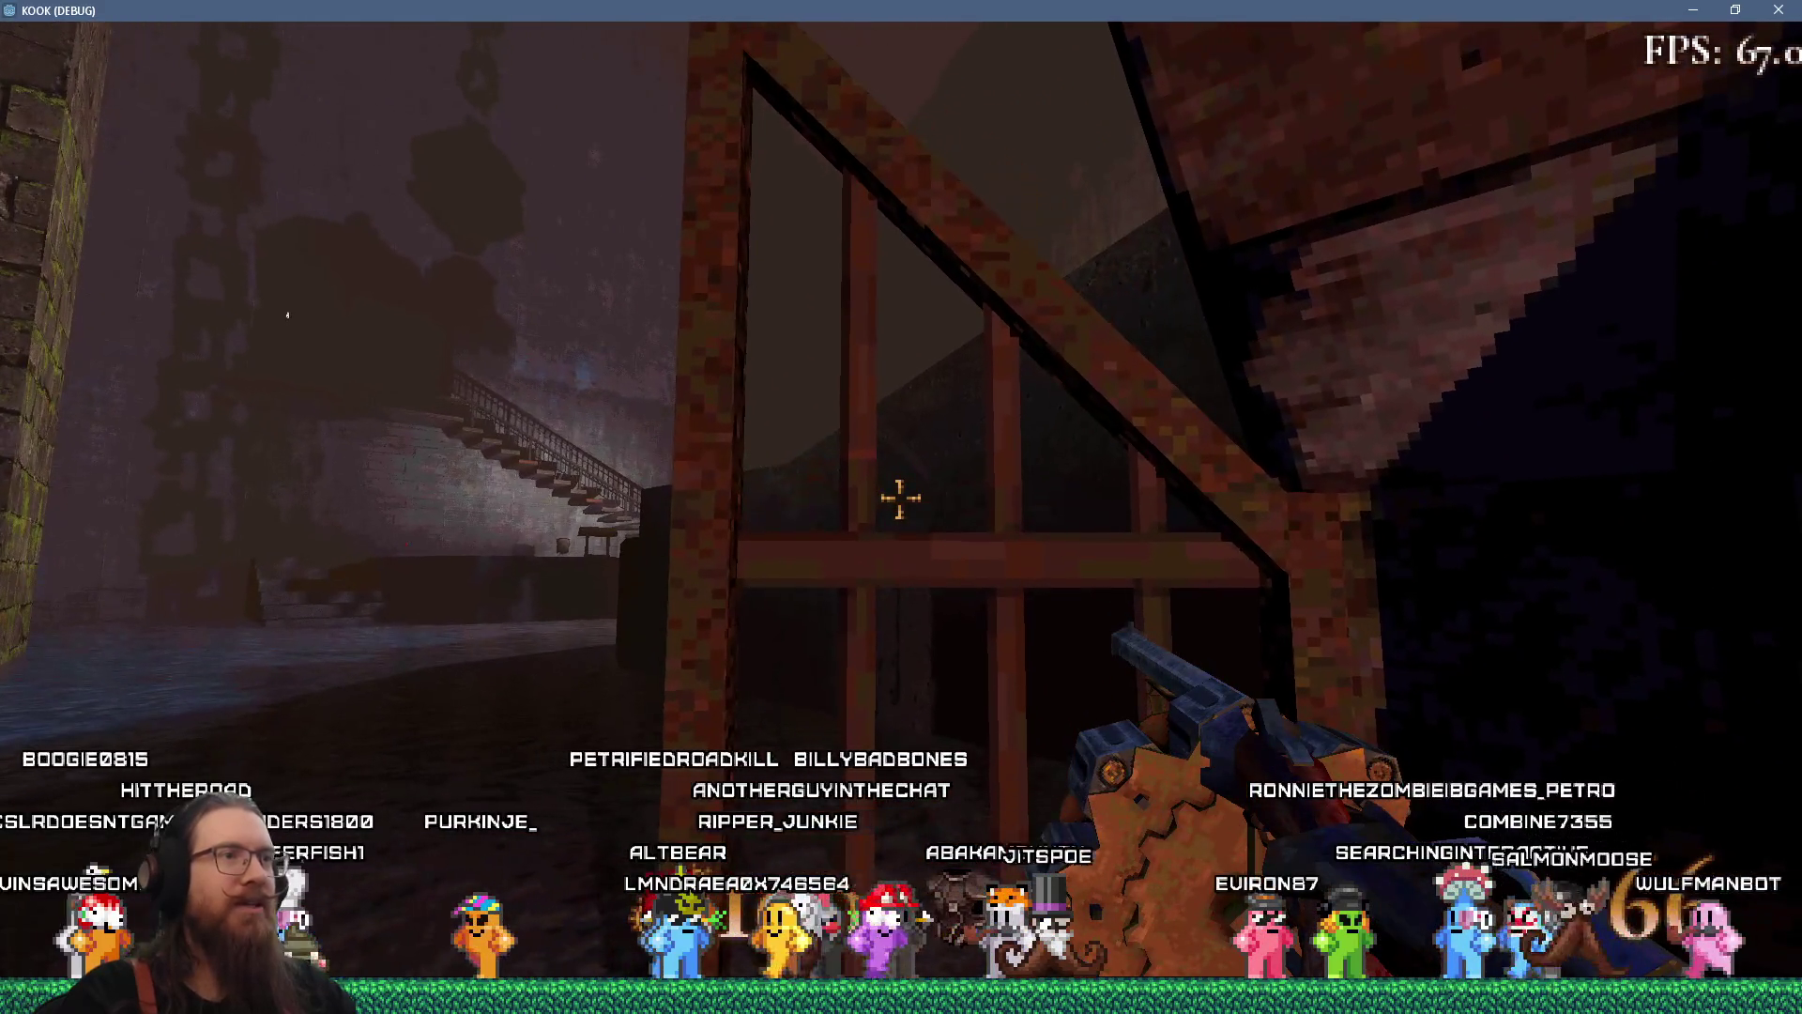
{"action": "key", "text": "w"}
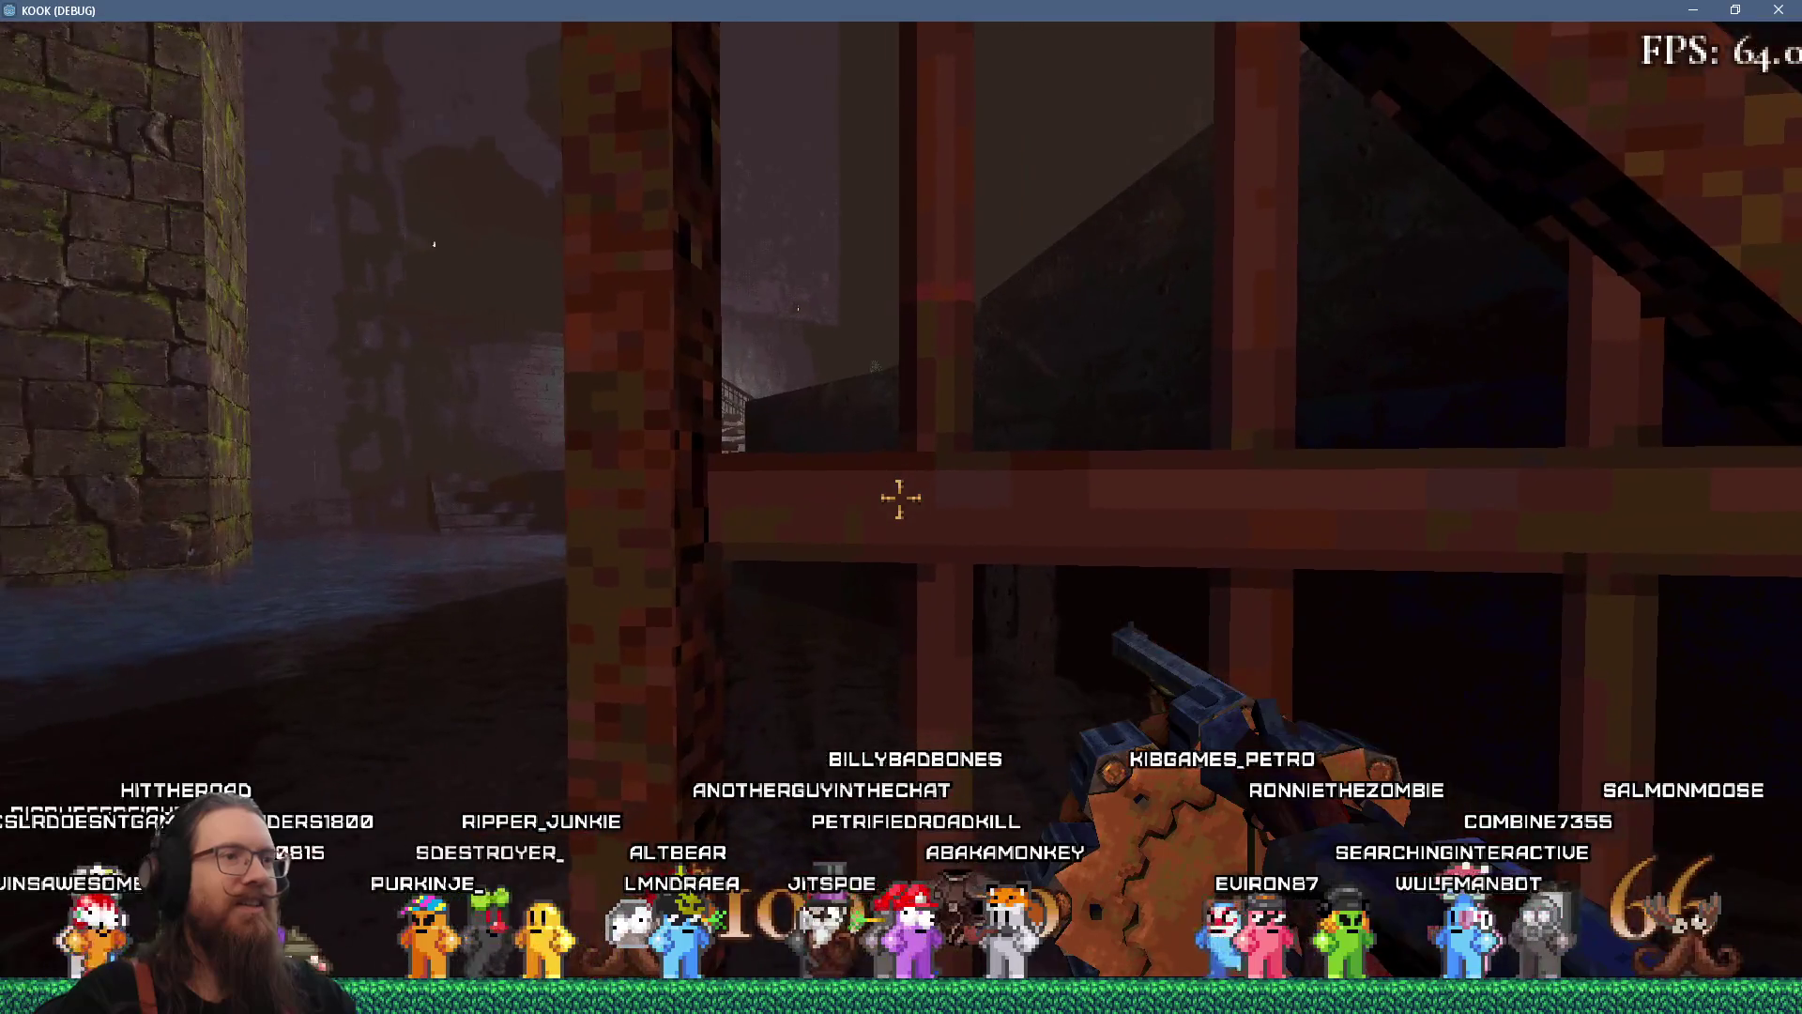
{"action": "key", "text": "w"}
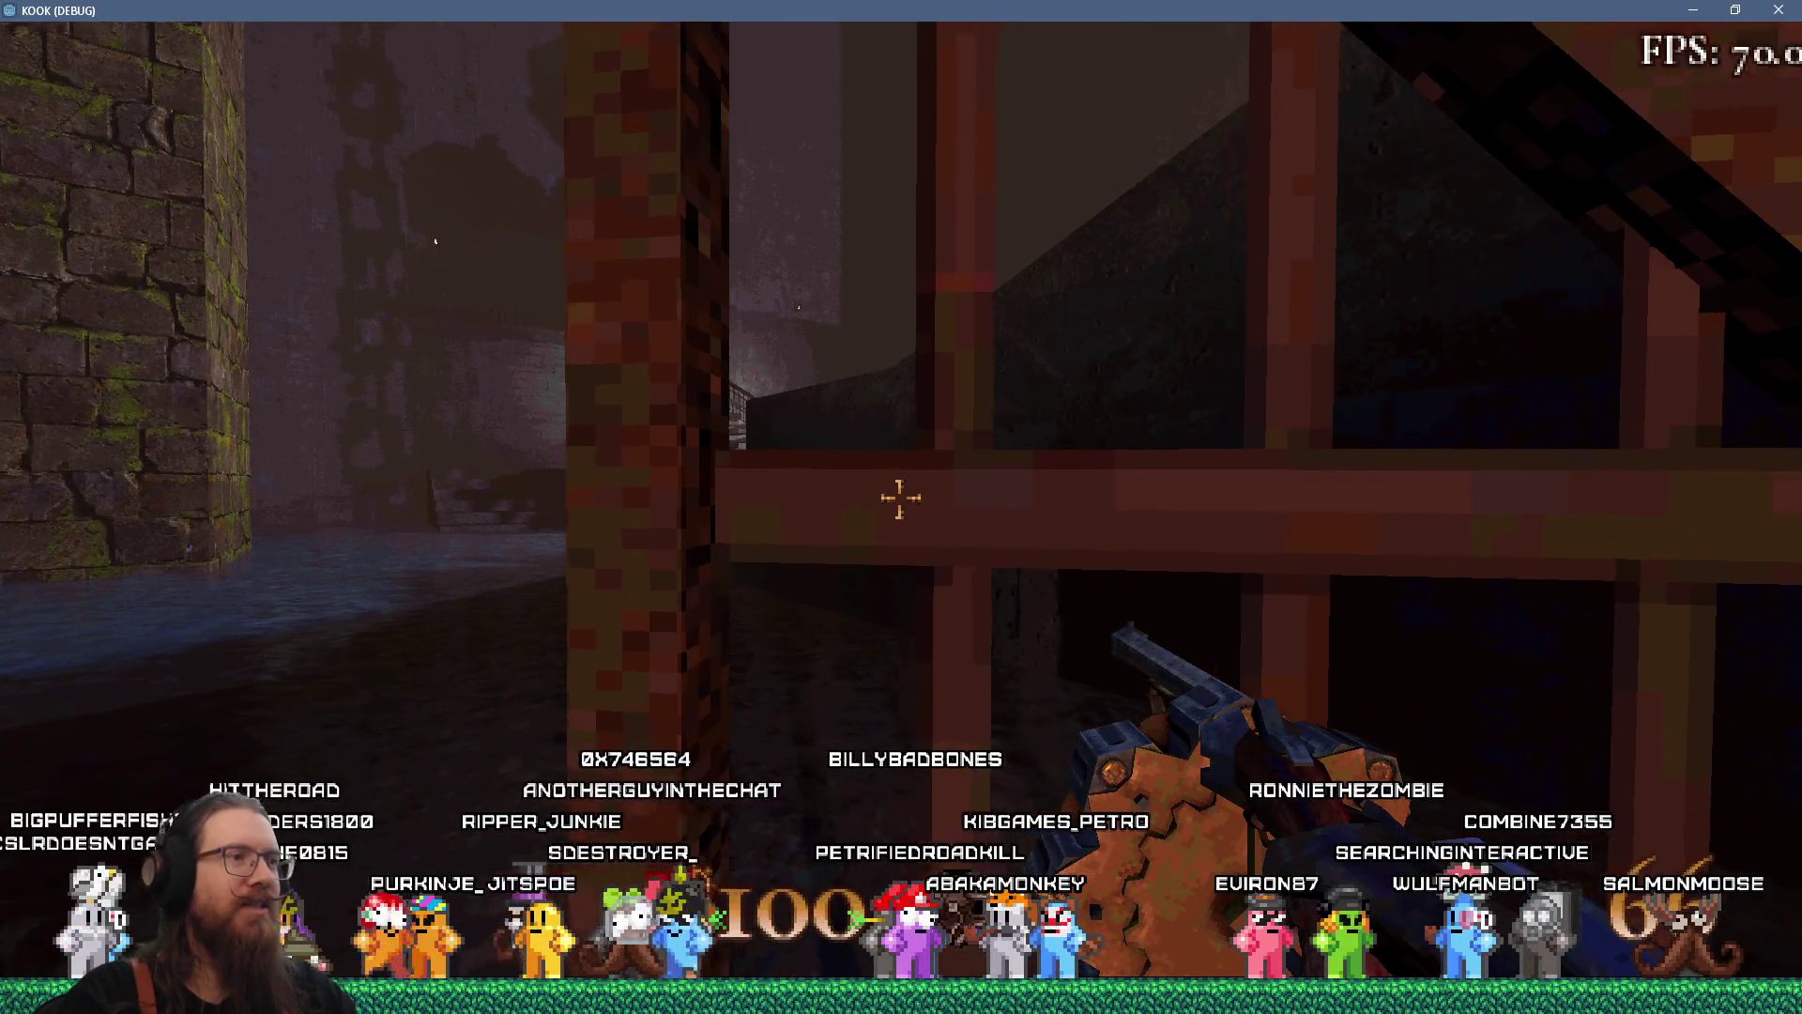
{"action": "key", "text": "s"}
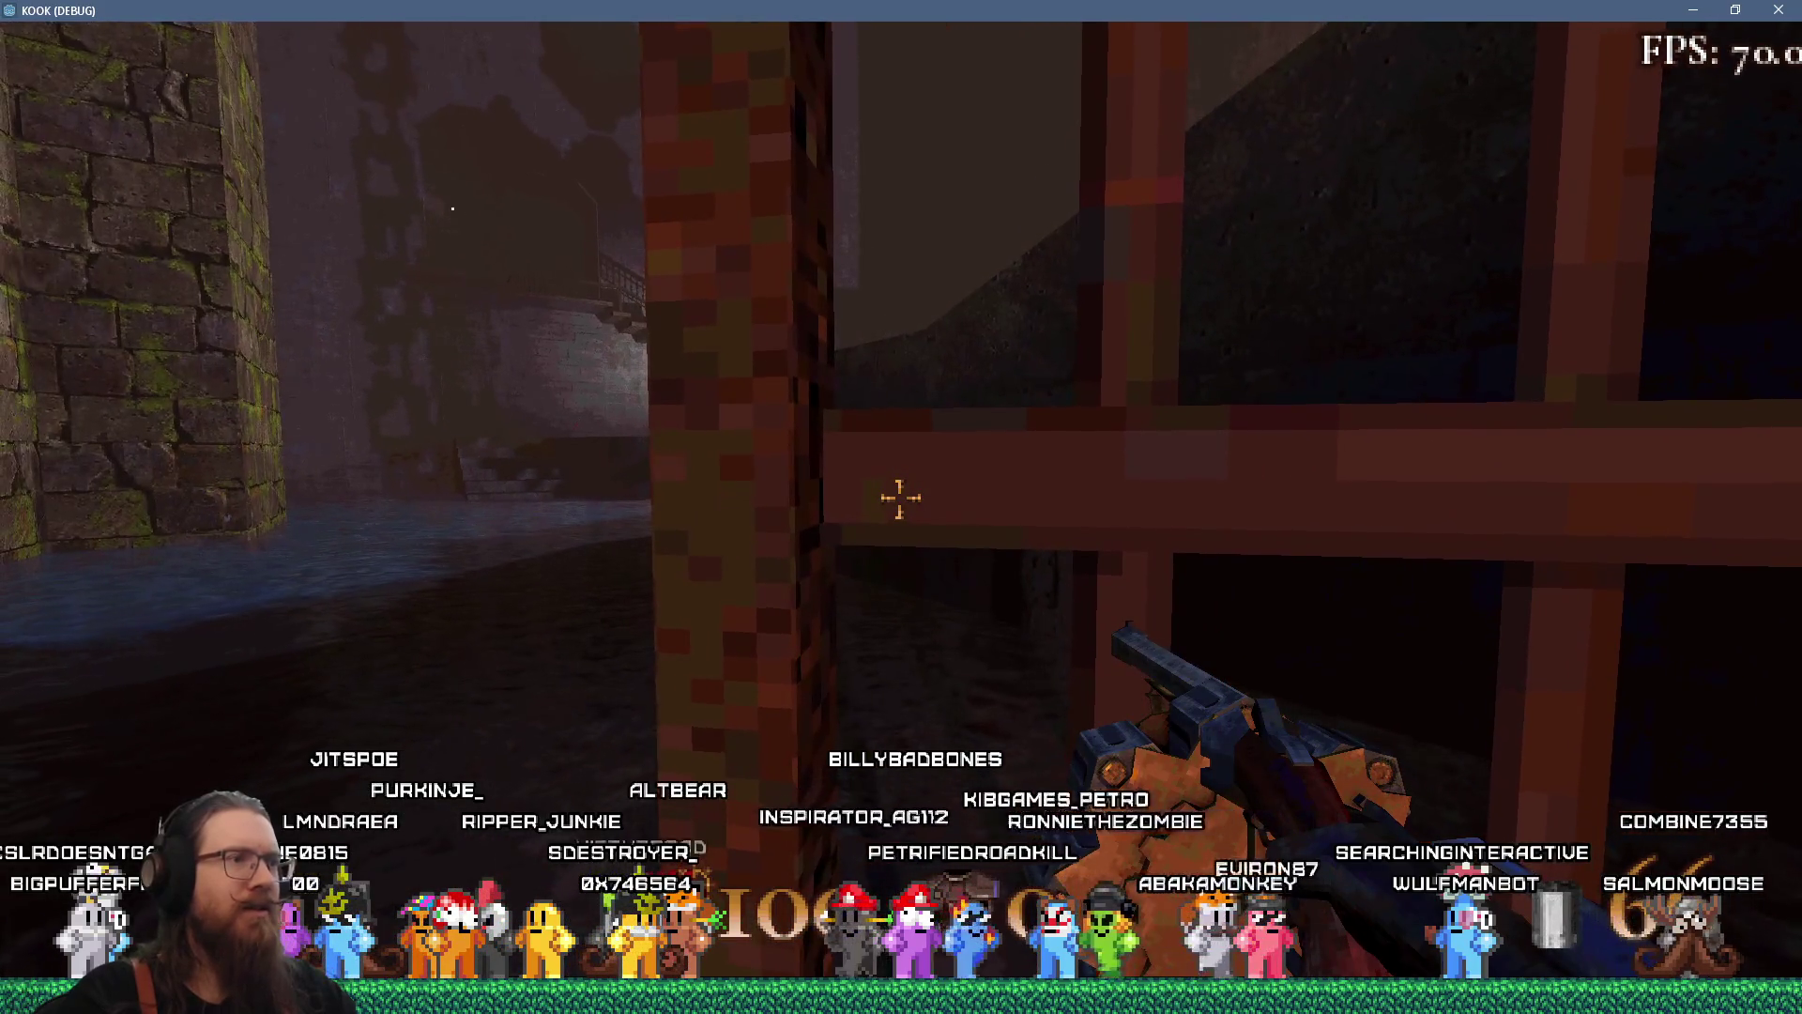
{"action": "key", "text": "w"}
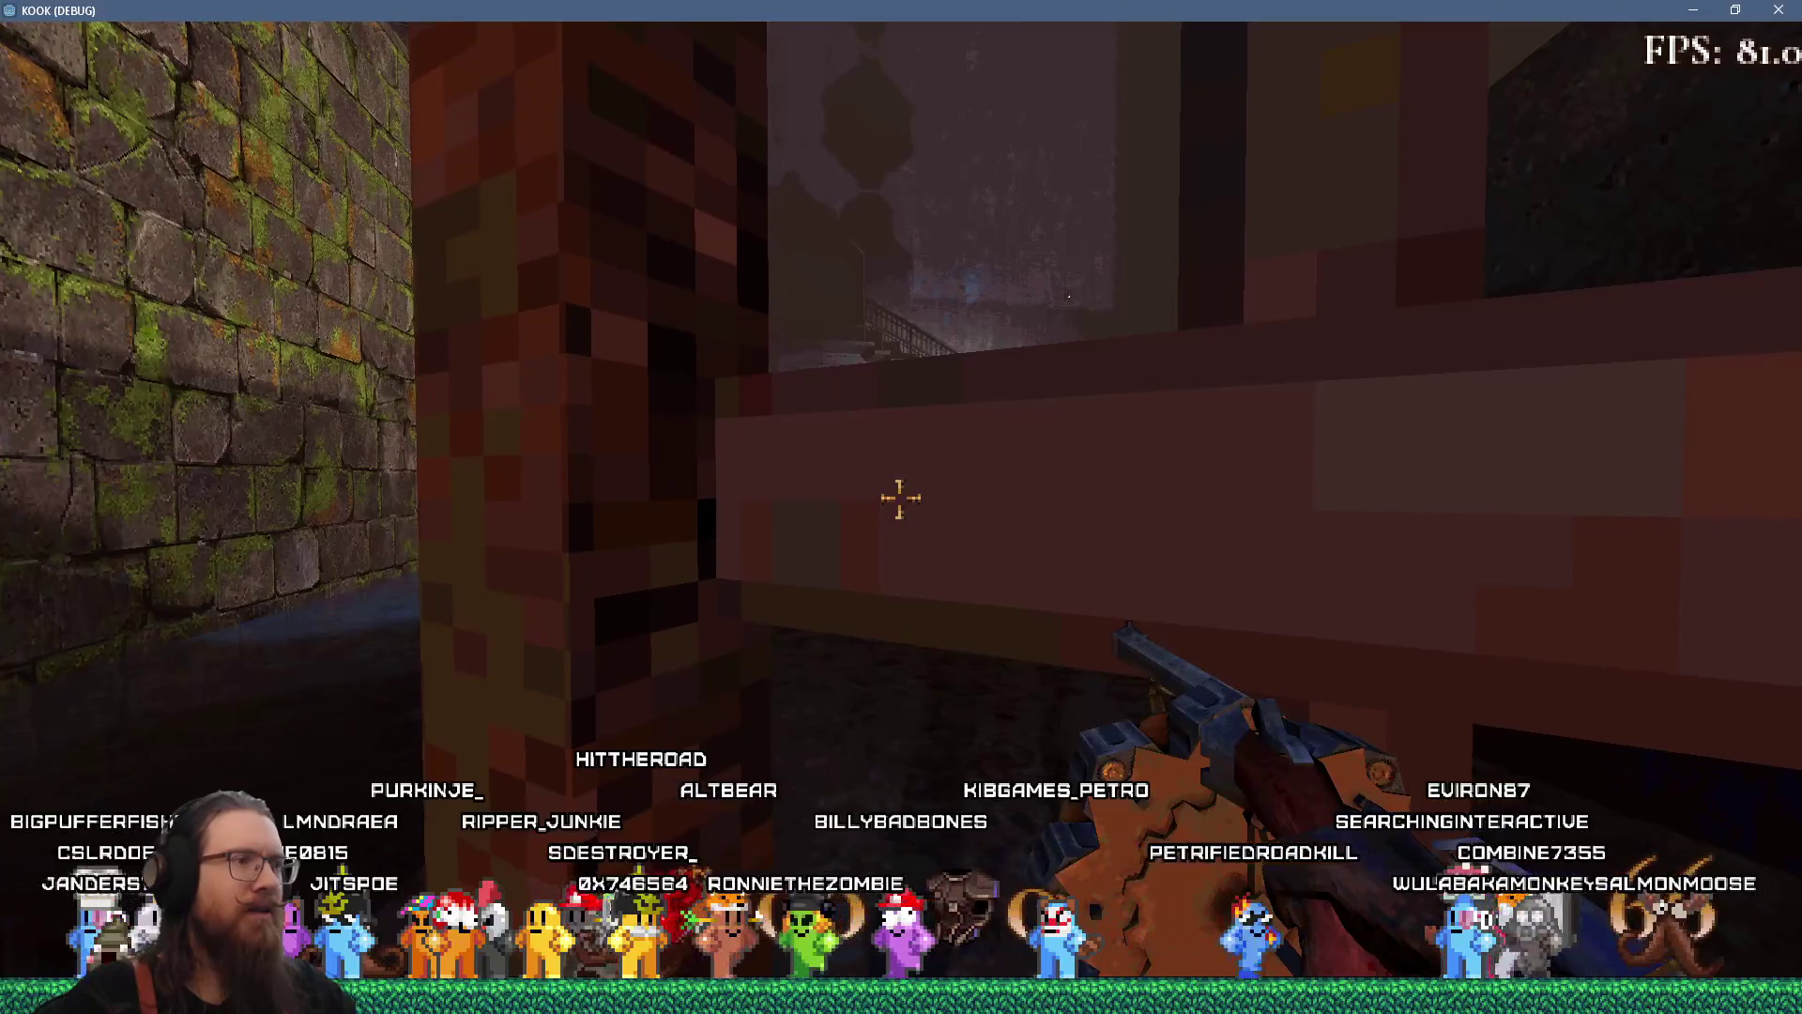
Step: Strafe along the stone wall, then fly through the doorway to the crates by the stairs
{"action": "key", "text": "a"}
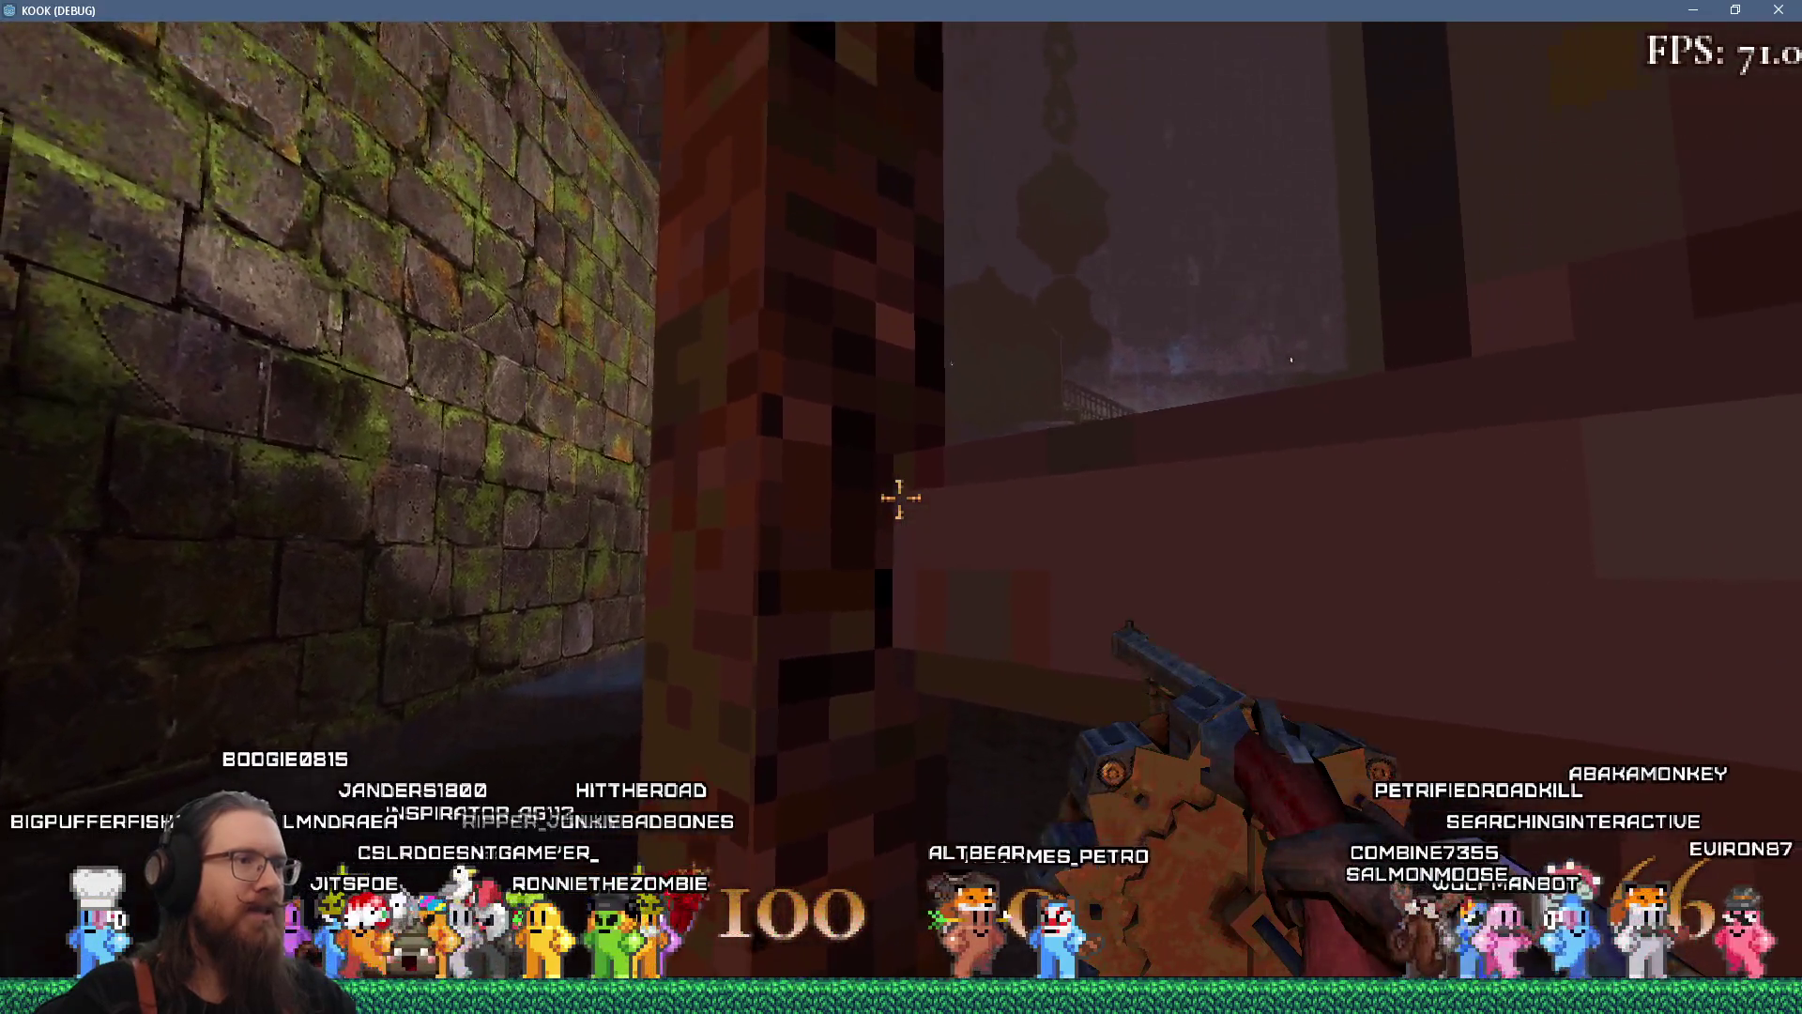
{"action": "key", "text": "d"}
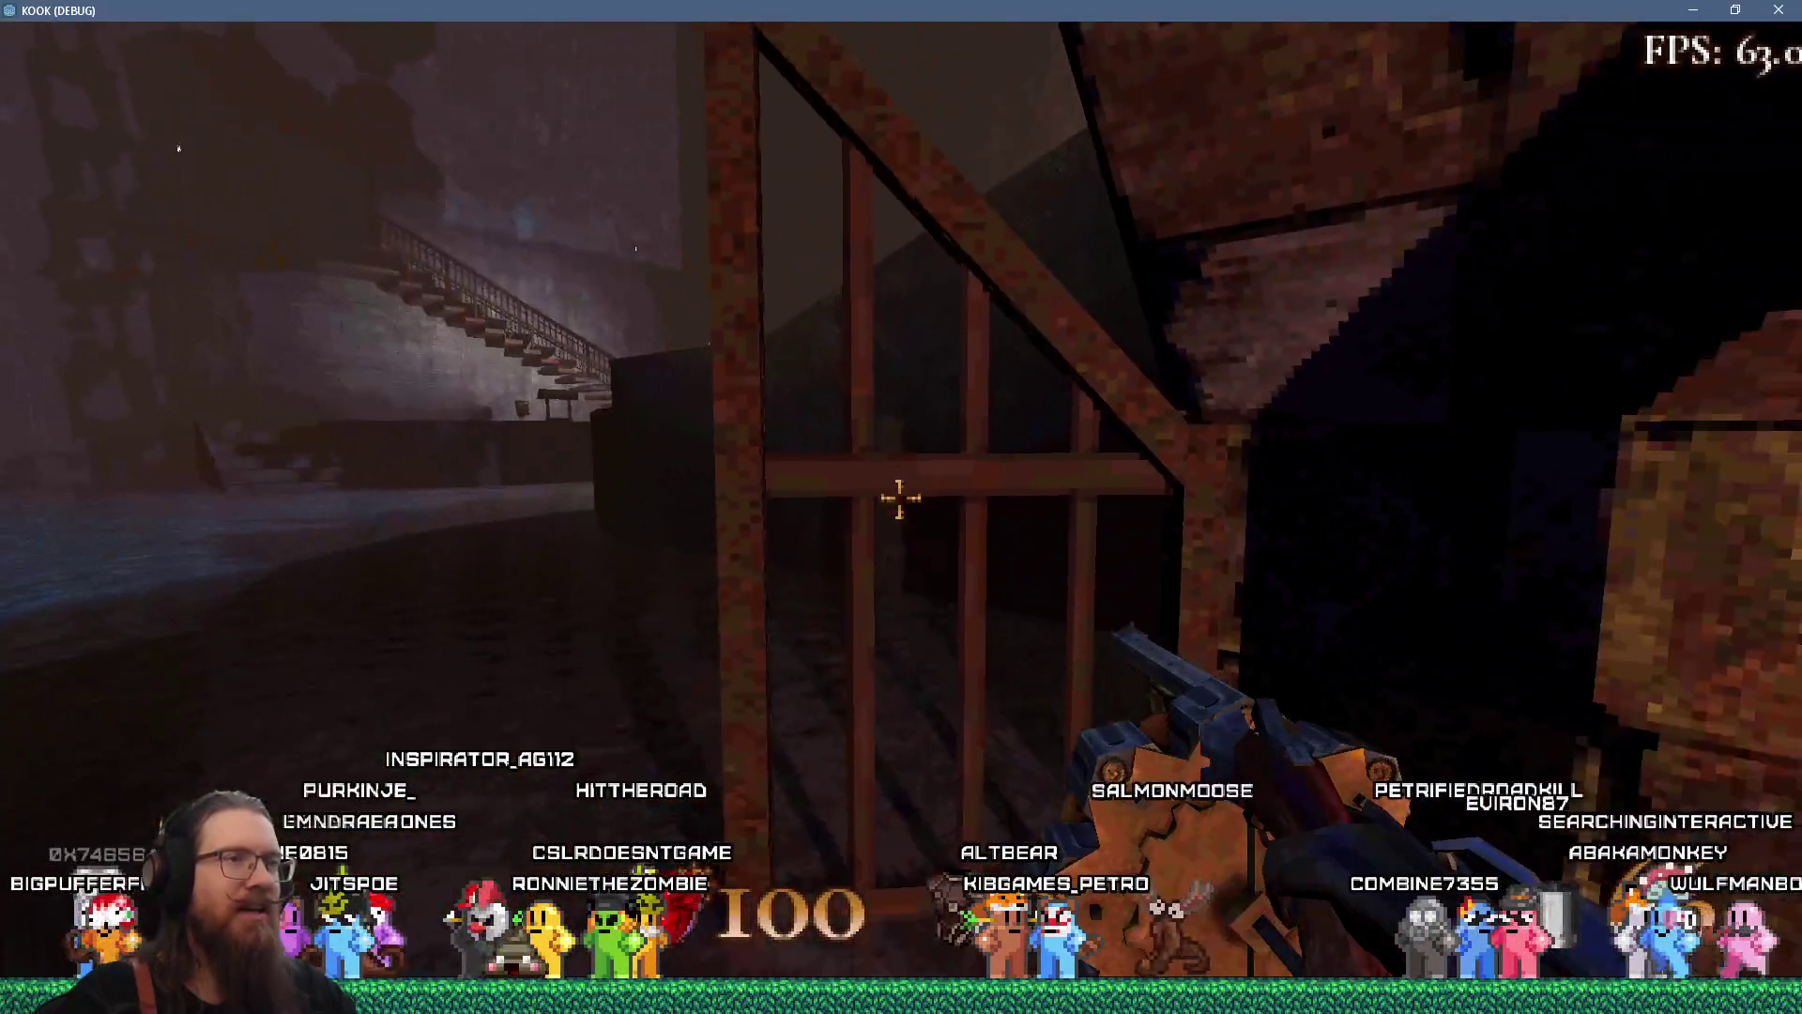
{"action": "mouse_move", "coordinate": [900, 497]}
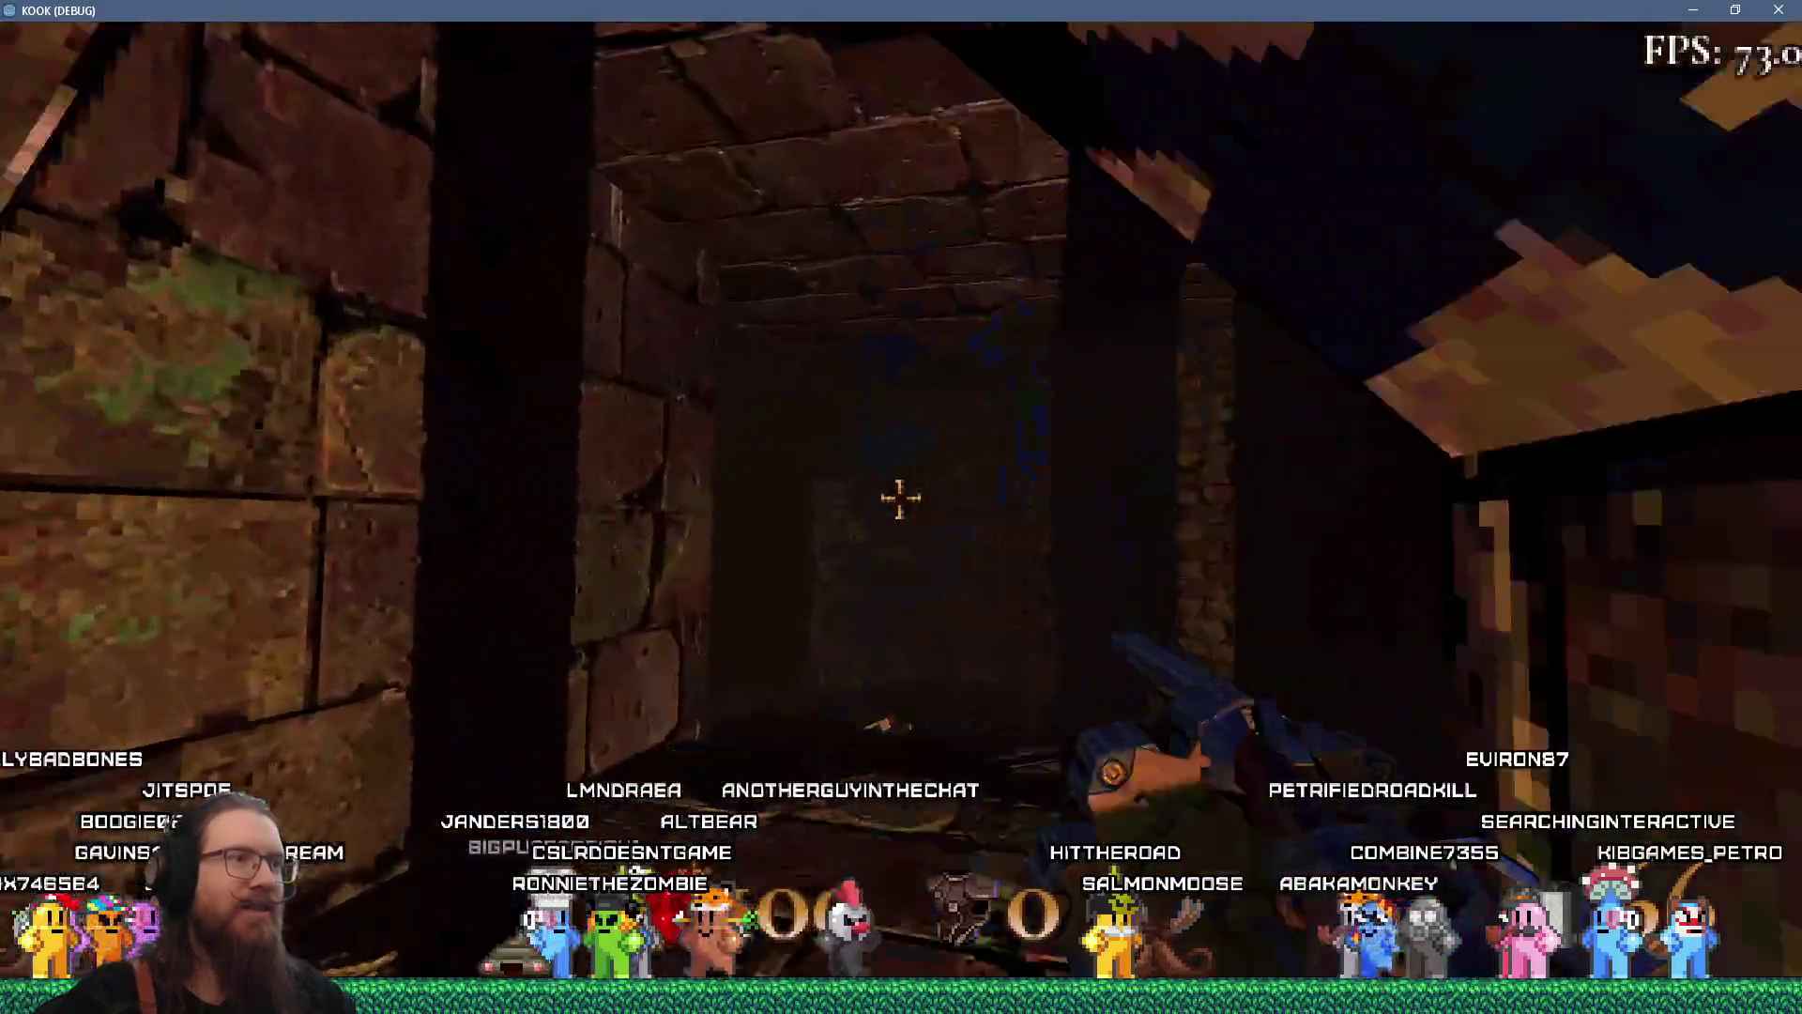
{"action": "key", "text": "w"}
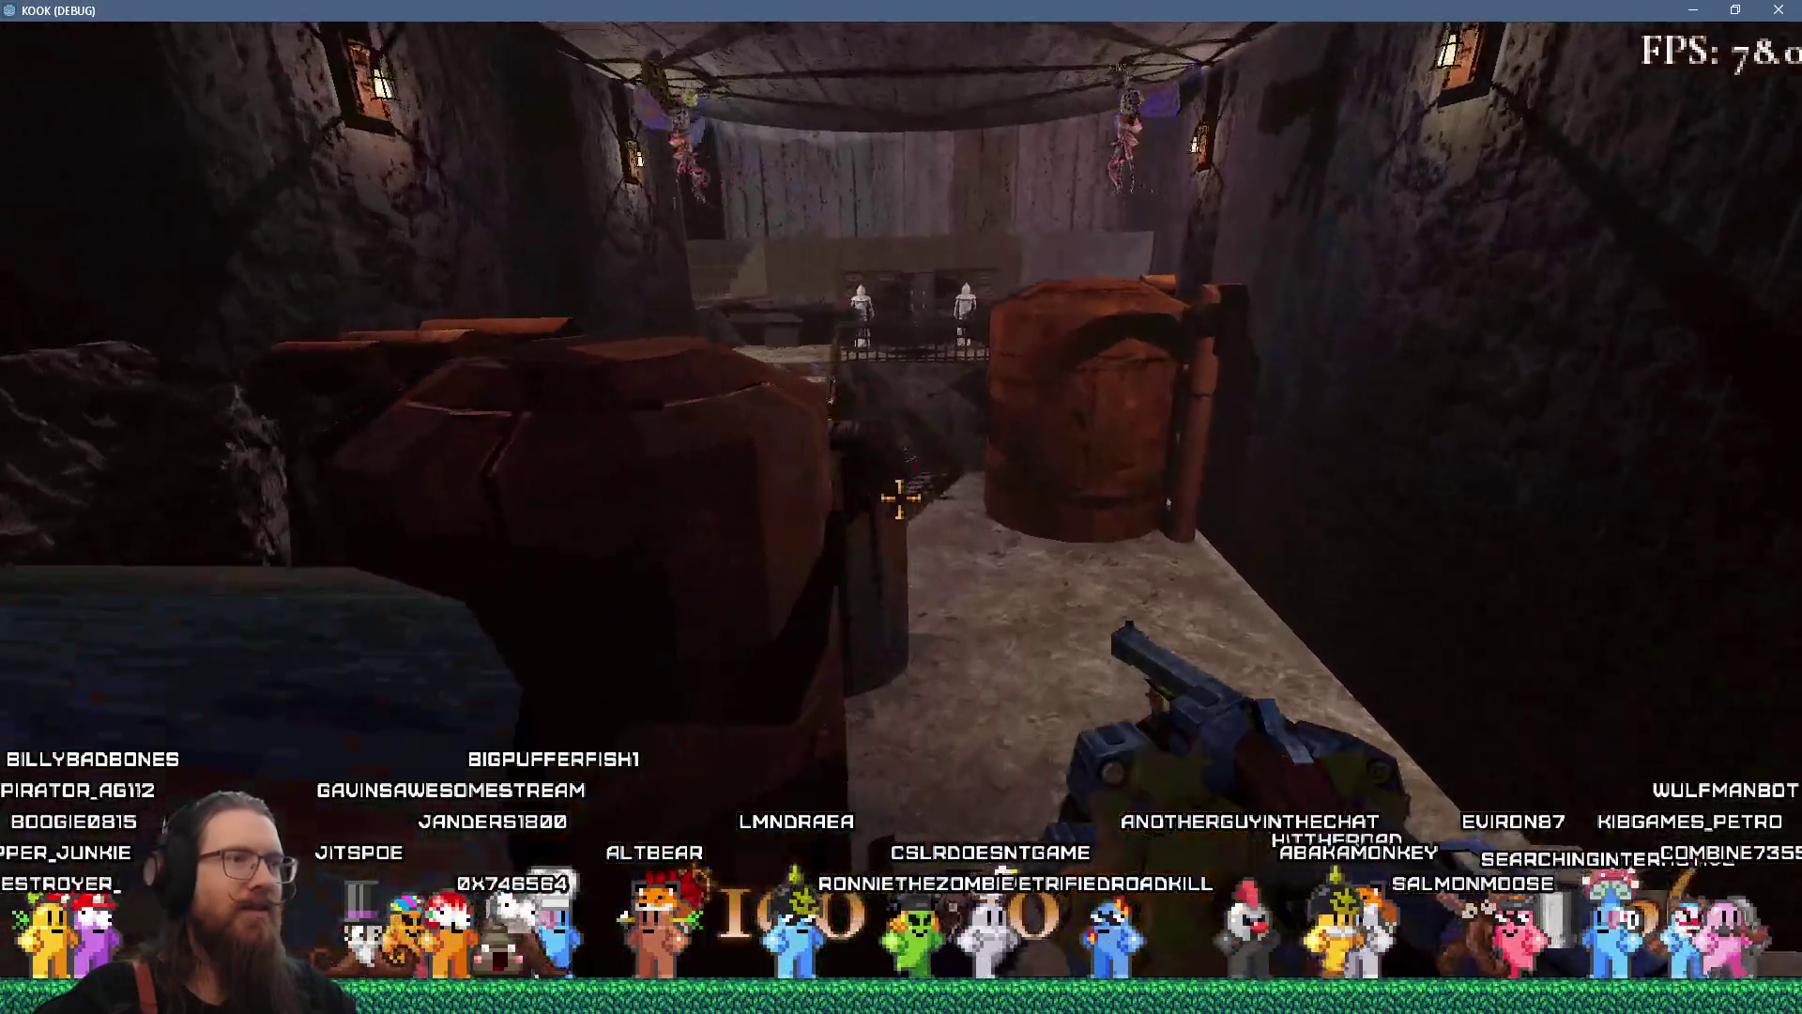
{"action": "key", "text": "w"}
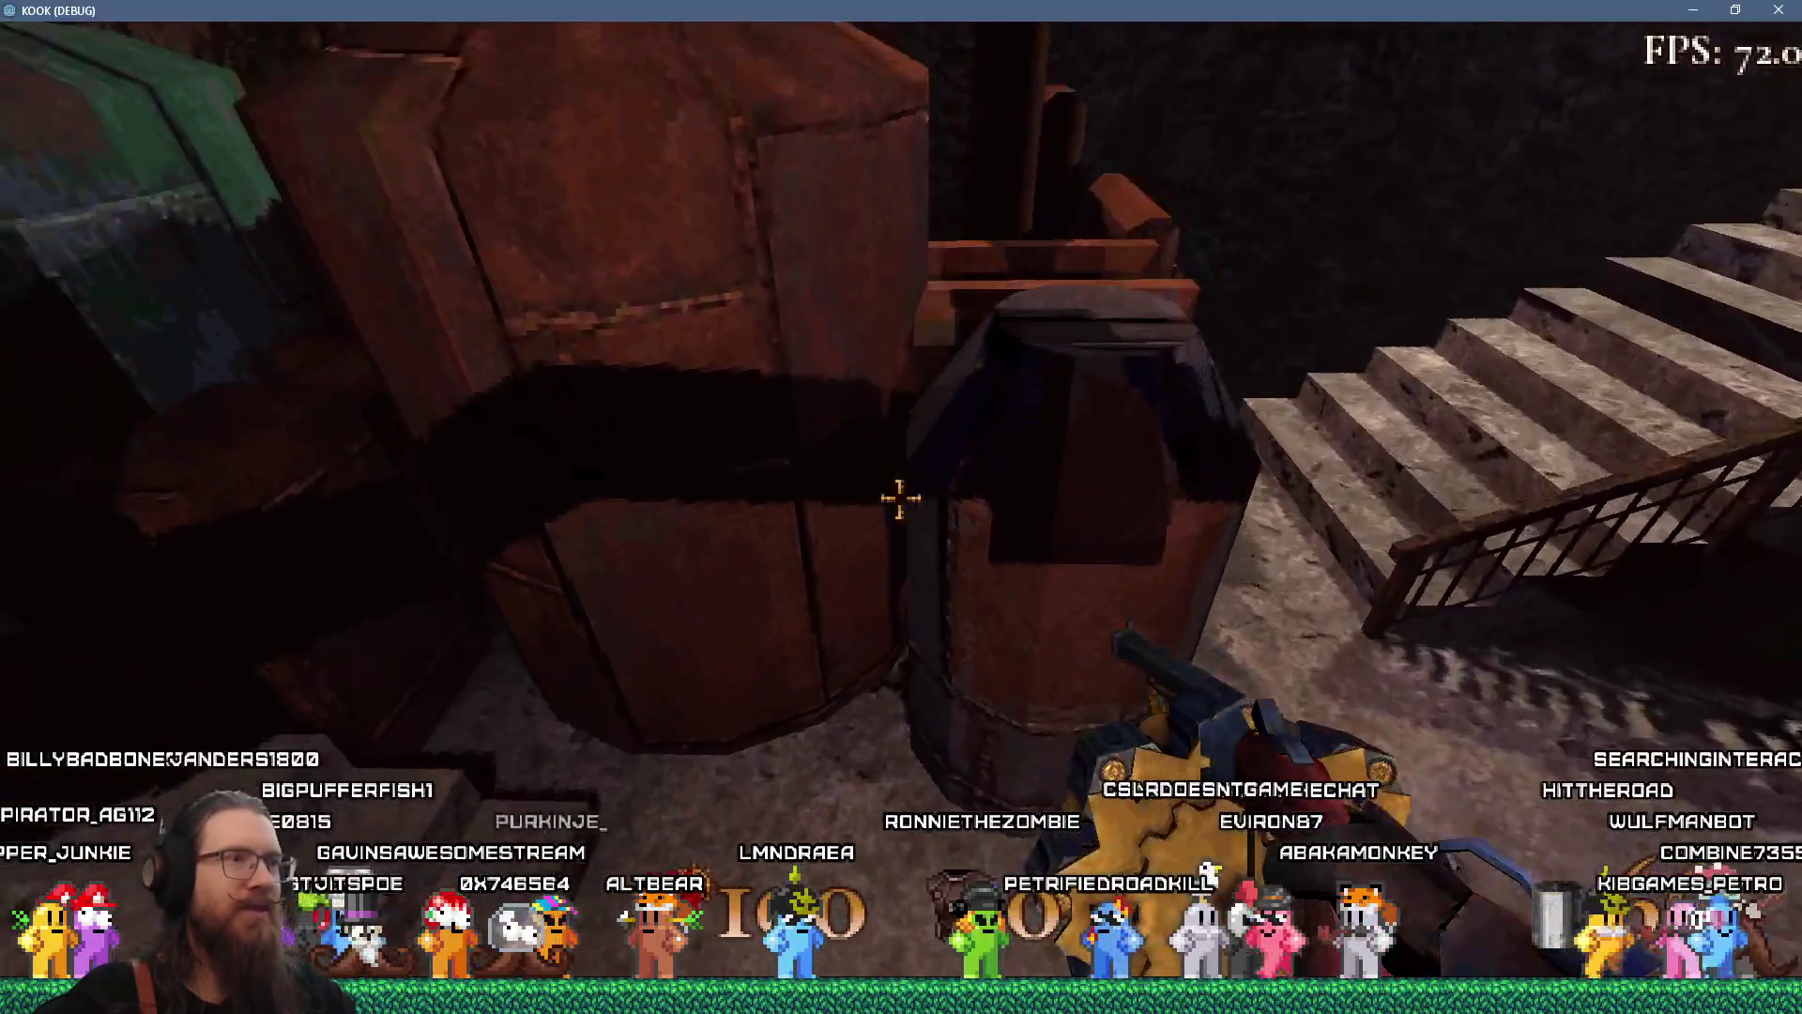
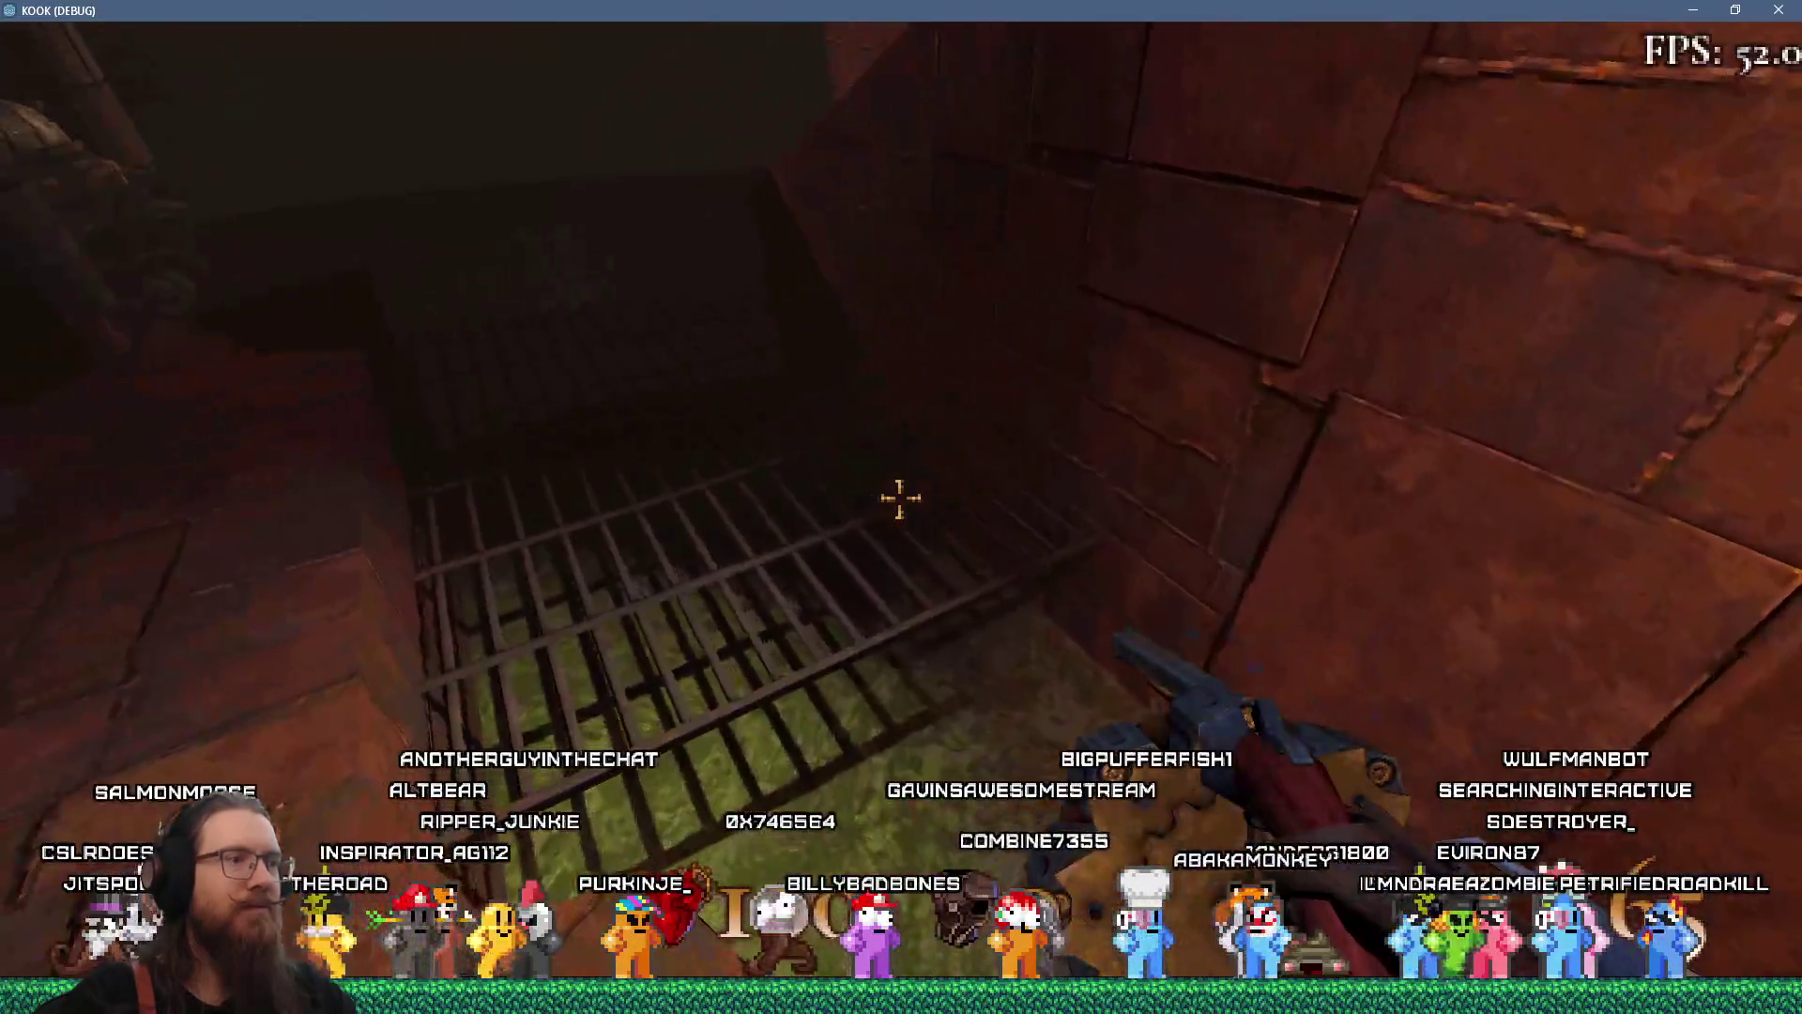
Step: Fly through the sewer level past the grate, boiler tank and window ledge toward the bridge
{"action": "key", "text": "w"}
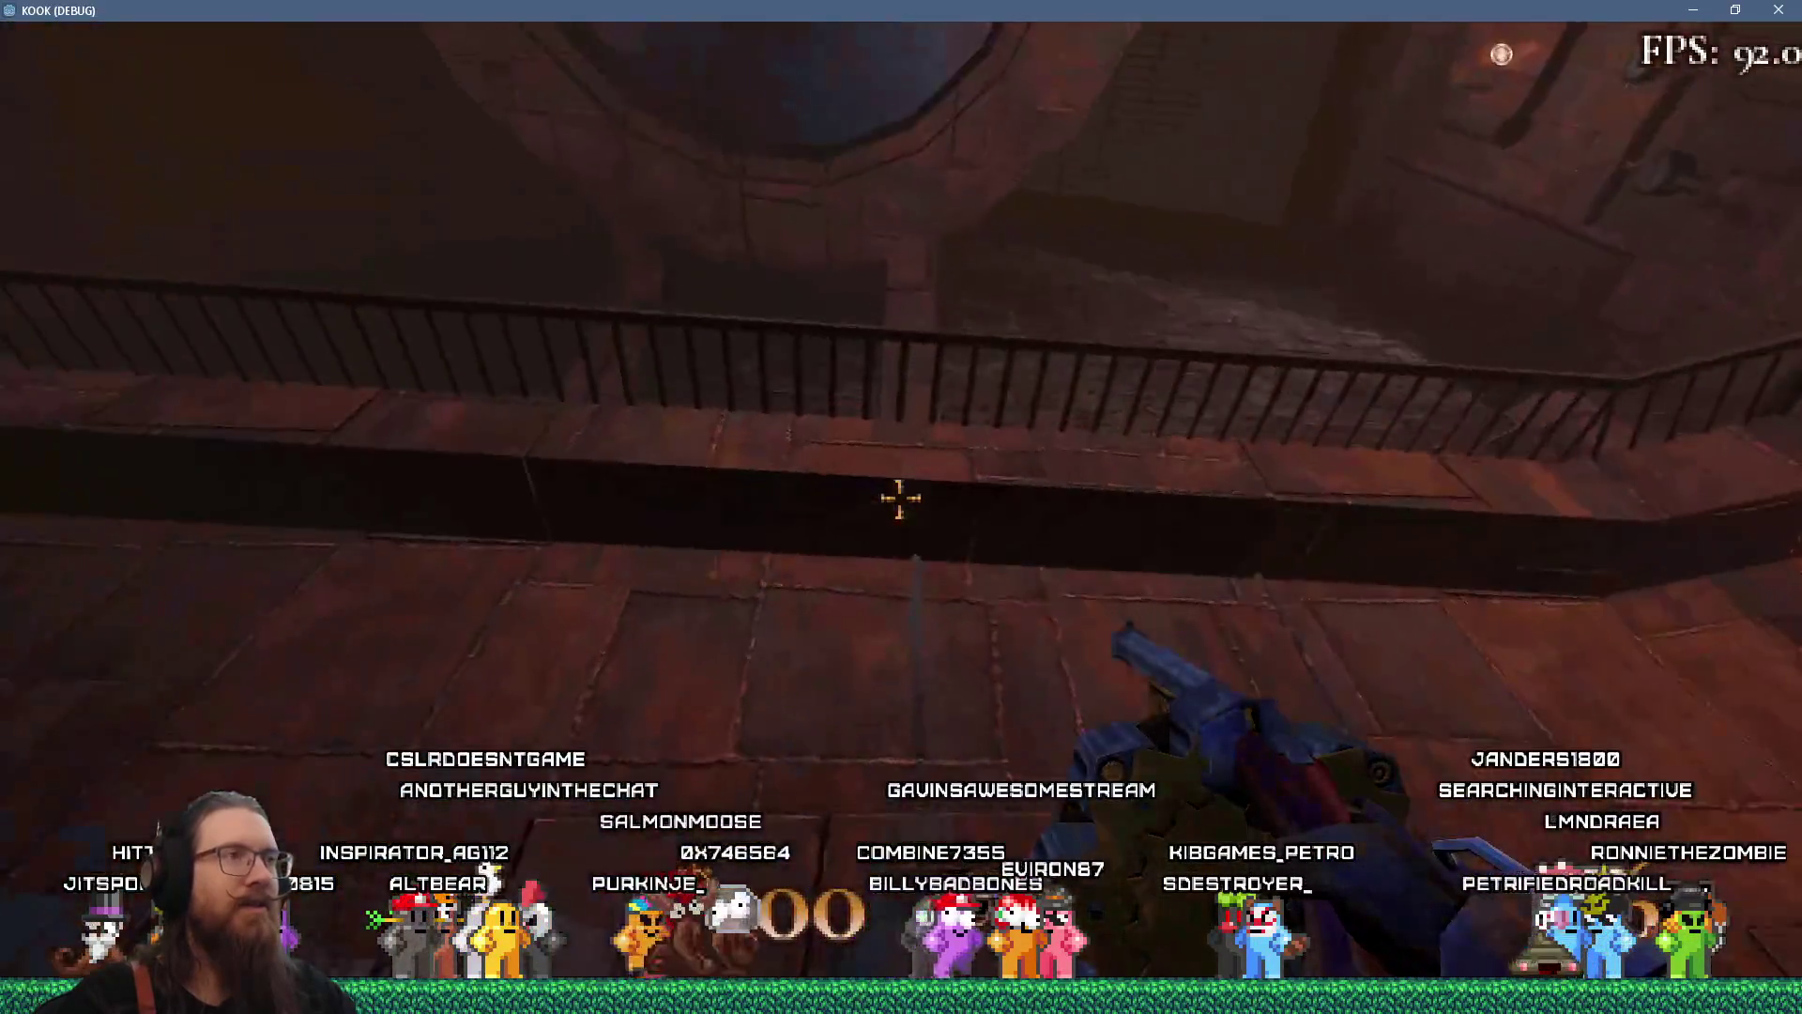
{"action": "mouse_move", "coordinate": [899, 498]}
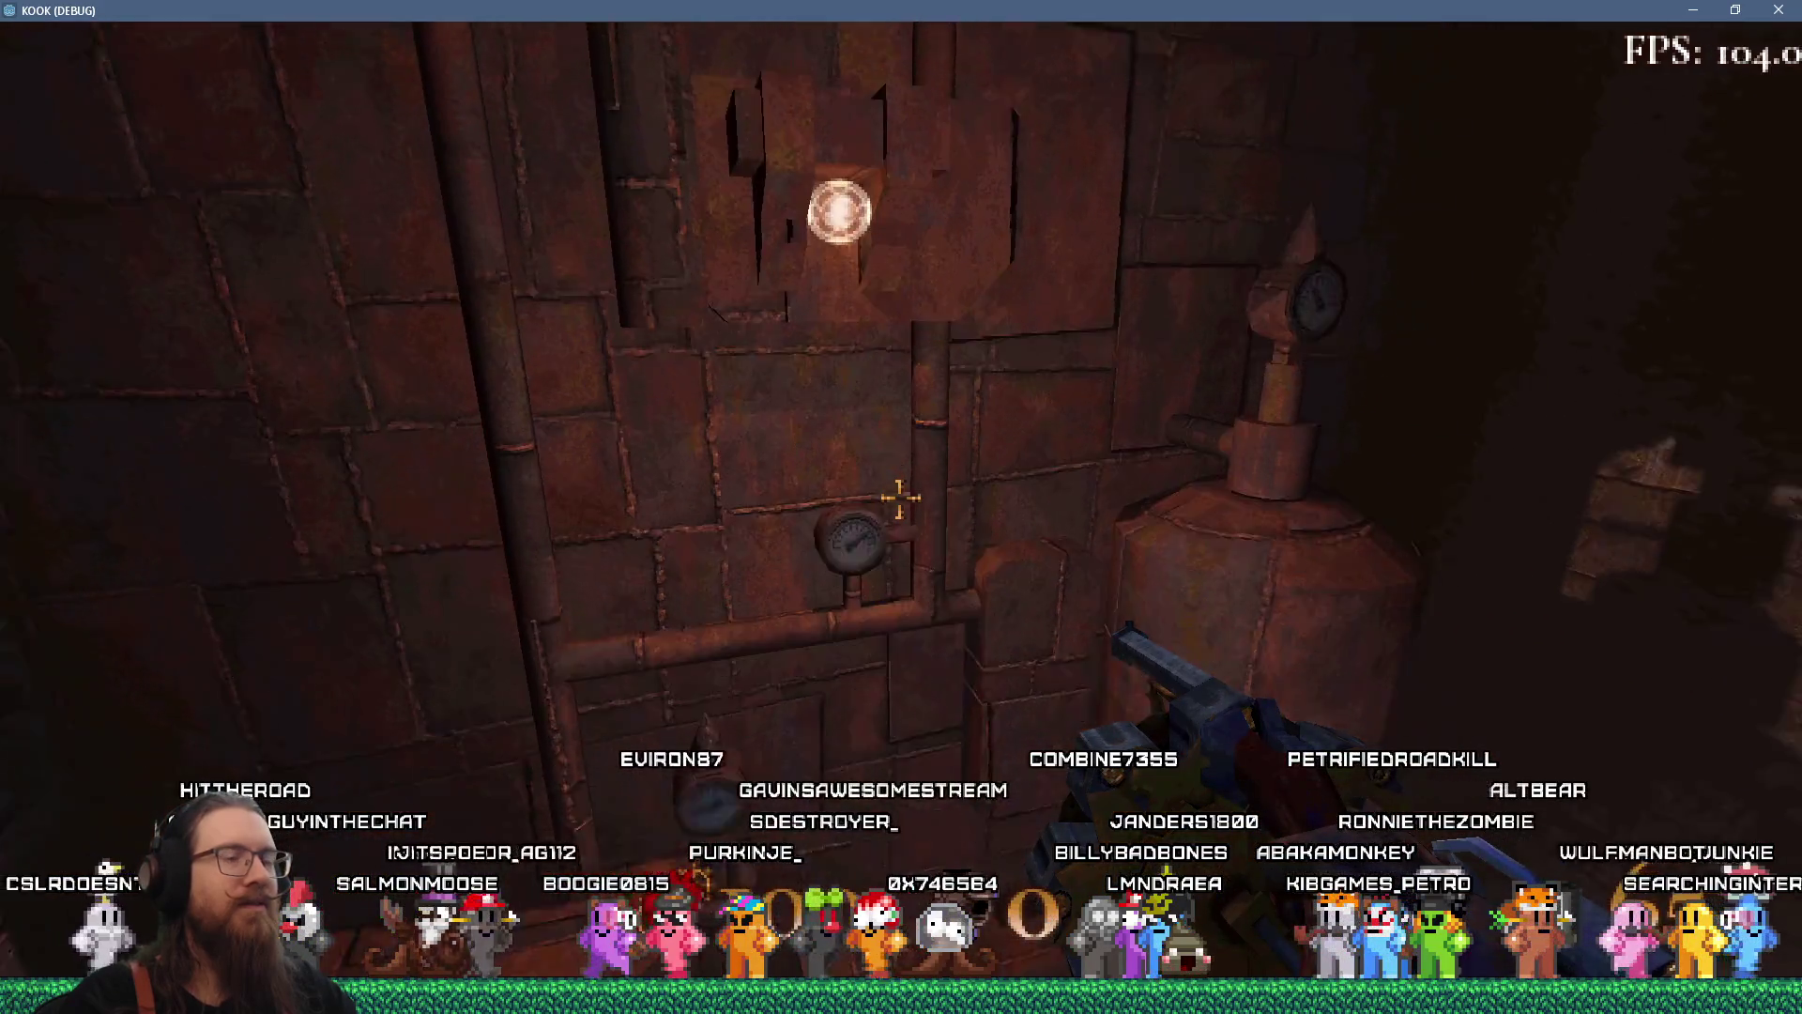
{"action": "key", "text": "w"}
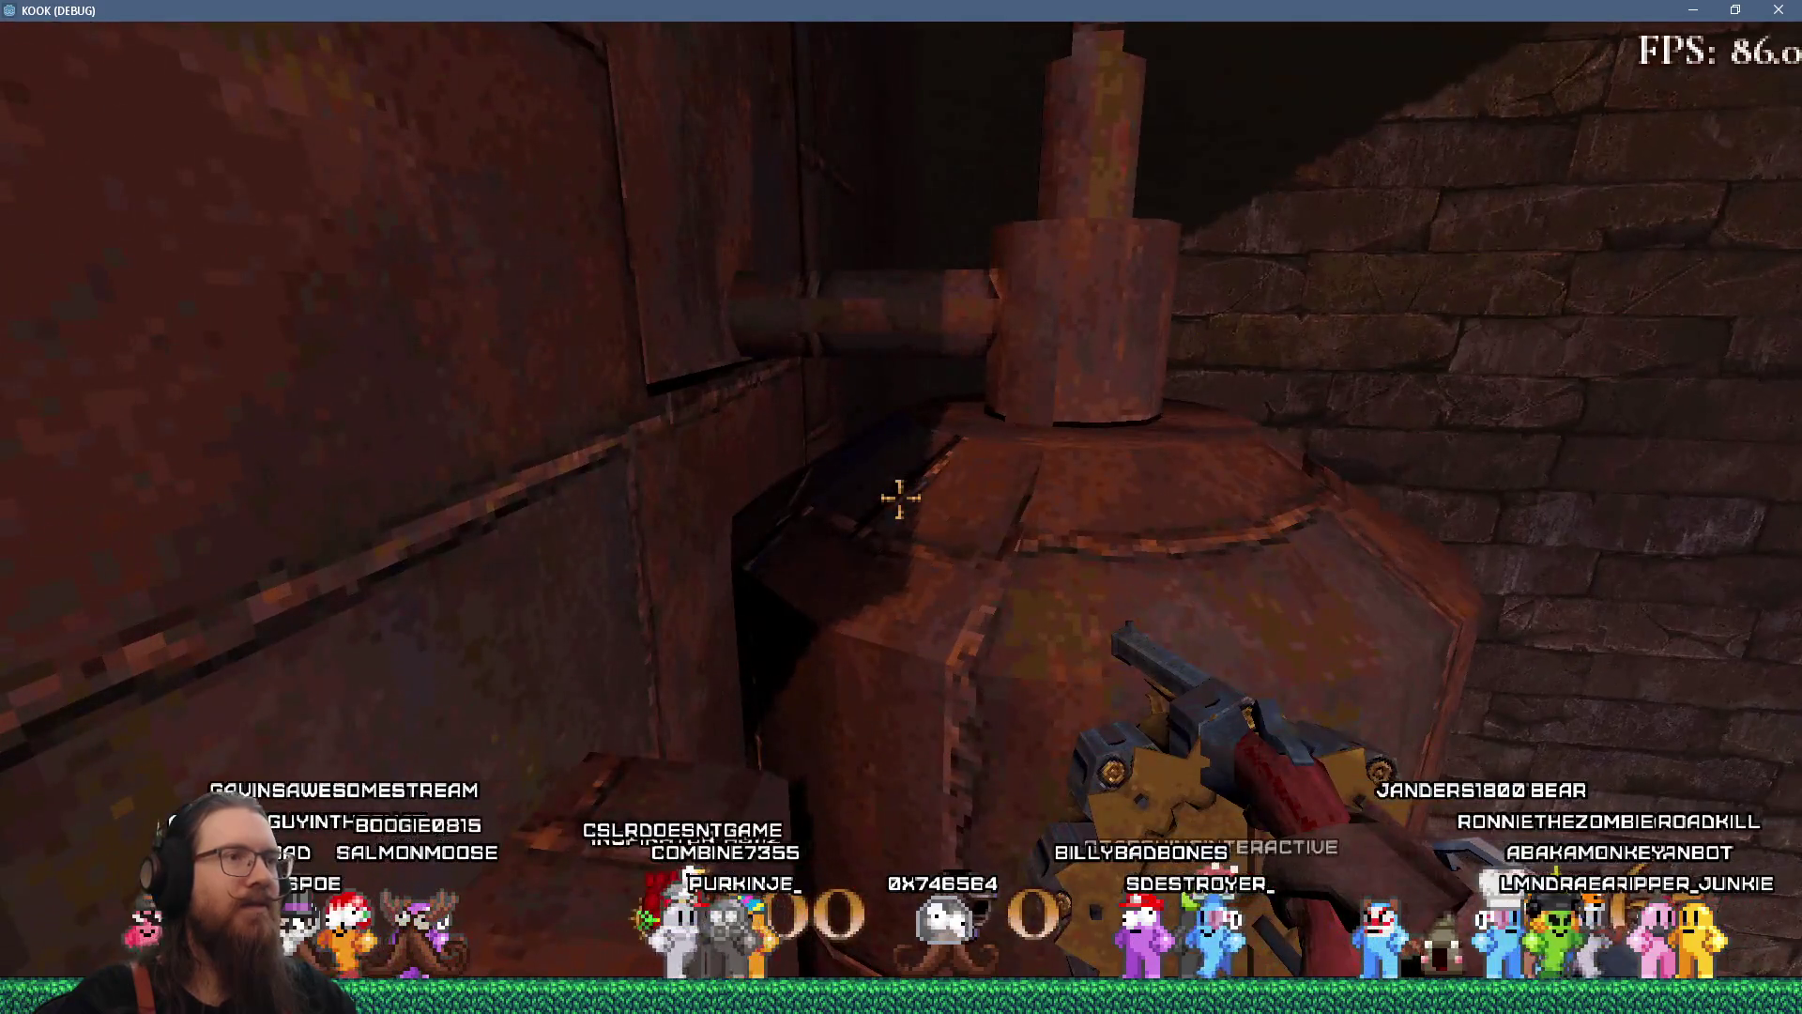
{"action": "key", "text": "w"}
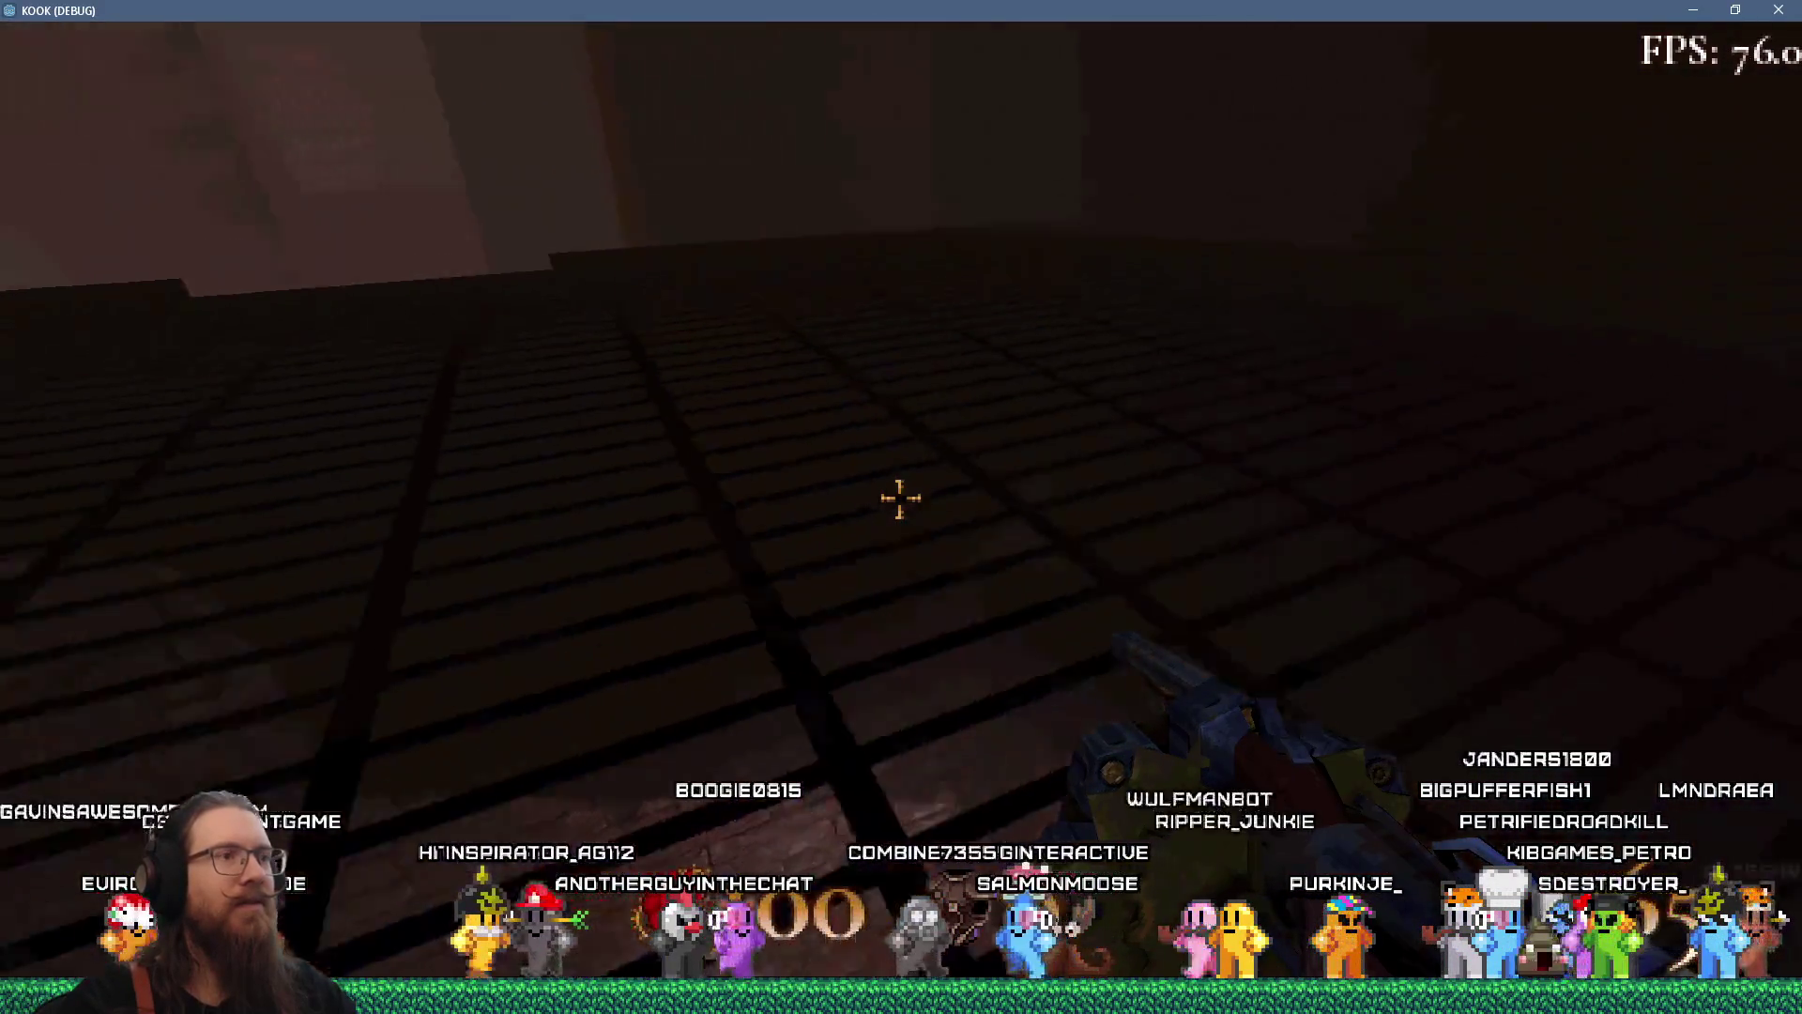
{"action": "key", "text": "w"}
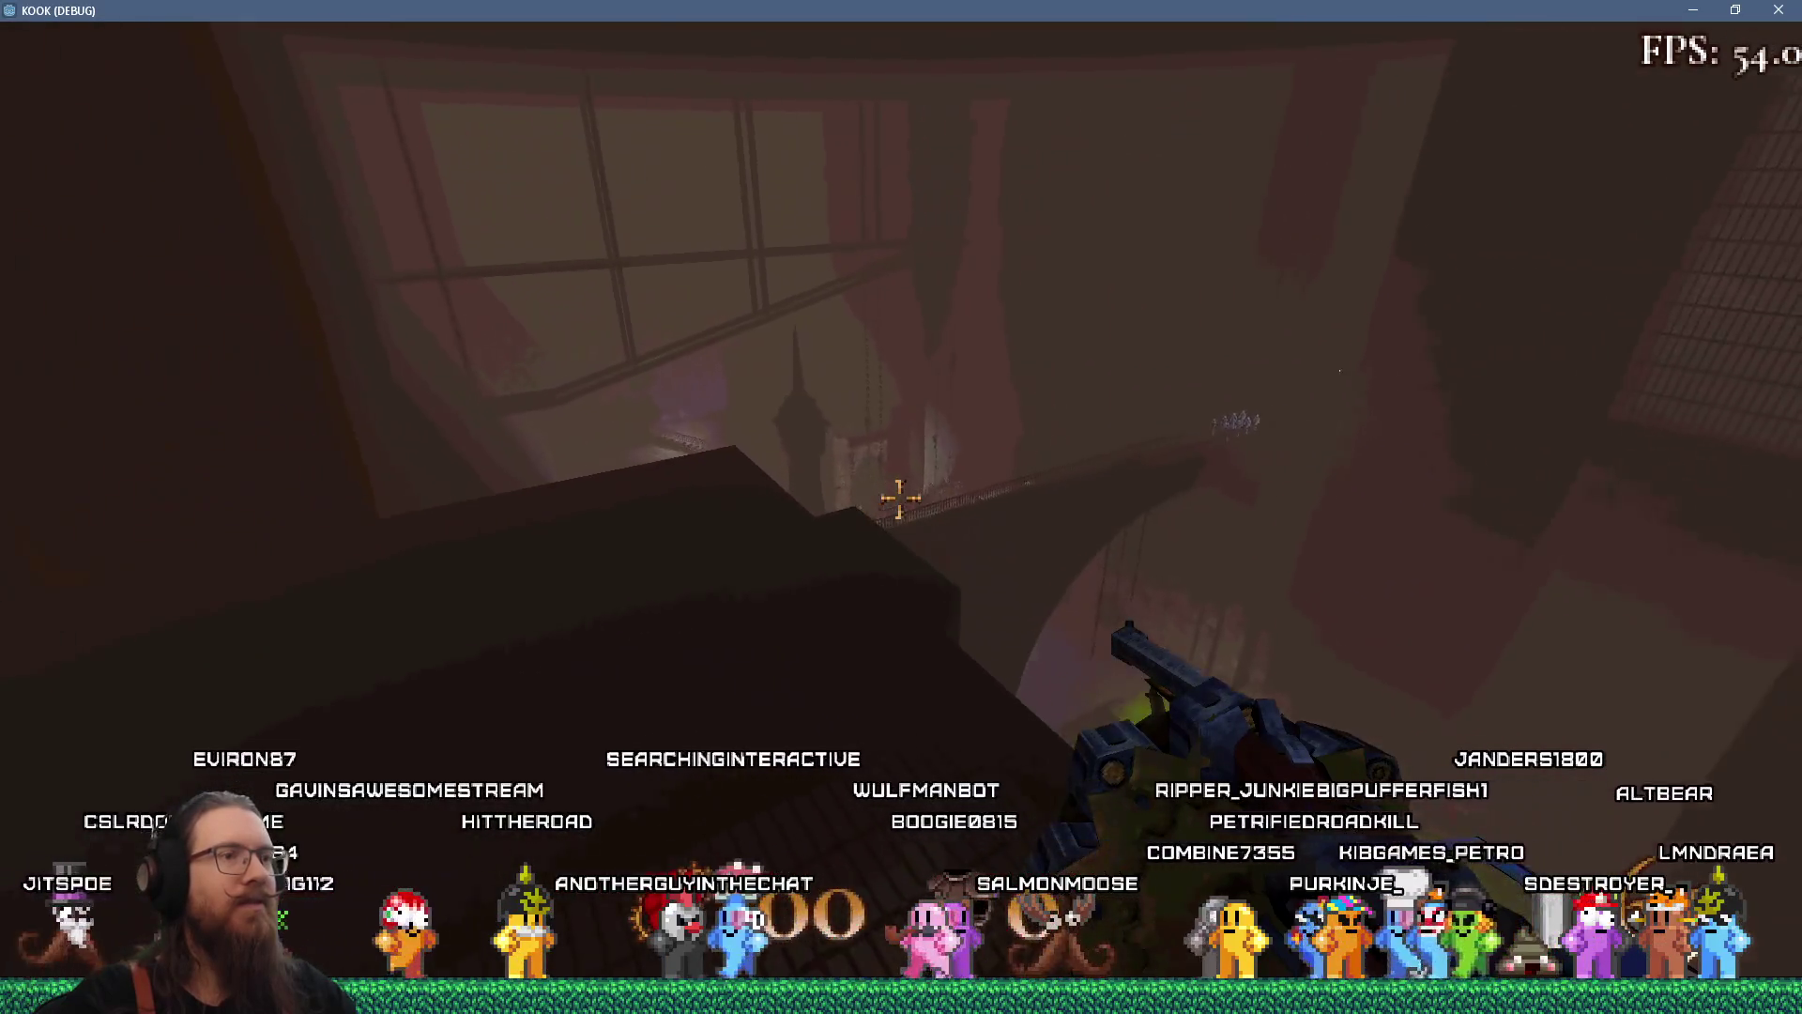
{"action": "key", "text": "w"}
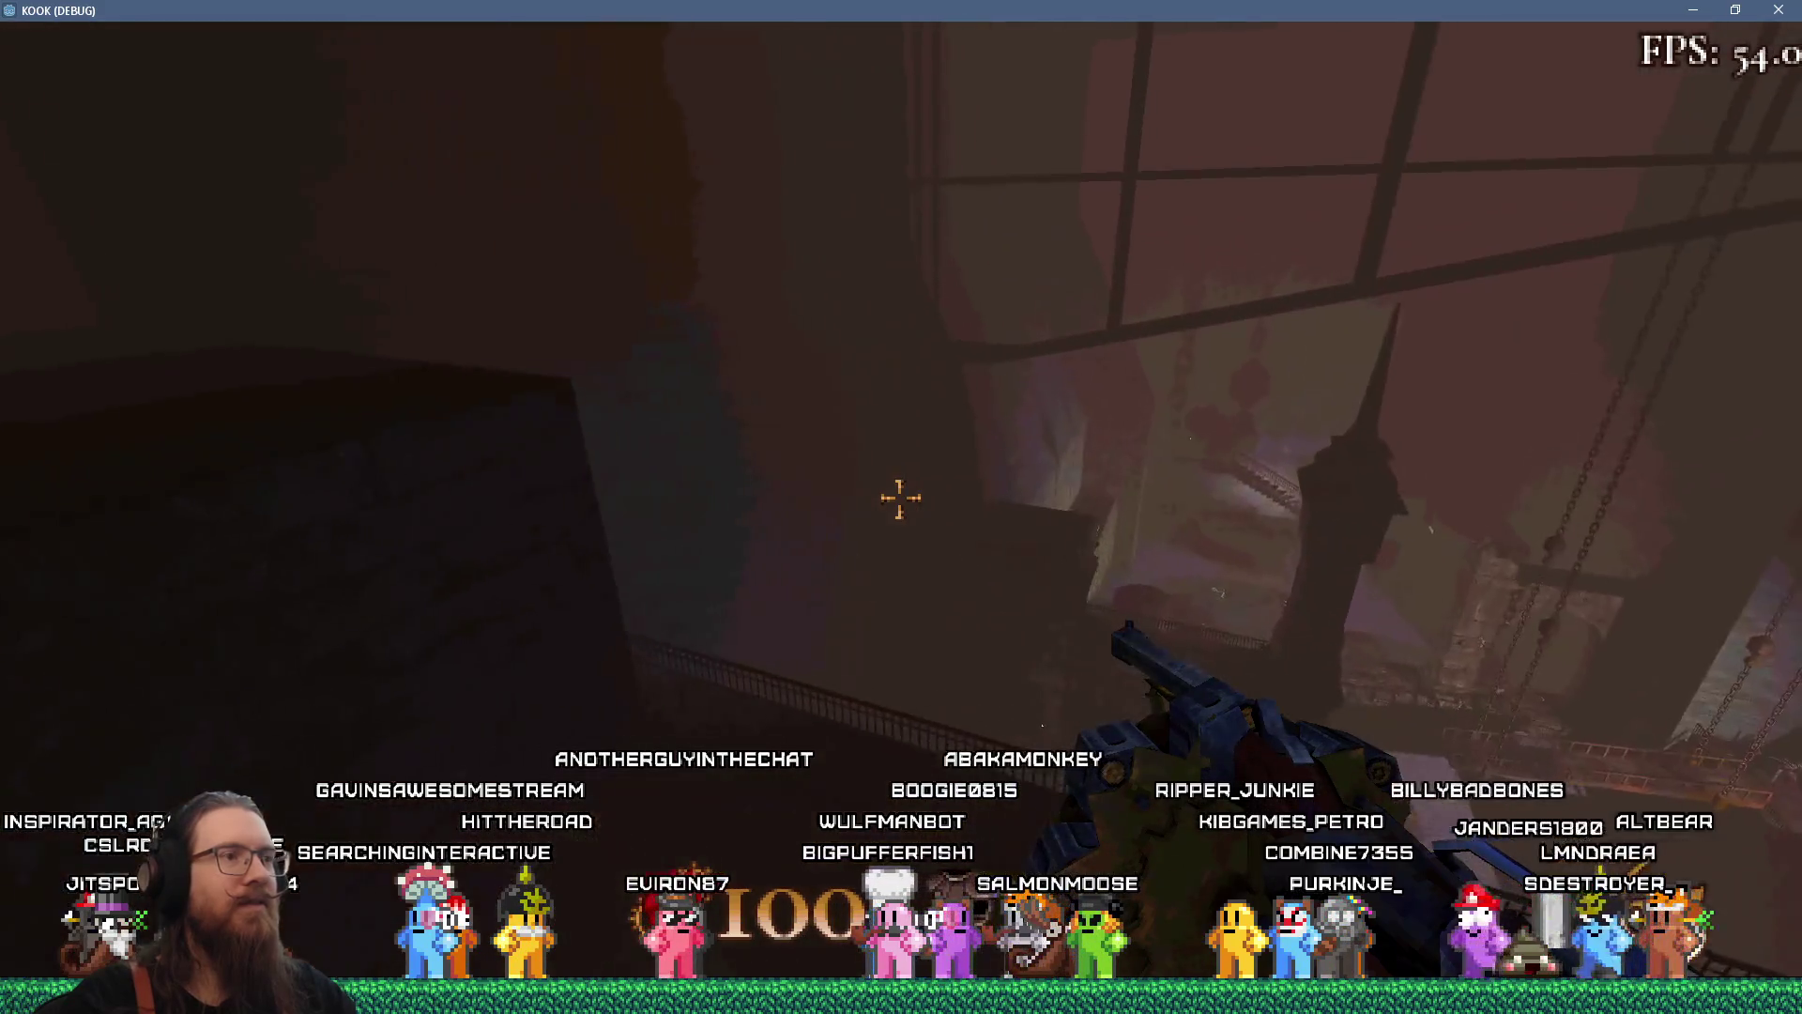
Step: Quit the KOOK game with the quit console command
{"action": "key", "text": "grave"}
{"action": "type", "text": "quit"}
{"action": "key", "text": "Return"}
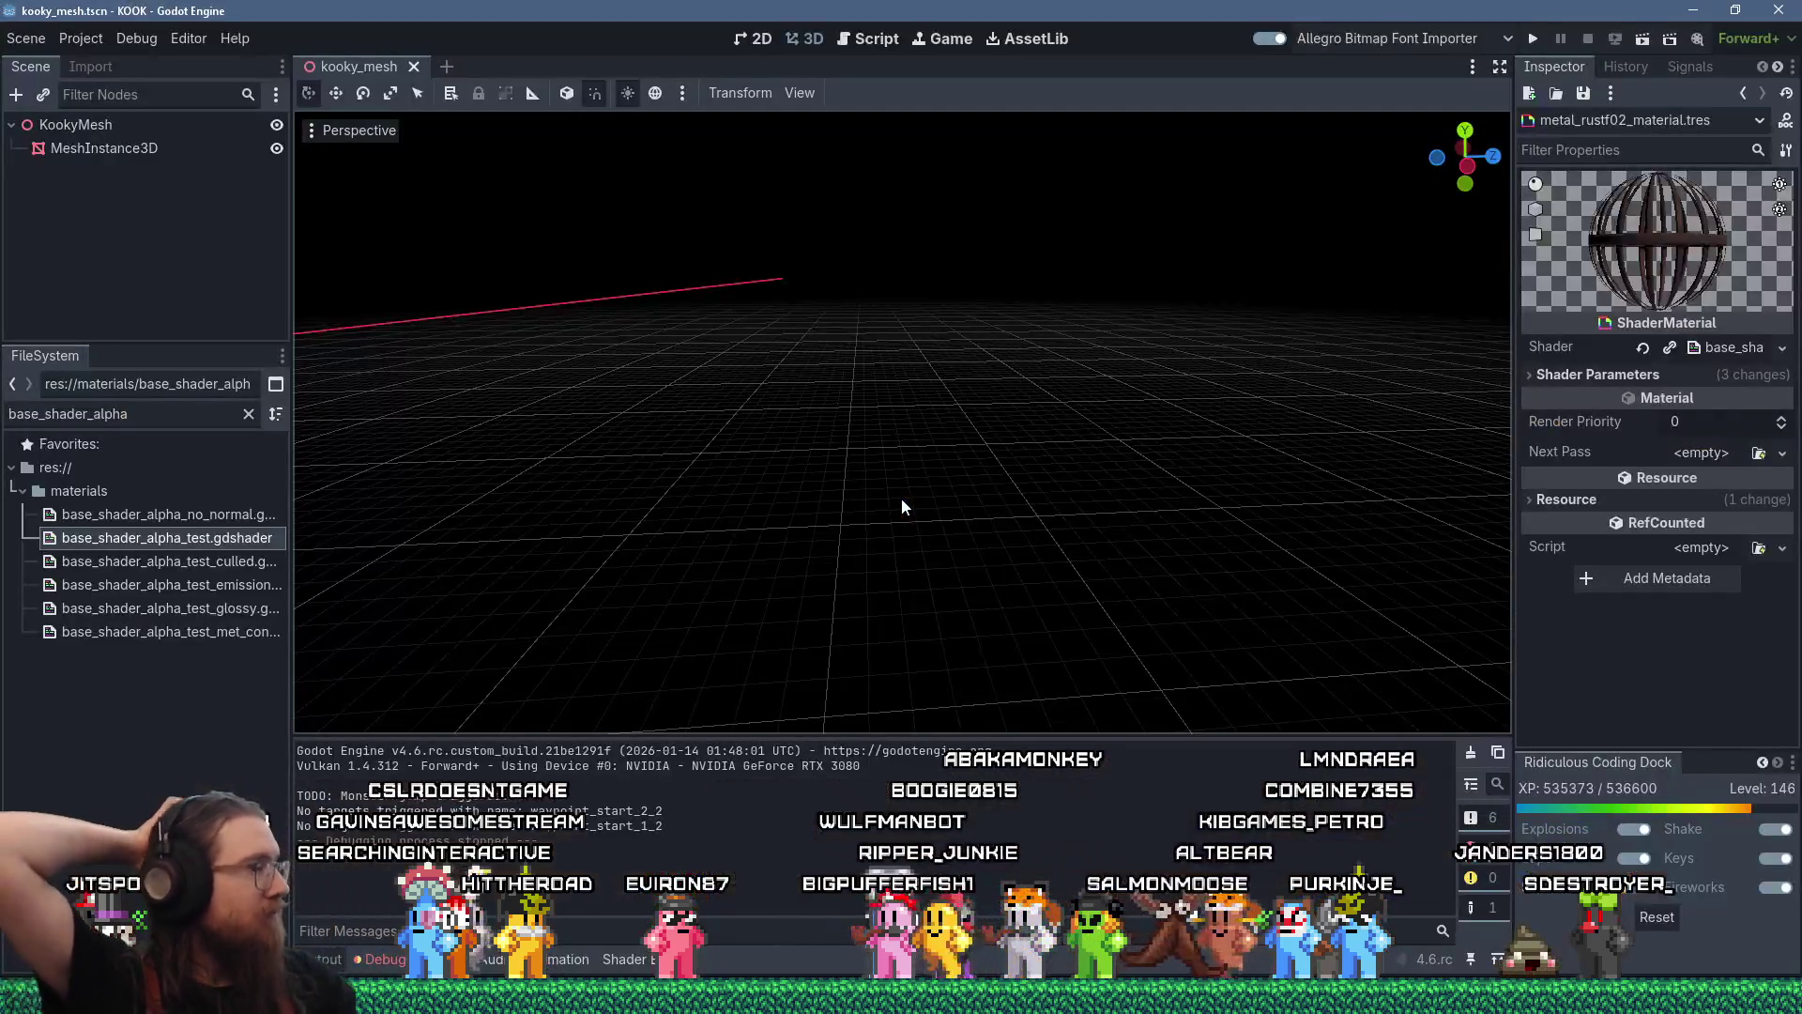
Step: Bring kook_todo.txt forward in Notepad and select its dear_escher awning to-do item
{"action": "key", "text": "alt+Tab"}
{"action": "key", "text": "alt+Tab"}
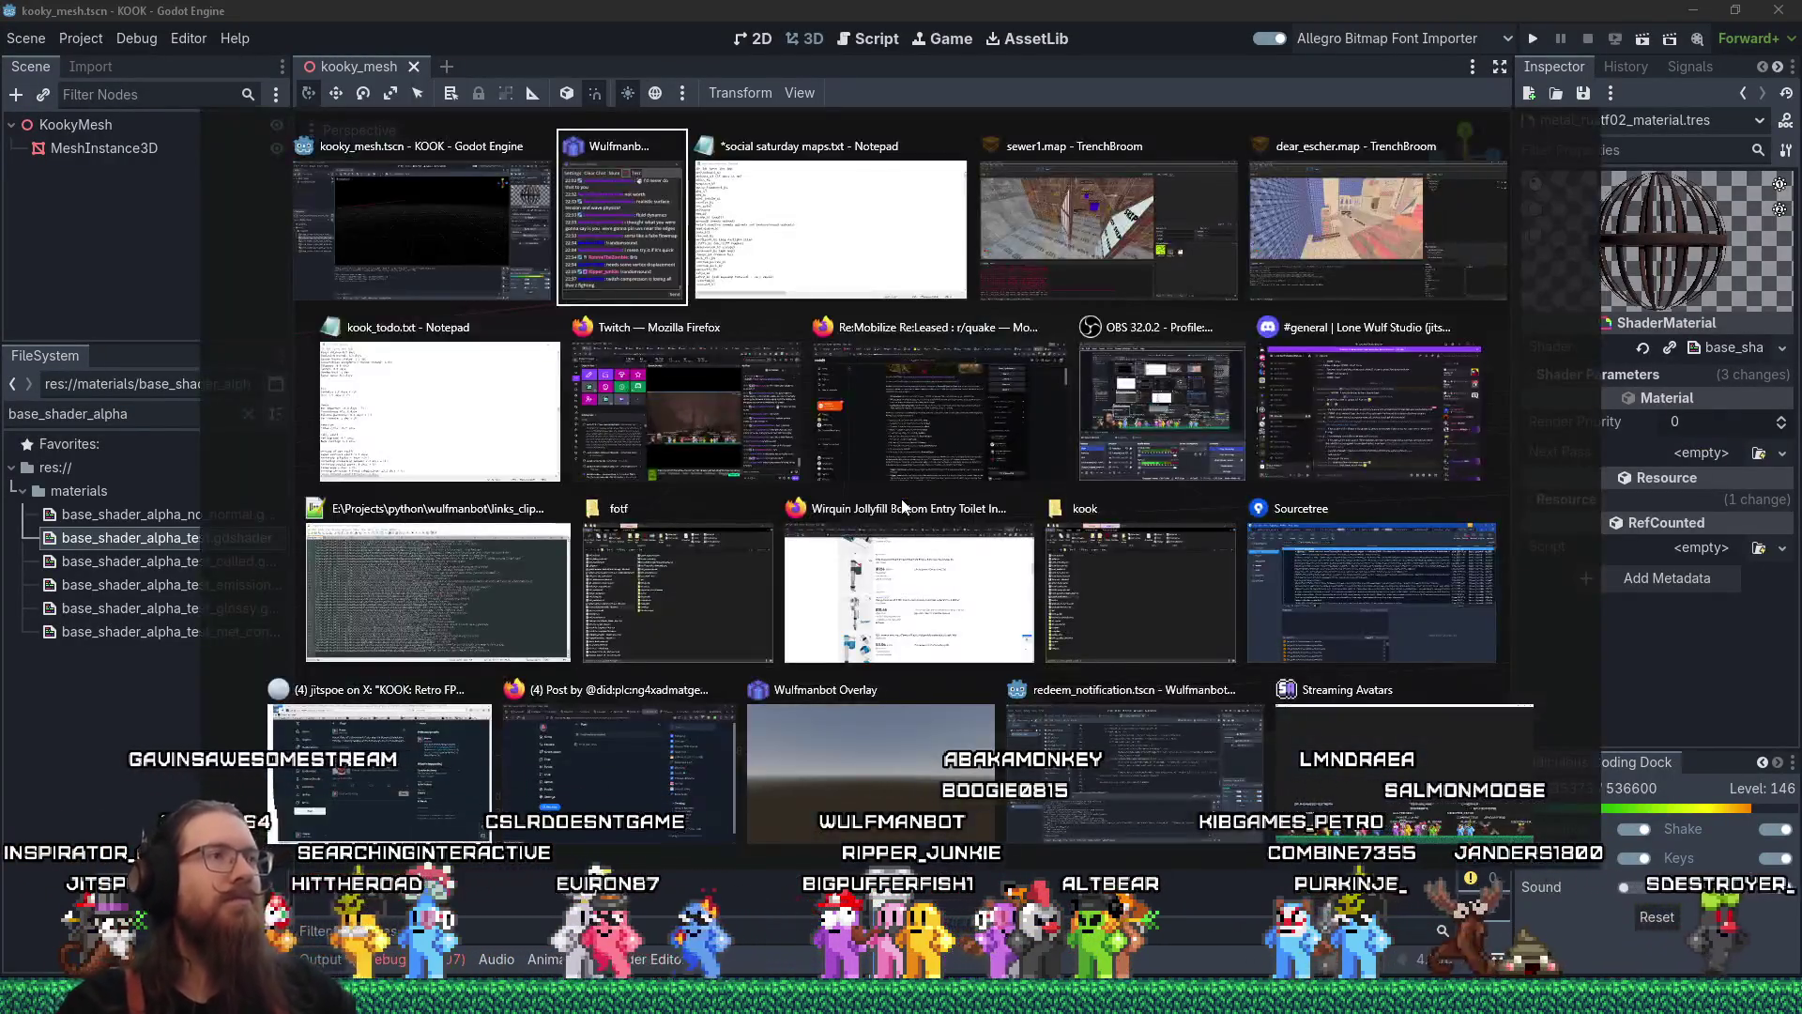
{"action": "key", "text": "Escape"}
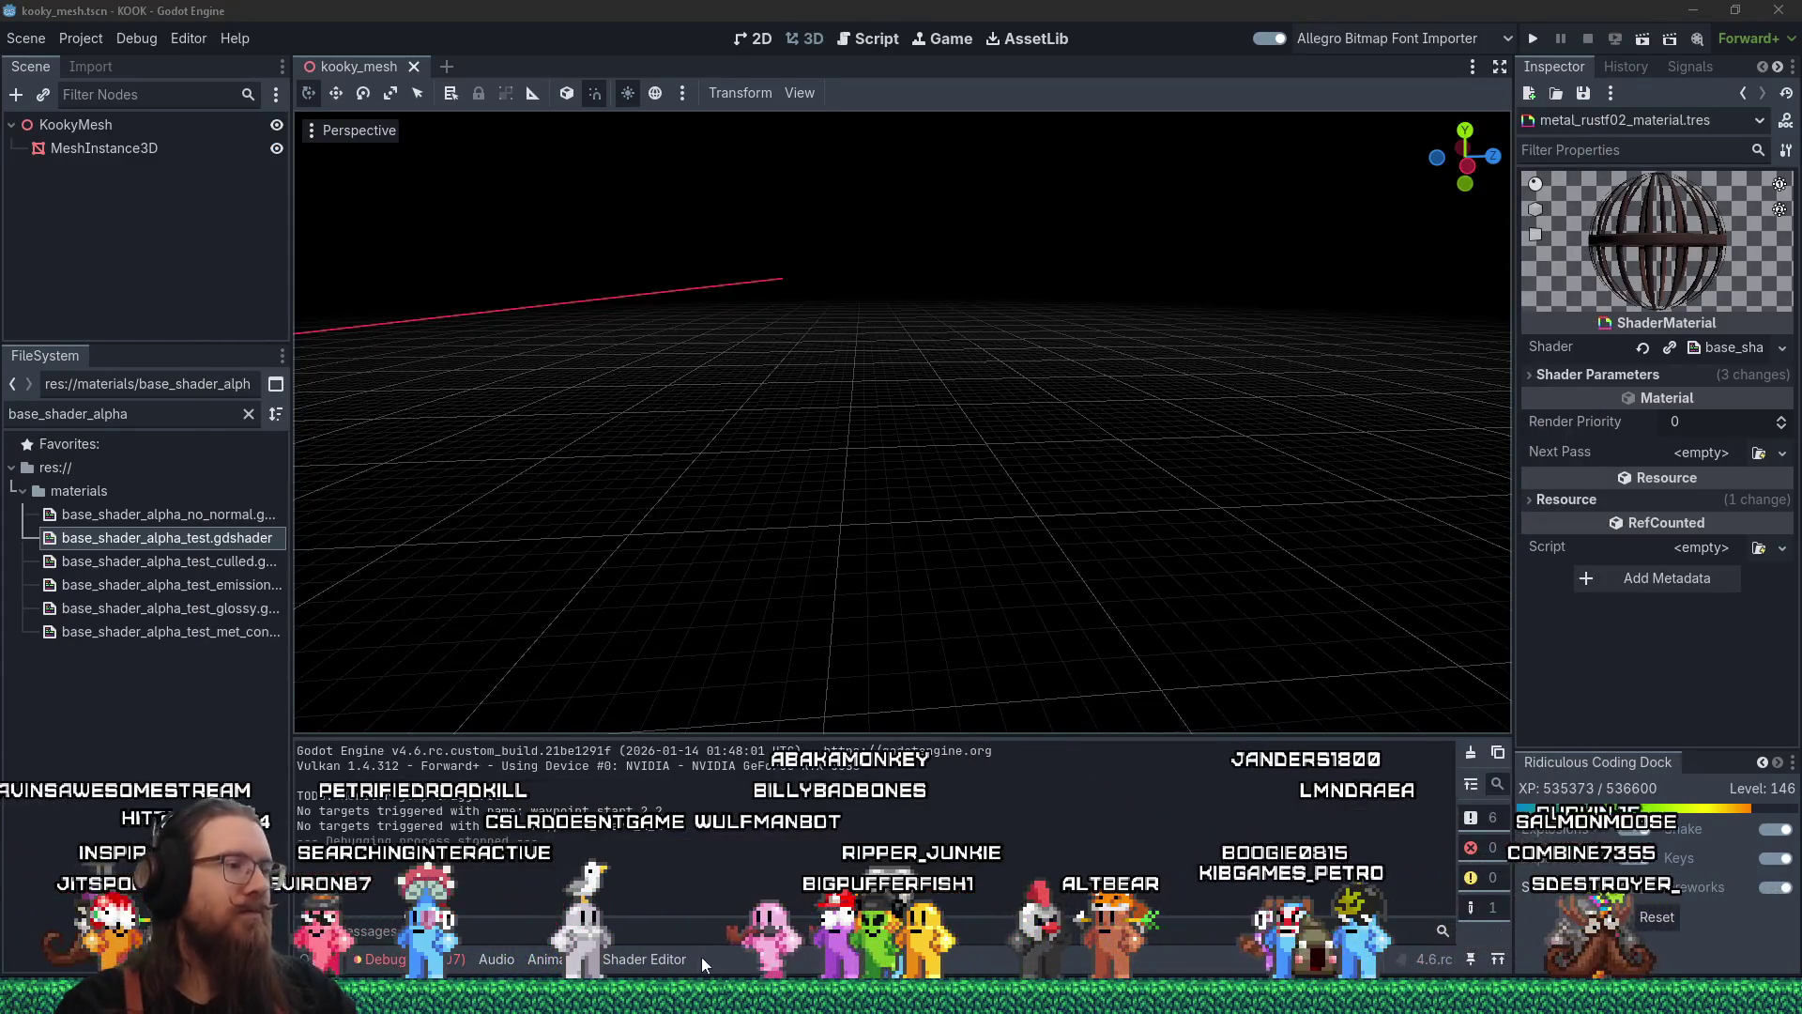
{"action": "mouse_move", "coordinate": [901, 995]}
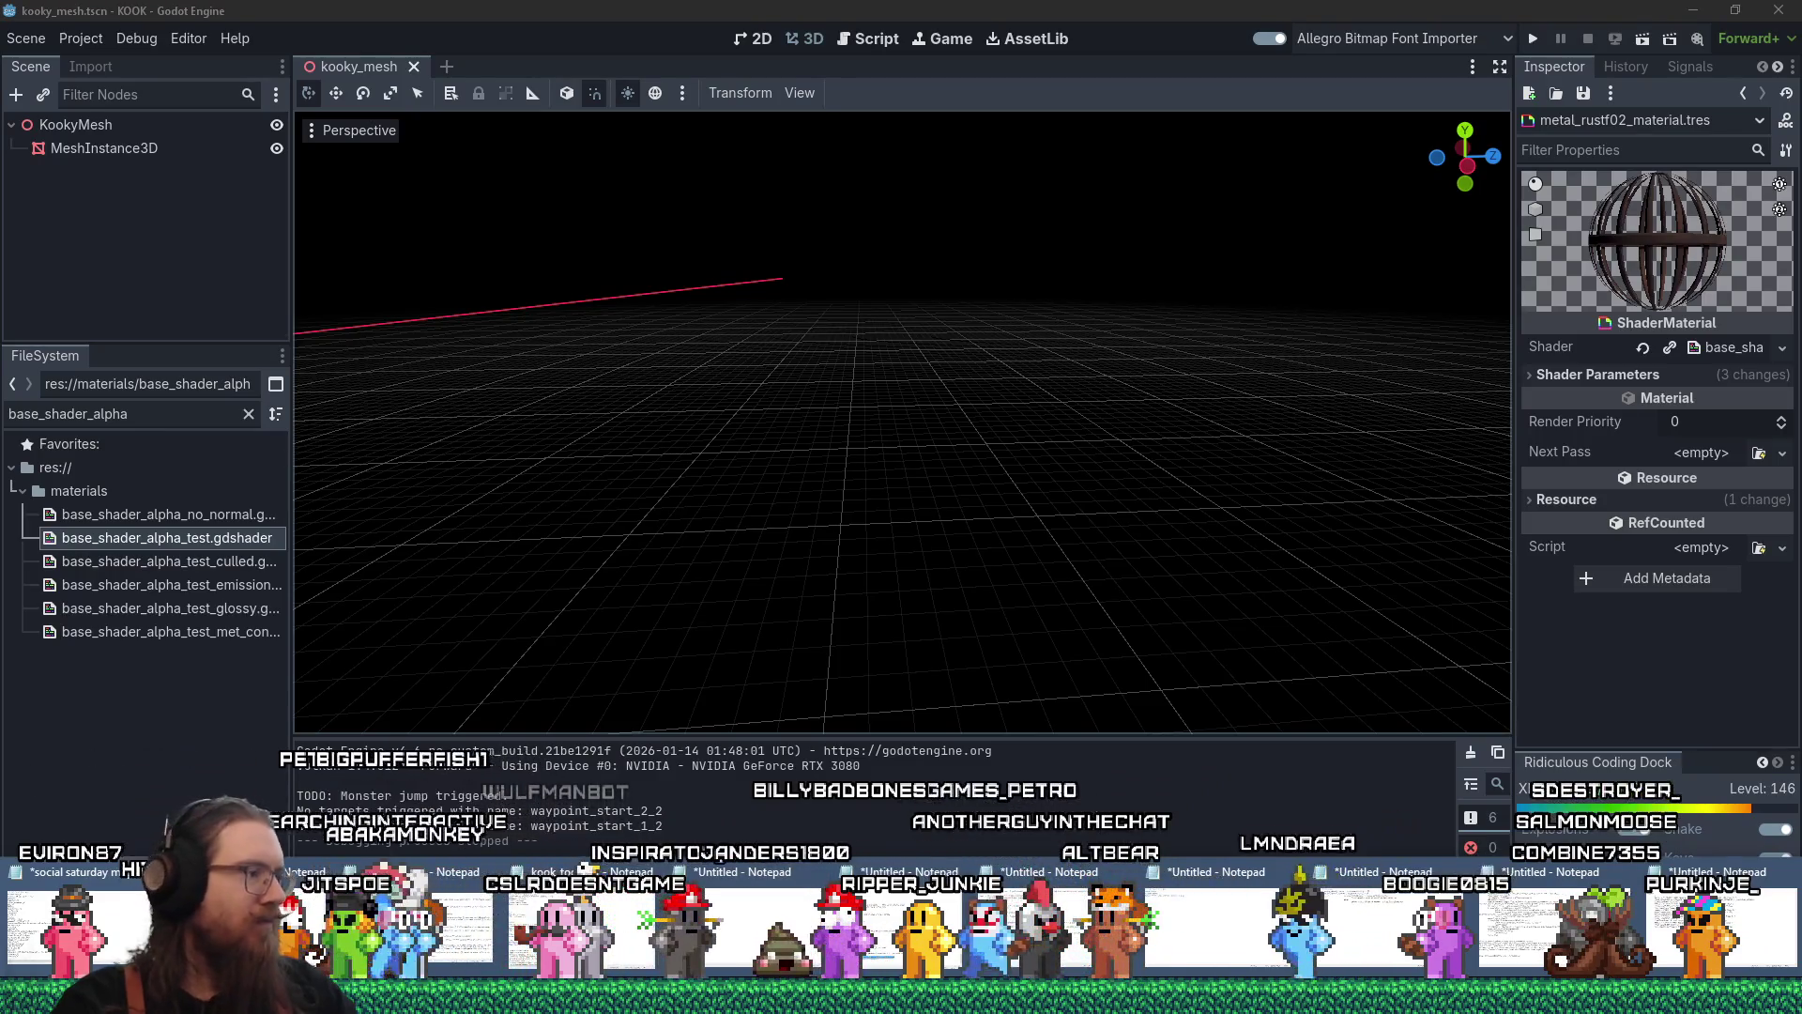
{"action": "left_click", "coordinate": [572, 919]}
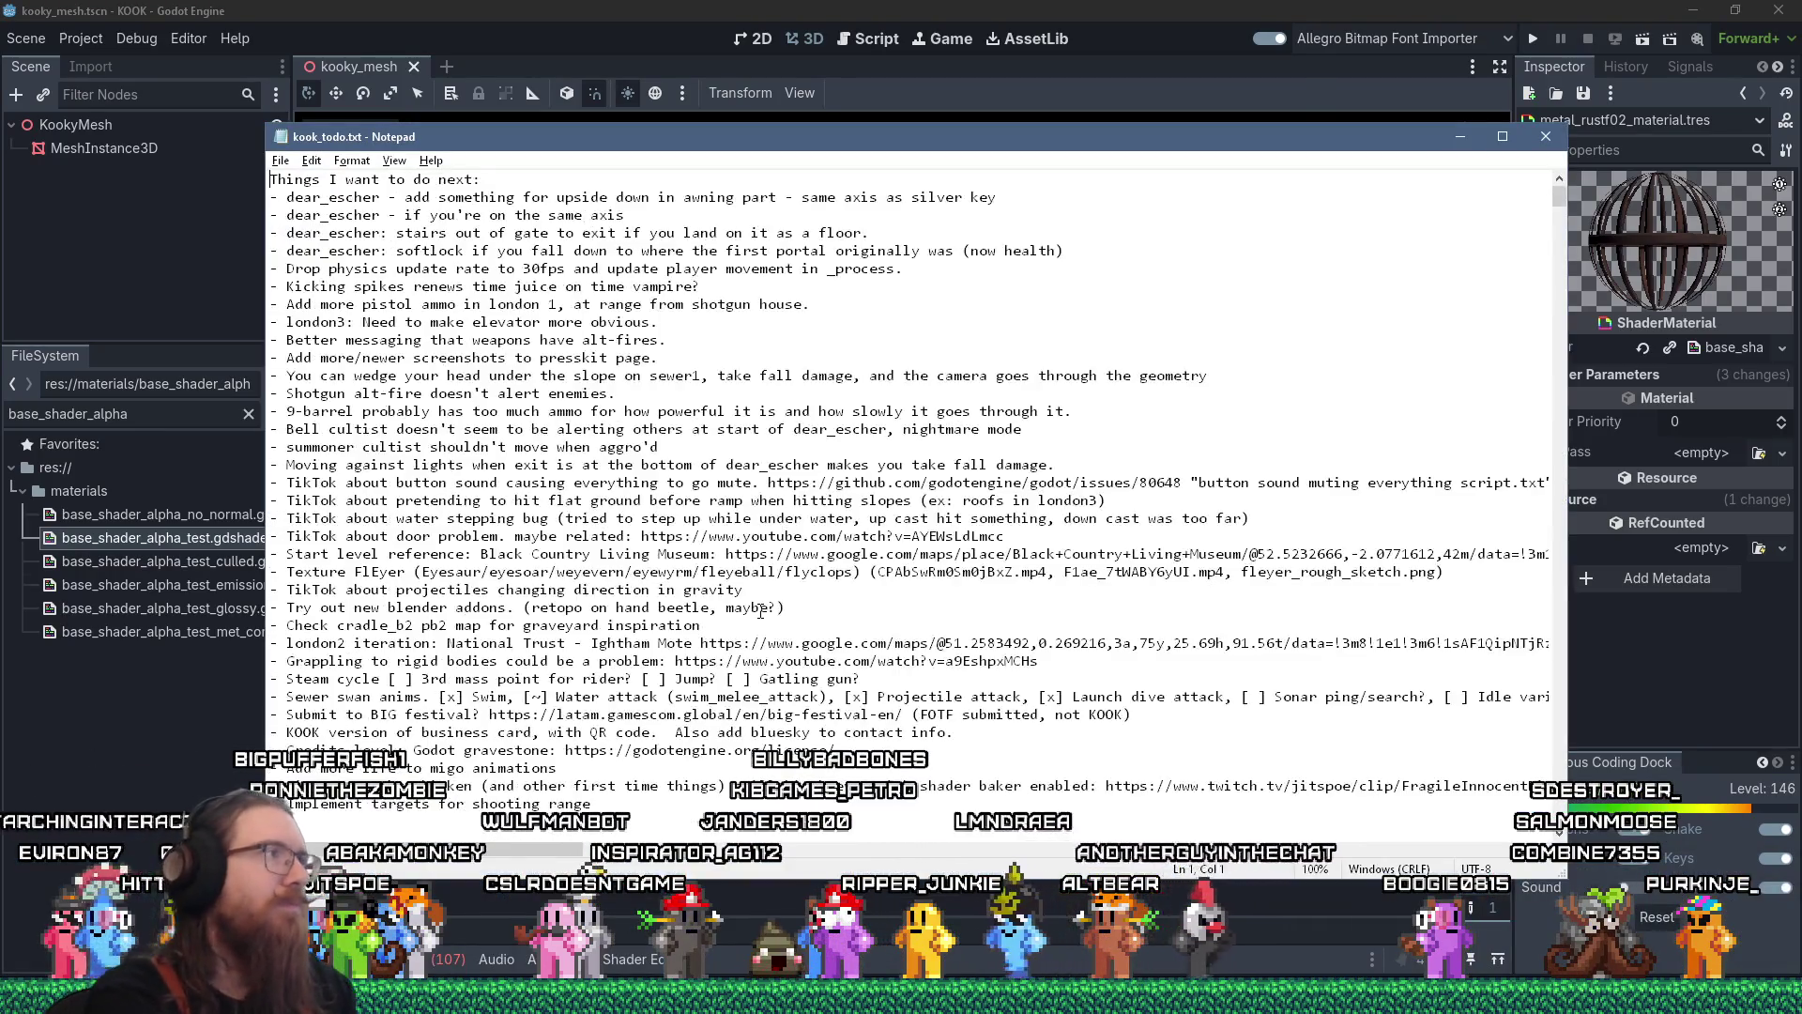
{"action": "key", "text": "shift+Down"}
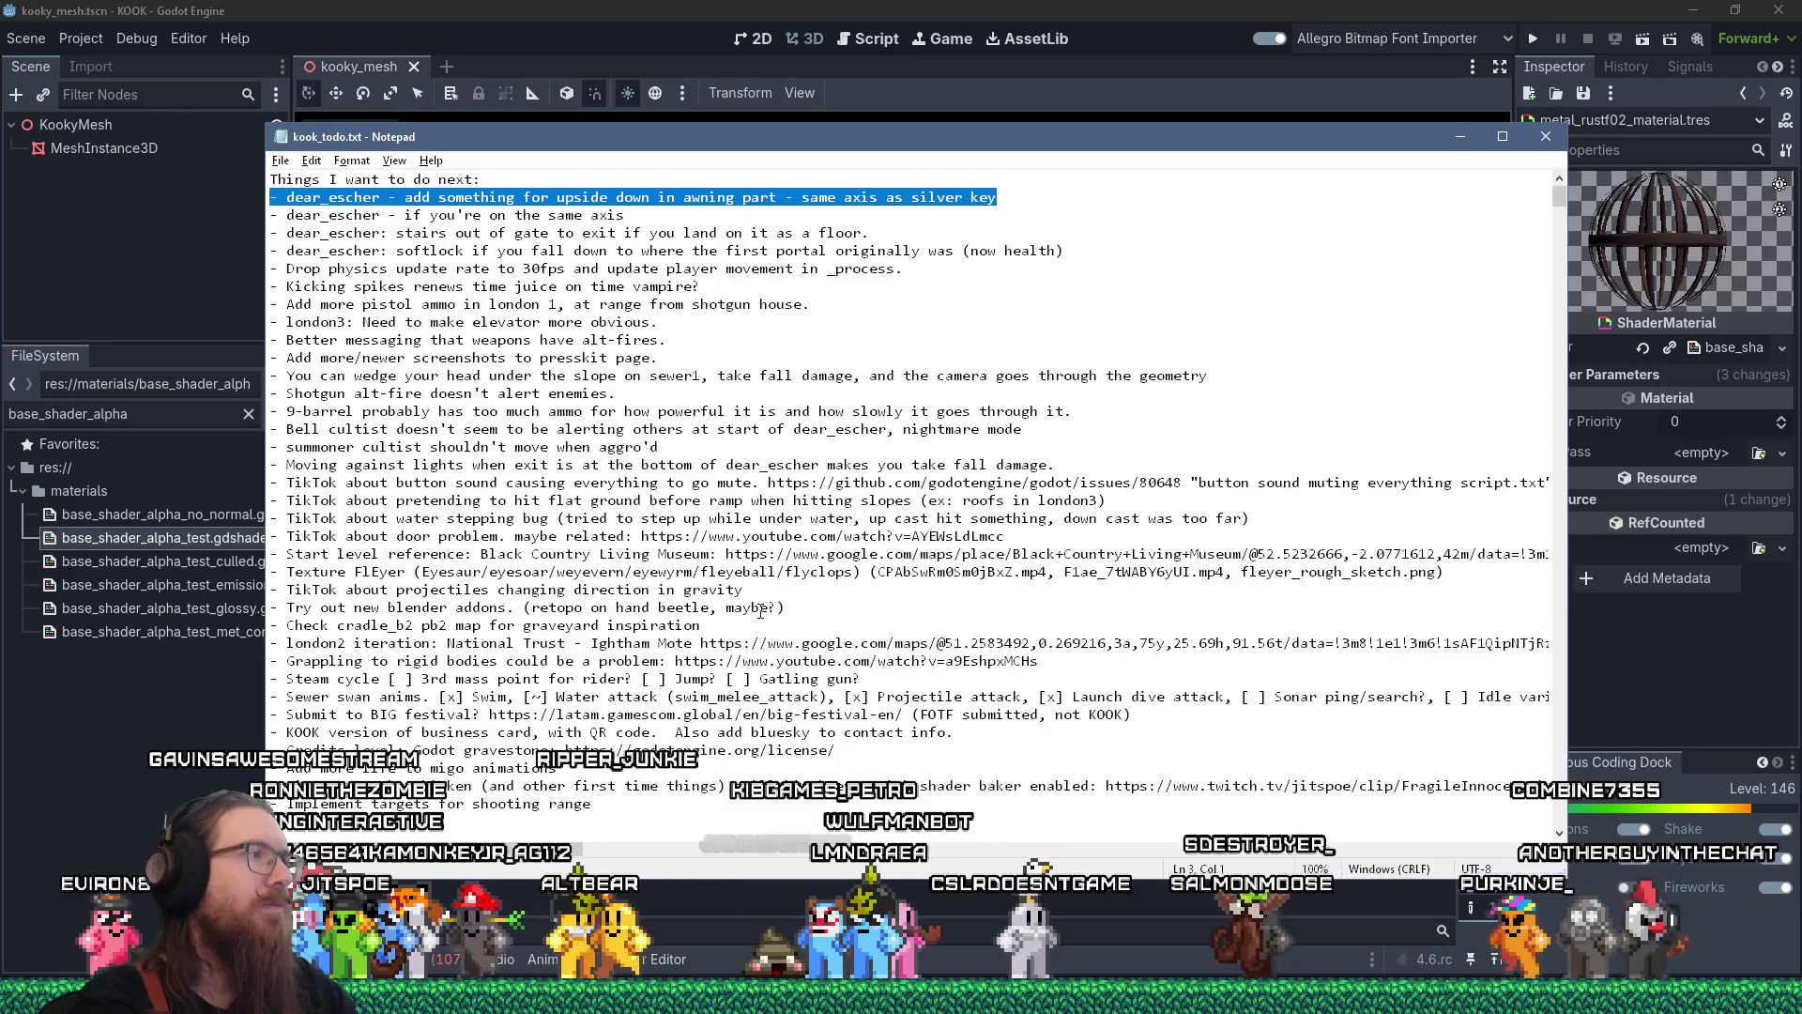
{"action": "key", "text": "alt+Tab"}
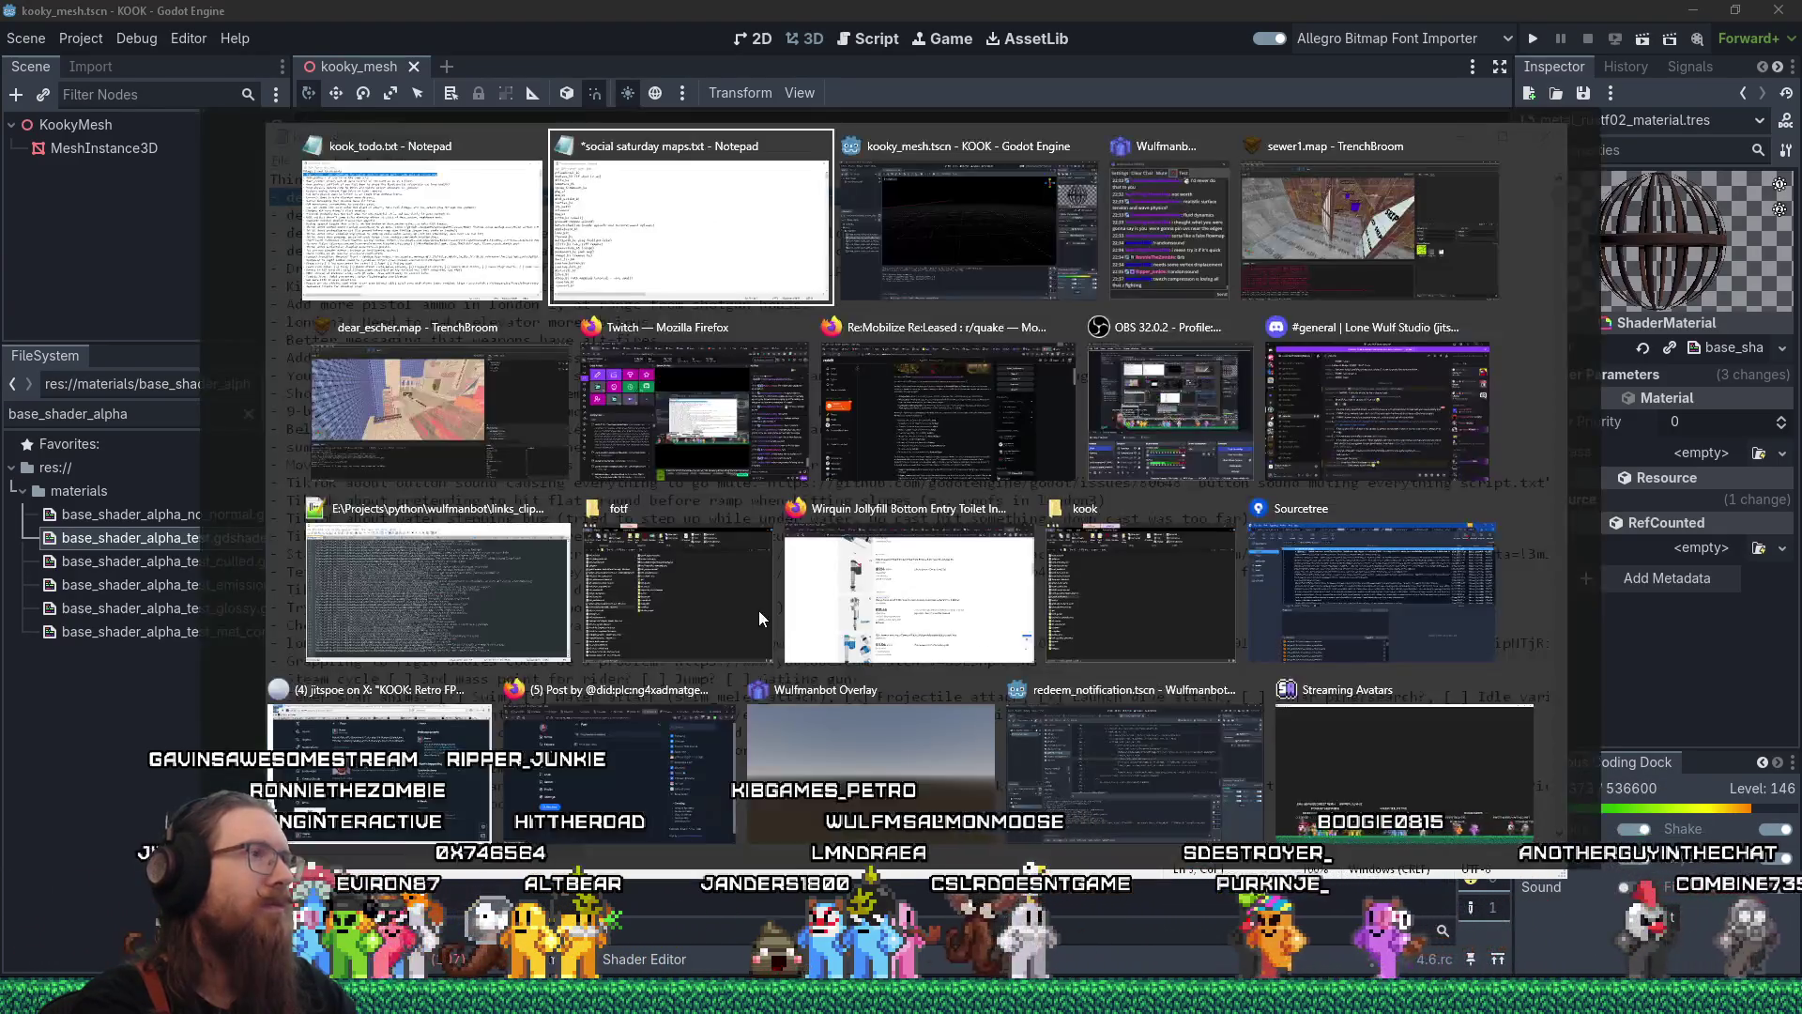
{"action": "key", "text": "alt+Tab"}
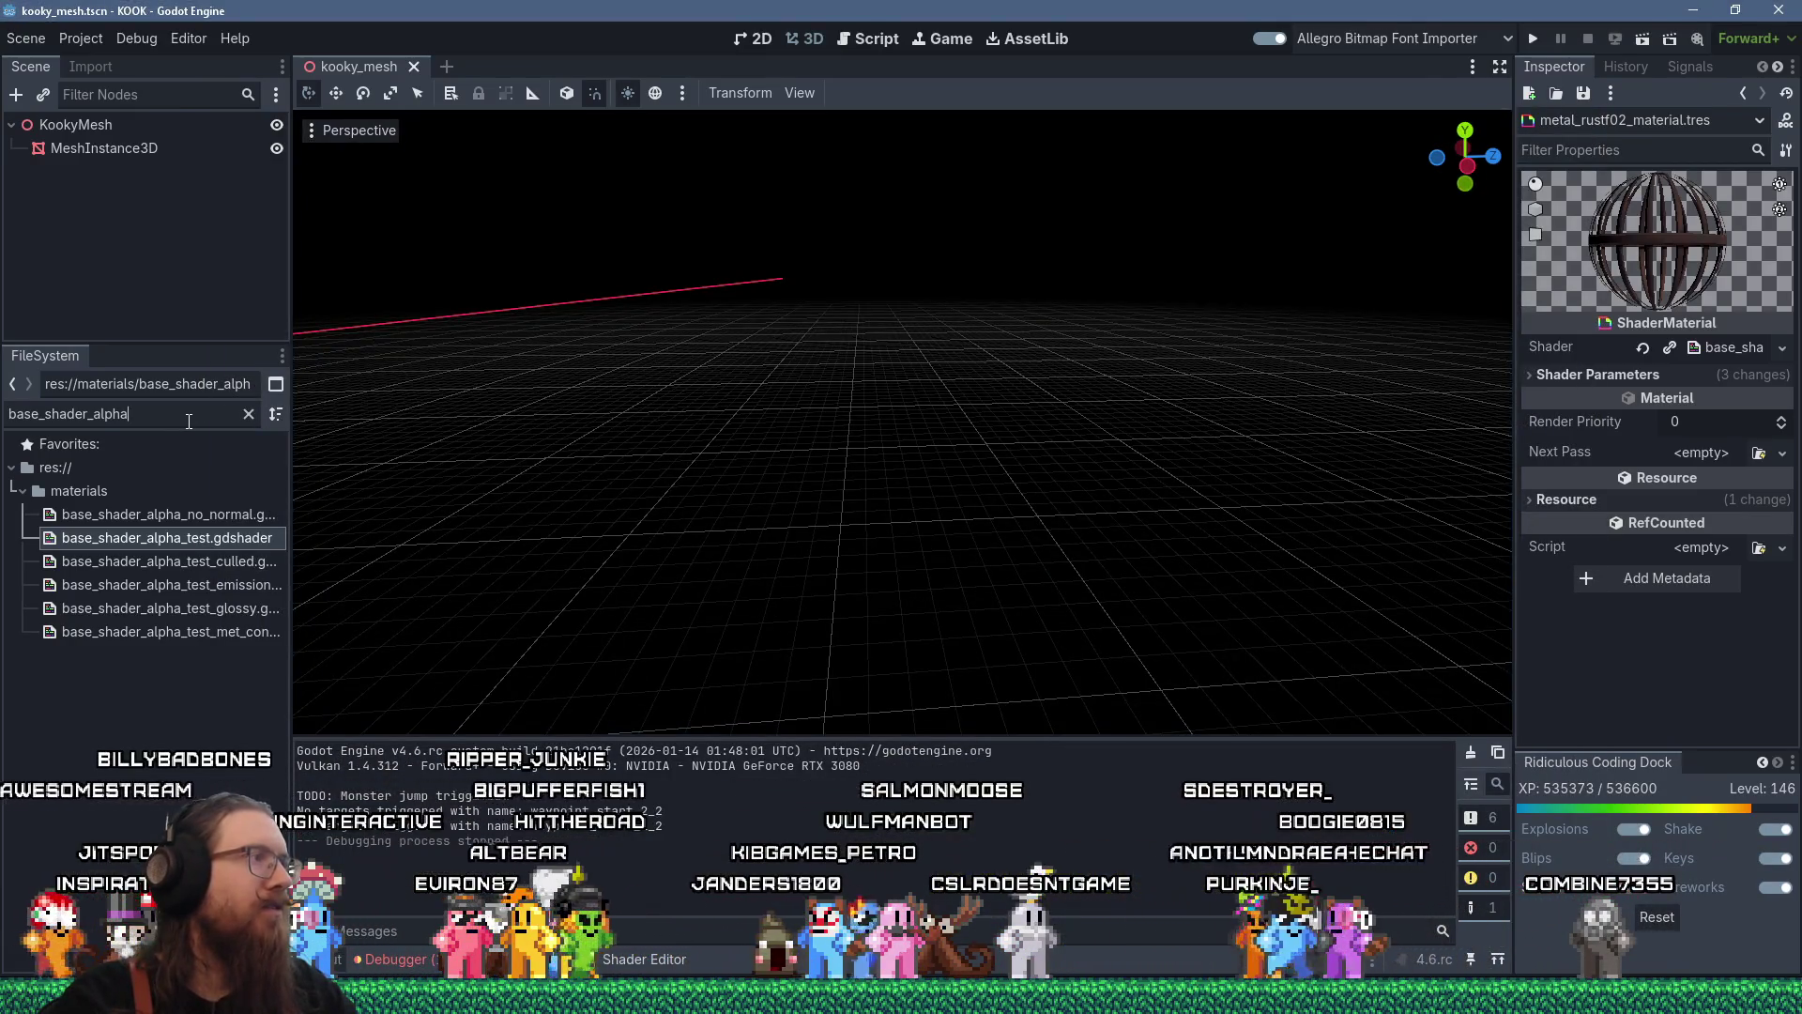
{"action": "key", "text": "ctrl+f"}
{"action": "type", "text": "sewer1"}
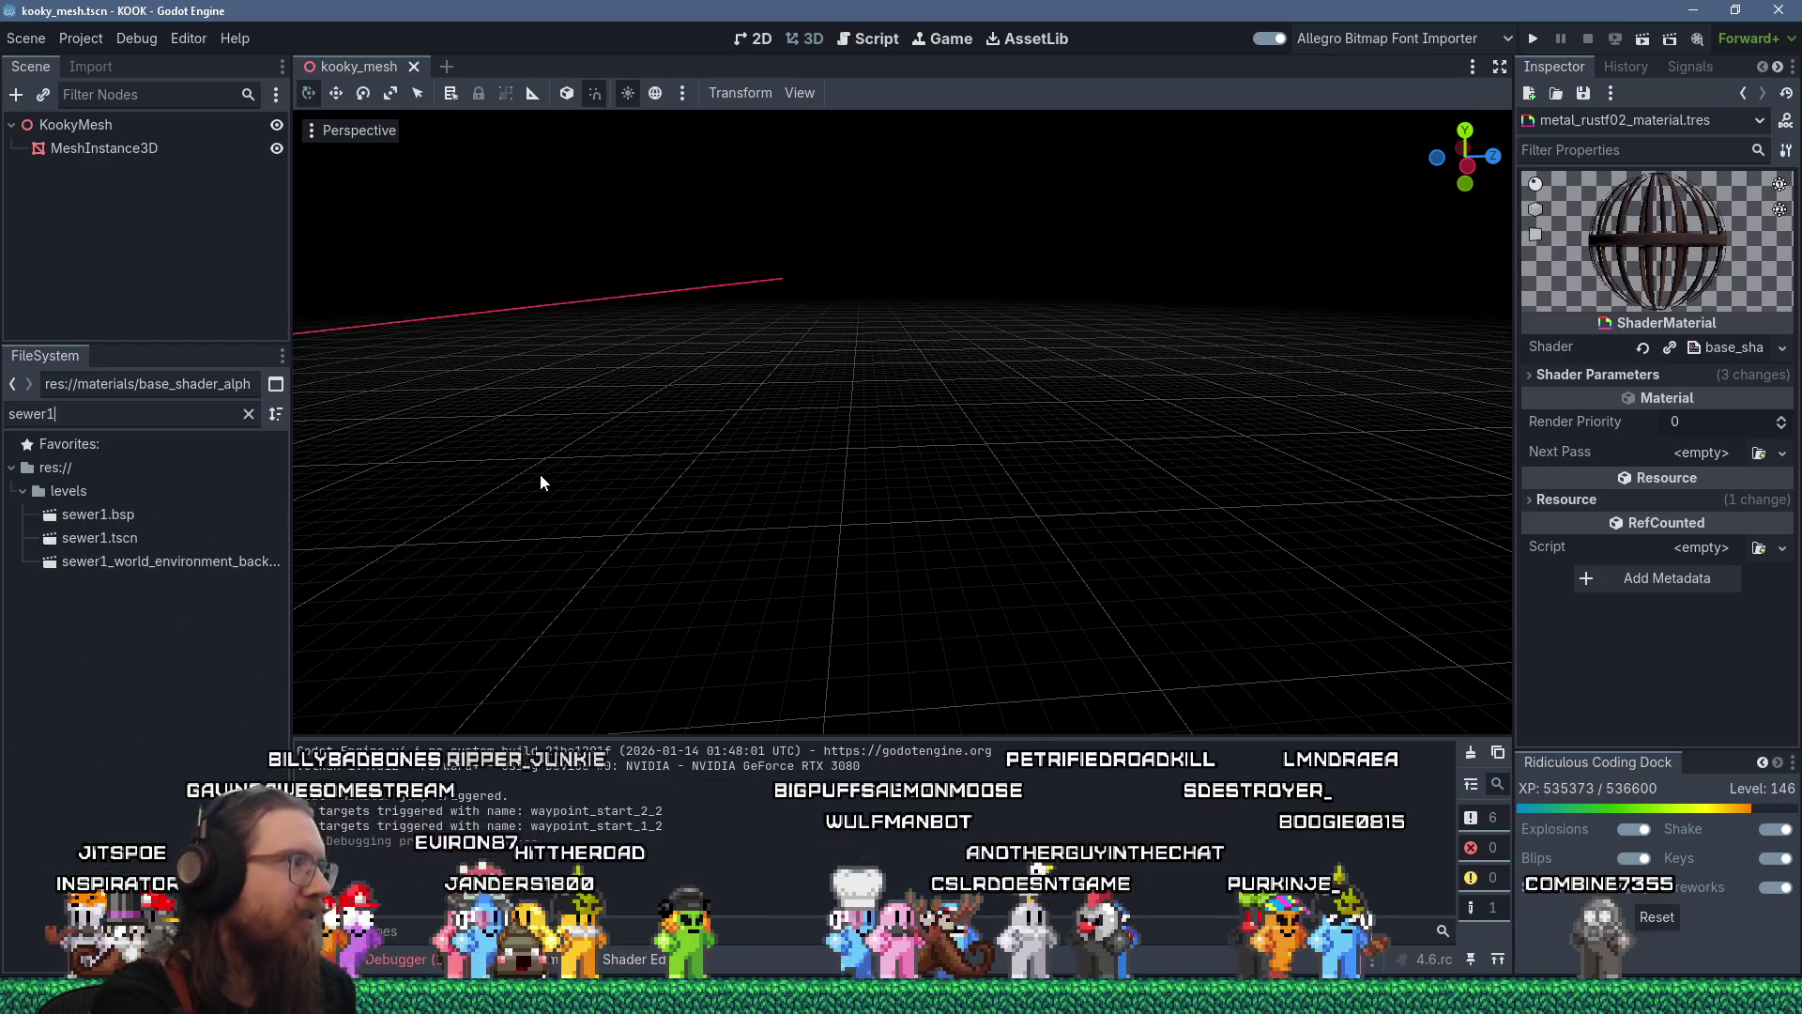
{"action": "left_click", "coordinate": [146, 542]}
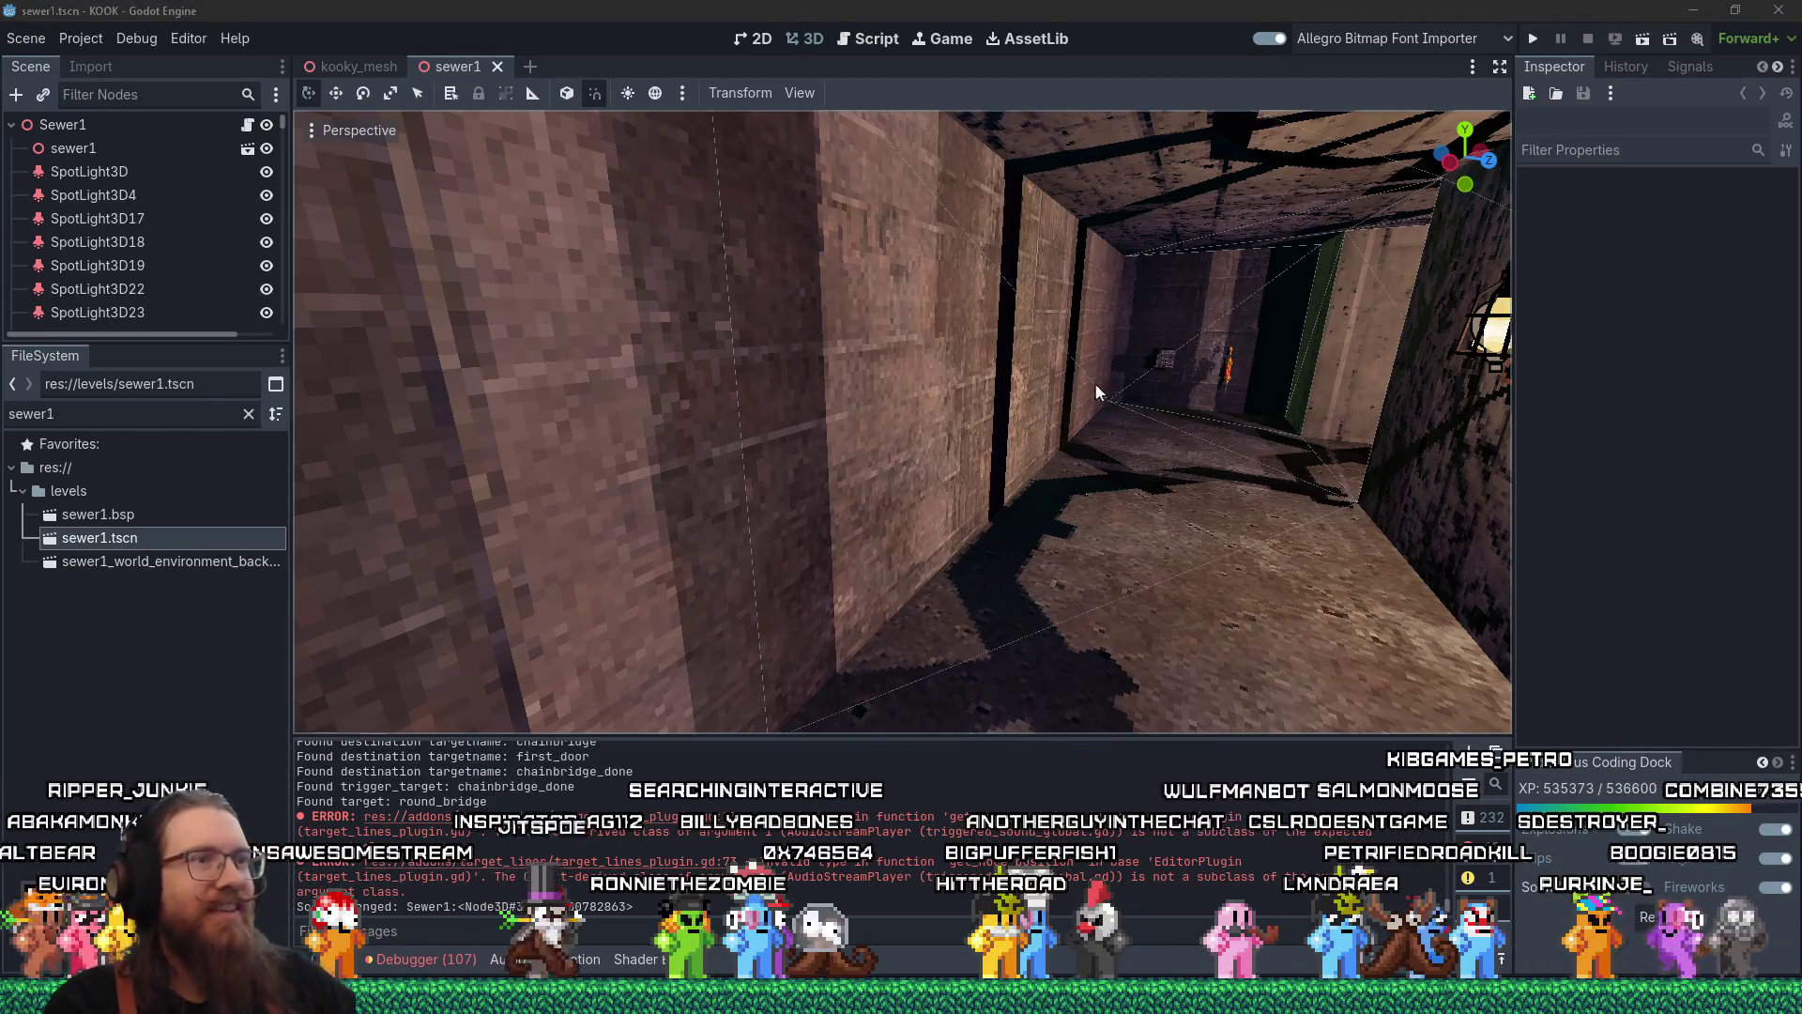
{"action": "mouse_move", "coordinate": [1185, 370]}
{"action": "left_mouse_down"}
{"action": "mouse_move", "coordinate": [1155, 338]}
{"action": "mouse_move", "coordinate": [1140, 262]}
{"action": "left_mouse_up"}
{"action": "key", "text": "w"}
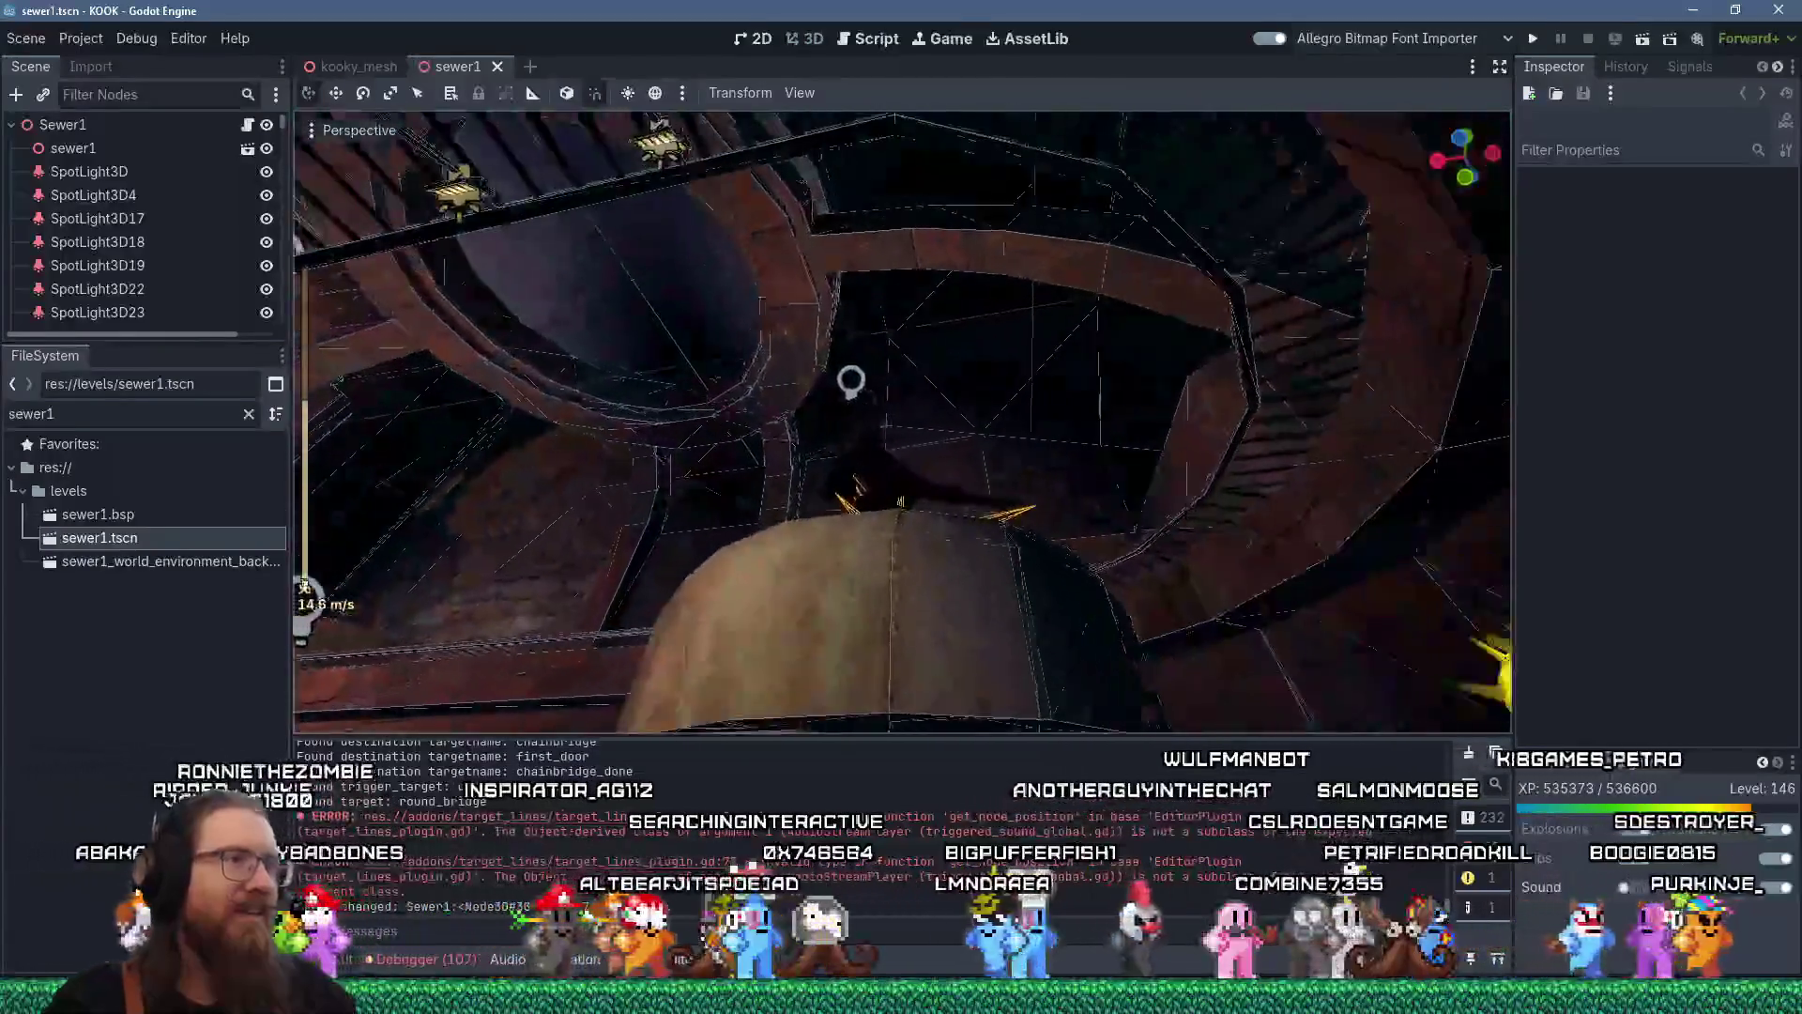
{"action": "scroll", "coordinate": [901, 422], "scroll_direction": "up", "scroll_amount": 5}
{"action": "key", "text": "s"}
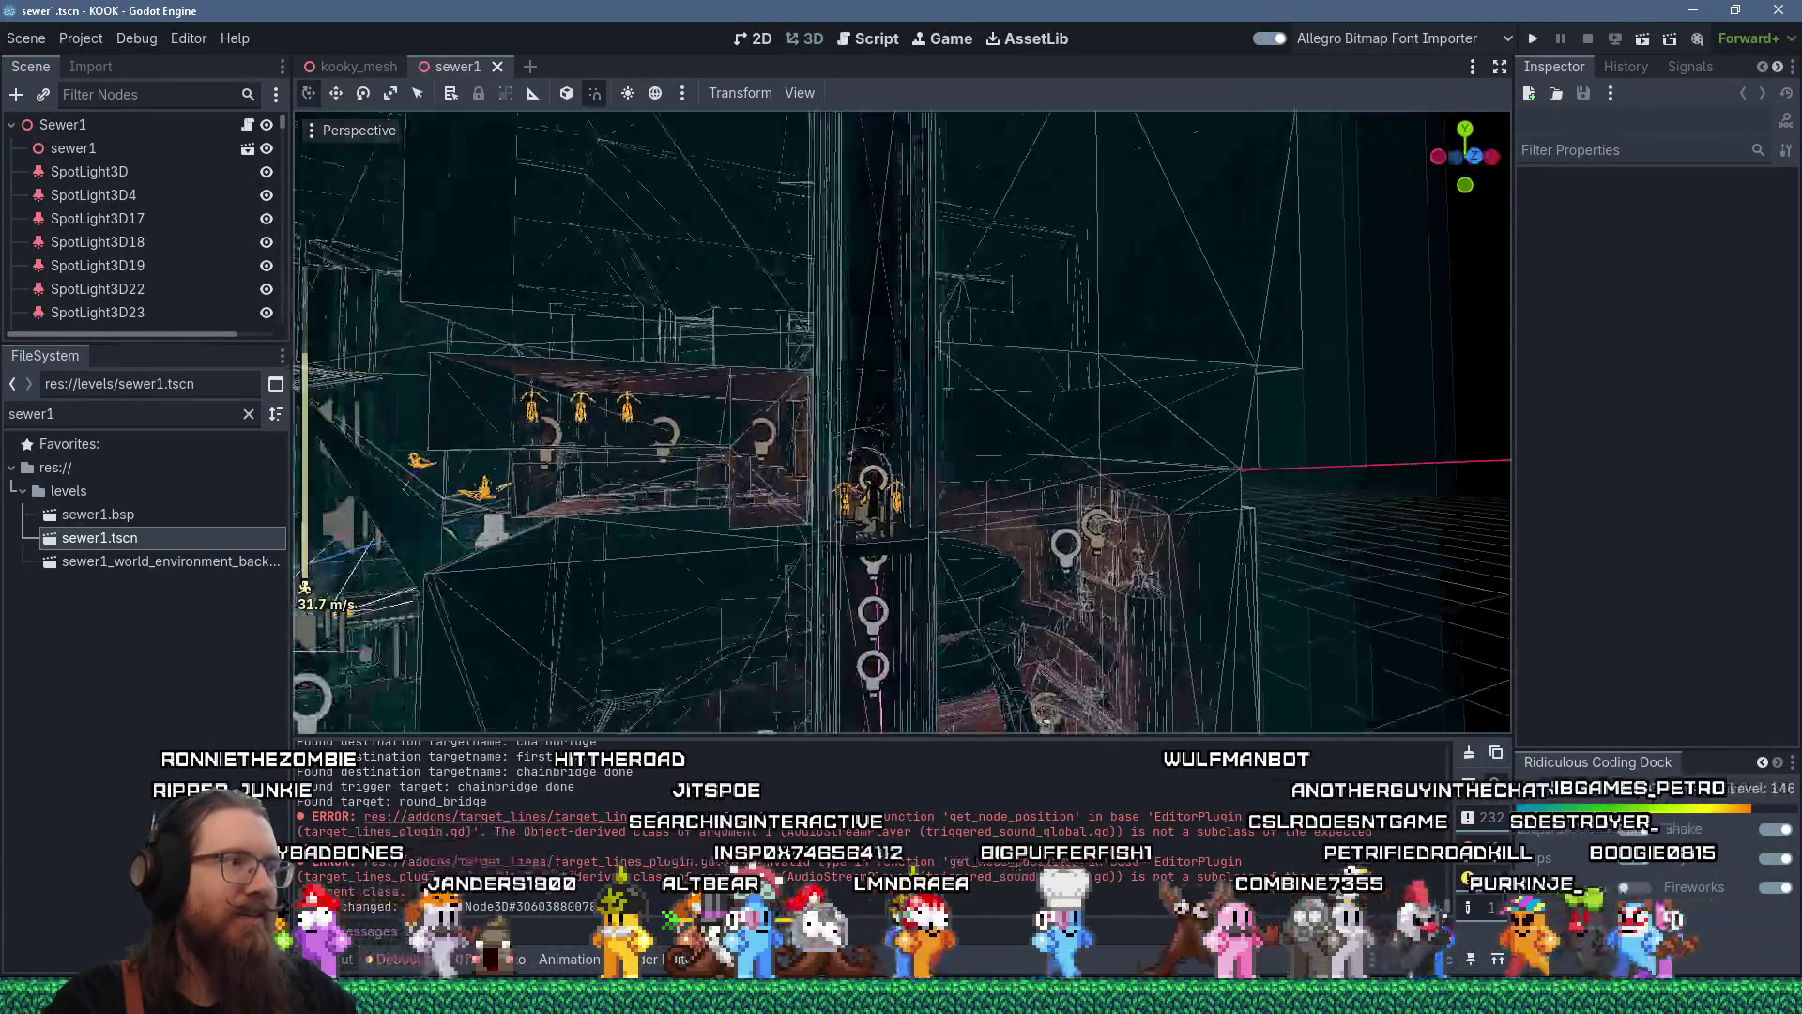
{"action": "key", "text": "w"}
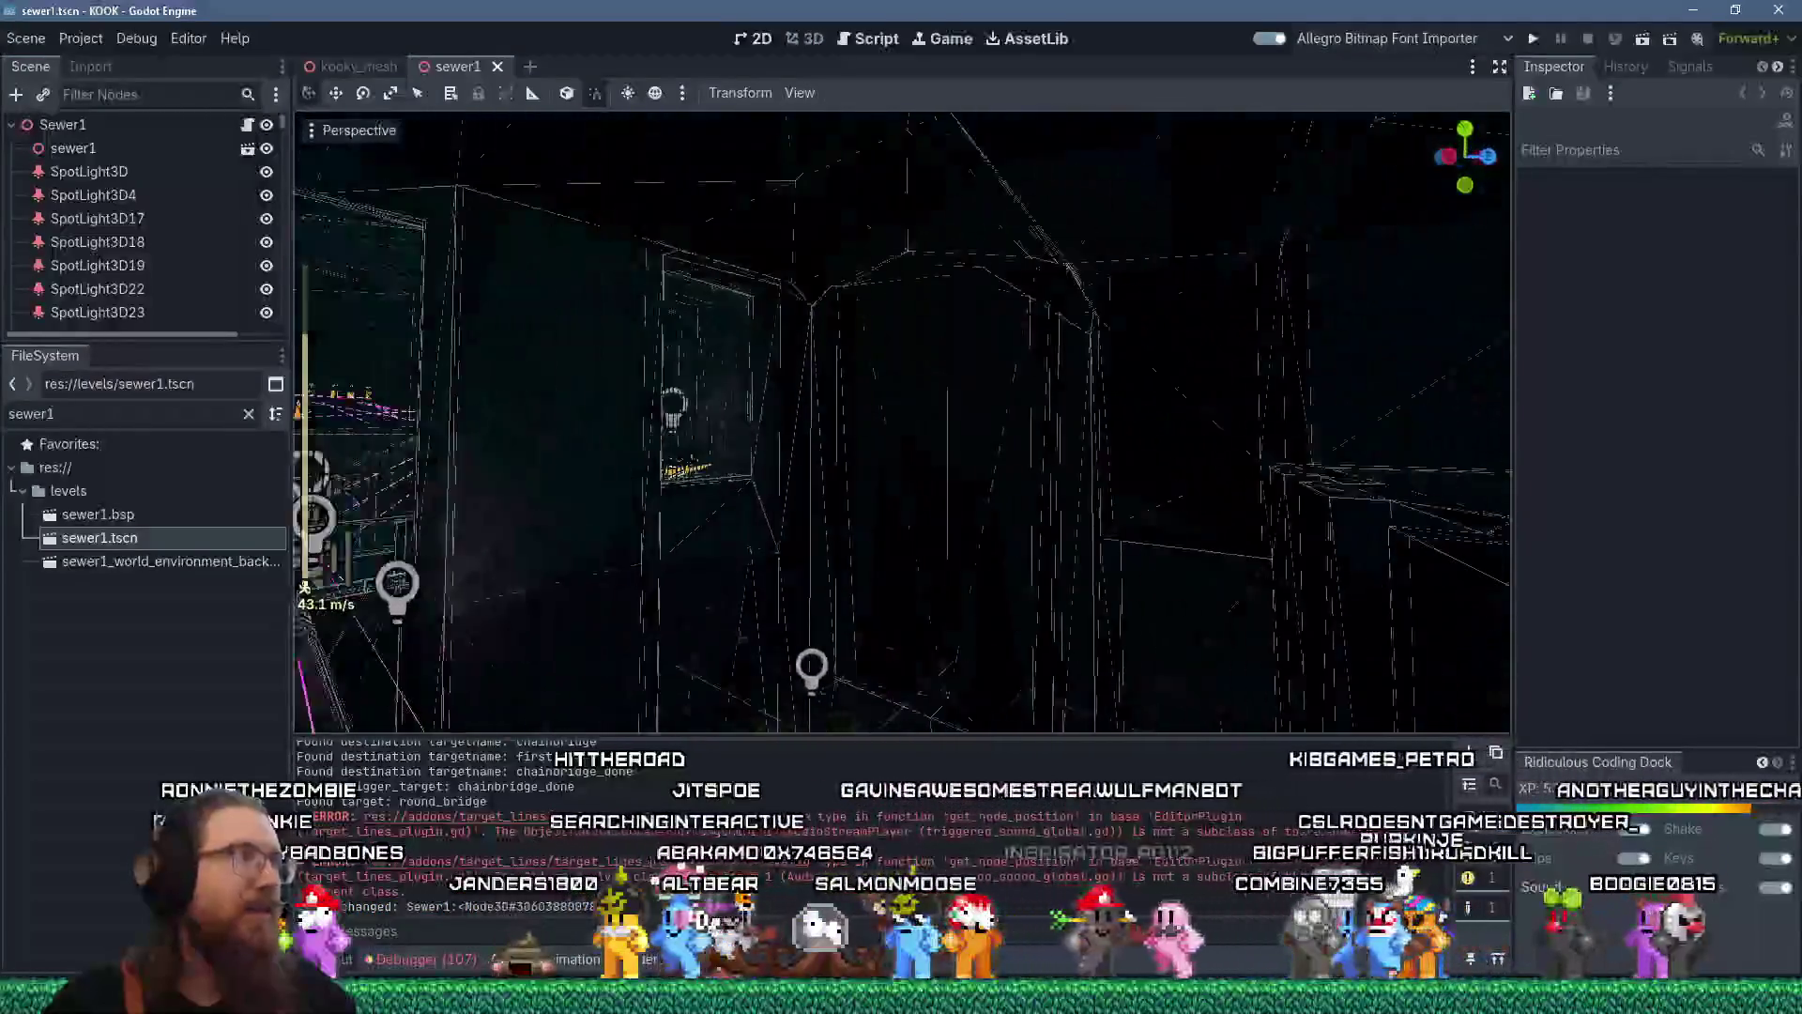
{"action": "key", "text": "s"}
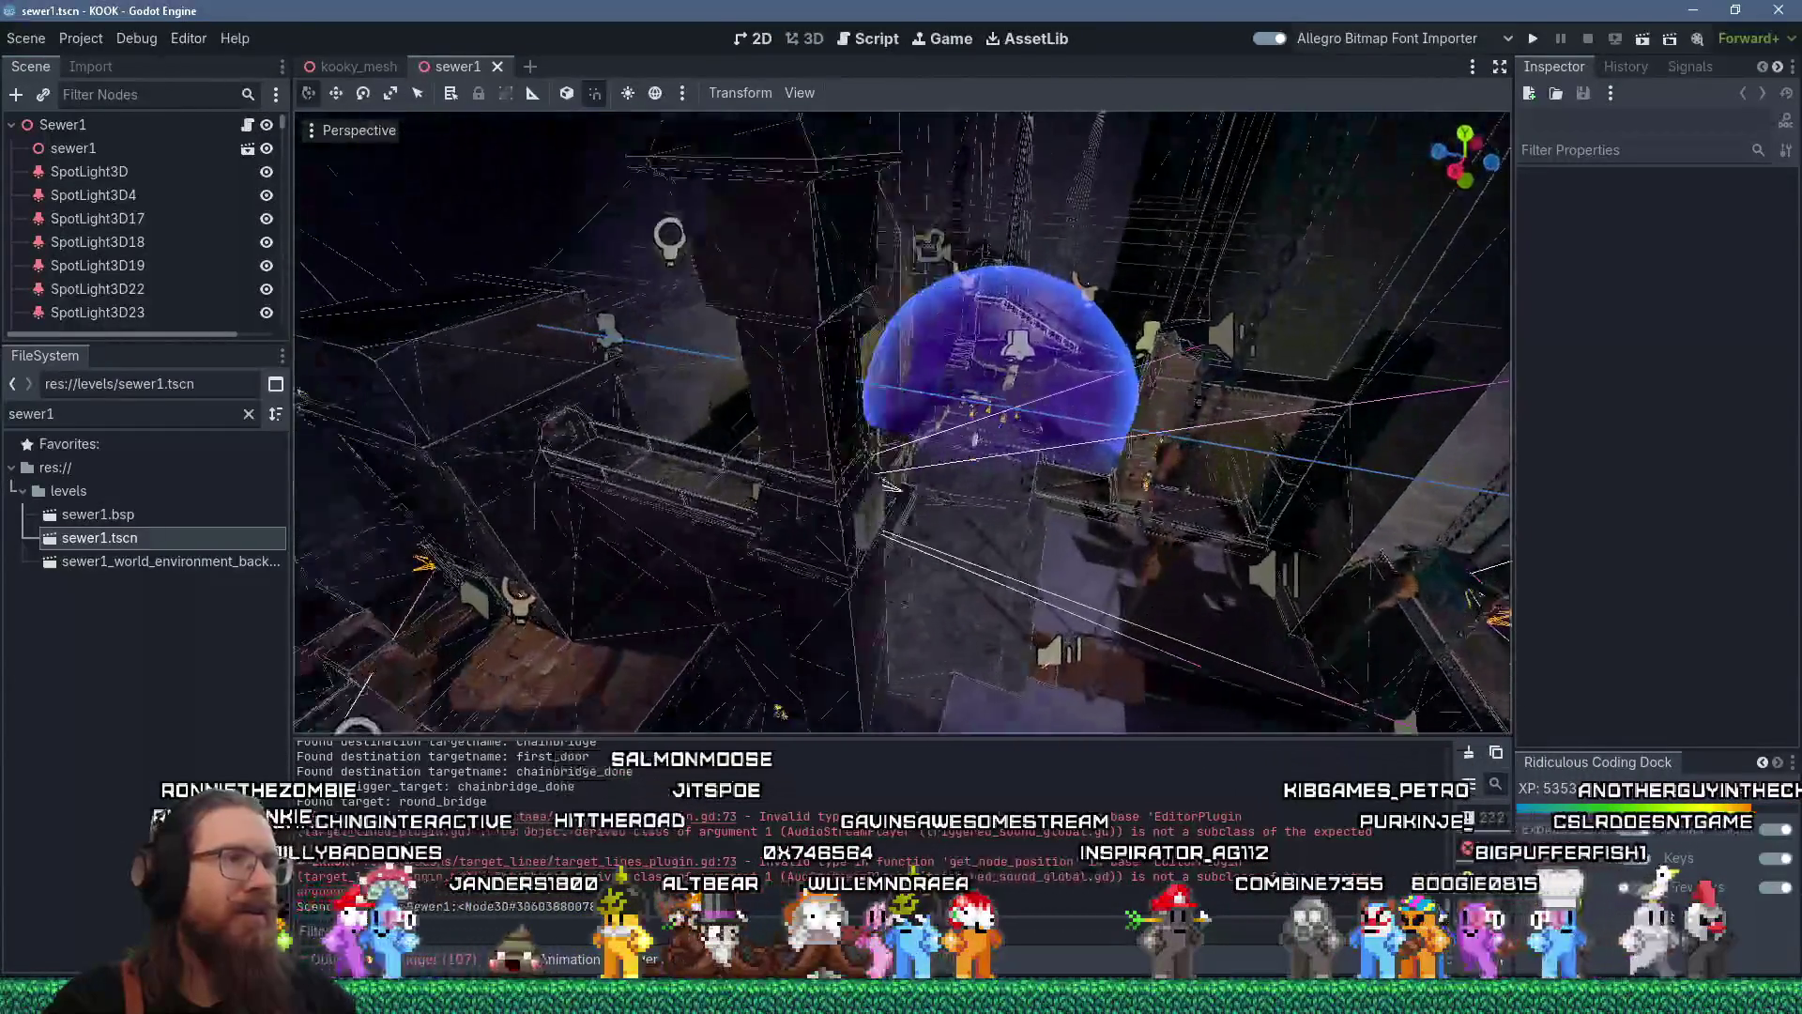
{"action": "key", "text": "w"}
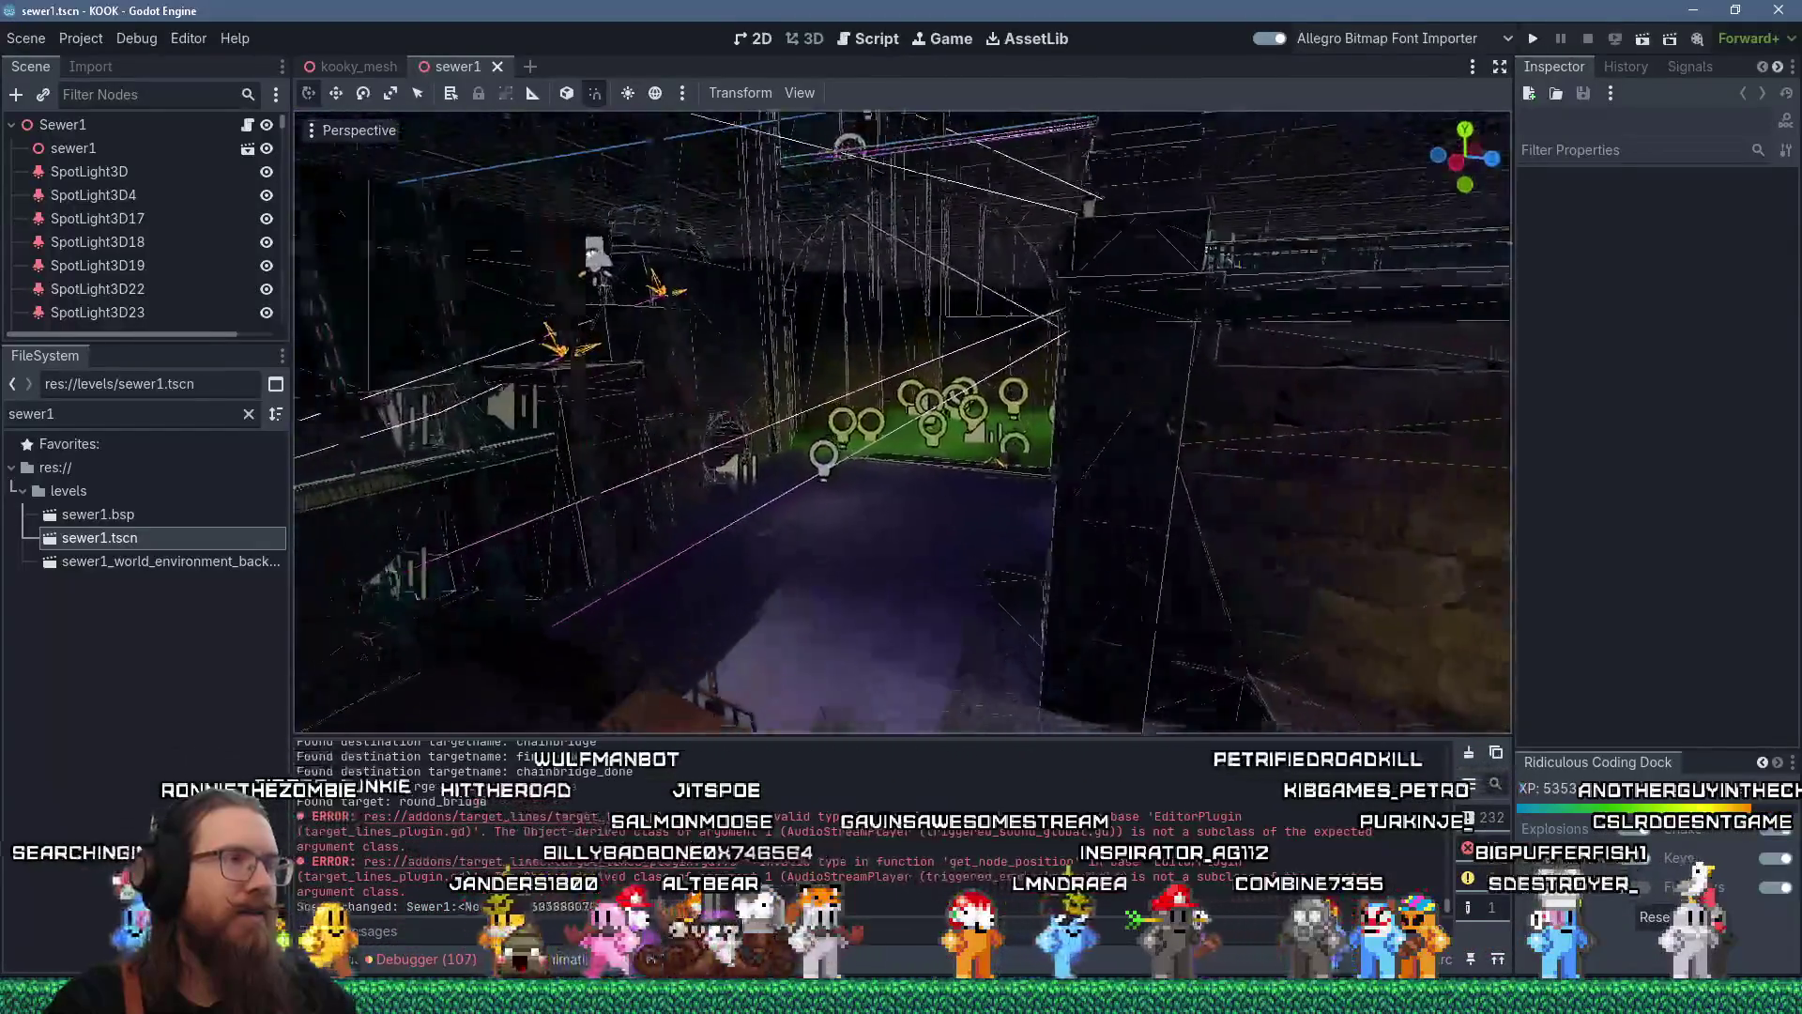
{"action": "key", "text": "w"}
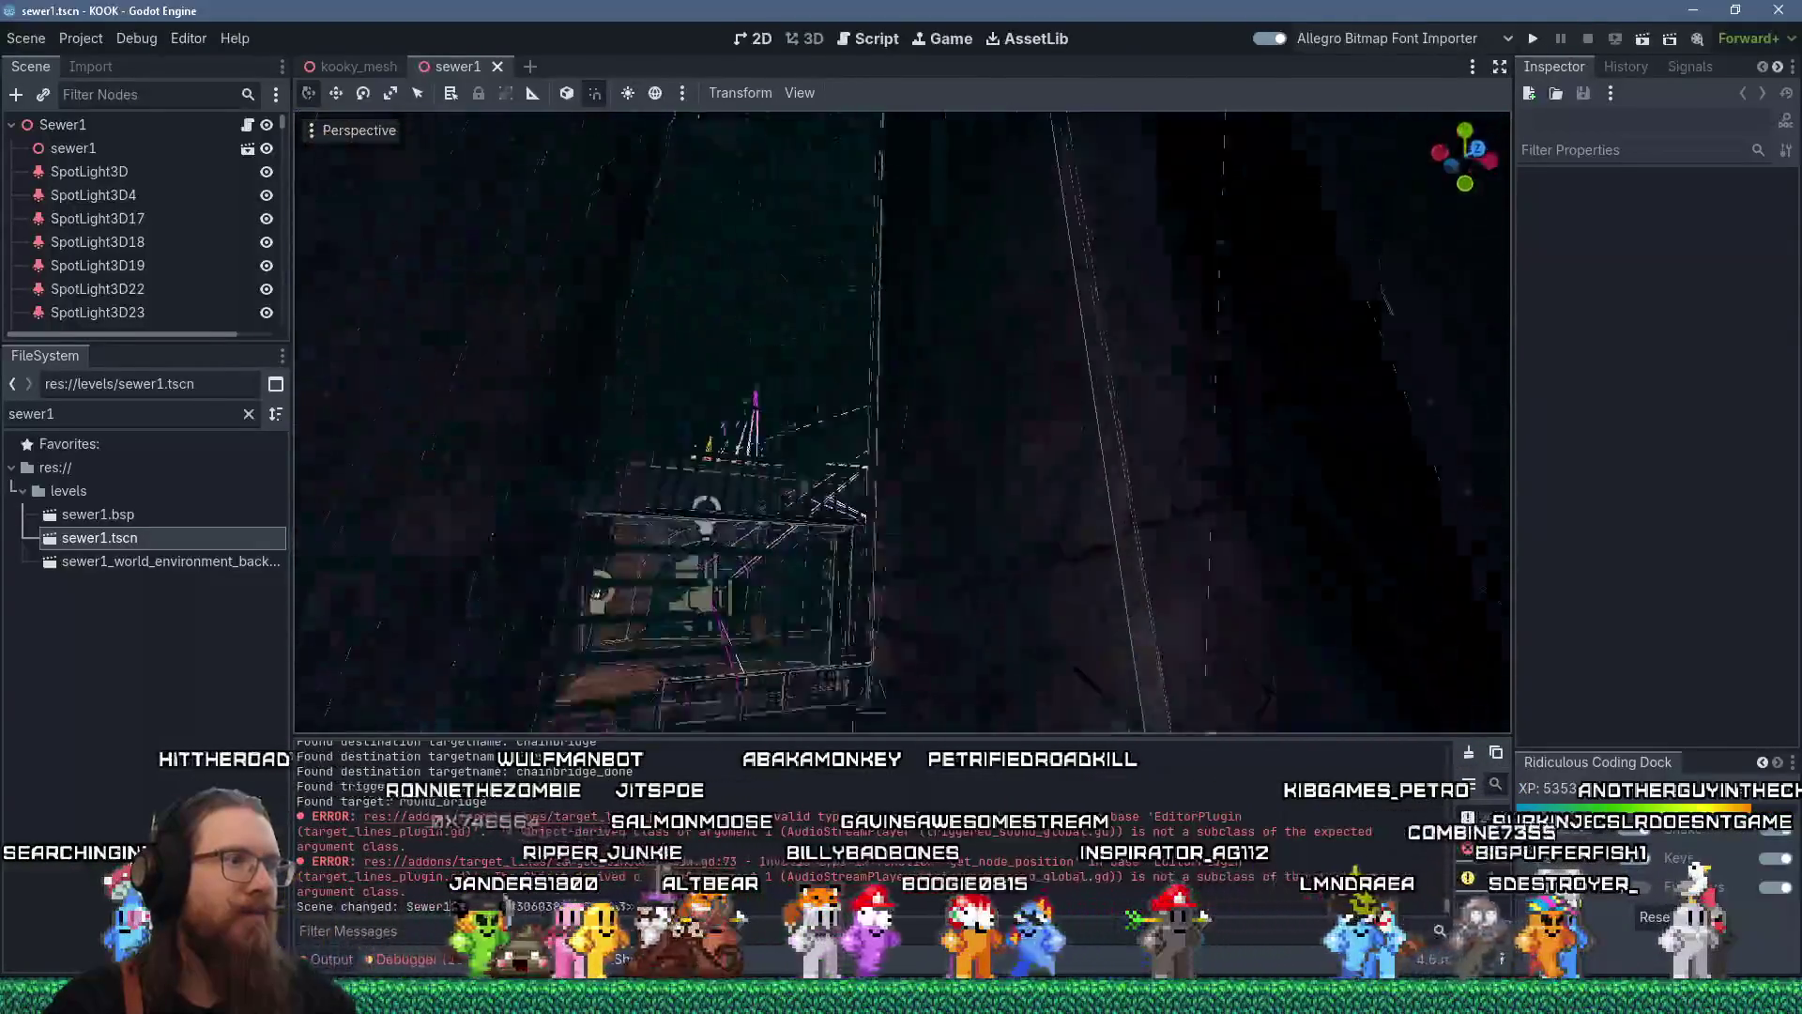
{"action": "key", "text": "w"}
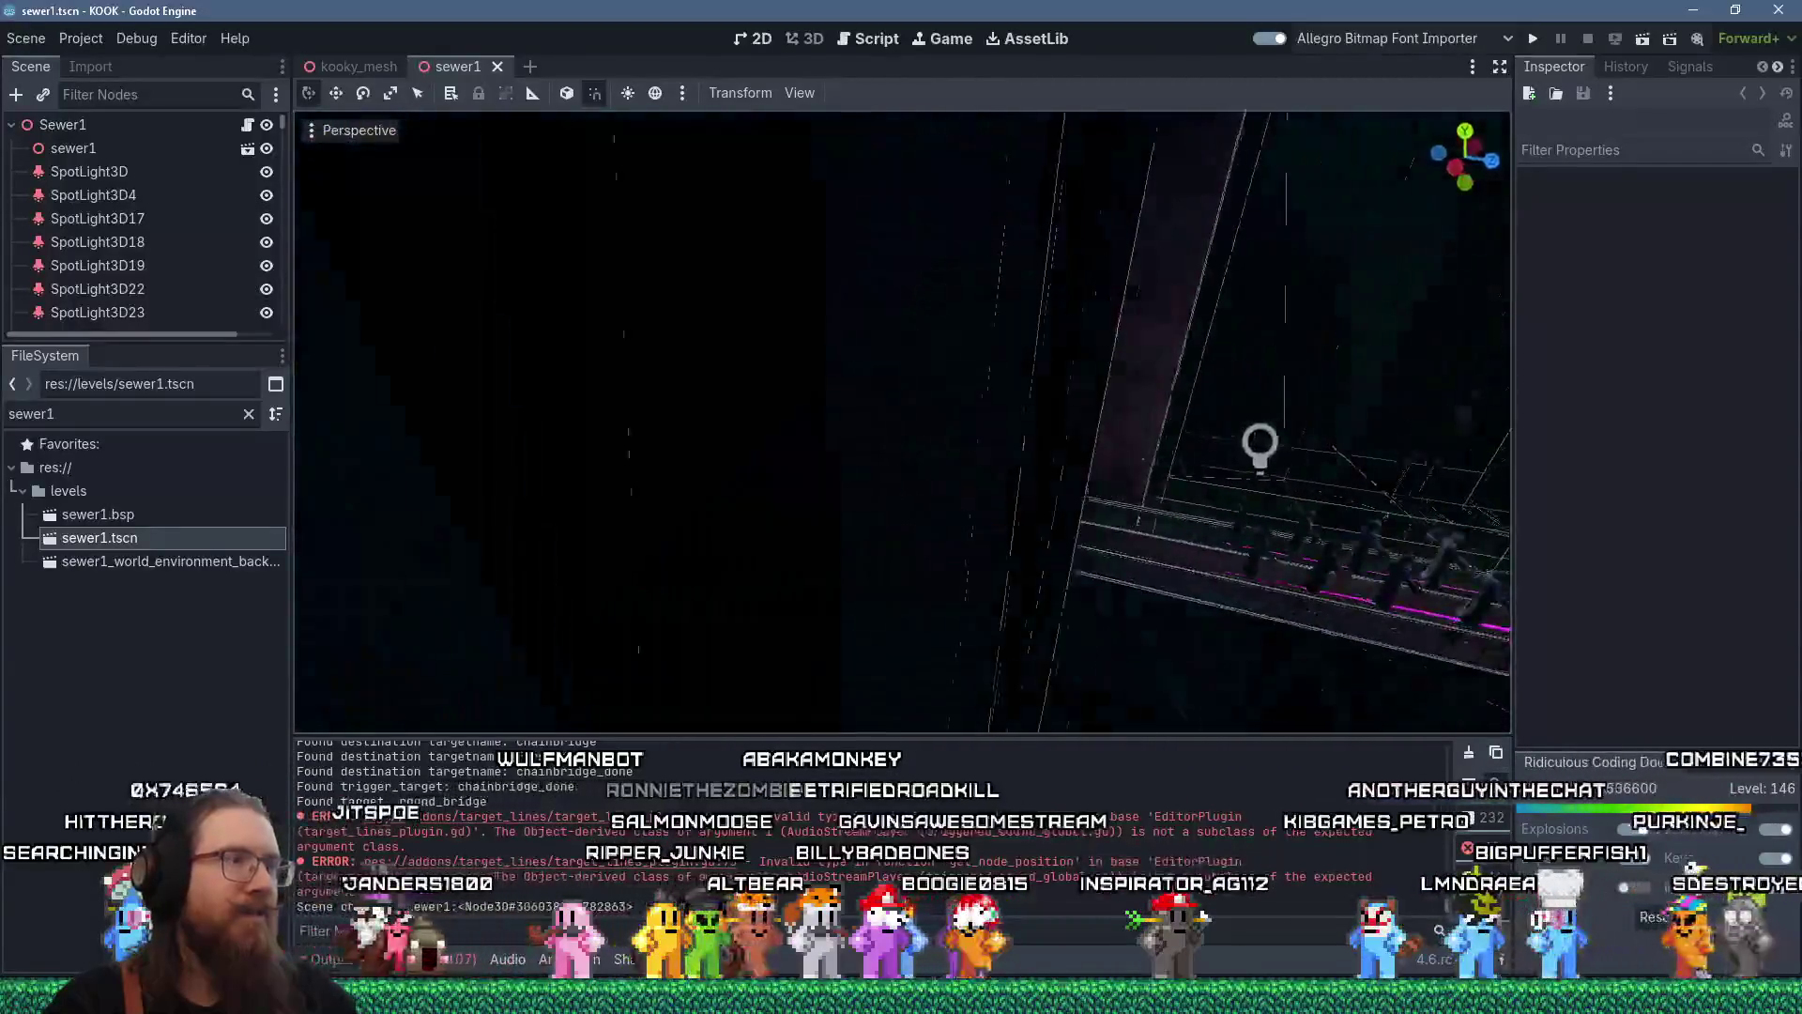
{"action": "key", "text": "w"}
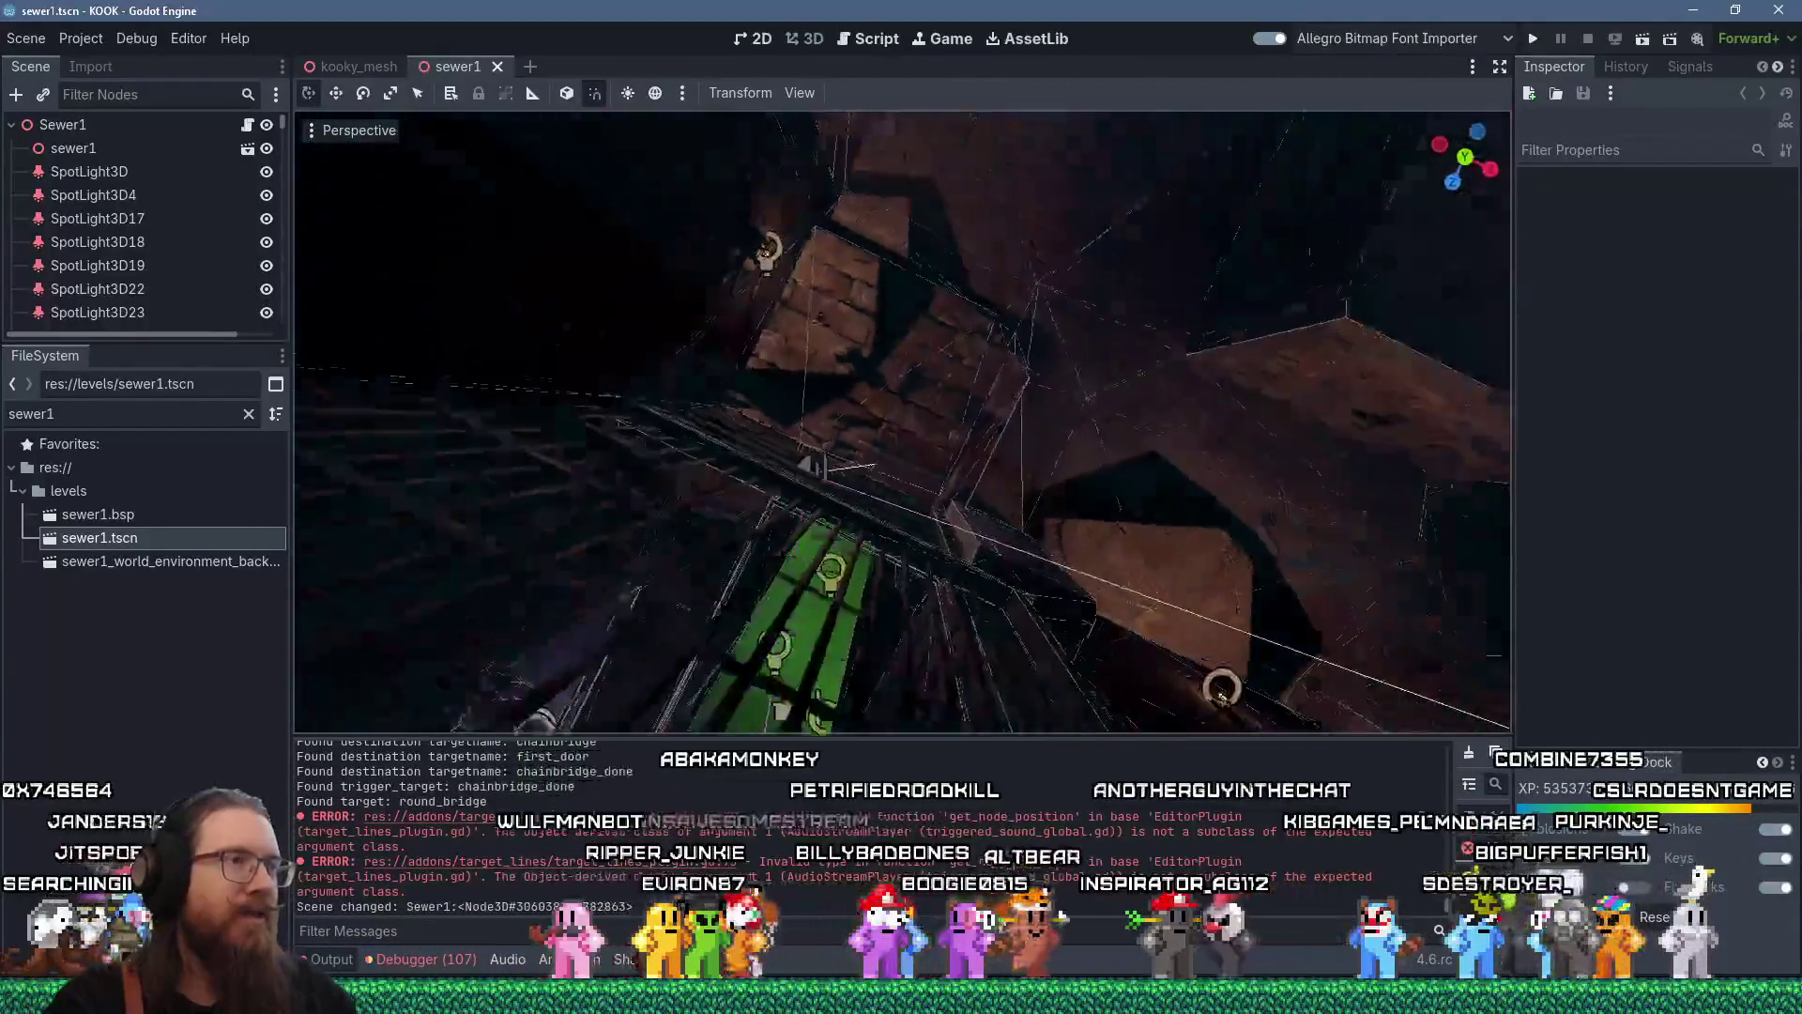
{"action": "key", "text": "w"}
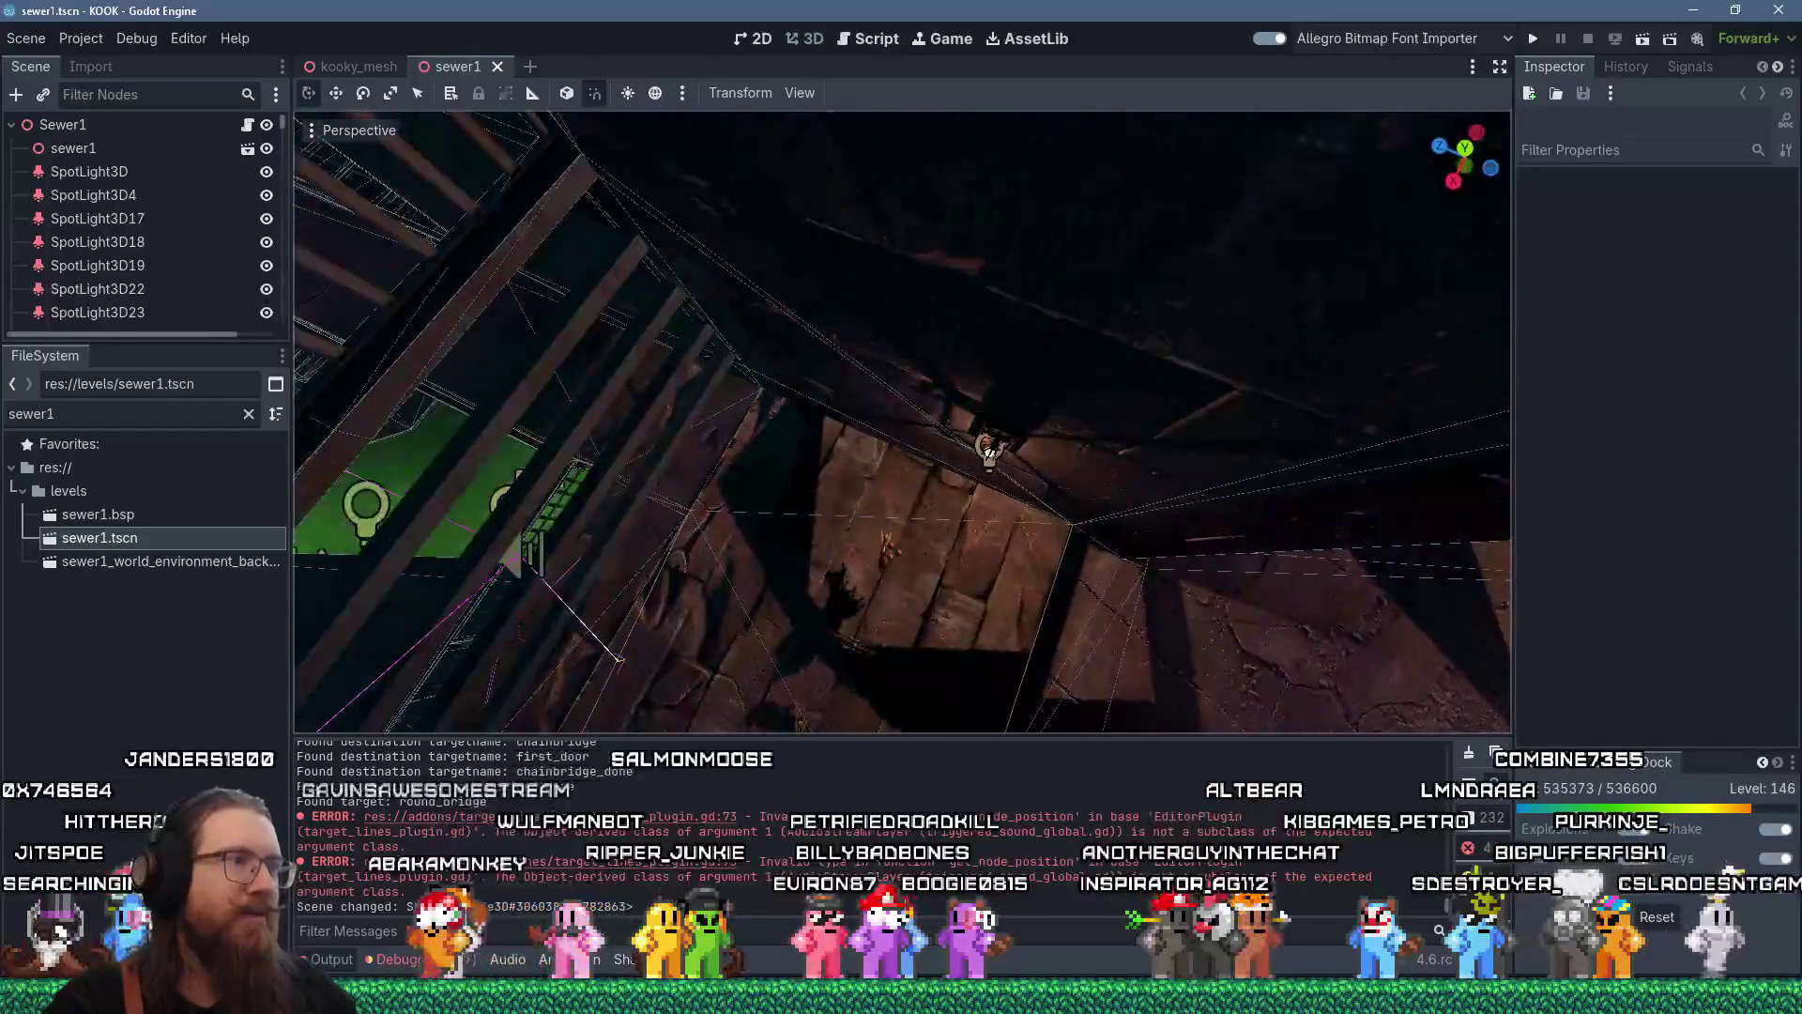
{"action": "key", "text": "w"}
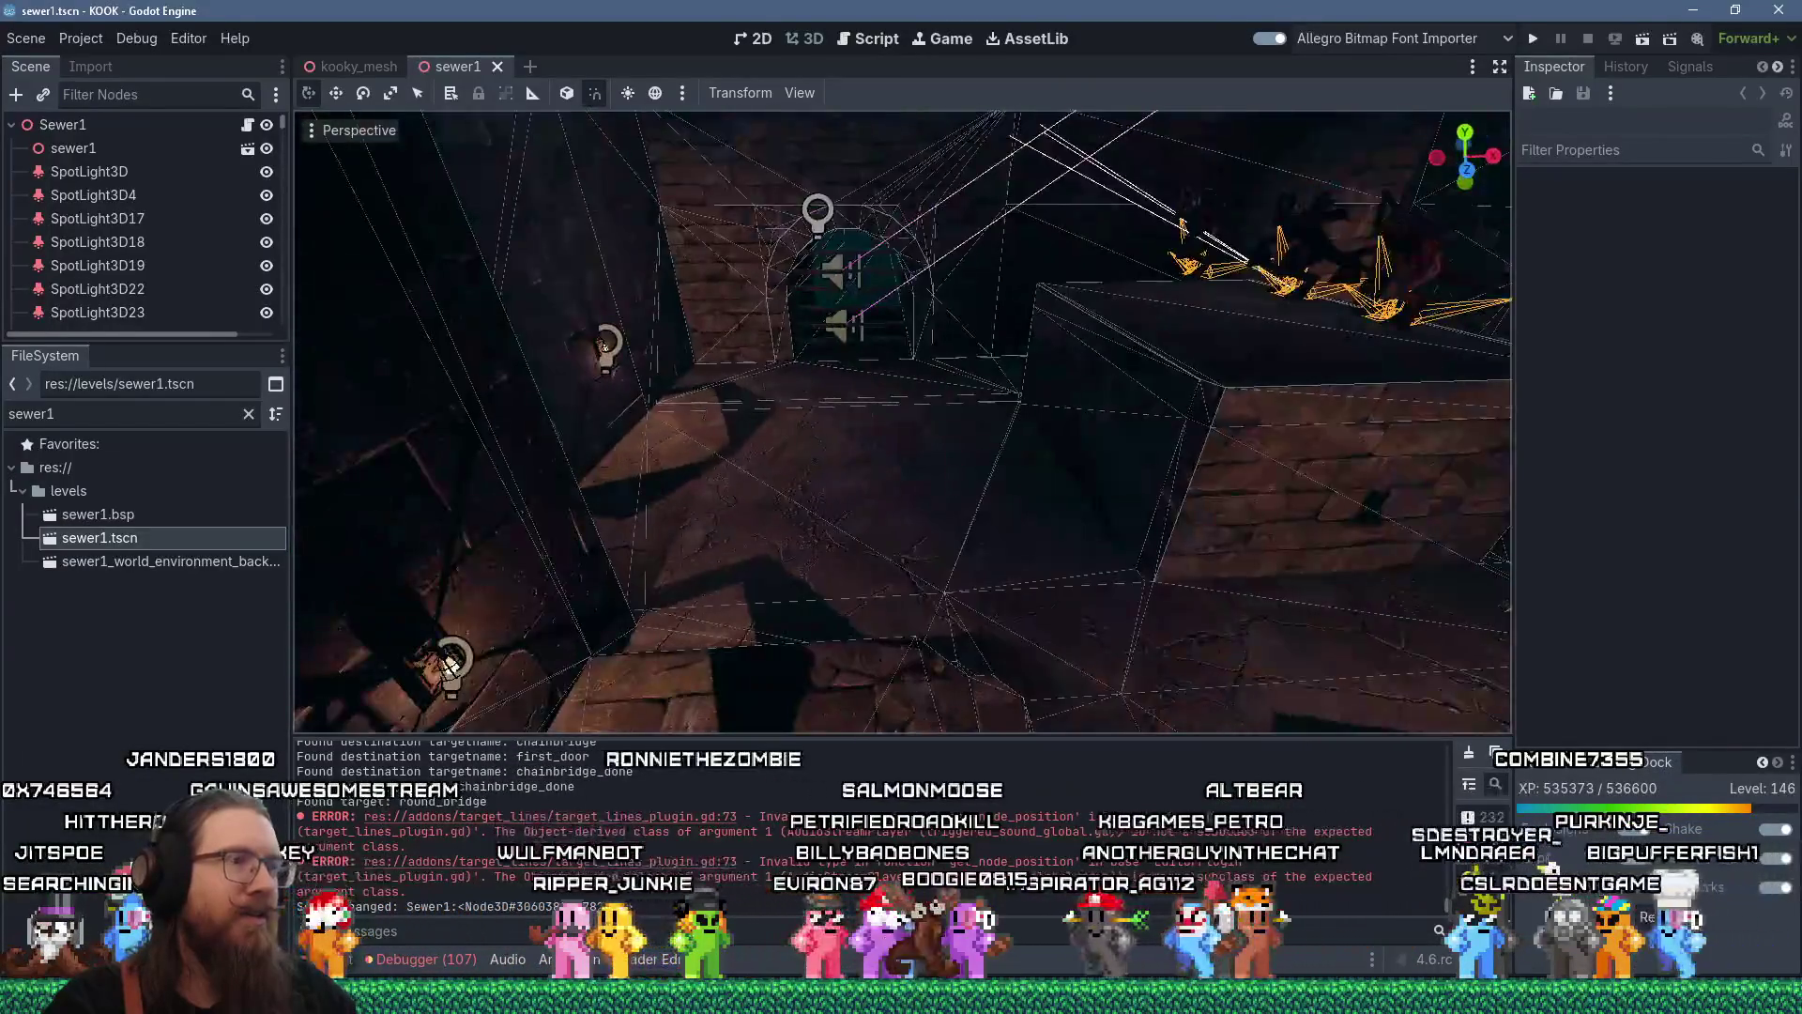
{"action": "key", "text": "w"}
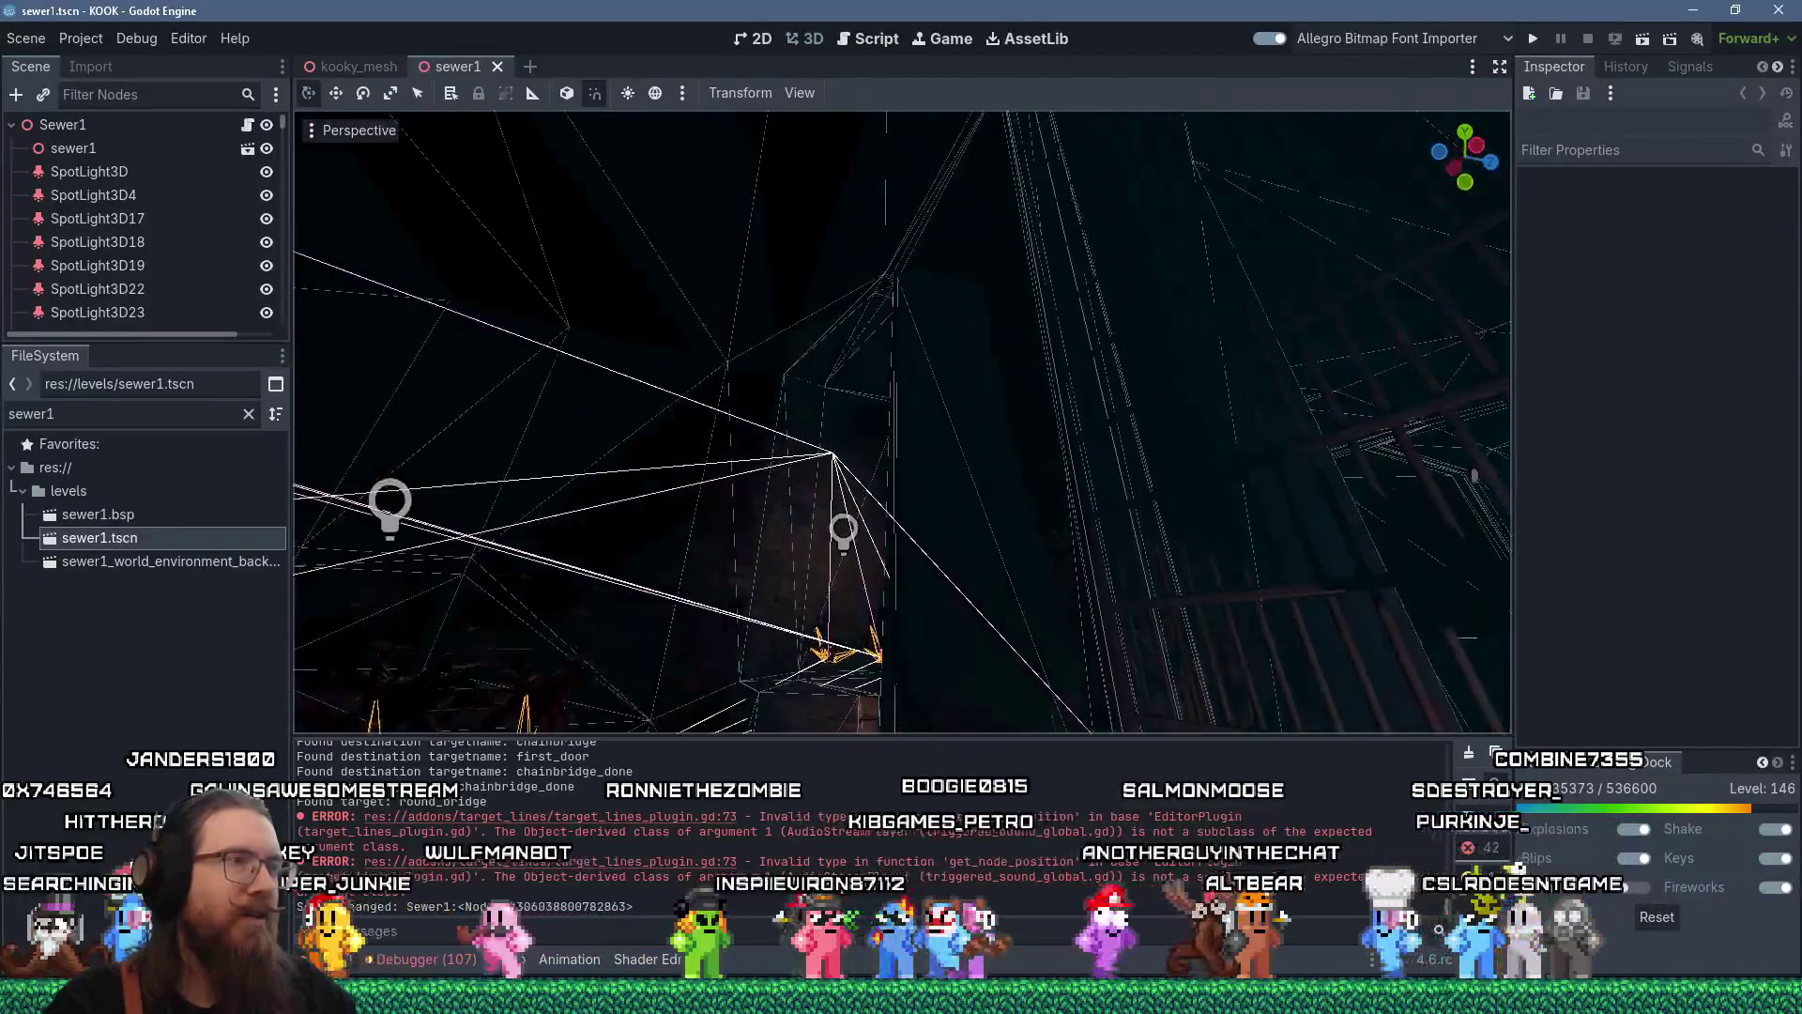
{"action": "key", "text": "w"}
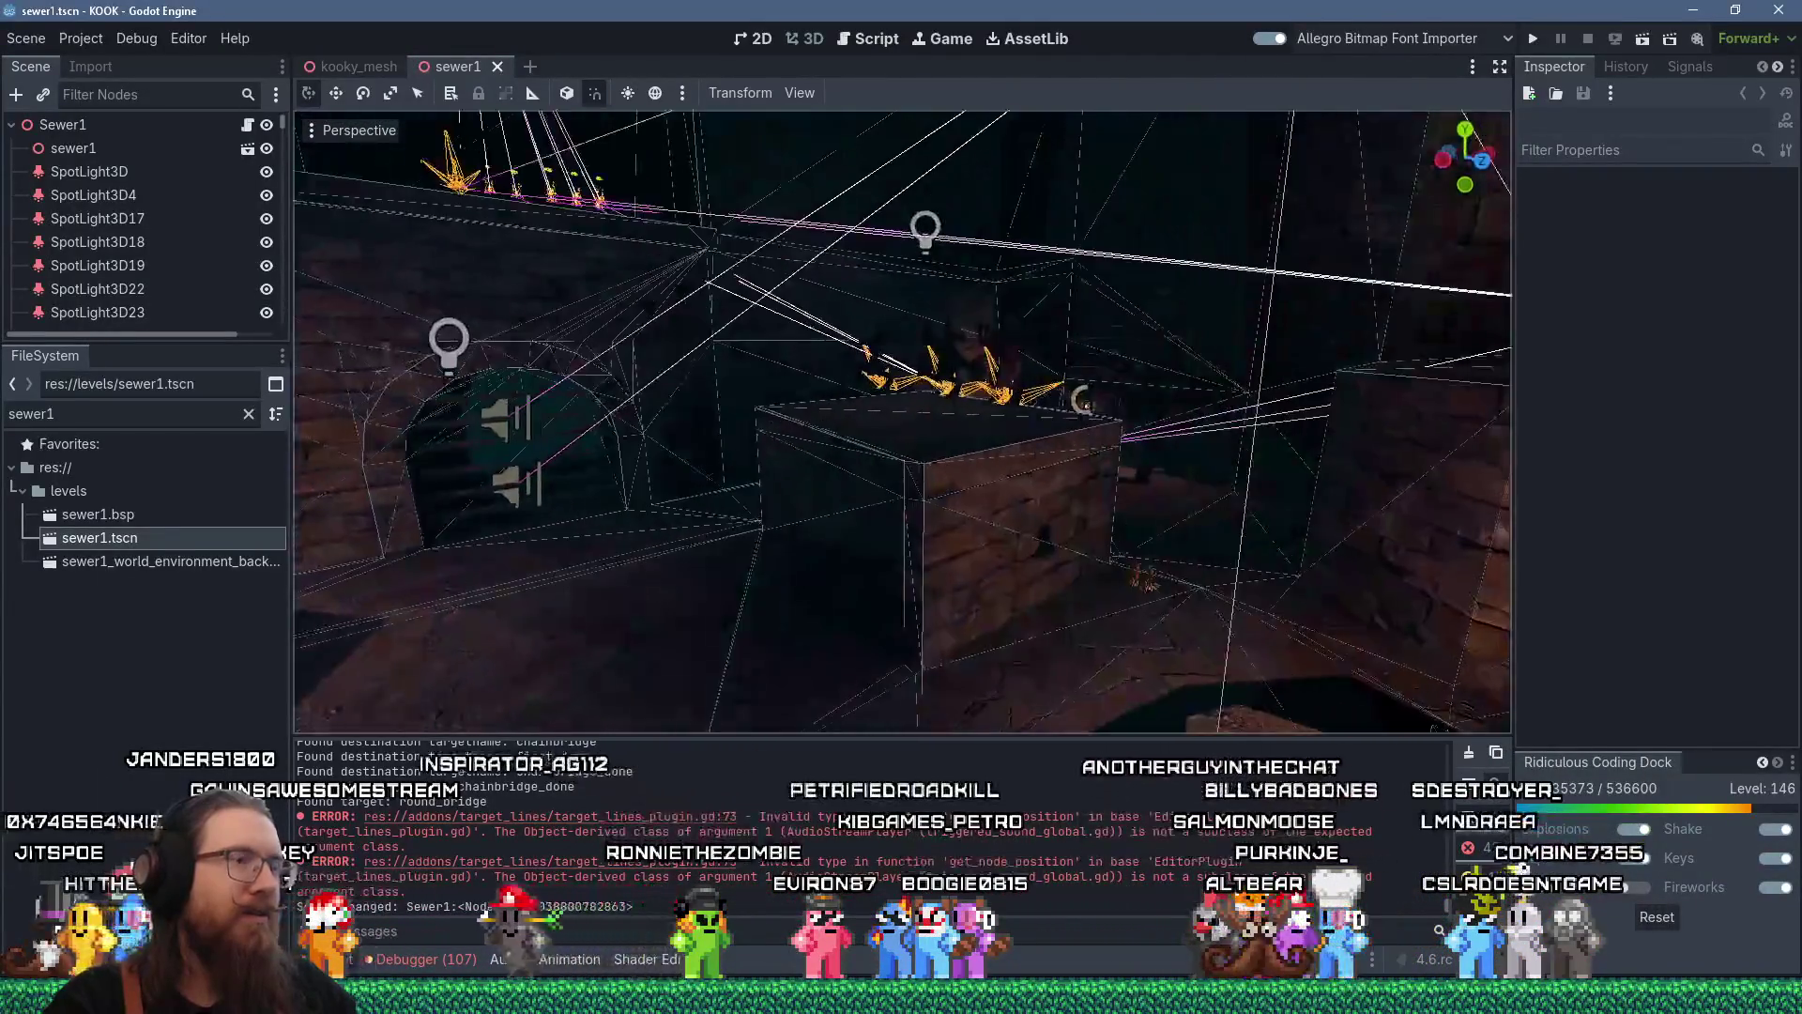
{"action": "key", "text": "w"}
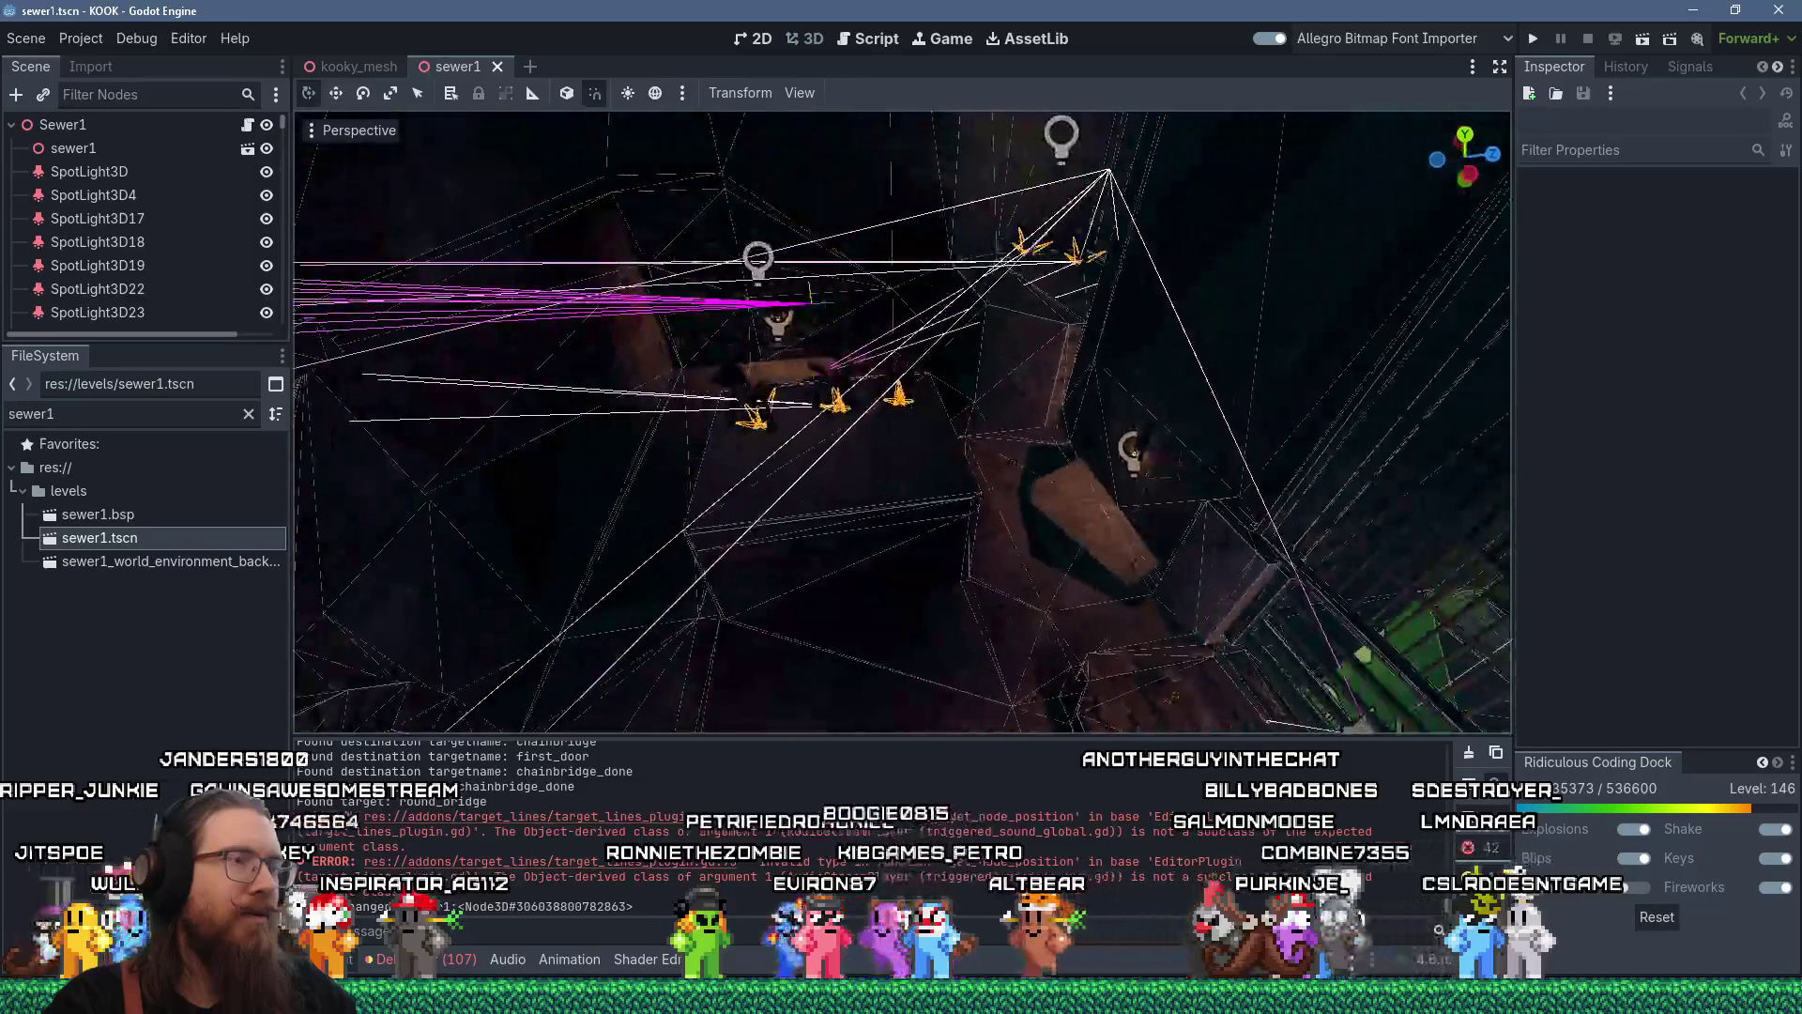
{"action": "key", "text": "w"}
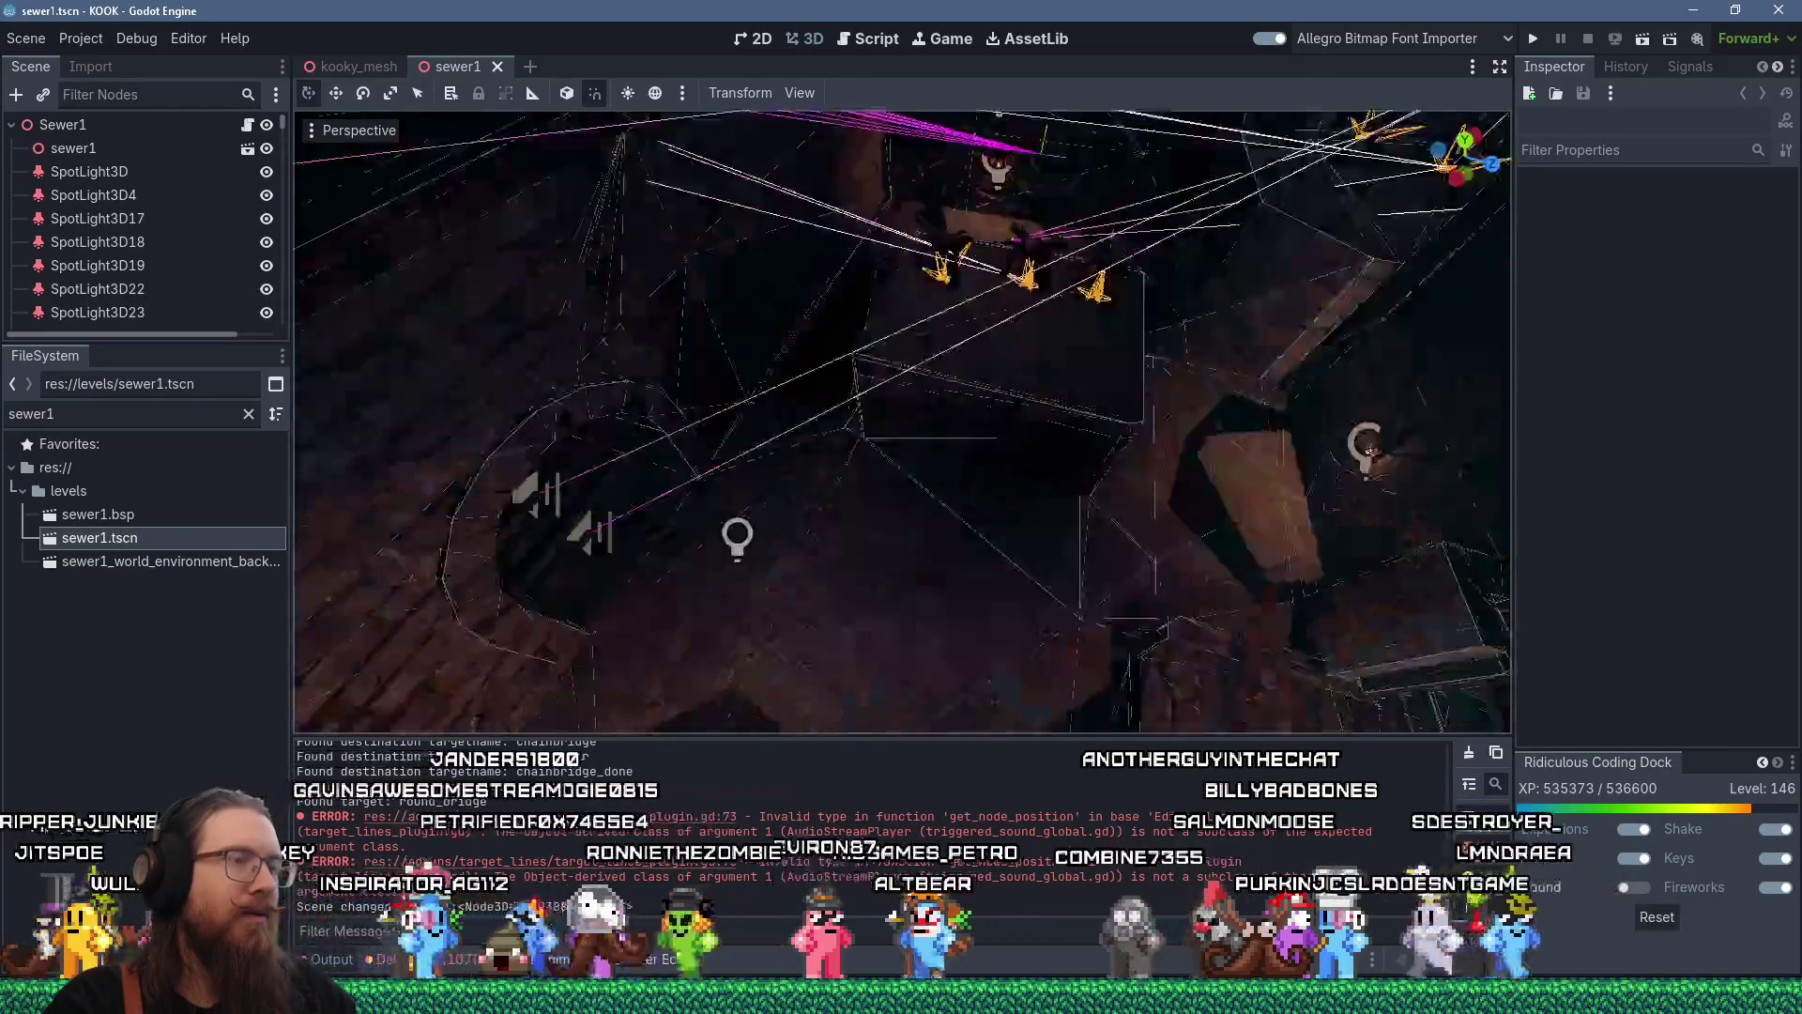
{"action": "key", "text": "alt+Tab"}
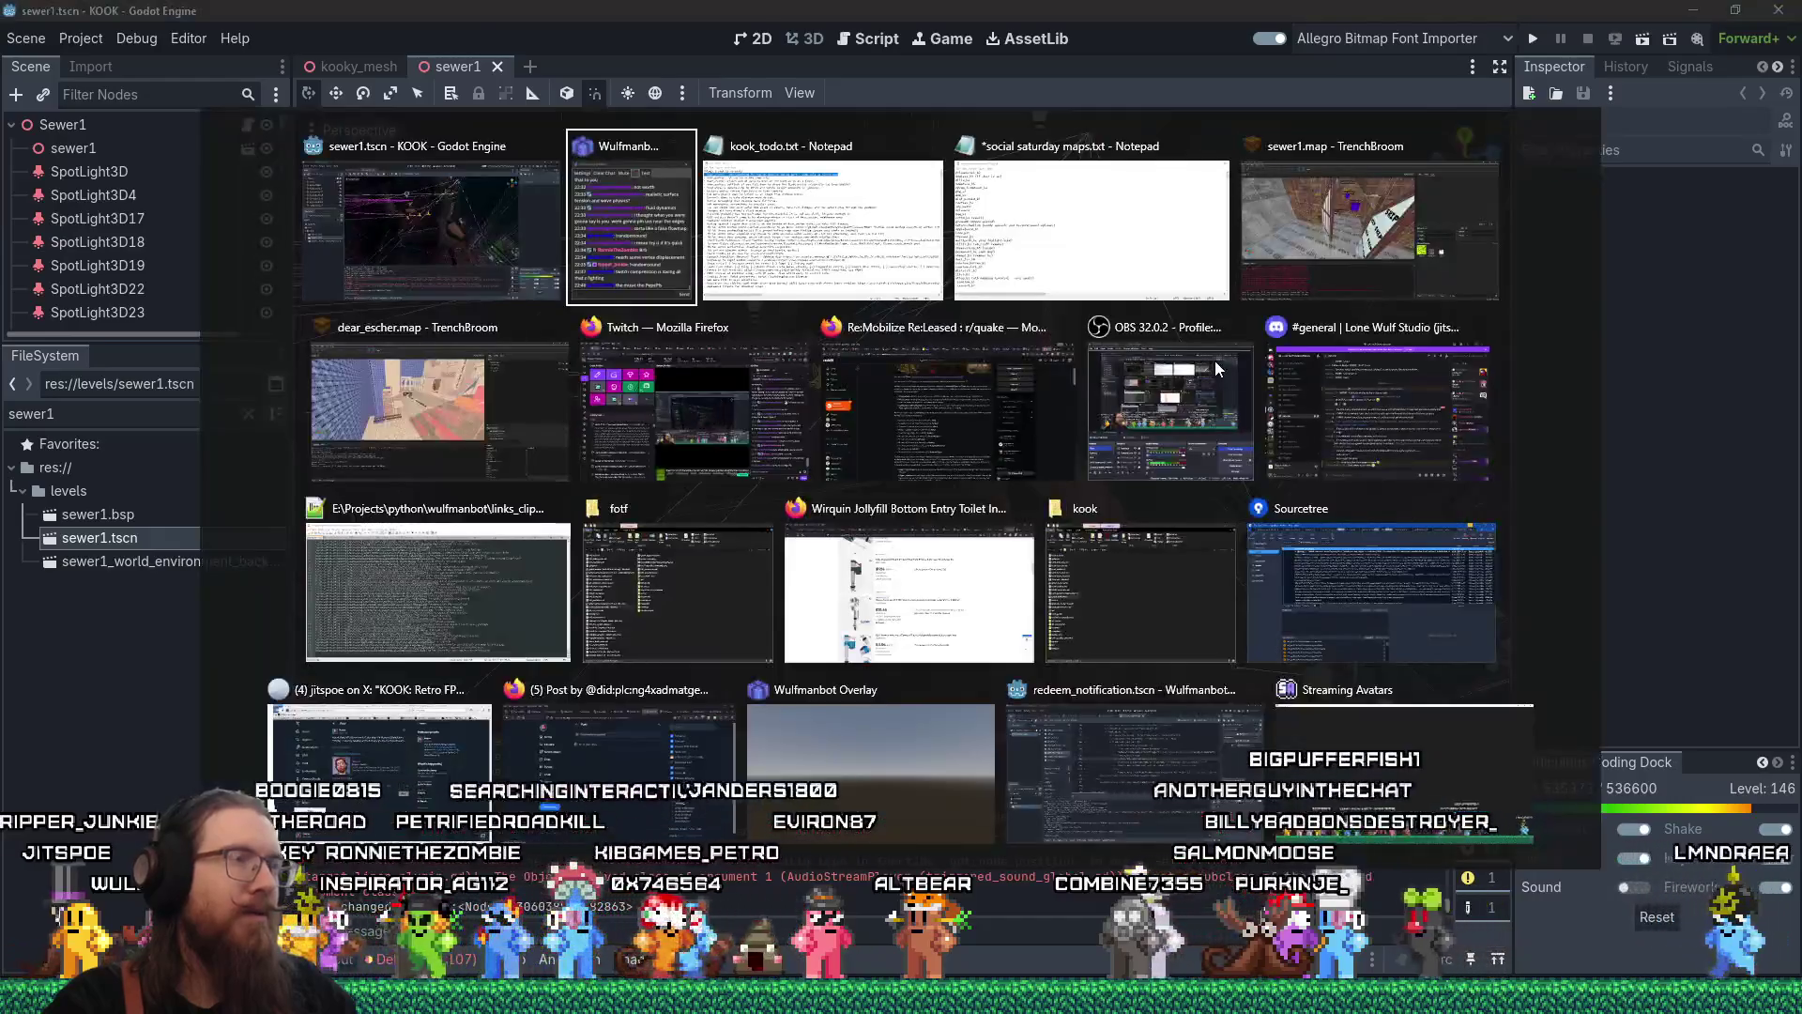
Step: In TrenchBroom's sewer1.map, show entity properties and select the trigger_enemy_area brush
{"action": "key", "text": "Tab"}
{"action": "key", "text": "Tab"}
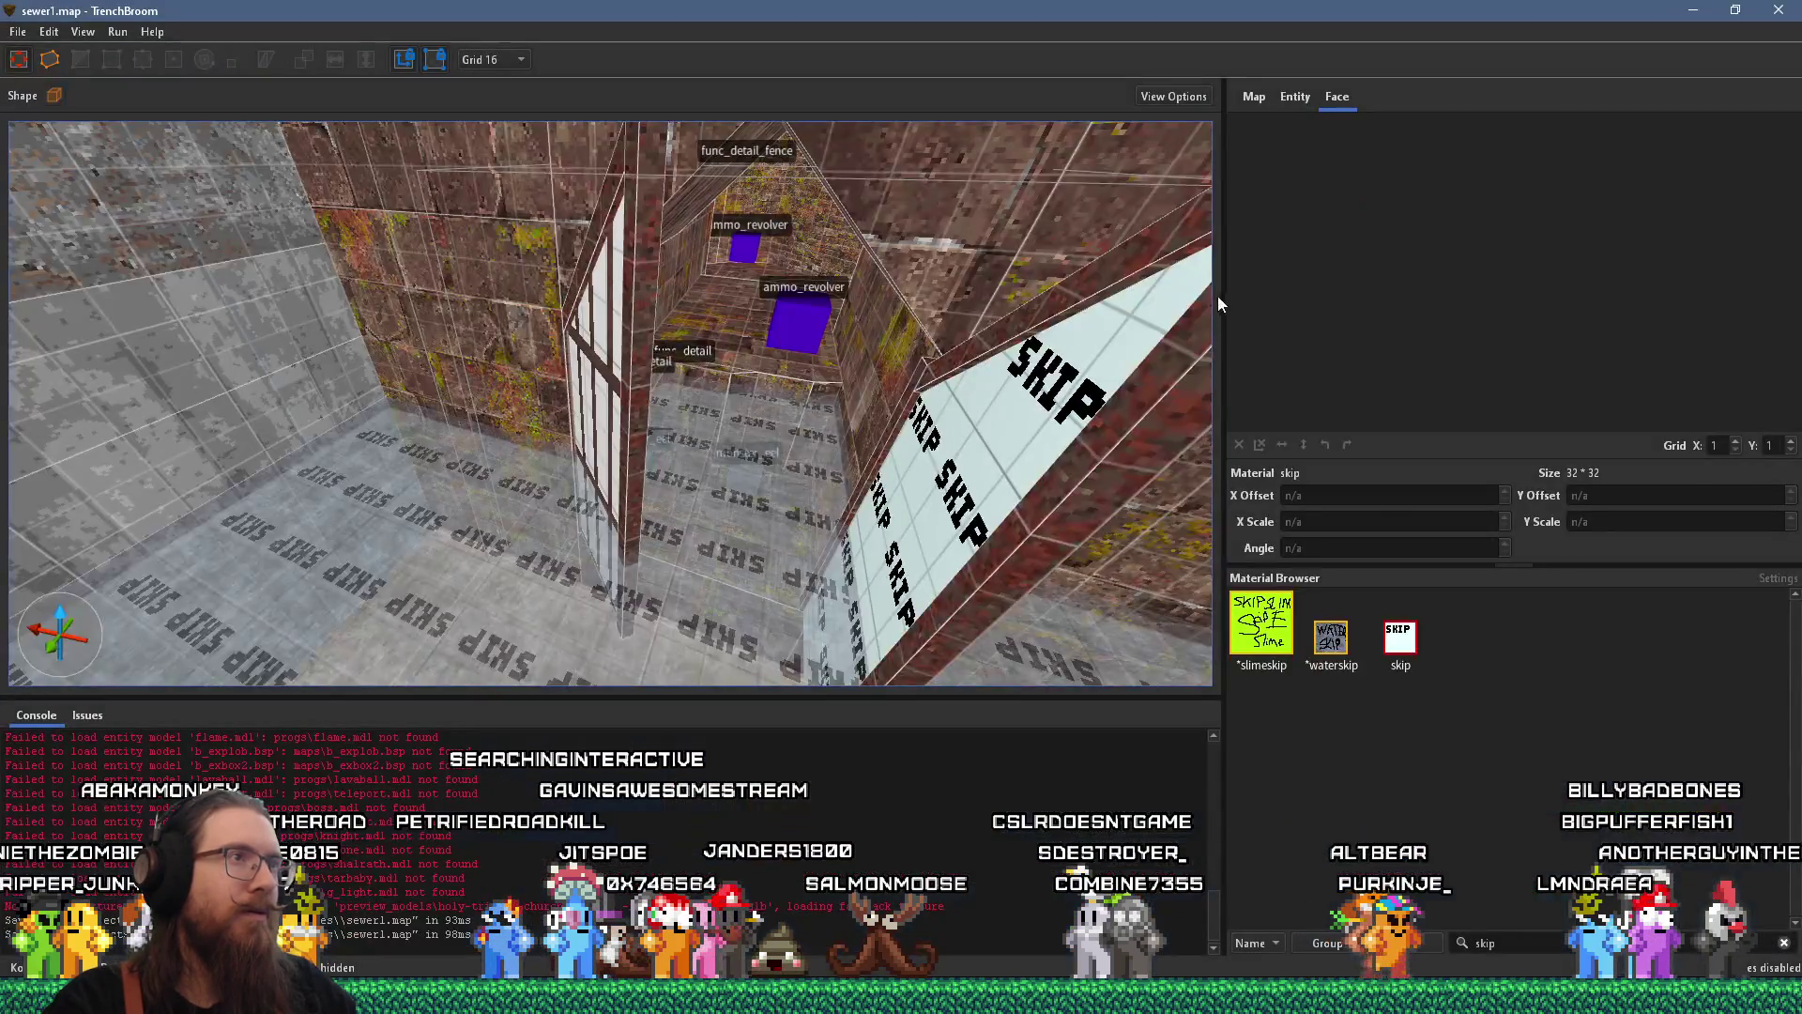
{"action": "mouse_move", "coordinate": [1218, 295]}
{"action": "left_mouse_down"}
{"action": "mouse_move", "coordinate": [1055, 150]}
{"action": "mouse_move", "coordinate": [937, 239]}
{"action": "mouse_move", "coordinate": [822, 413]}
{"action": "mouse_move", "coordinate": [837, 381]}
{"action": "left_mouse_up"}
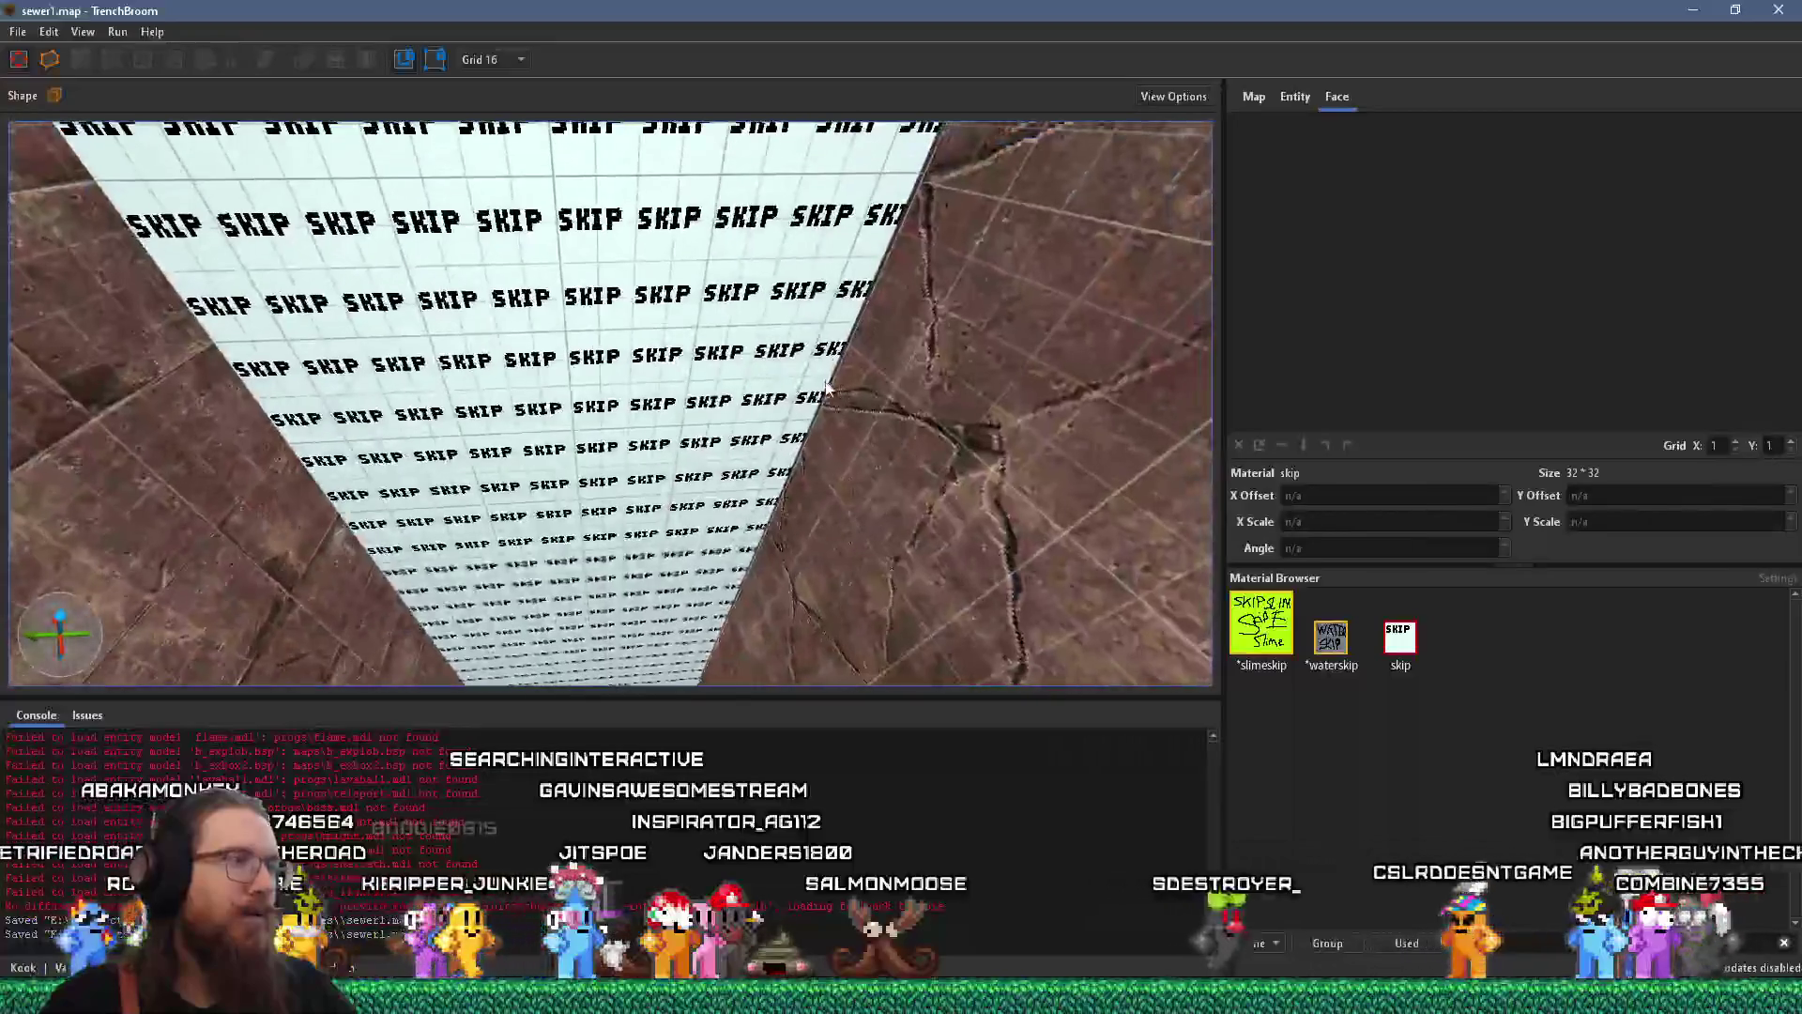
{"action": "left_click", "coordinate": [830, 383]}
{"action": "left_click", "coordinate": [1295, 103]}
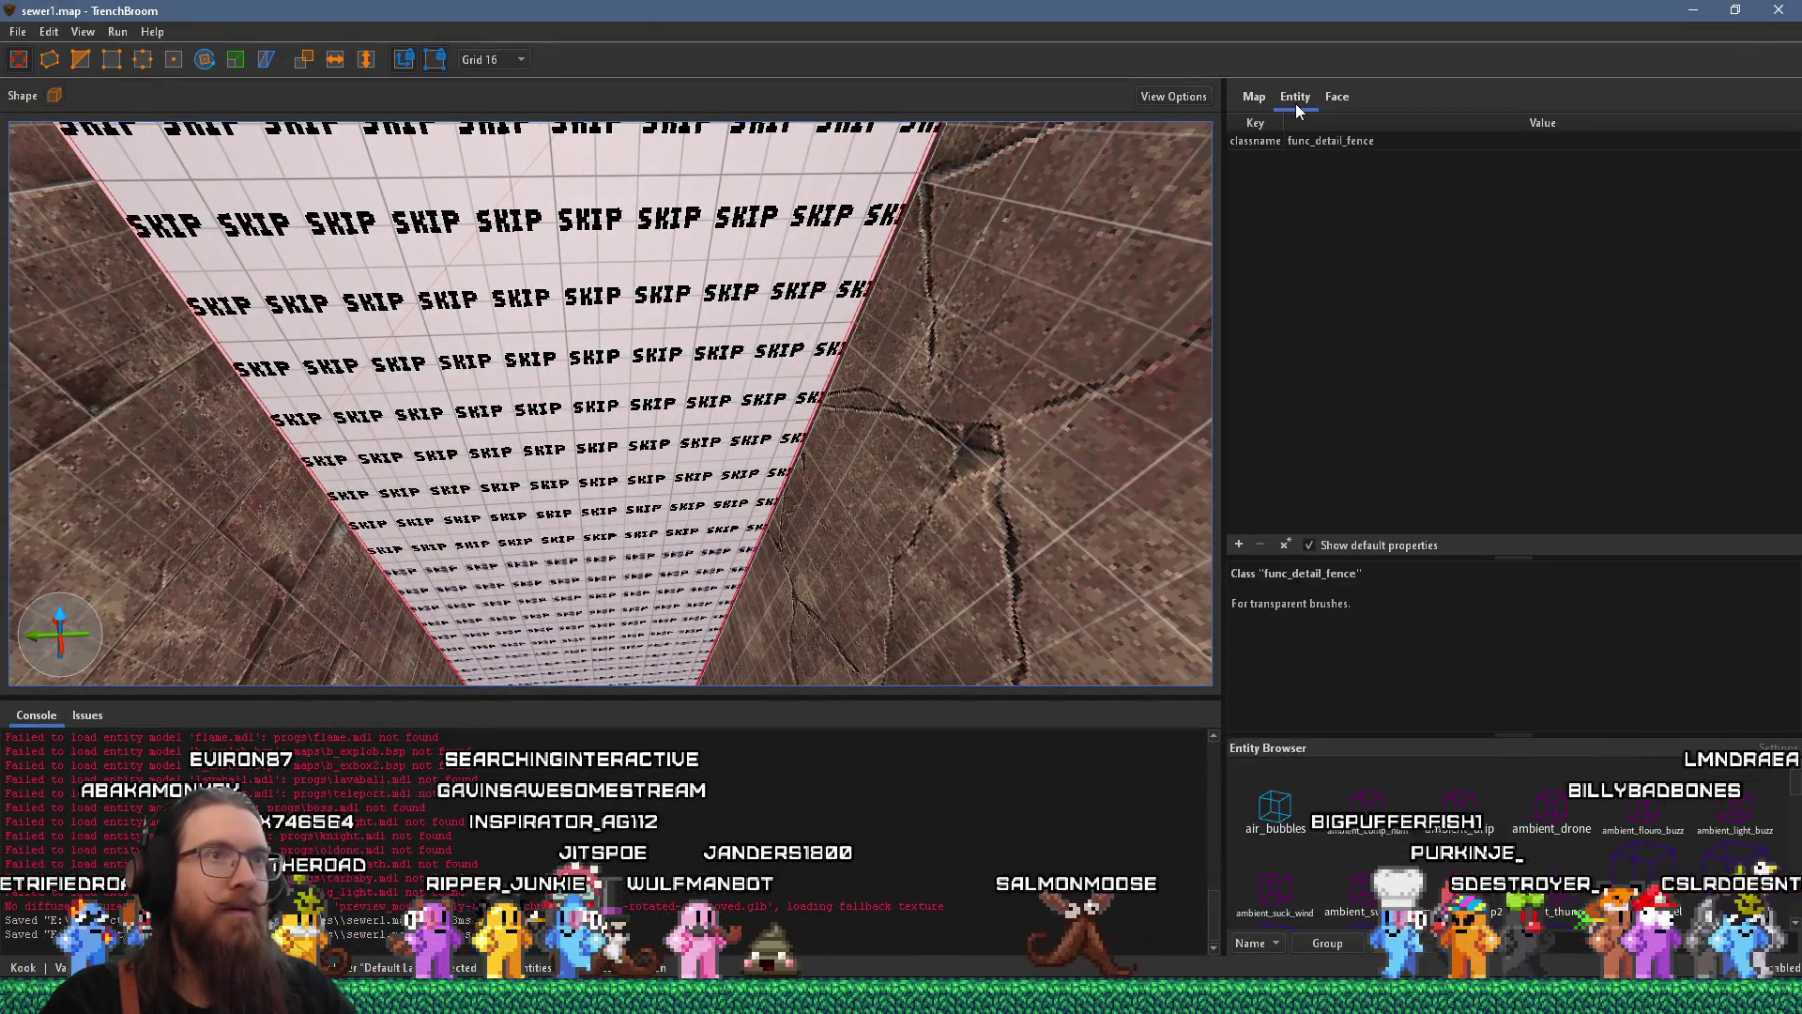
{"action": "mouse_move", "coordinate": [985, 235]}
{"action": "left_mouse_down"}
{"action": "mouse_move", "coordinate": [882, 276]}
{"action": "mouse_move", "coordinate": [1114, 321]}
{"action": "mouse_move", "coordinate": [1017, 308]}
{"action": "mouse_move", "coordinate": [1044, 255]}
{"action": "mouse_move", "coordinate": [1050, 287]}
{"action": "mouse_move", "coordinate": [1005, 306]}
{"action": "left_mouse_up"}
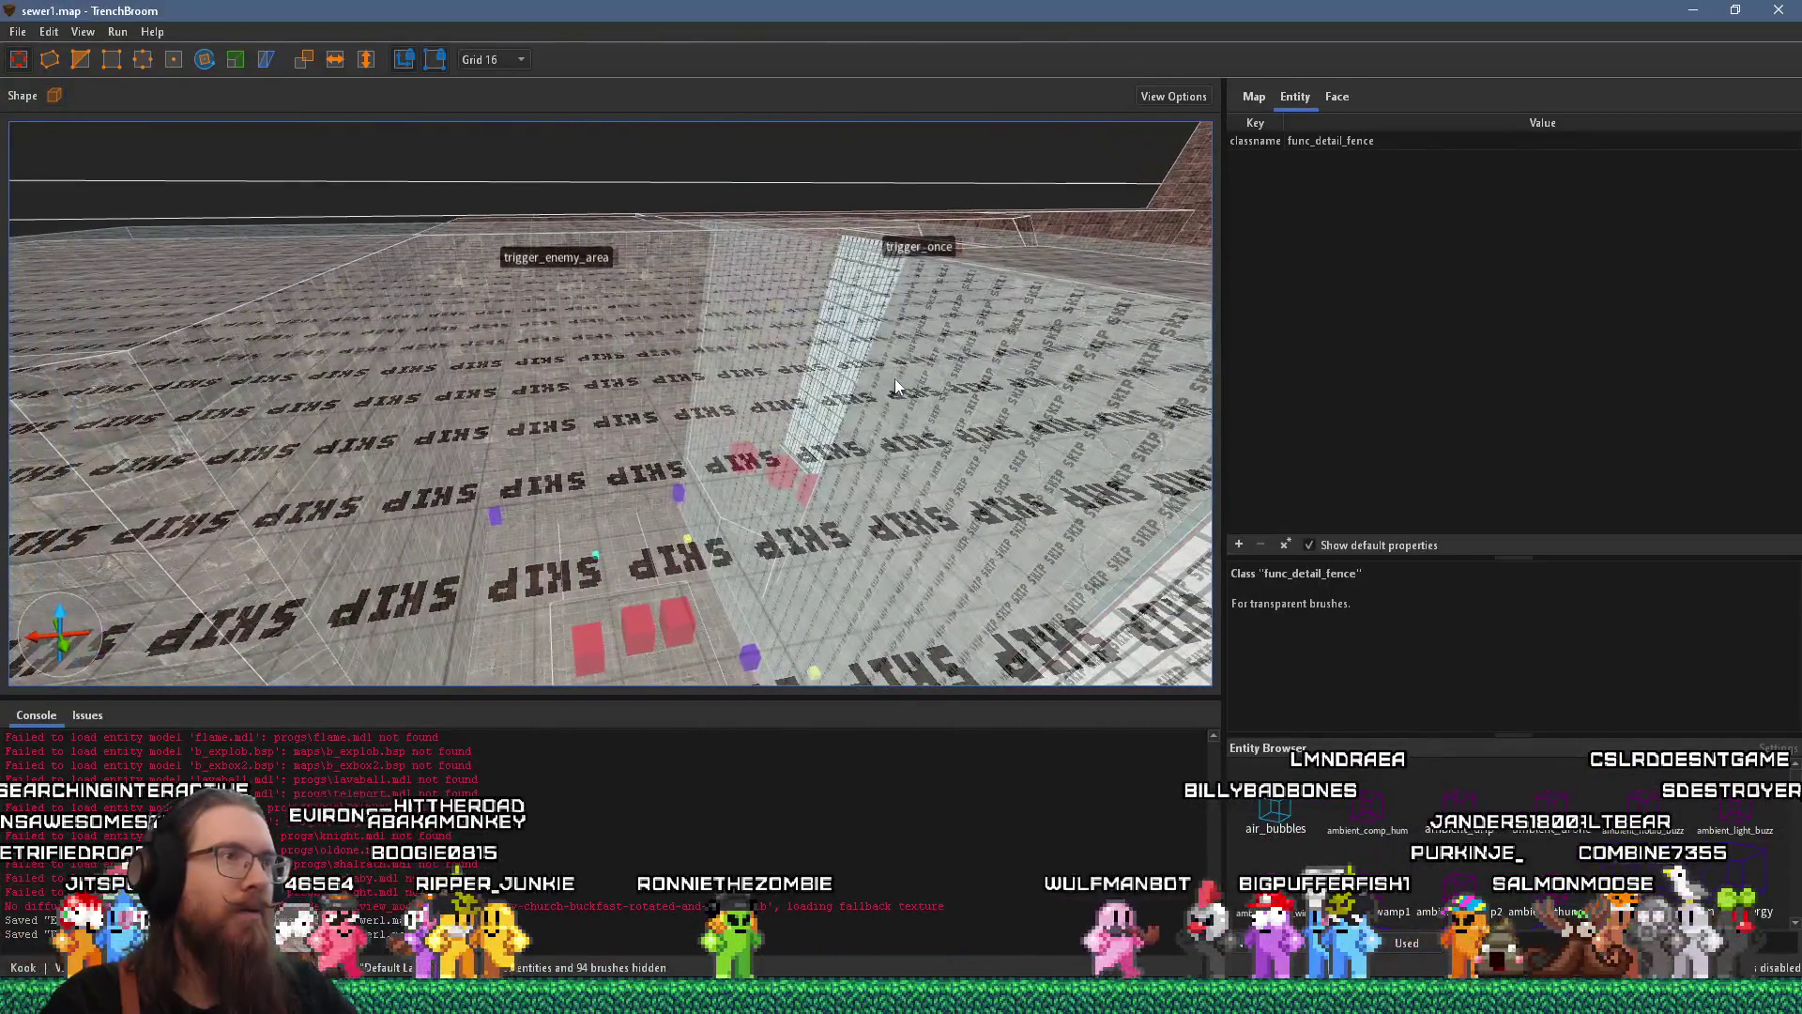
{"action": "left_click", "coordinate": [876, 396]}
Step: Inspect the trigger's classname and delay property keys in the Entity tab
{"action": "left_click_drag", "start_coordinate": [880, 399], "coordinate": [944, 398]}
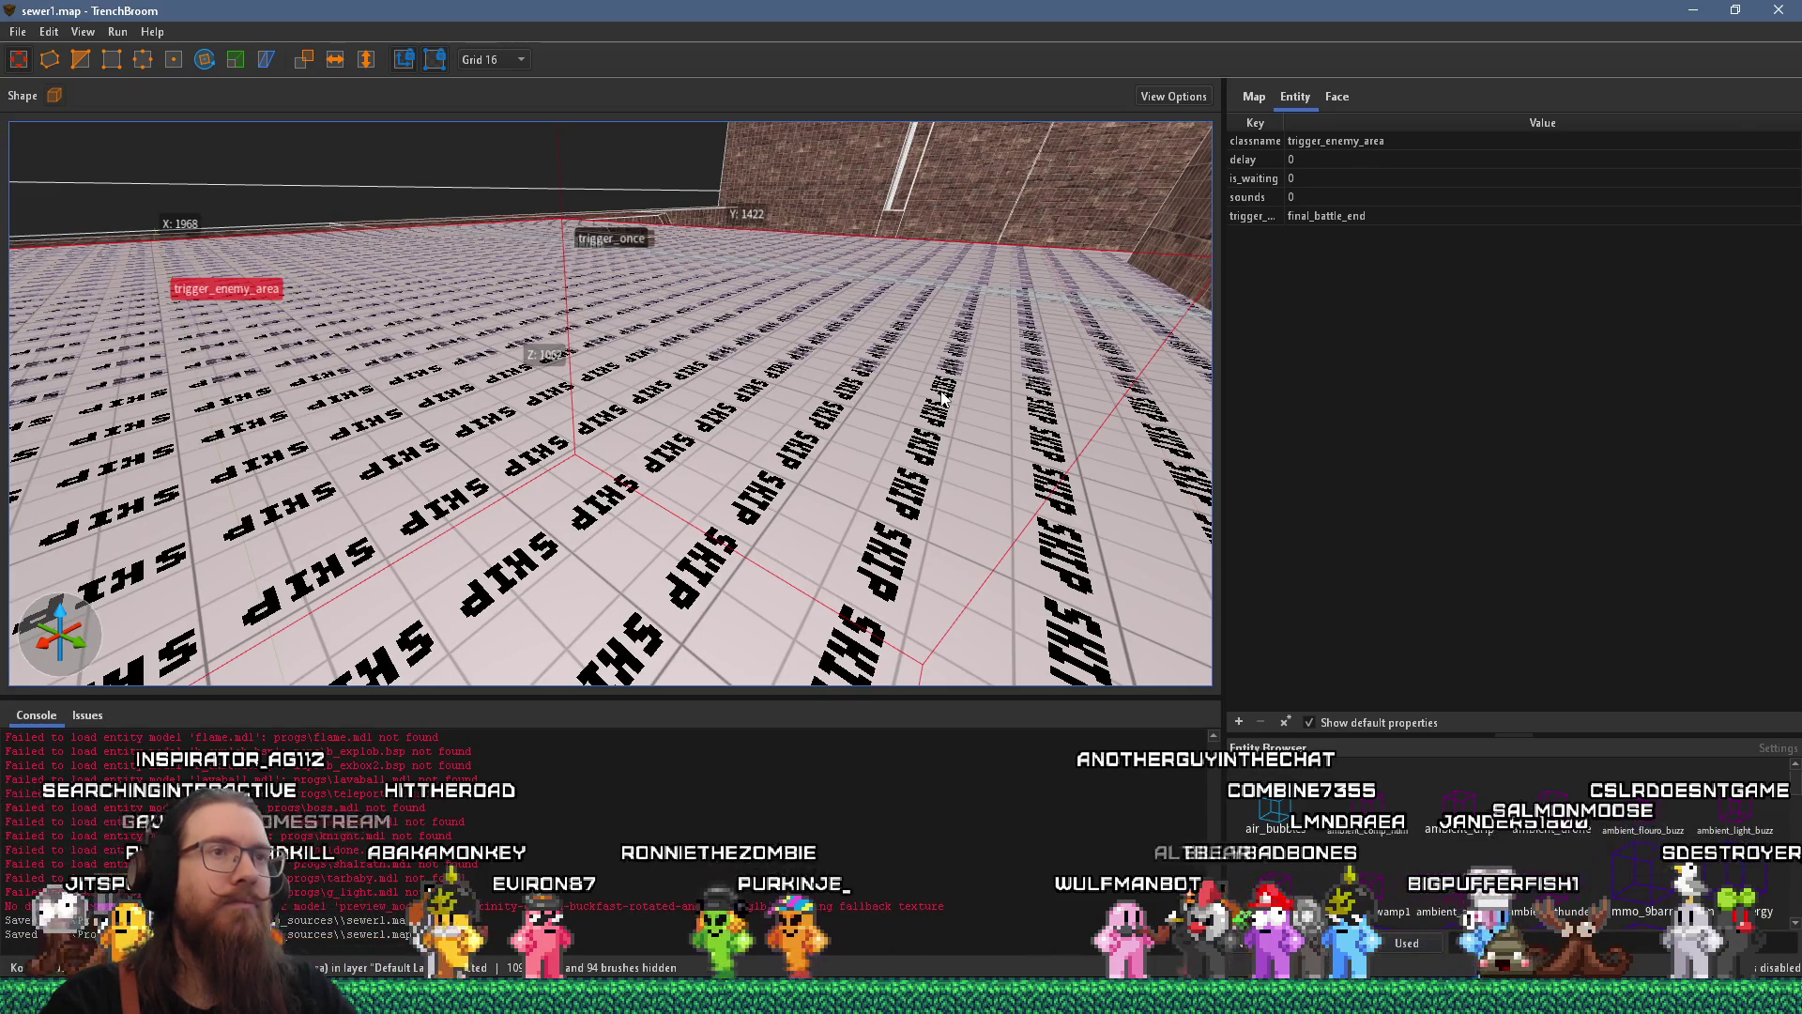
{"action": "left_click_drag", "start_coordinate": [943, 398], "coordinate": [994, 375]}
{"action": "key", "text": "w"}
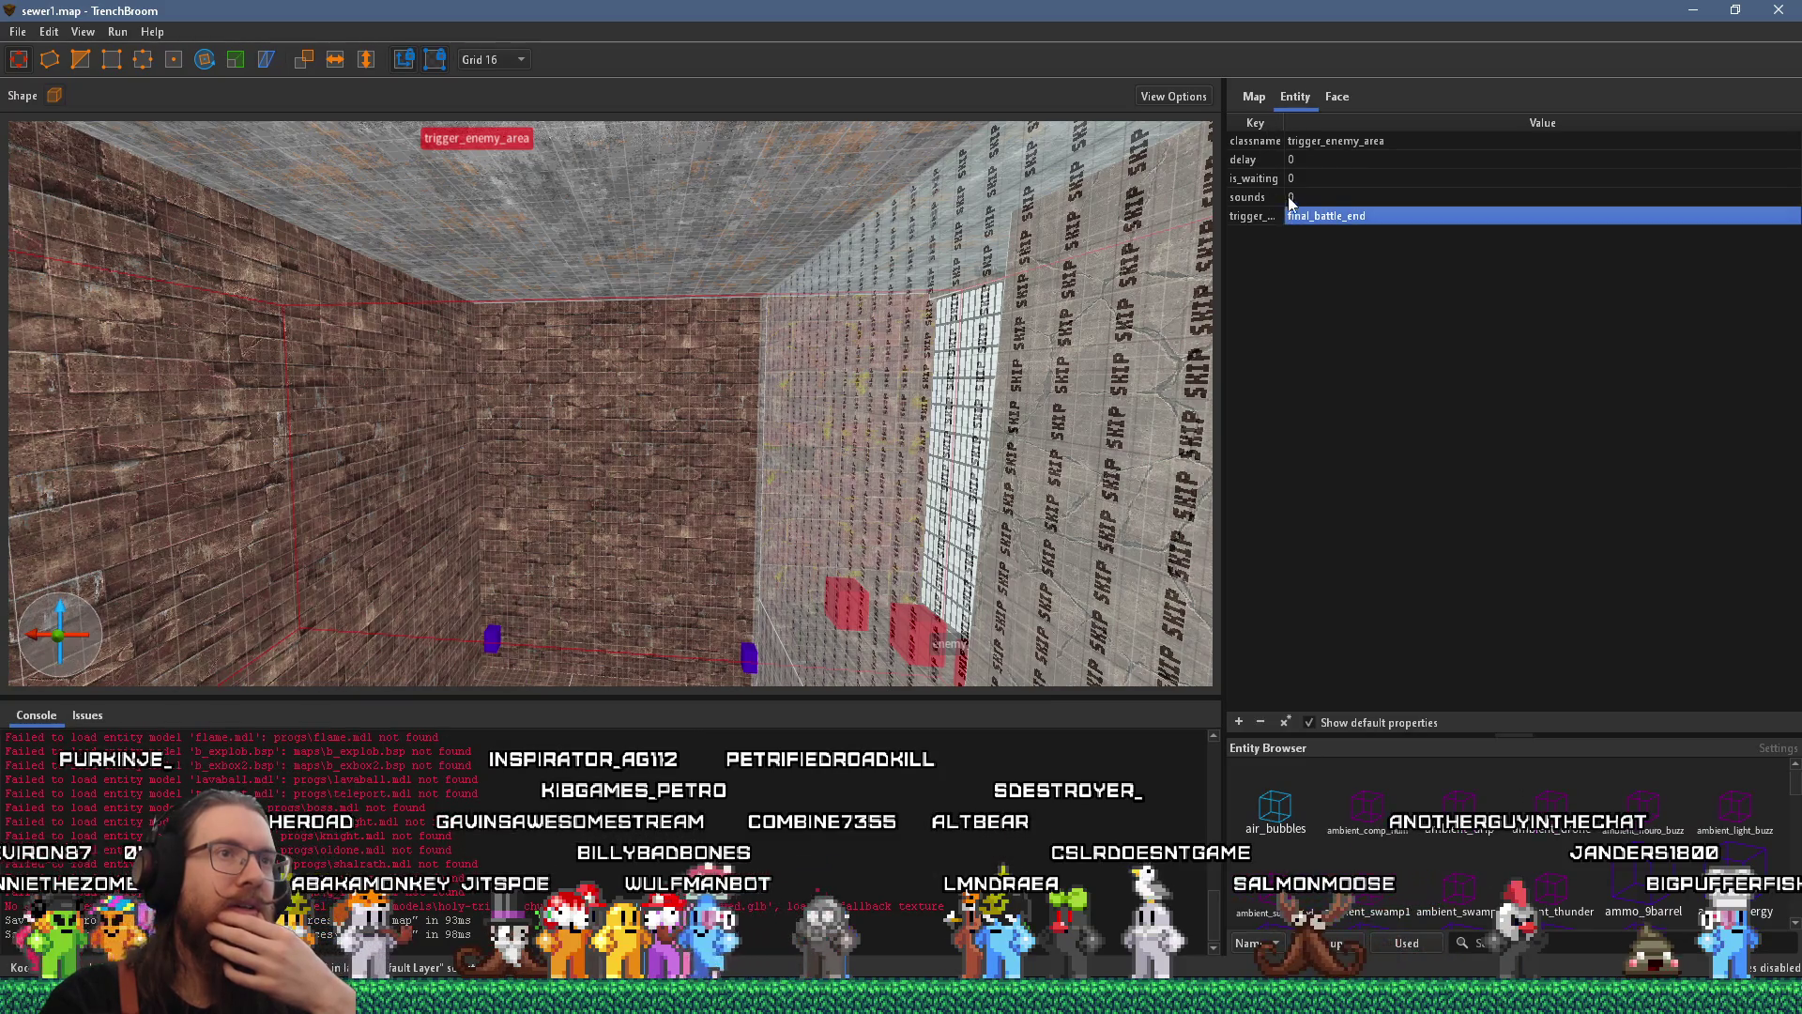
{"action": "left_click_drag", "start_coordinate": [1258, 160], "coordinate": [1258, 141]}
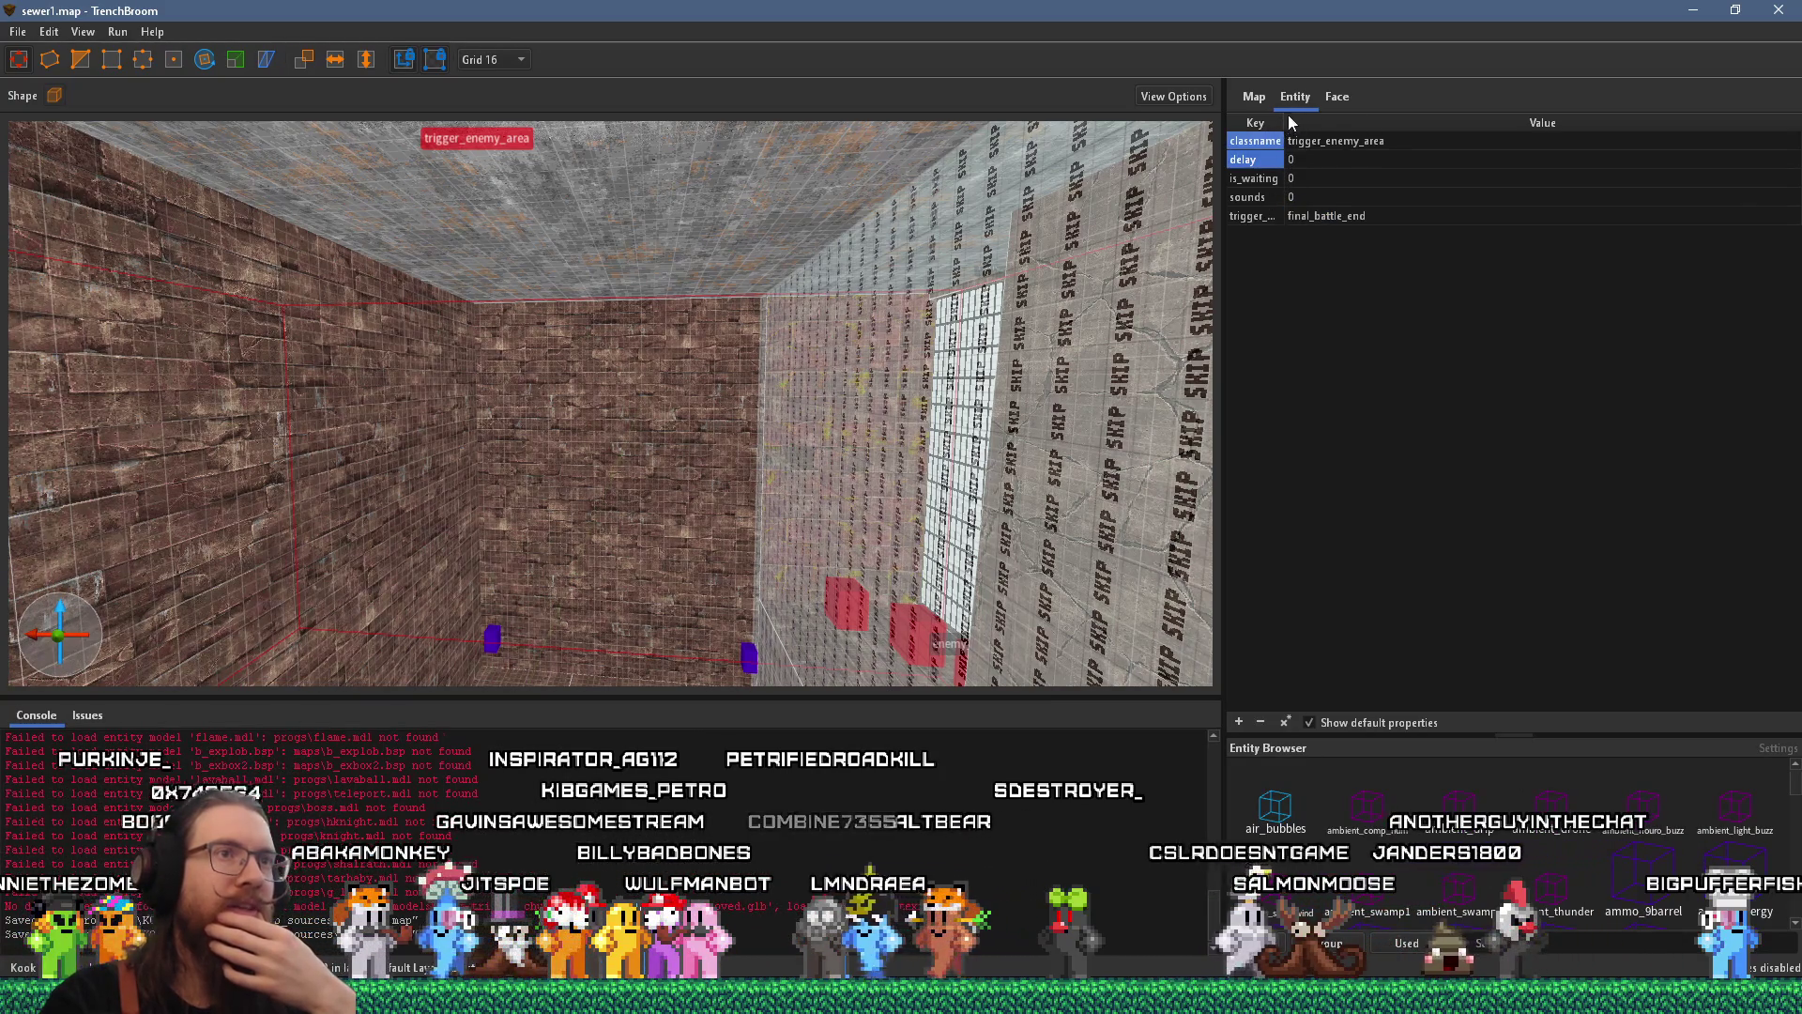
{"action": "left_click", "coordinate": [1331, 362]}
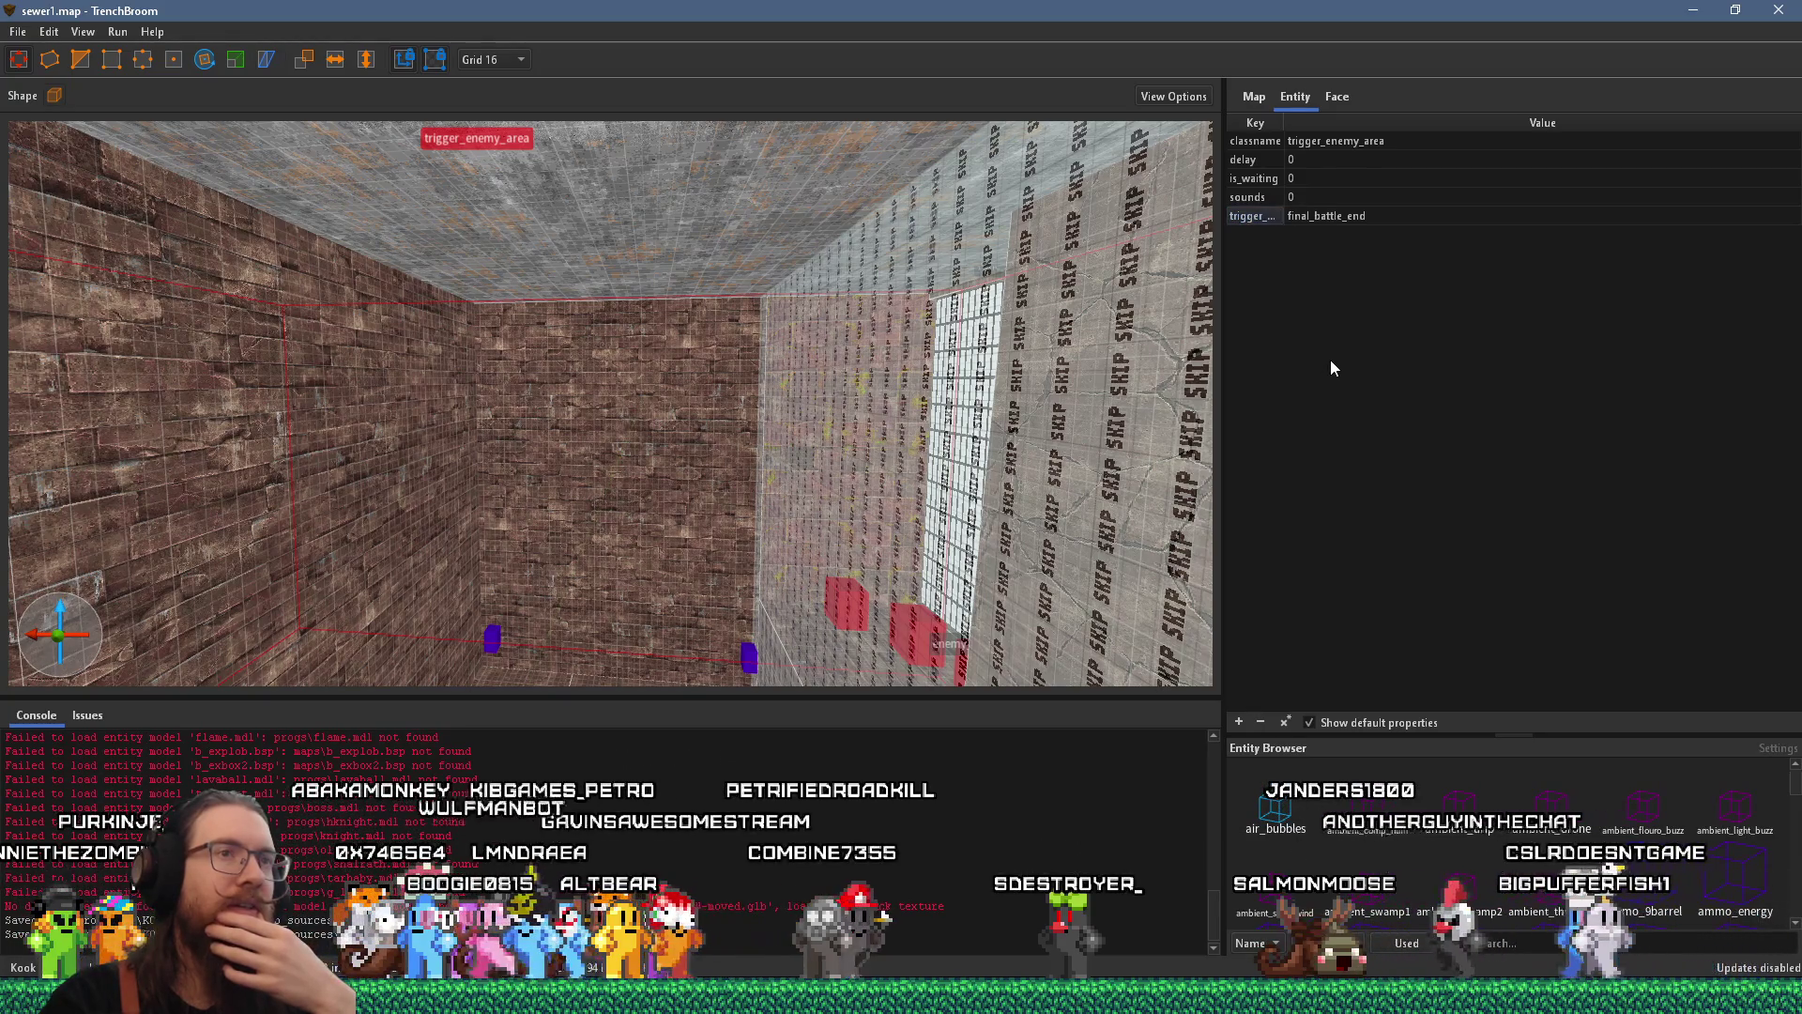
{"action": "left_click", "coordinate": [1265, 164]}
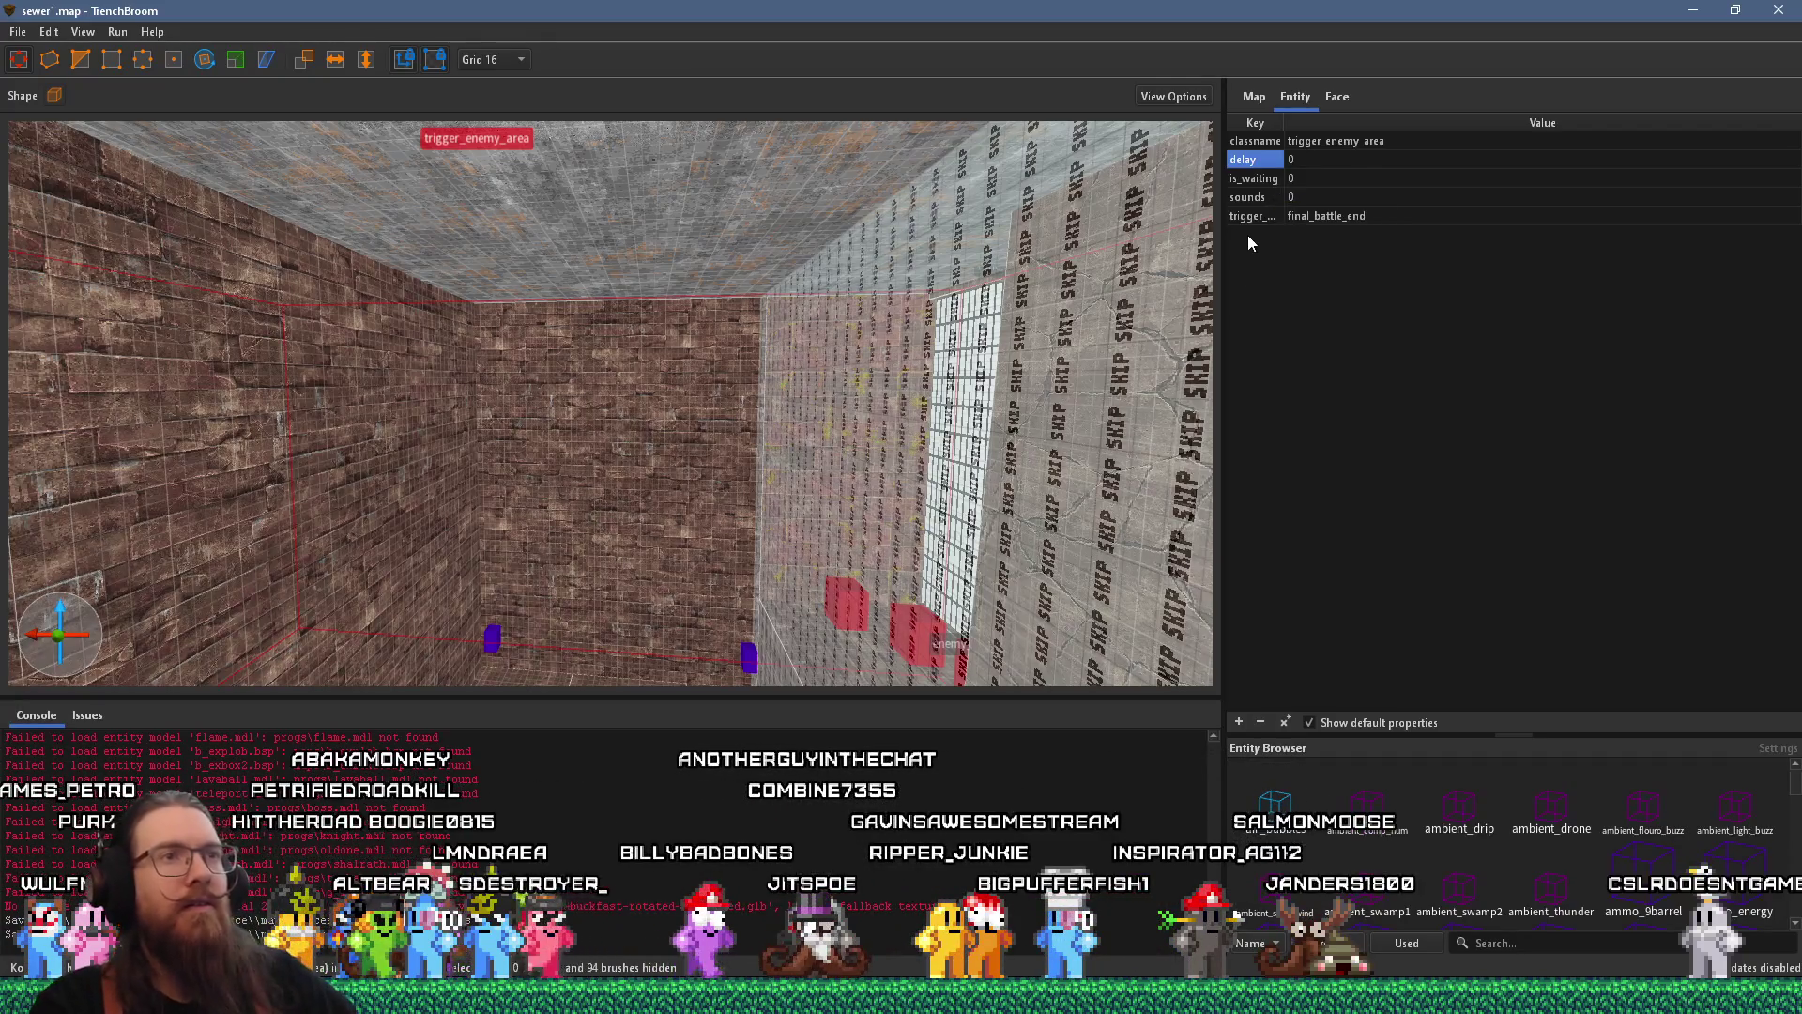
{"action": "key", "text": "alt+Tab"}
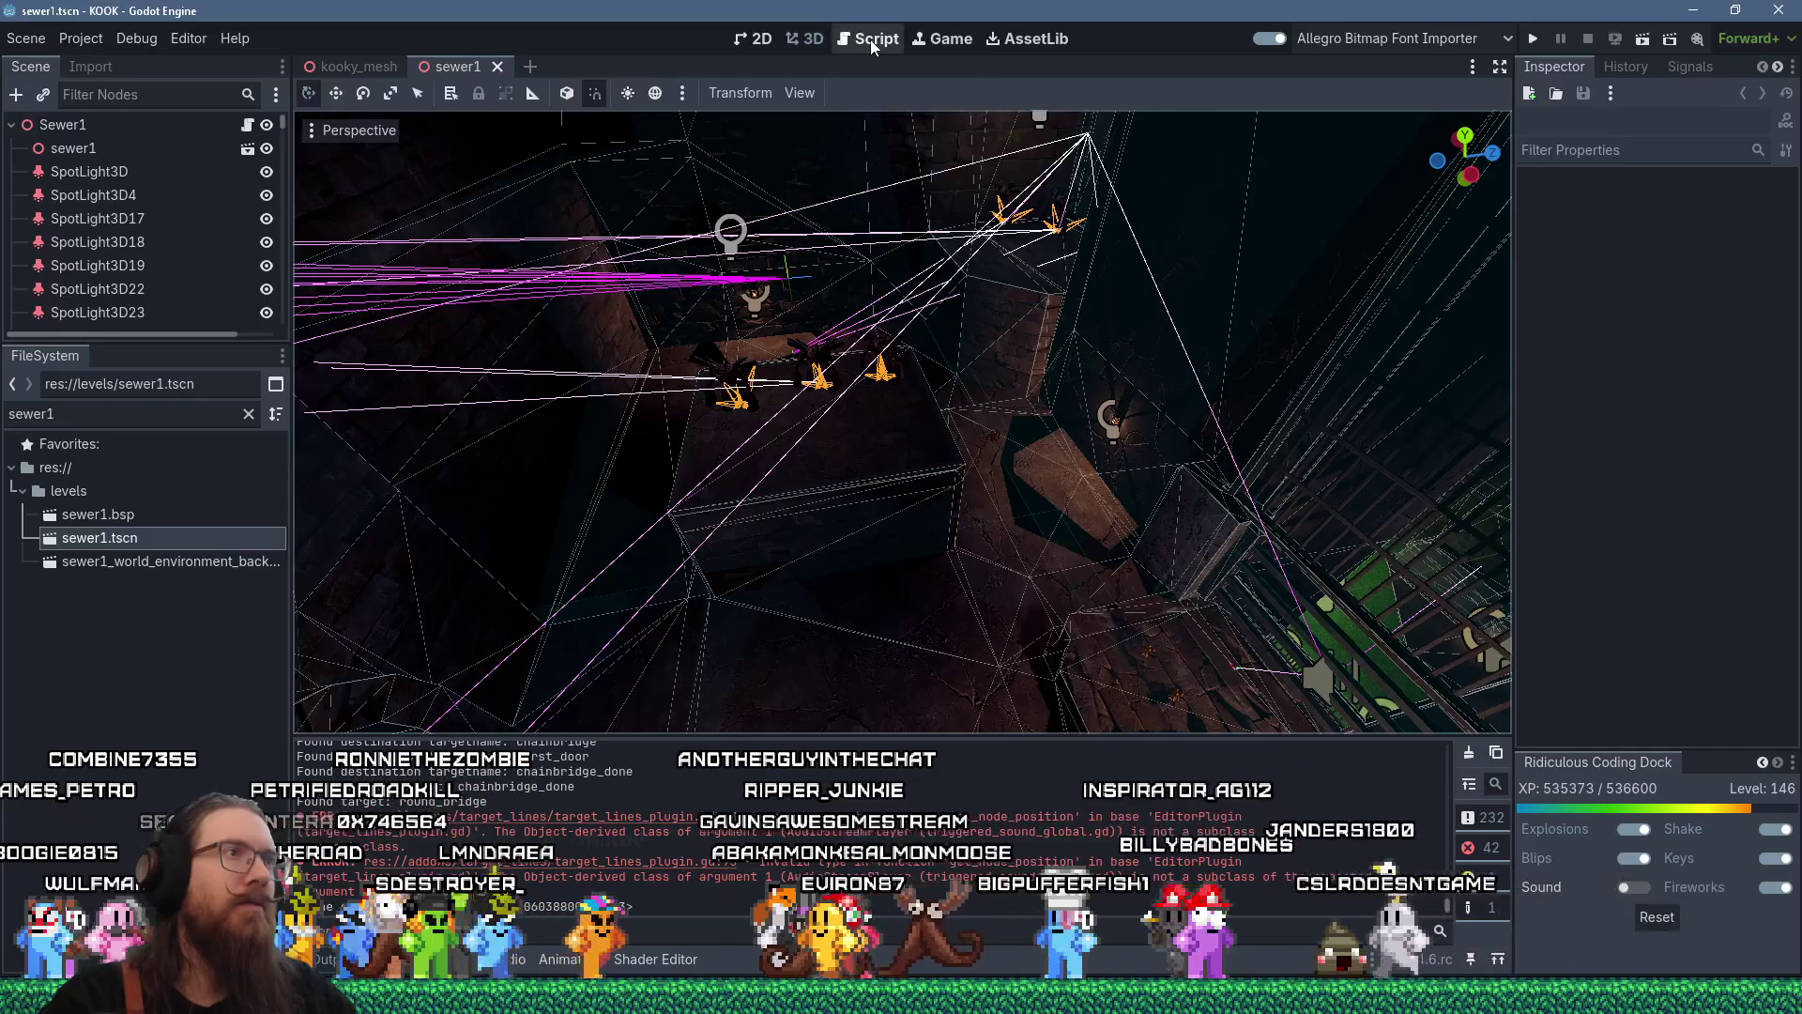
Step: Filter the FileSystem dock for enemy_area and open trigger_enemy_area.gd in the script editor
{"action": "double_click", "coordinate": [202, 414]}
{"action": "type", "text": "triggere"}
{"action": "key", "text": "ctrl+a"}
{"action": "type", "text": "enemy_area"}
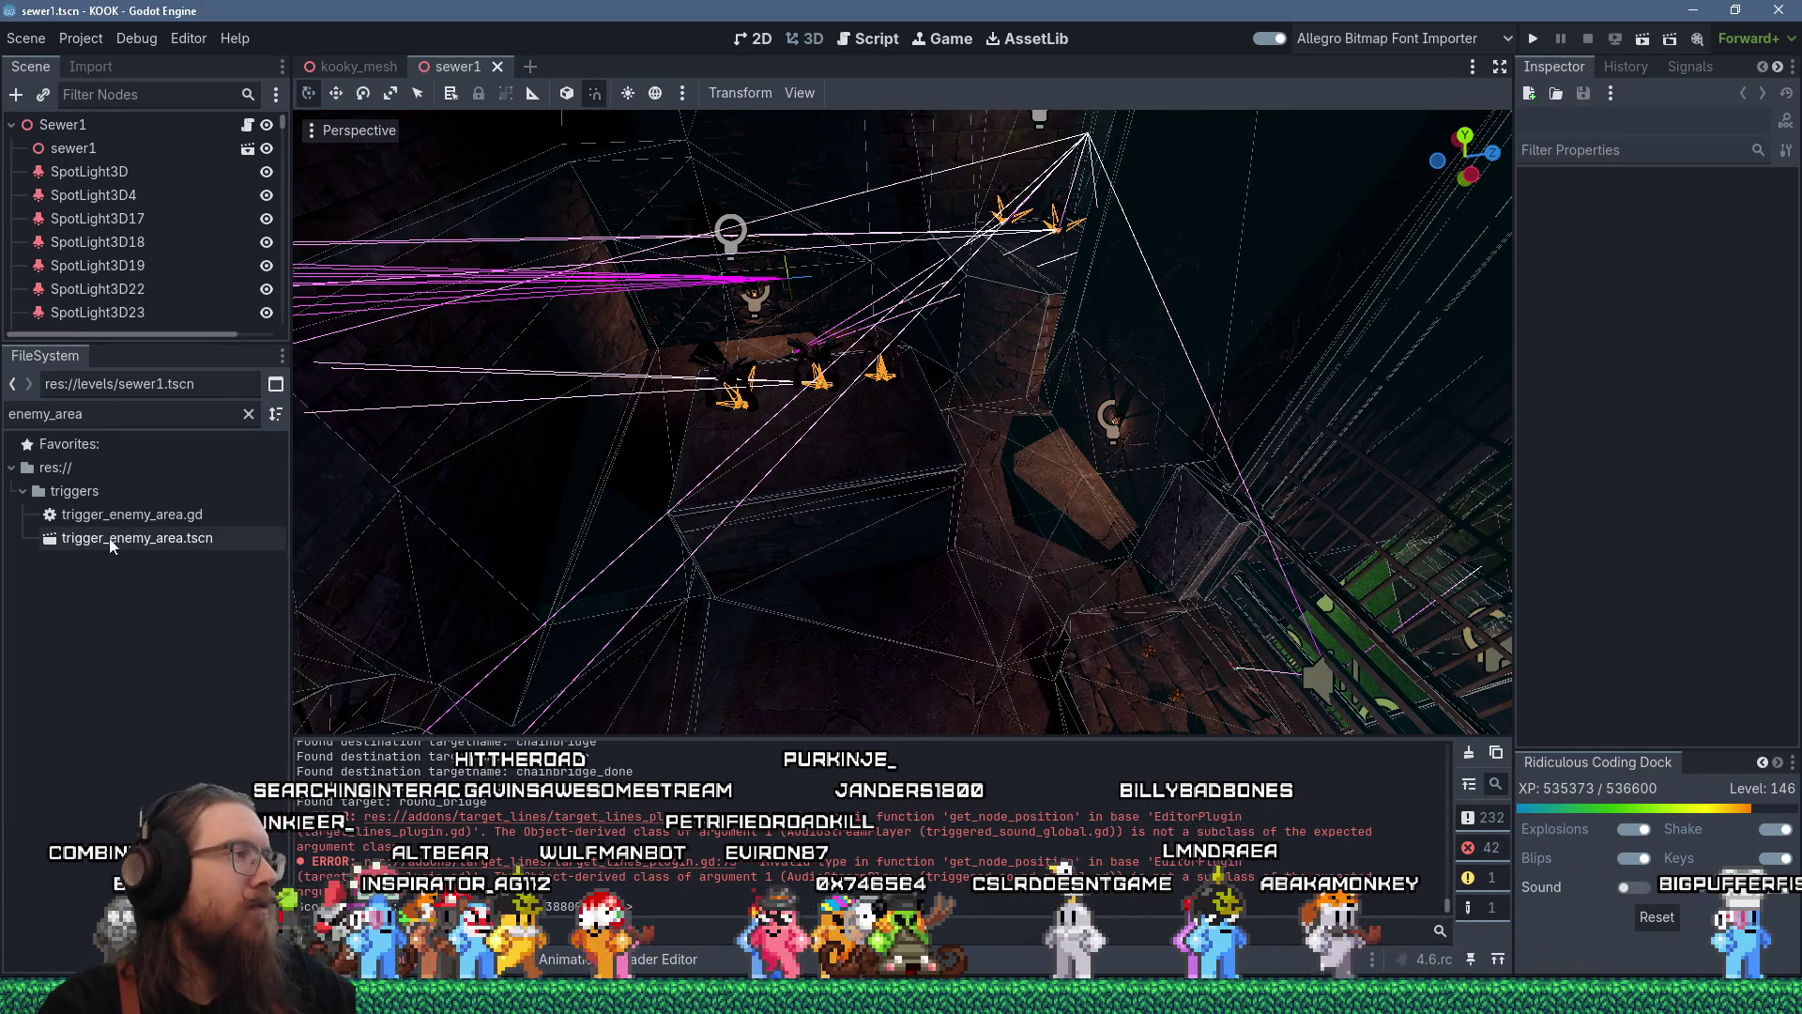
{"action": "left_click", "coordinate": [136, 518]}
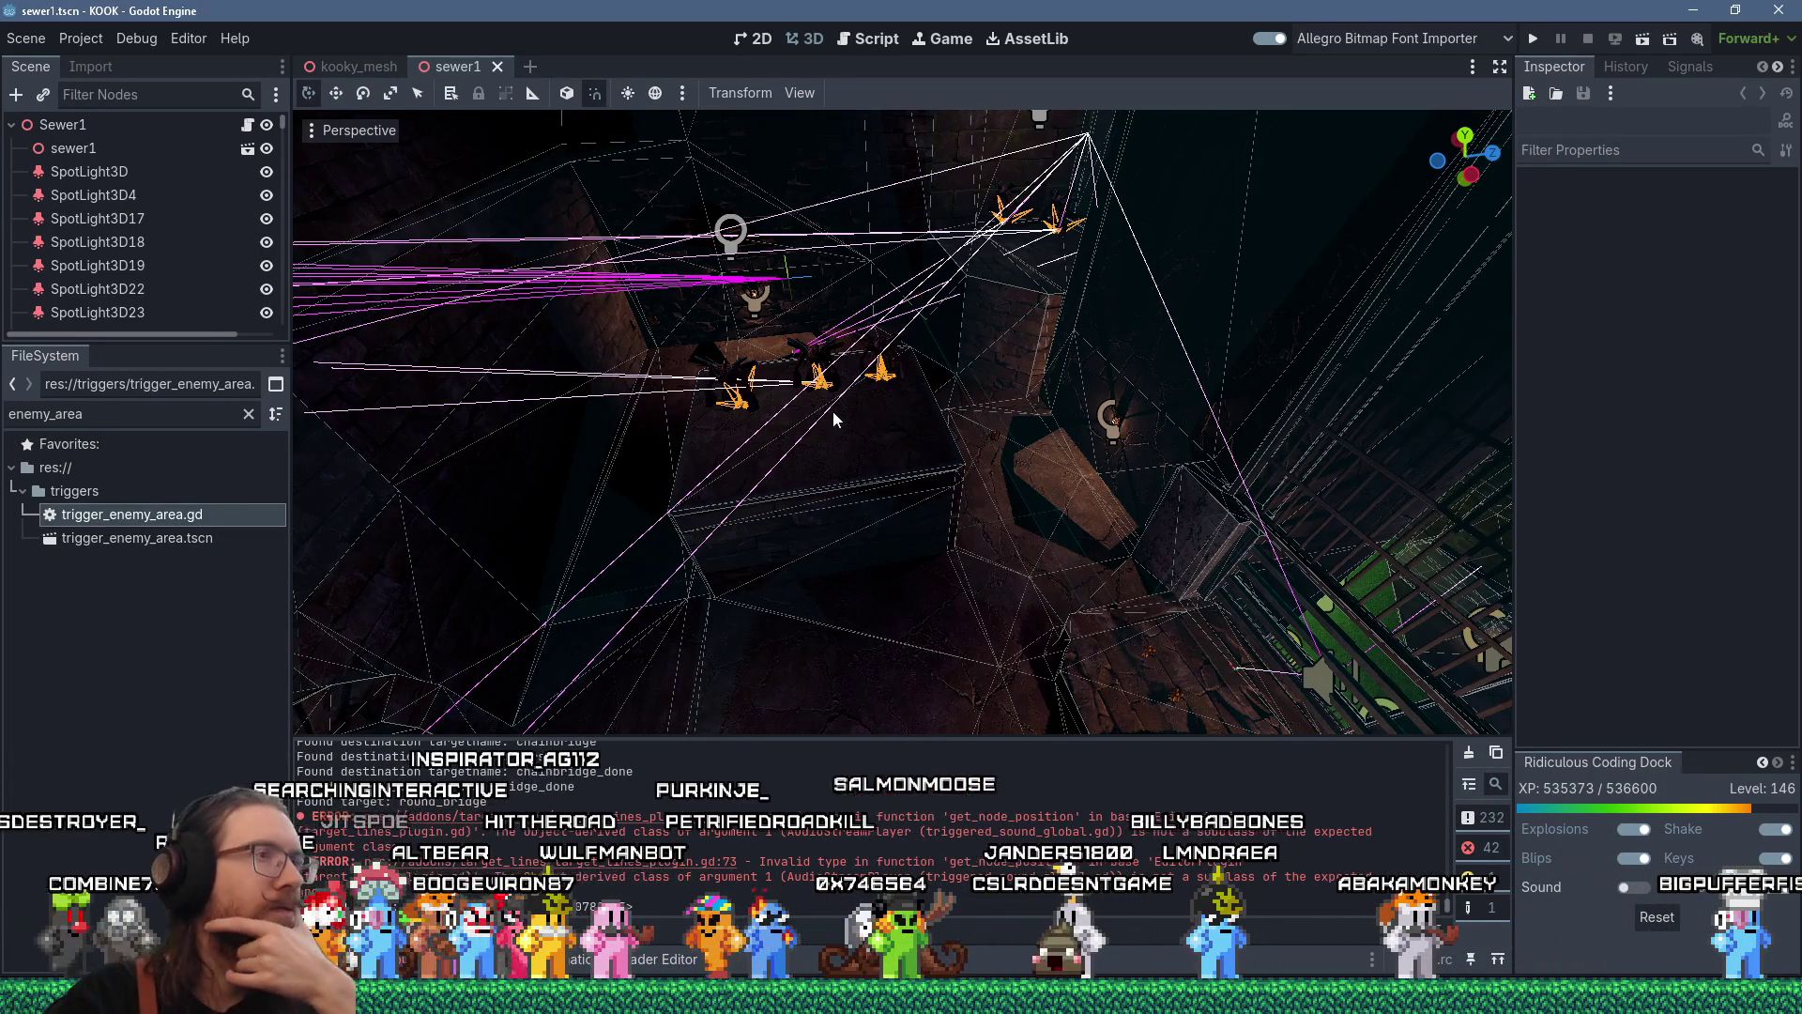
{"action": "key", "text": "Return"}
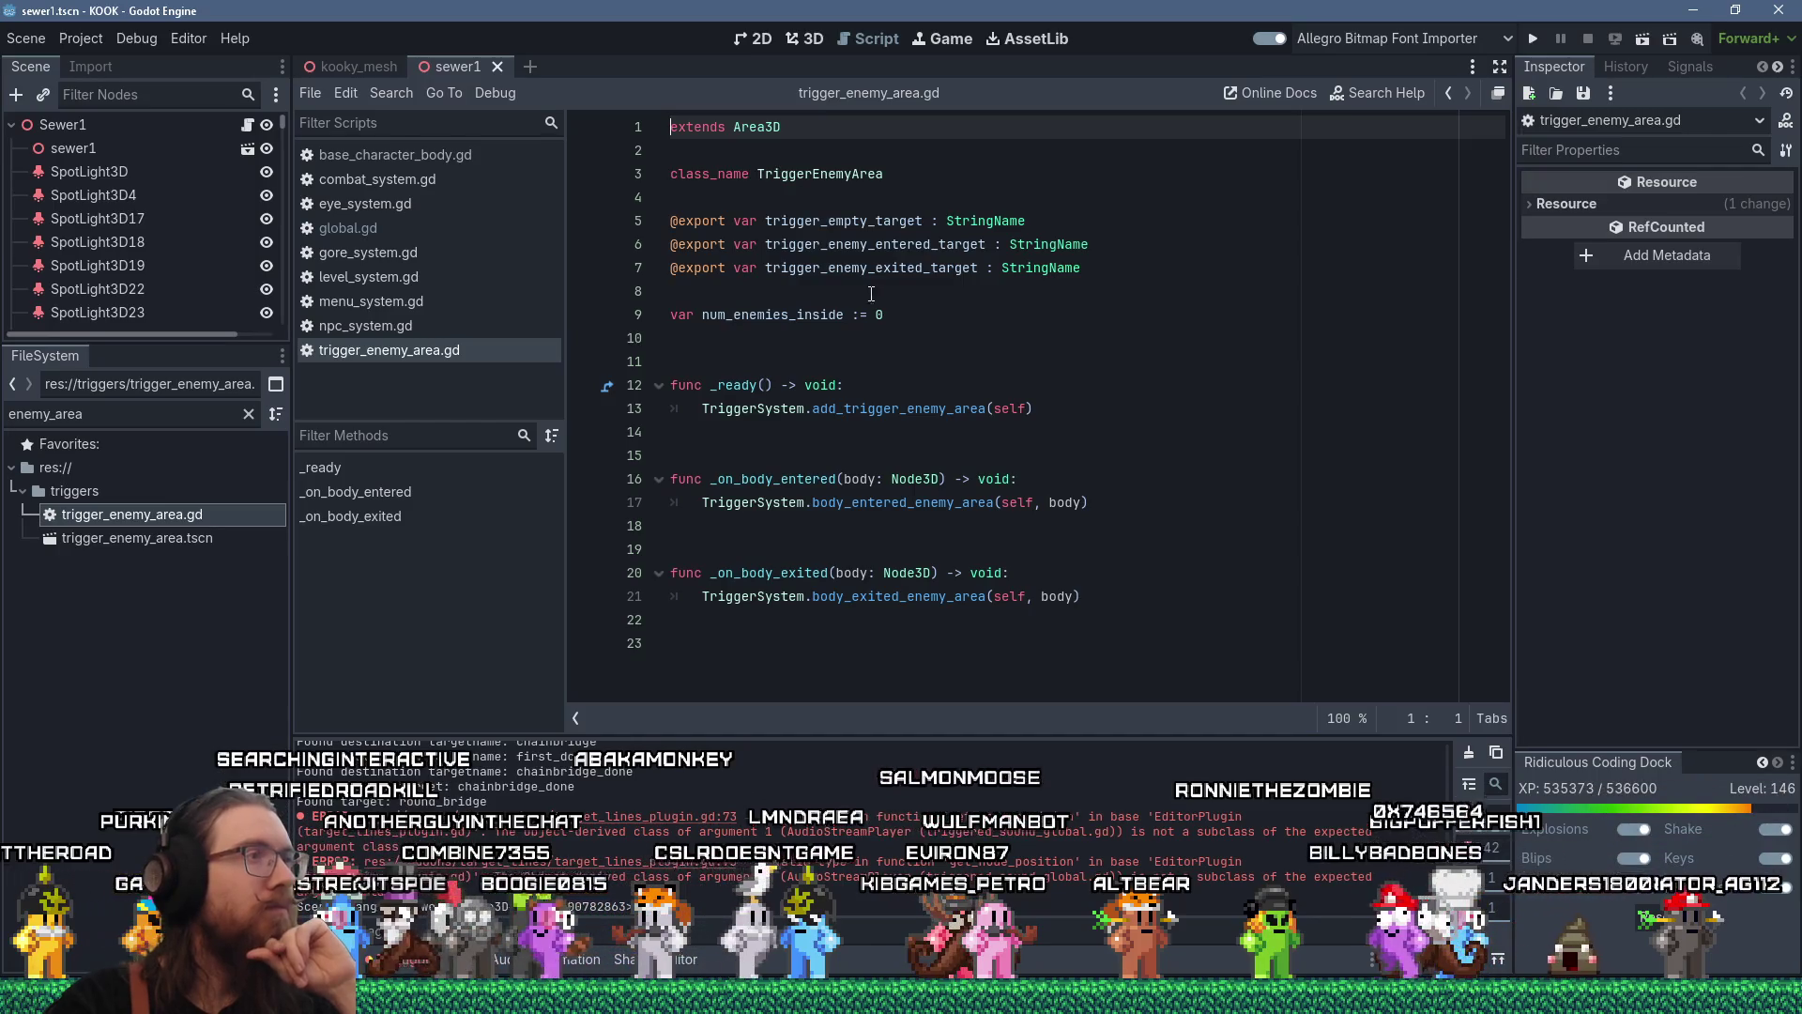
{"action": "left_click", "coordinate": [957, 197]}
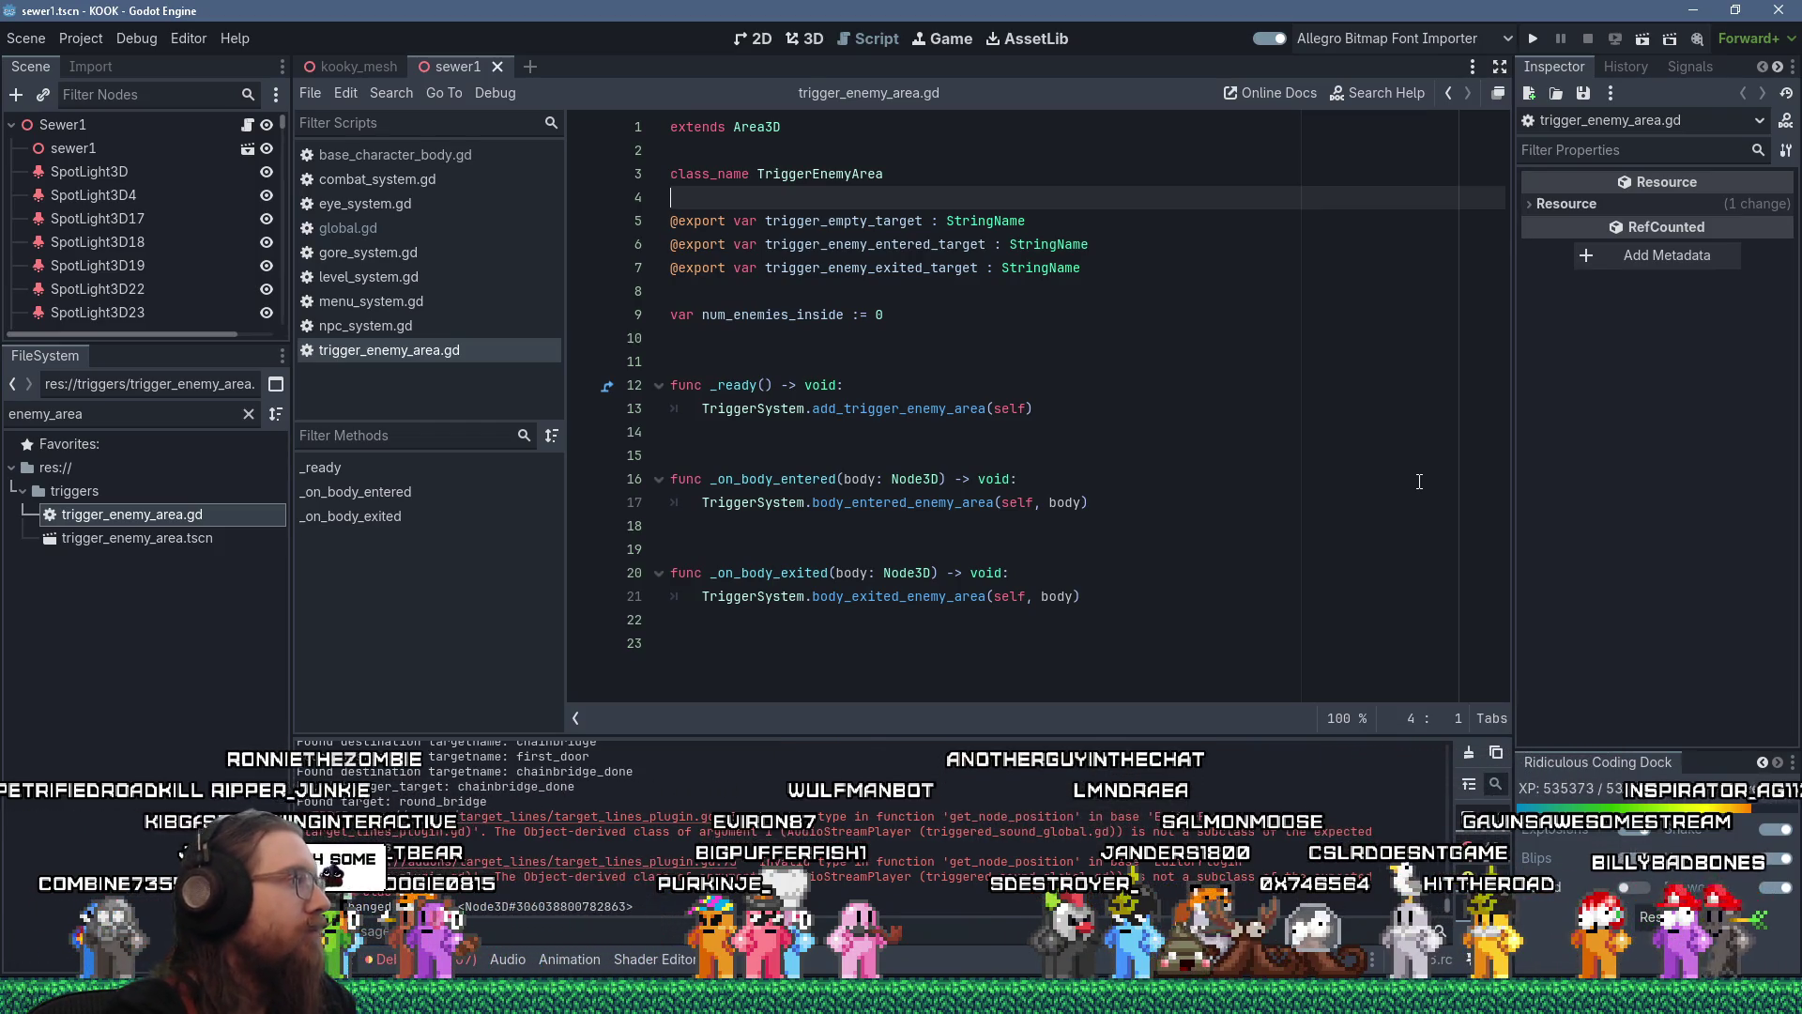
Step: Open the Windows Run prompt with Win+R
{"action": "key", "text": "super+r"}
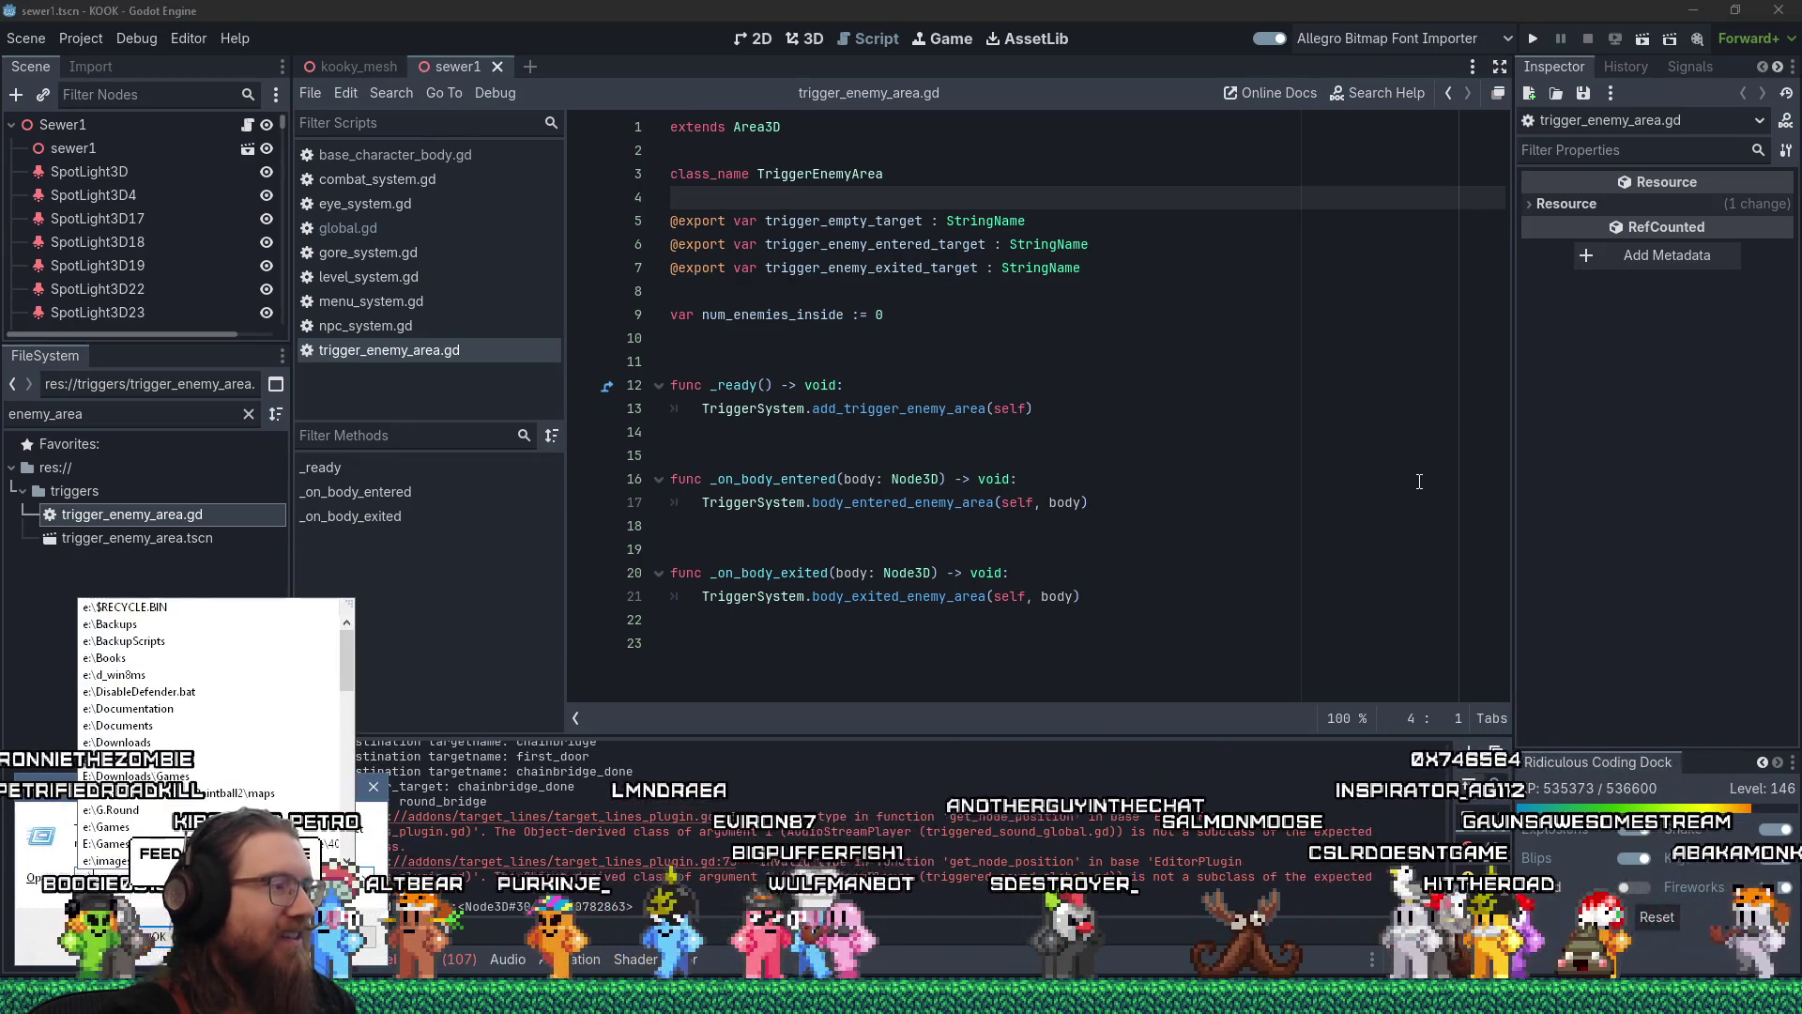
Step: Open projects\kook\art_source\map_sources\ and open KOOK.fgd in Notepad++
{"action": "type", "text": "projects\\"}
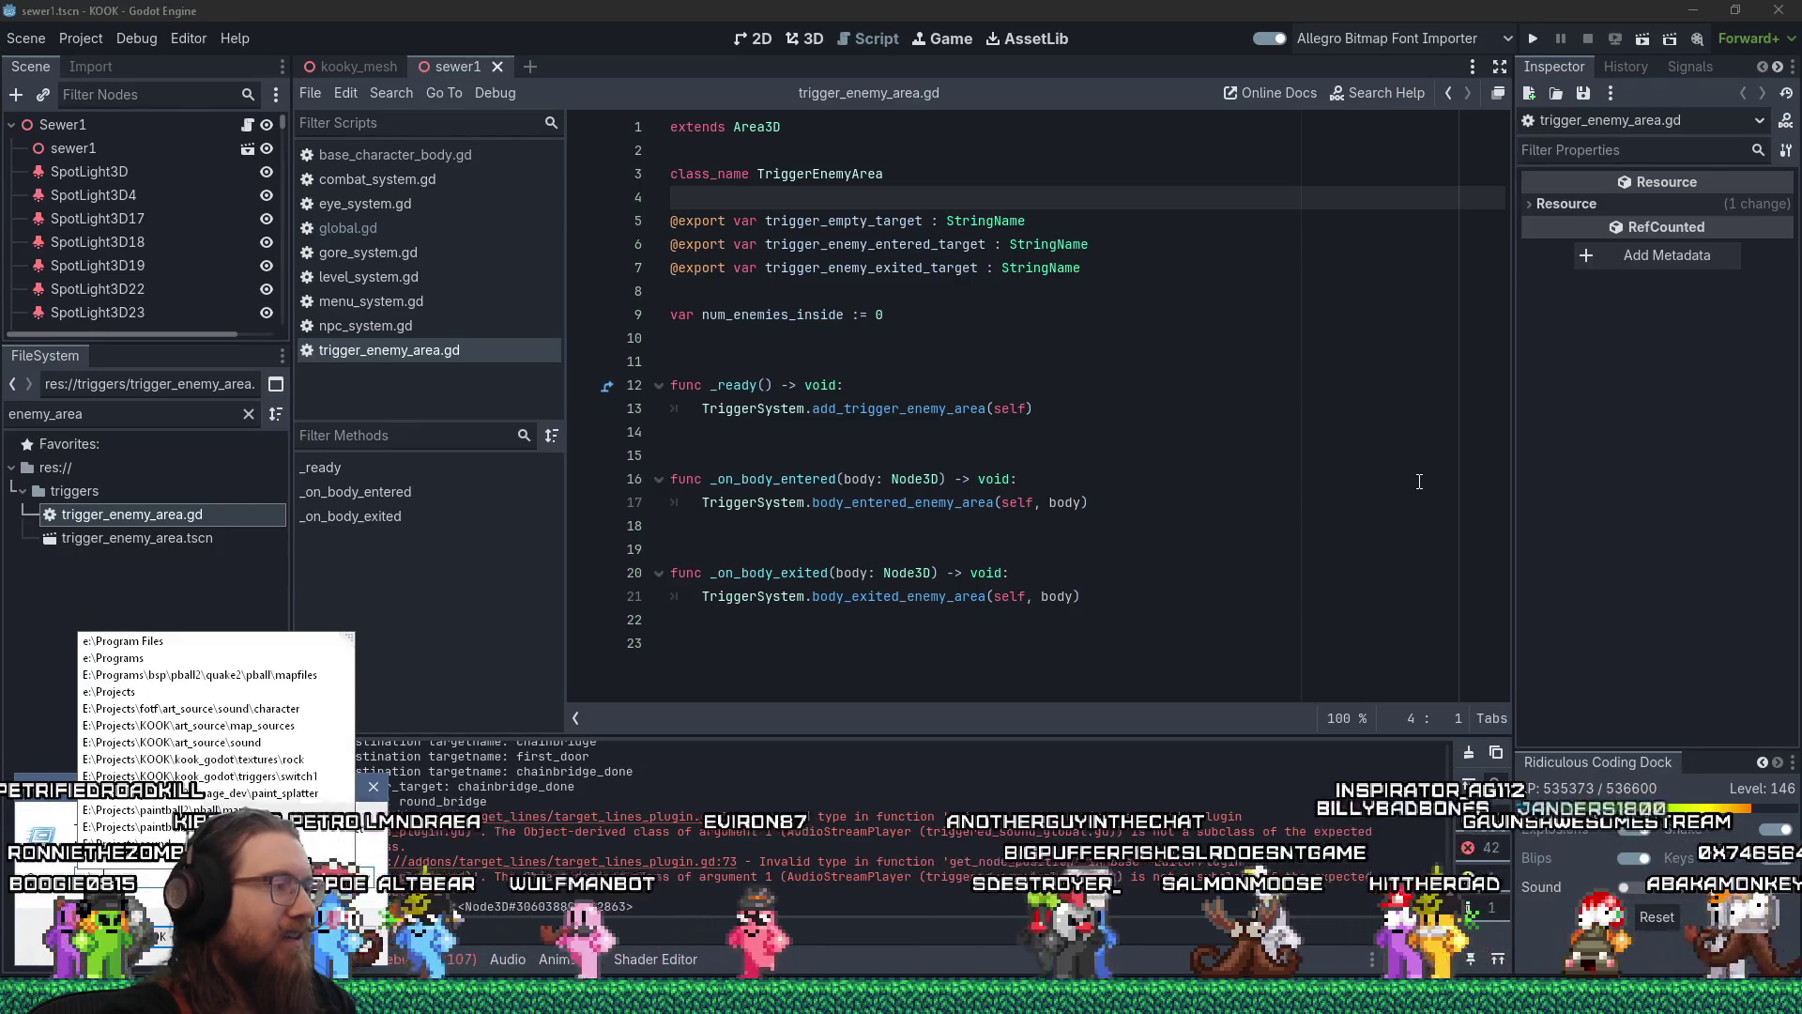
{"action": "type", "text": "kook"}
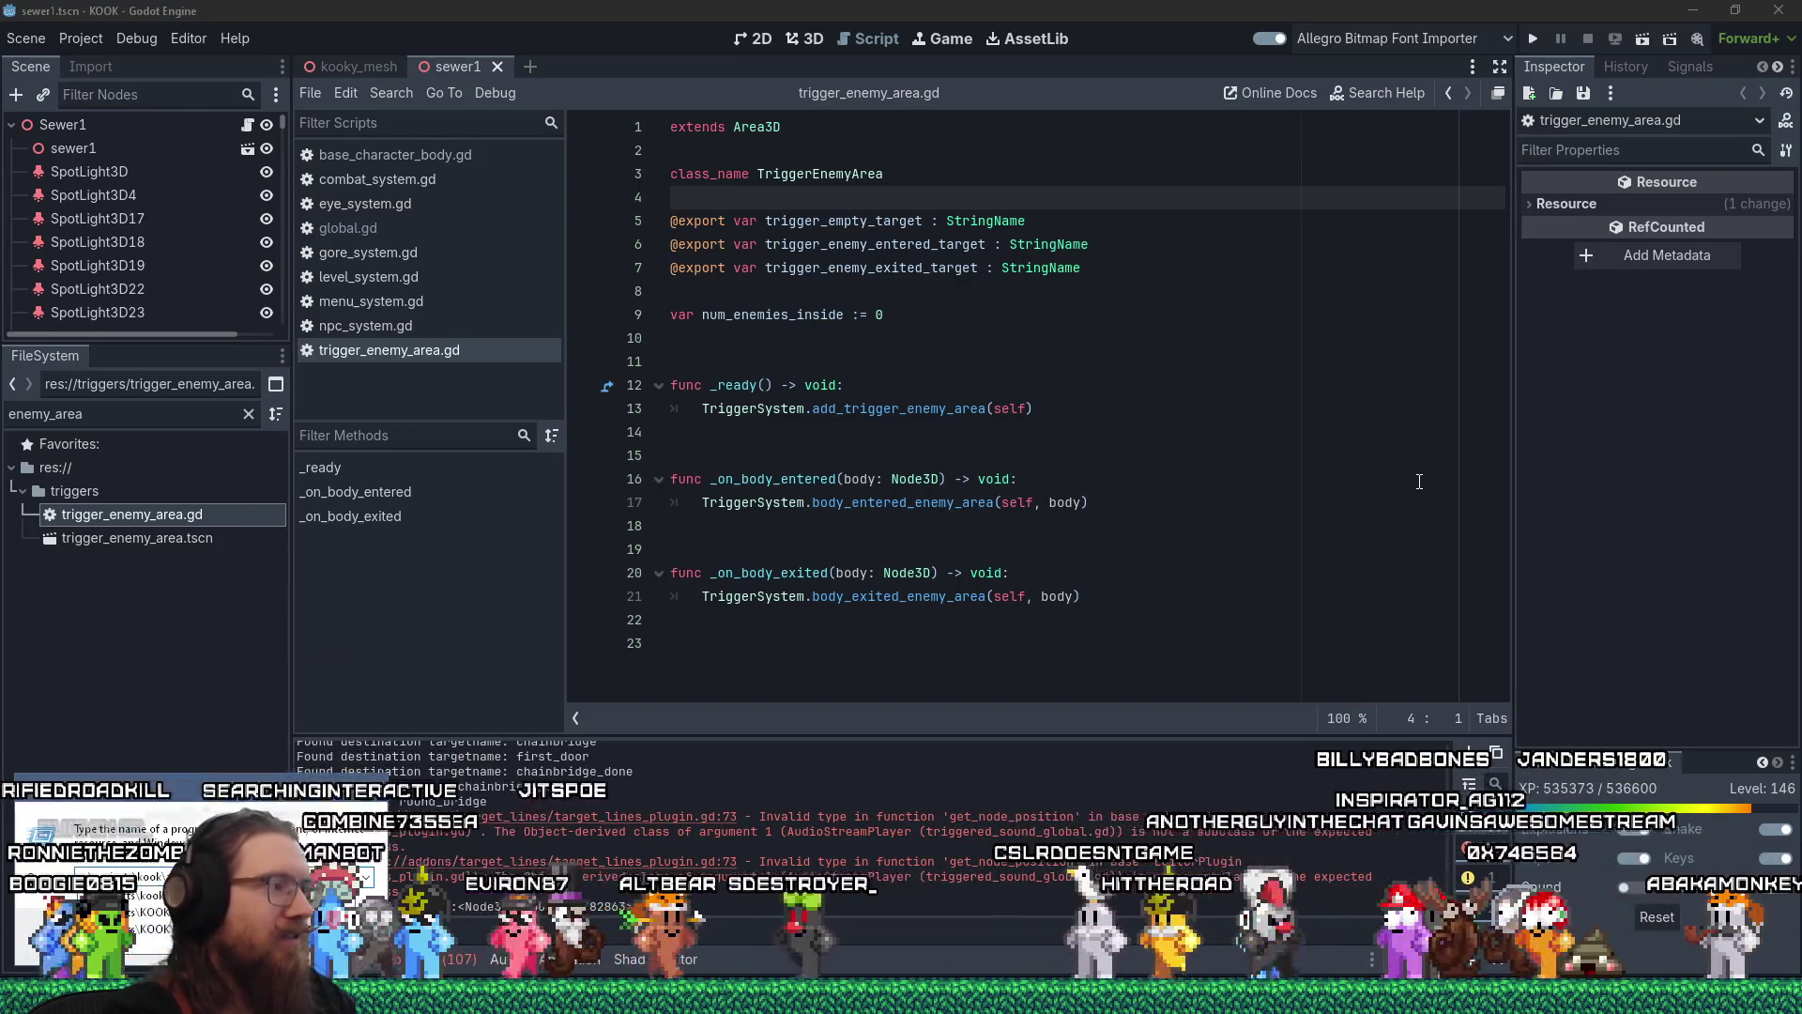
{"action": "type", "text": "\\art_source\\map_sources\\"}
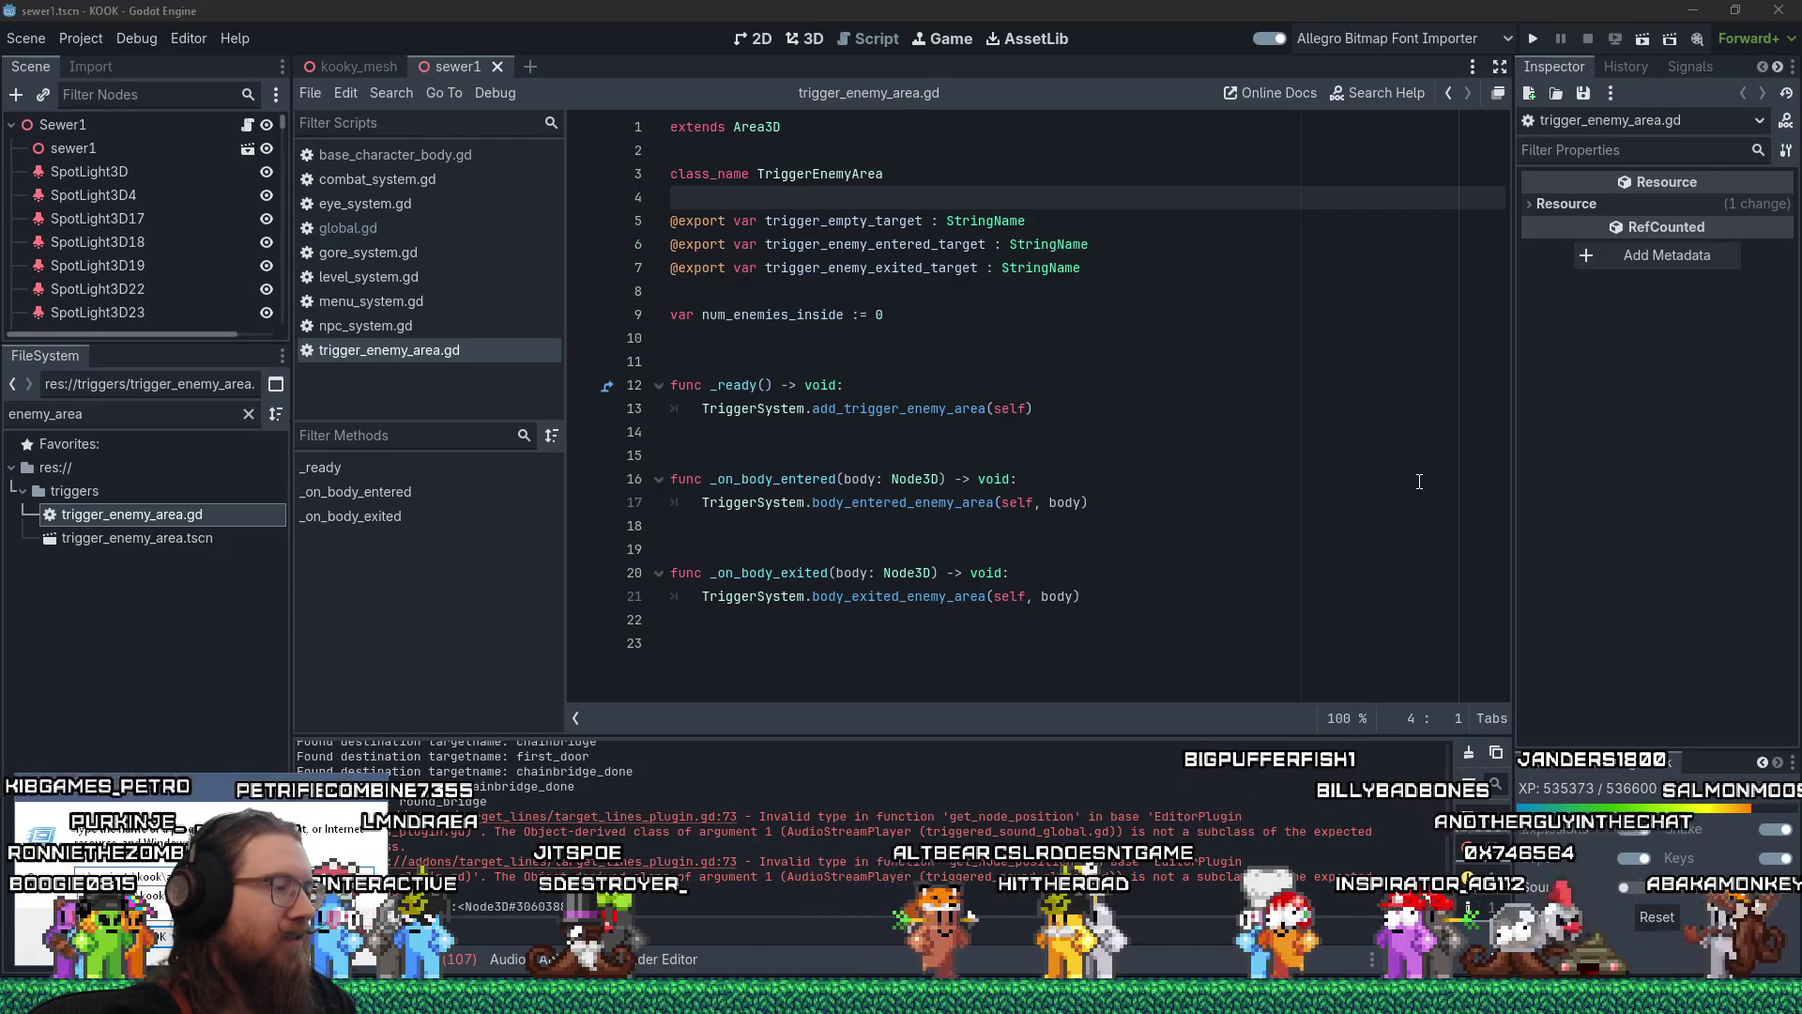
{"action": "key", "text": "Escape"}
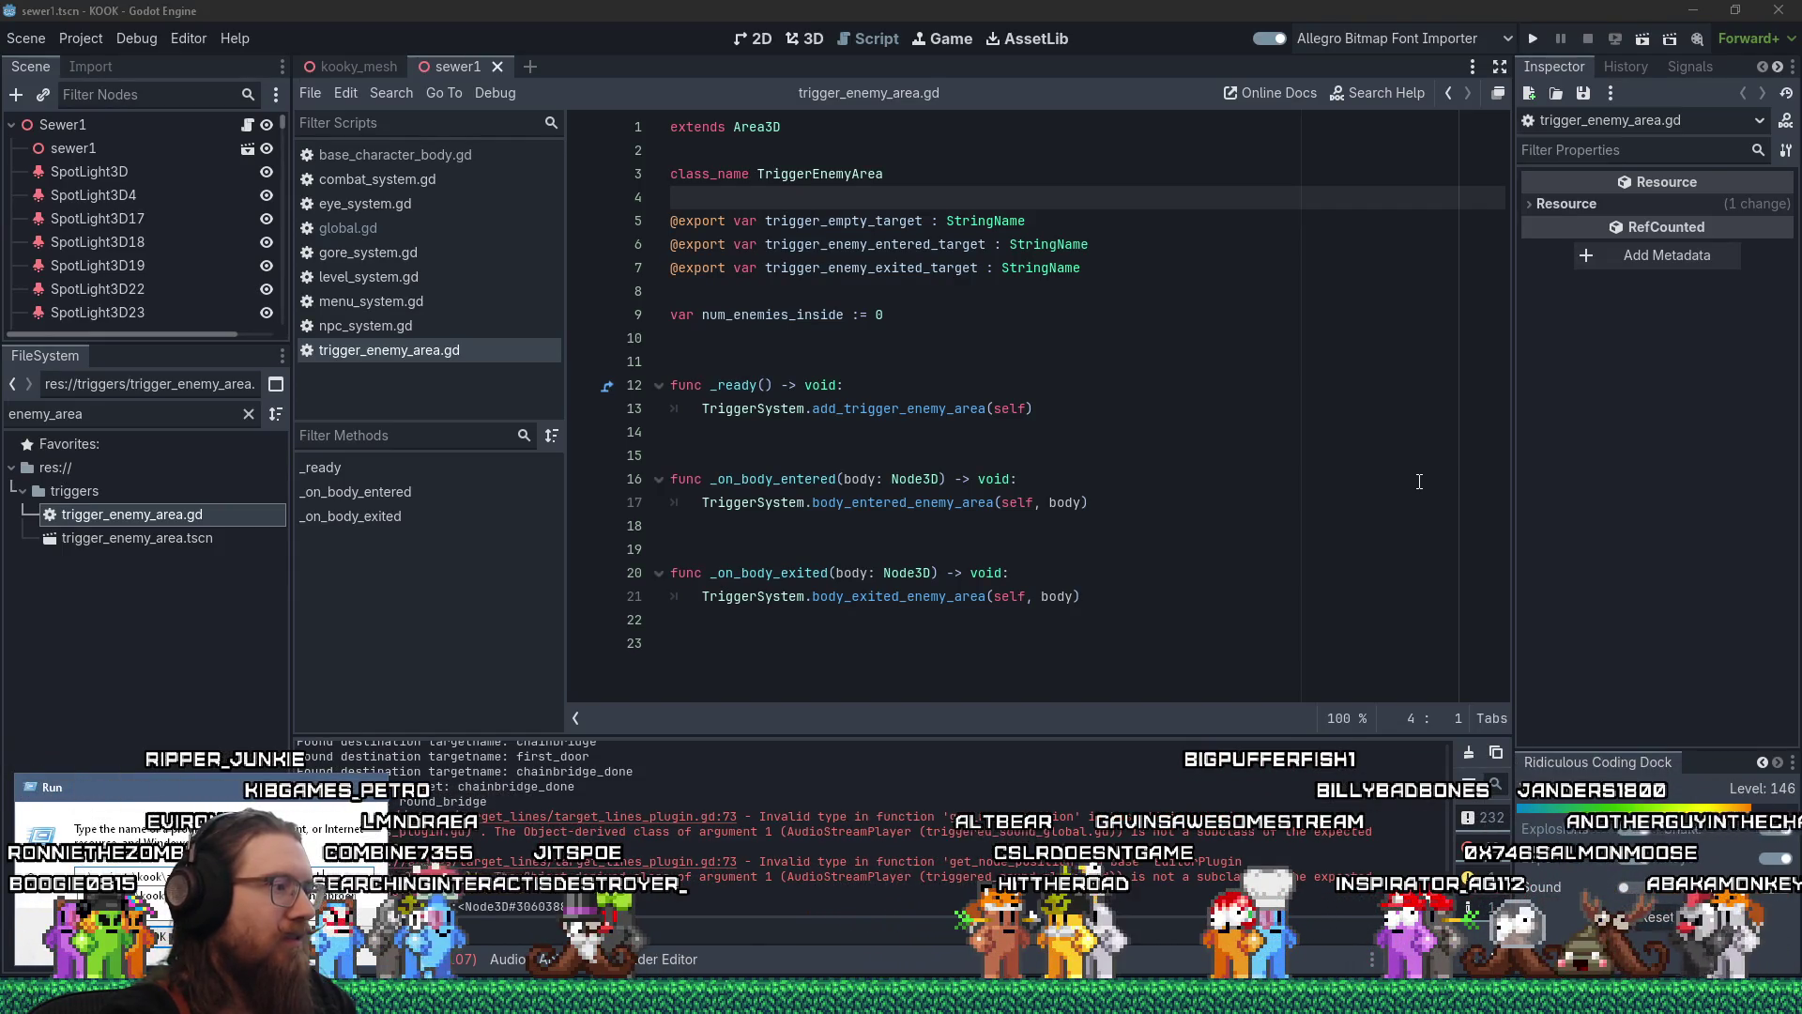
{"action": "key", "text": "Return"}
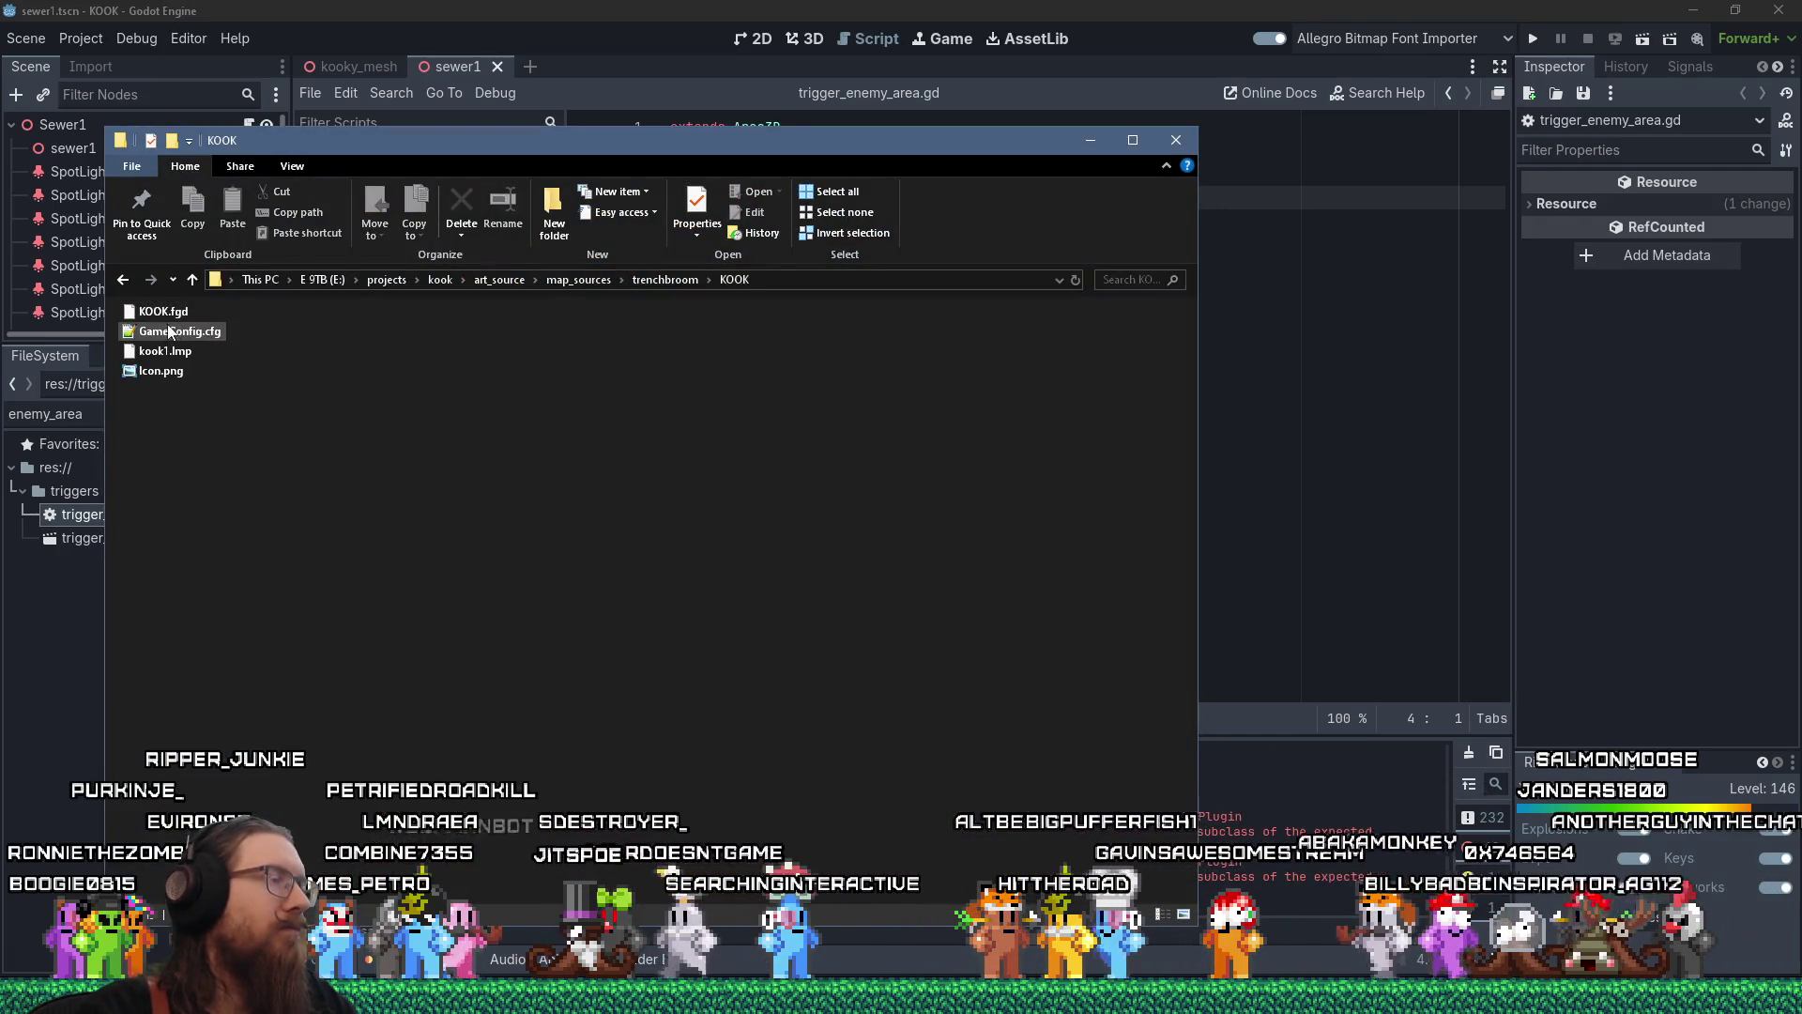
{"action": "right_click", "coordinate": [165, 321]}
{"action": "left_click", "coordinate": [234, 432]}
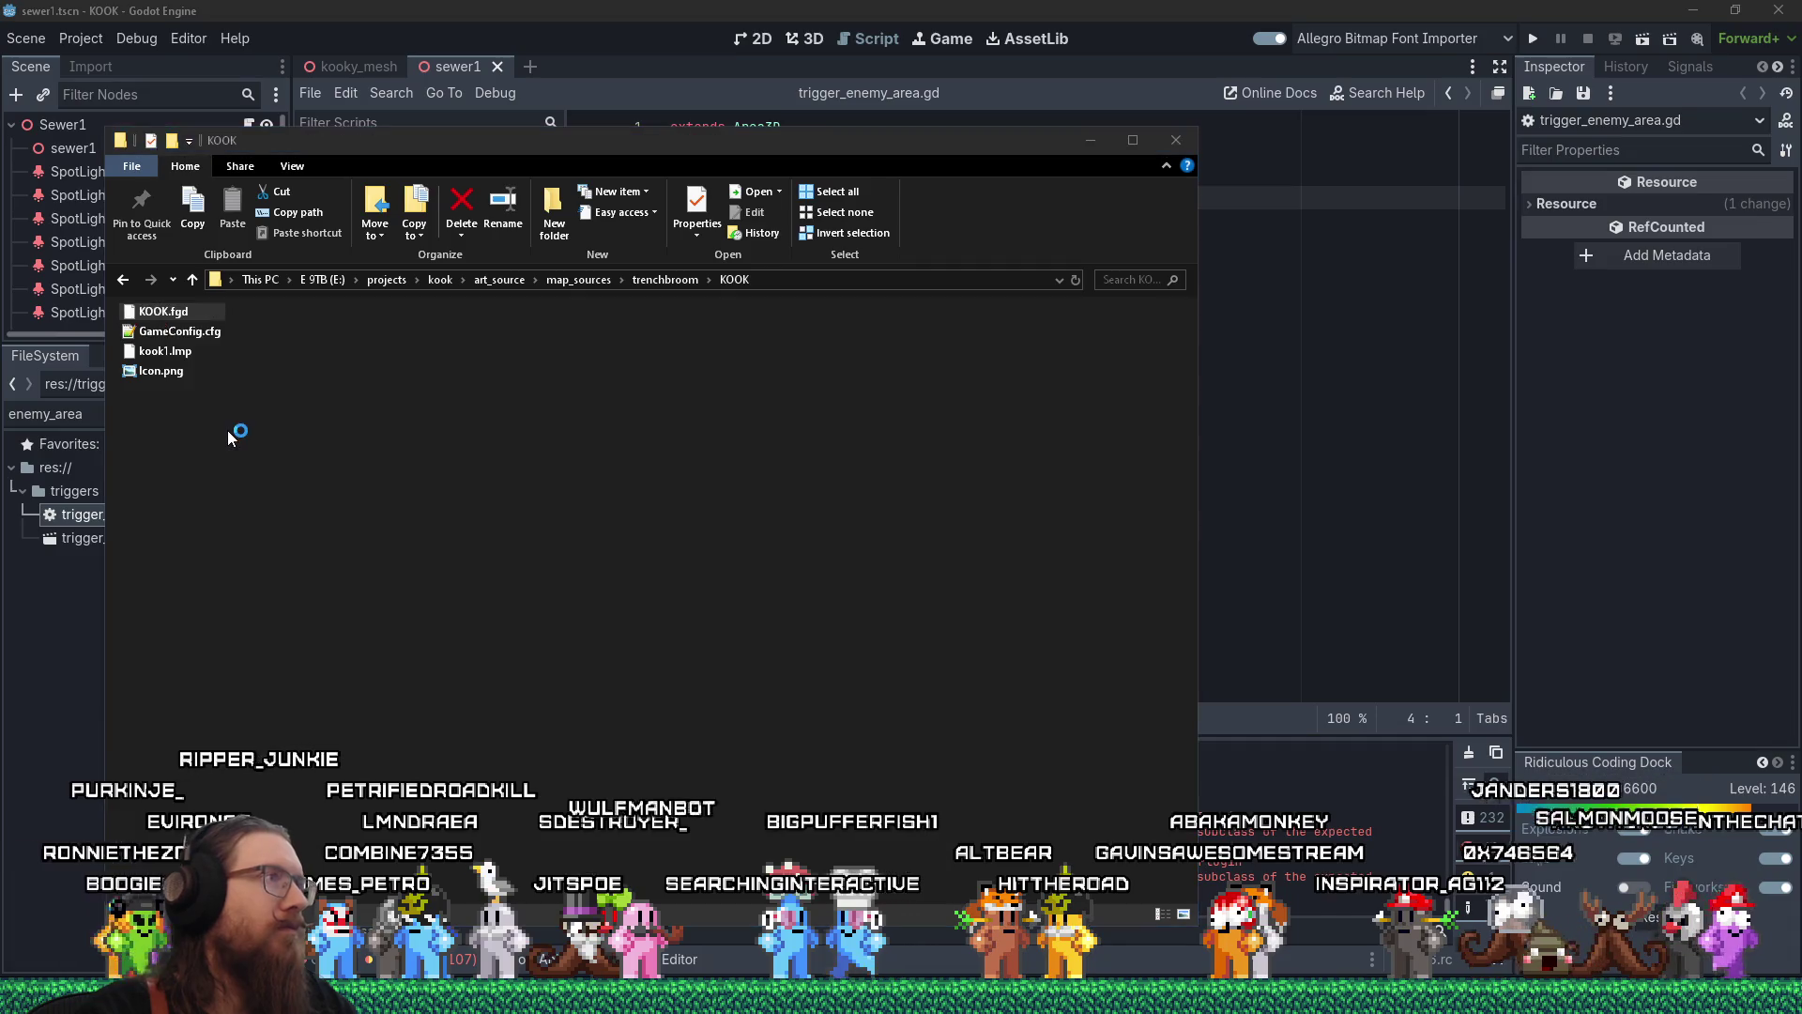
{"action": "key", "text": "alt+Tab"}
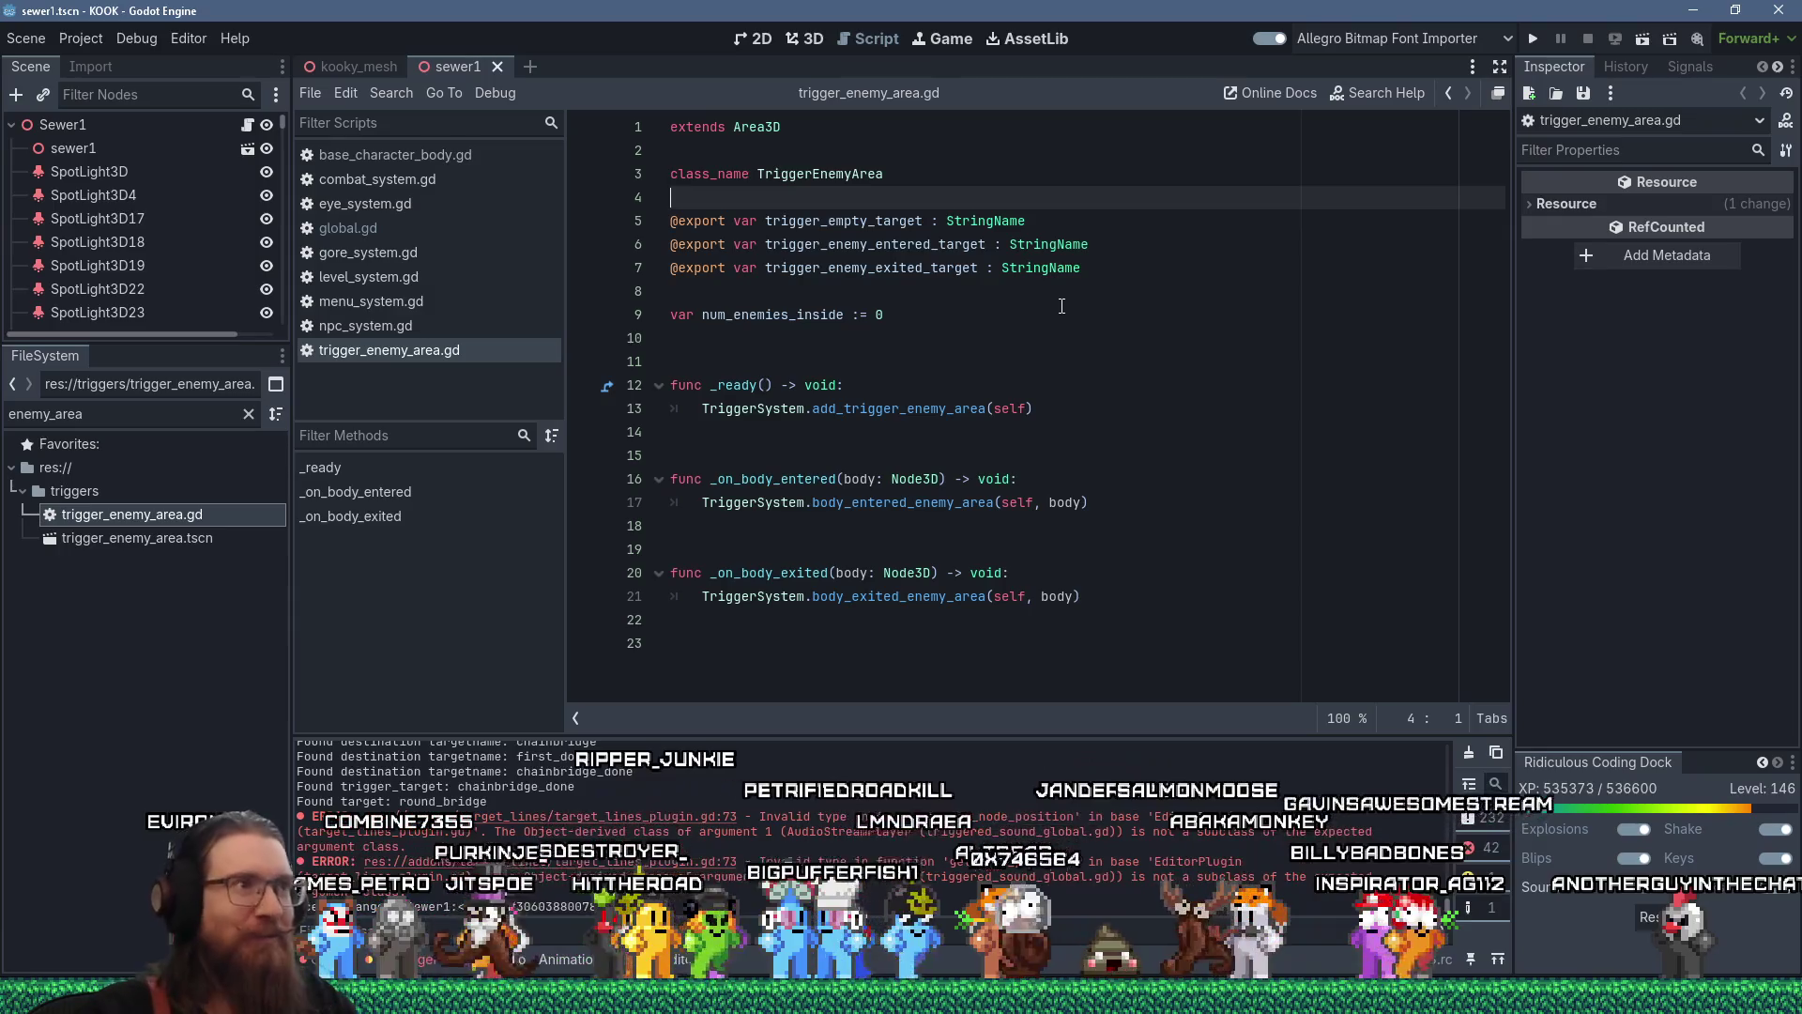
Step: Bring the KOOK.fgd window forward, move it higher on screen and scroll through the definitions
{"action": "key", "text": "alt+Tab"}
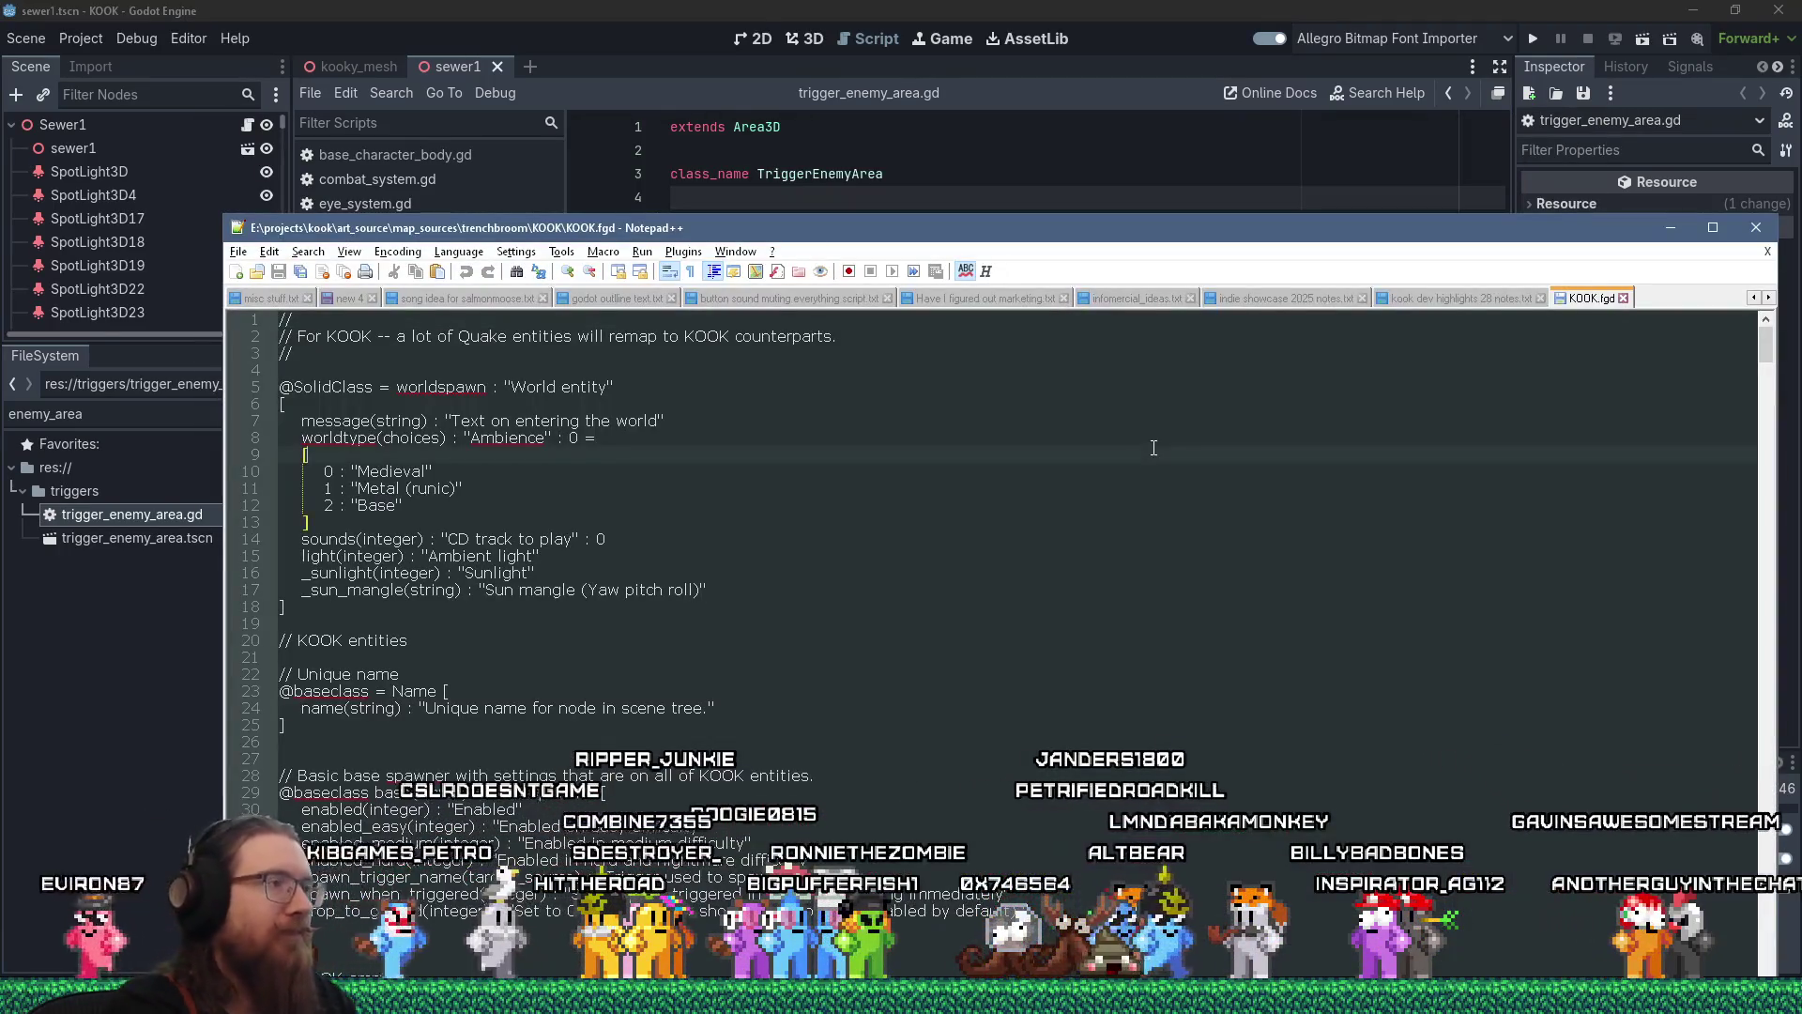
{"action": "key", "text": "ctrl+f"}
{"action": "type", "text": "trigger_enemy_area"}
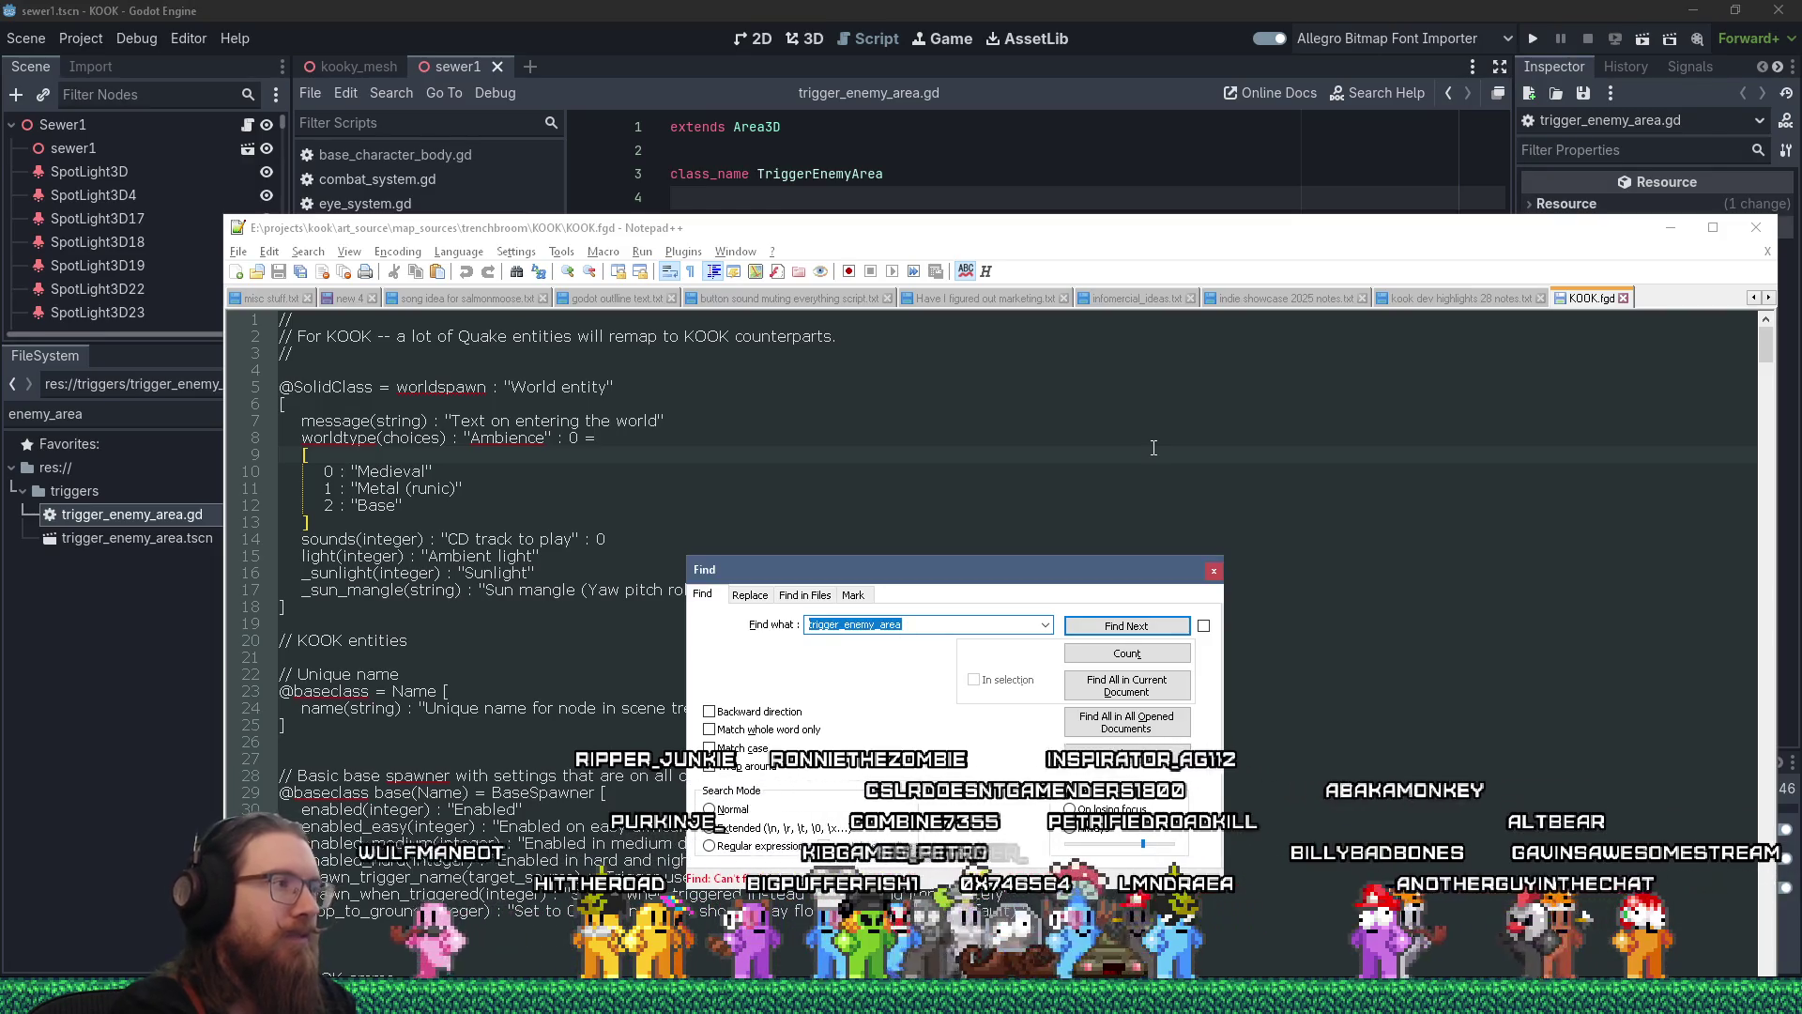
{"action": "key", "text": "Escape"}
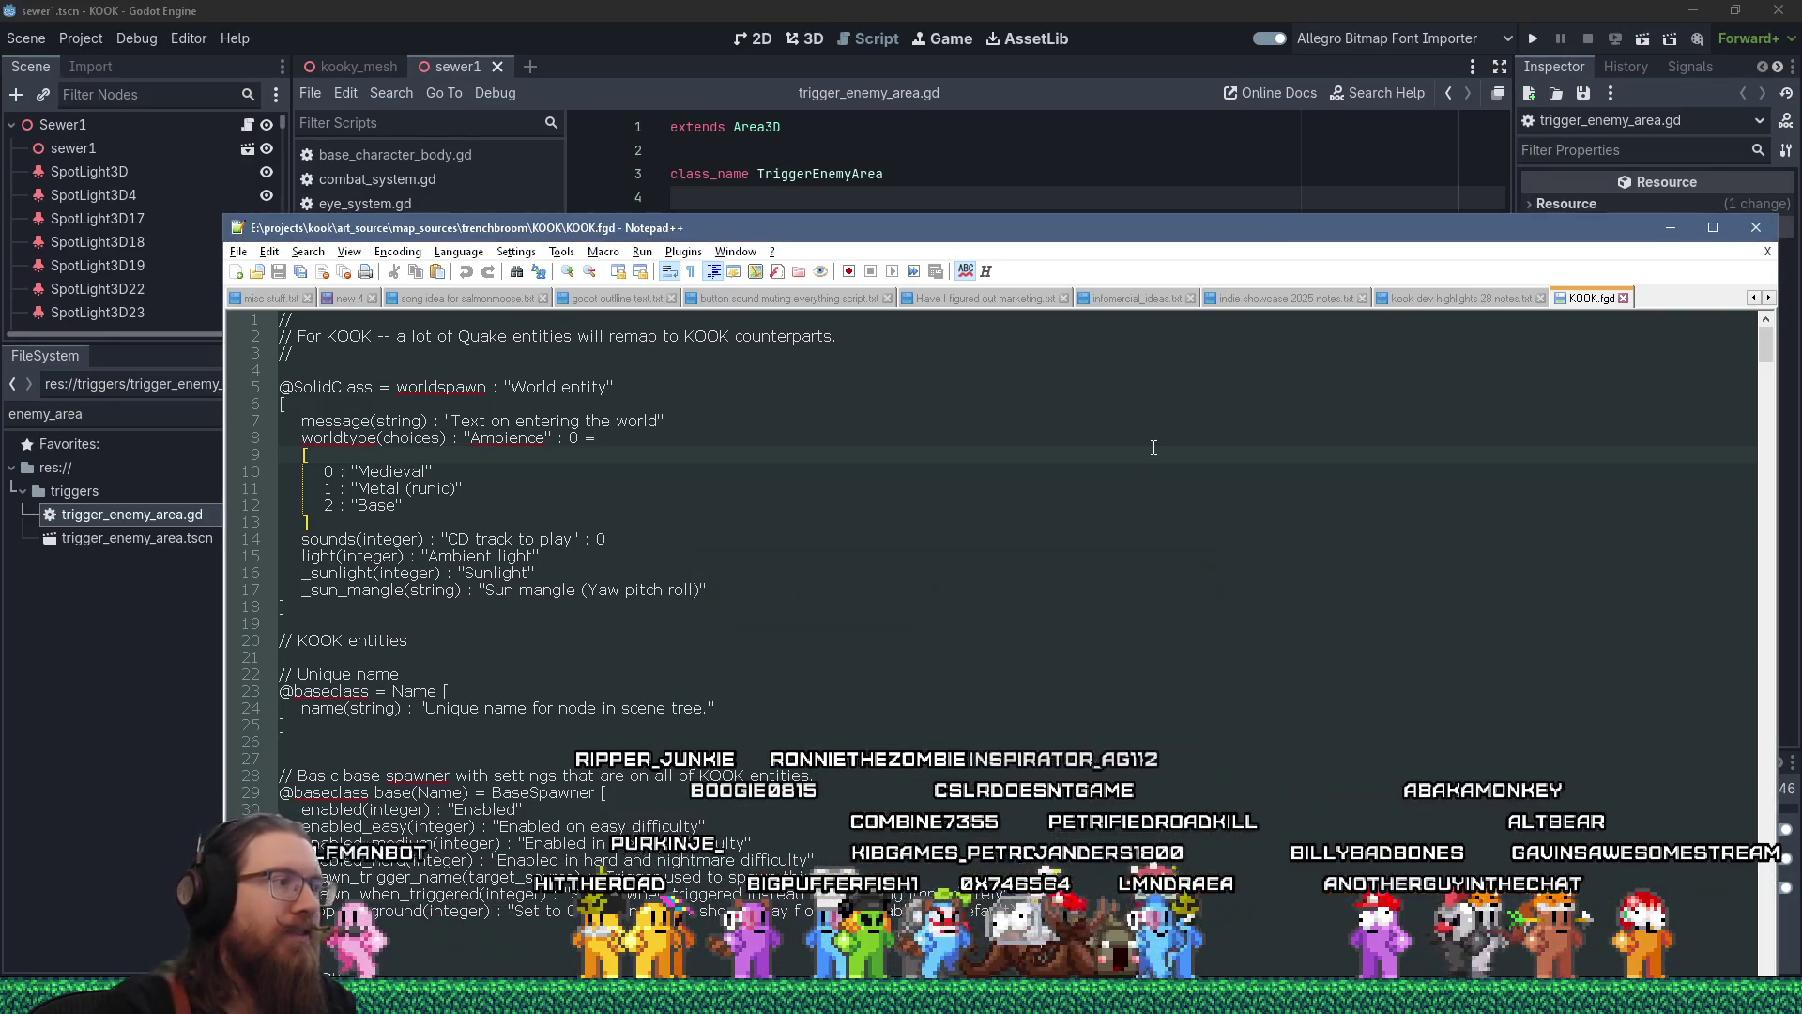
{"action": "left_click_drag", "start_coordinate": [1032, 227], "coordinate": [978, 90]}
{"action": "mouse_move", "coordinate": [1716, 241]}
{"action": "left_mouse_down"}
{"action": "mouse_move", "coordinate": [1710, 324]}
{"action": "mouse_move", "coordinate": [1715, 301]}
{"action": "left_mouse_up"}
{"action": "scroll", "coordinate": [1714, 302], "scroll_direction": "down", "scroll_amount": 12}
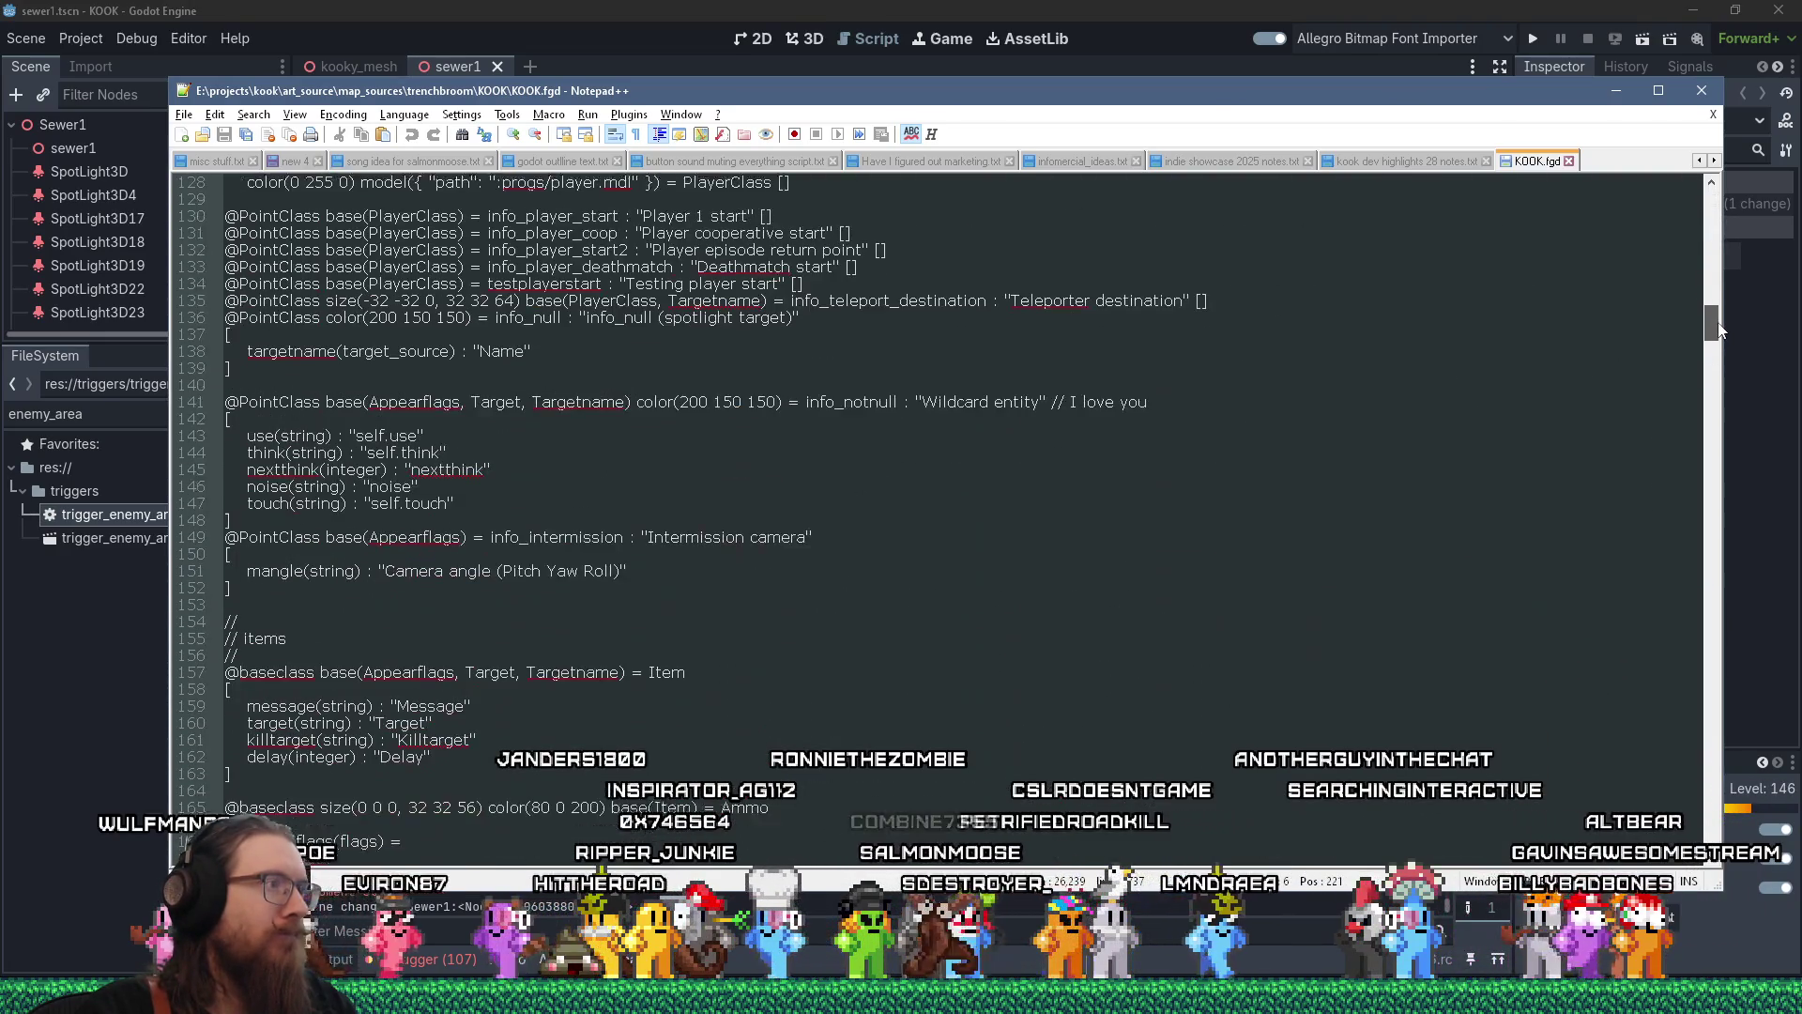
{"action": "left_click_drag", "start_coordinate": [1719, 330], "coordinate": [1720, 347]}
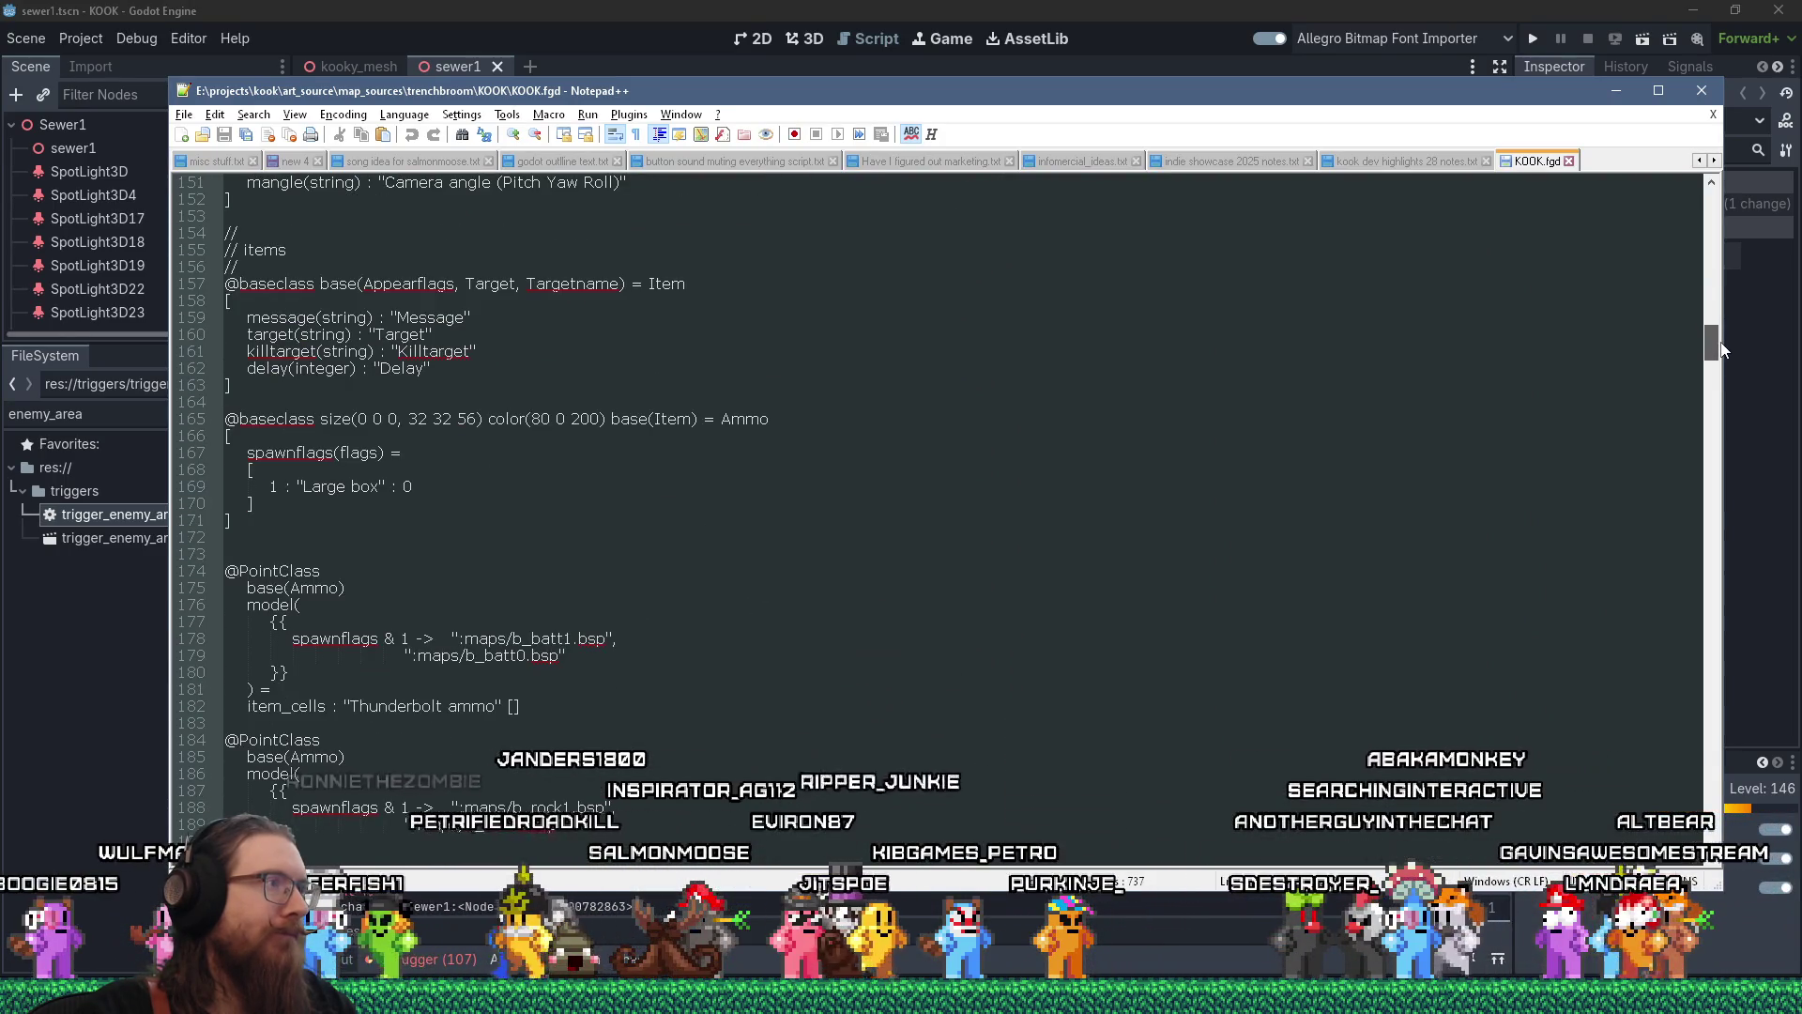
{"action": "mouse_move", "coordinate": [1724, 351]}
{"action": "left_mouse_down"}
{"action": "mouse_move", "coordinate": [1728, 689]}
{"action": "mouse_move", "coordinate": [1714, 234]}
{"action": "left_mouse_up"}
Step: Find trigger_mult and scroll up to the triggers section, placing the cursor above interact_trigger
{"action": "key", "text": "ctrl+f"}
{"action": "type", "text": "trigg"}
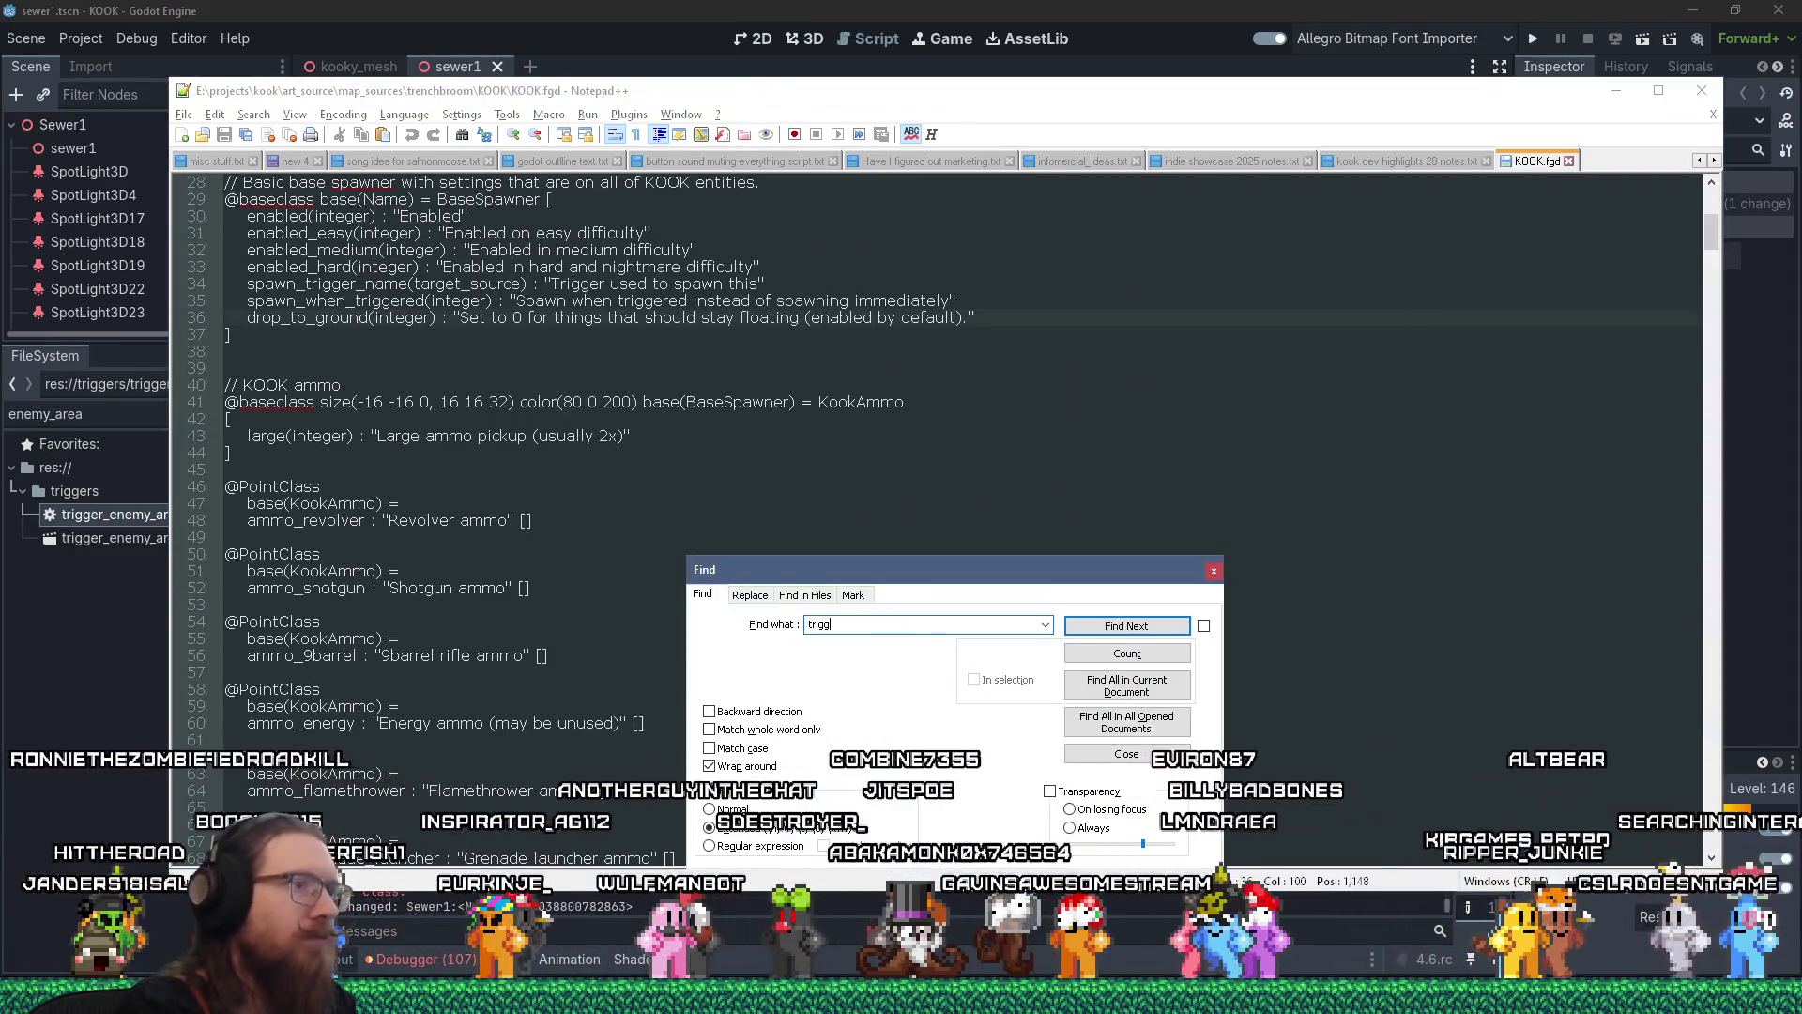
{"action": "type", "text": "er_mult"}
{"action": "key", "text": "Return"}
{"action": "key", "text": "Escape"}
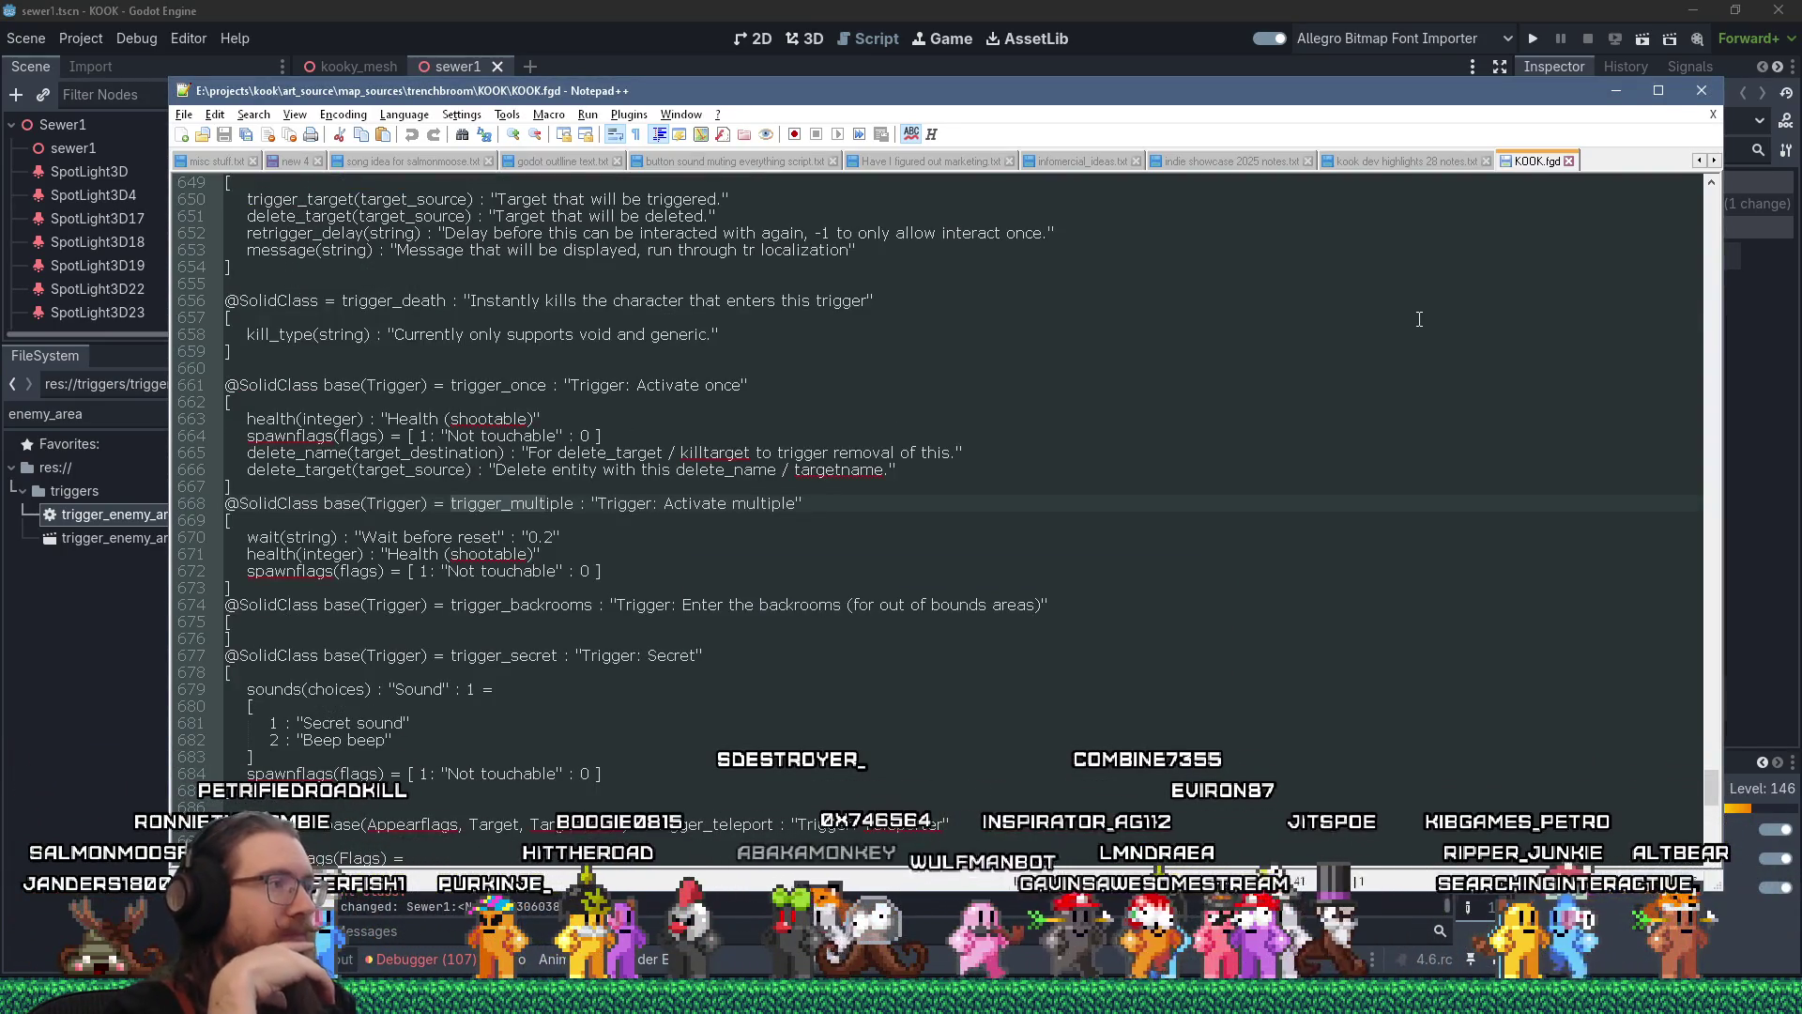
{"action": "scroll", "coordinate": [1147, 391], "scroll_direction": "up", "scroll_amount": 1}
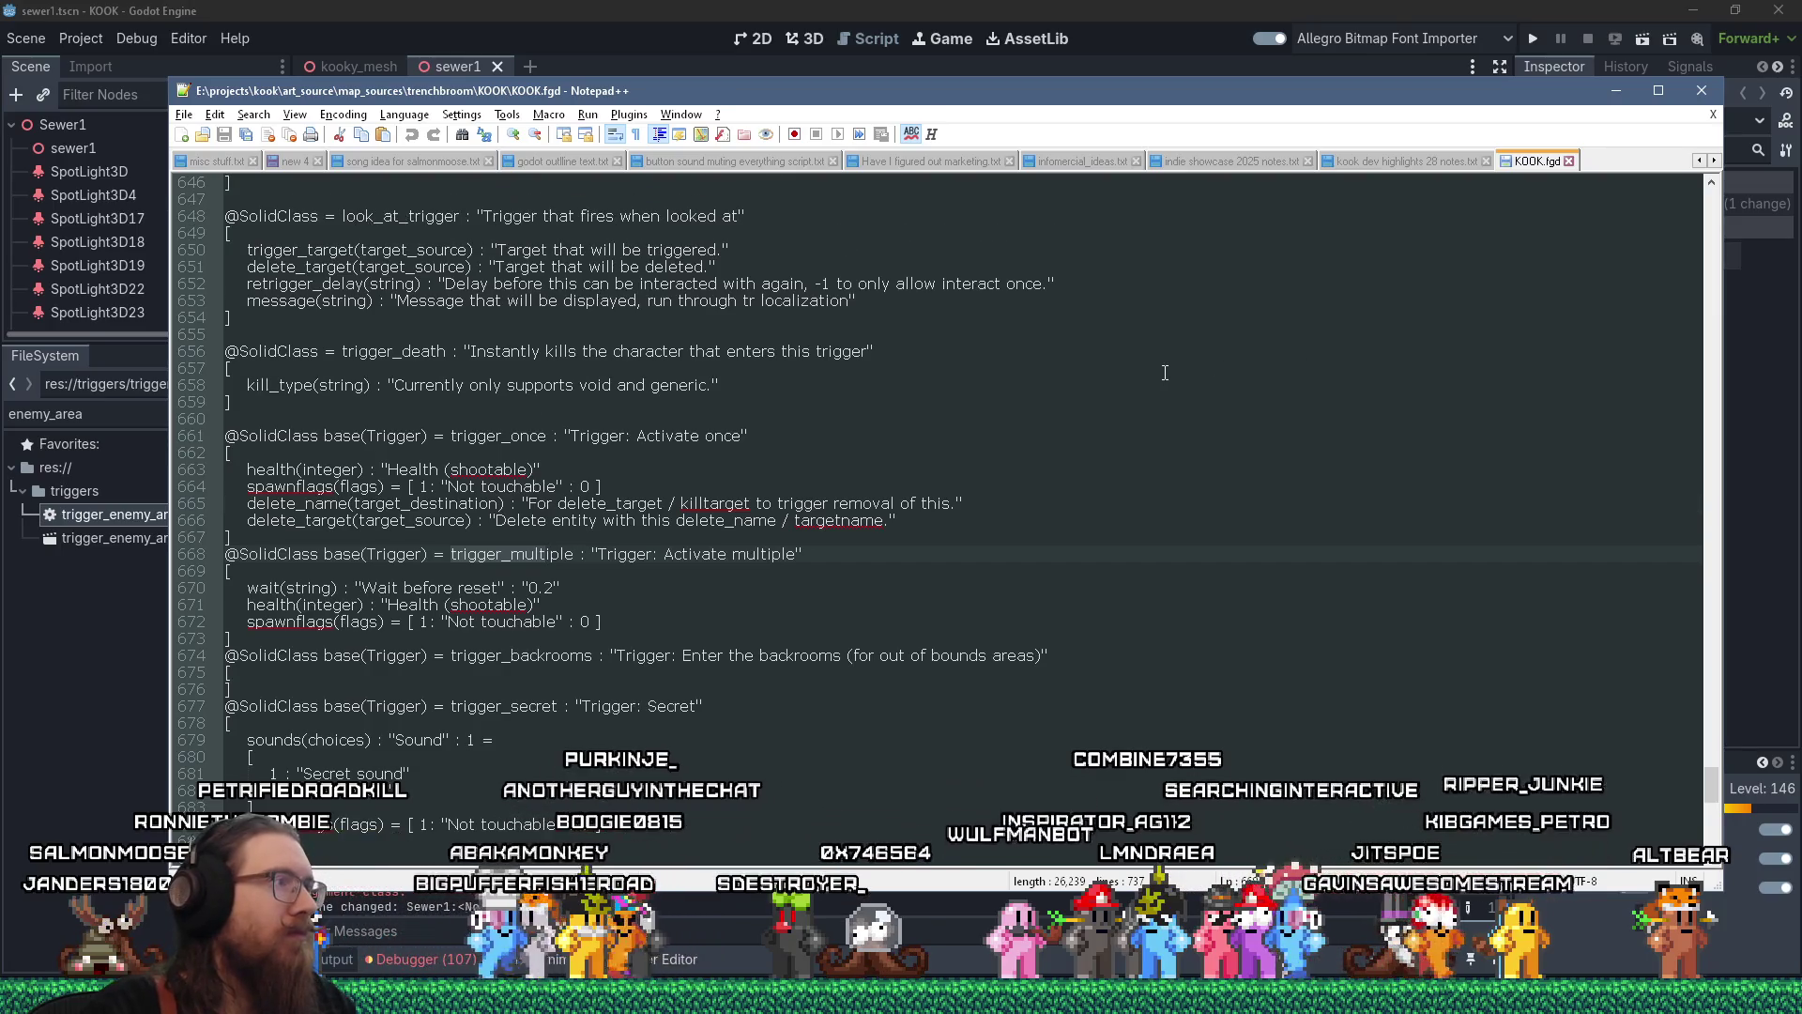
{"action": "scroll", "coordinate": [1155, 377], "scroll_direction": "up", "scroll_amount": 8}
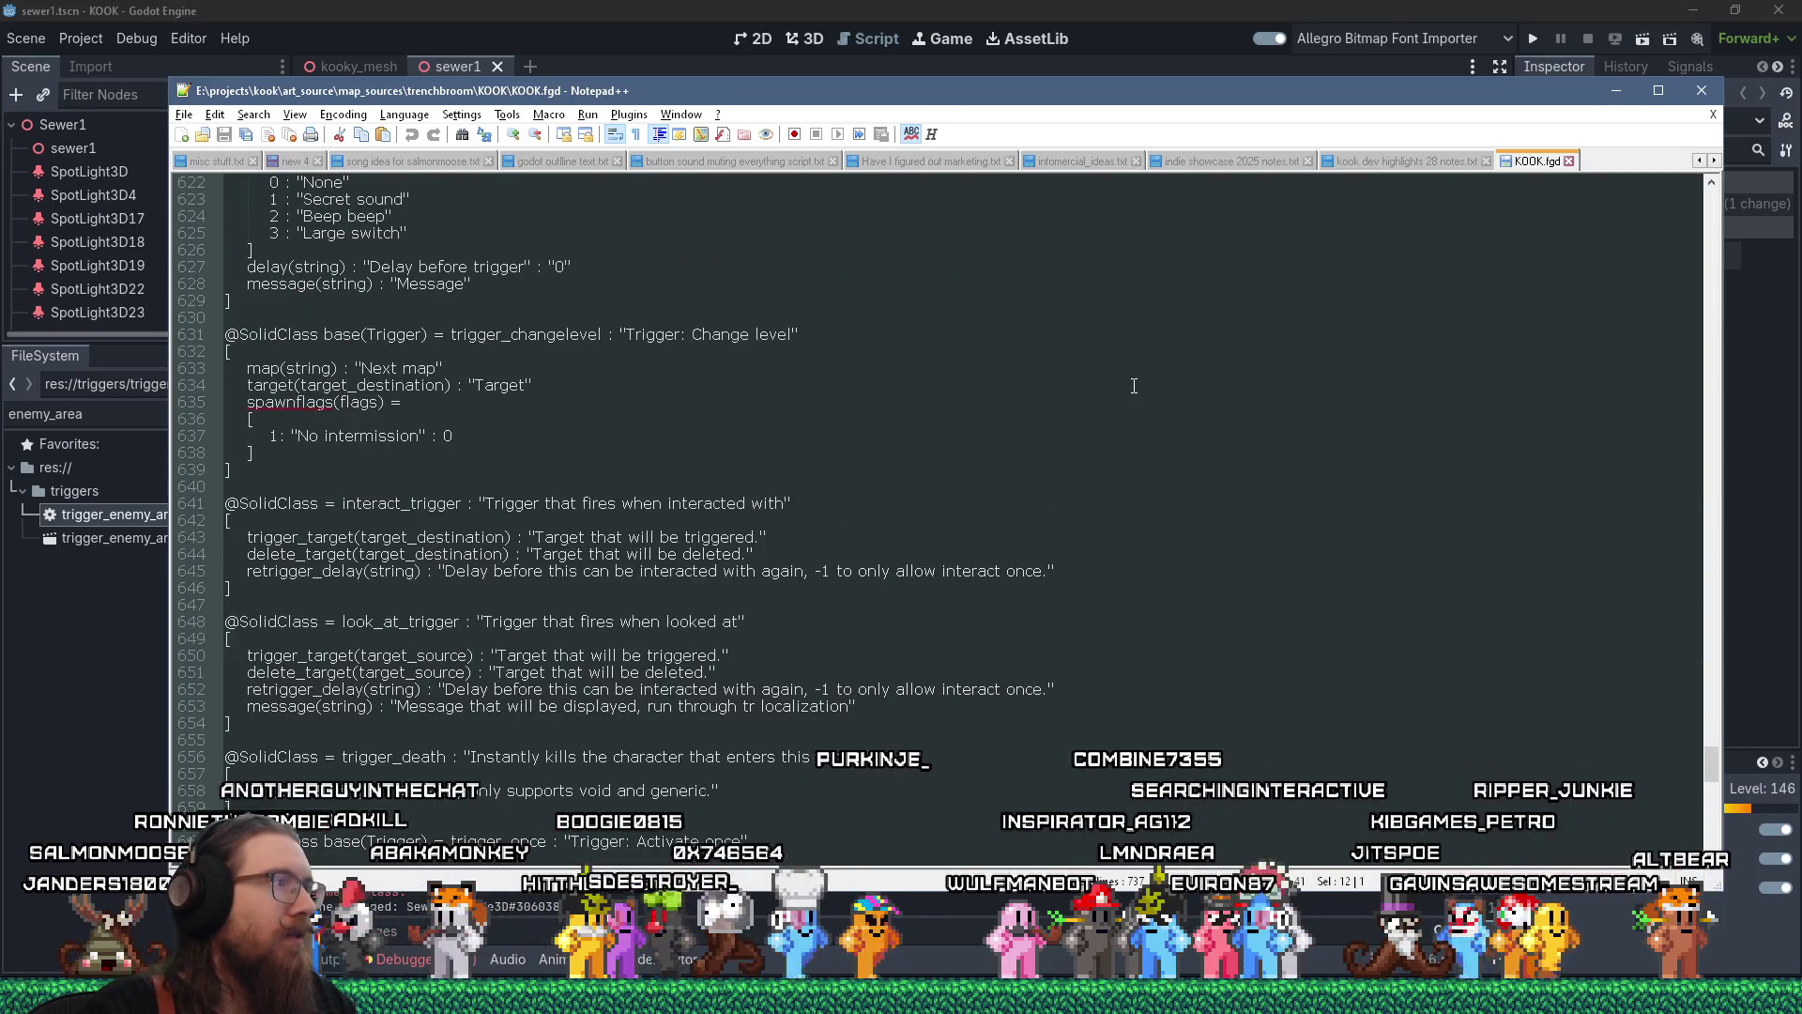
{"action": "scroll", "coordinate": [1134, 385], "scroll_direction": "up", "scroll_amount": 3}
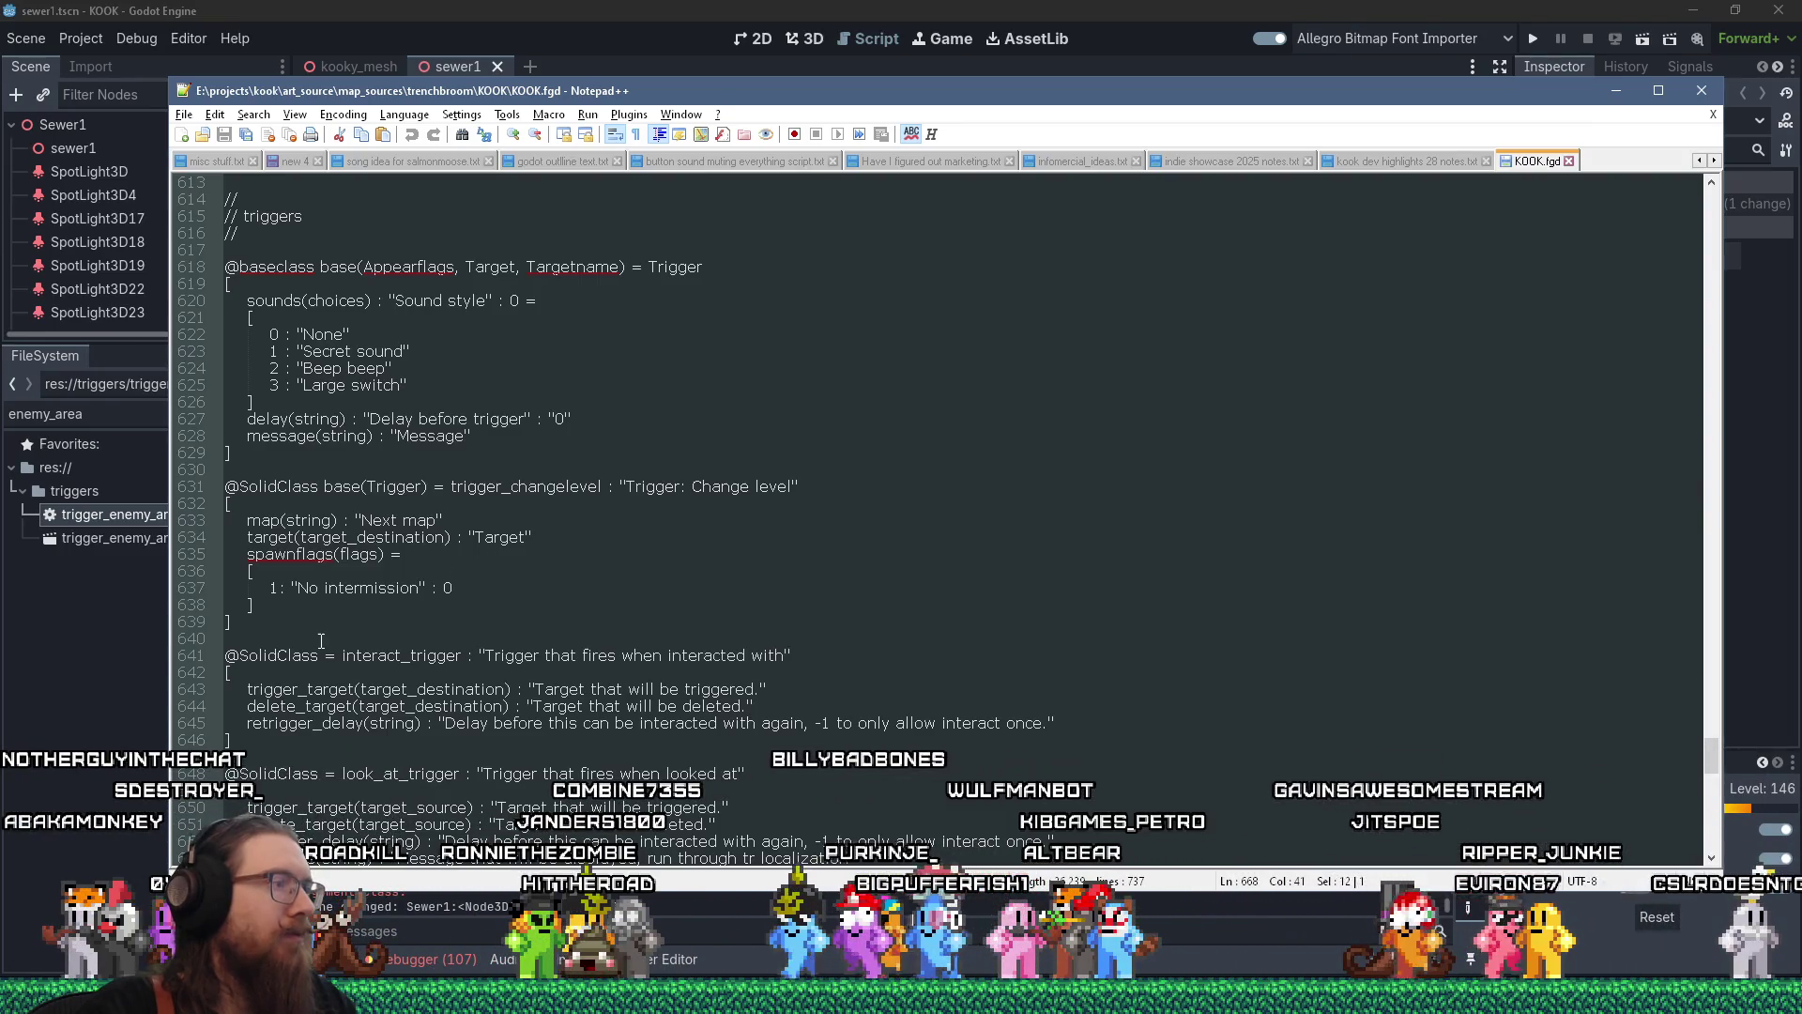
{"action": "left_click", "coordinate": [557, 638]}
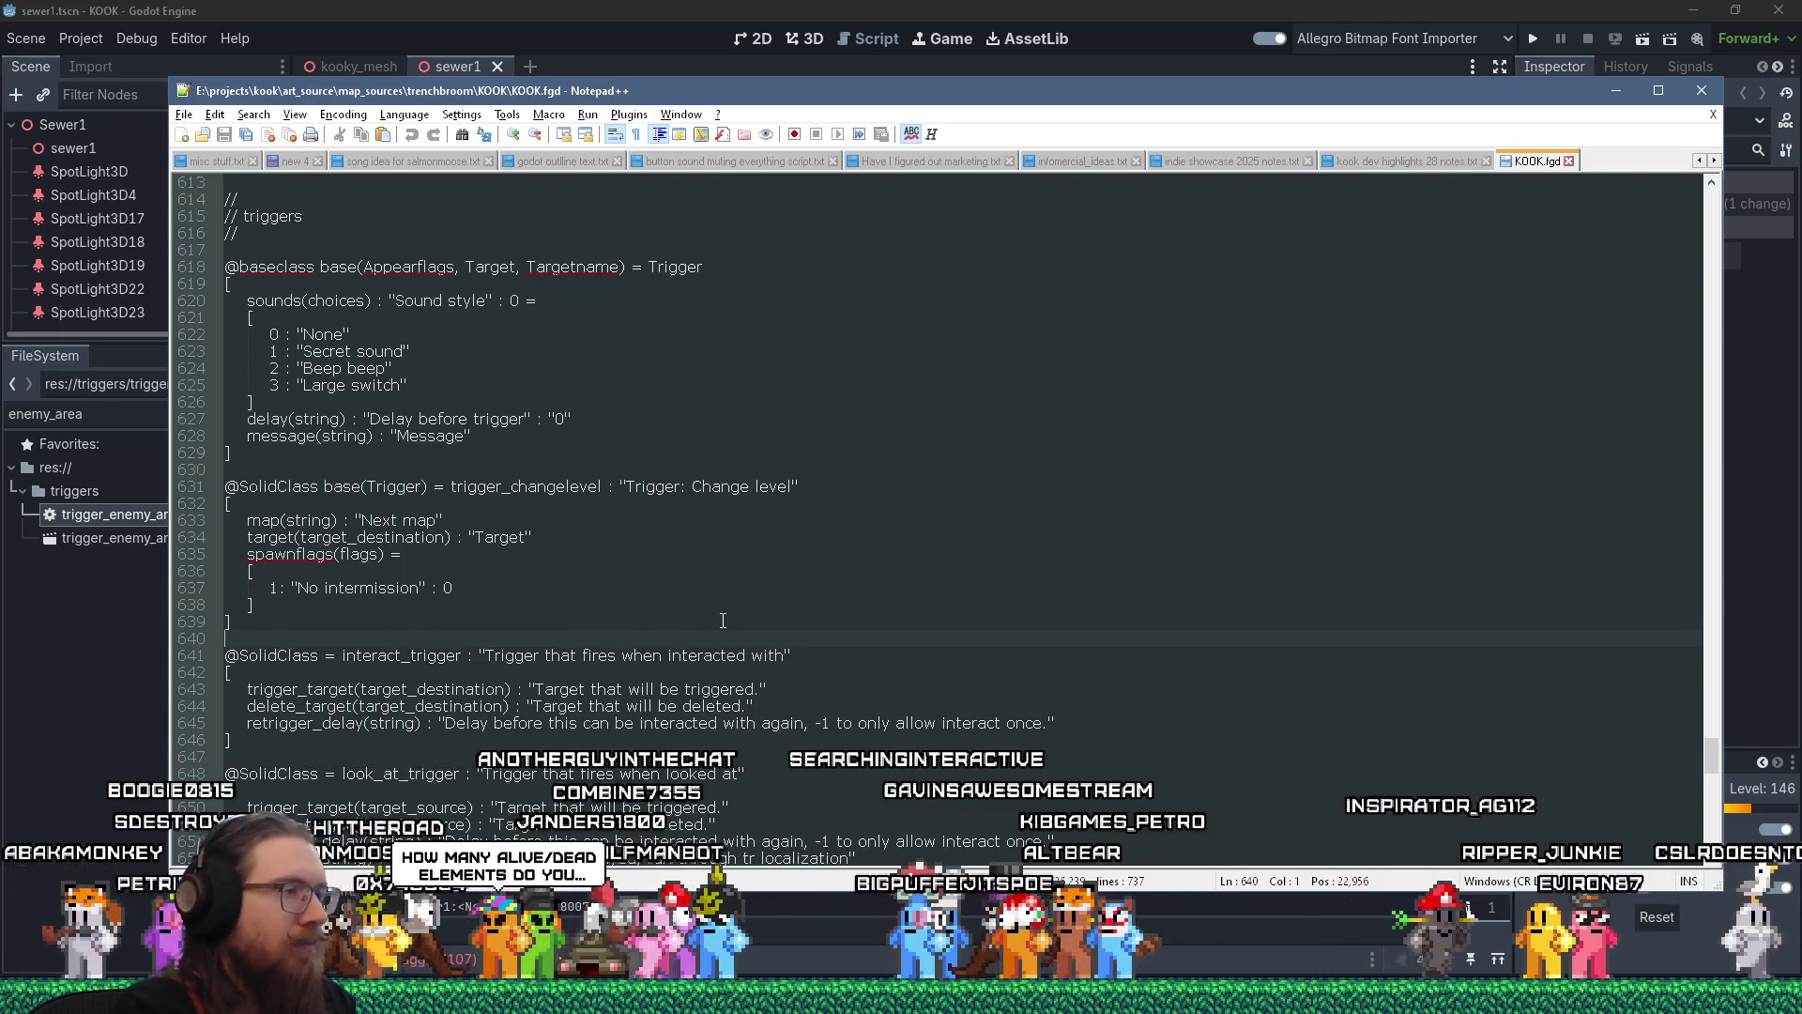
{"action": "key", "text": "Return"}
{"action": "type", "text": "@SolidClass ="}
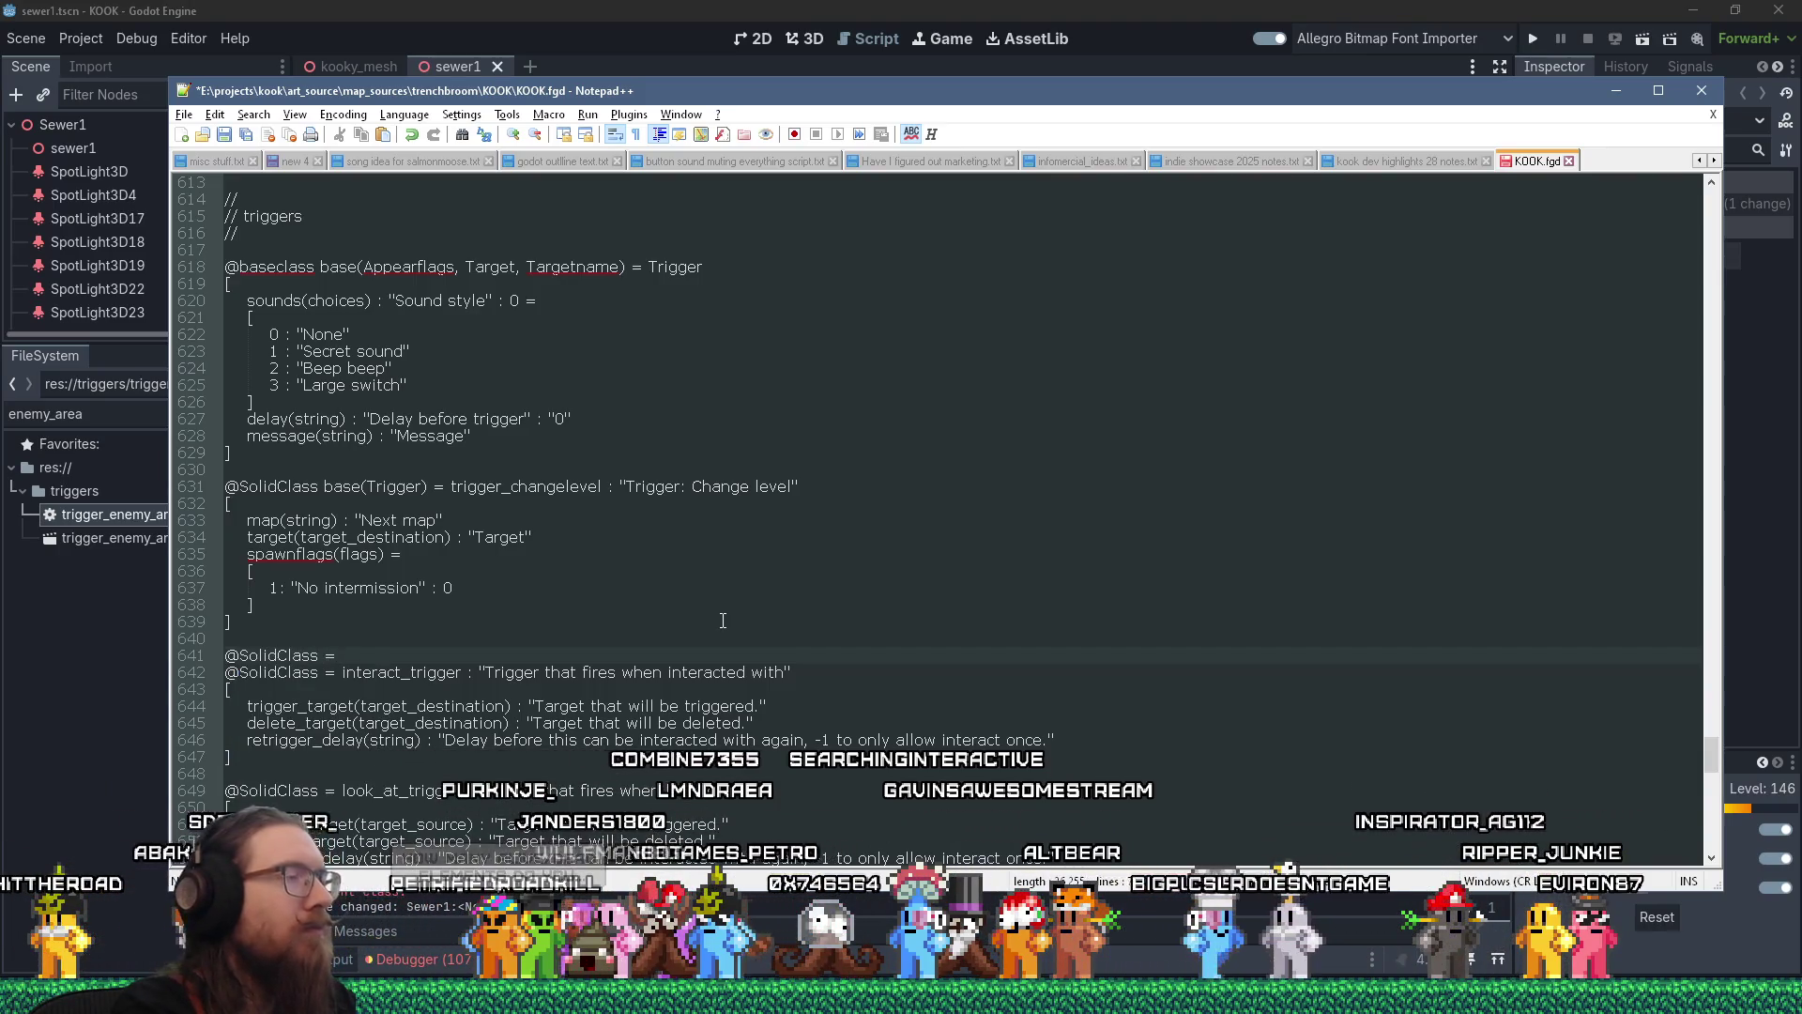
{"action": "type", "text": " trigger_enemy_area : \""}
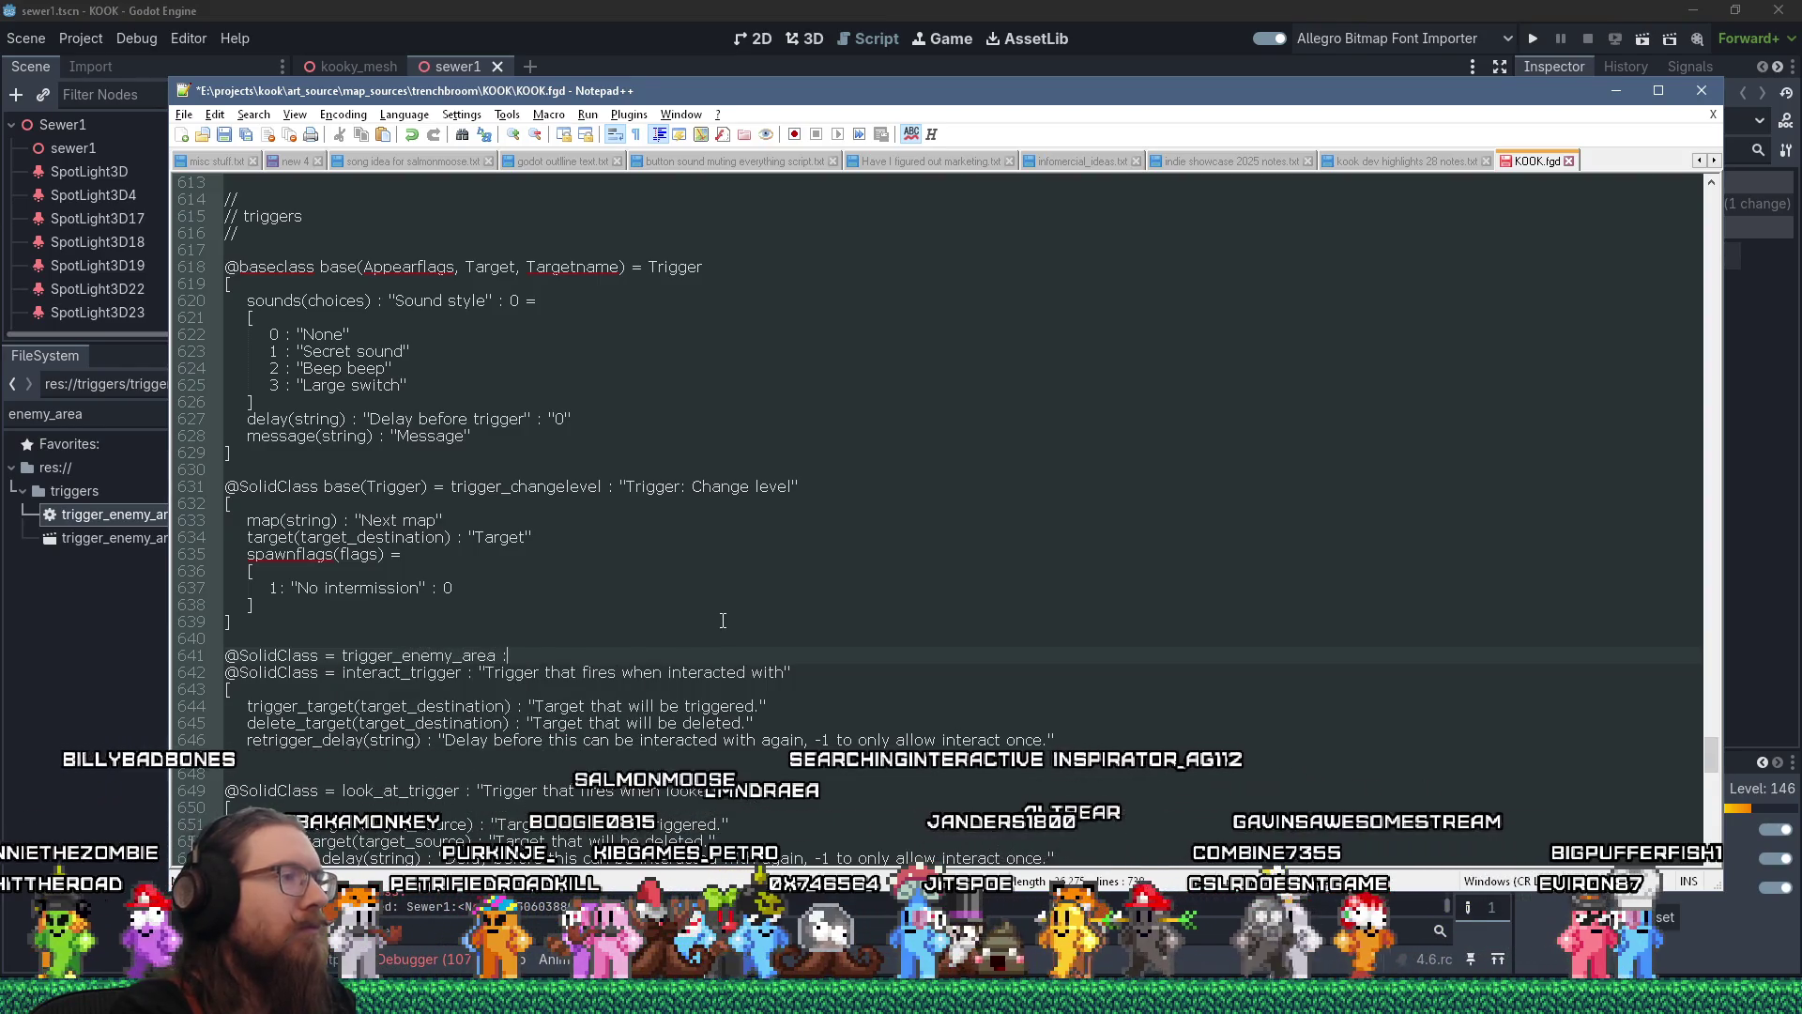
{"action": "type", "text": "Area that t"}
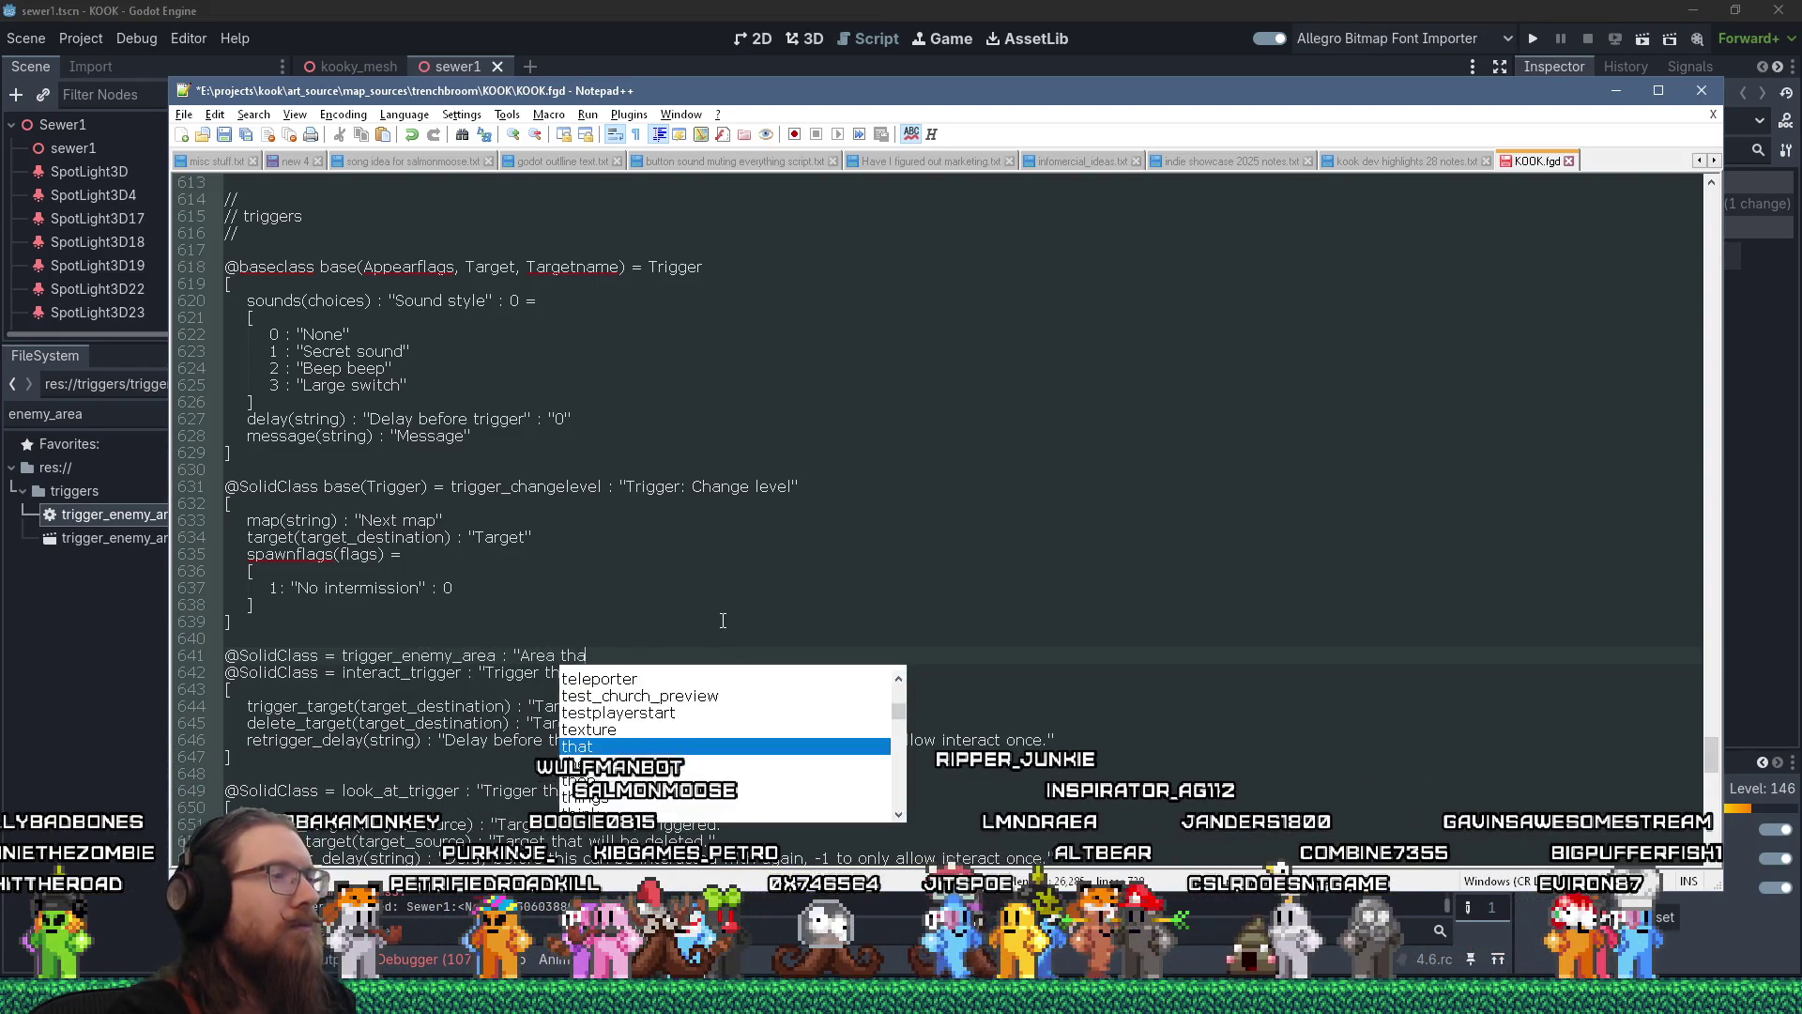
{"action": "type", "text": "riggers based on "}
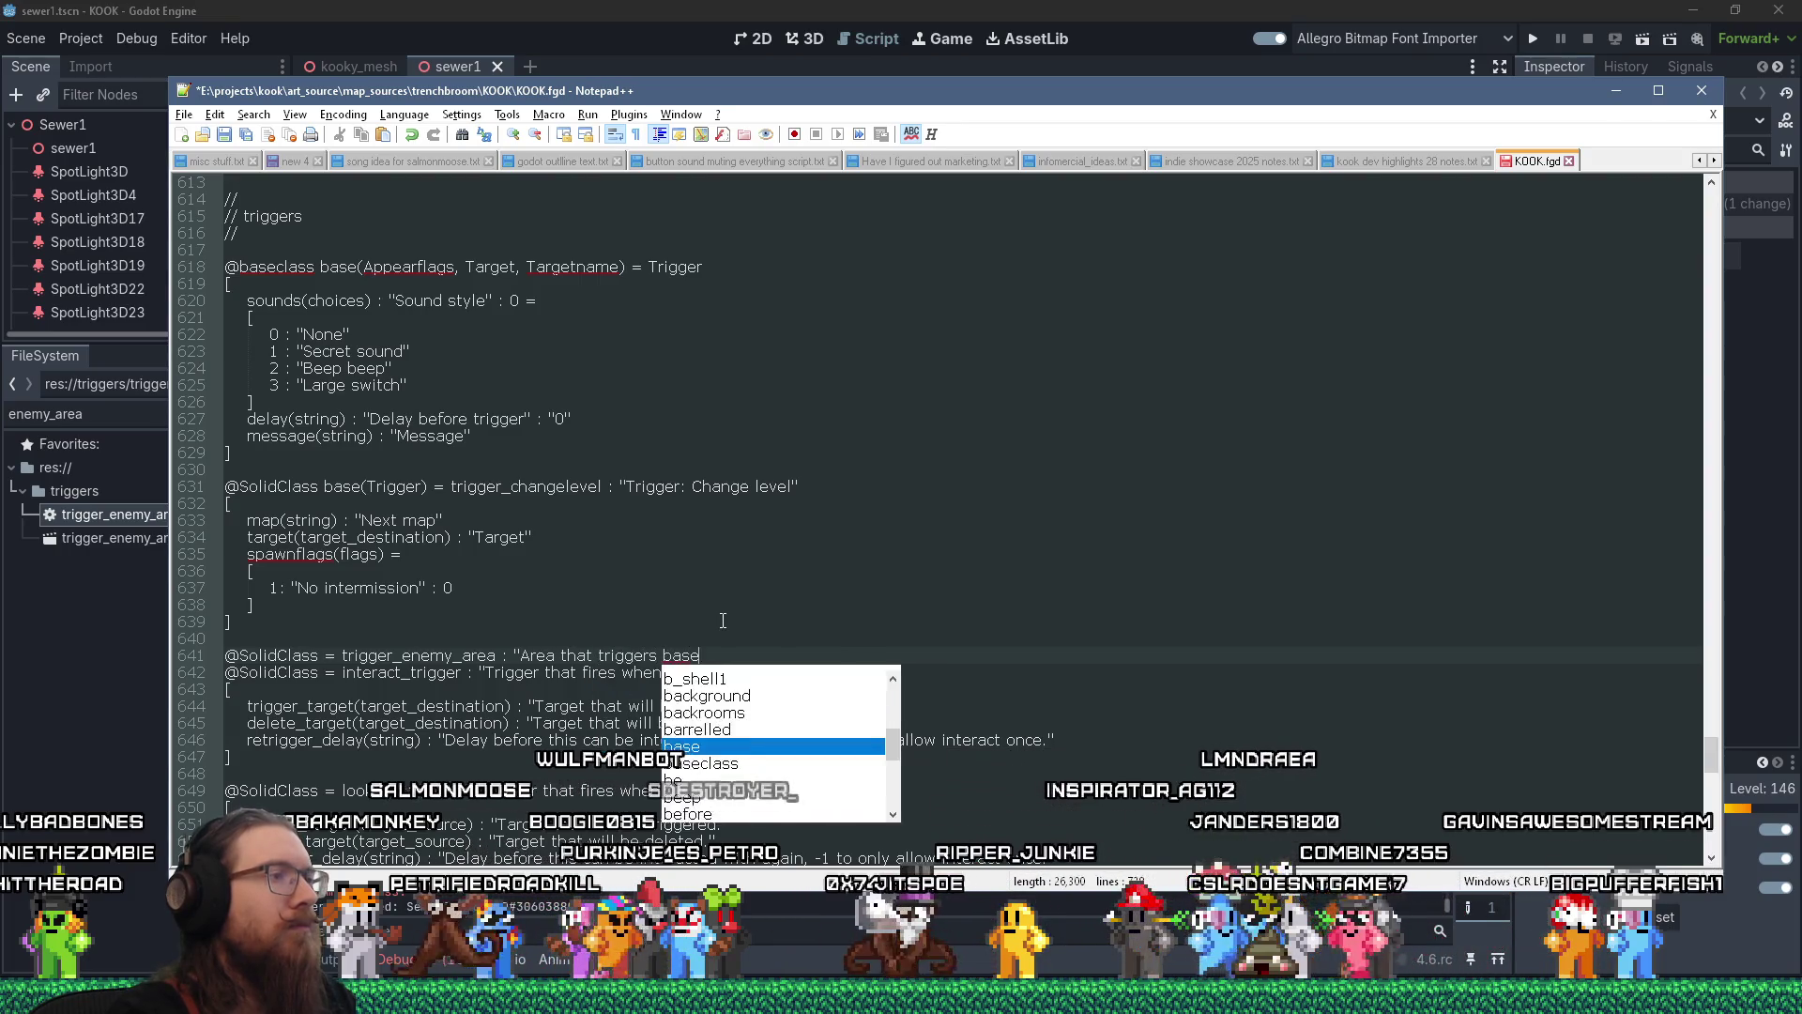
{"action": "type", "text": "enemy"}
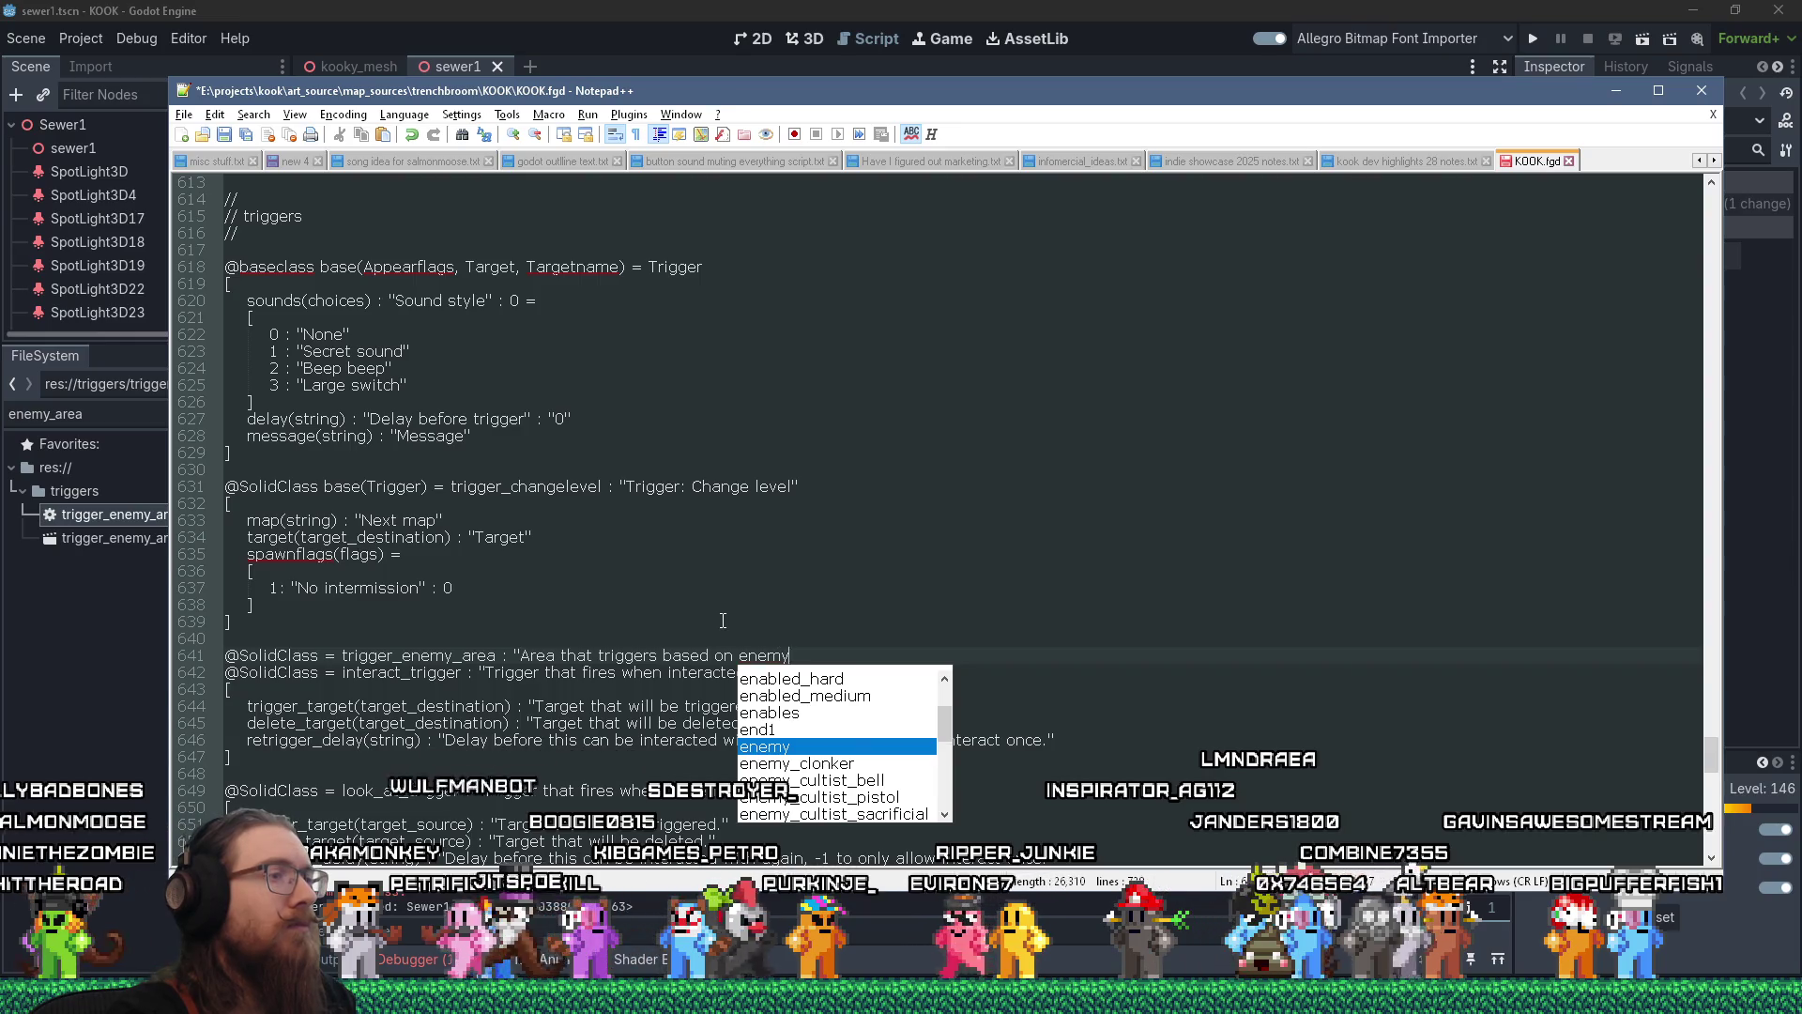
{"action": "key", "text": "BackSpace"}
{"action": "type", "text": "ies entering, le"}
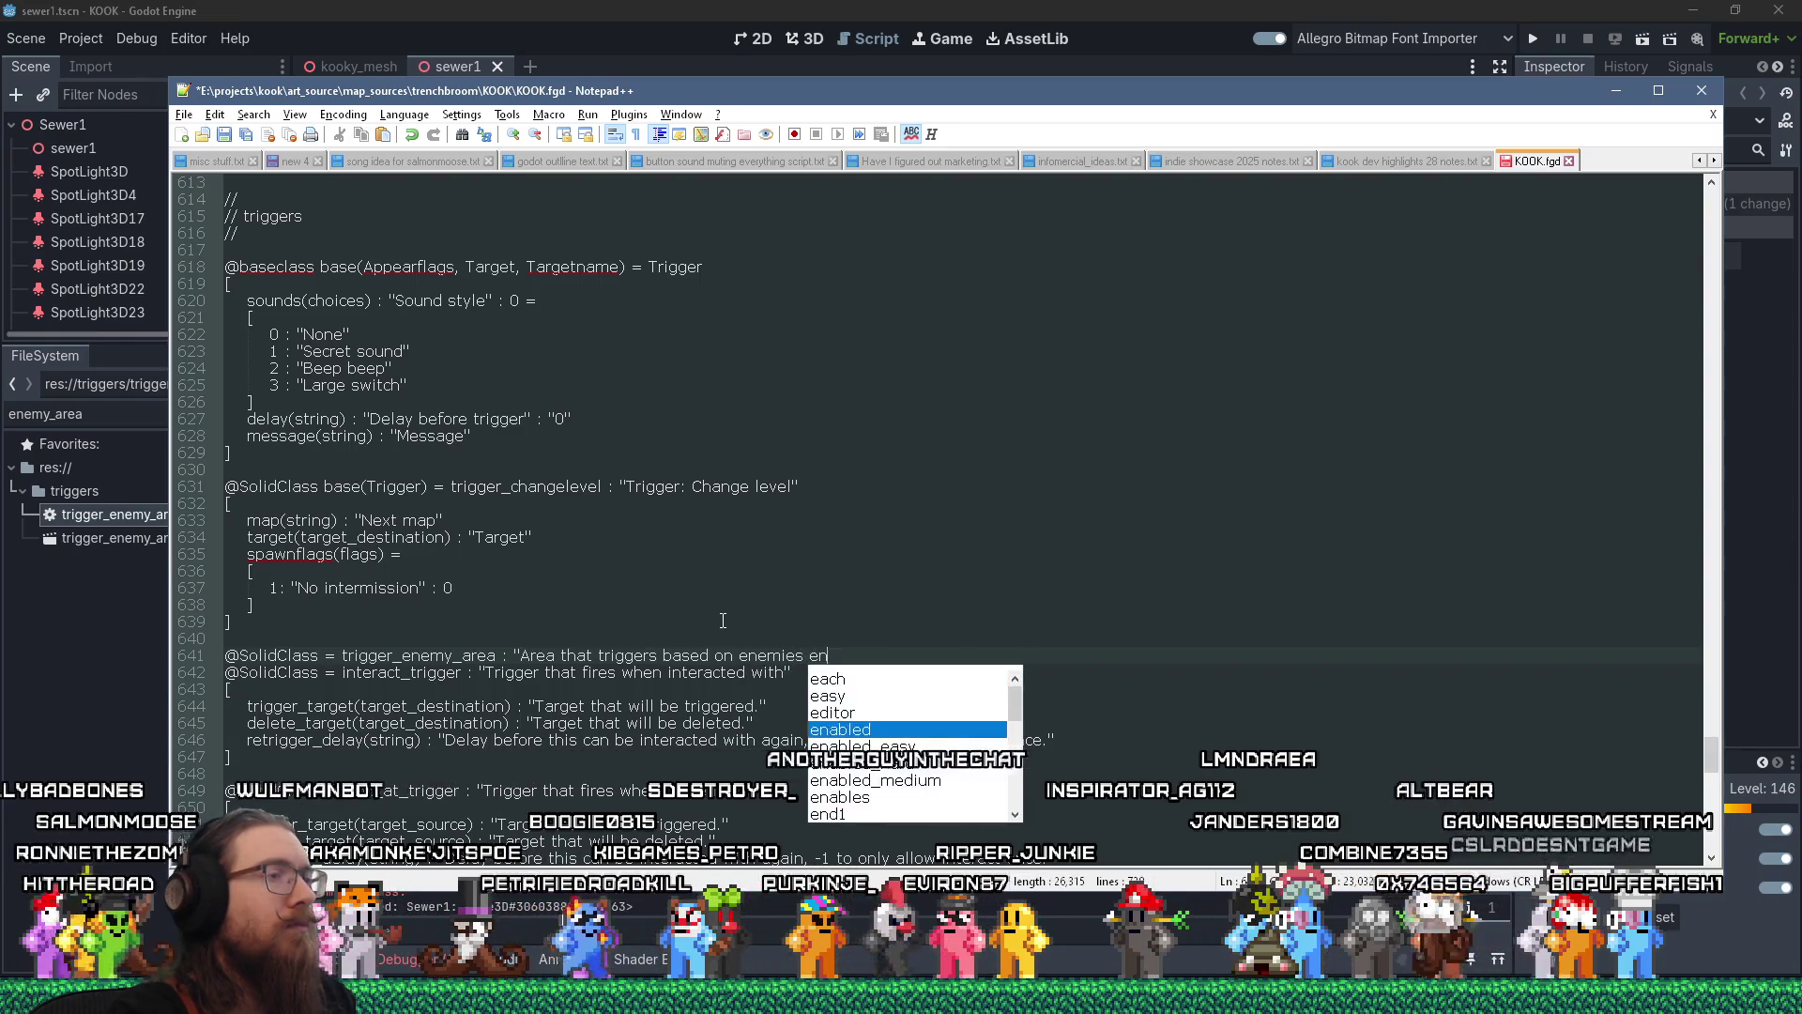
{"action": "type", "text": "aving, or"}
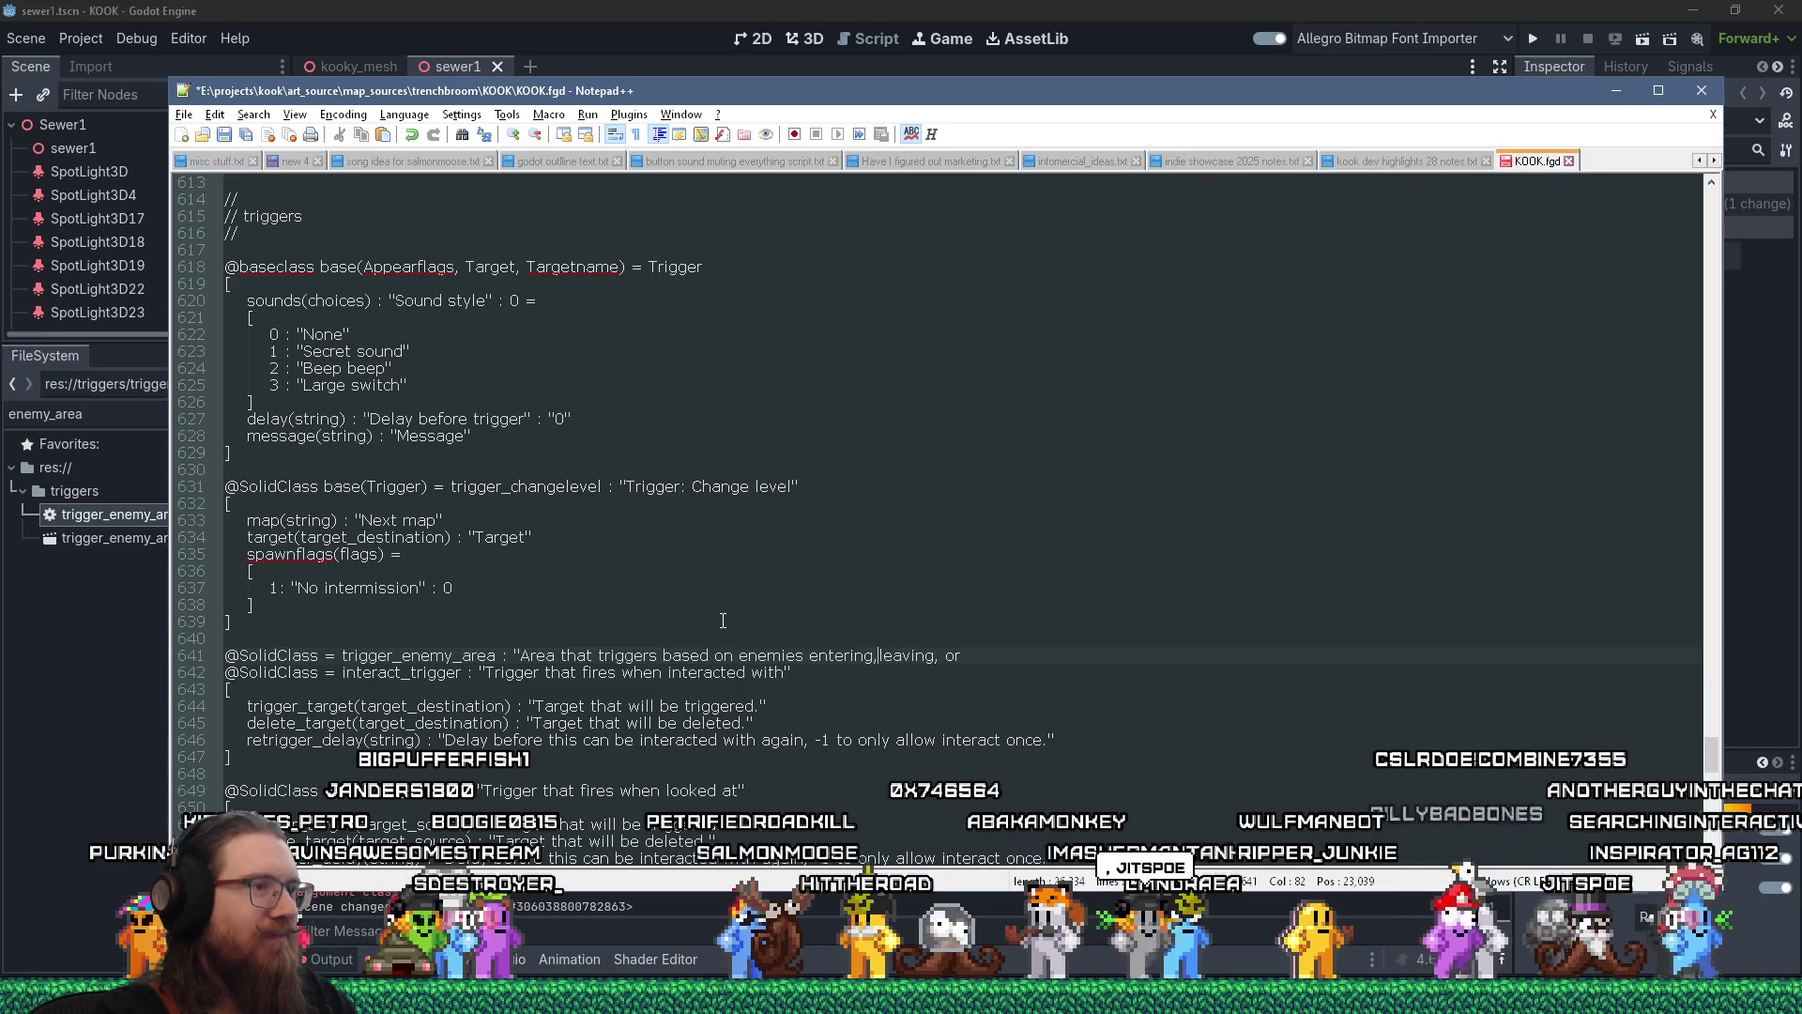
{"action": "key", "text": "End"}
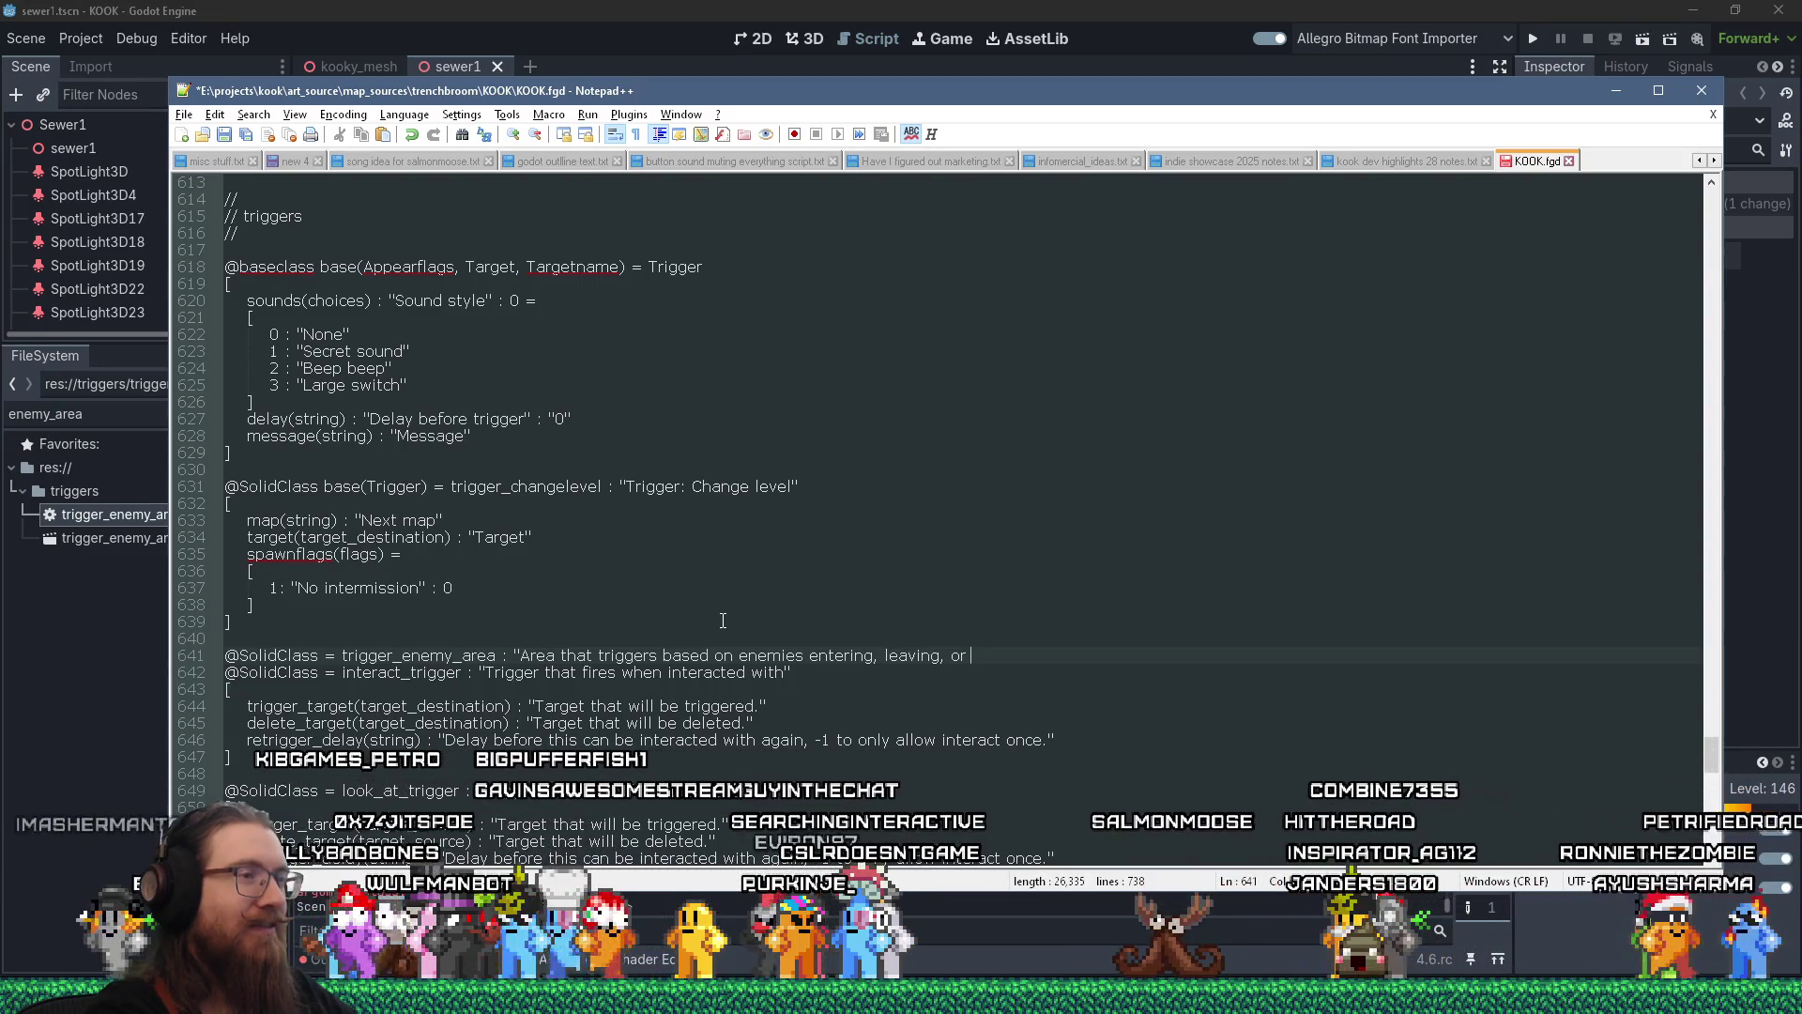
Step: End the description with 'being completely cleared out."' and add an empty [ ] class body
{"action": "type", "text": "being completely cleared out"}
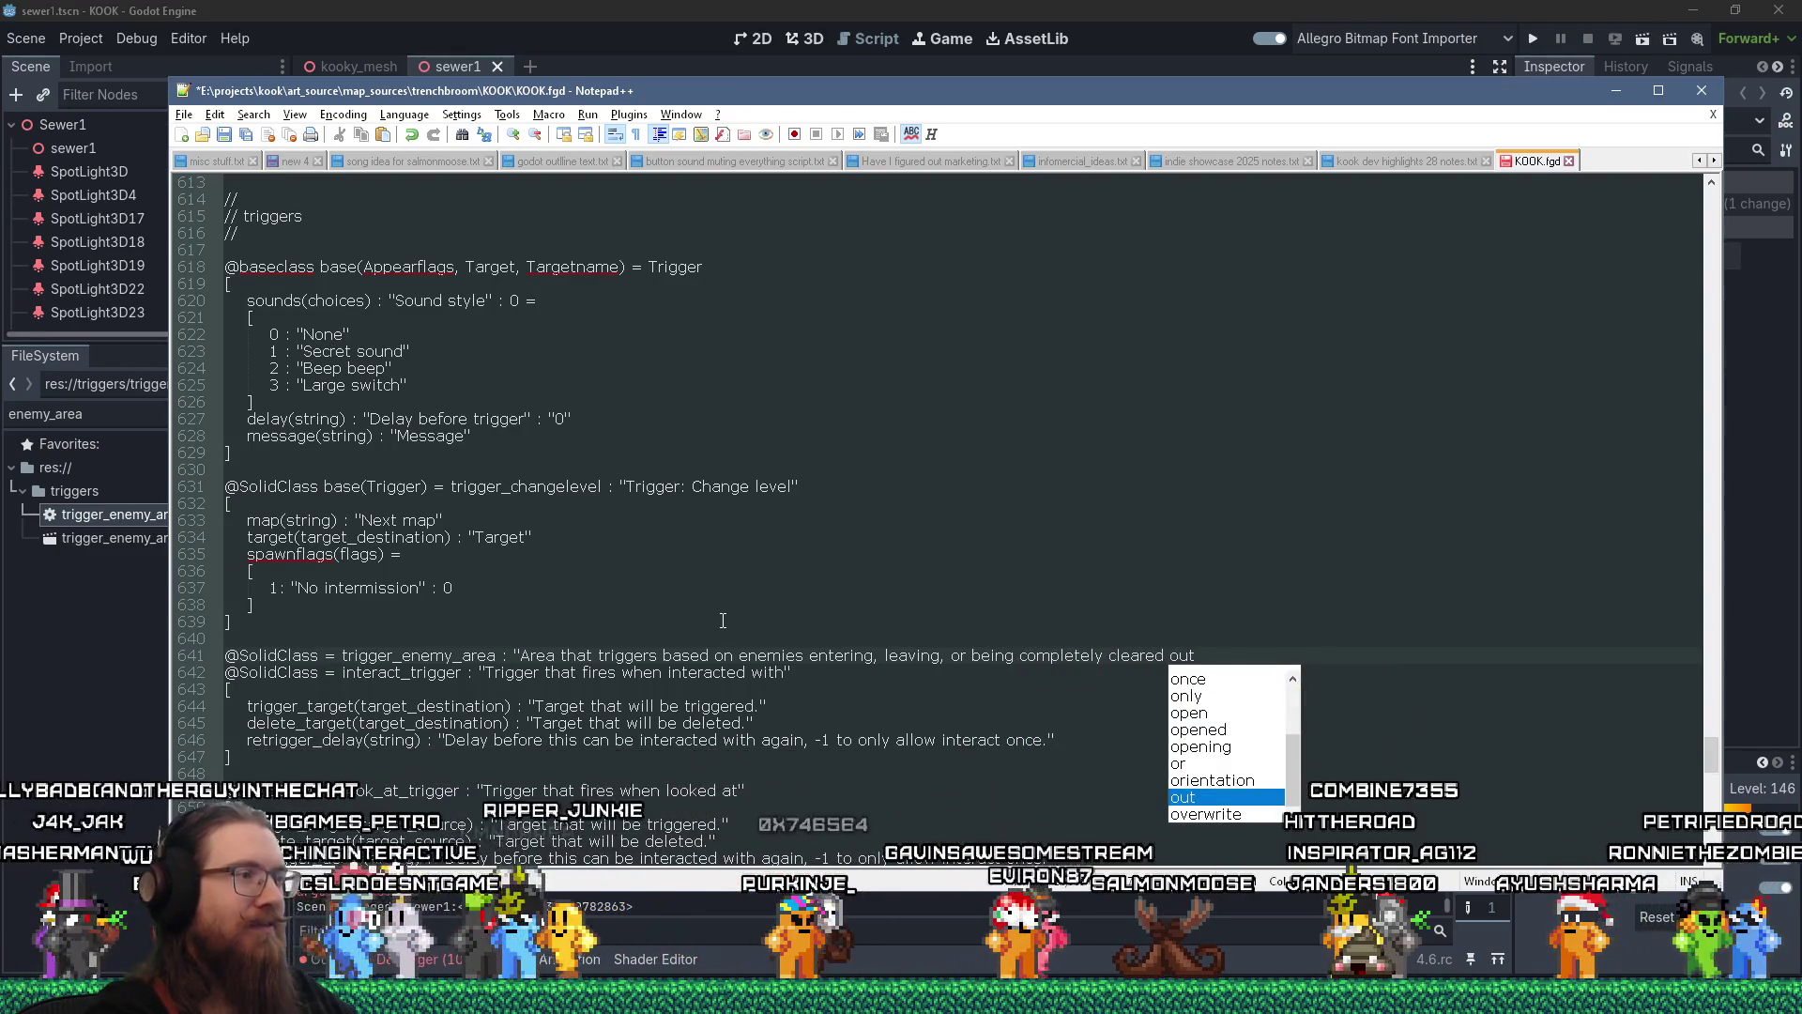
{"action": "type", "text": ".\""}
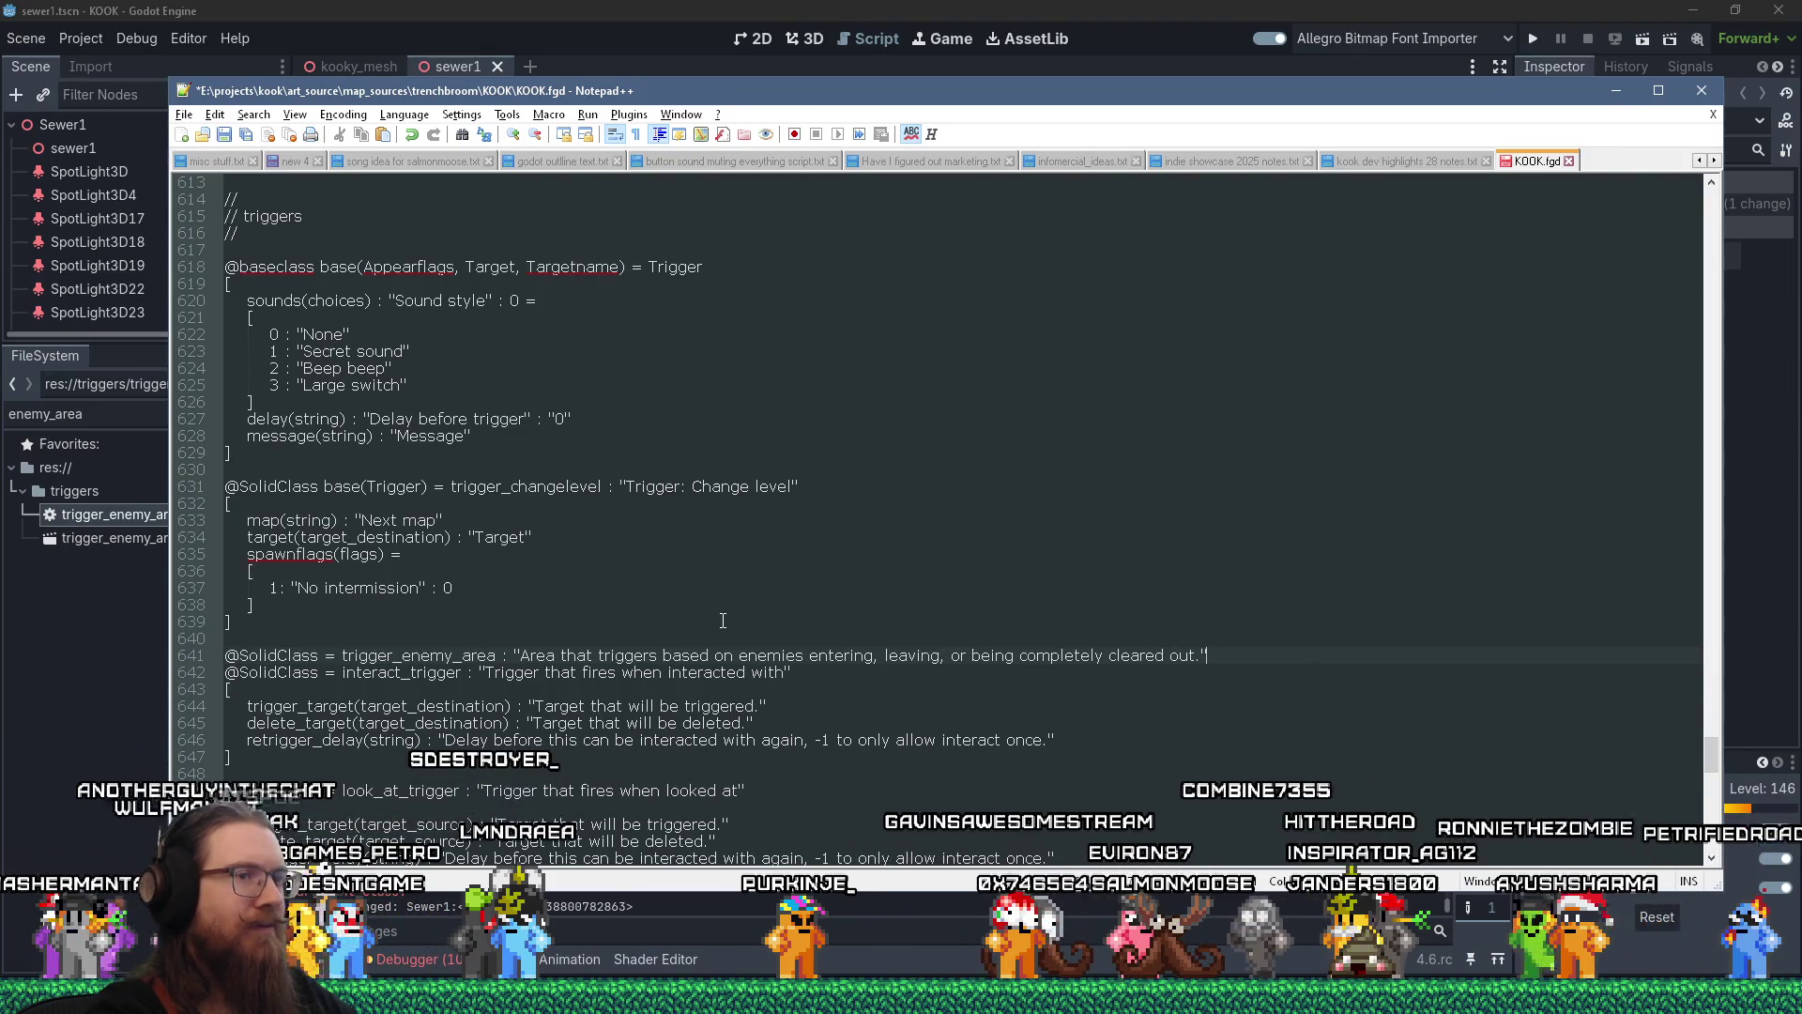
{"action": "key", "text": "Return"}
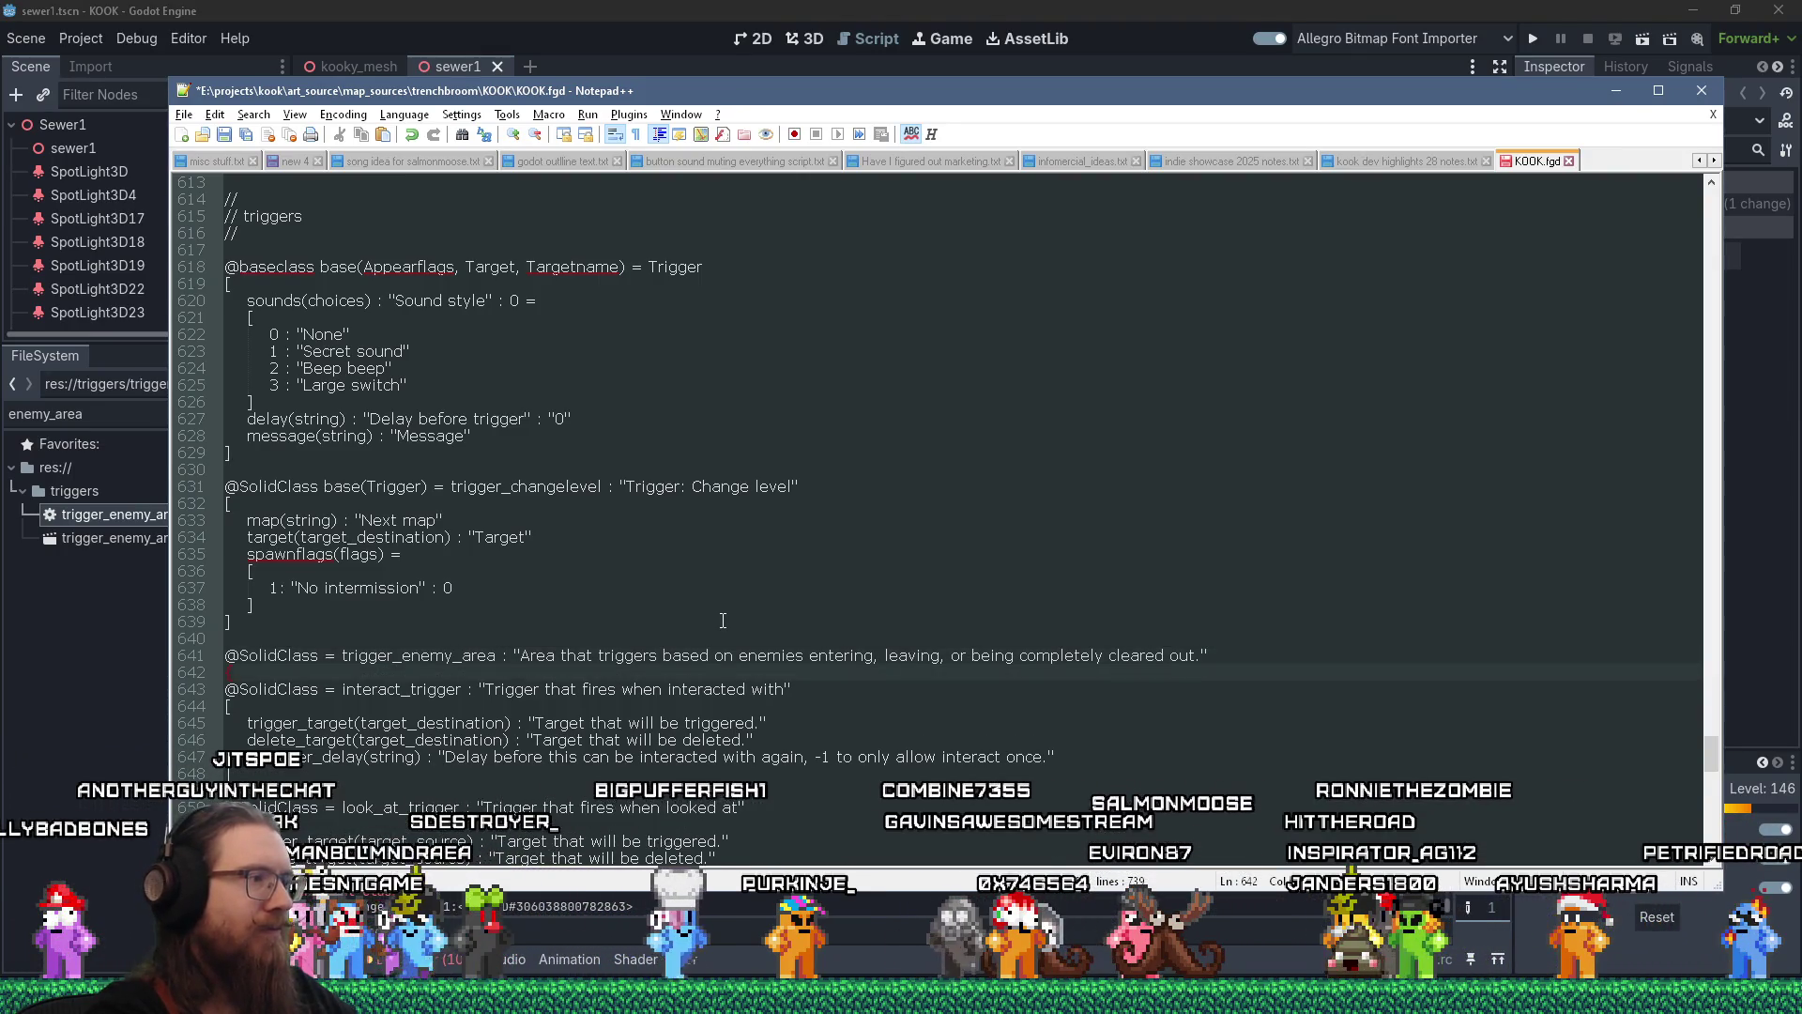
{"action": "key", "text": "Return"}
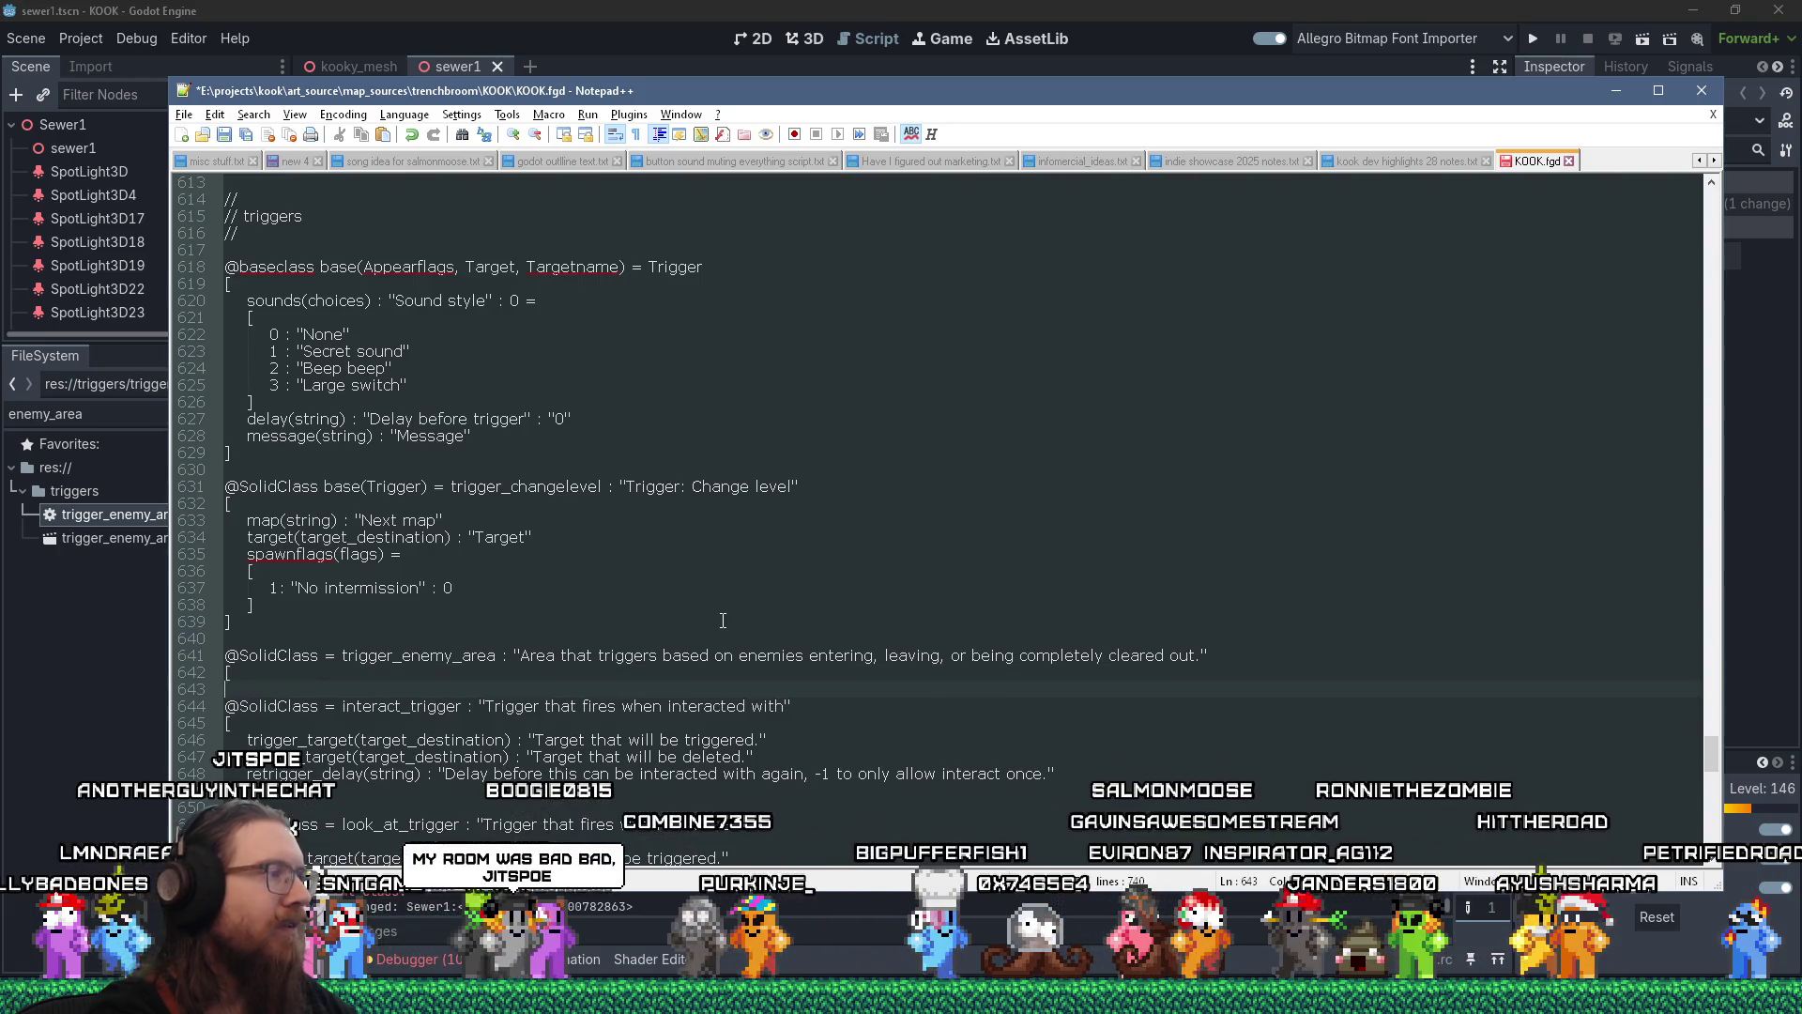
{"action": "type", "text": "]"}
{"action": "key", "text": "Return"}
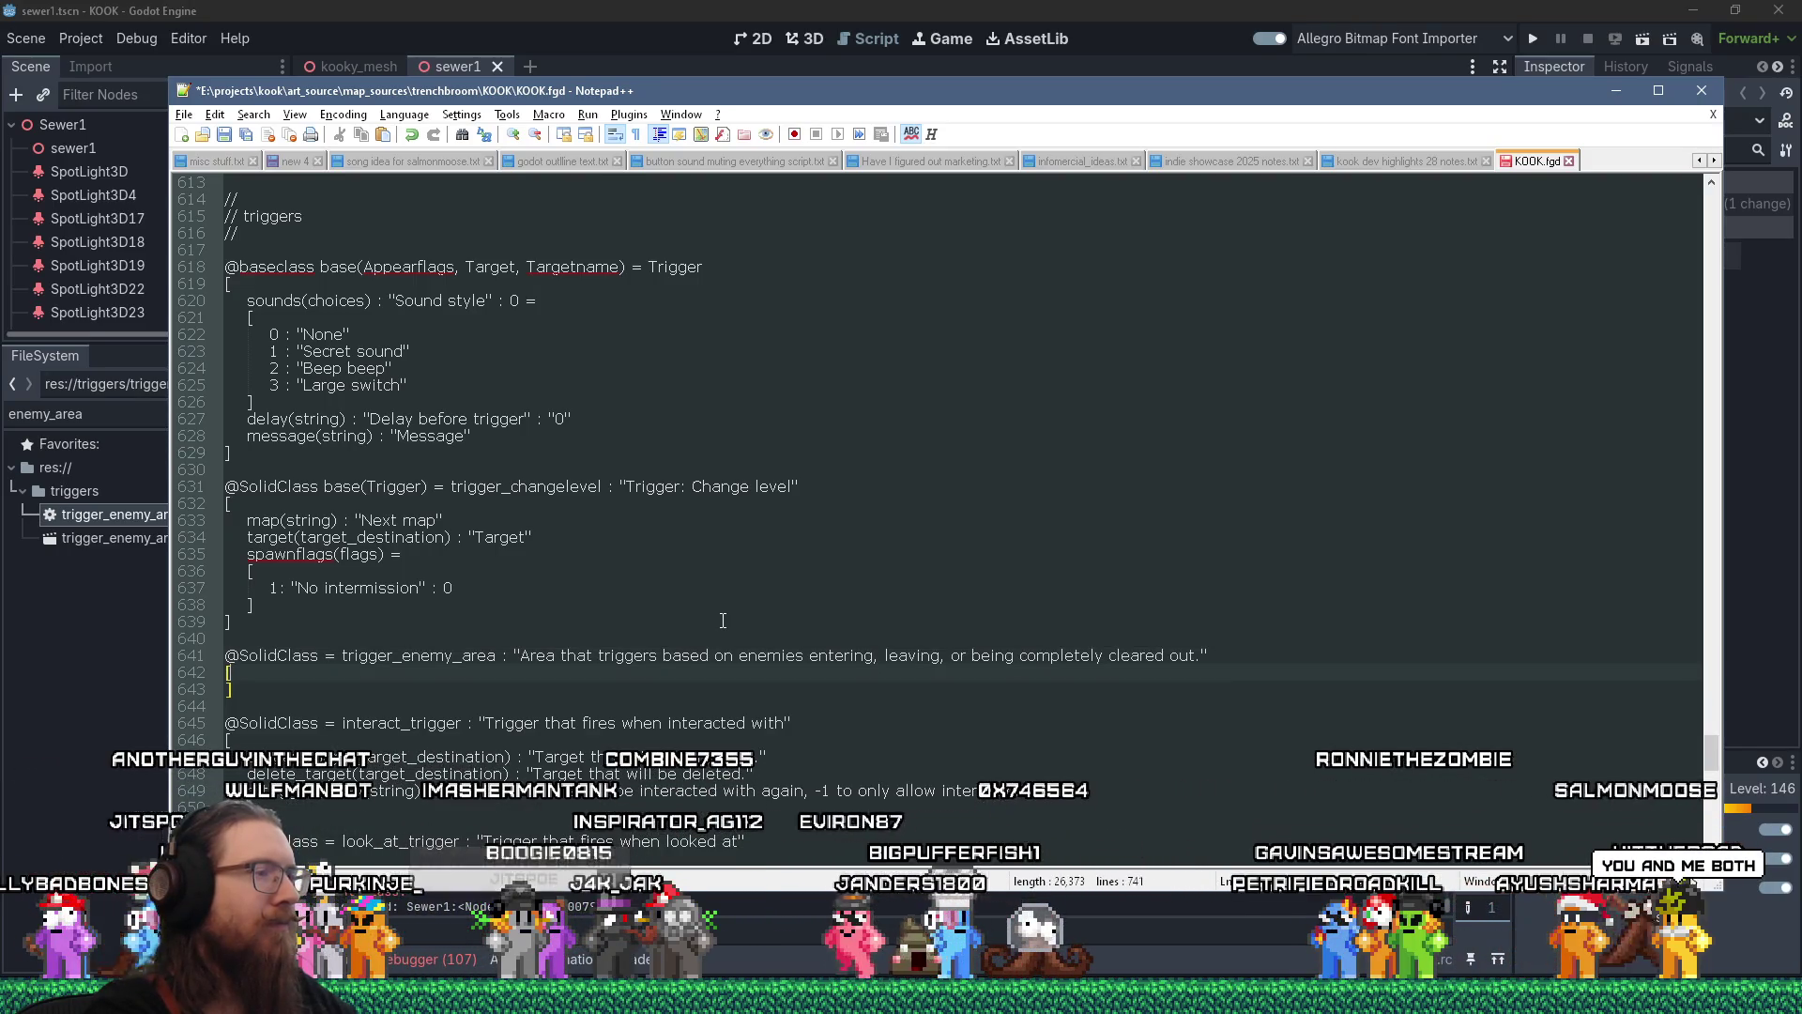
{"action": "key", "text": "alt+Tab"}
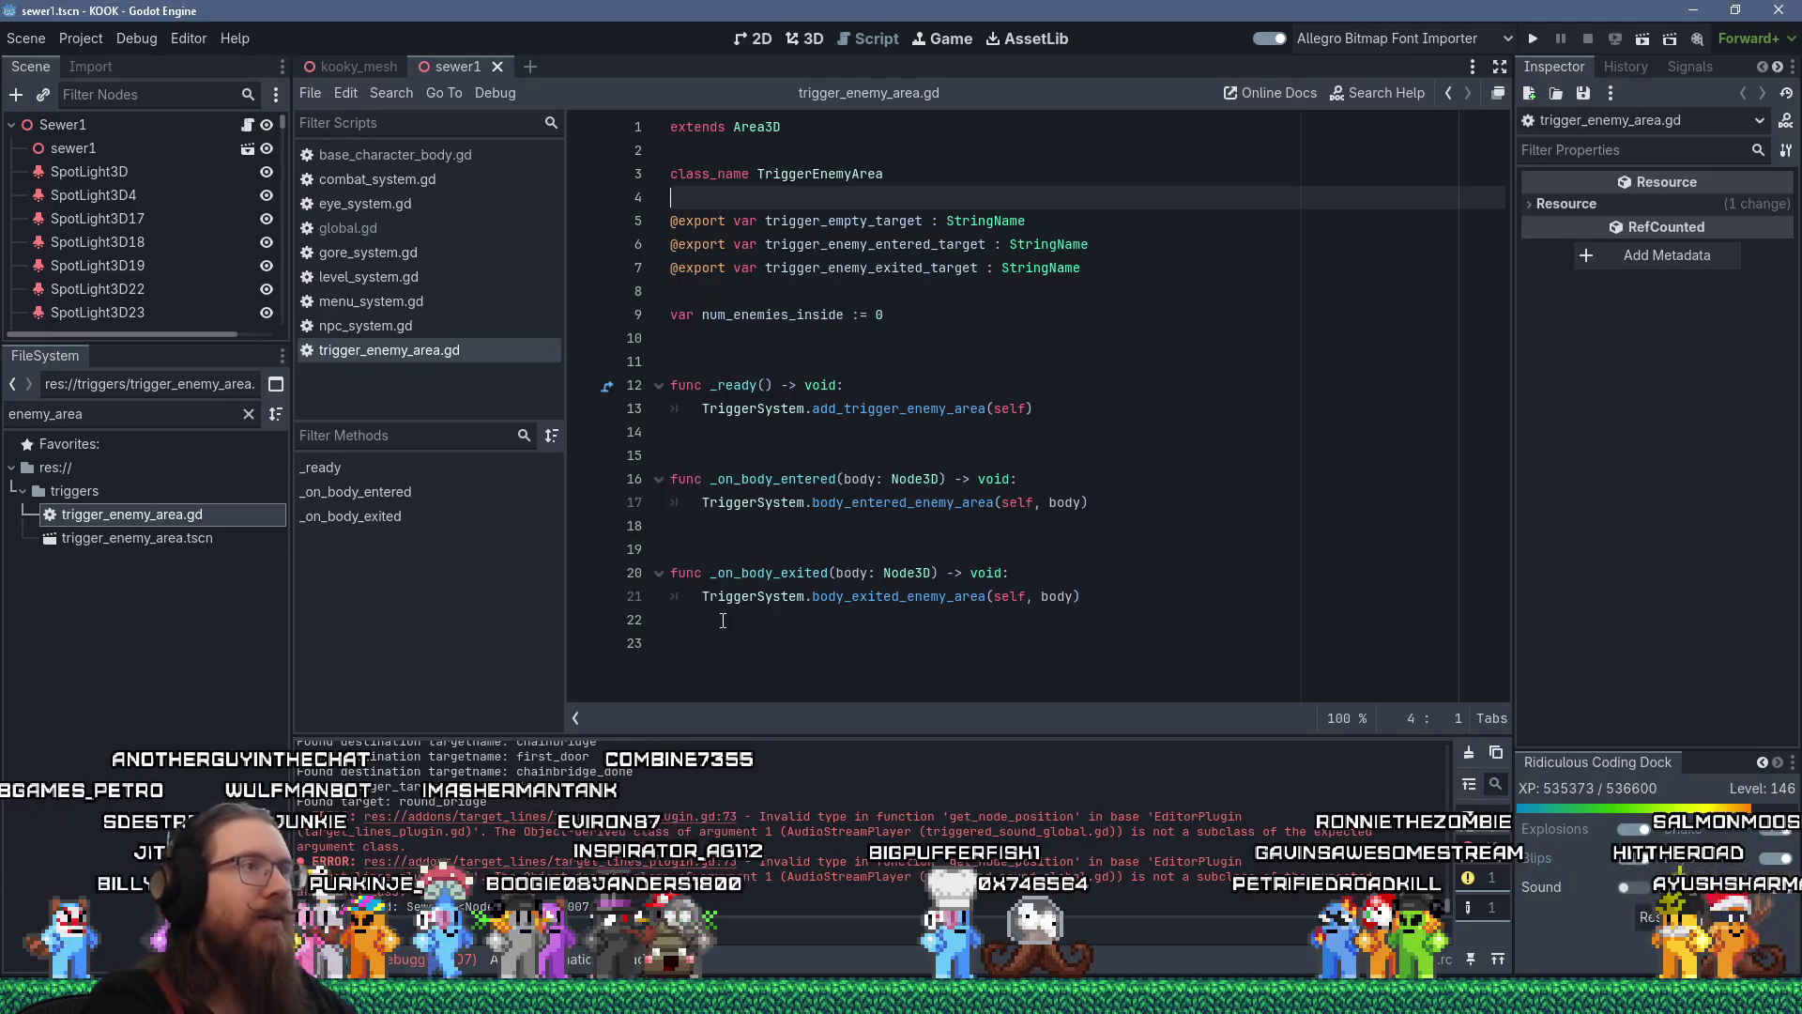
Step: Copy the trigger_empty_target name from the Godot script, undoing an accidental deletion
{"action": "double_click", "coordinate": [868, 228]}
{"action": "right_click", "coordinate": [865, 226]}
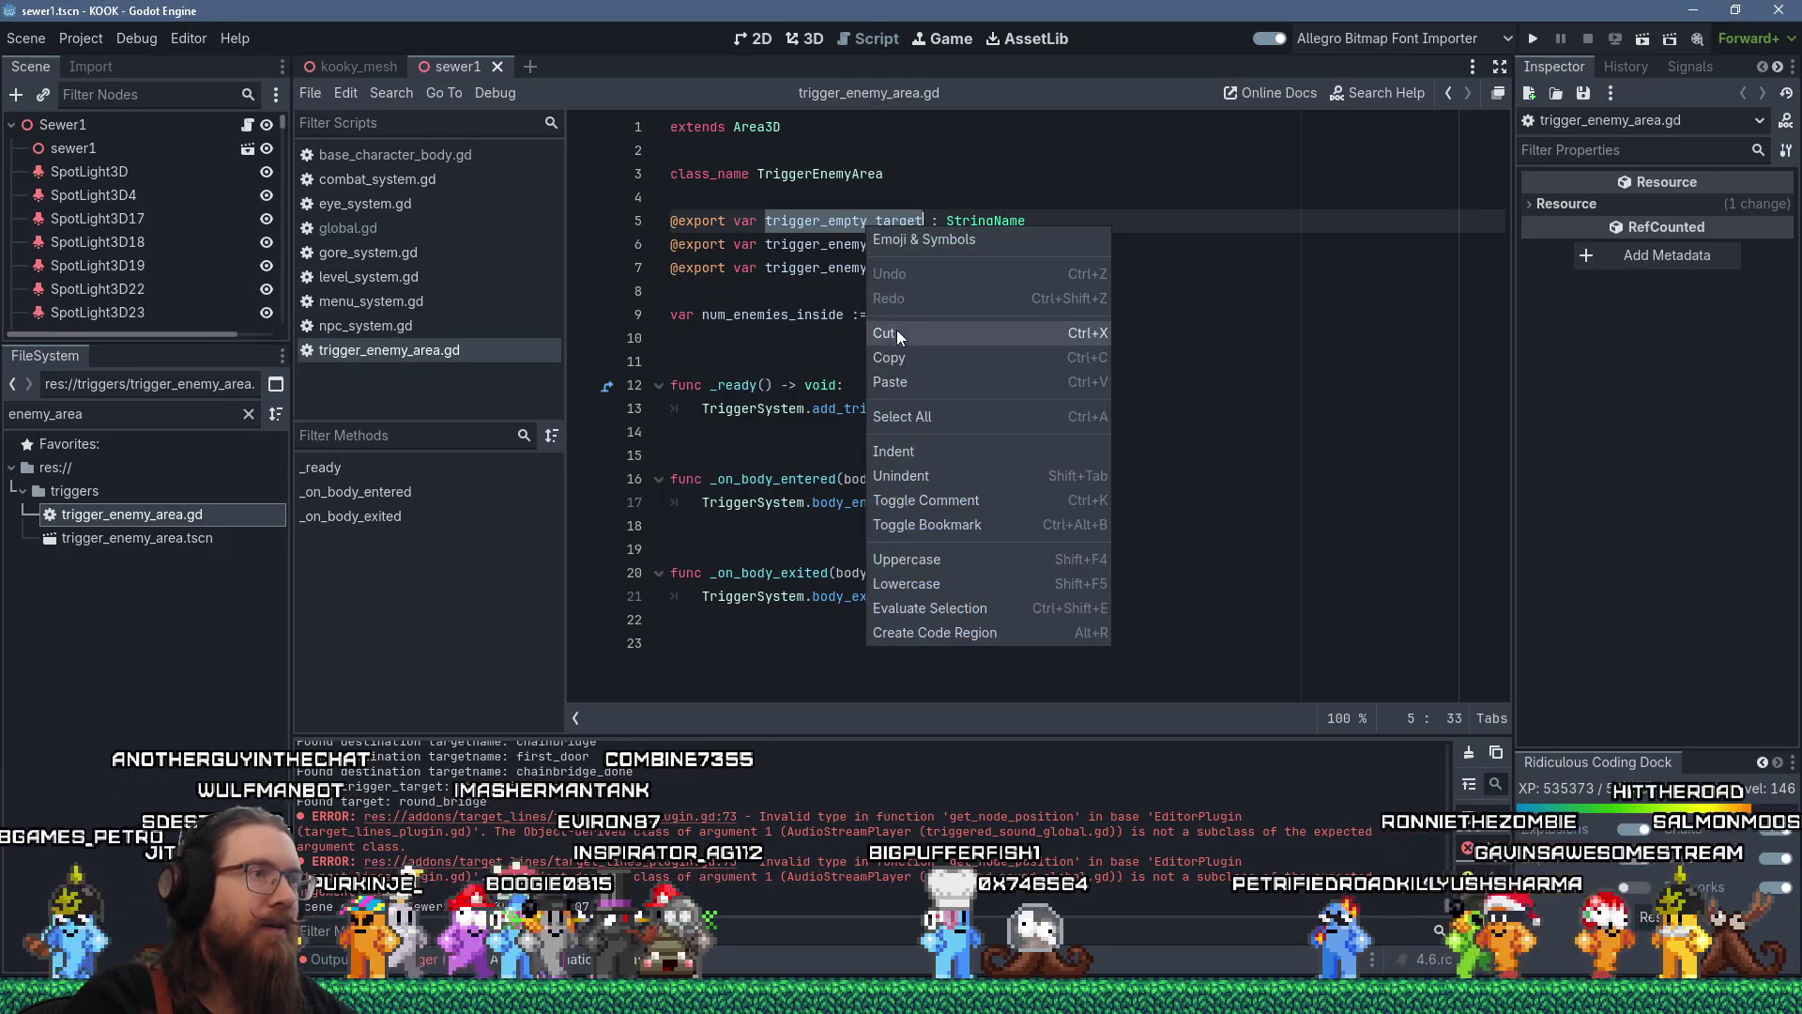
{"action": "left_click", "coordinate": [897, 328]}
{"action": "key", "text": "alt+Tab"}
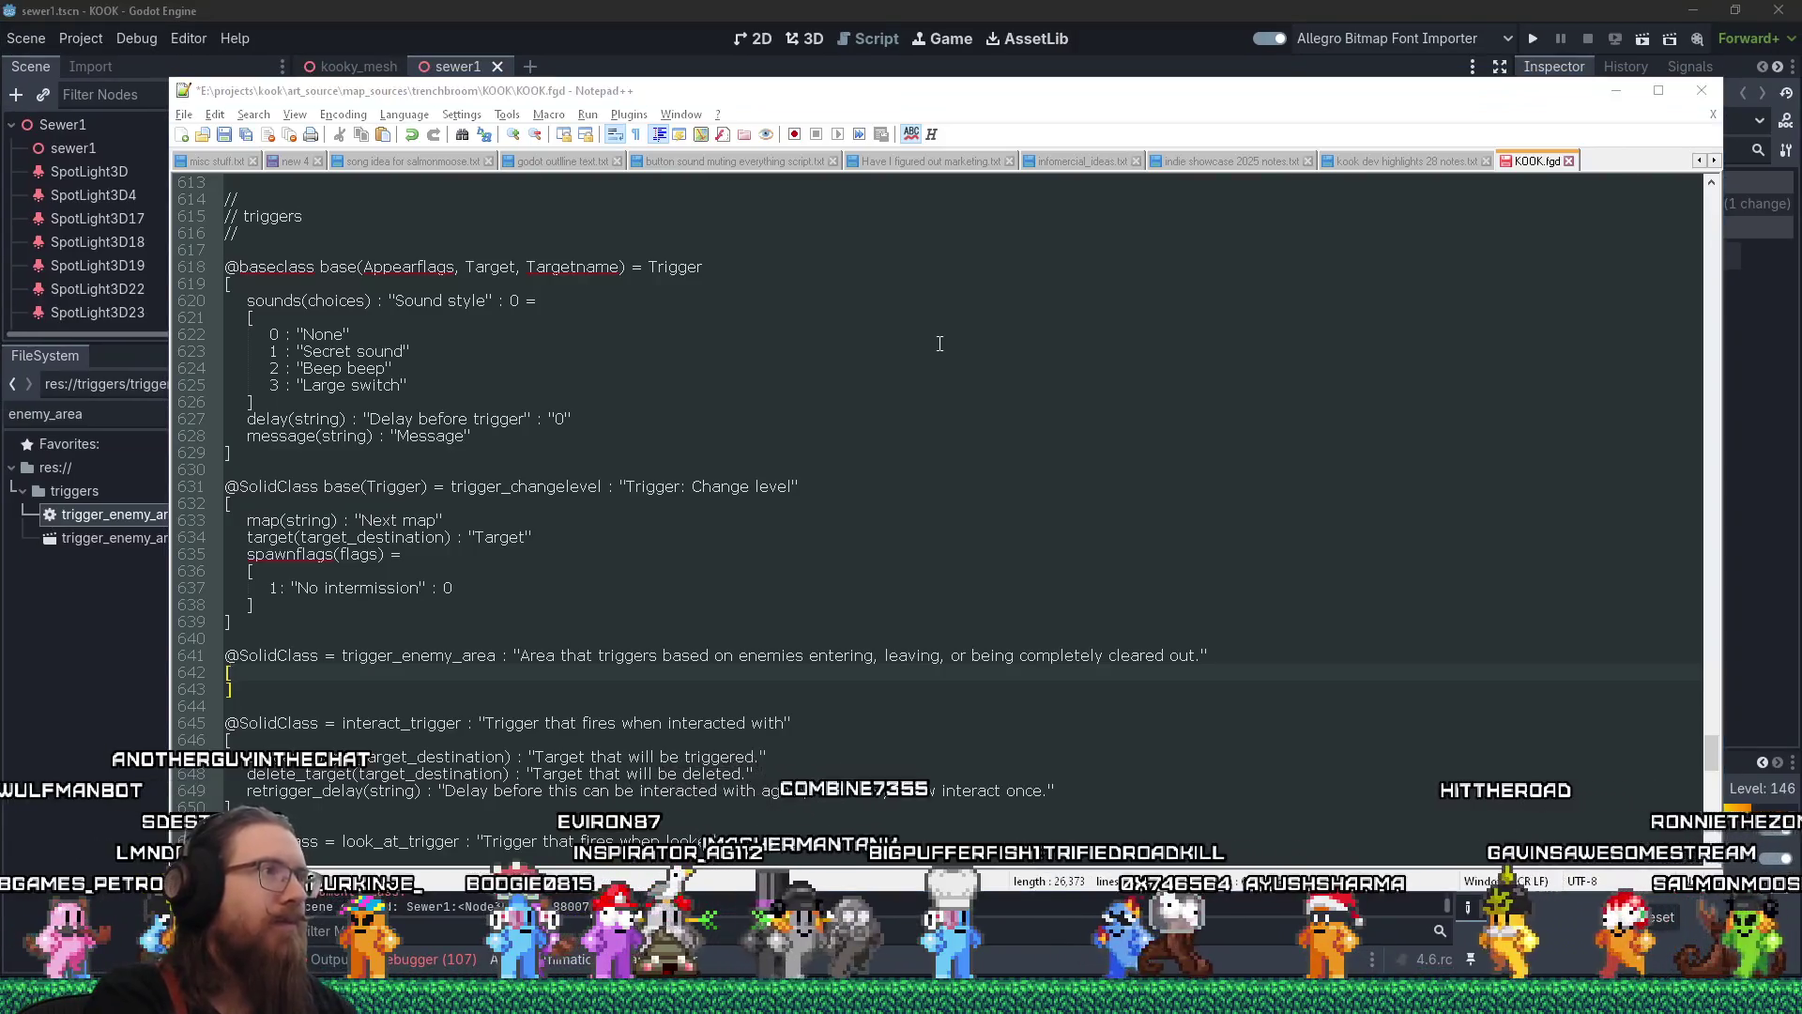
{"action": "key", "text": "alt+Tab"}
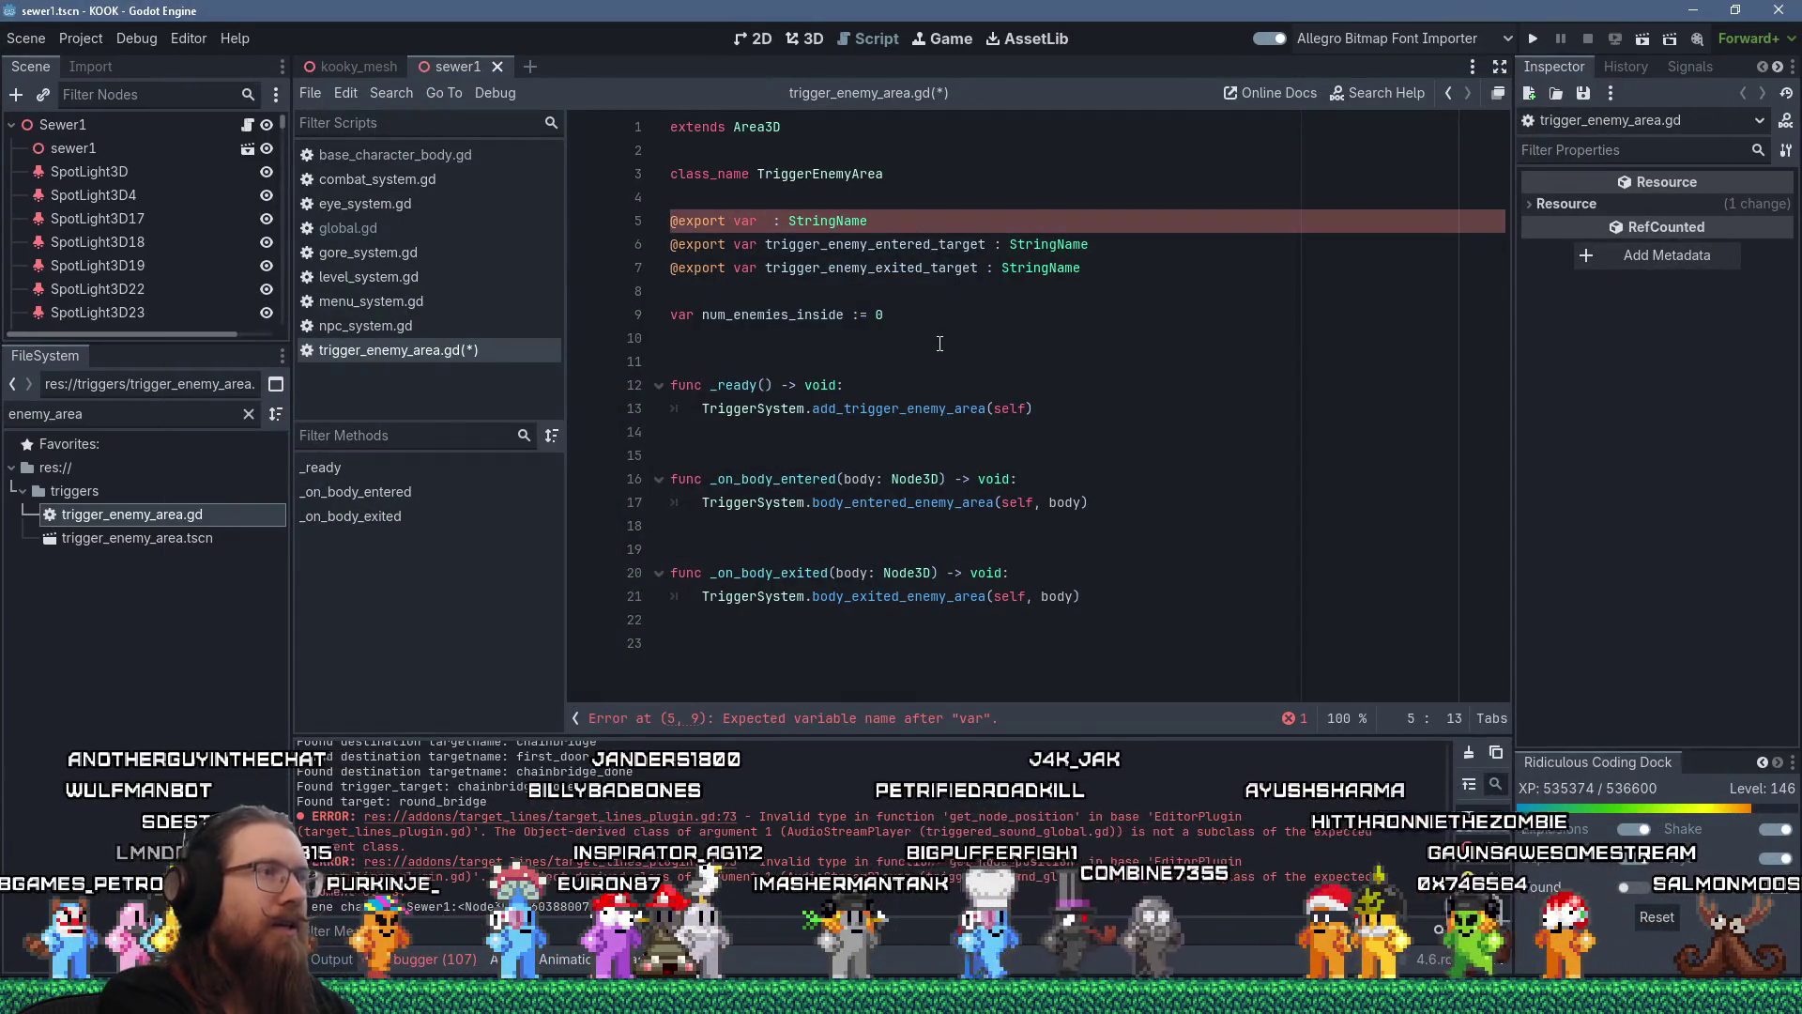
{"action": "key", "text": "ctrl+z"}
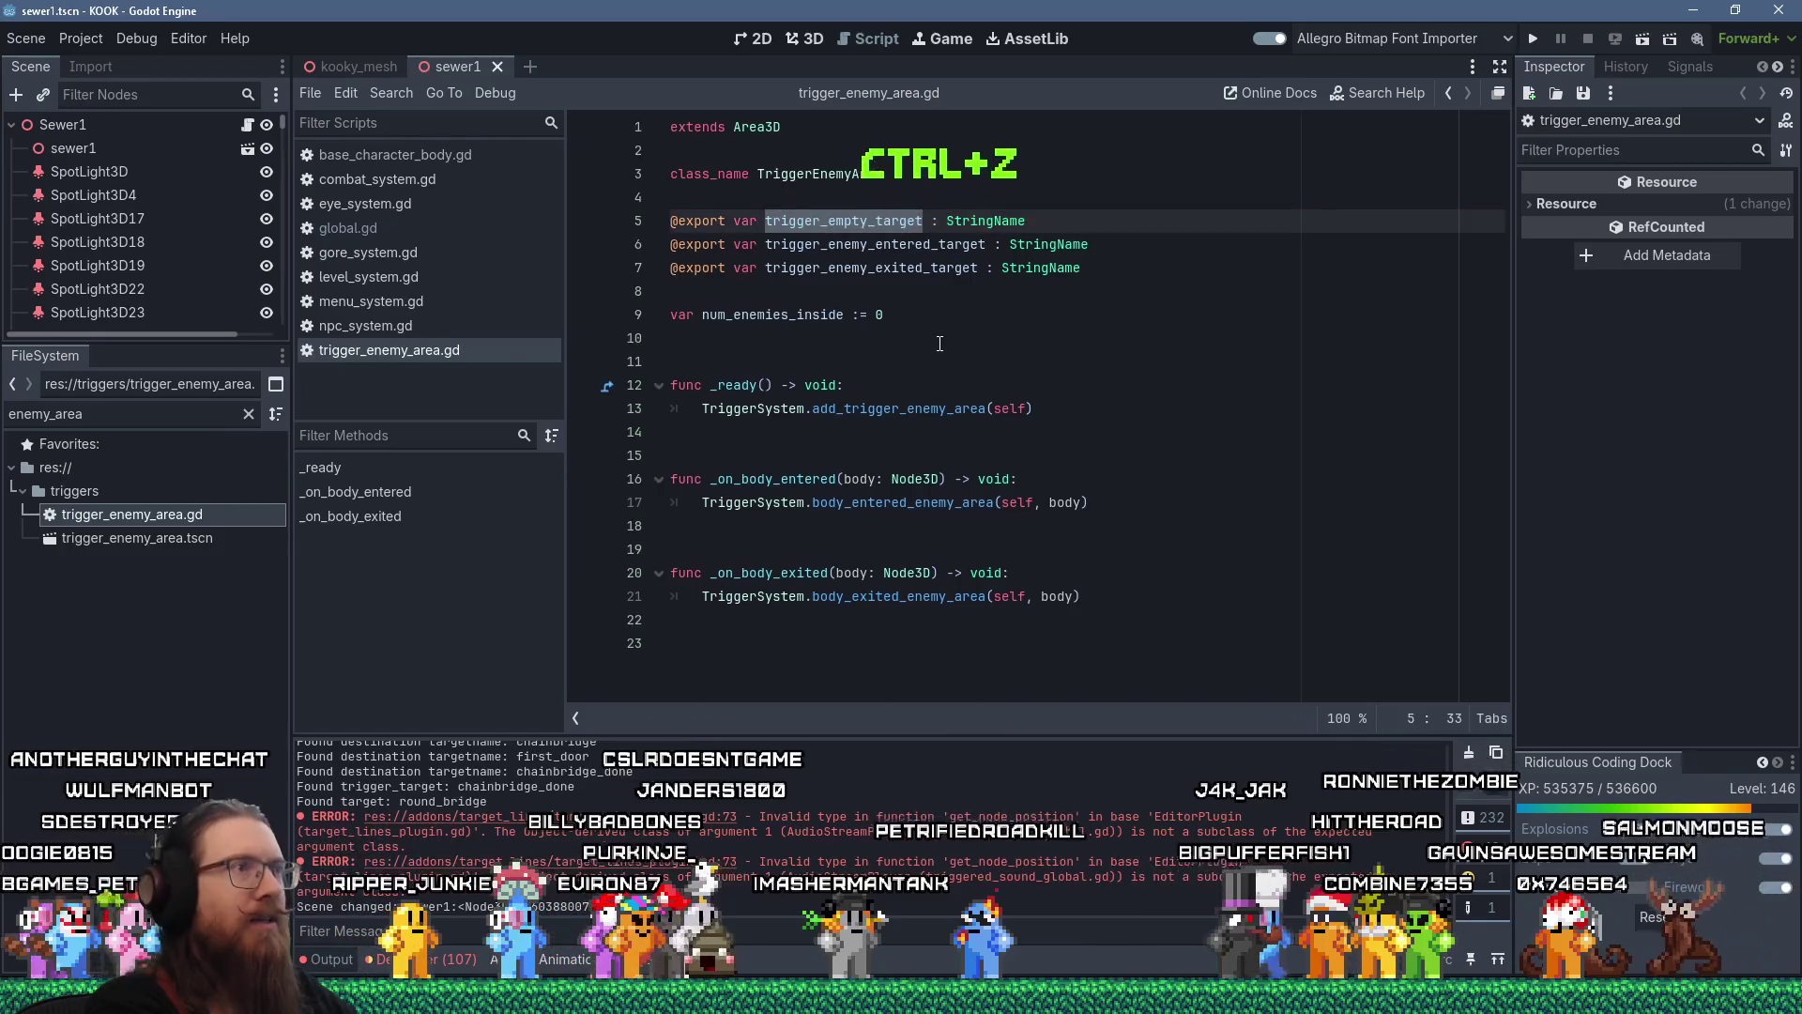
{"action": "key", "text": "alt+Tab"}
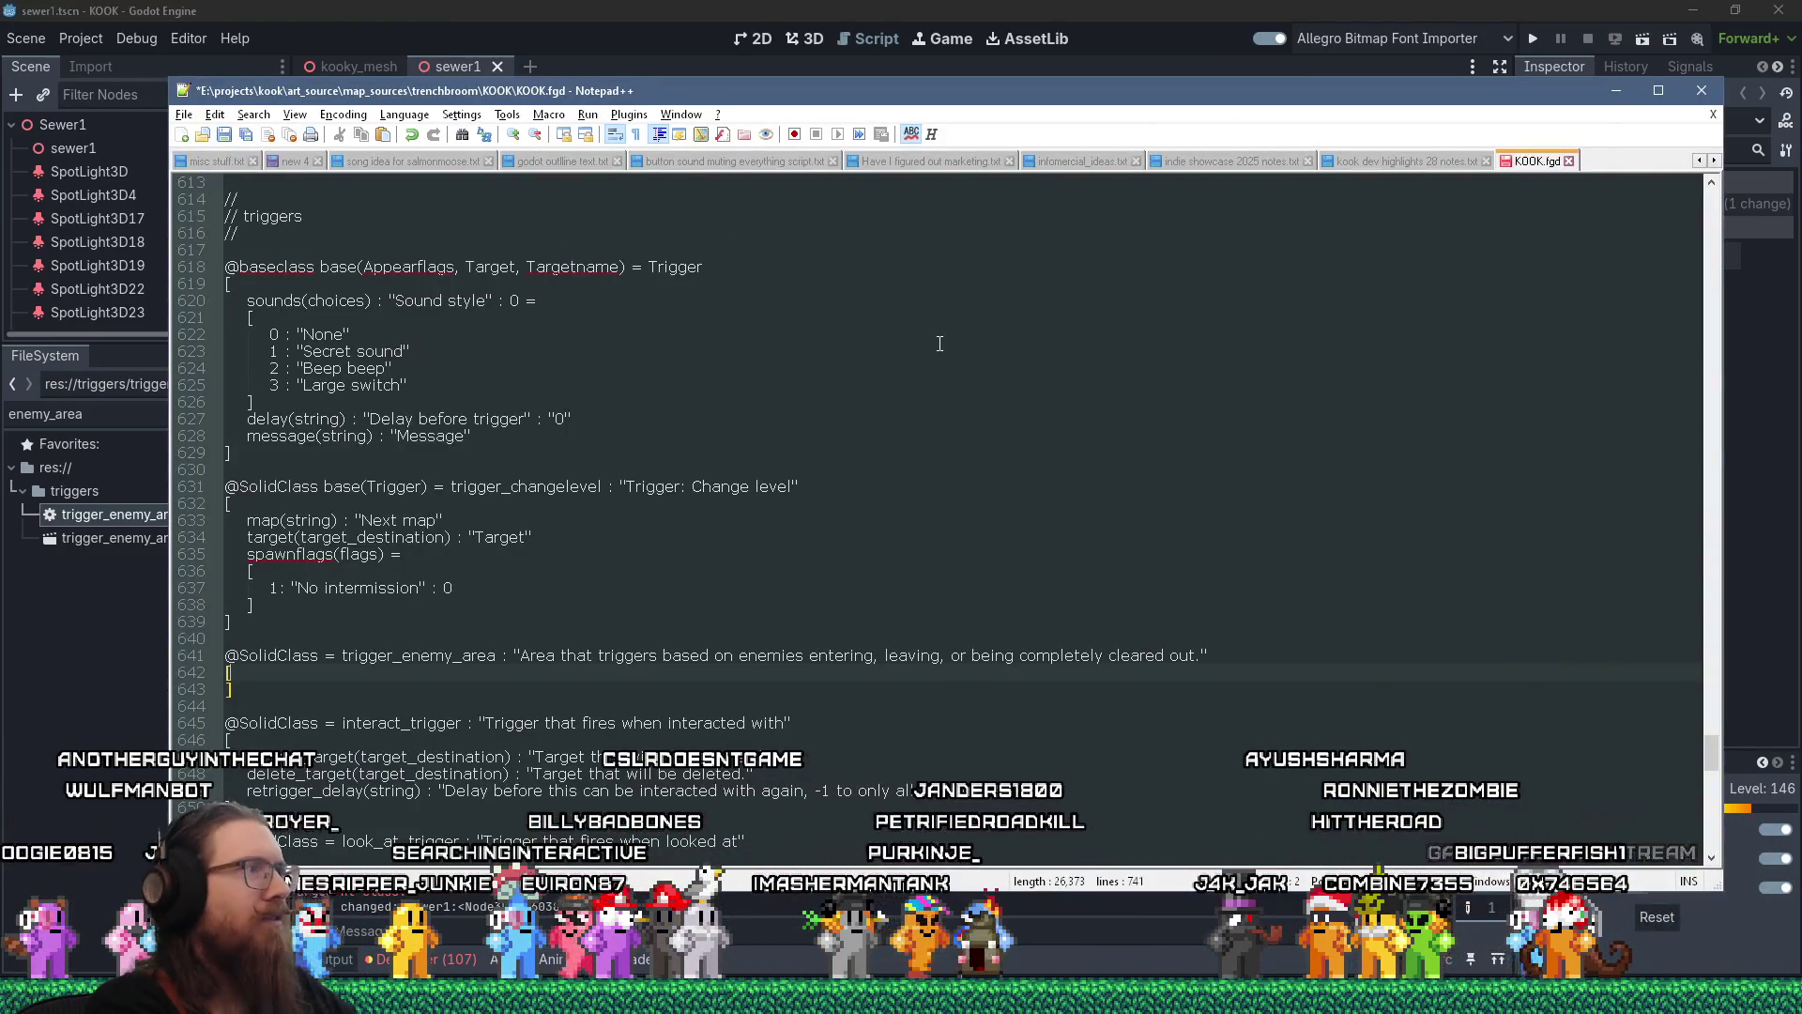
Step: Add trigger_empty_target(target_destination), described as firing once the area is completely empty from enemies
{"action": "key", "text": "Return"}
{"action": "key", "text": "Tab"}
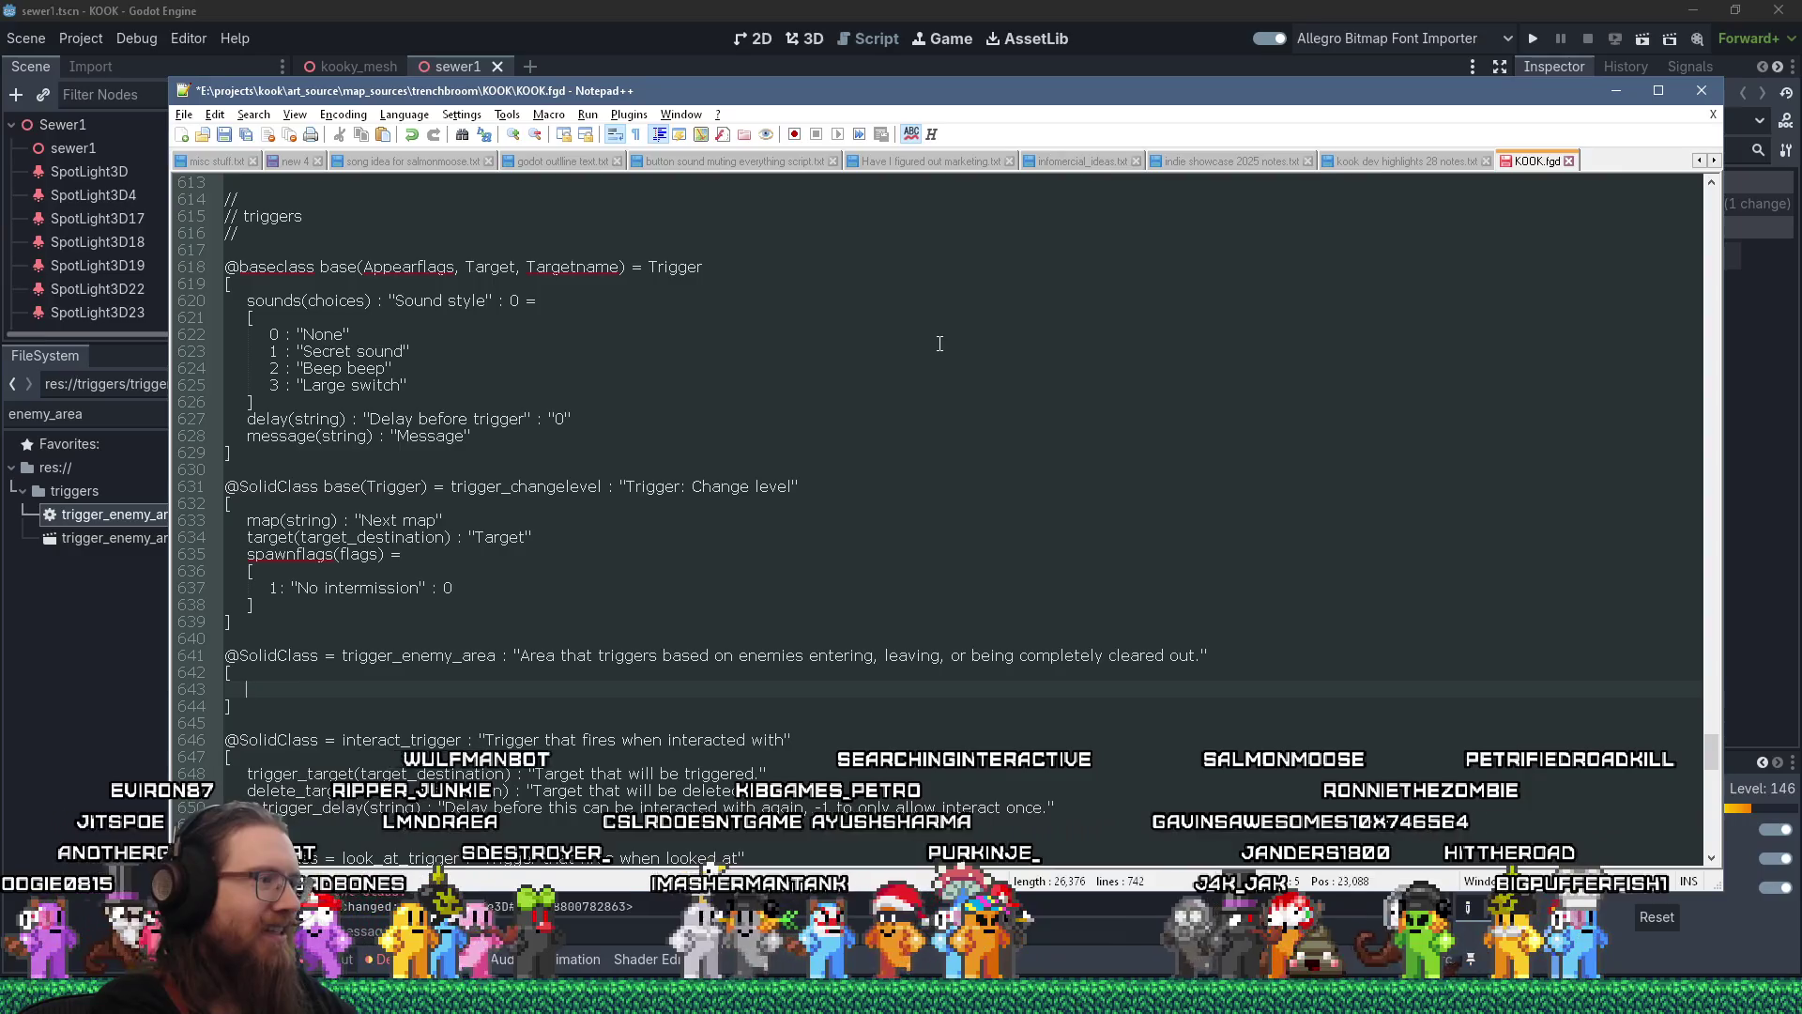
{"action": "type", "text": "(target_dest"}
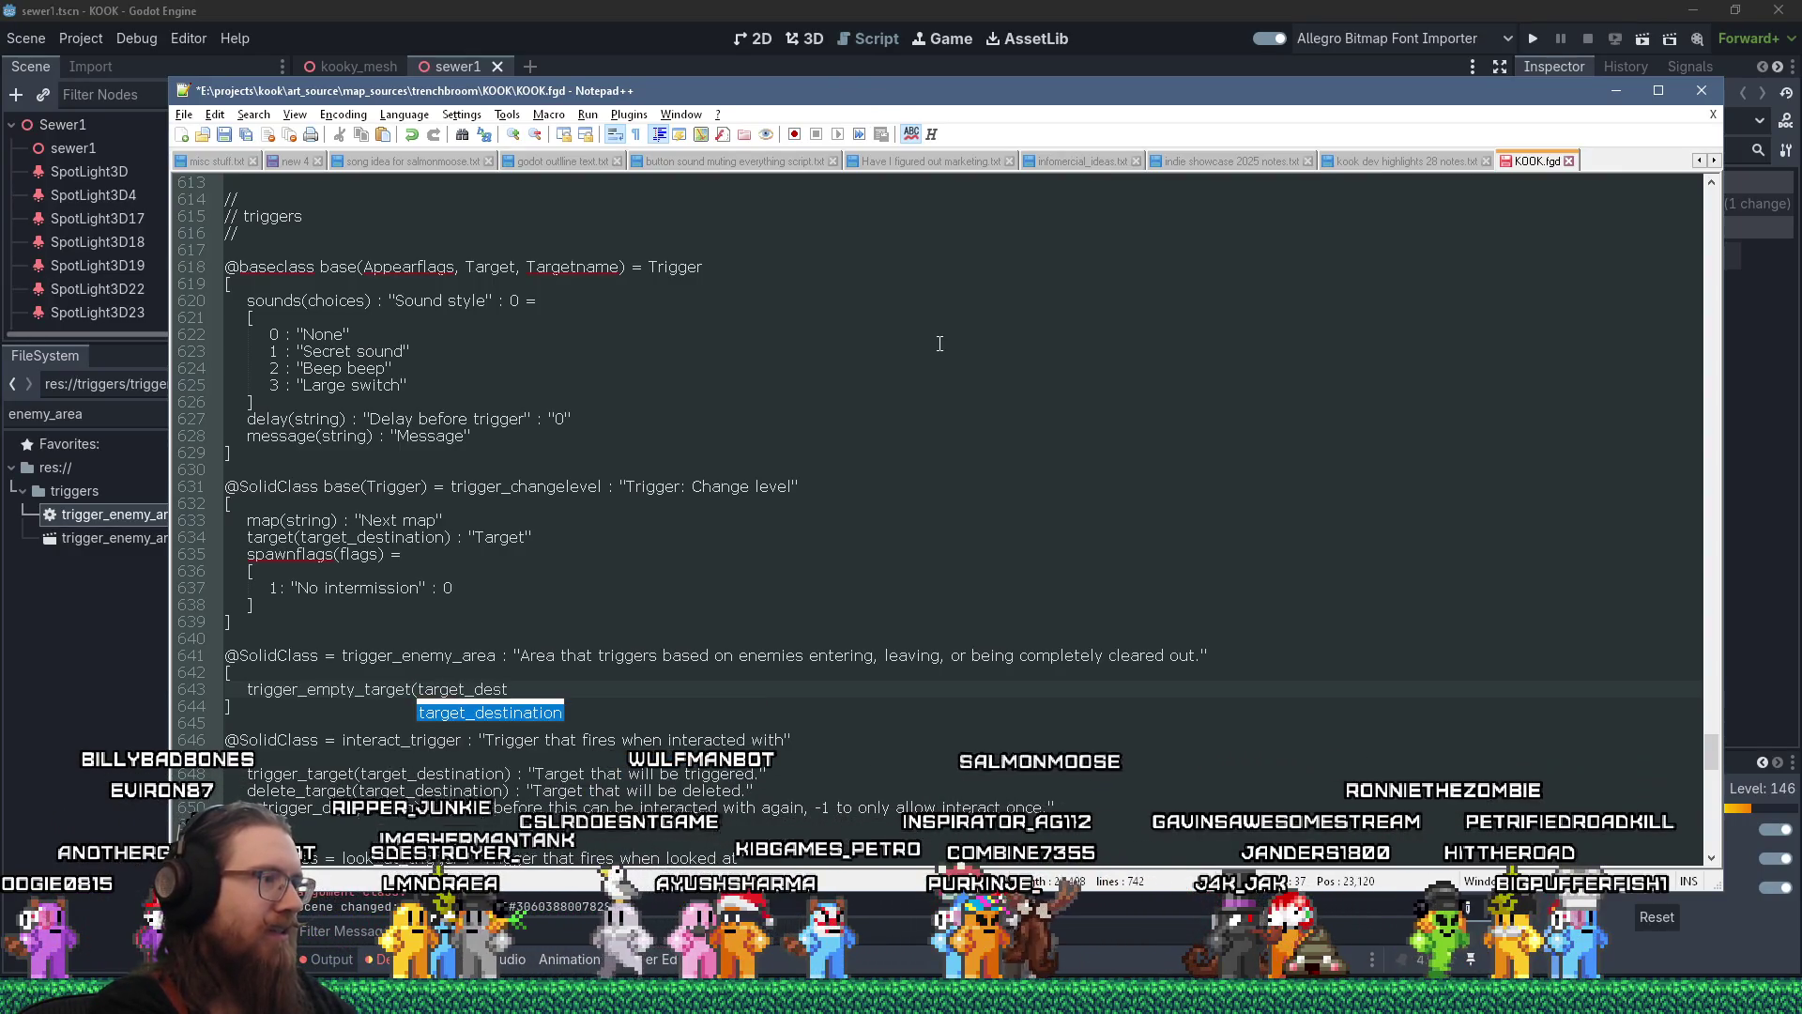
{"action": "key", "text": "Return"}
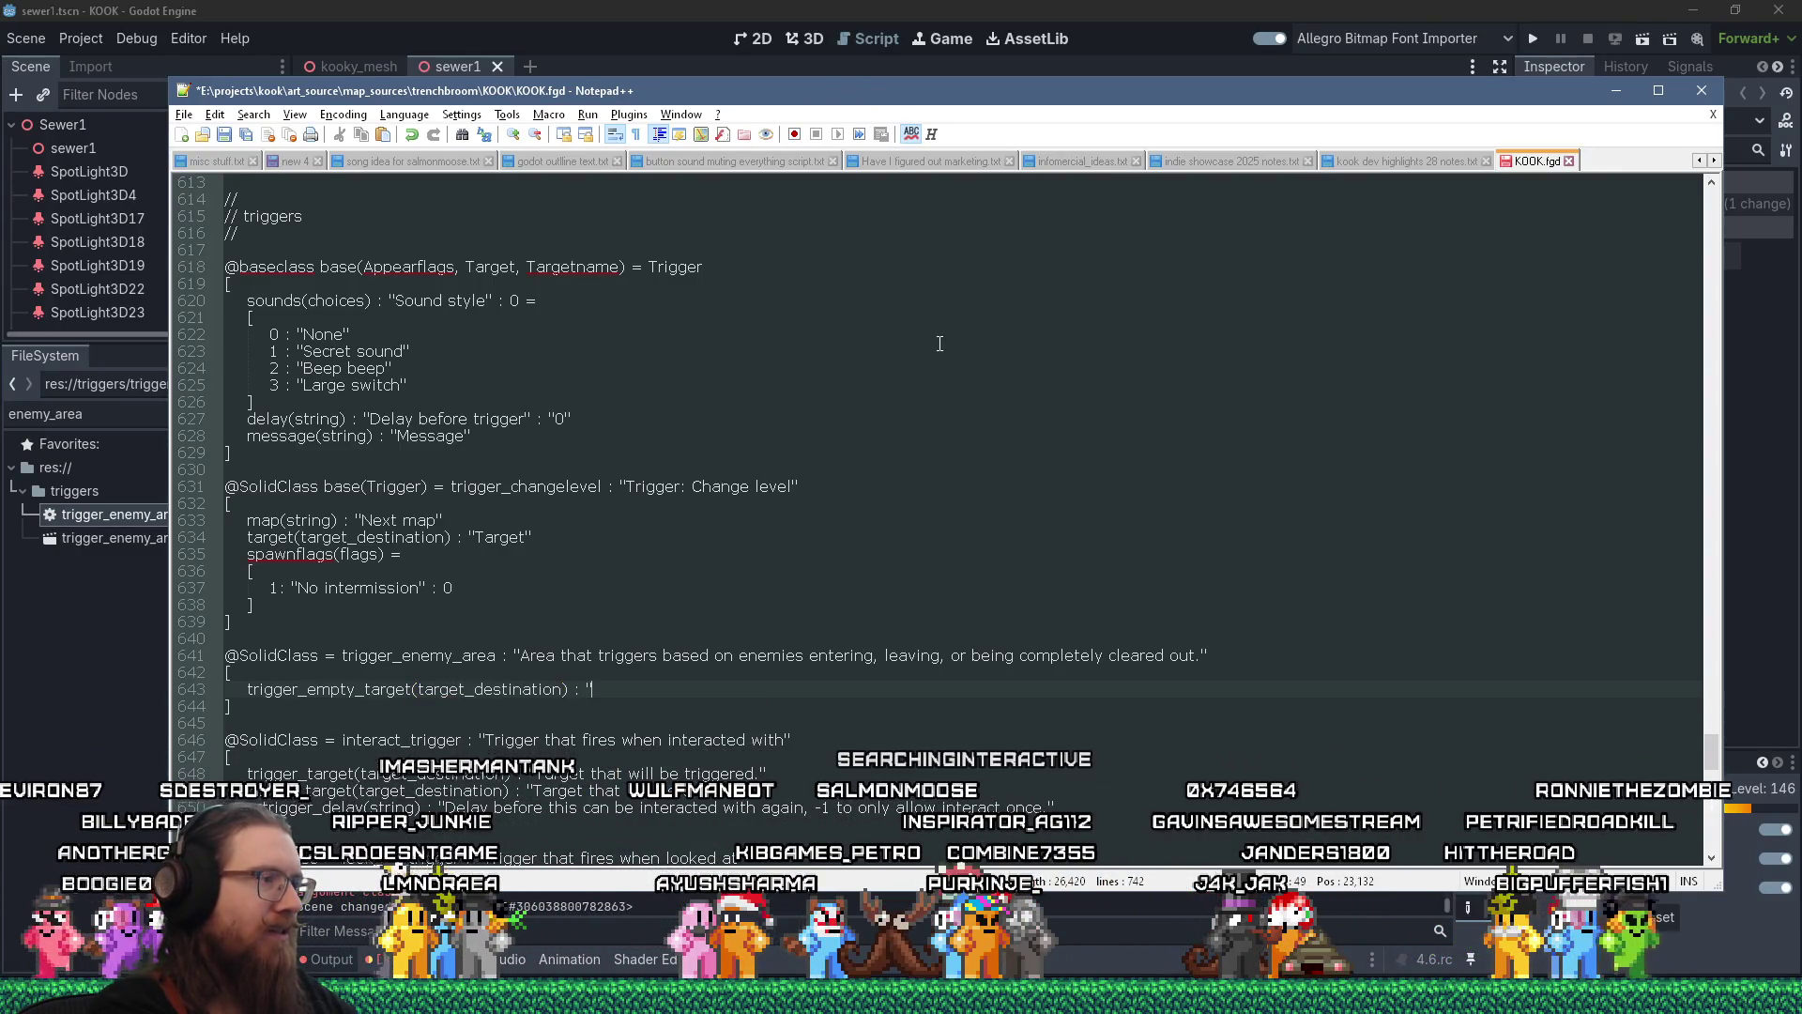
{"action": "type", "text": "\""}
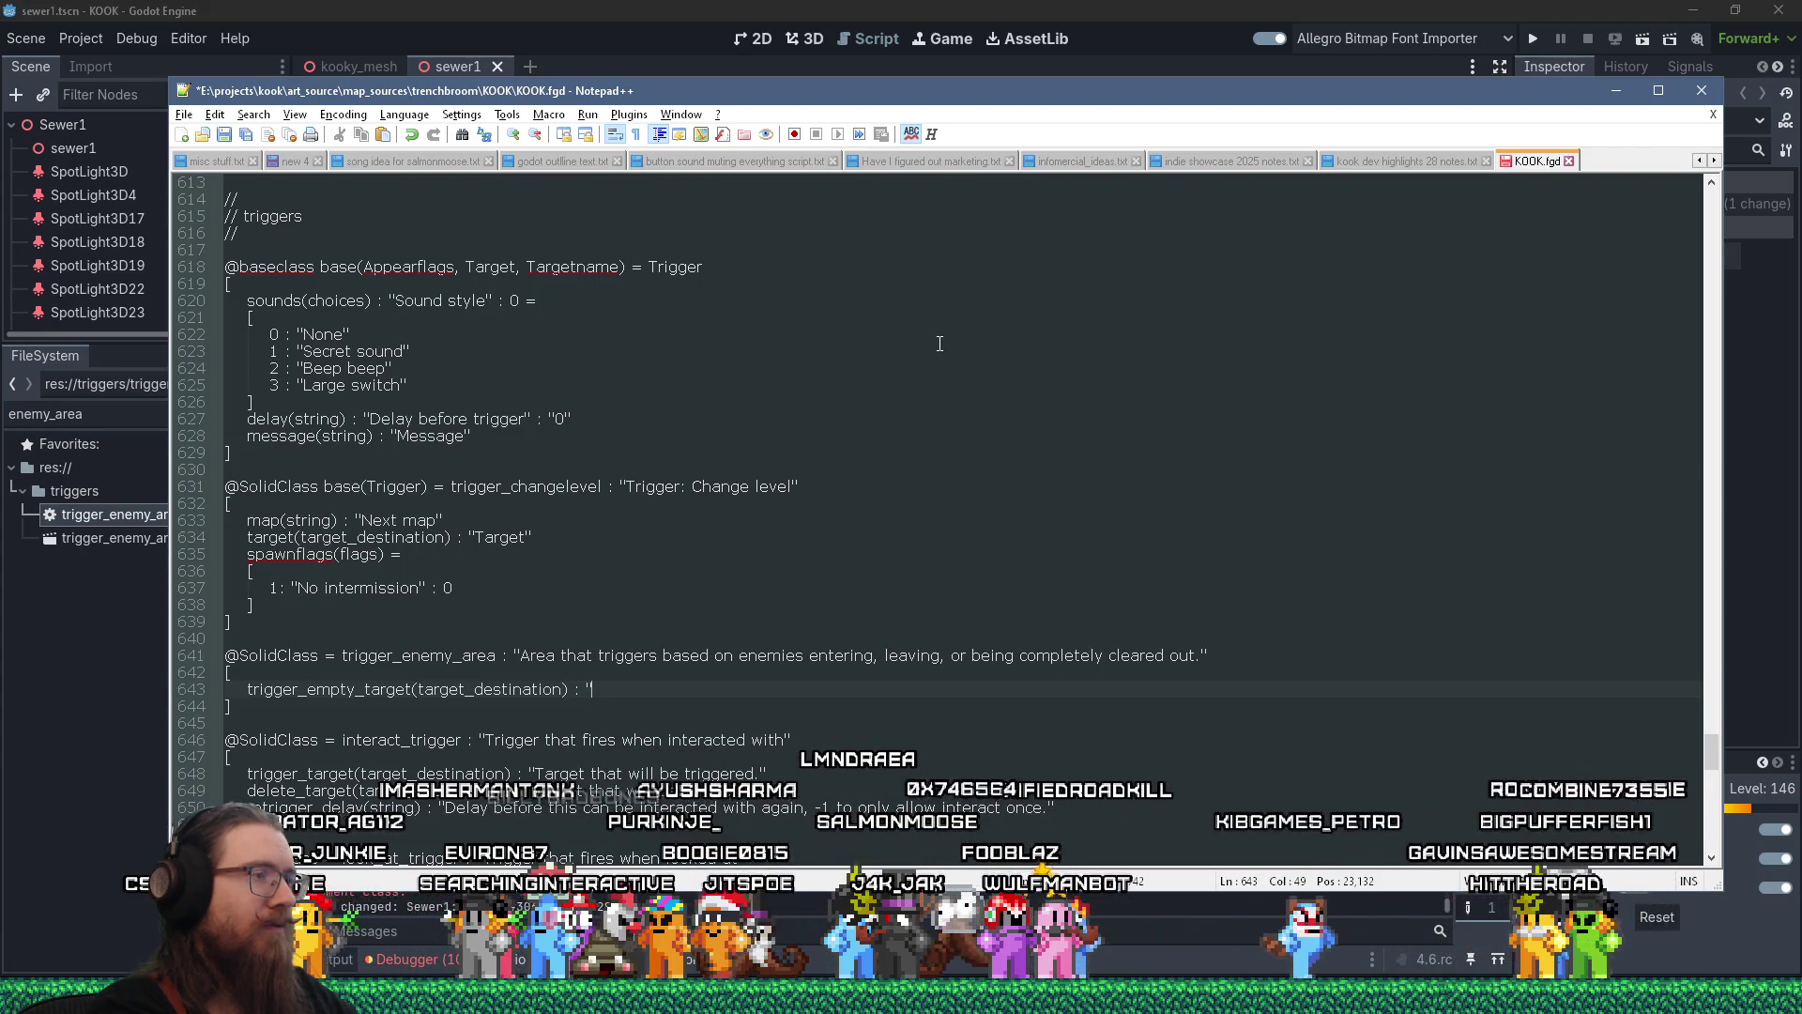
{"action": "type", "text": "Anything with this "}
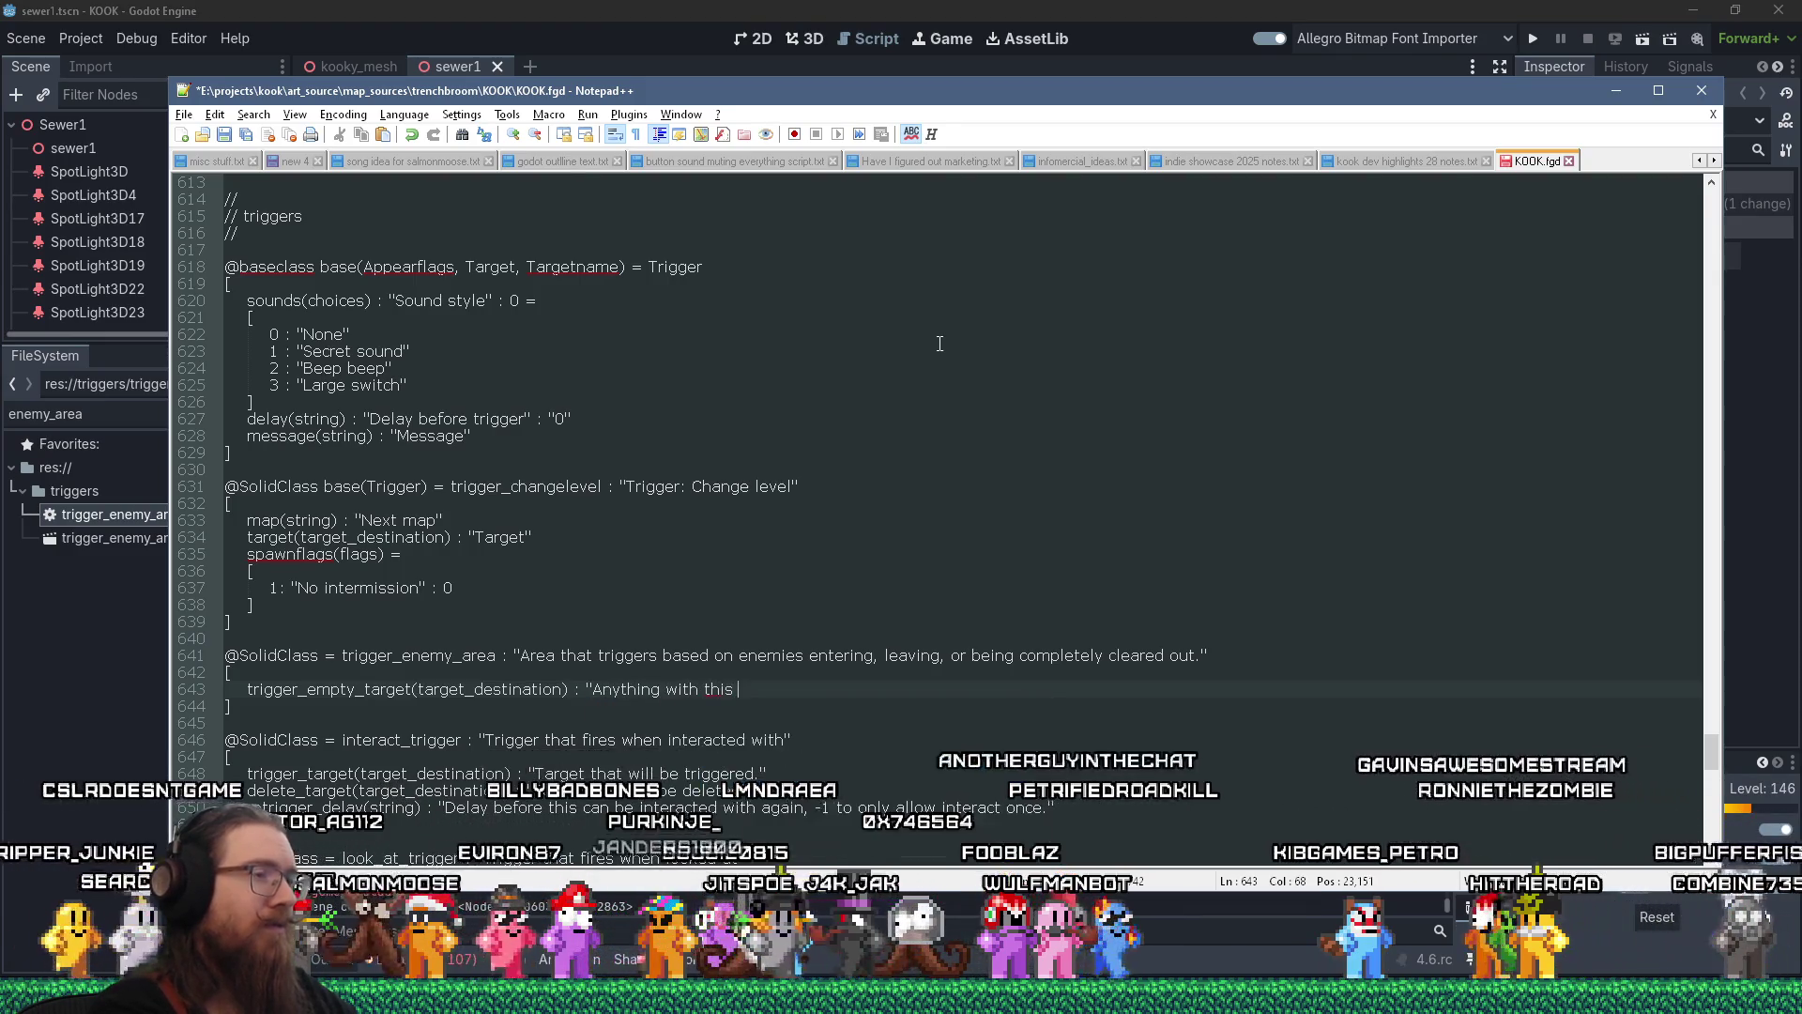
{"action": "type", "text": "target name will"}
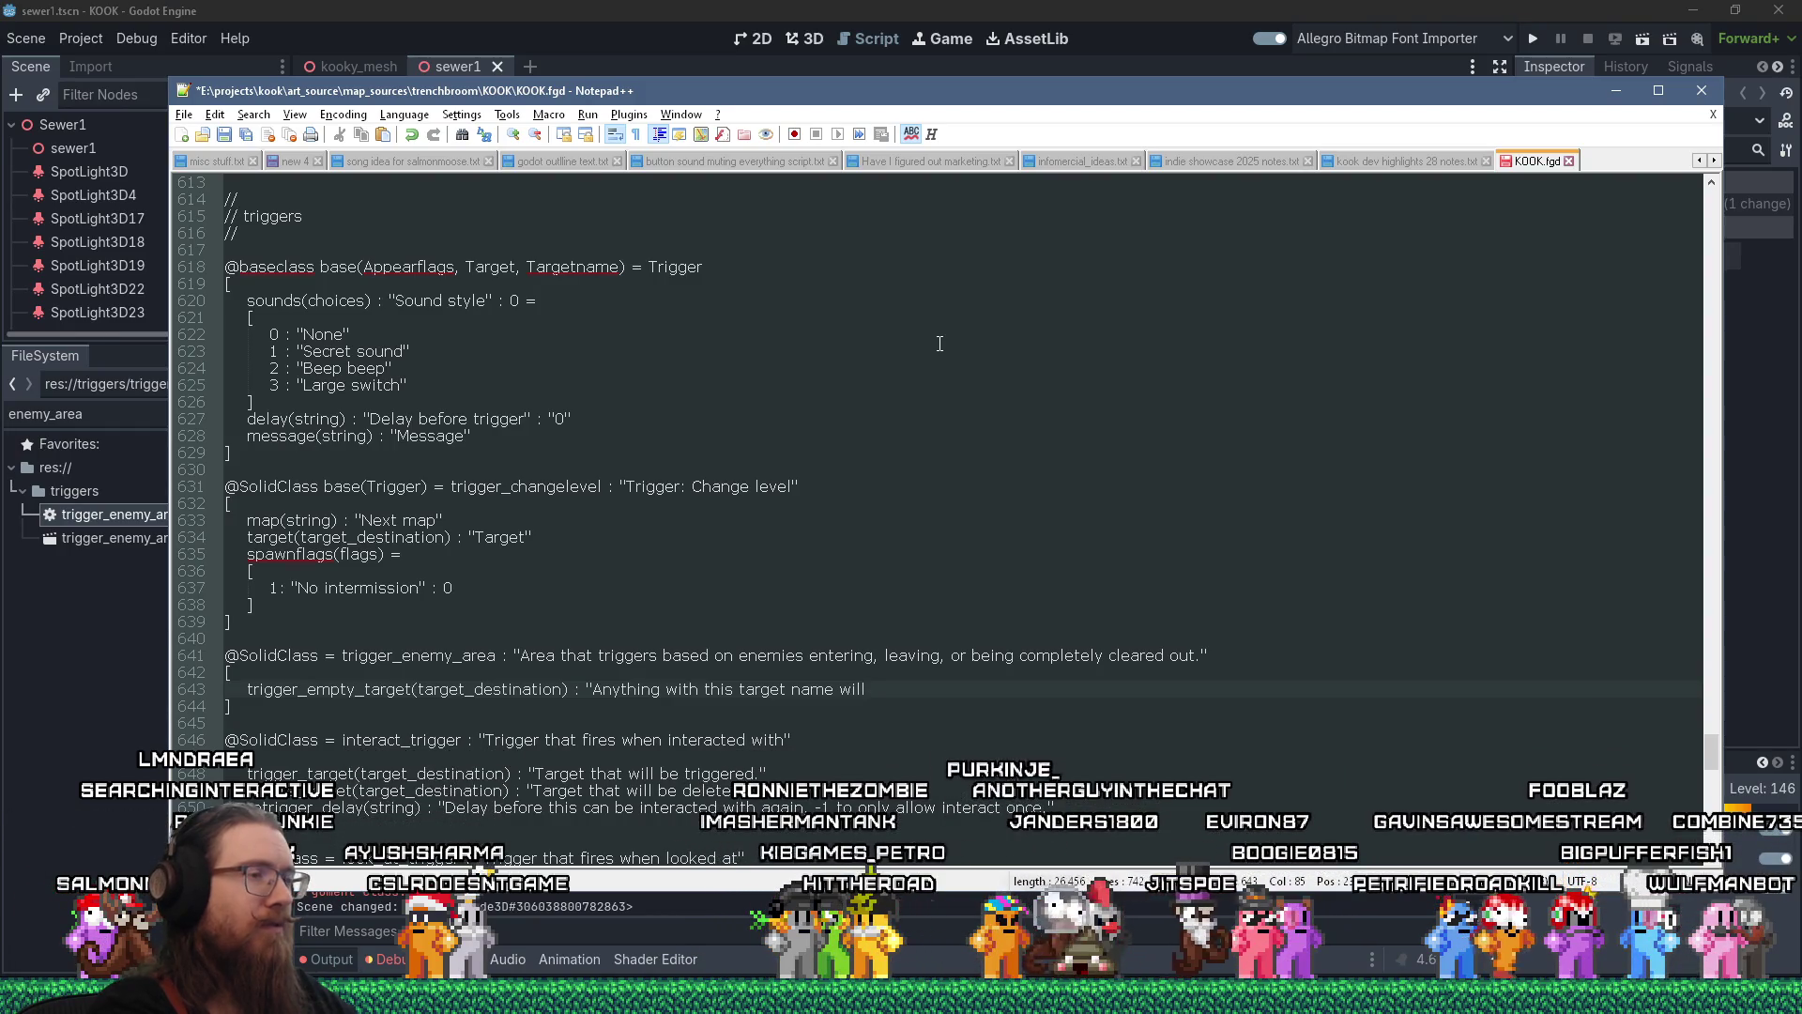
{"action": "key", "text": "ctrl+Left"}
{"action": "key", "text": "ctrl+Left"}
{"action": "key", "text": "Left"}
{"action": "key", "text": "ctrl+shift+Left"}
{"action": "key", "text": "shift+Left"}
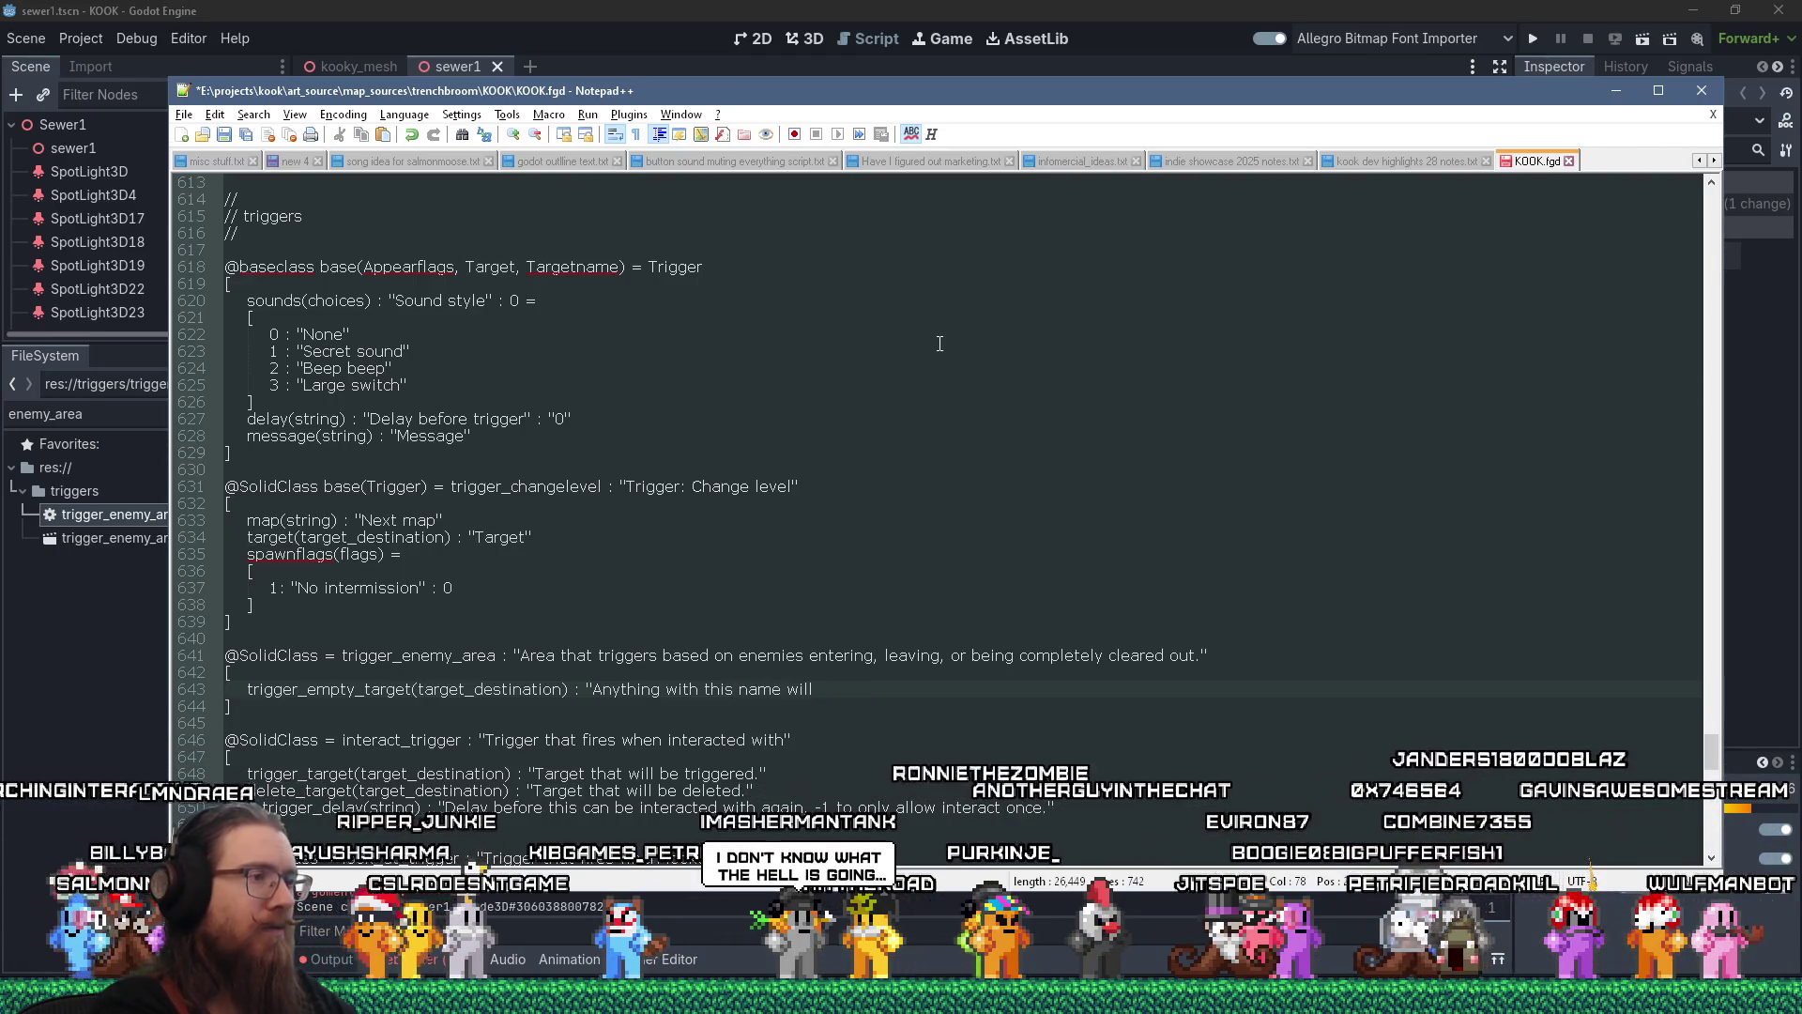
{"action": "type", "text": "fire off on"}
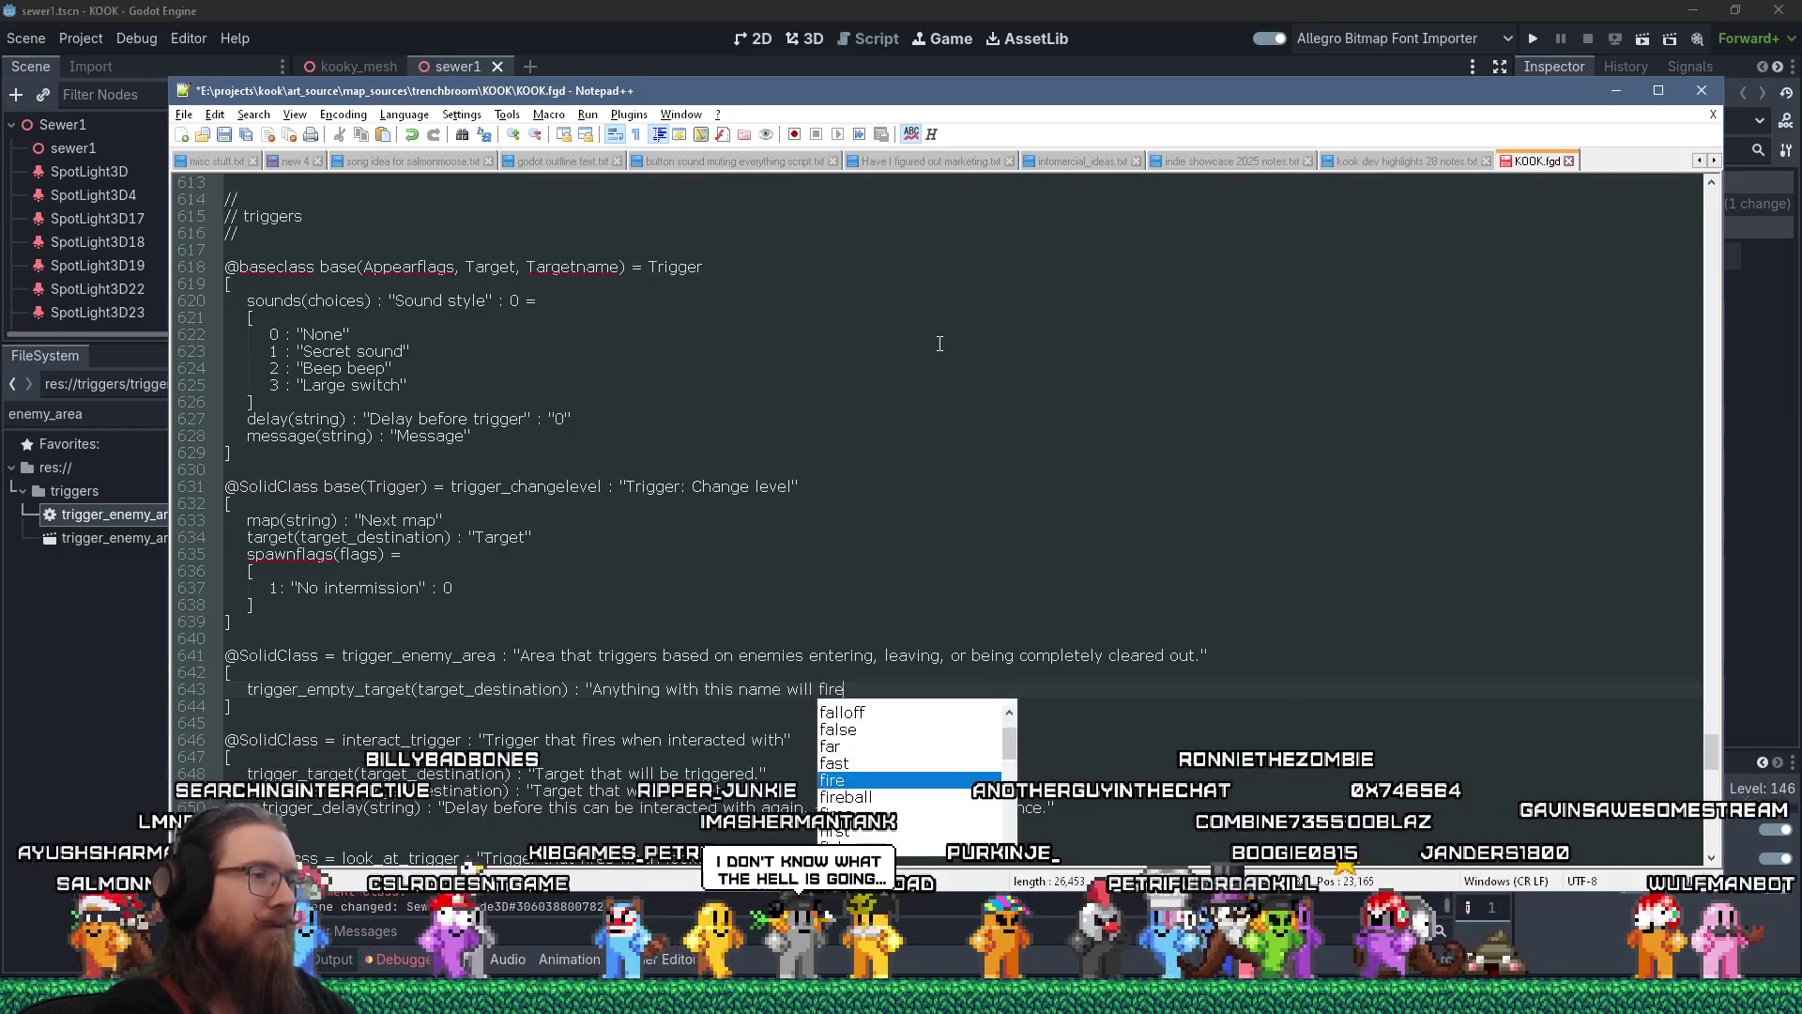
{"action": "type", "text": "ce the area"}
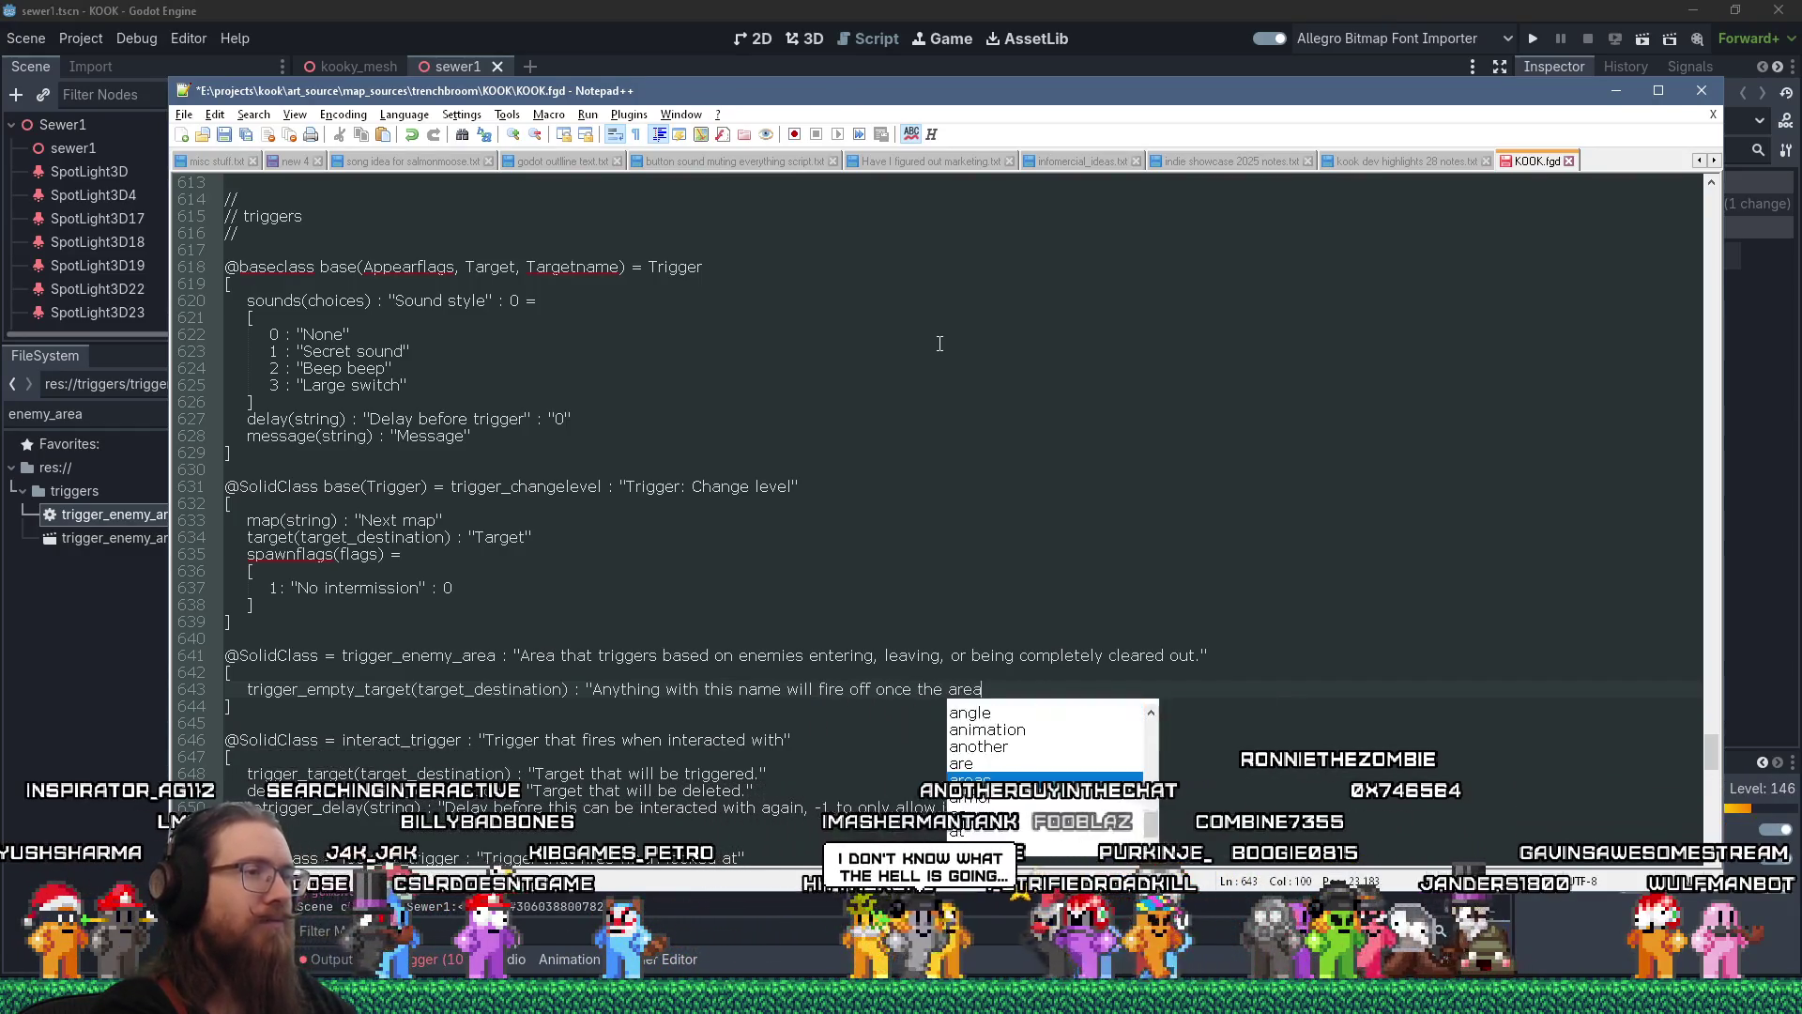
{"action": "type", "text": " is completely "}
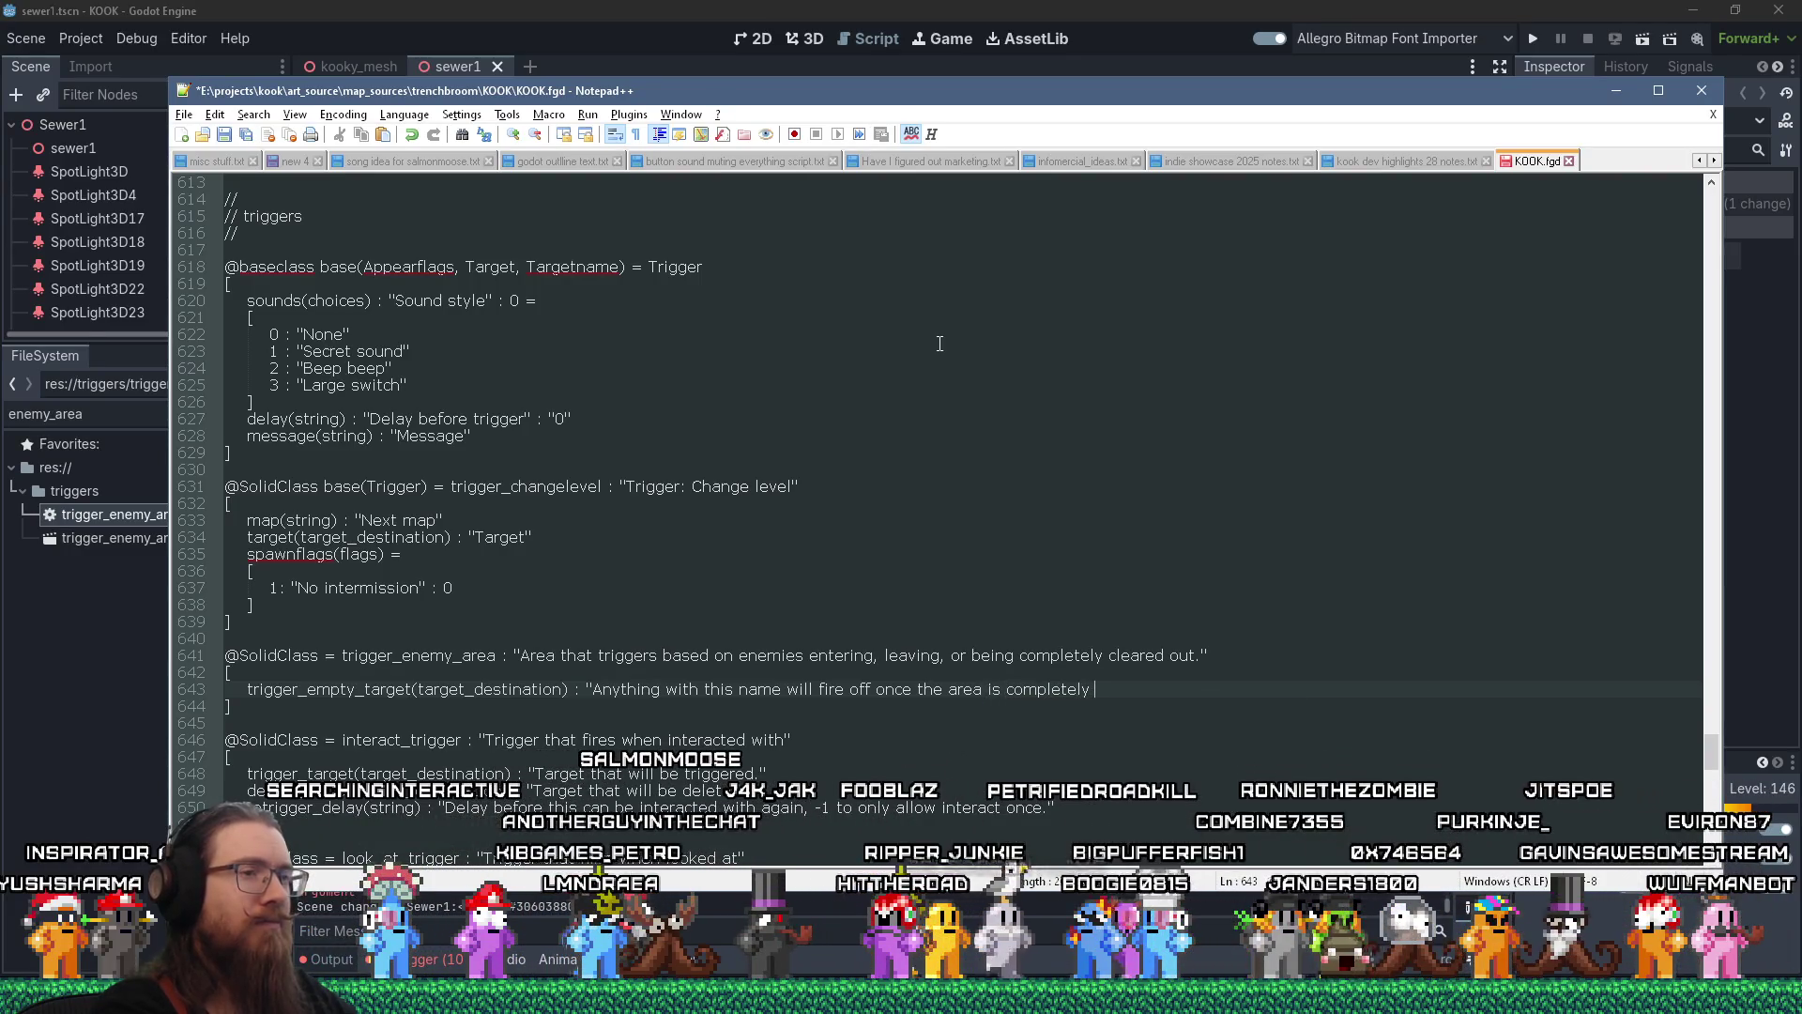
{"action": "type", "text": "empty from enemie"}
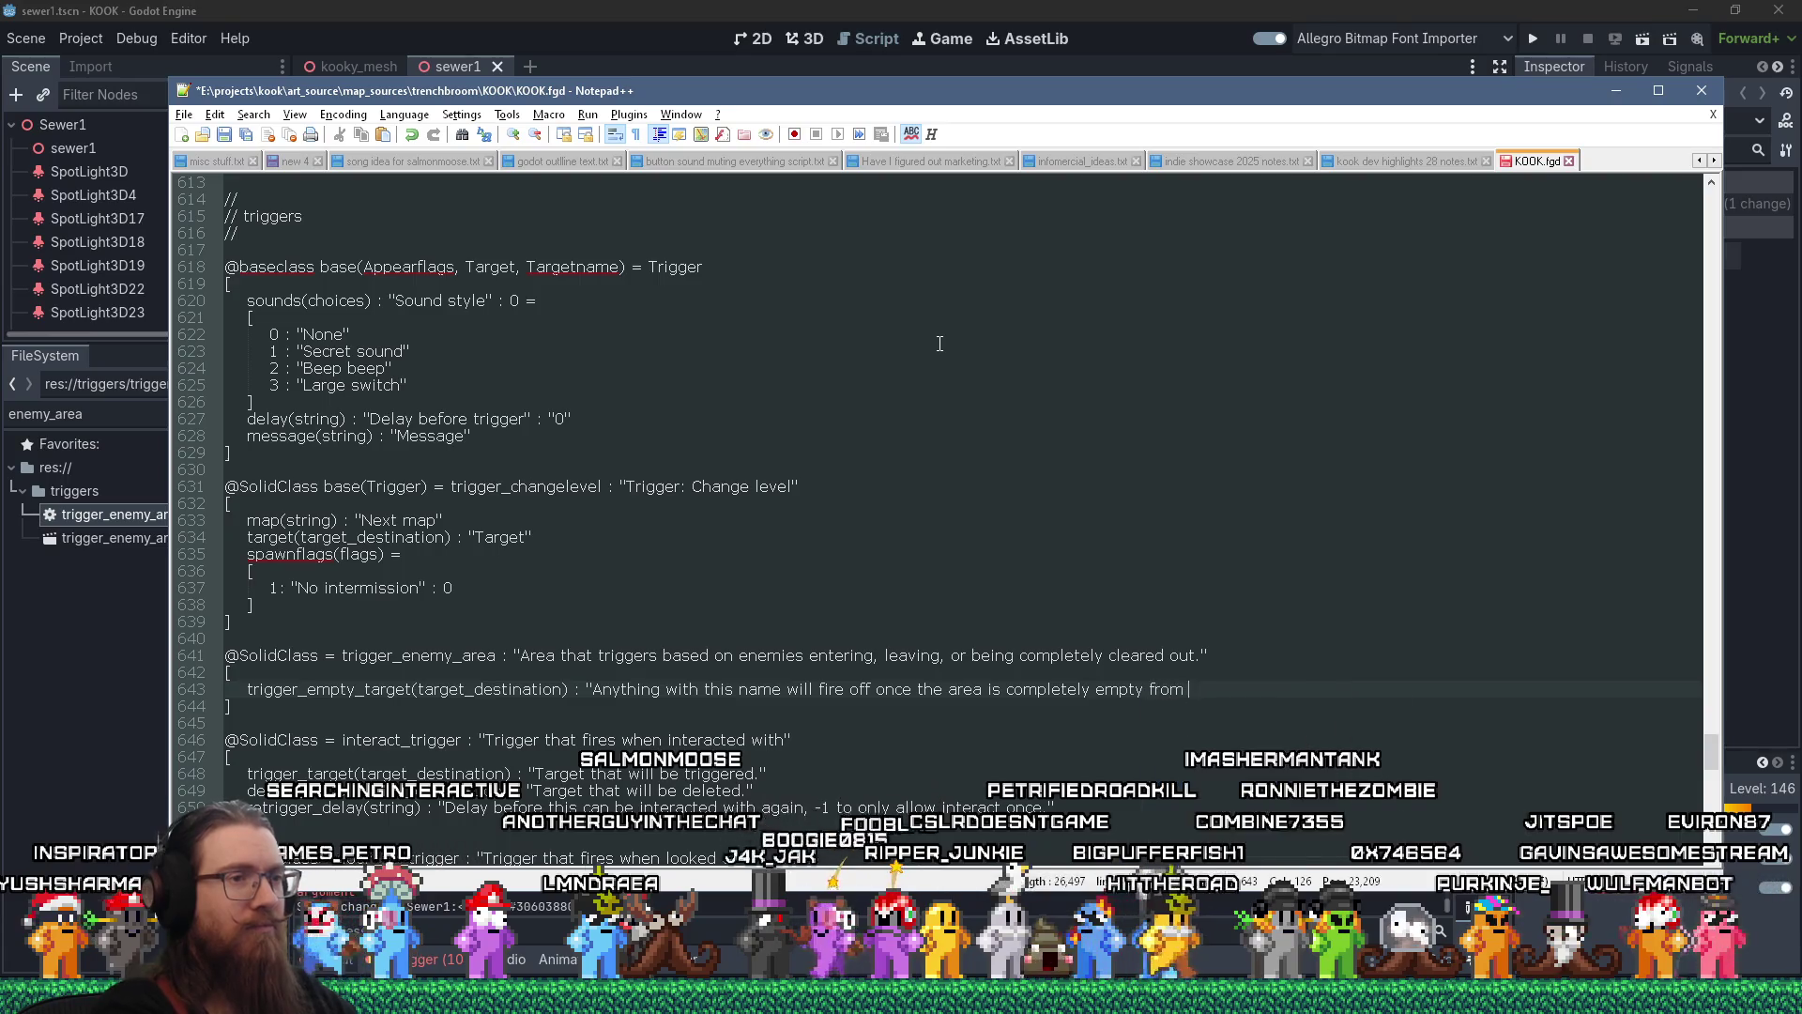
{"action": "type", "text": "s.\""}
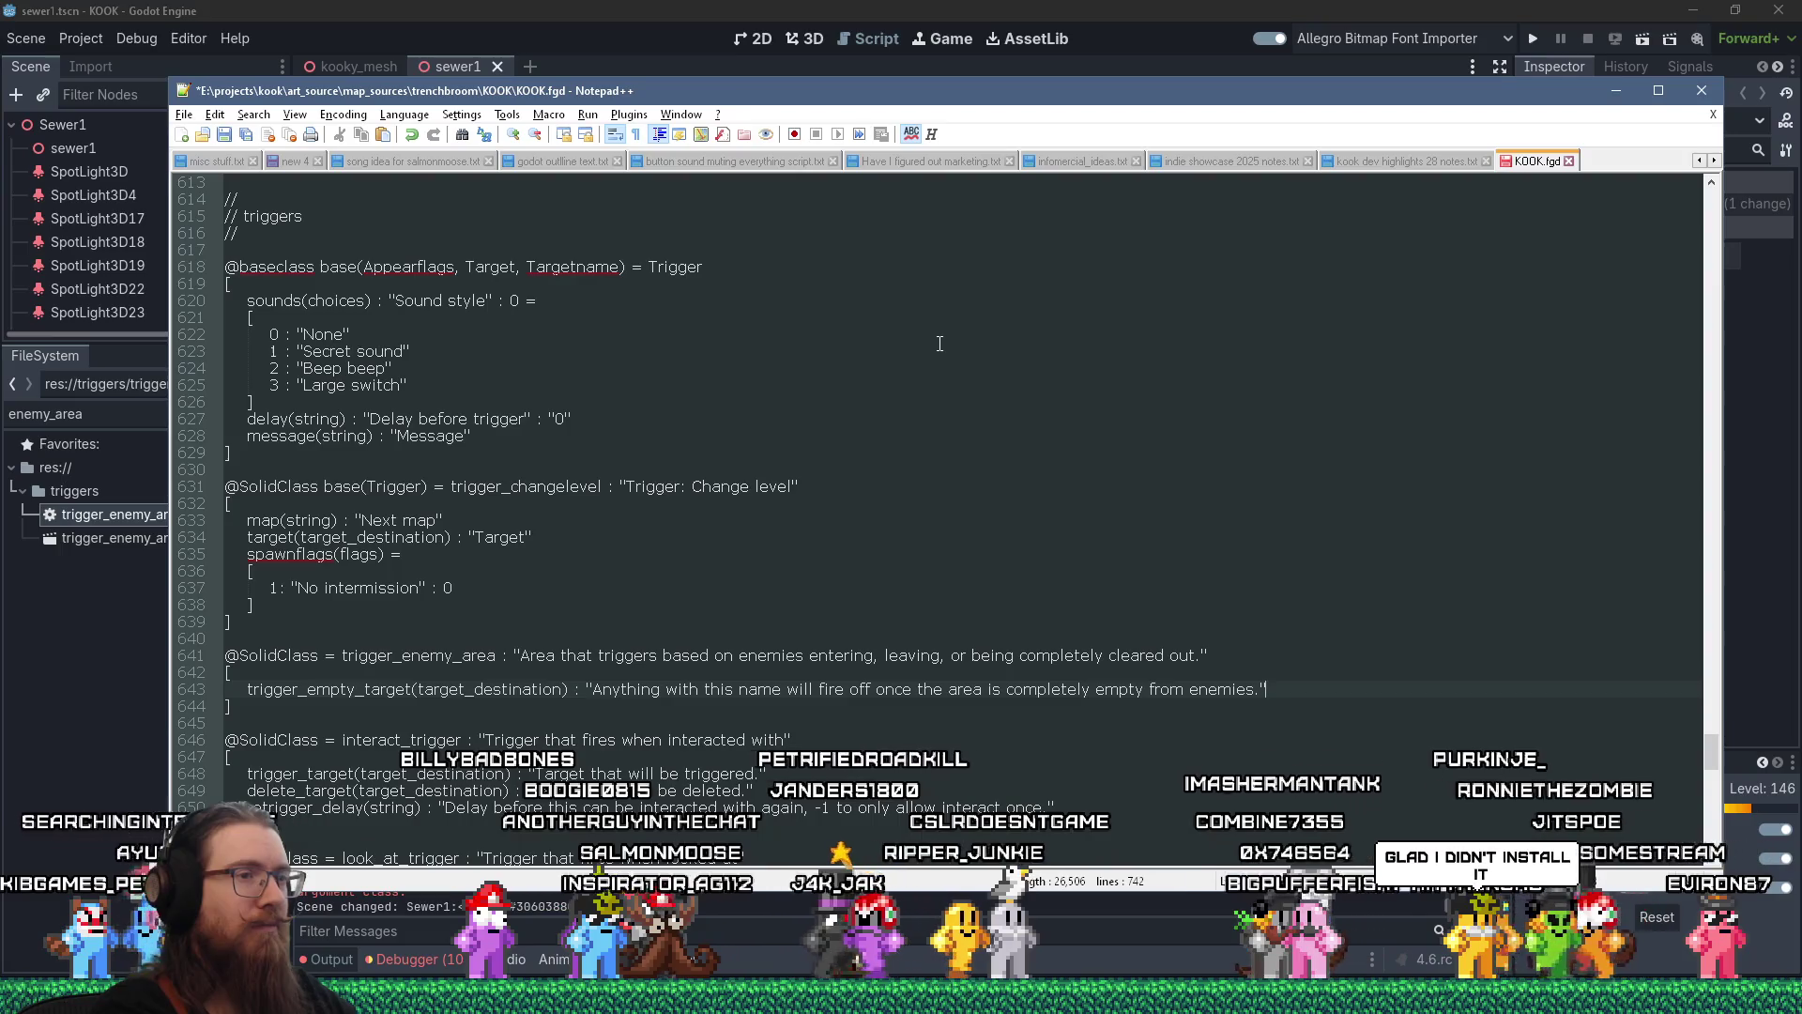
{"action": "key", "text": "Return"}
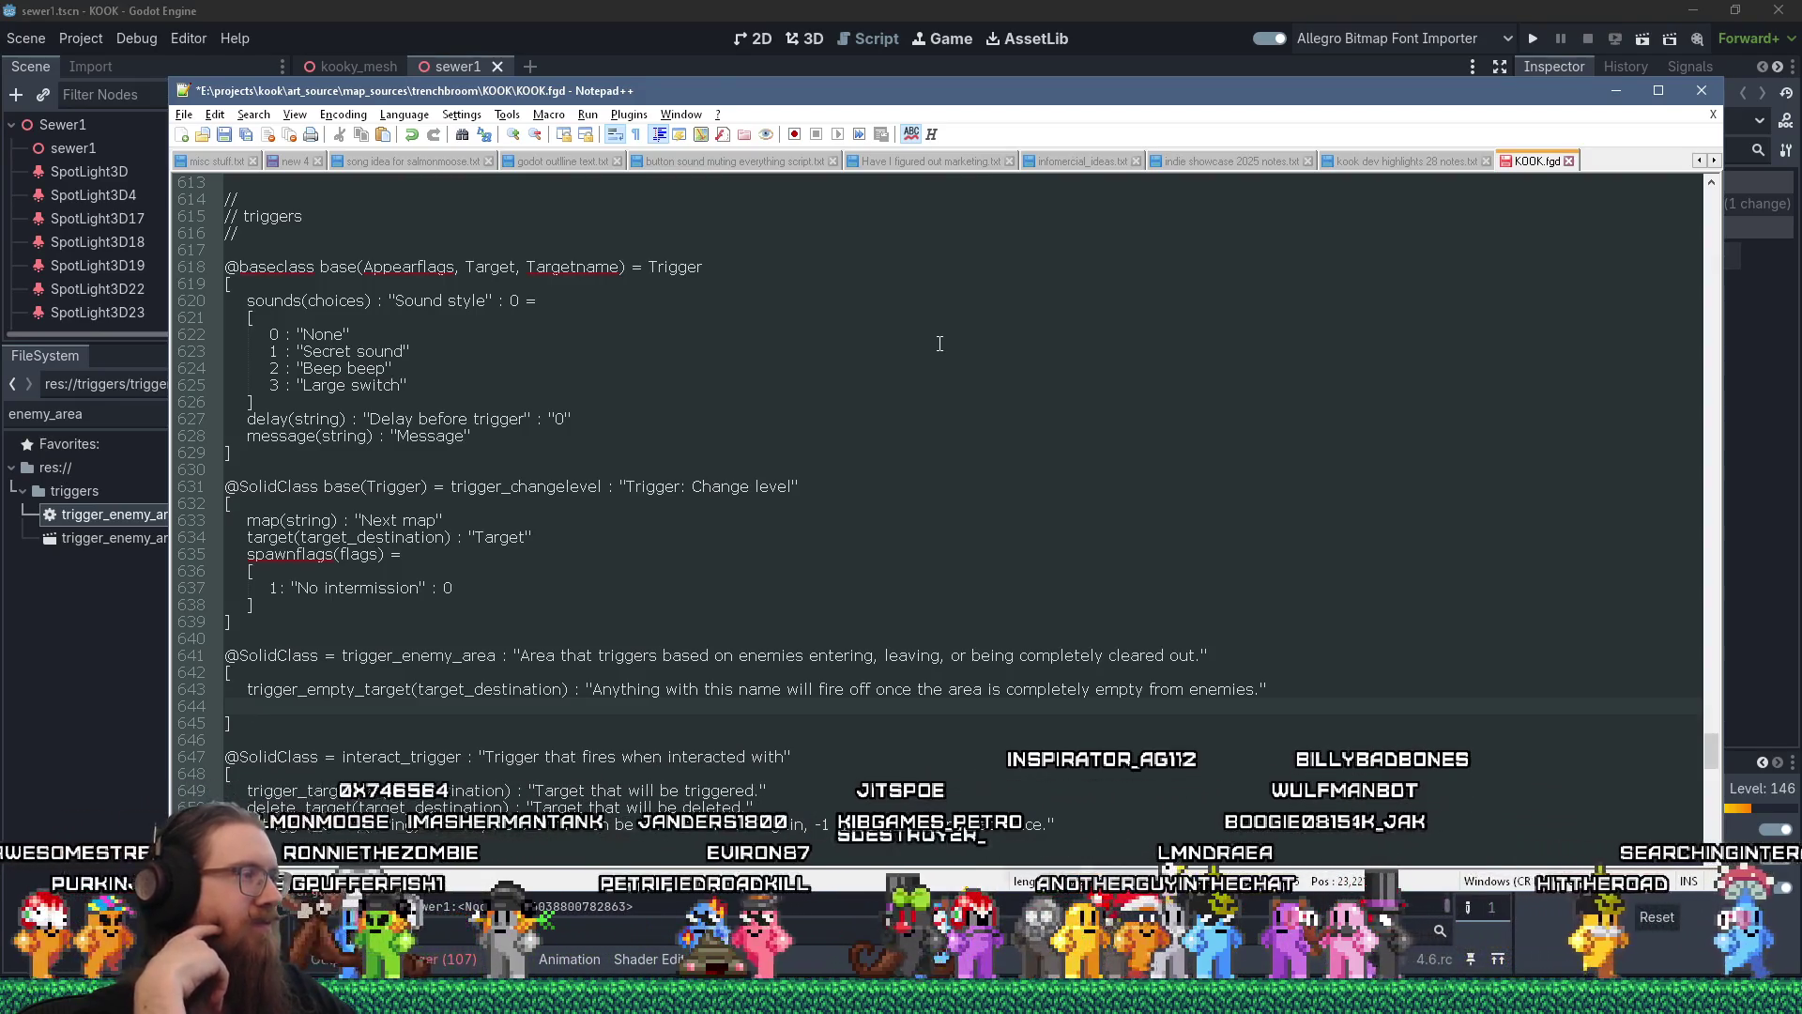
{"action": "key", "text": "alt+Tab"}
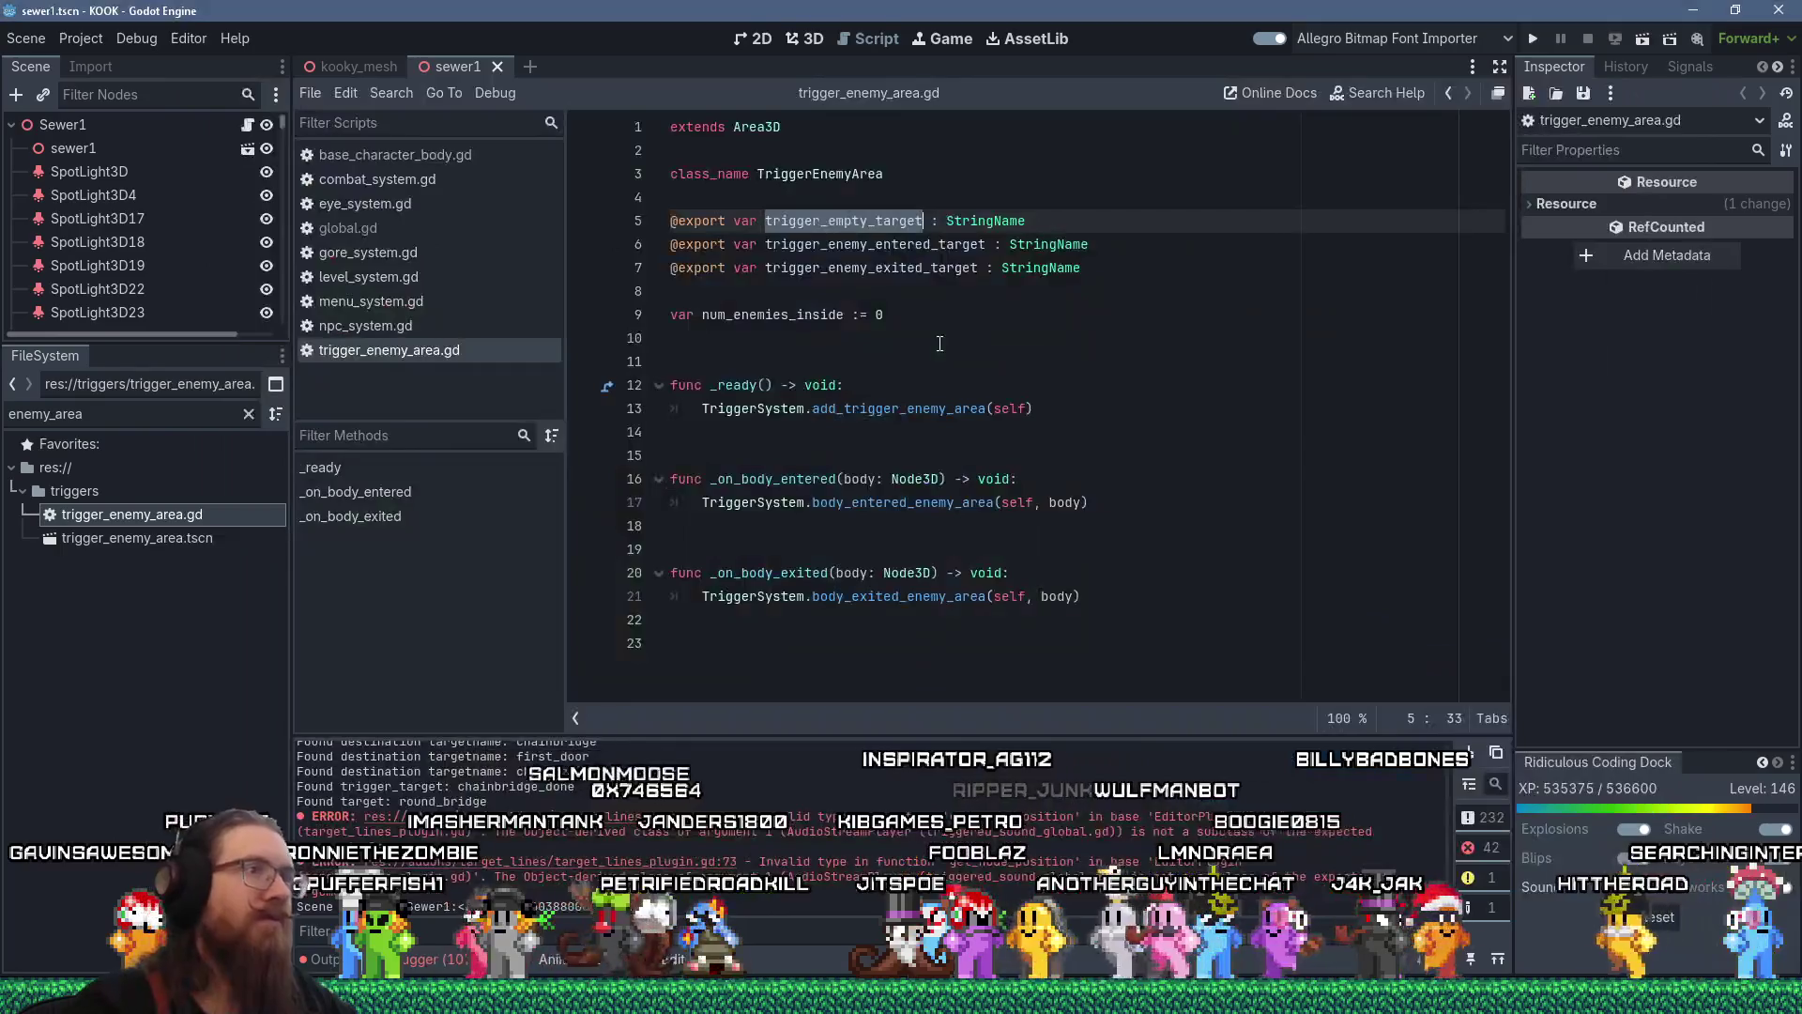
Step: Add the trigger_enemy_entered_target property to KOOK.fgd, described as 'Triggers when an enemy enters this area.'
{"action": "right_click", "coordinate": [926, 238]}
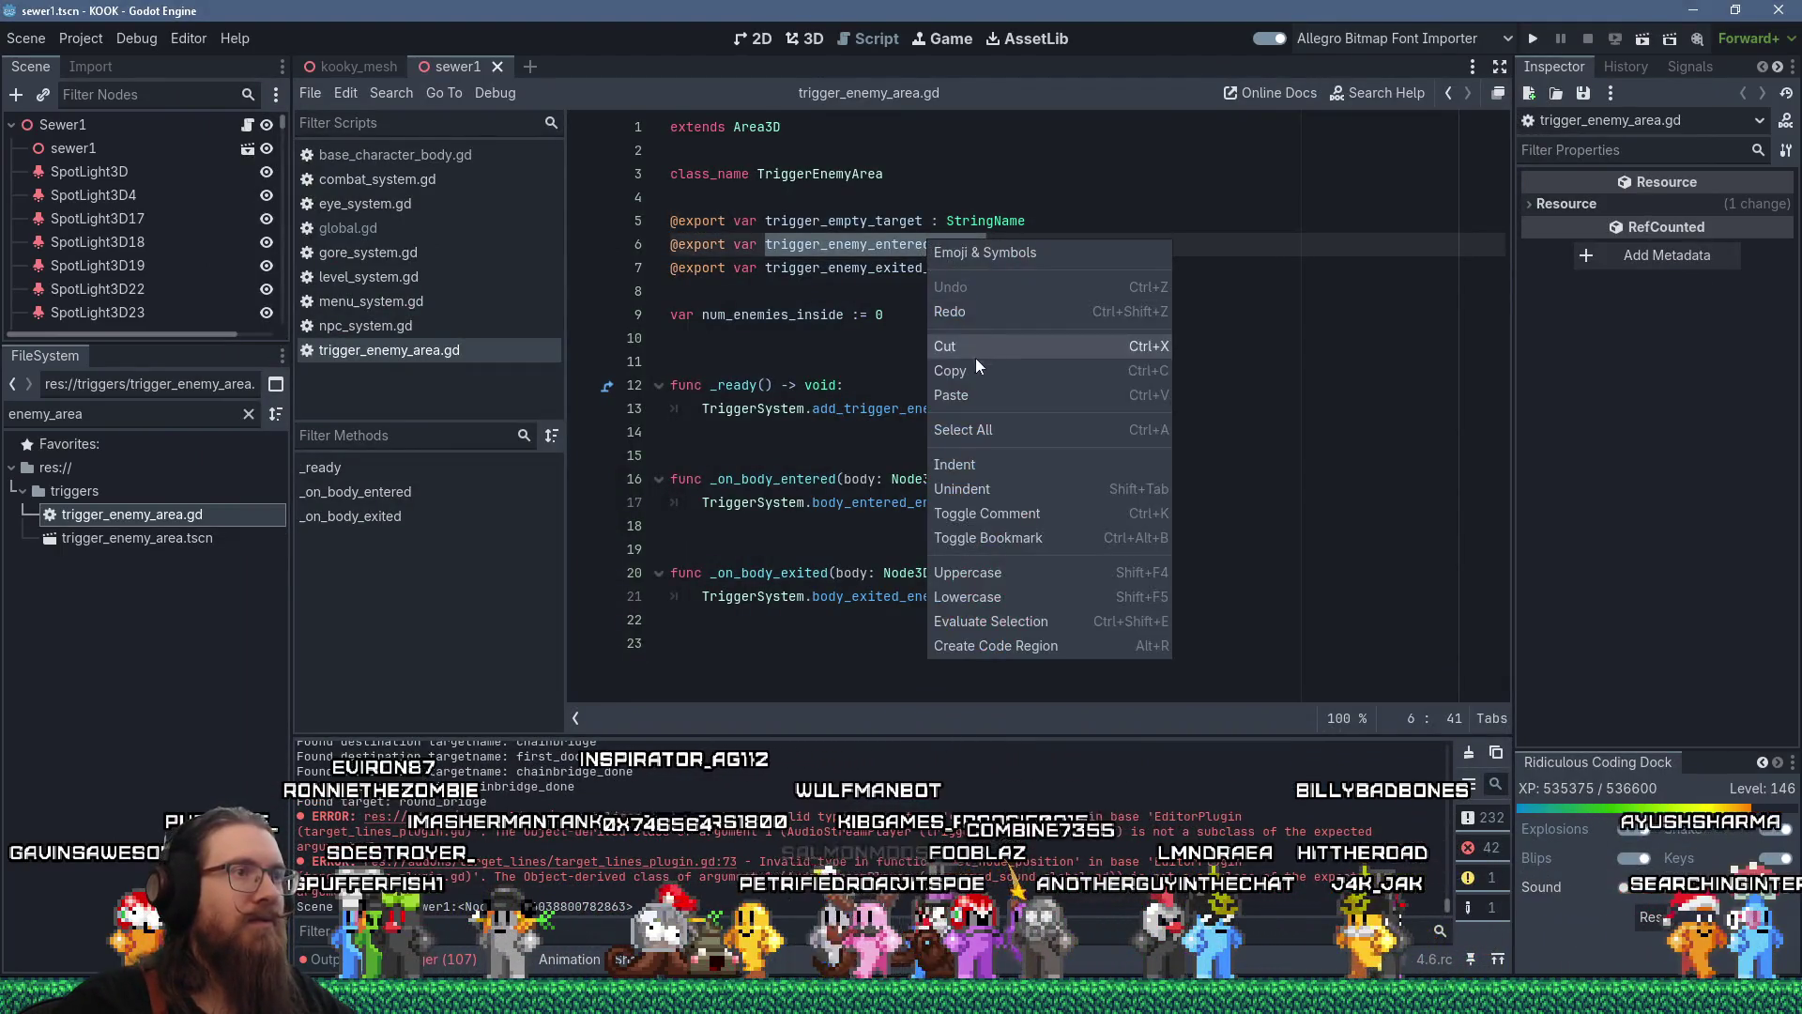
{"action": "left_click", "coordinate": [976, 356]}
{"action": "key", "text": "alt+Tab"}
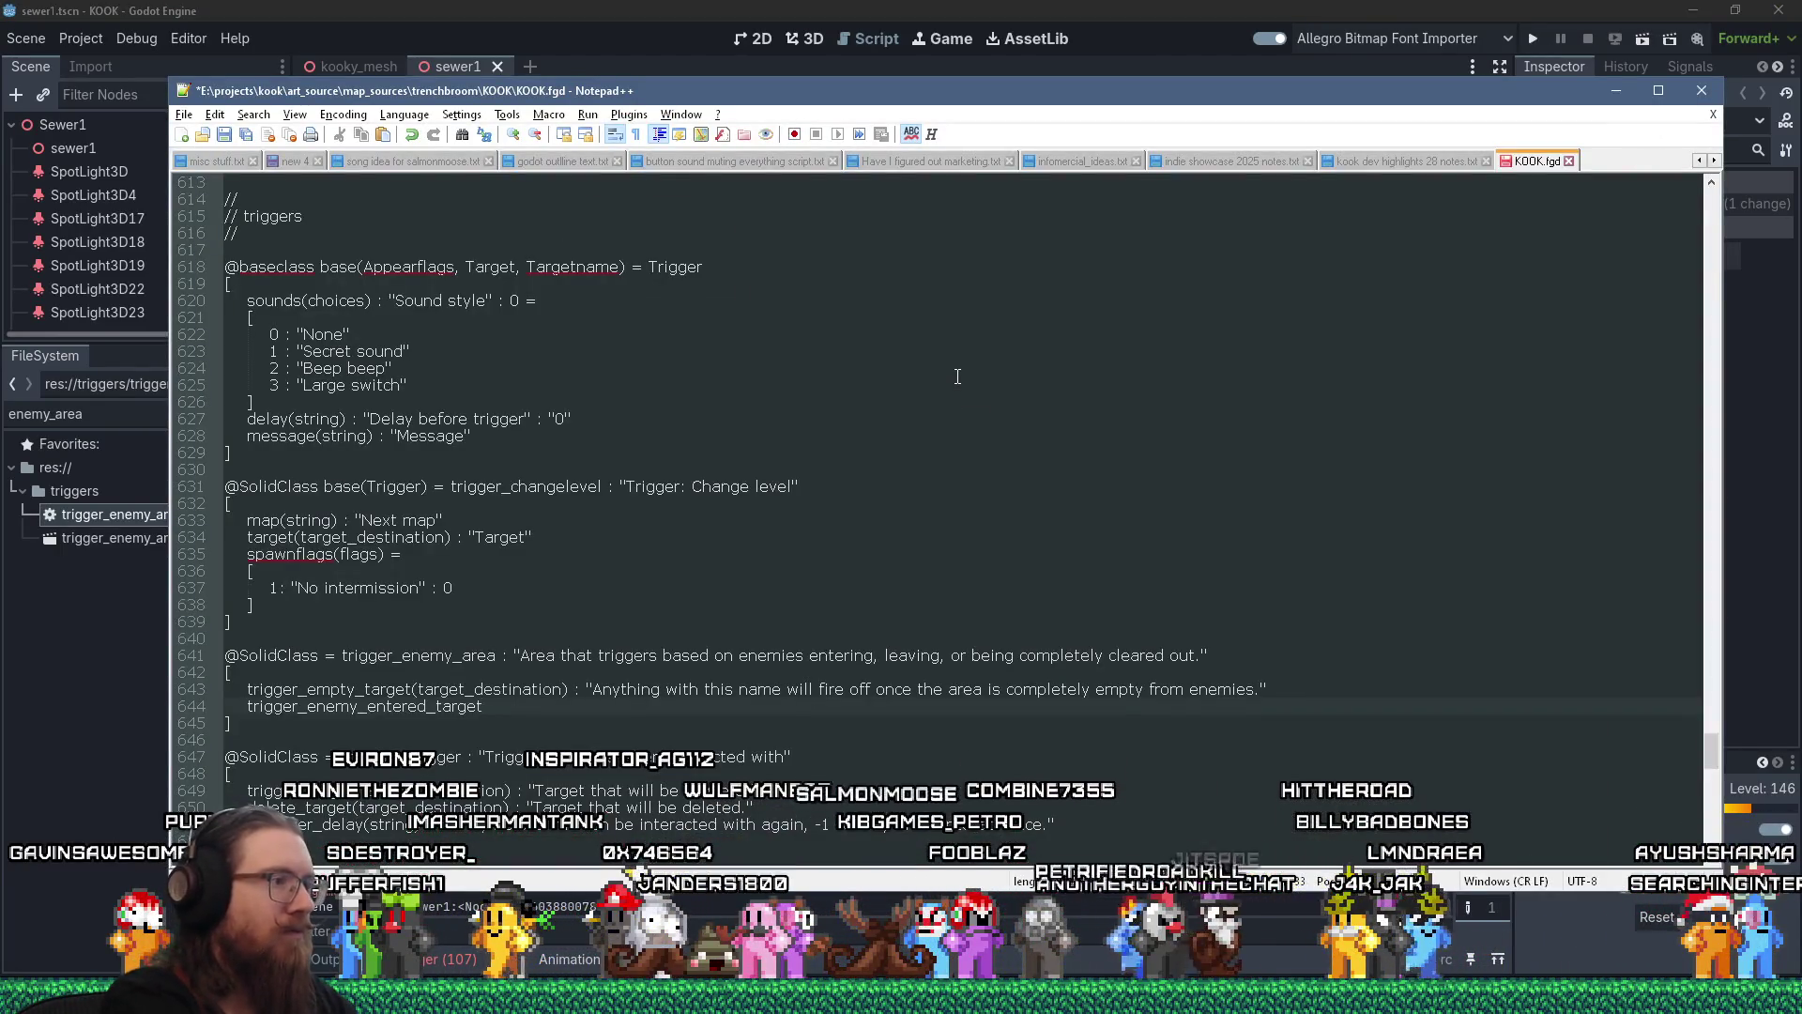
{"action": "type", "text": "(target_dest"}
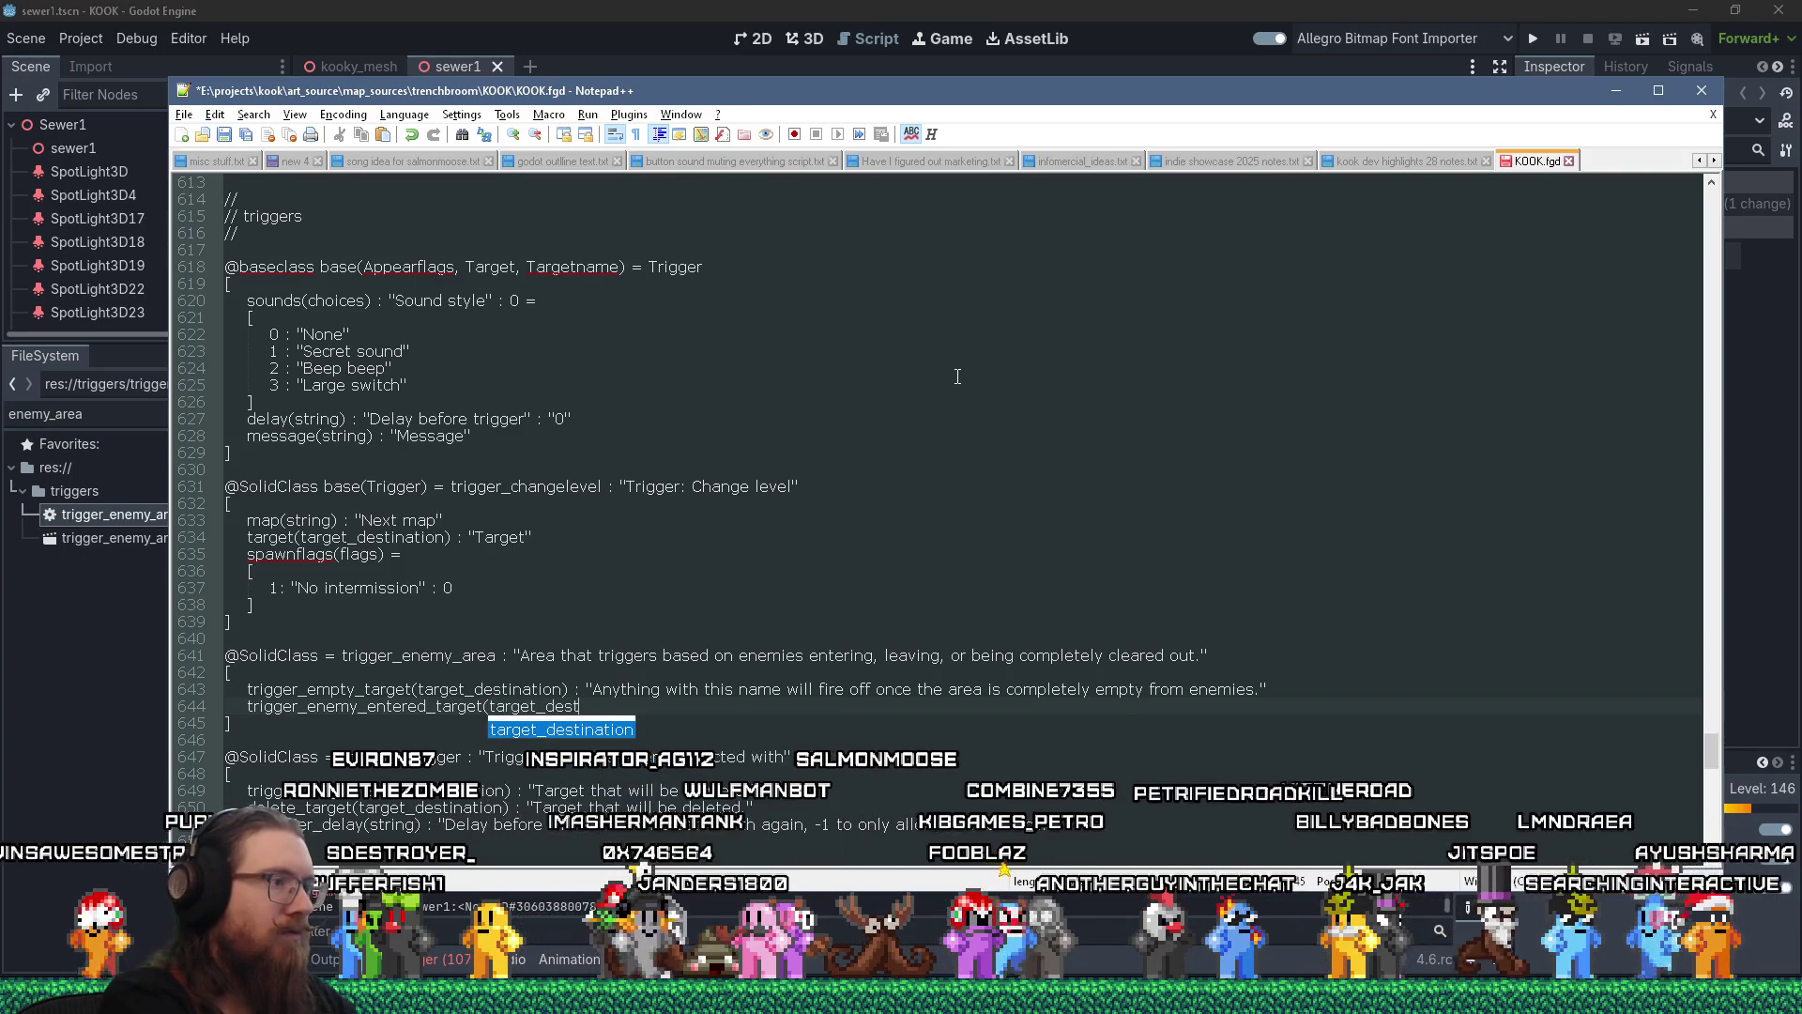
{"action": "type", "text": "ination) : \""}
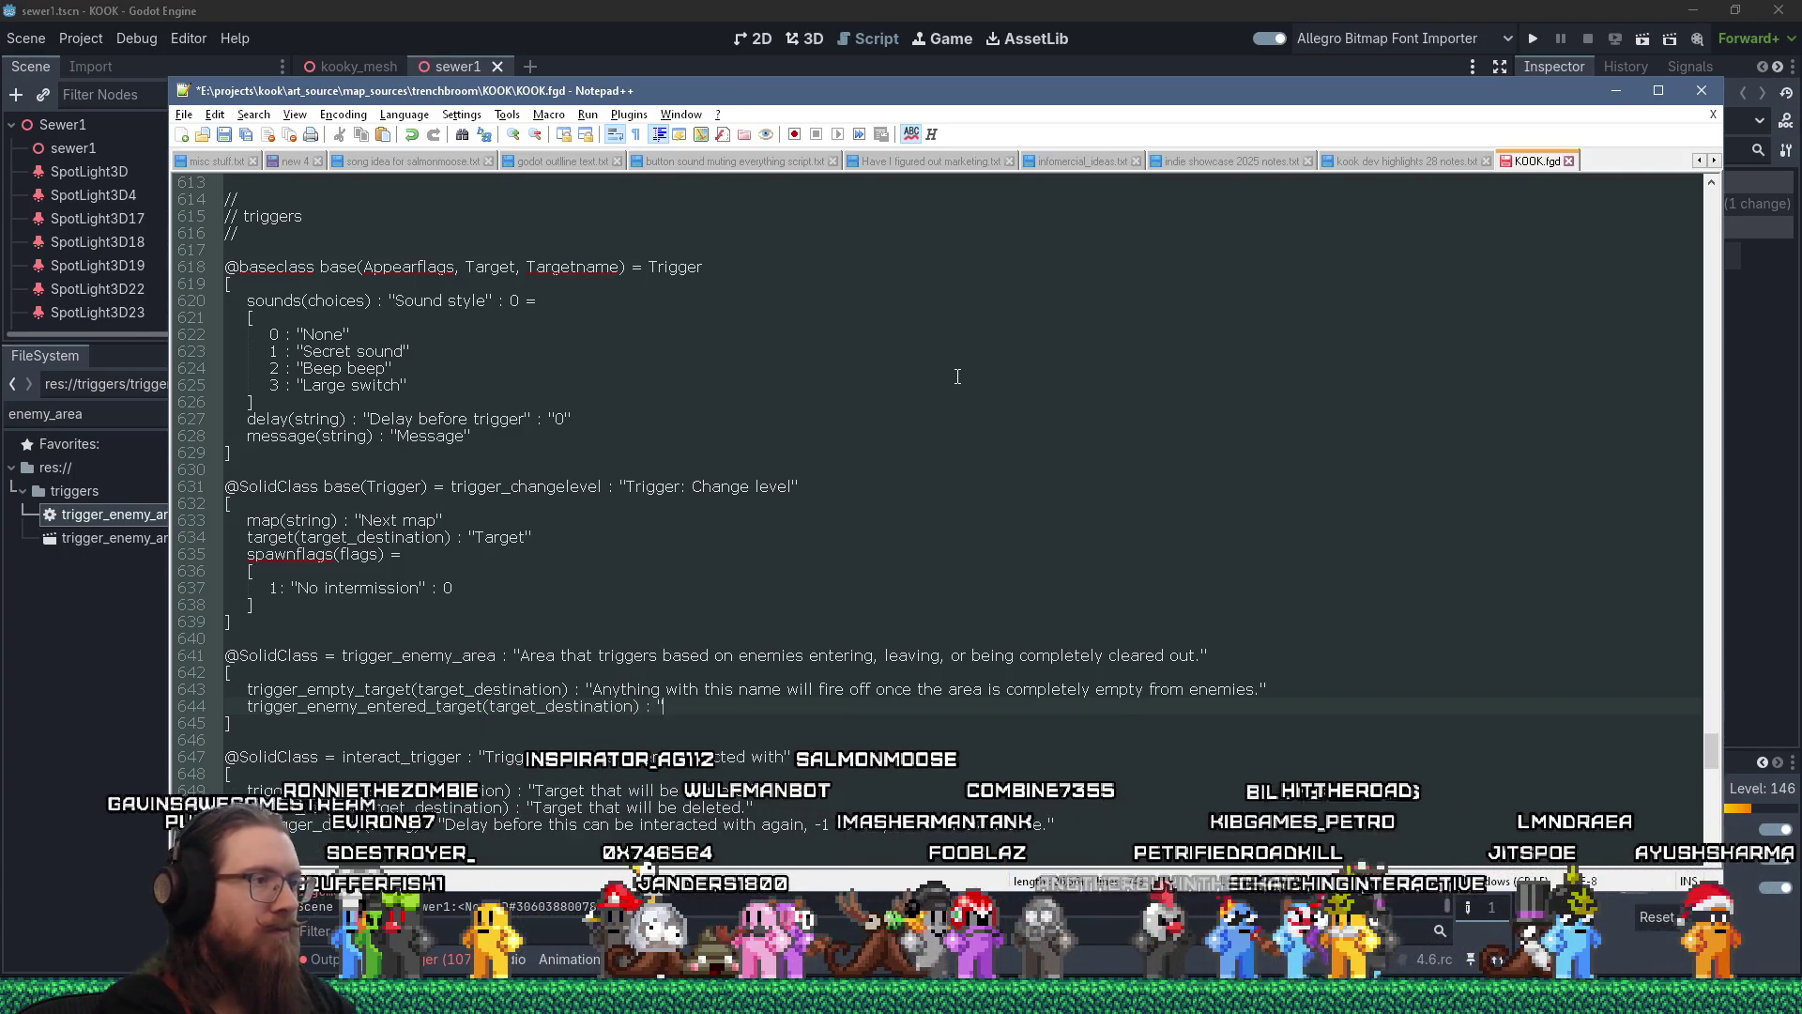
{"action": "type", "text": "Triggers when an"}
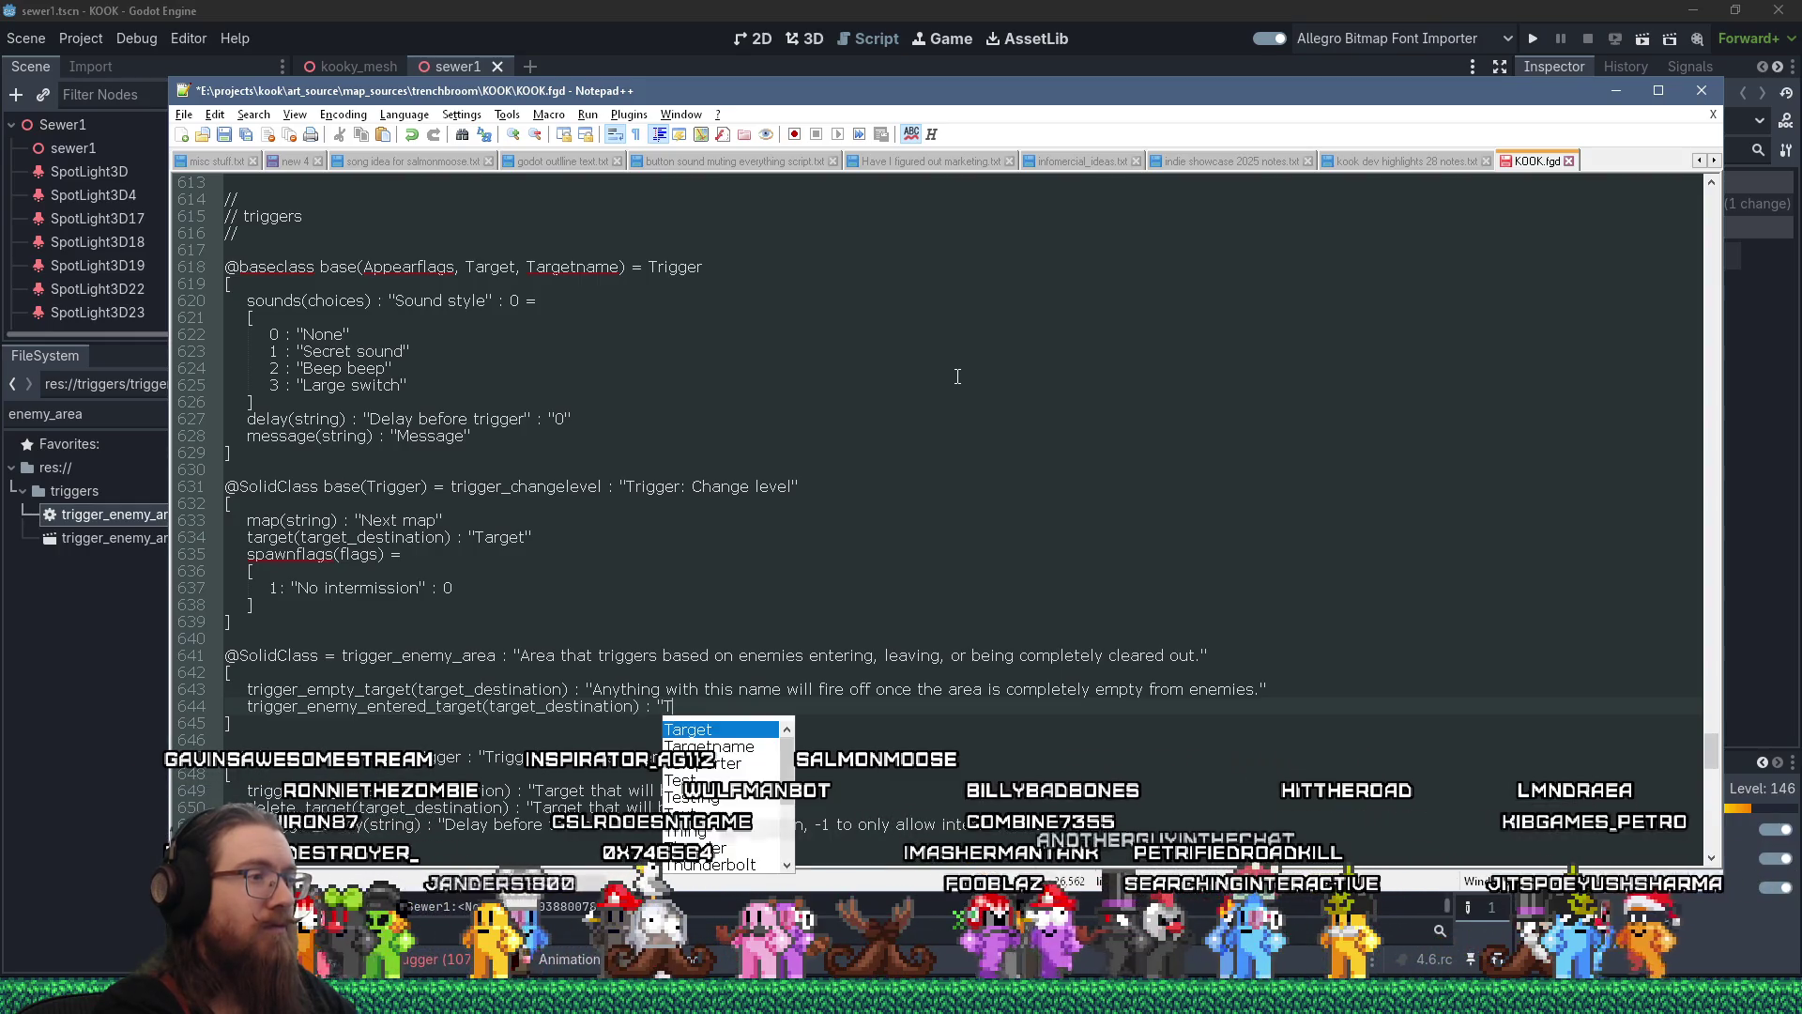
{"action": "type", "text": " enemy enter"}
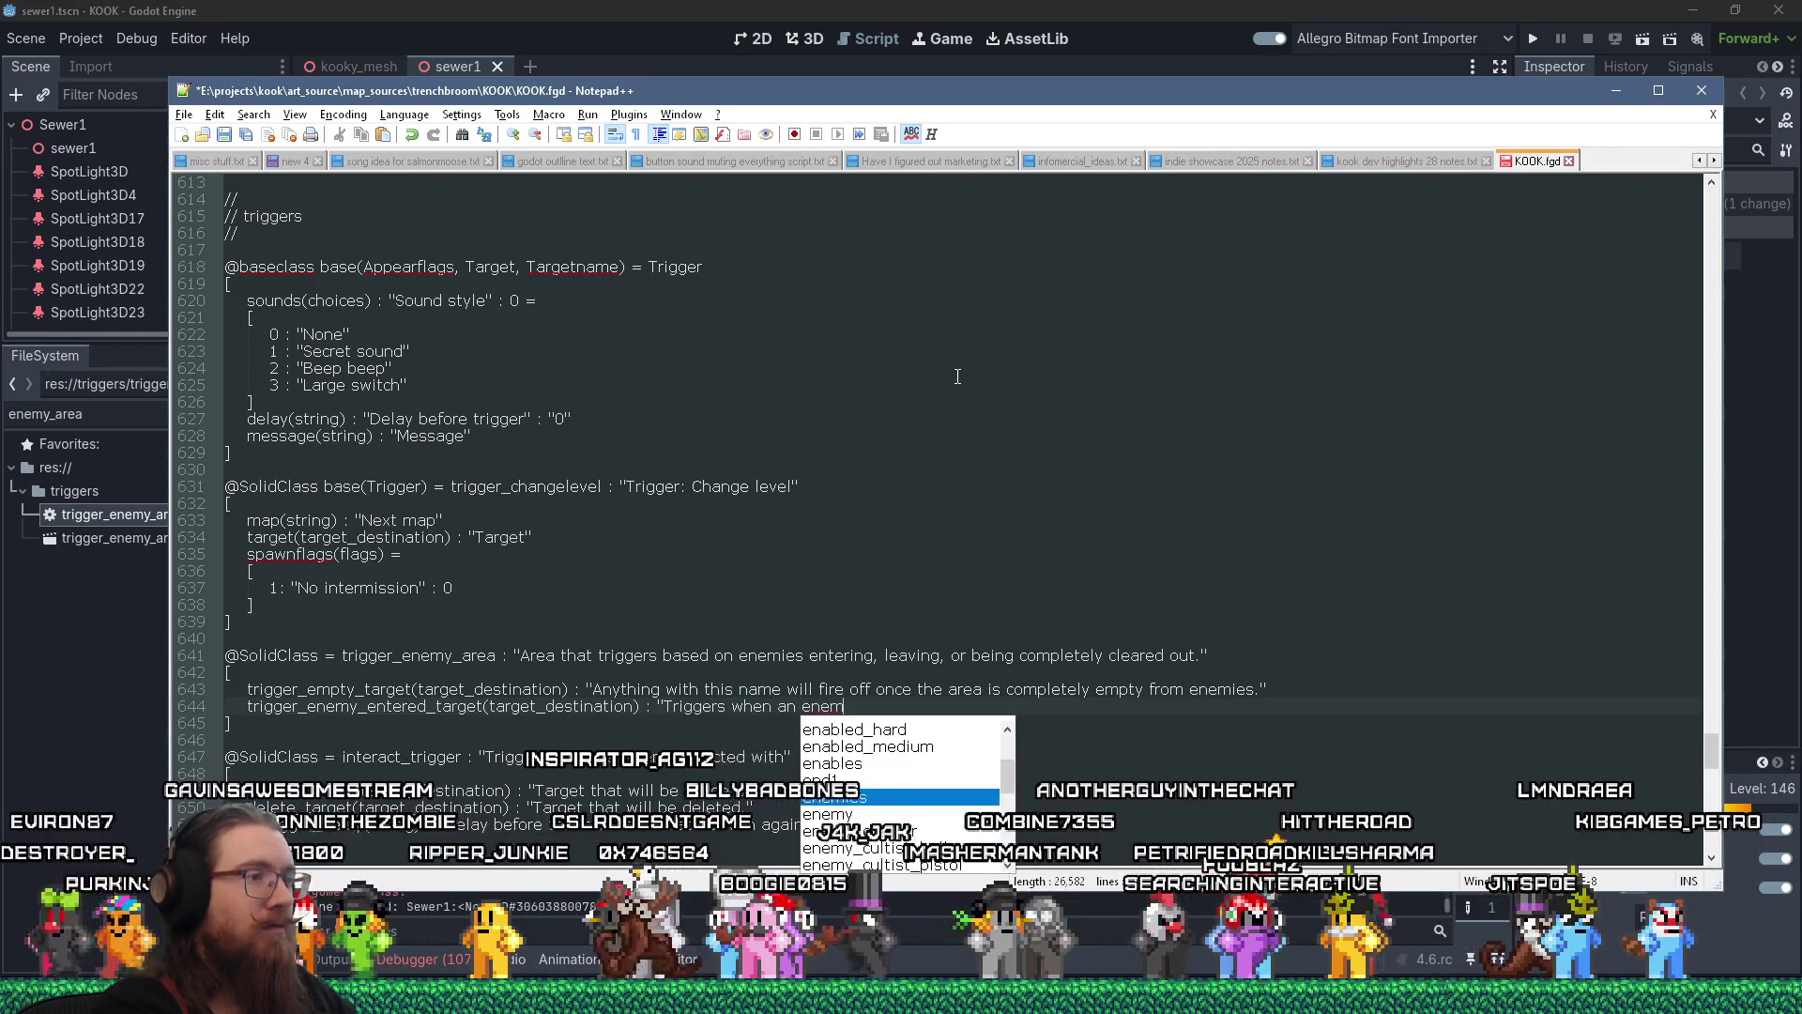
{"action": "type", "text": "s this area"}
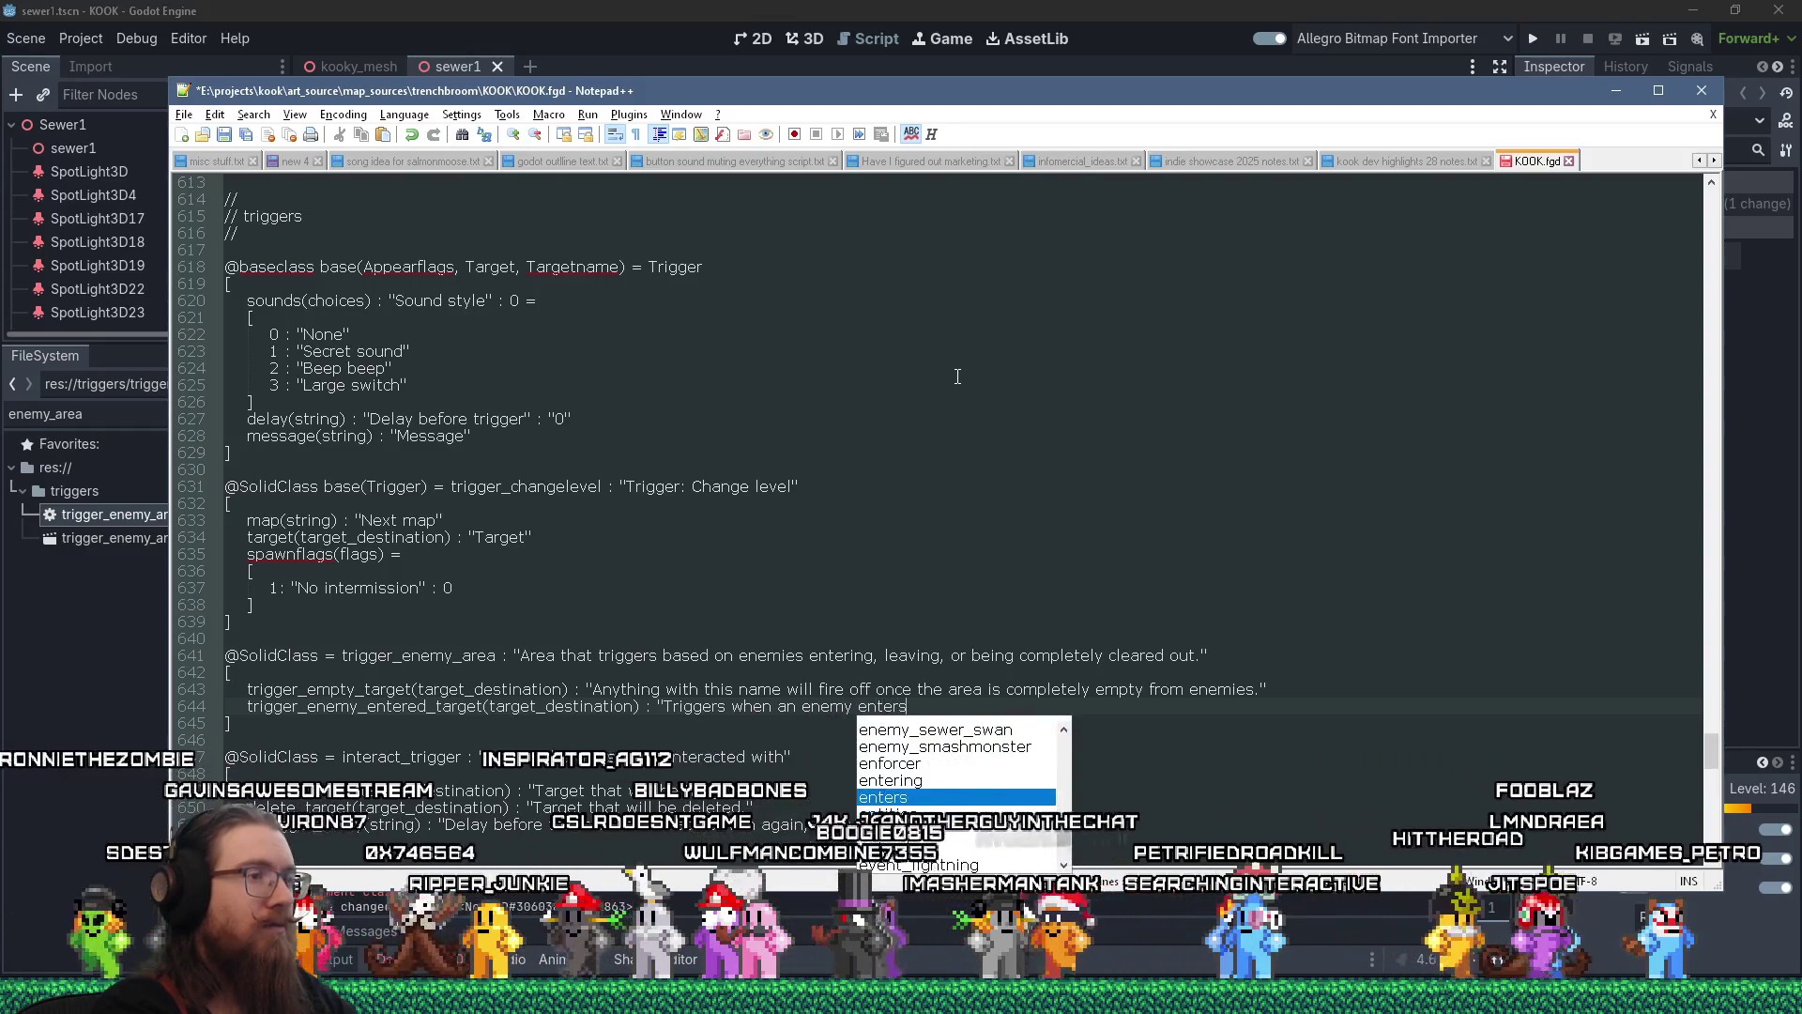
{"action": "type", "text": ".\""}
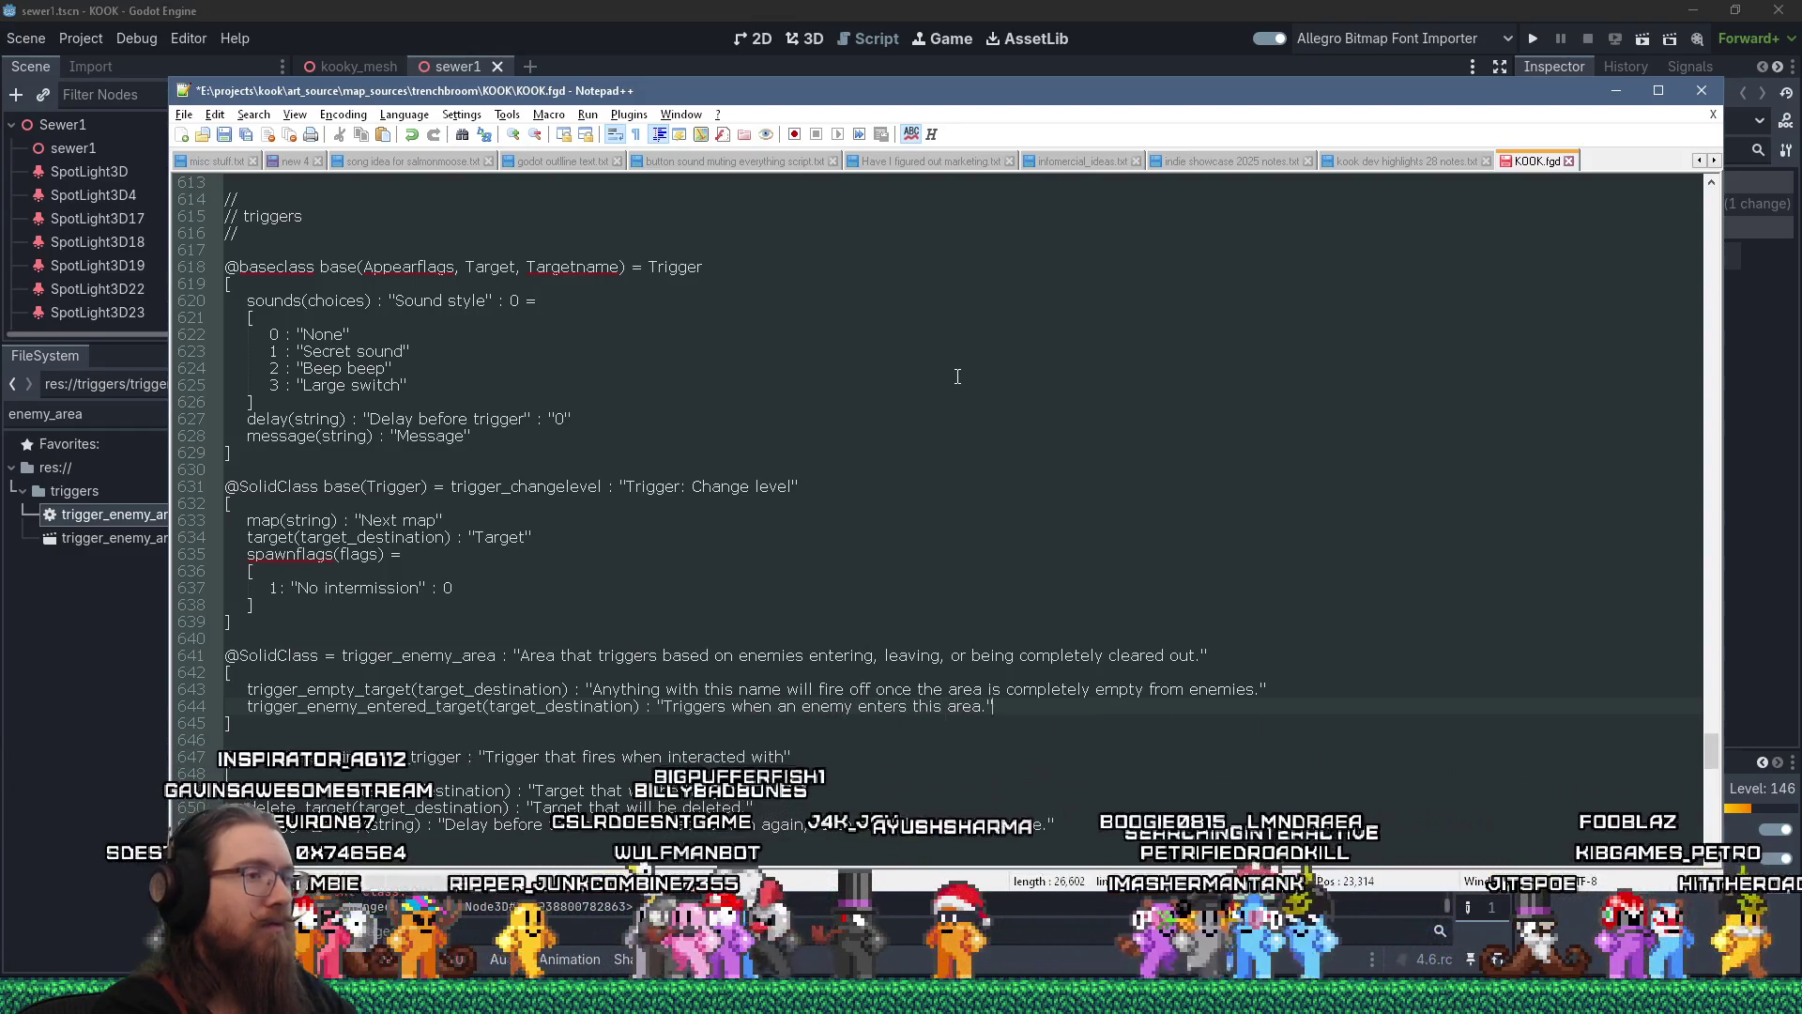
Step: Duplicate that line as trigger_enemy_exited_target, changing the description's 'enters' to 'leaves'
{"action": "key", "text": "shift+Home"}
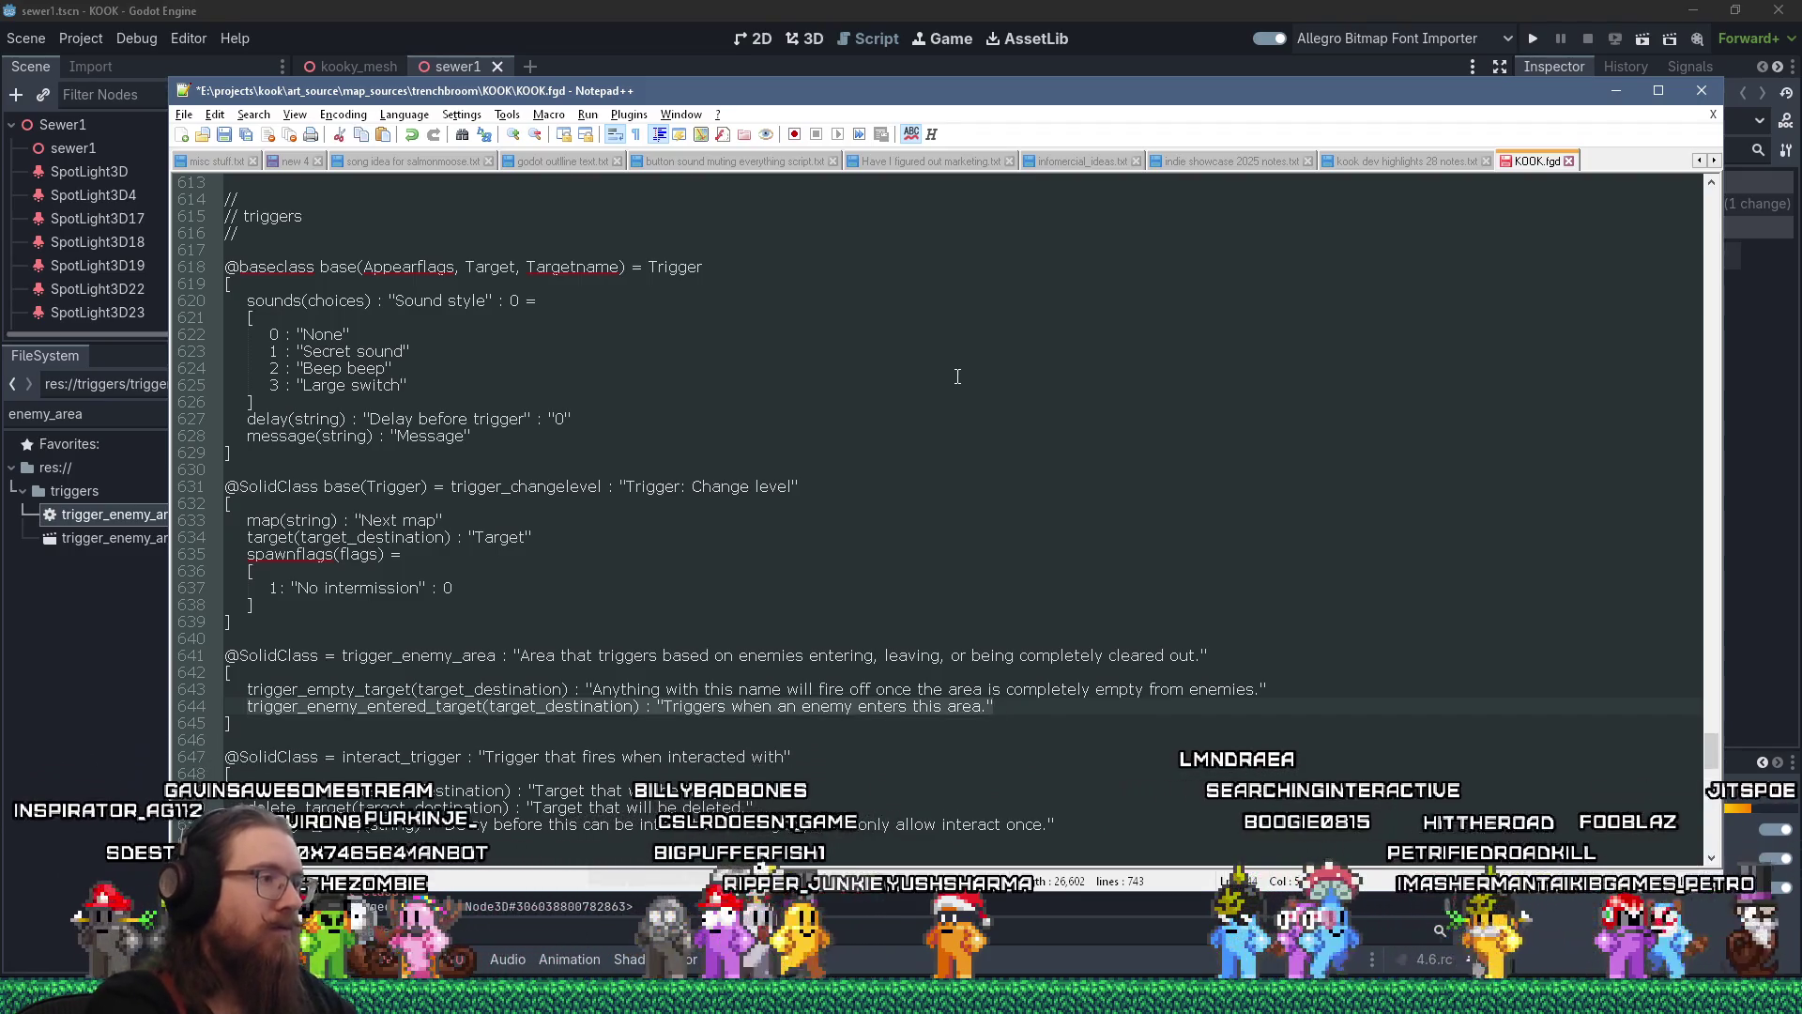
{"action": "key", "text": "ctrl+c"}
{"action": "key", "text": "End"}
{"action": "key", "text": "Return"}
{"action": "key", "text": "ctrl+v"}
{"action": "key", "text": "alt+Tab"}
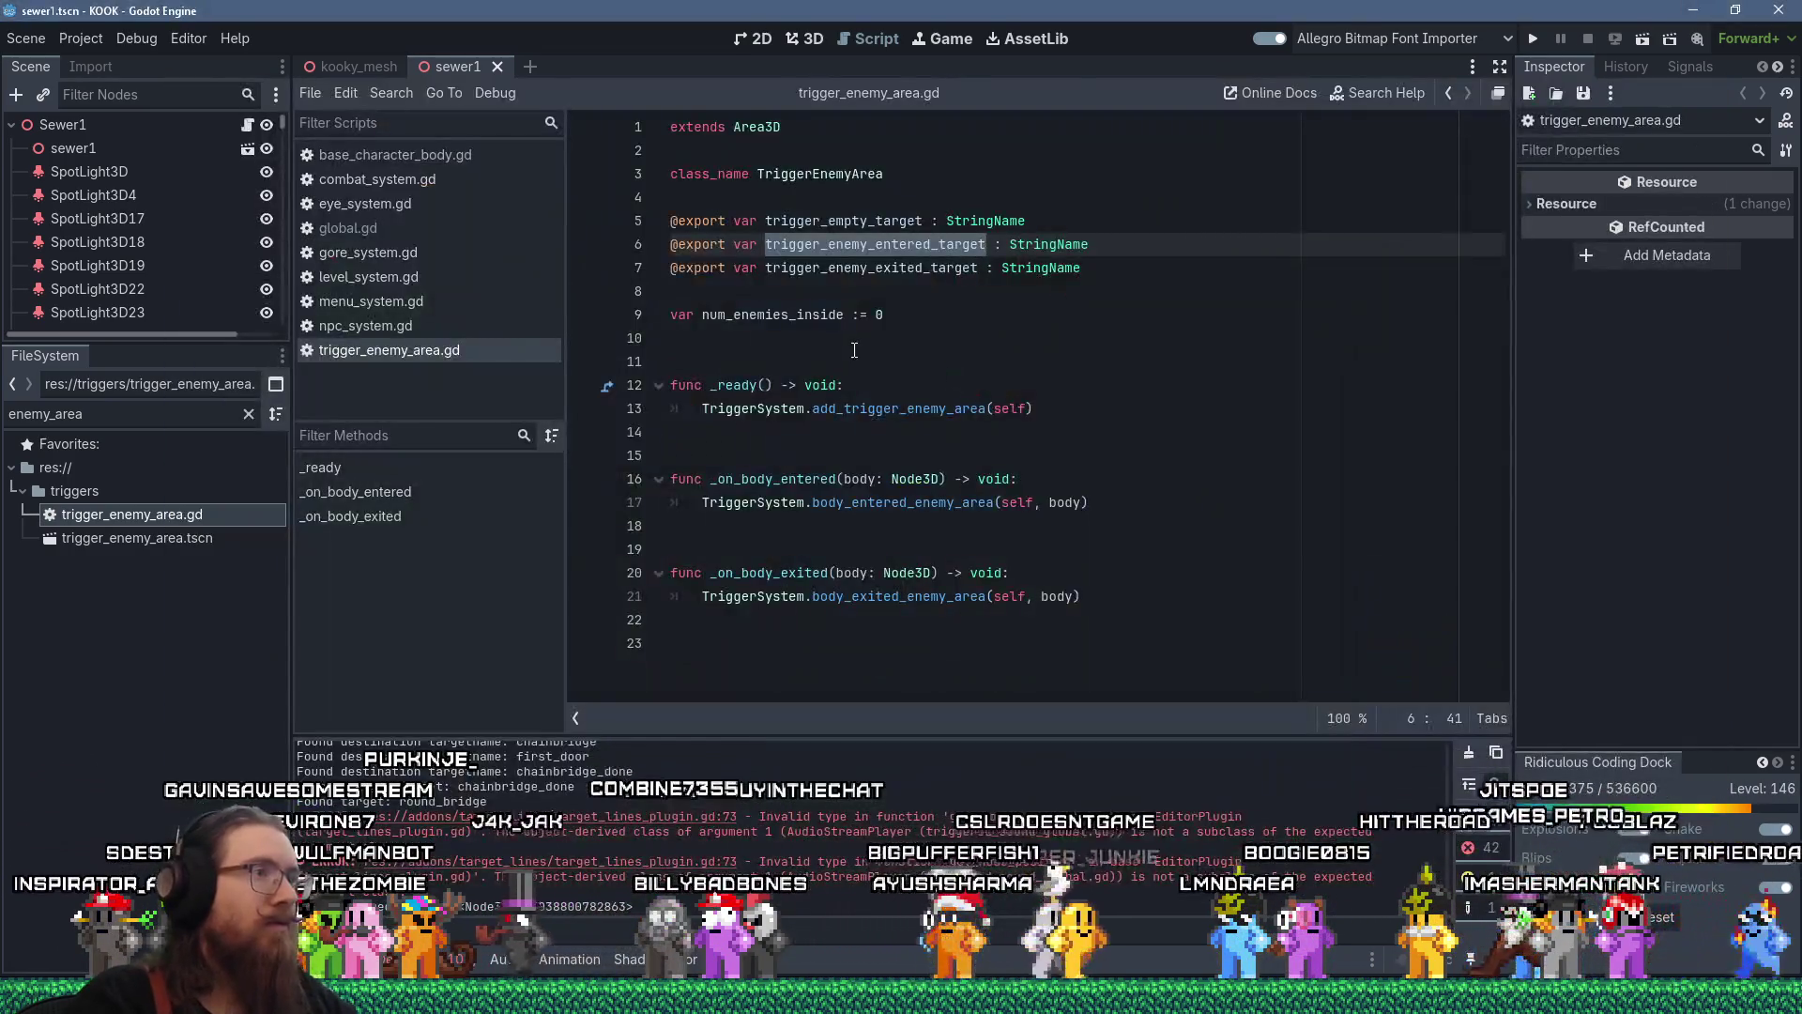
{"action": "key", "text": "alt+Tab"}
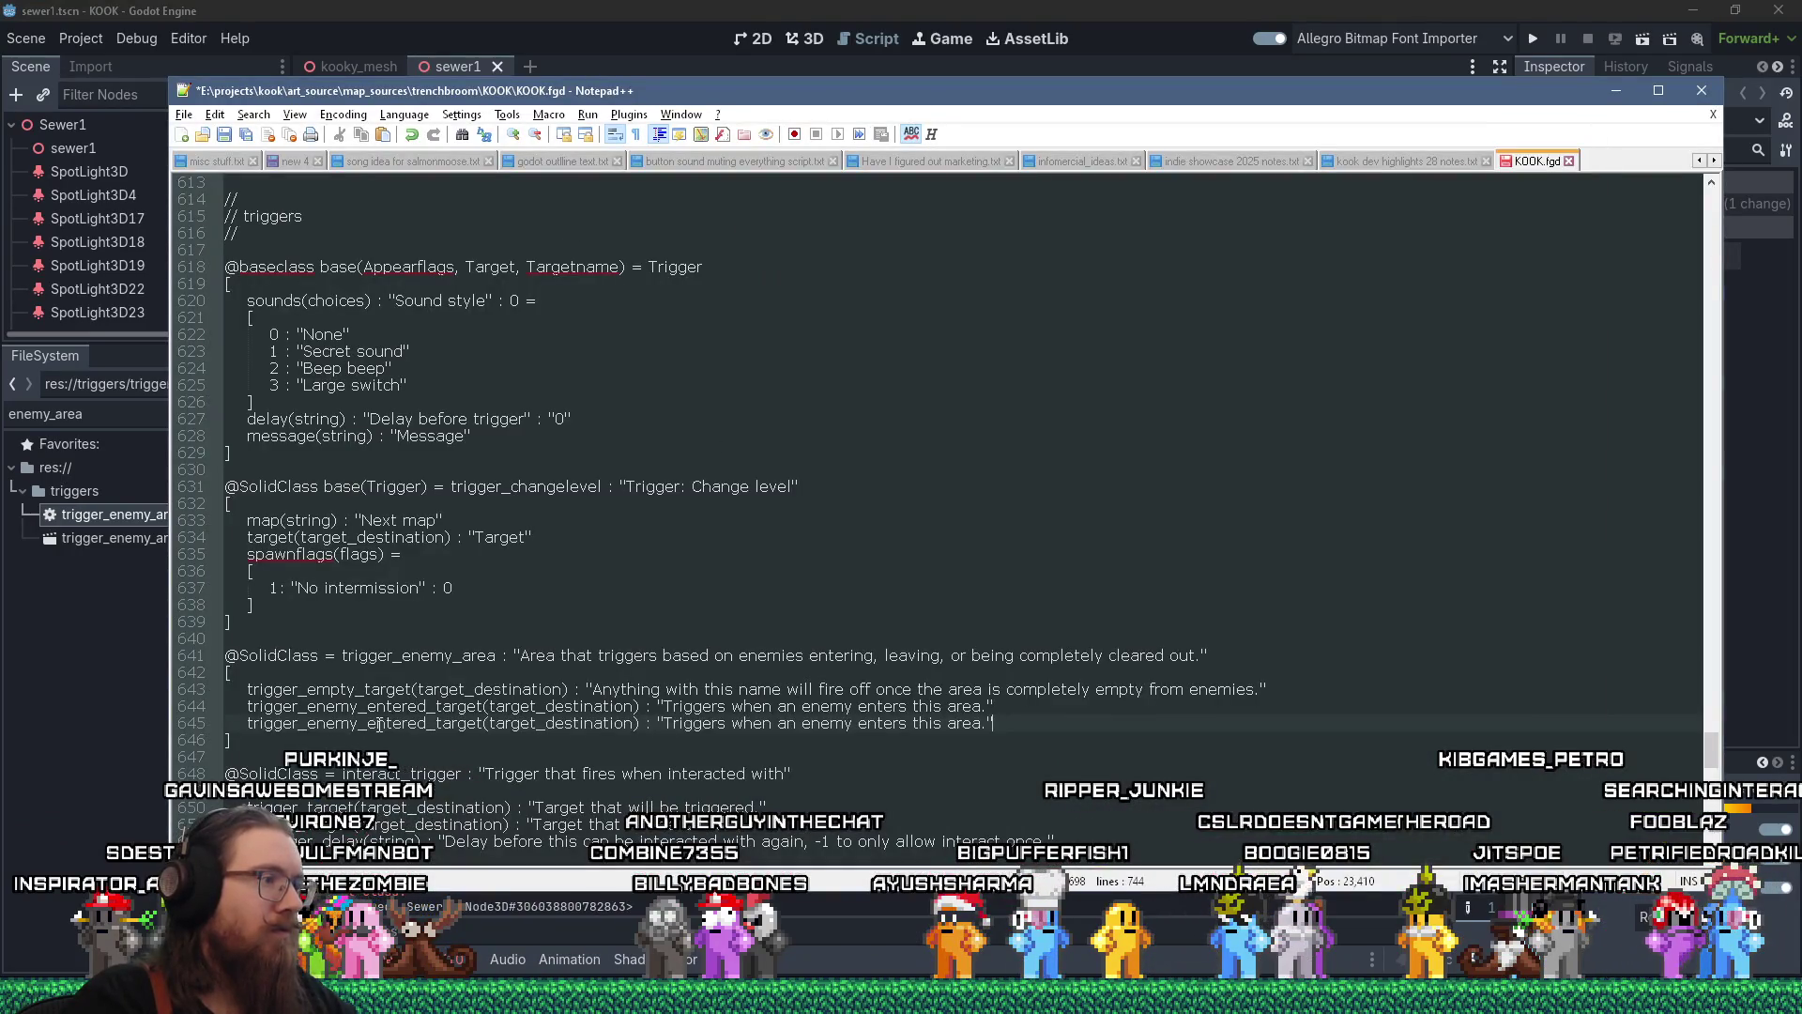
{"action": "type", "text": "xit"}
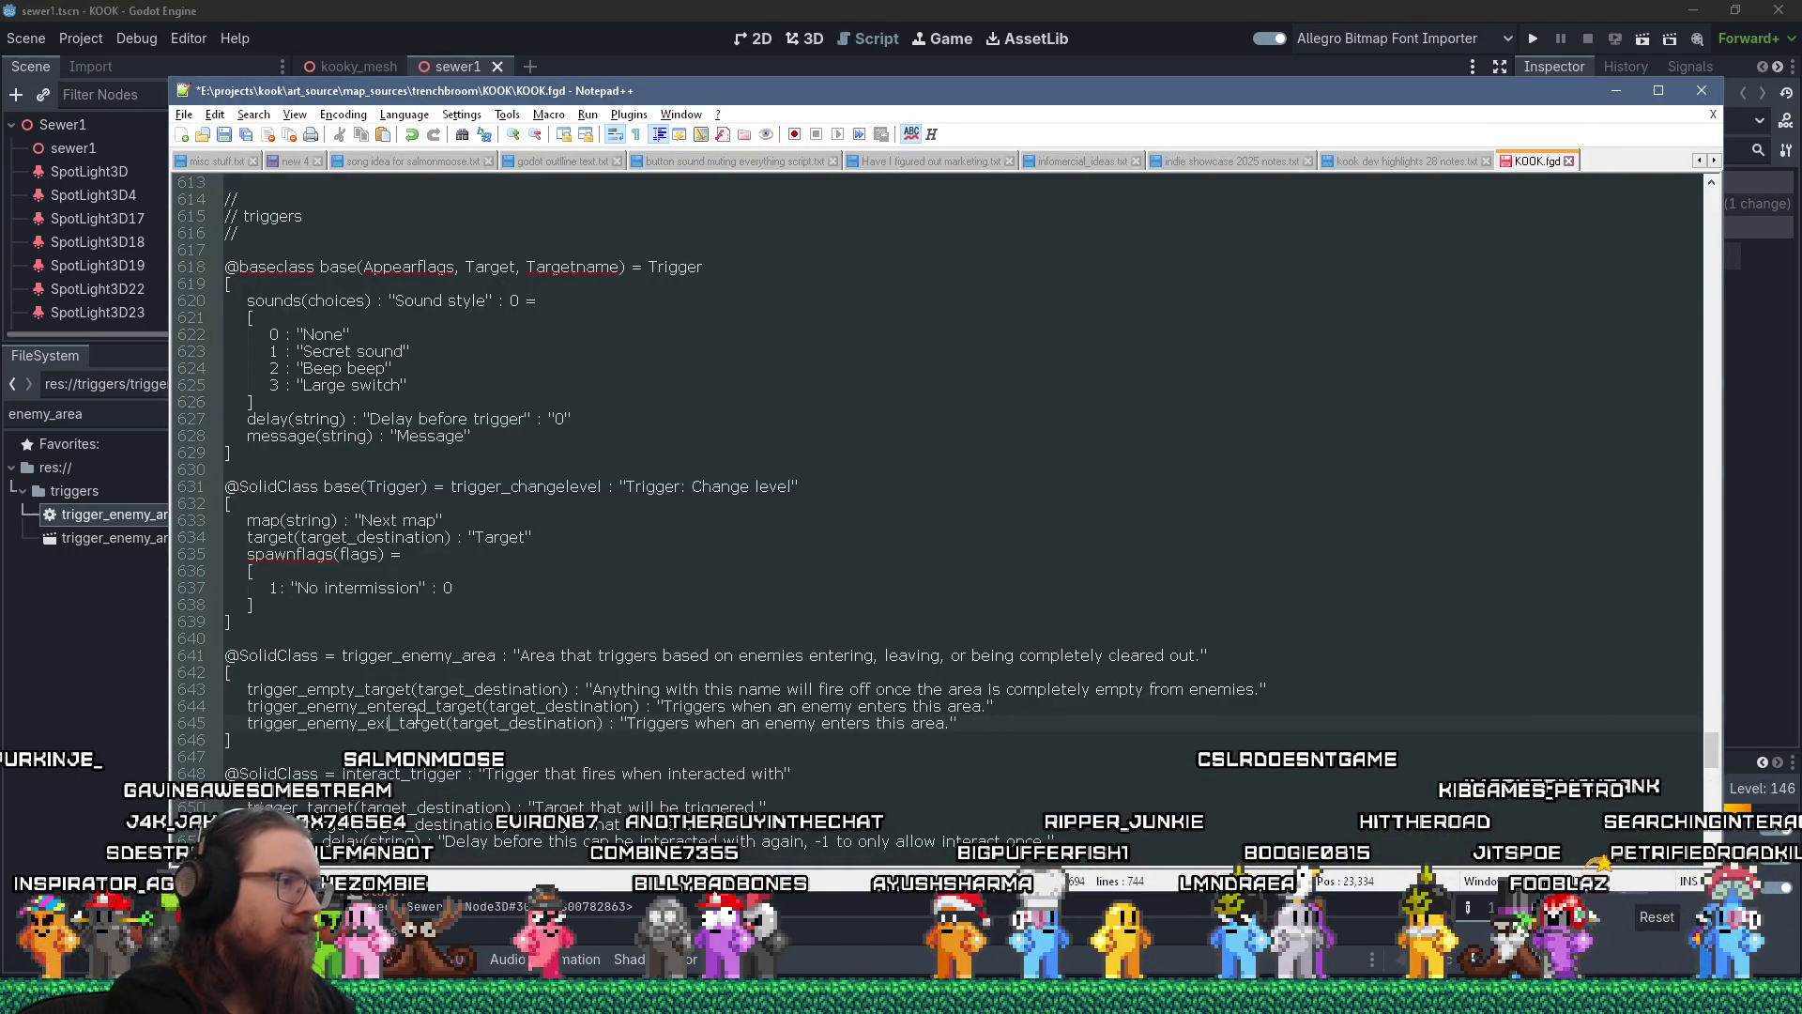
{"action": "key", "text": "Right"}
{"action": "key", "text": "Right"}
{"action": "key", "text": "Right"}
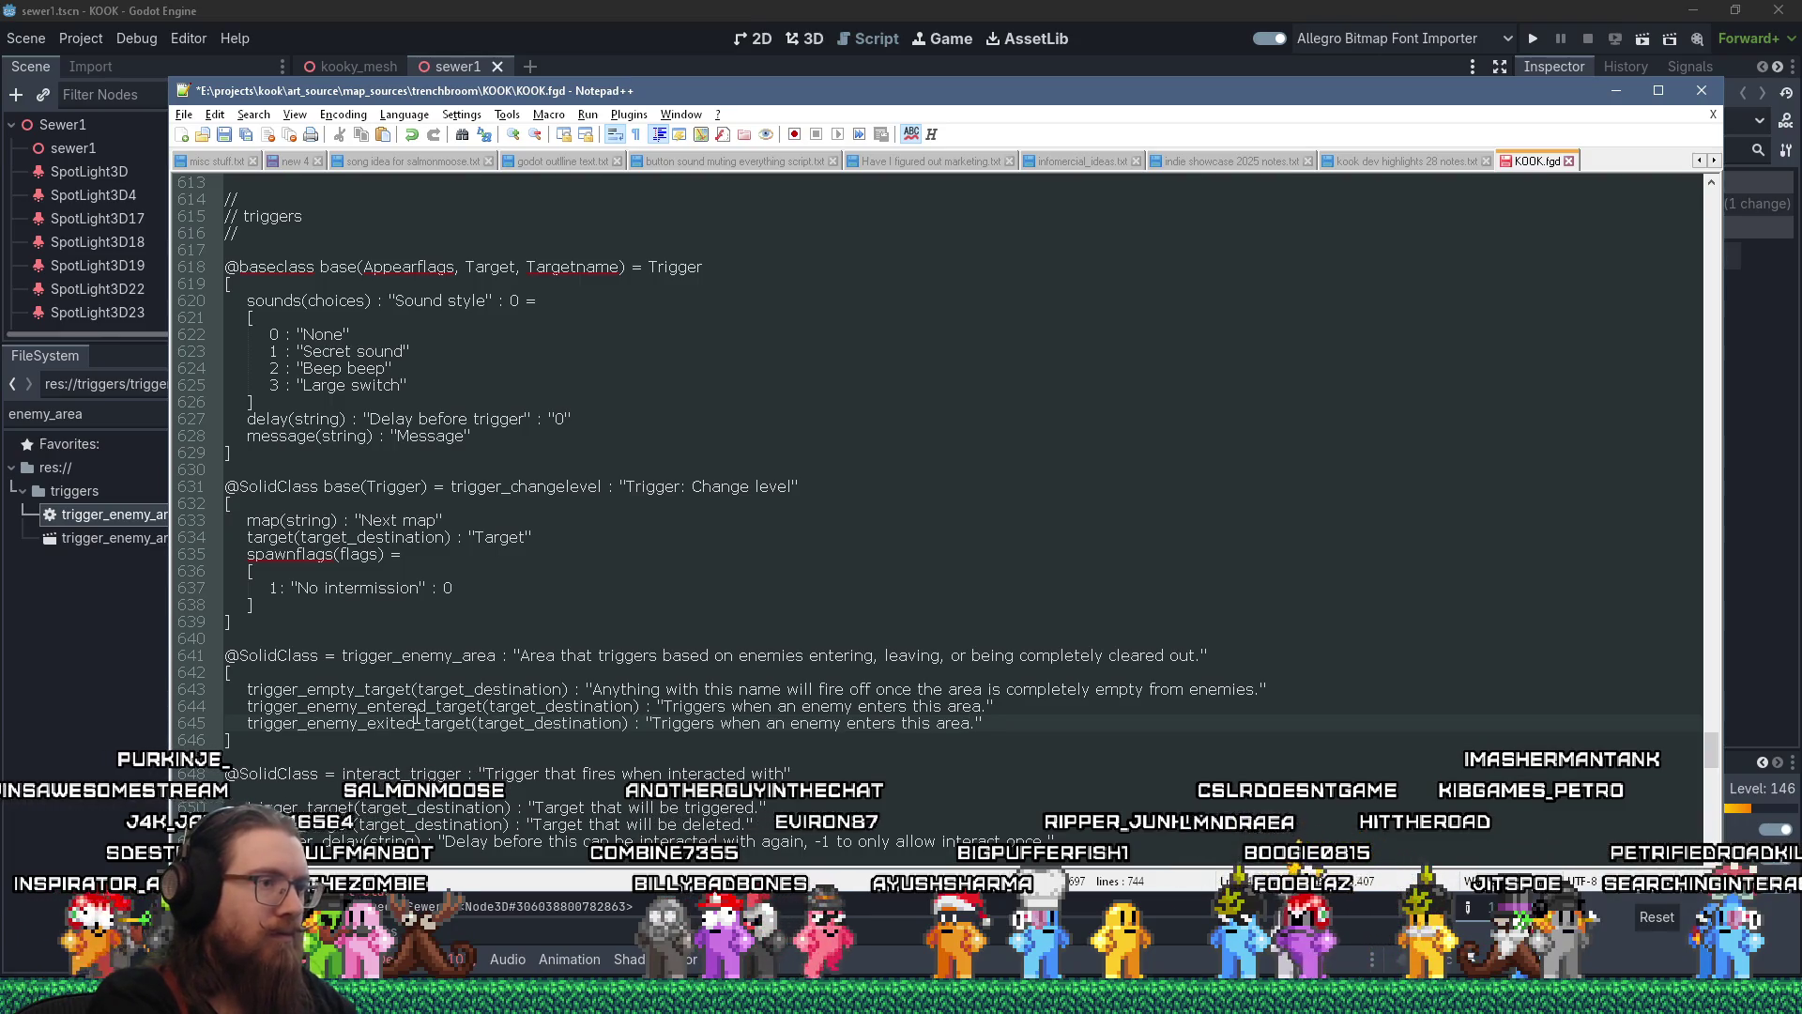
{"action": "key", "text": "Left"}
{"action": "key", "text": "Left"}
{"action": "key", "text": "Left"}
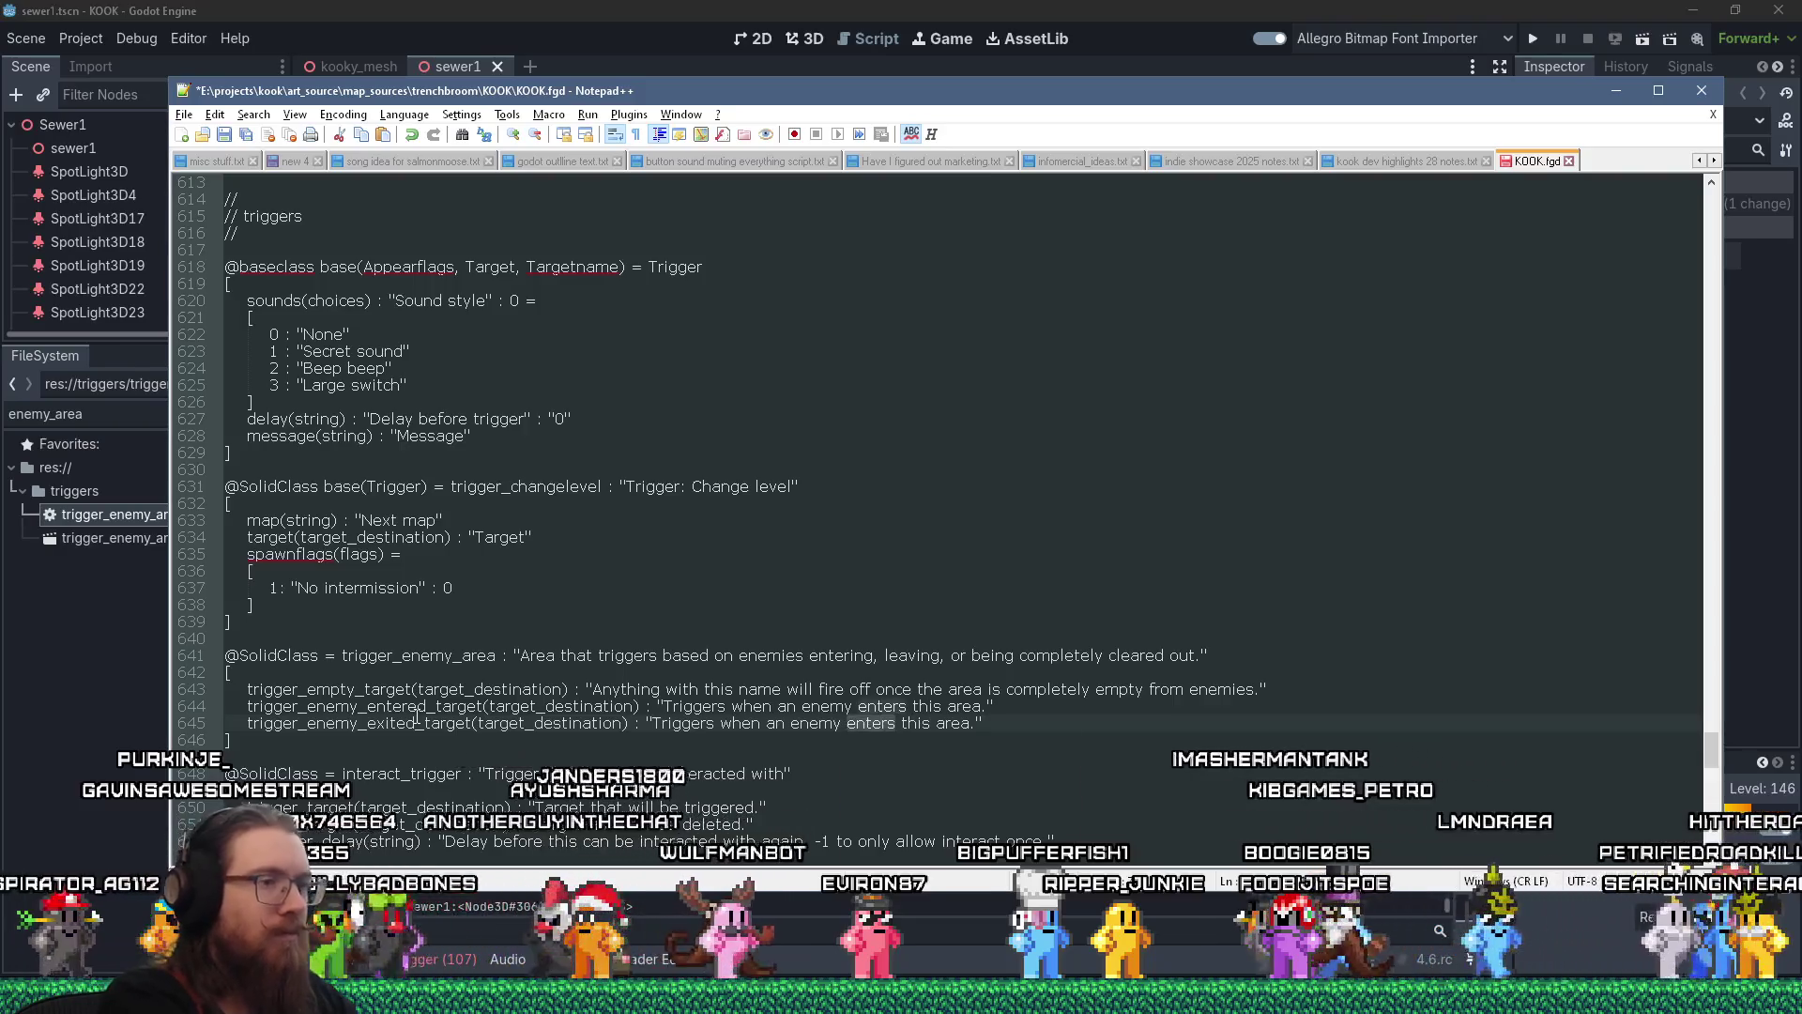
{"action": "key", "text": "ctrl+shift+Left"}
{"action": "type", "text": "leaves"}
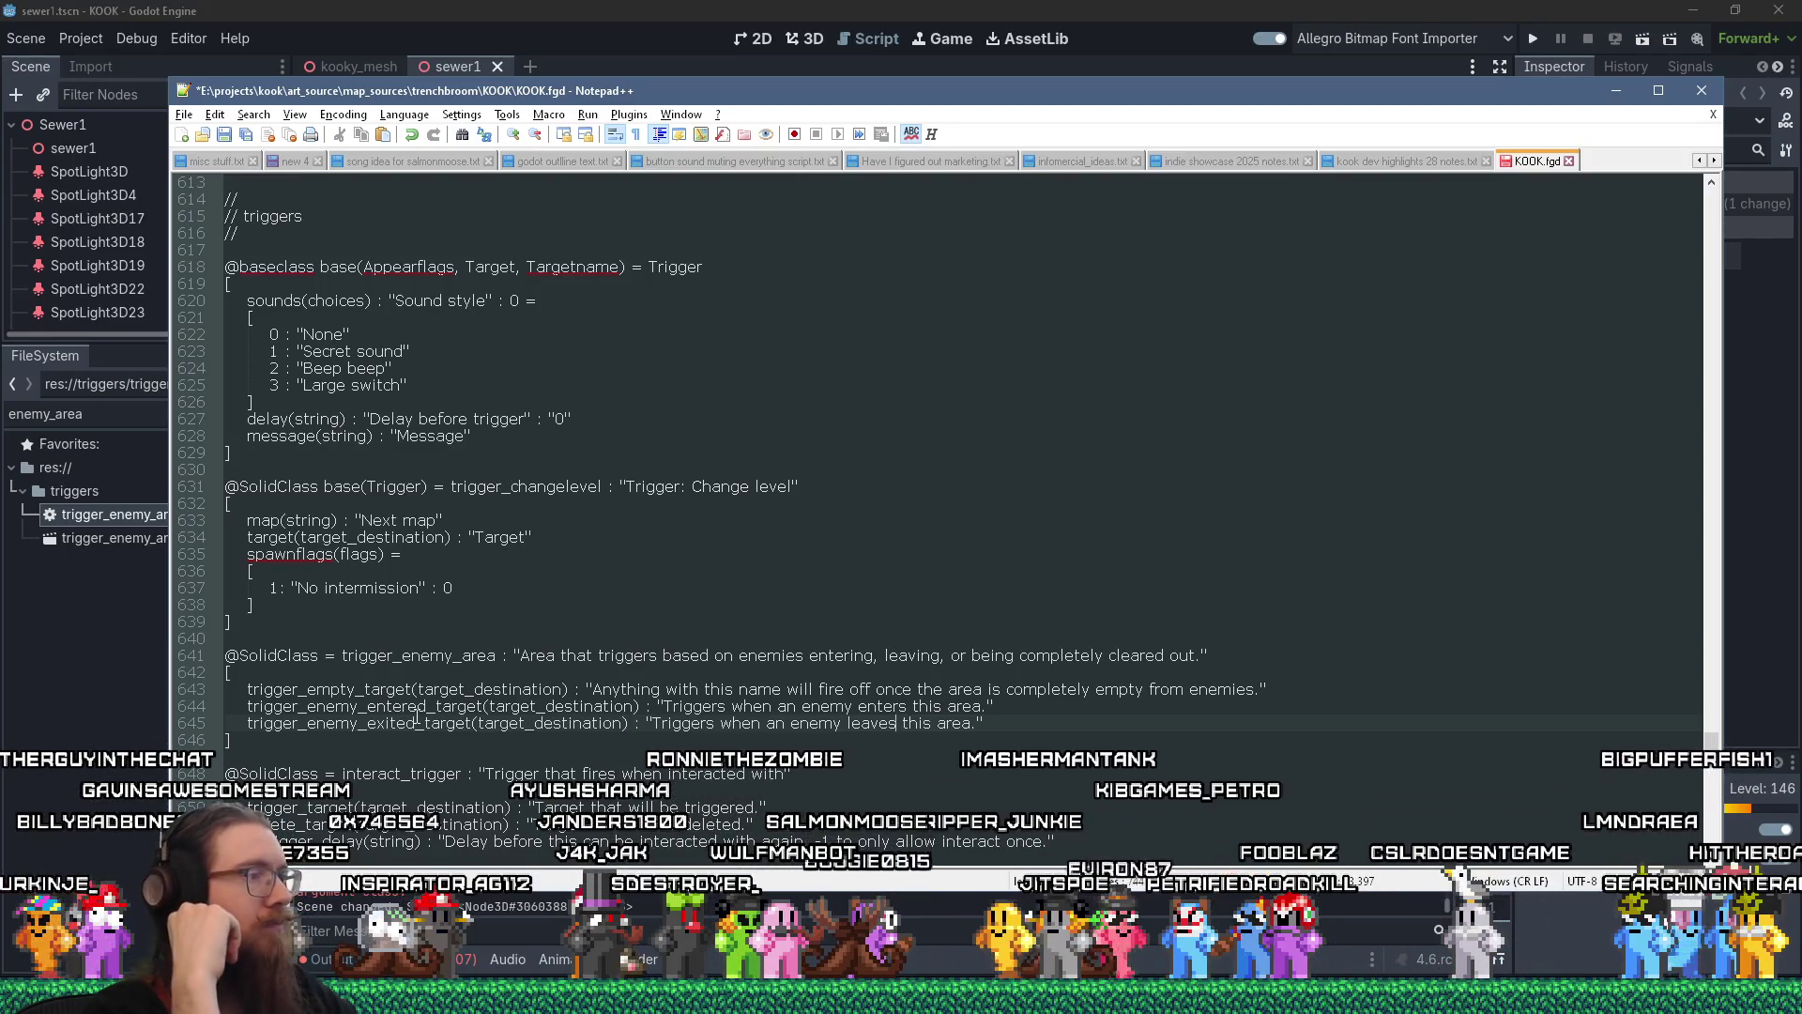
{"action": "key", "text": "alt+Tab"}
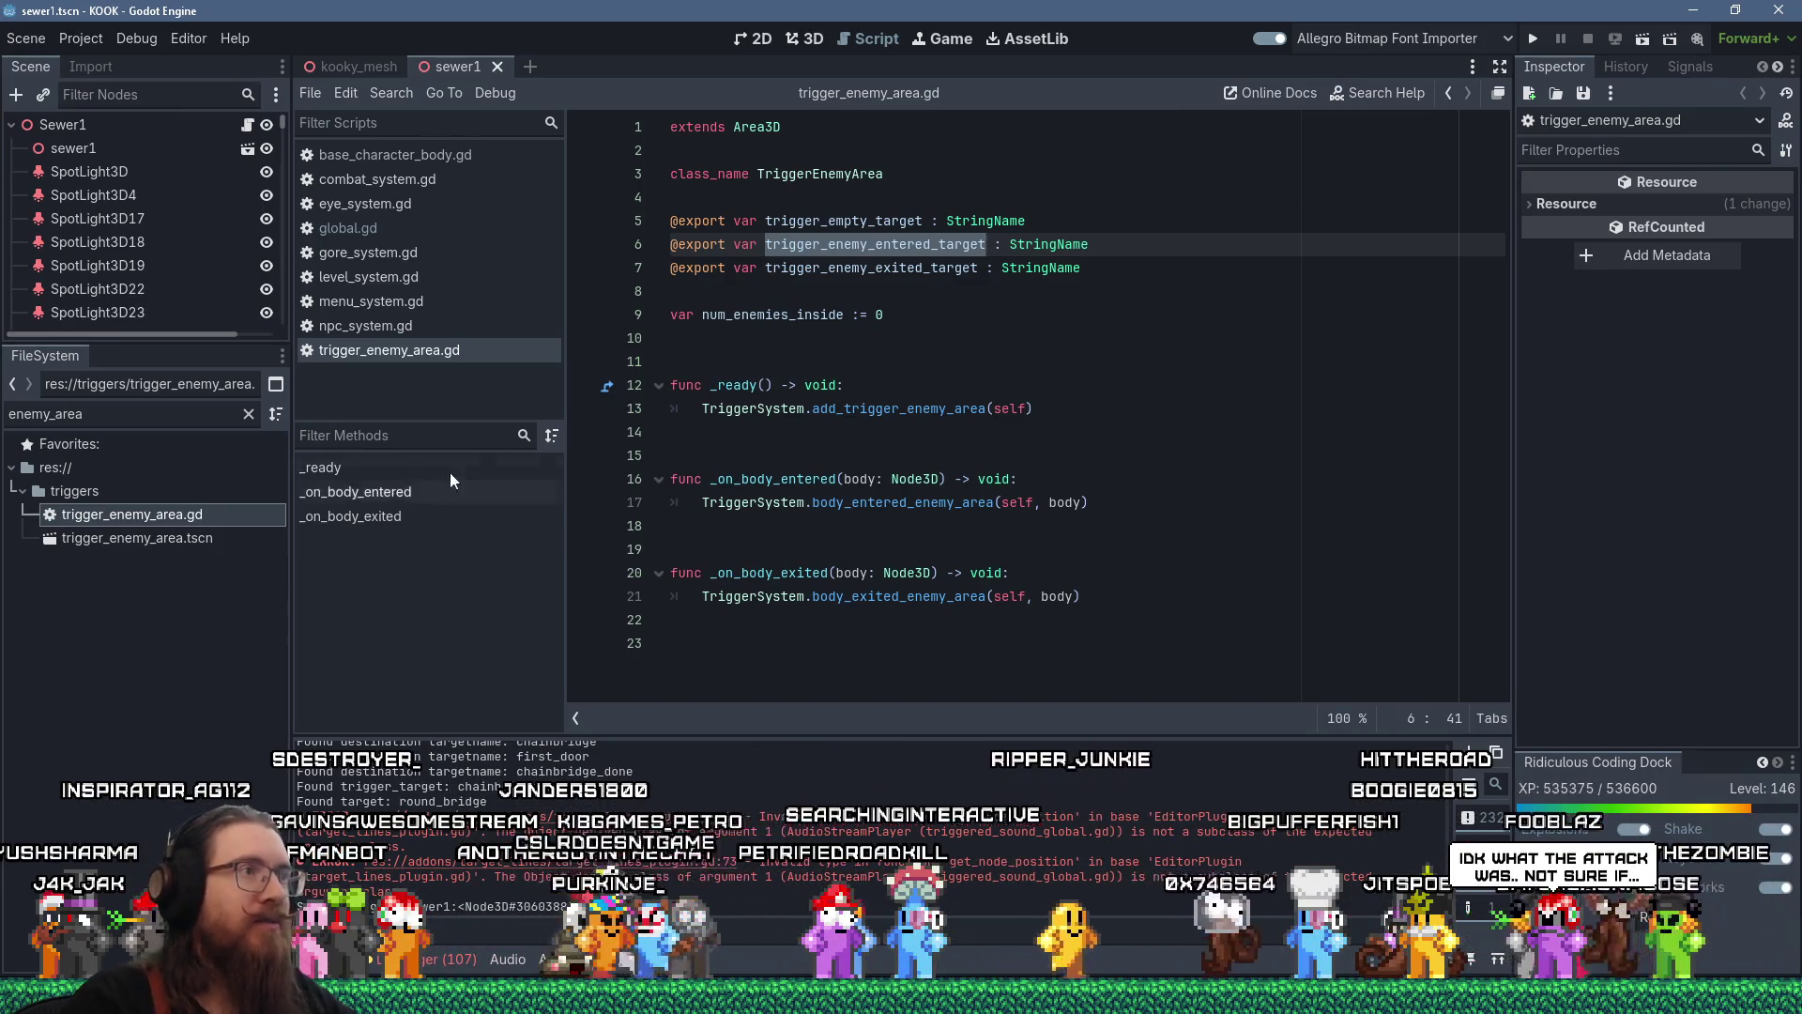
{"action": "left_click", "coordinate": [1120, 270]}
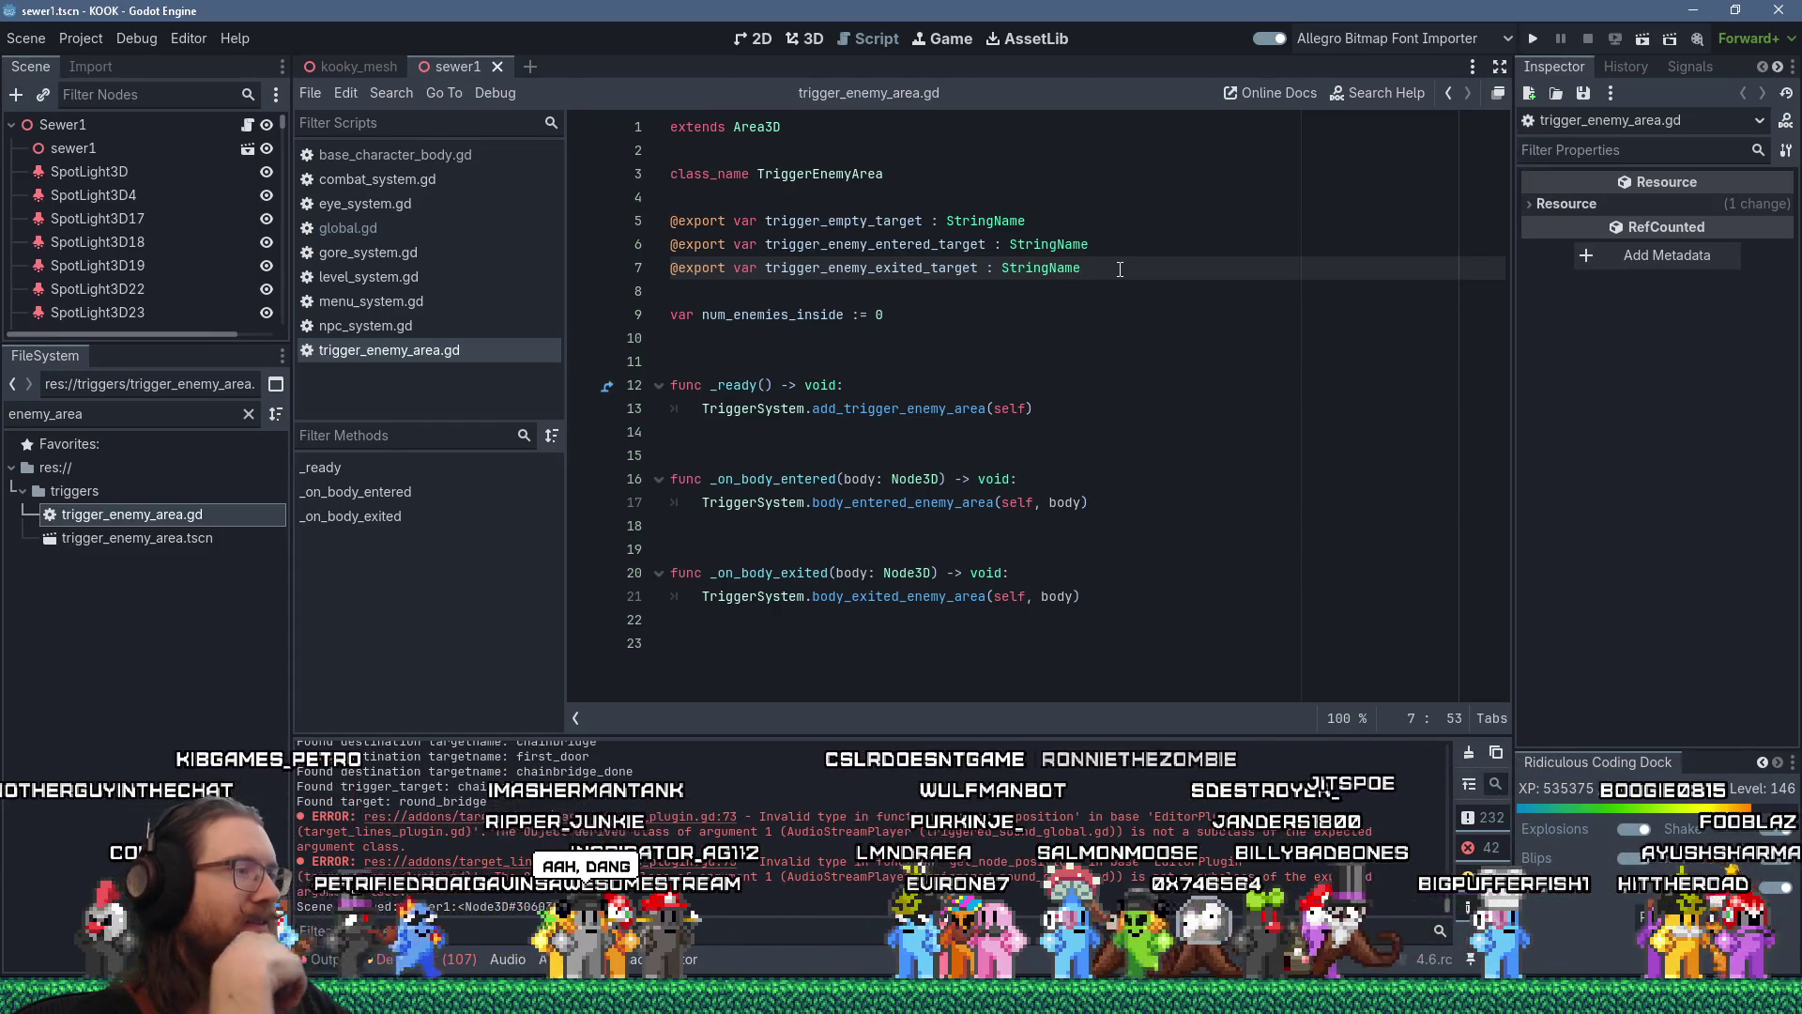
{"action": "key", "text": "Return"}
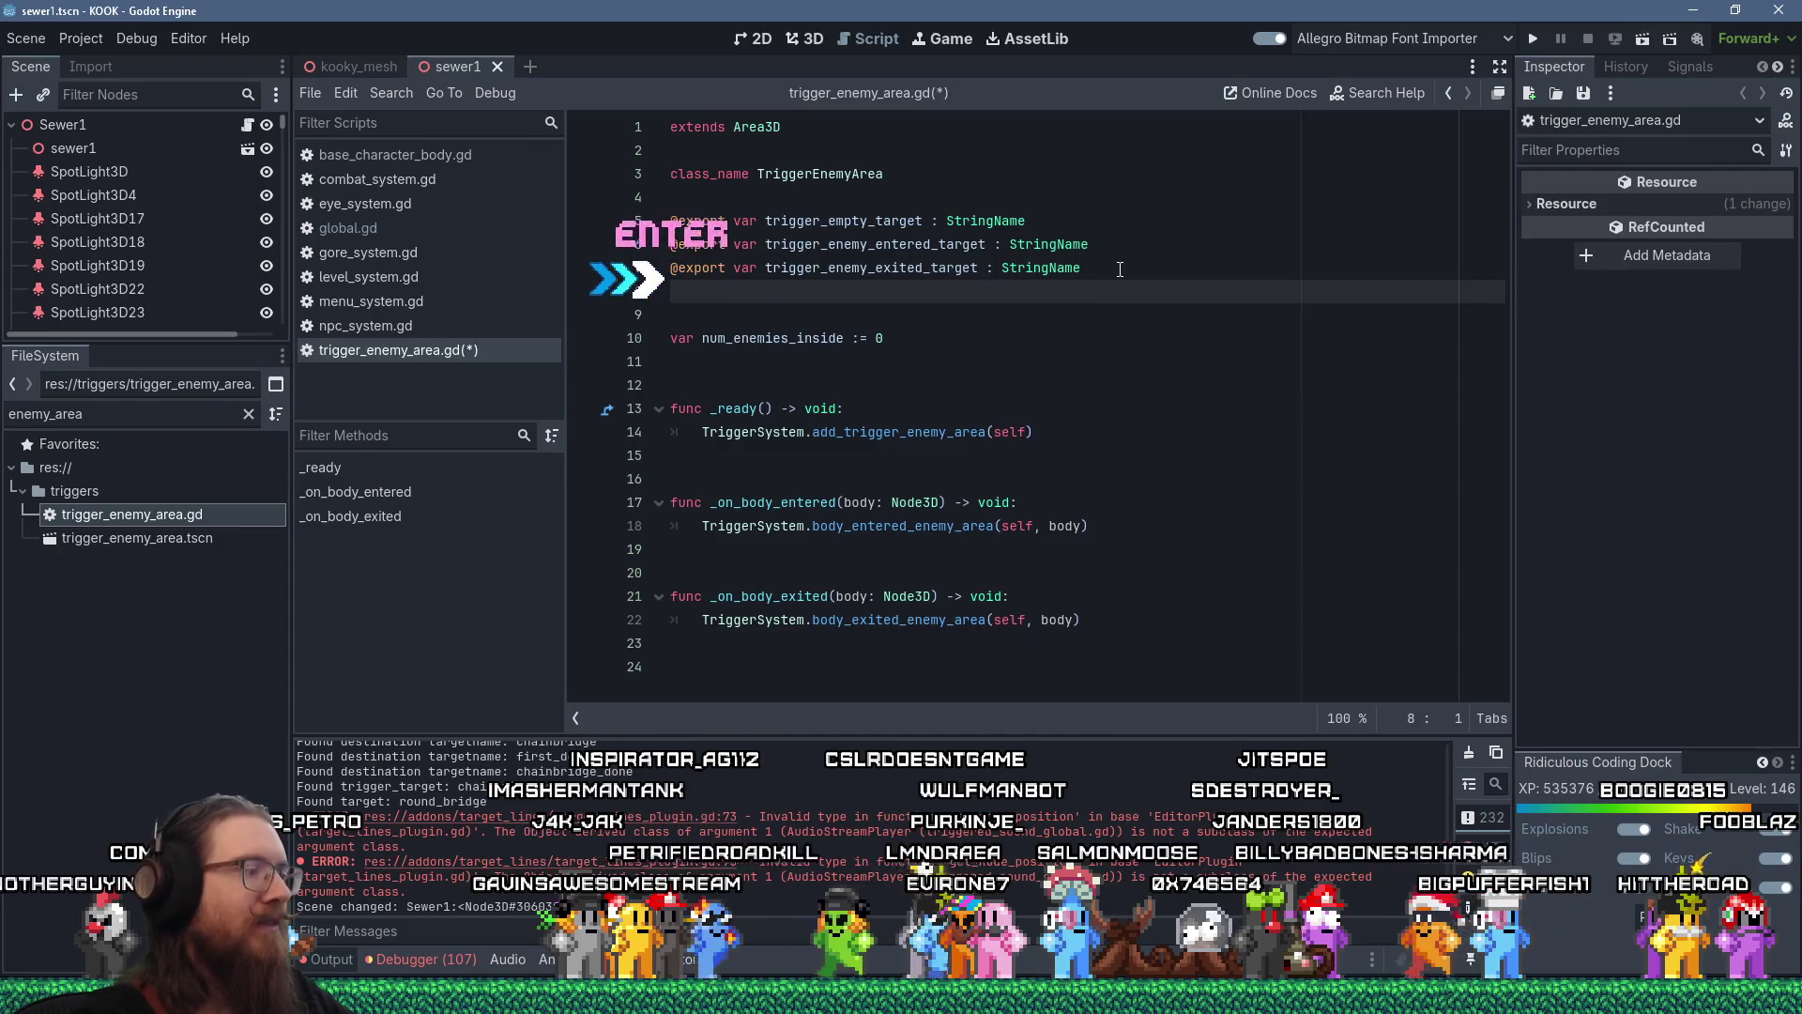
{"action": "type", "text": "@export van"}
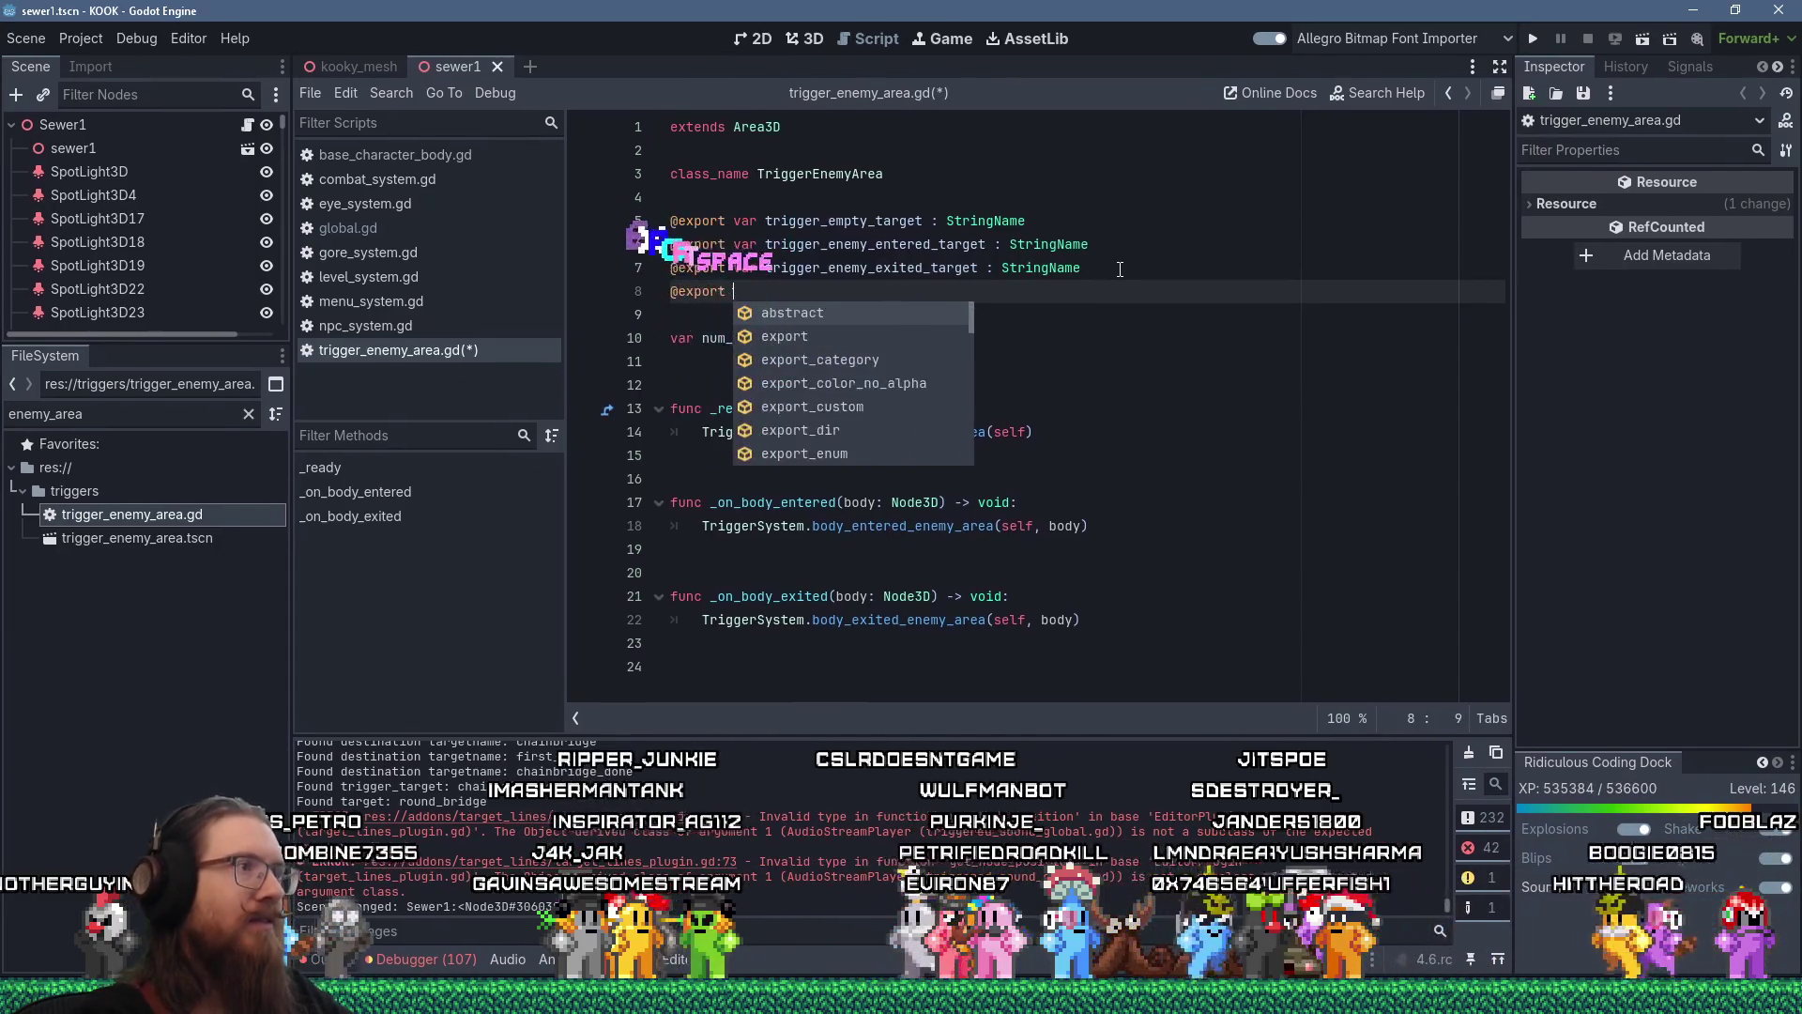
{"action": "key", "text": "BackSpace"}
{"action": "key", "text": "BackSpace"}
{"action": "type", "text": "r"}
{"action": "key", "text": "alt+Tab"}
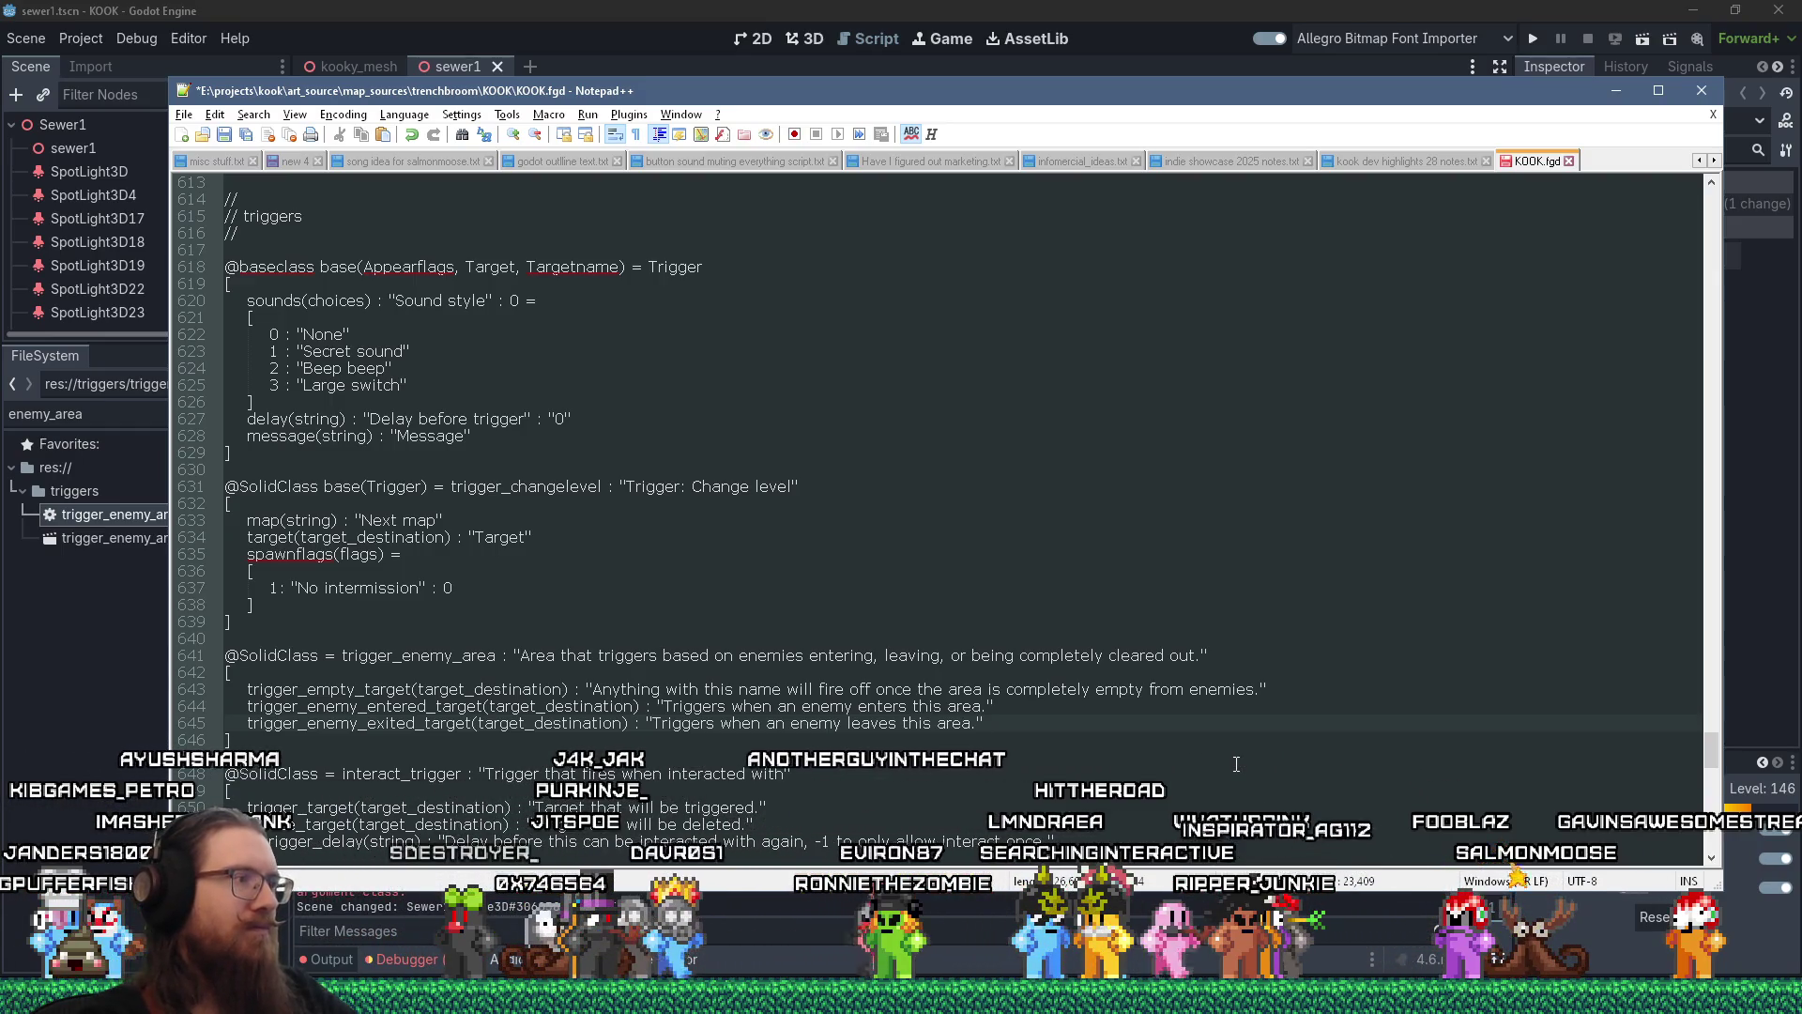
{"action": "key", "text": "Return"}
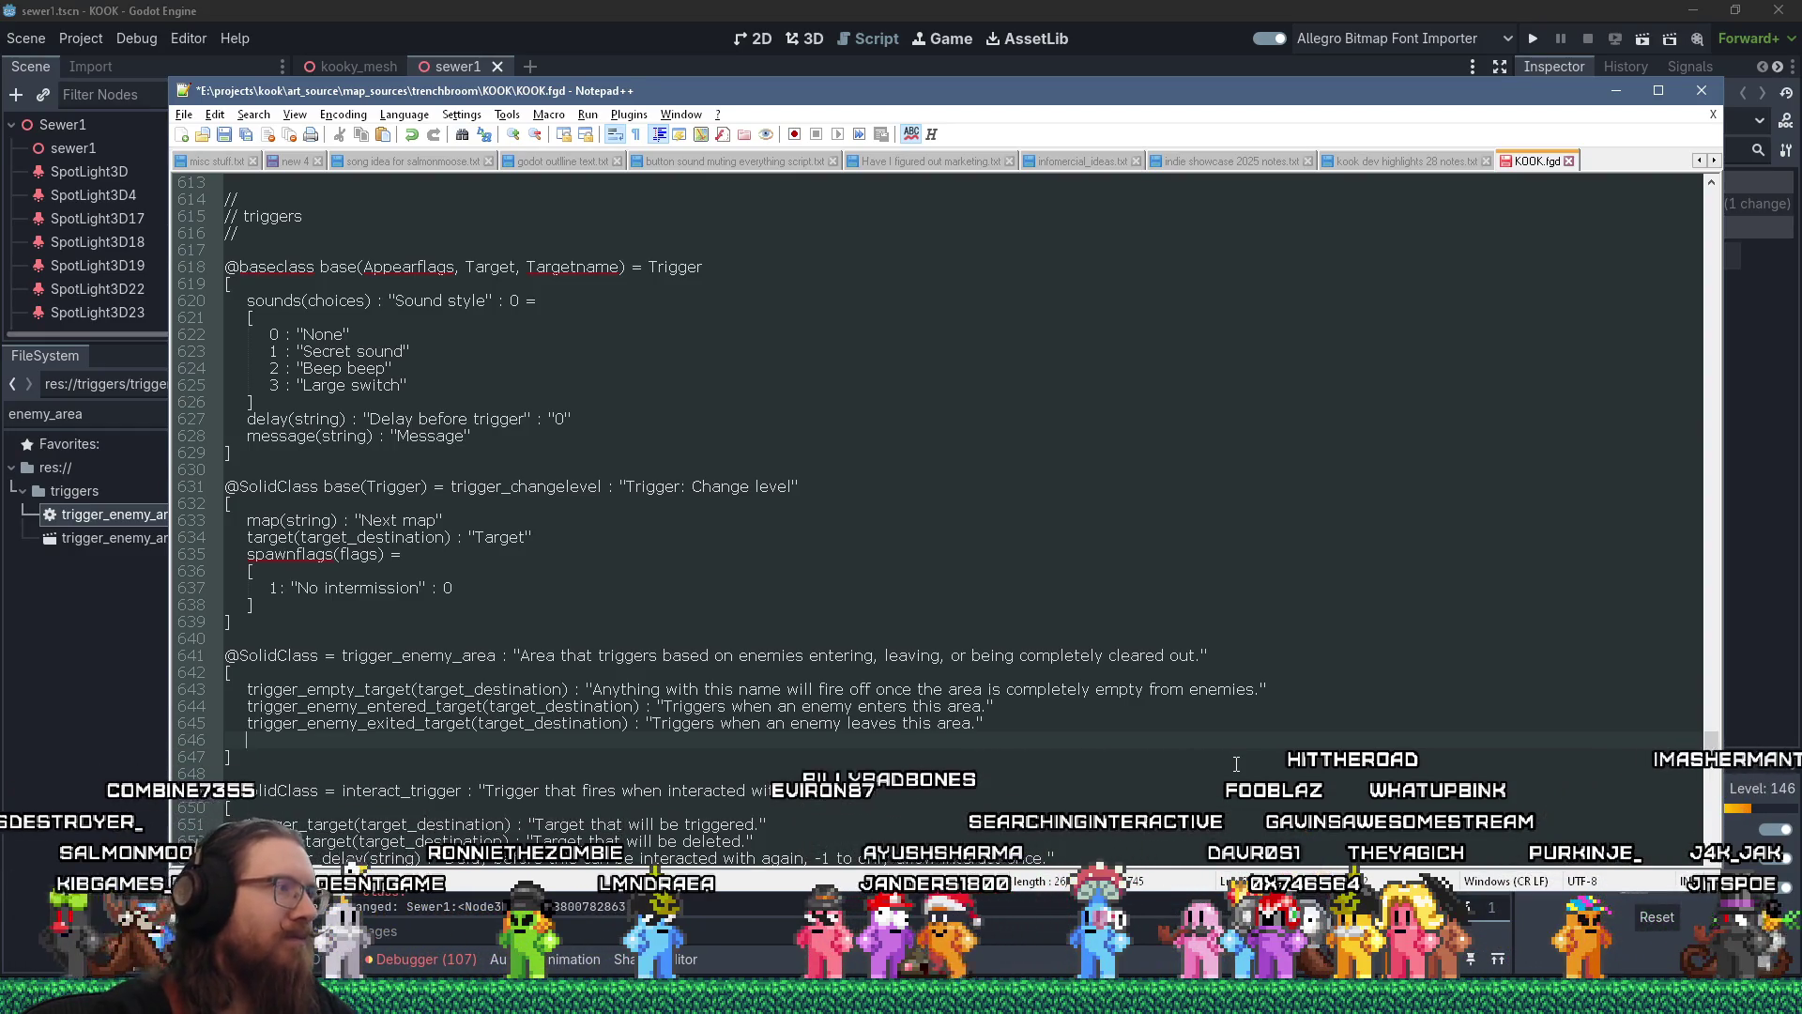
Step: Scroll through KOOK.fgd's trigger definitions past trigger_enemy_area and bring up text search
{"action": "scroll", "coordinate": [1236, 763], "scroll_direction": "down", "scroll_amount": 2}
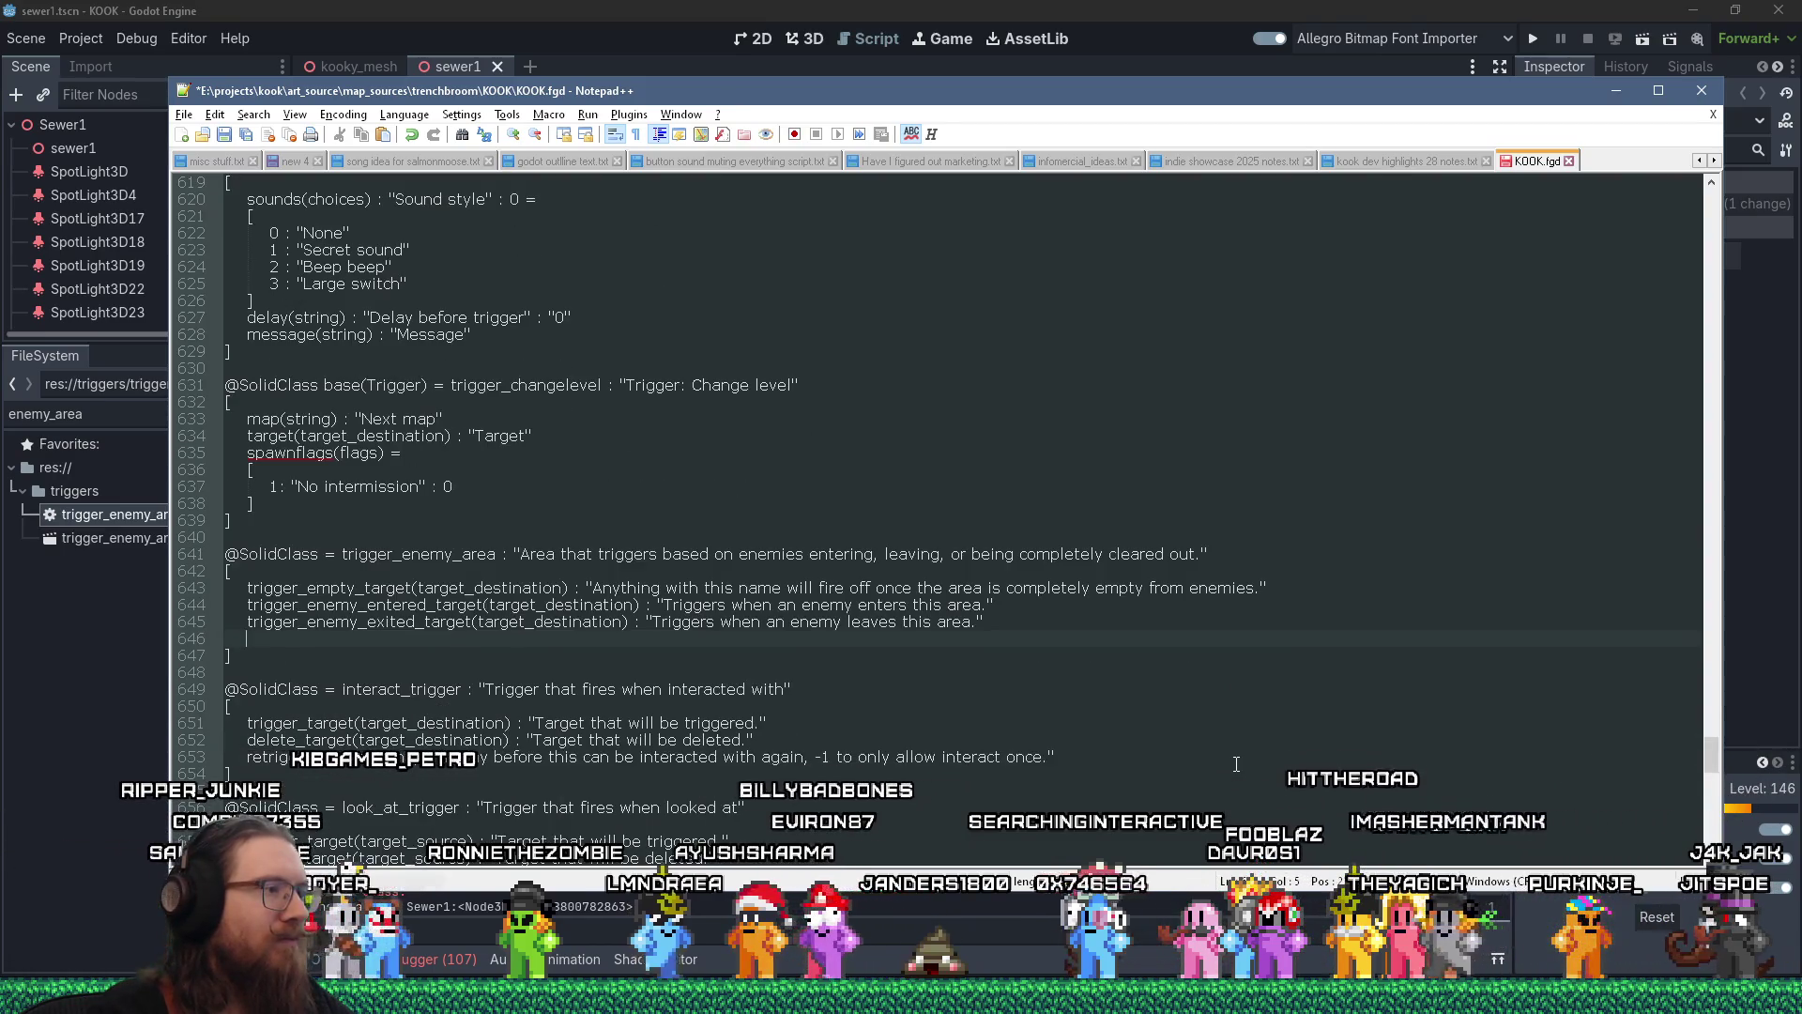
{"action": "scroll", "coordinate": [1239, 761], "scroll_direction": "down", "scroll_amount": 3}
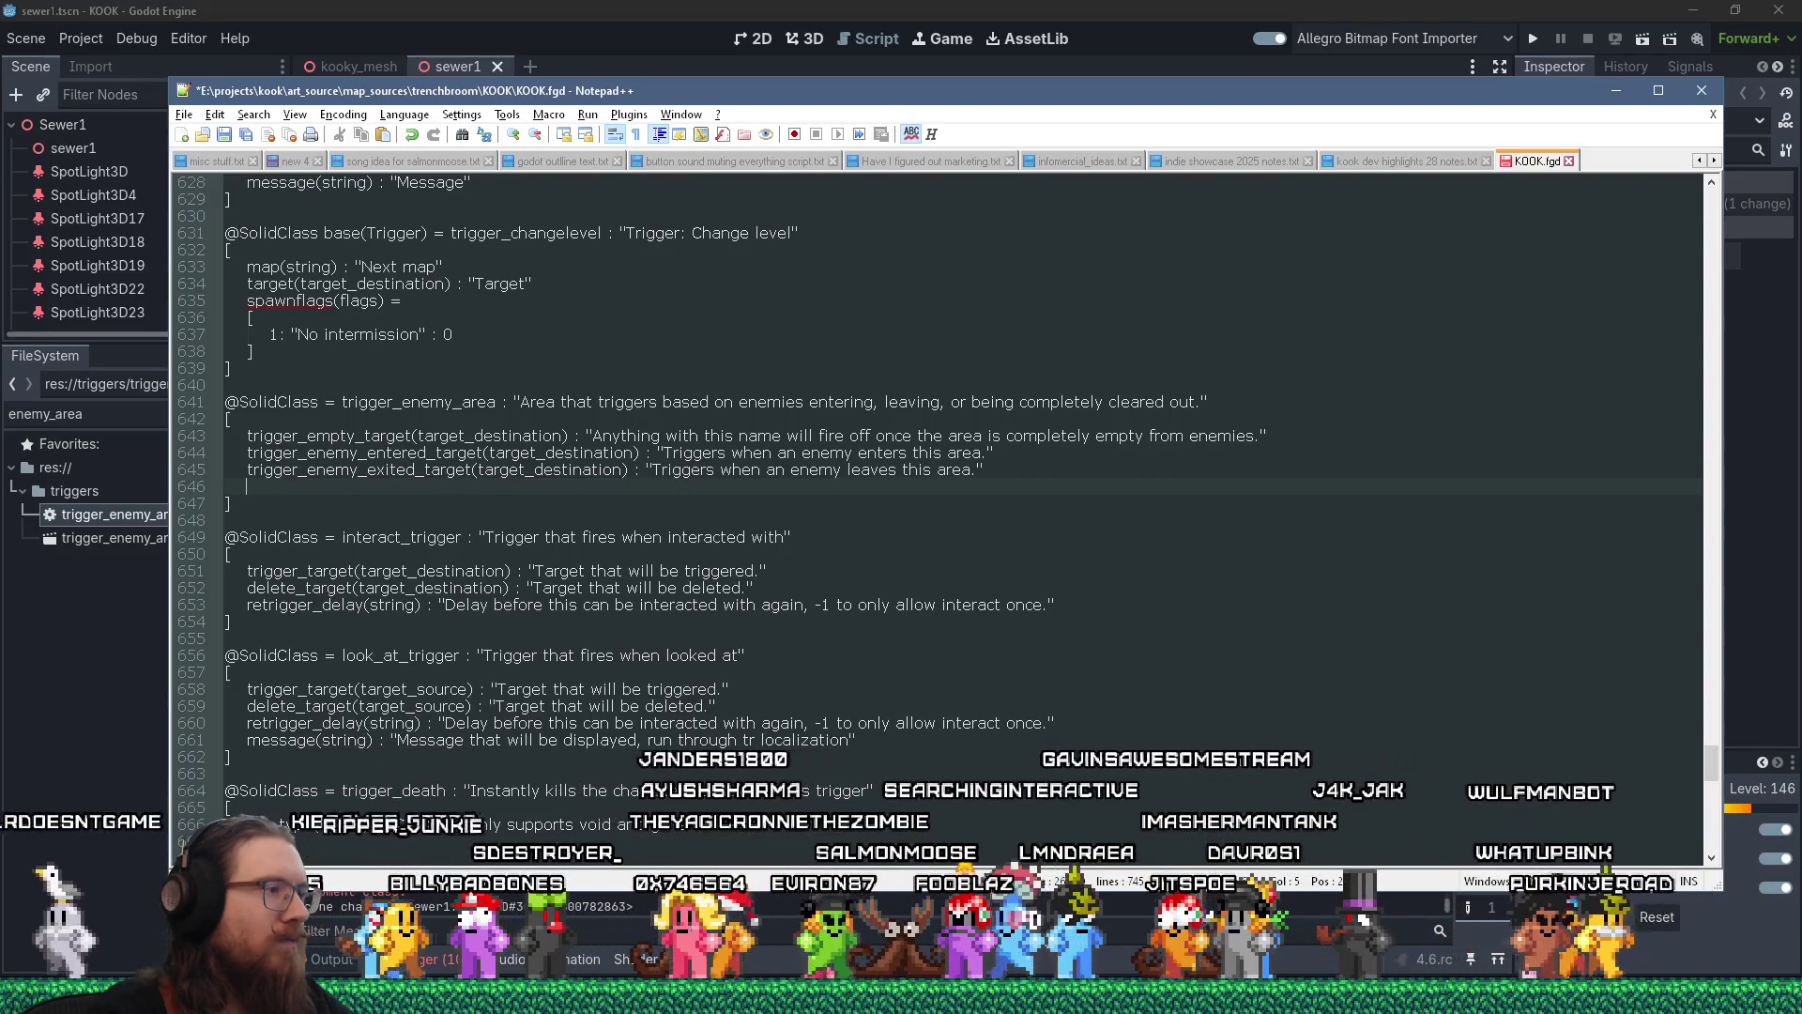
{"action": "scroll", "coordinate": [1240, 759], "scroll_direction": "down", "scroll_amount": 6}
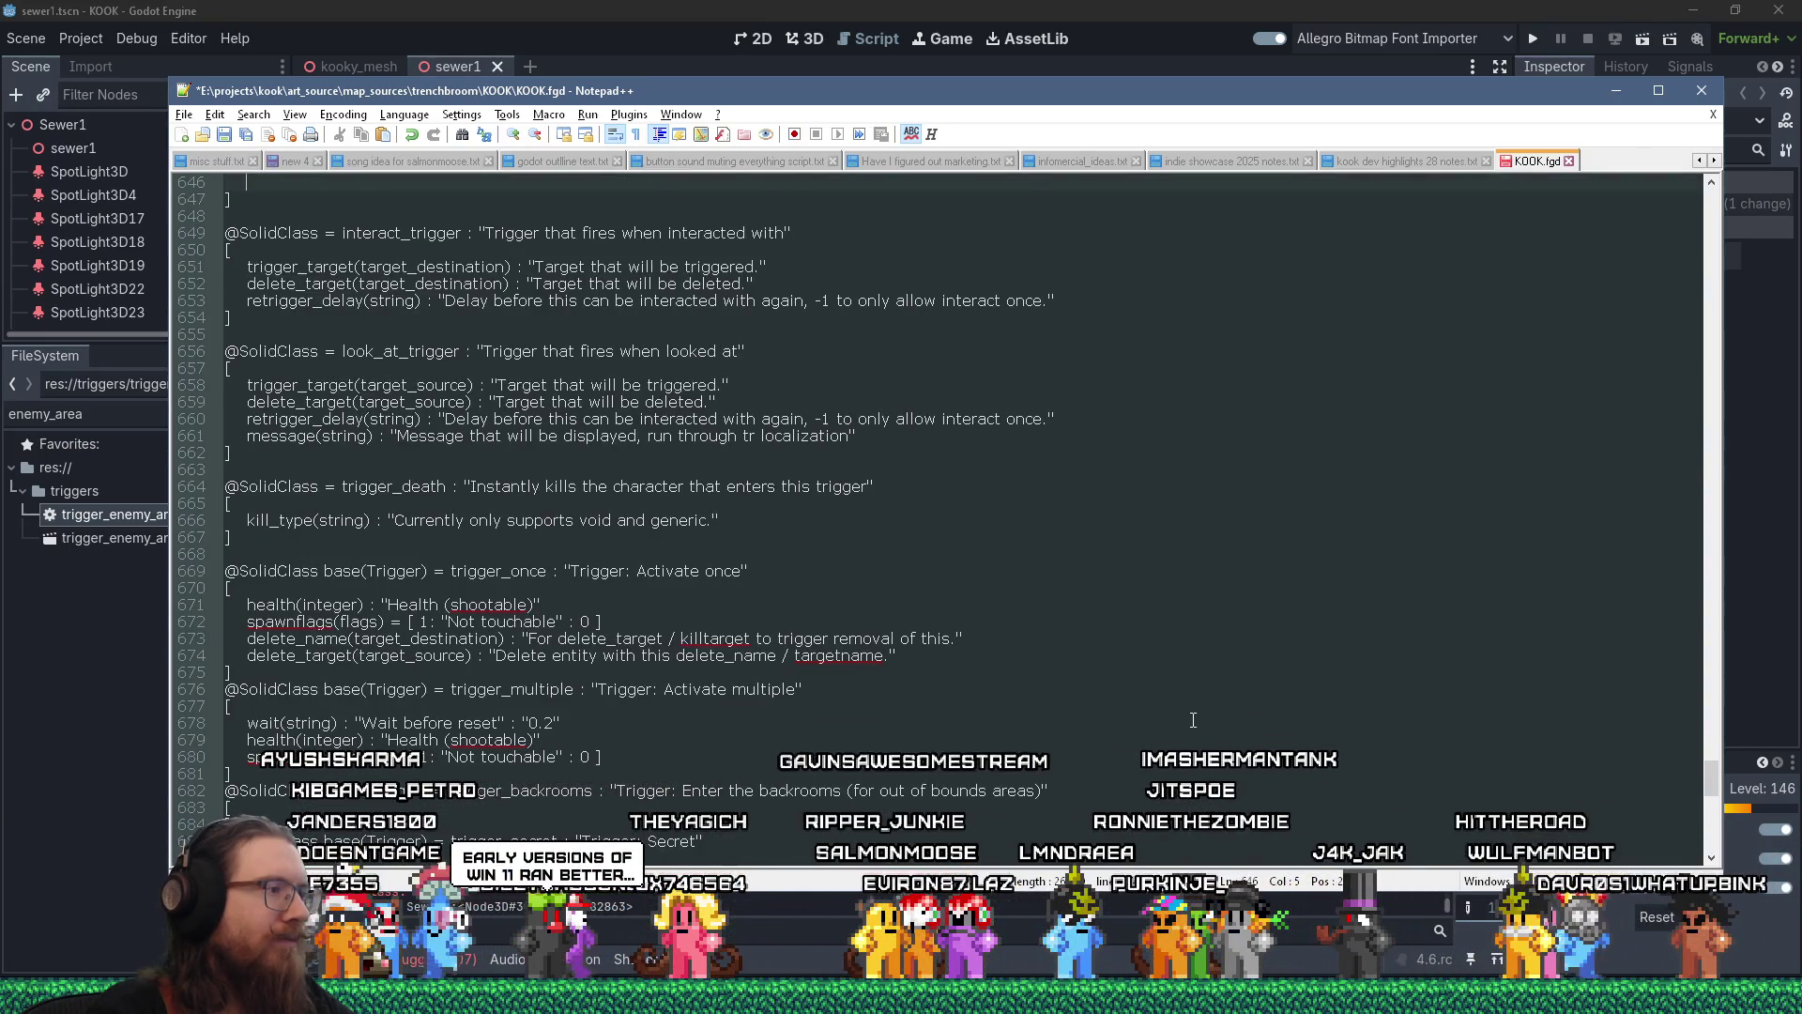
{"action": "scroll", "coordinate": [1193, 719], "scroll_direction": "down", "scroll_amount": 12}
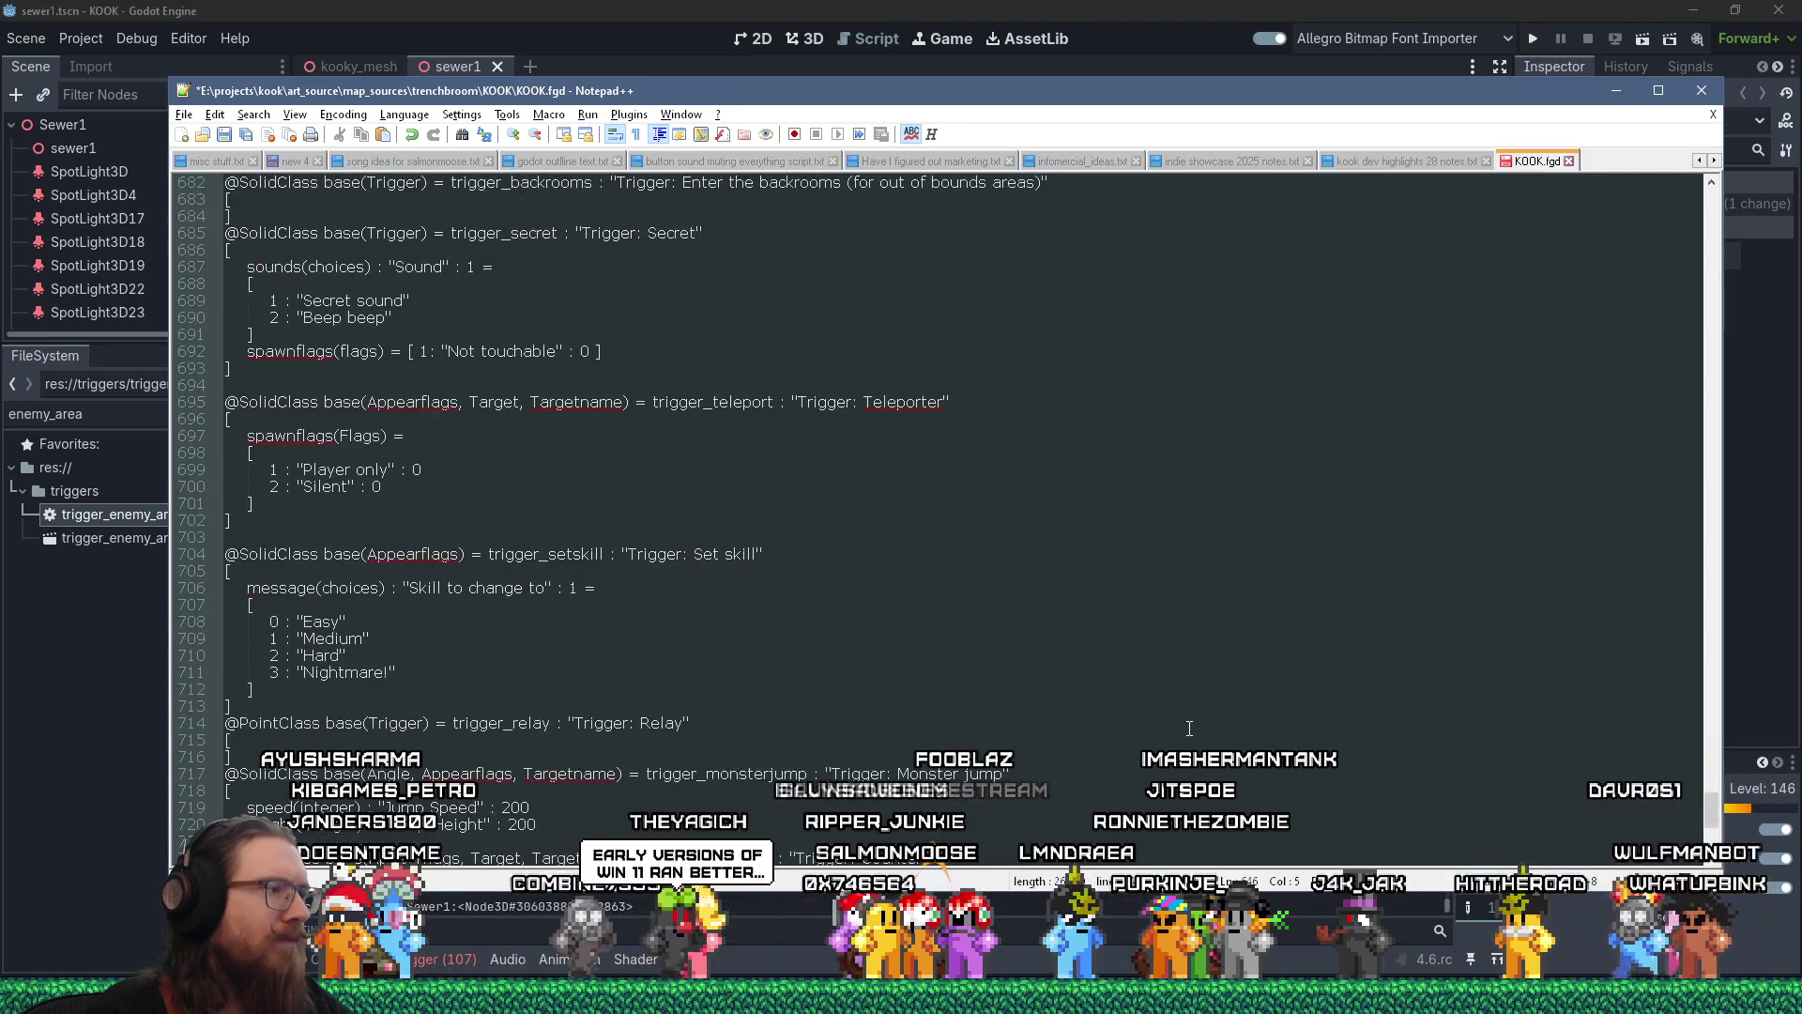
{"action": "scroll", "coordinate": [1189, 729], "scroll_direction": "up", "scroll_amount": 11}
{"action": "scroll", "coordinate": [1189, 729], "scroll_direction": "up", "scroll_amount": 1}
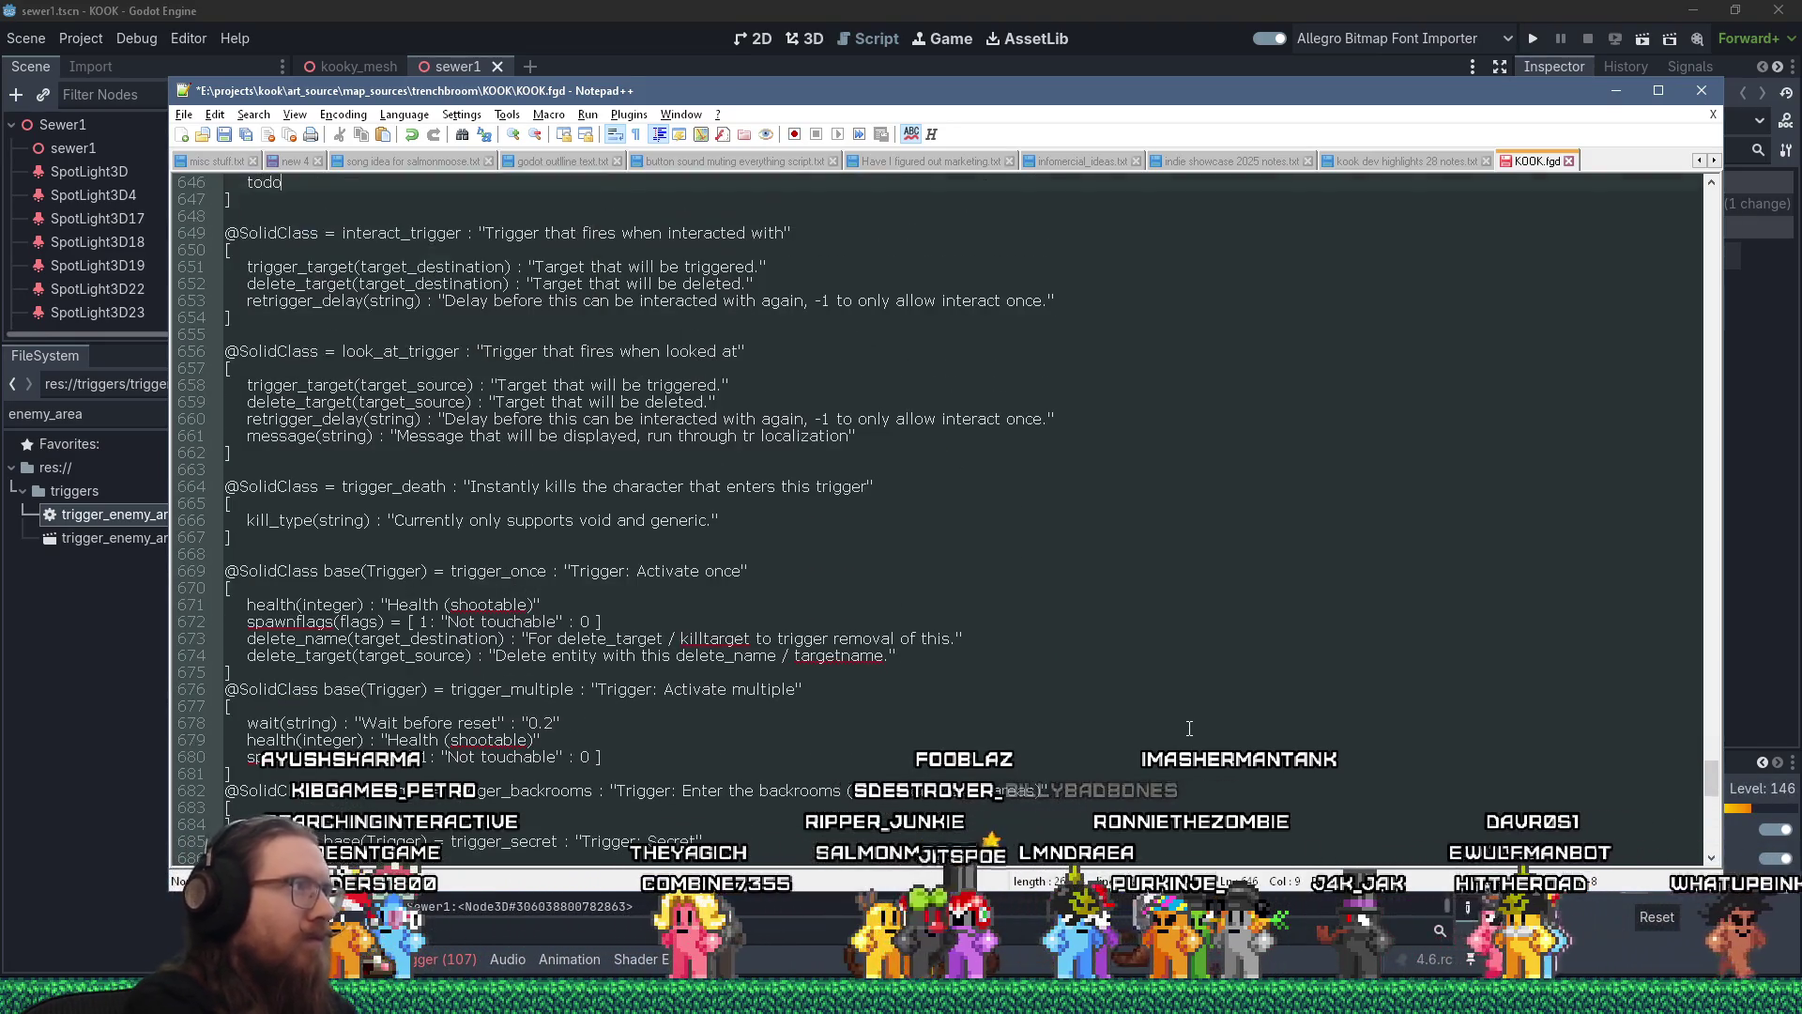
{"action": "key", "text": "ctrl+f"}
Step: Search for targetname and copy the targetname(target_source) definition on line 113
{"action": "type", "text": "targetname"}
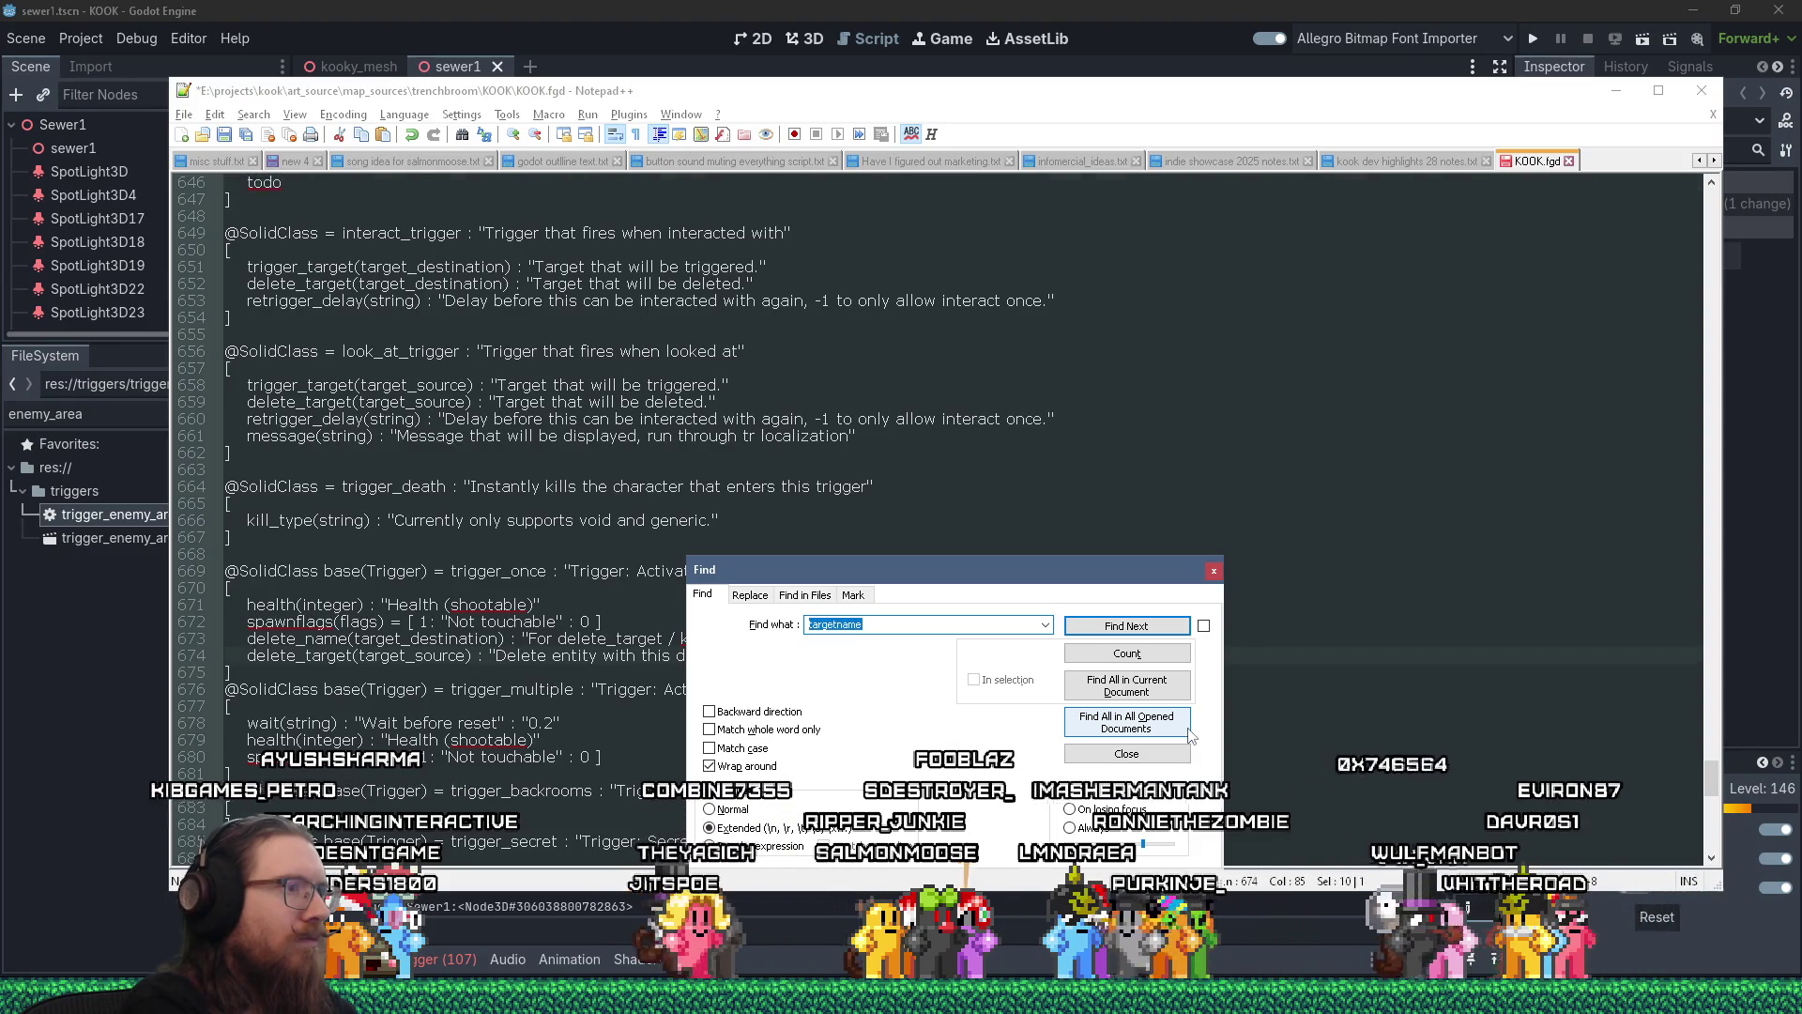
{"action": "key", "text": "Return"}
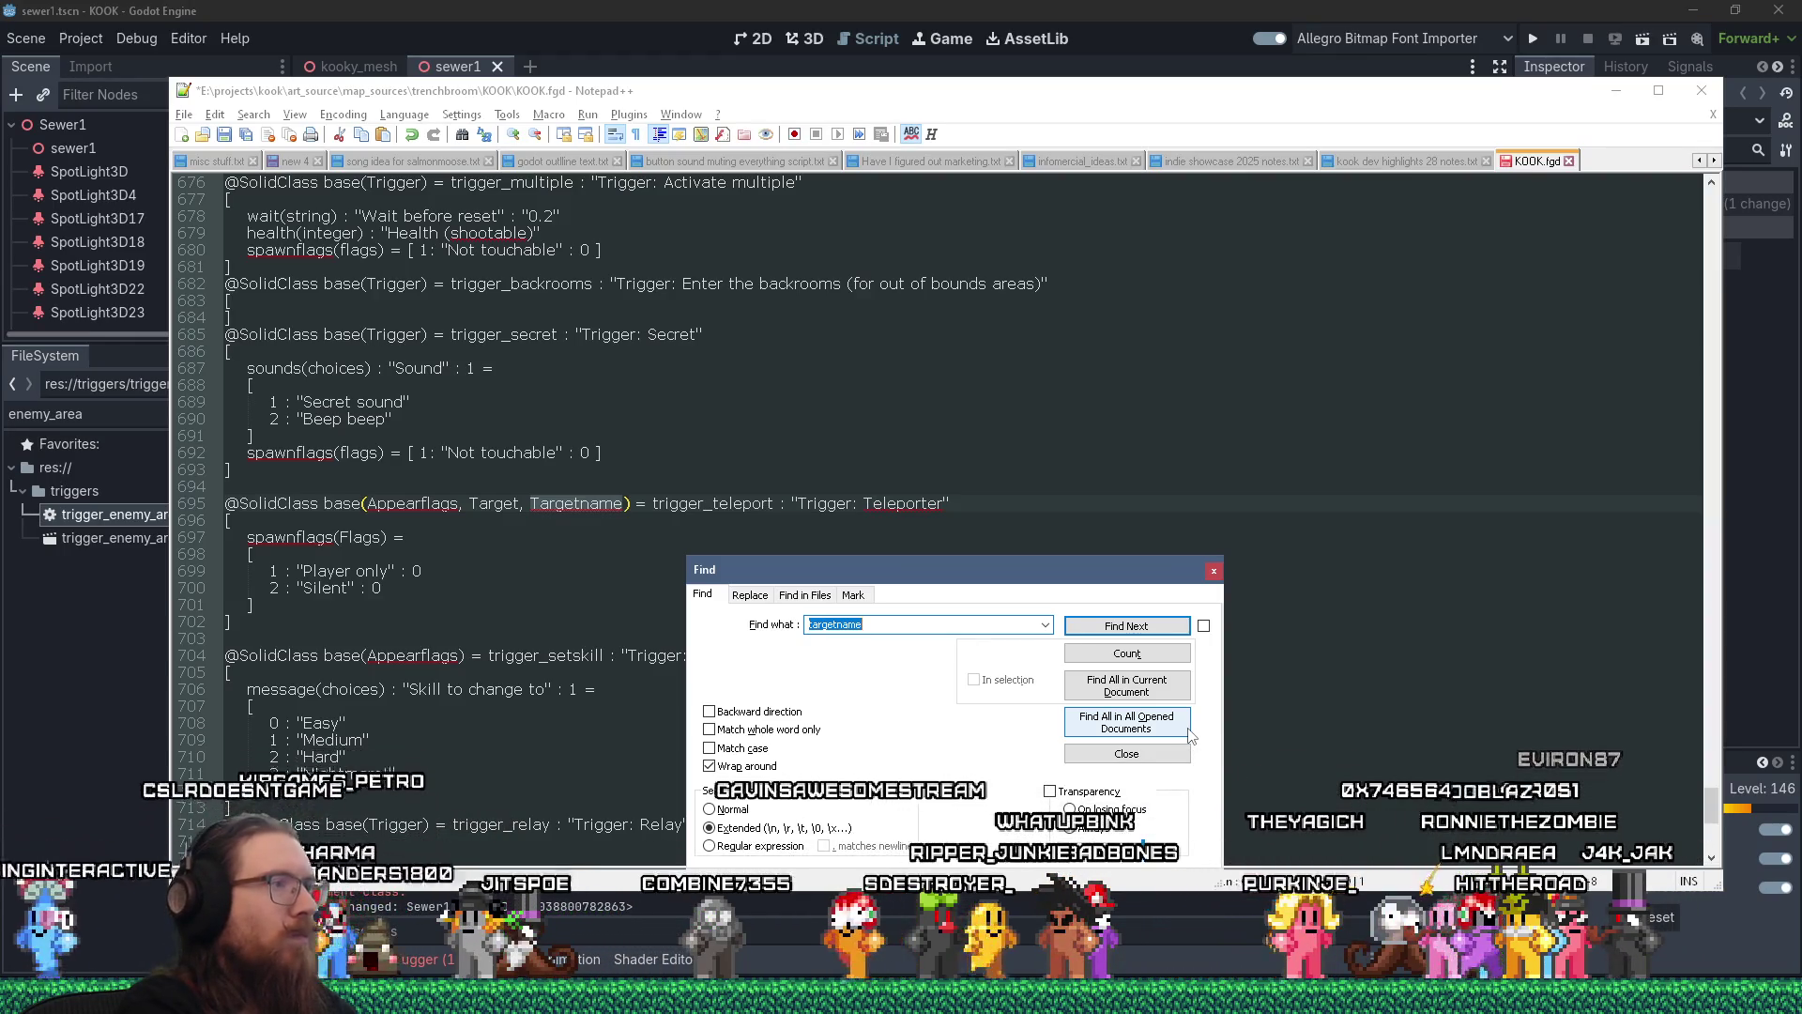
{"action": "key", "text": "Return"}
{"action": "key", "text": "Return"}
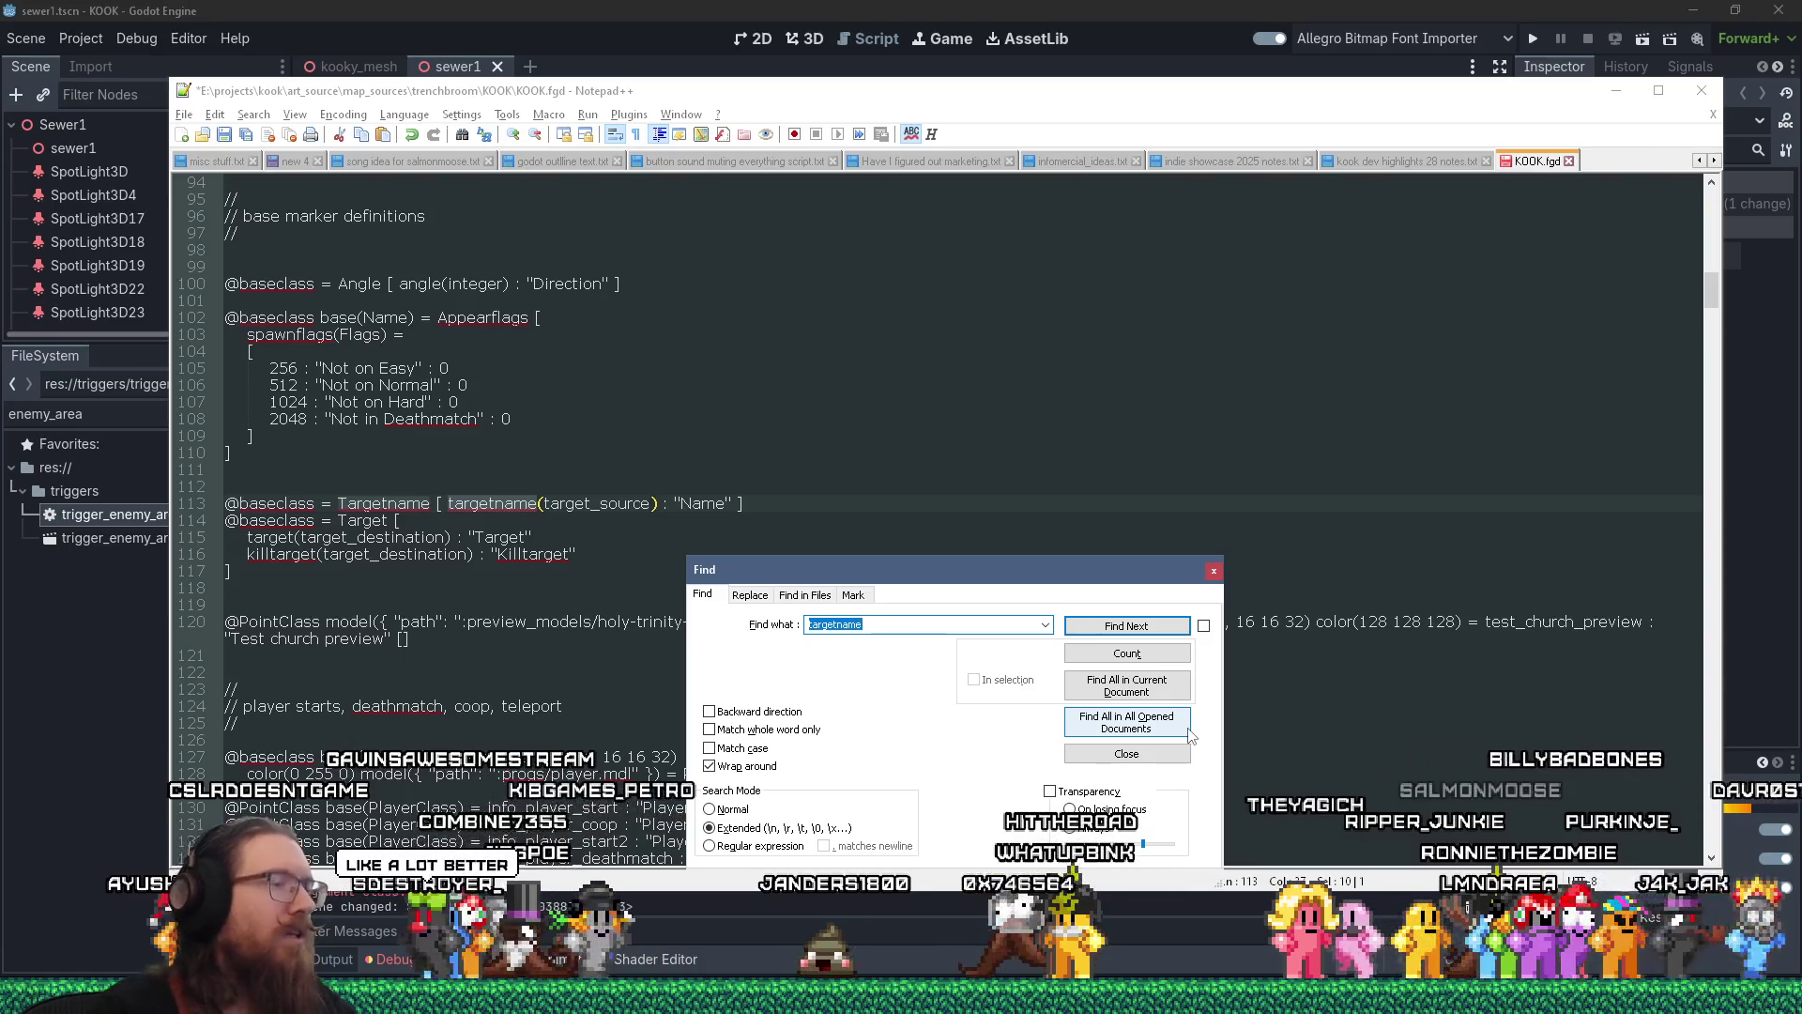
{"action": "left_click", "coordinate": [1214, 571]}
{"action": "left_click", "coordinate": [662, 505]}
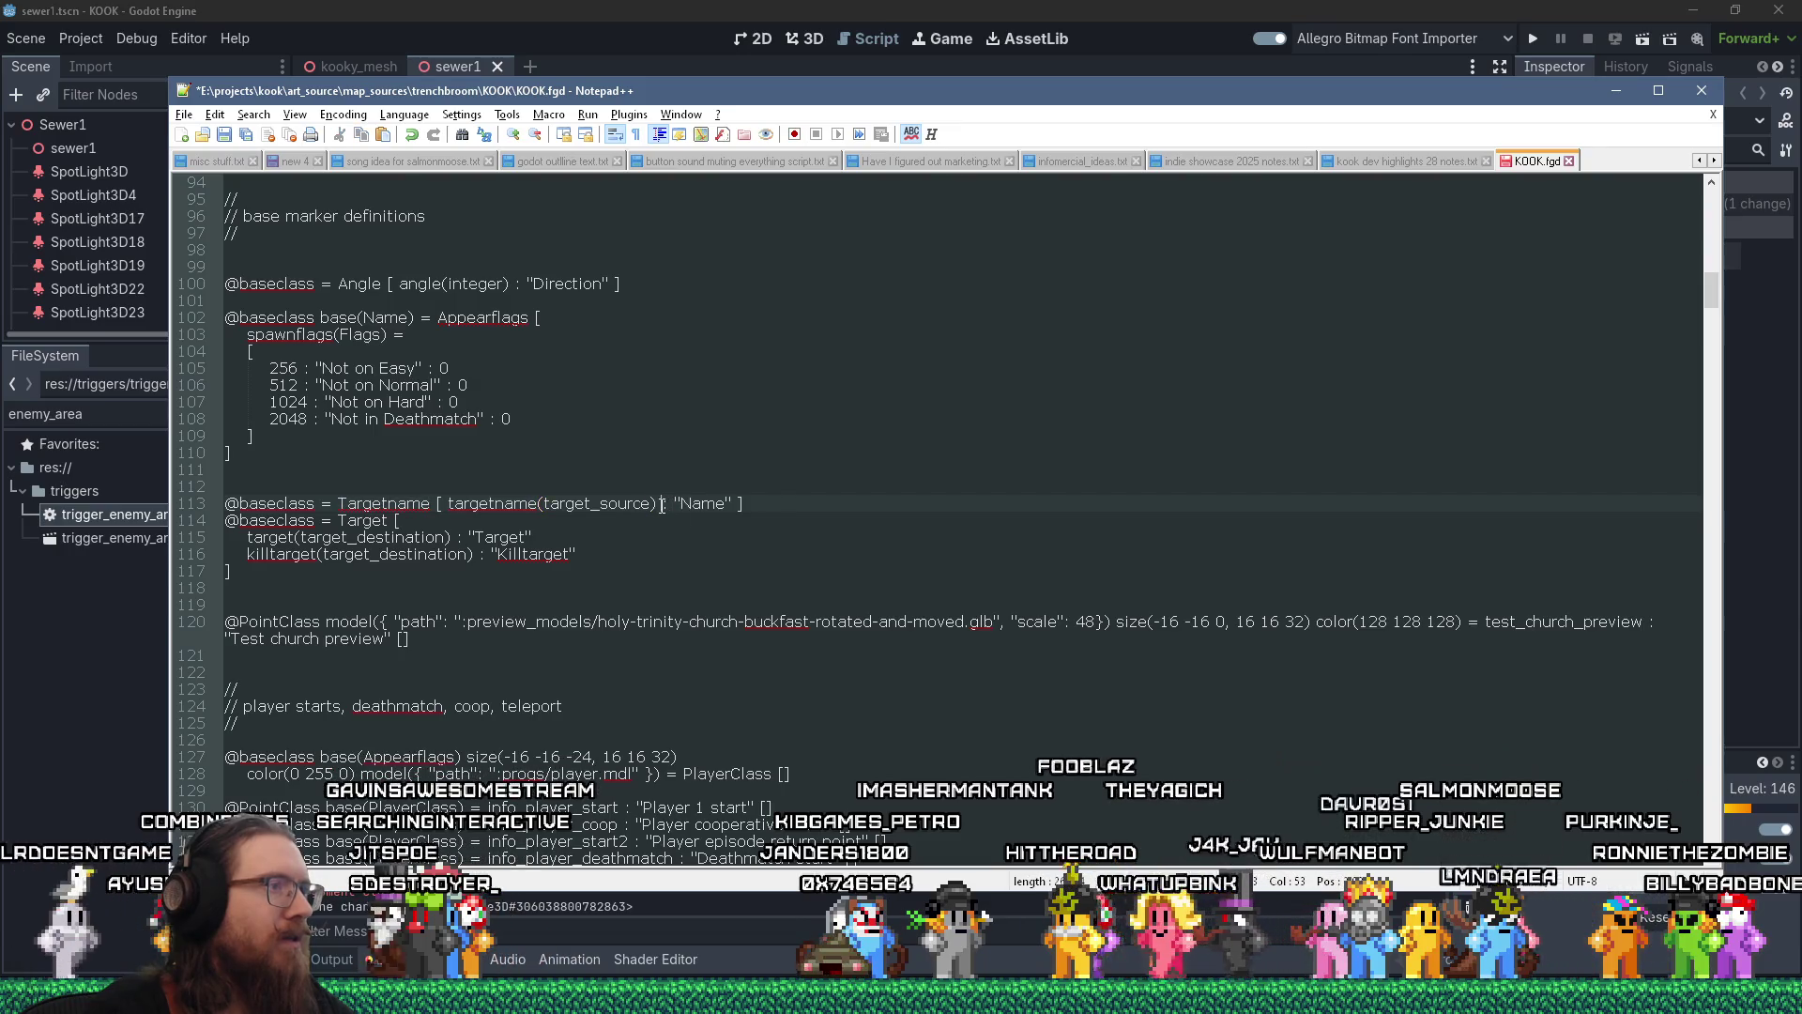
{"action": "right_click", "coordinate": [448, 508]}
{"action": "left_click", "coordinate": [538, 546]}
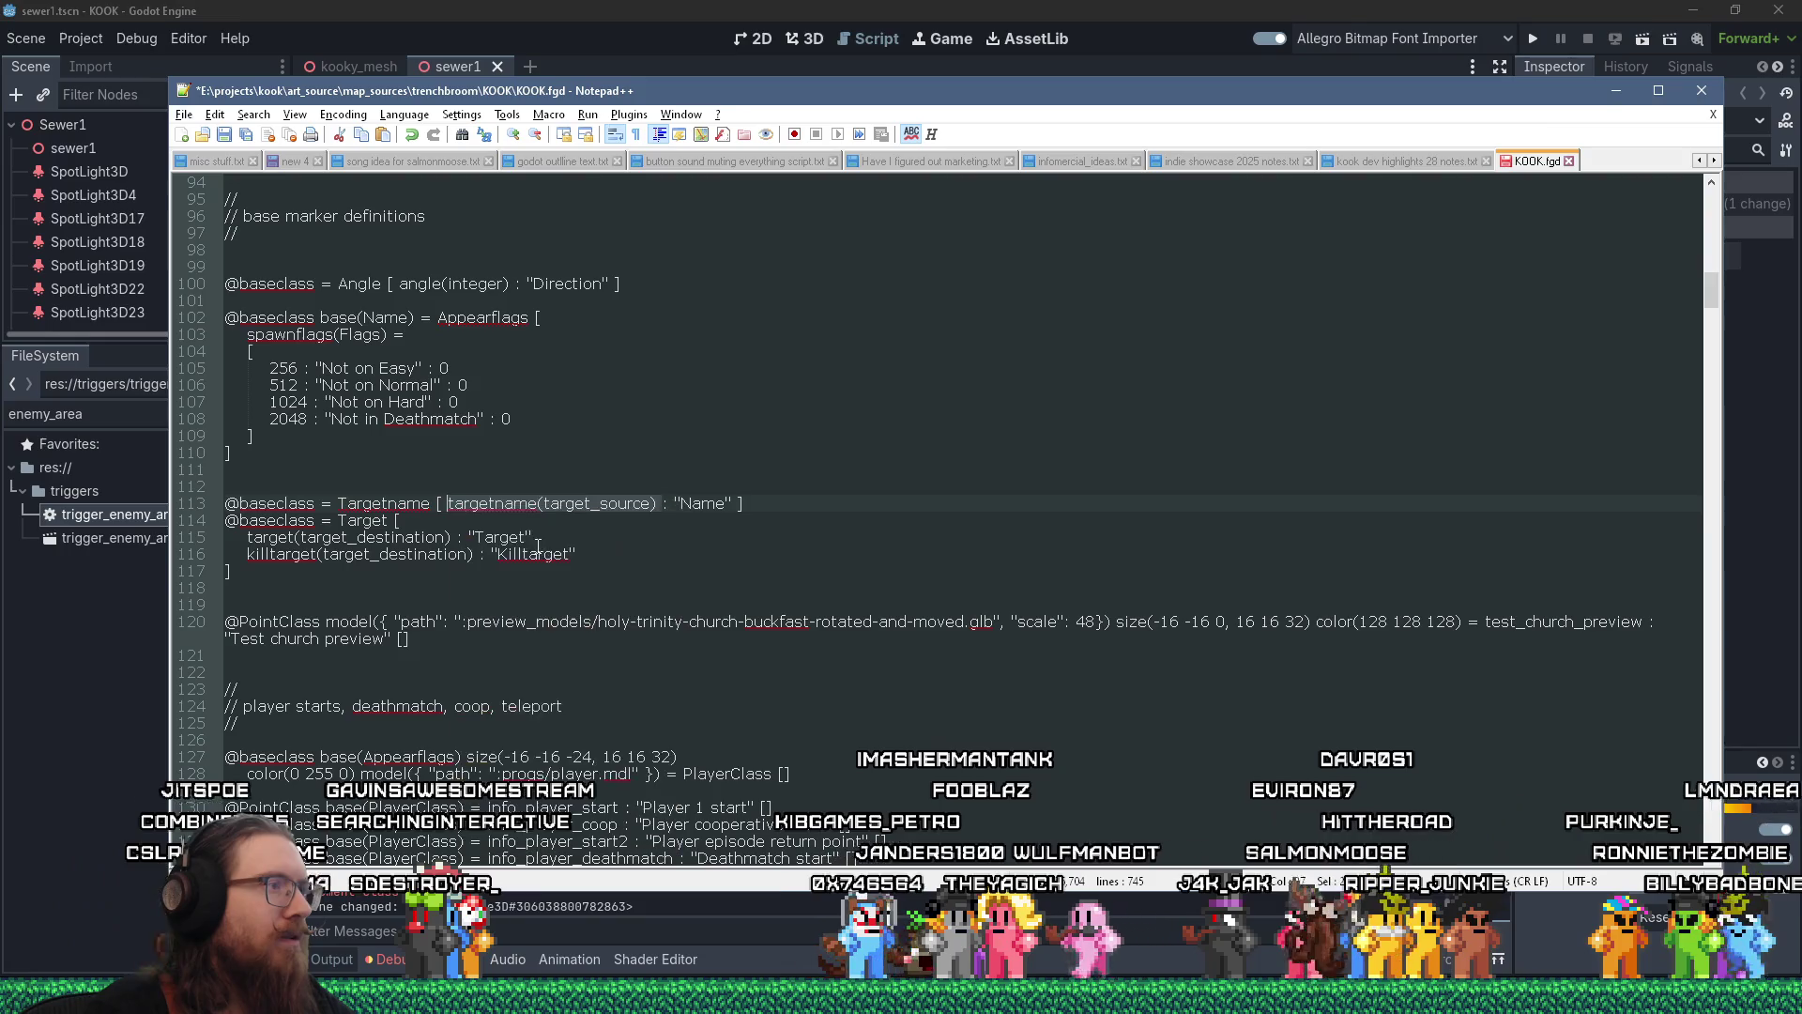
{"action": "scroll", "coordinate": [630, 525], "scroll_direction": "up", "scroll_amount": 13}
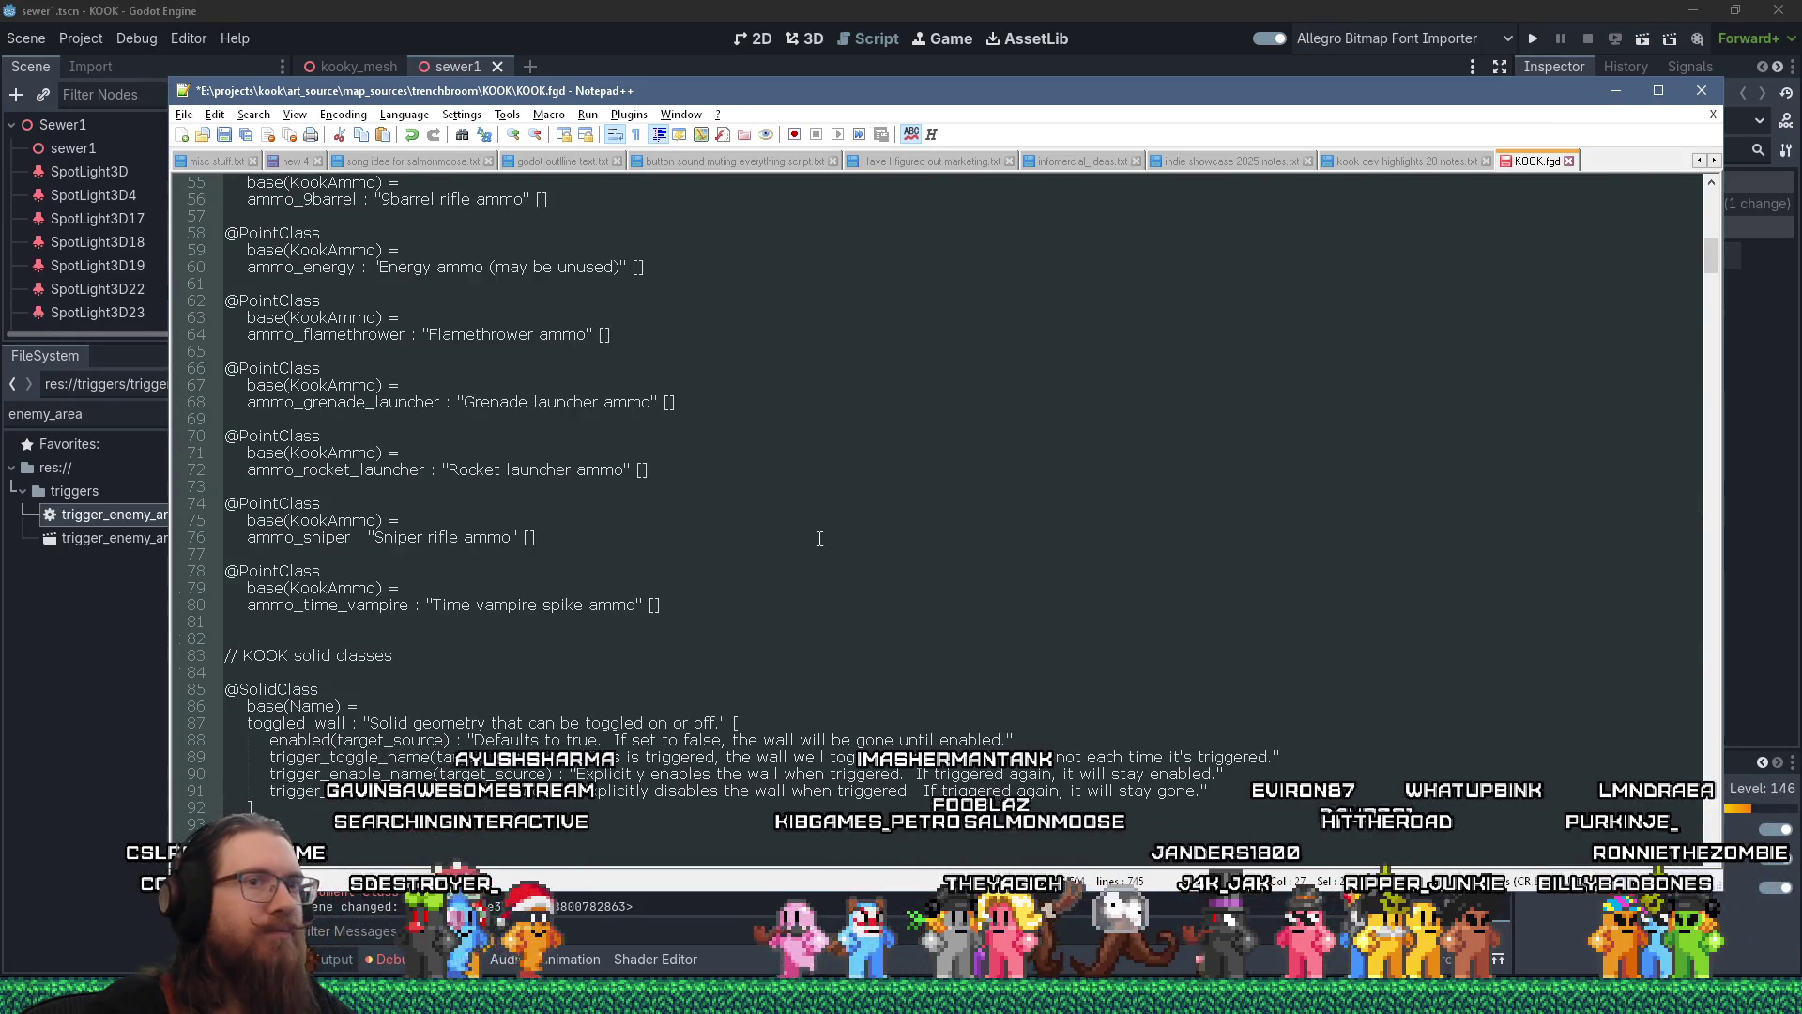
{"action": "mouse_move", "coordinate": [1711, 255]}
{"action": "left_mouse_down"}
{"action": "mouse_move", "coordinate": [1725, 193]}
{"action": "mouse_move", "coordinate": [1686, 389]}
{"action": "left_mouse_up"}
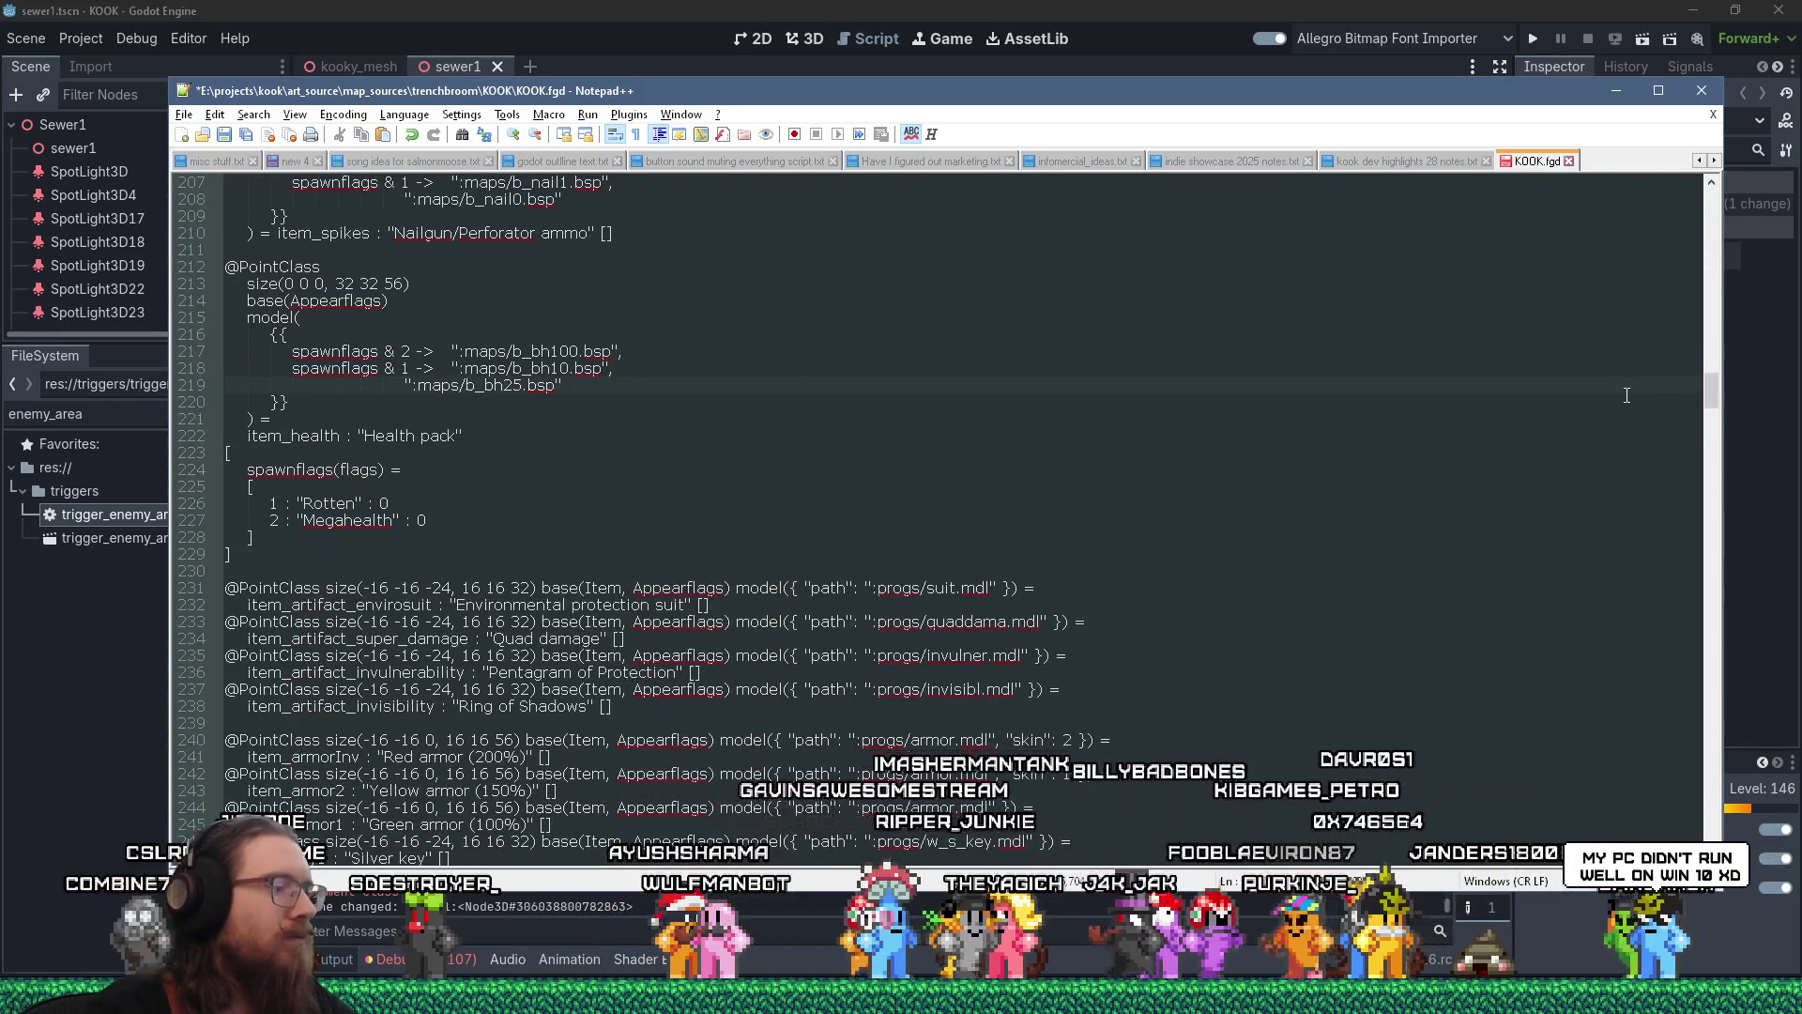
Step: Find the todo note and insert an activate_trigger_name(target_source) : line above it
{"action": "key", "text": "ctrl+f"}
{"action": "key", "text": "Return"}
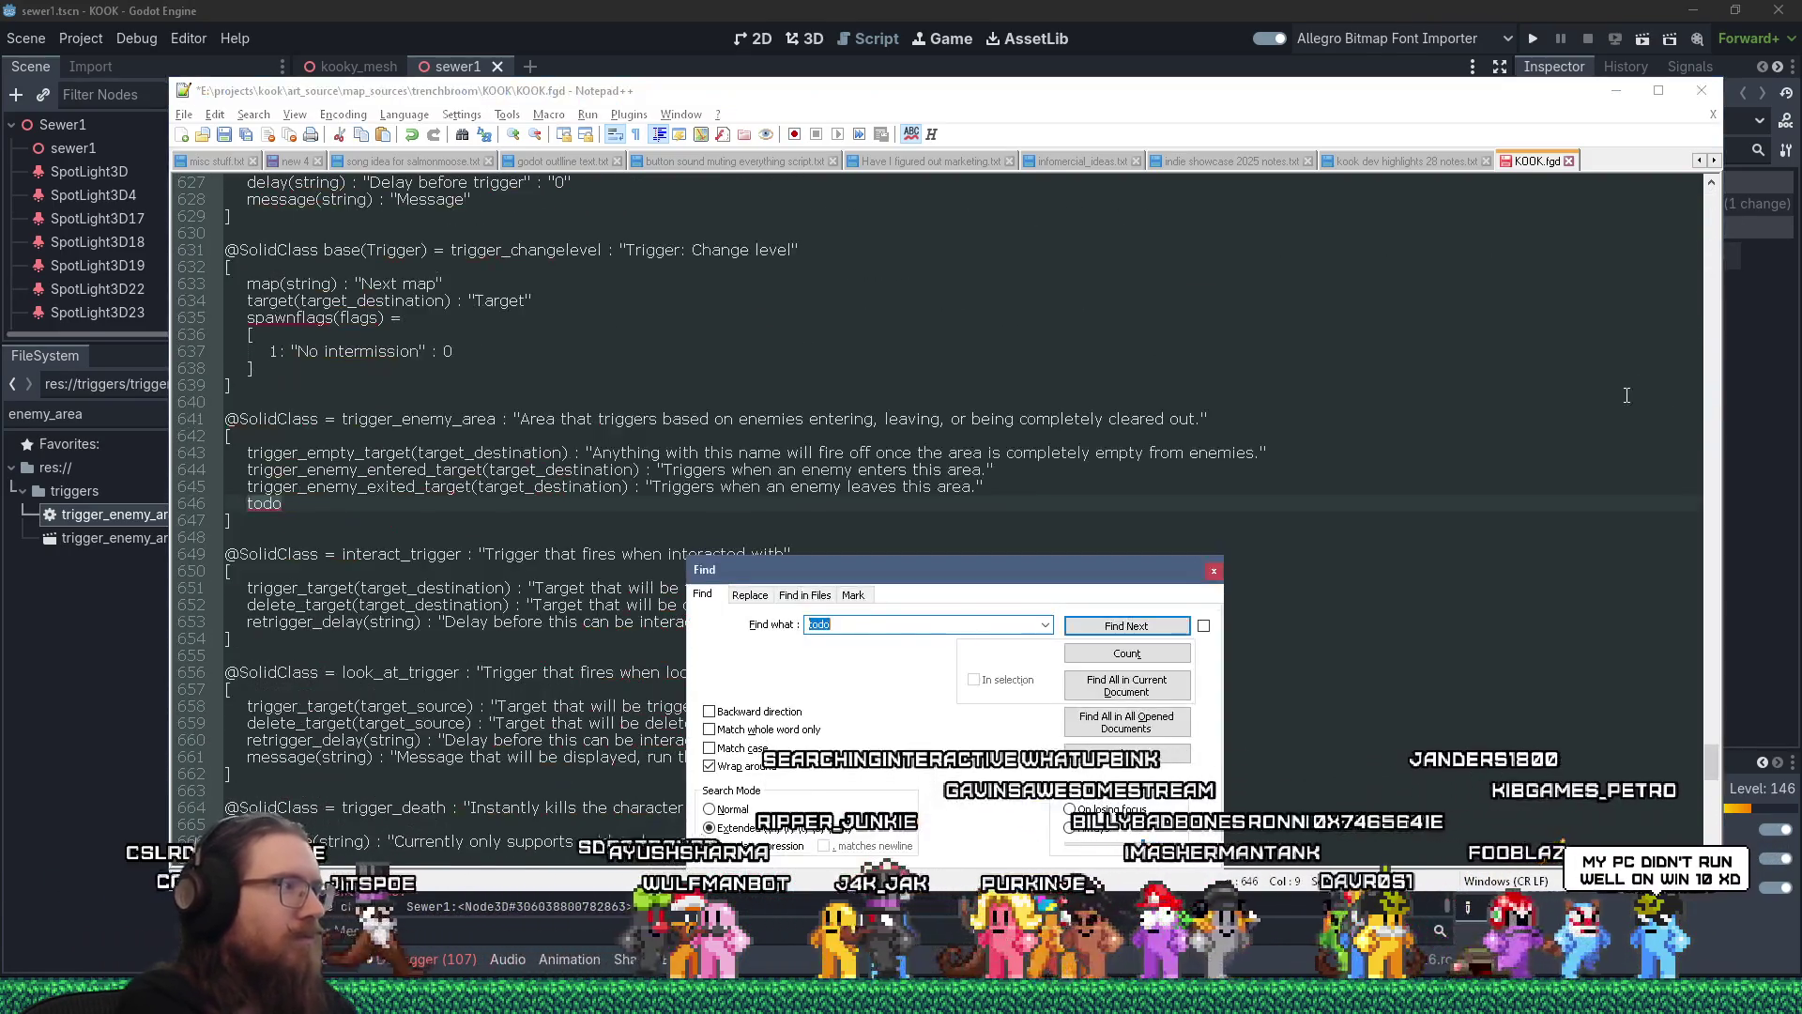
{"action": "key", "text": "Escape"}
{"action": "key", "text": "Up"}
{"action": "key", "text": "End"}
{"action": "key", "text": "Return"}
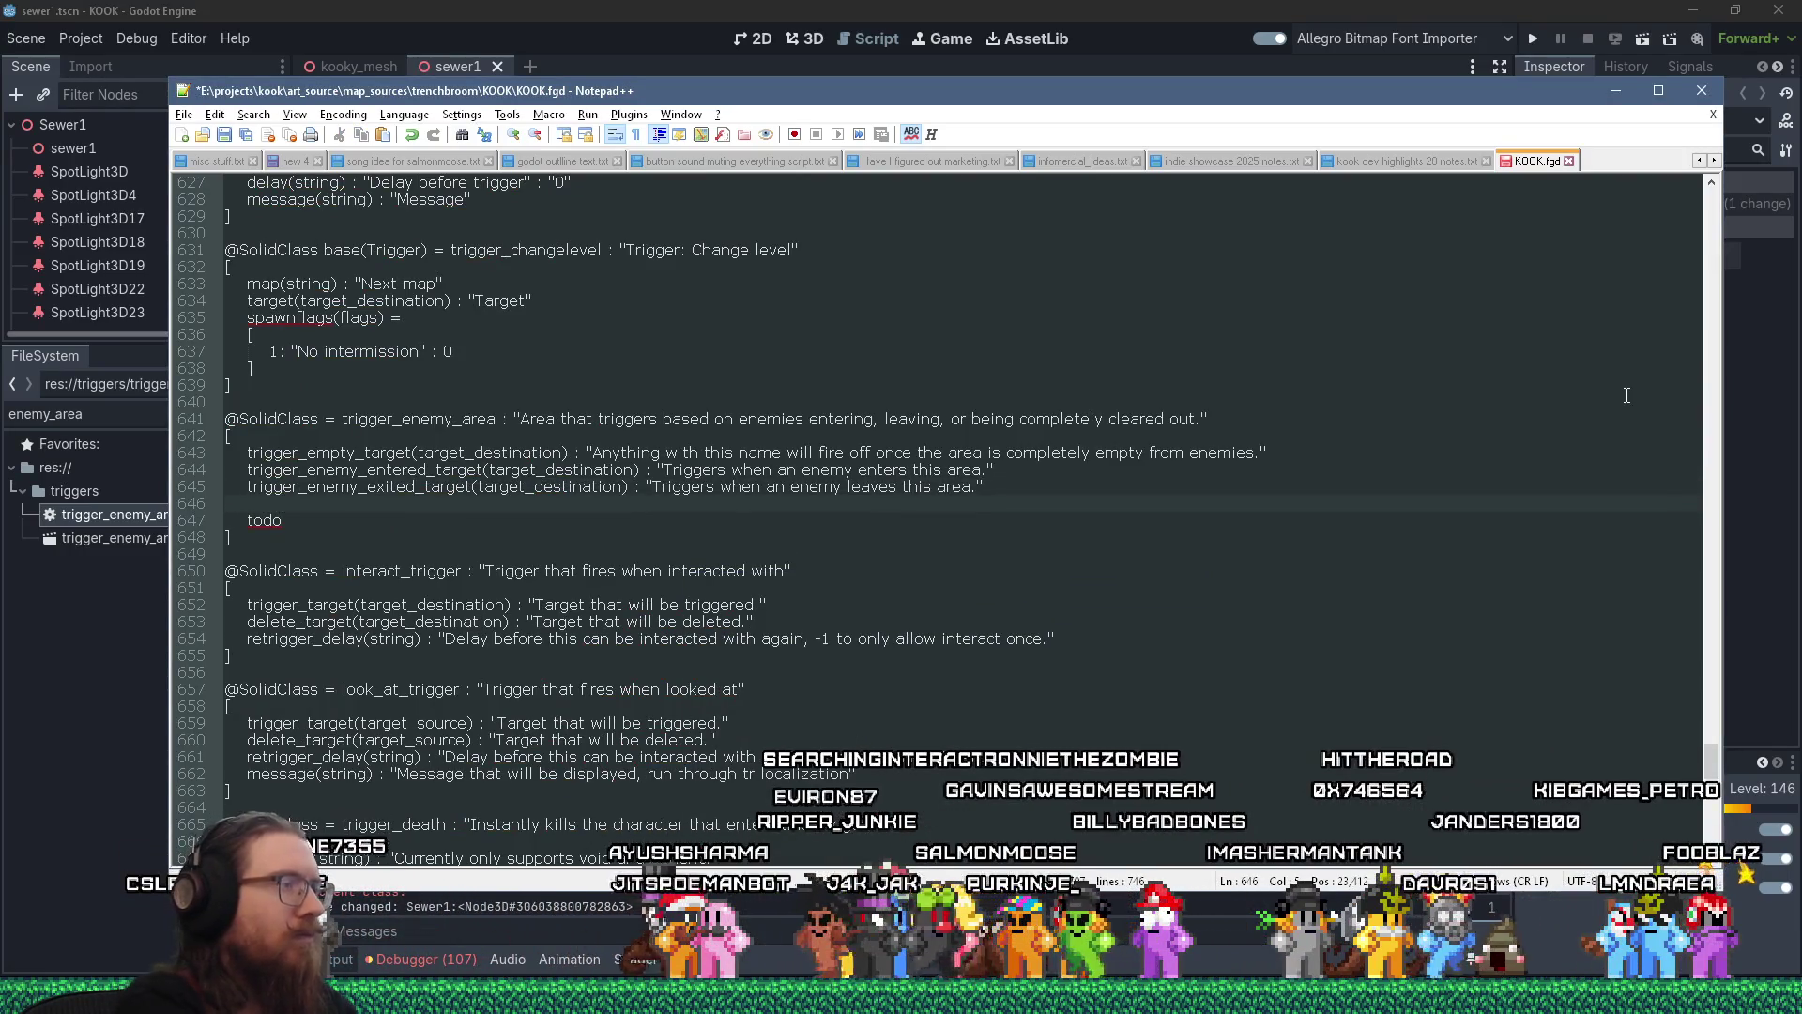
{"action": "type", "text": "ad"}
{"action": "type", "text": "_trigger_name"}
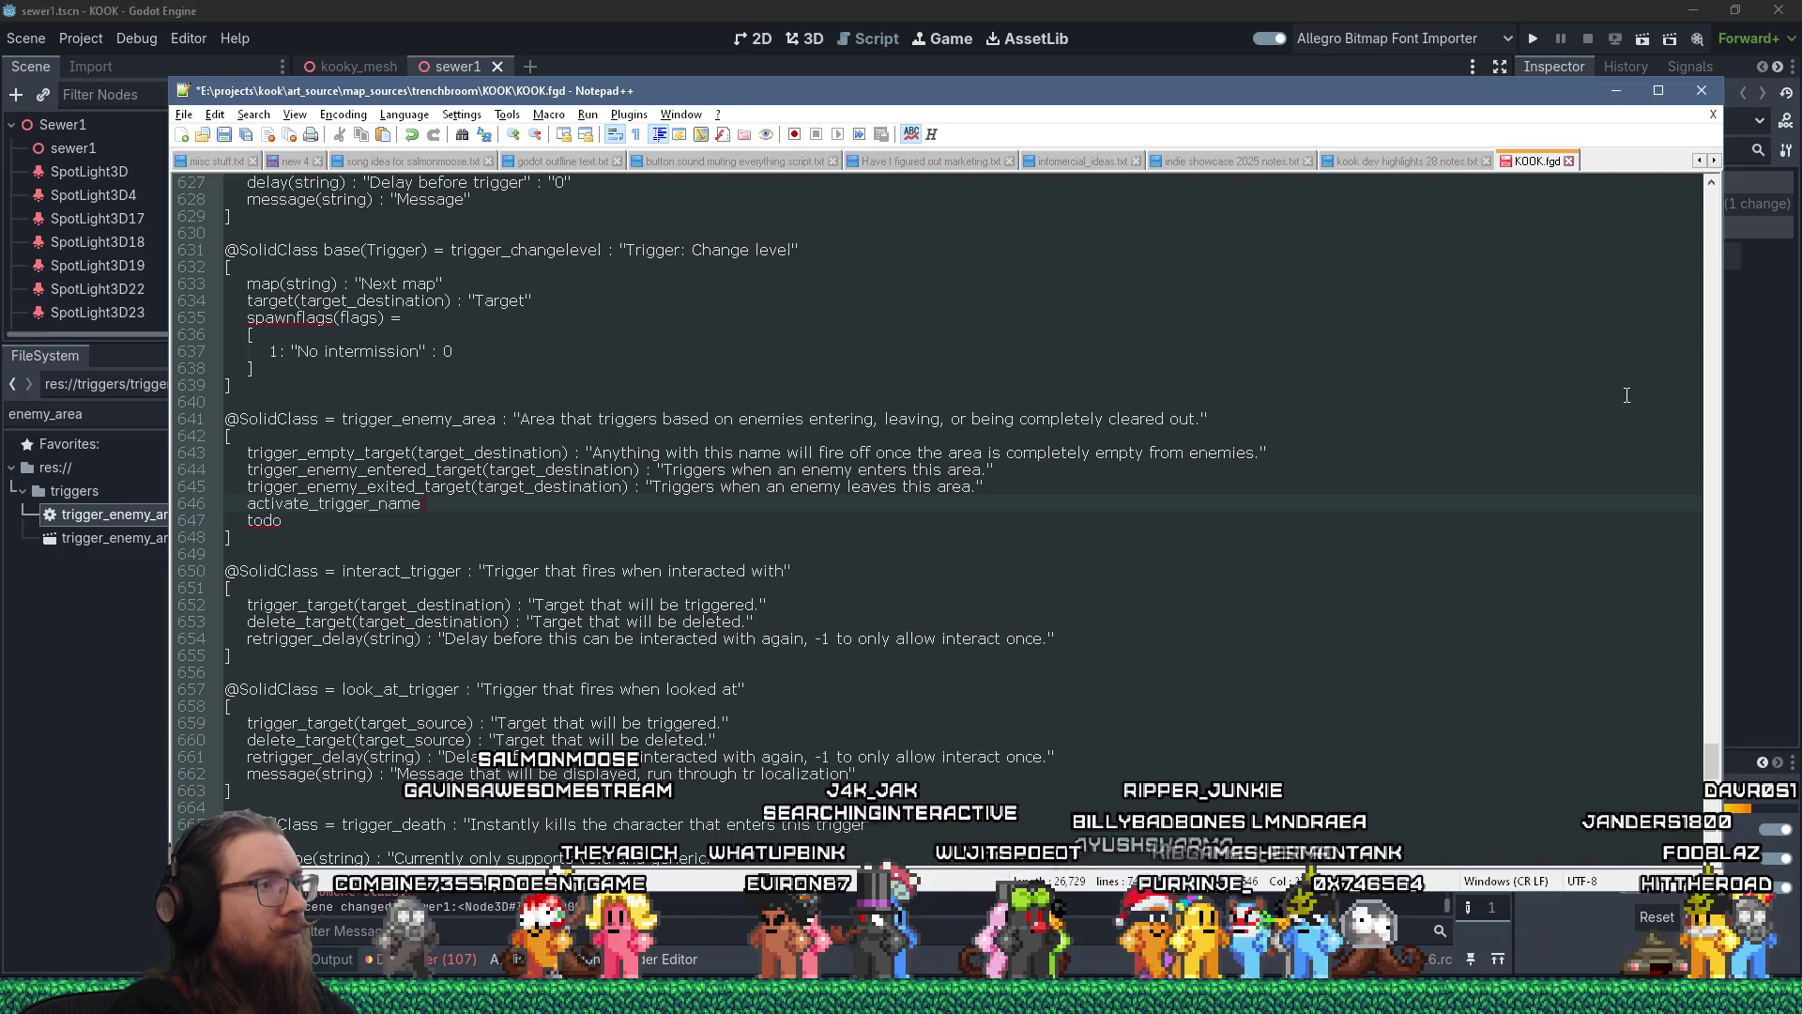
{"action": "type", "text": "(targetname(target_source)"}
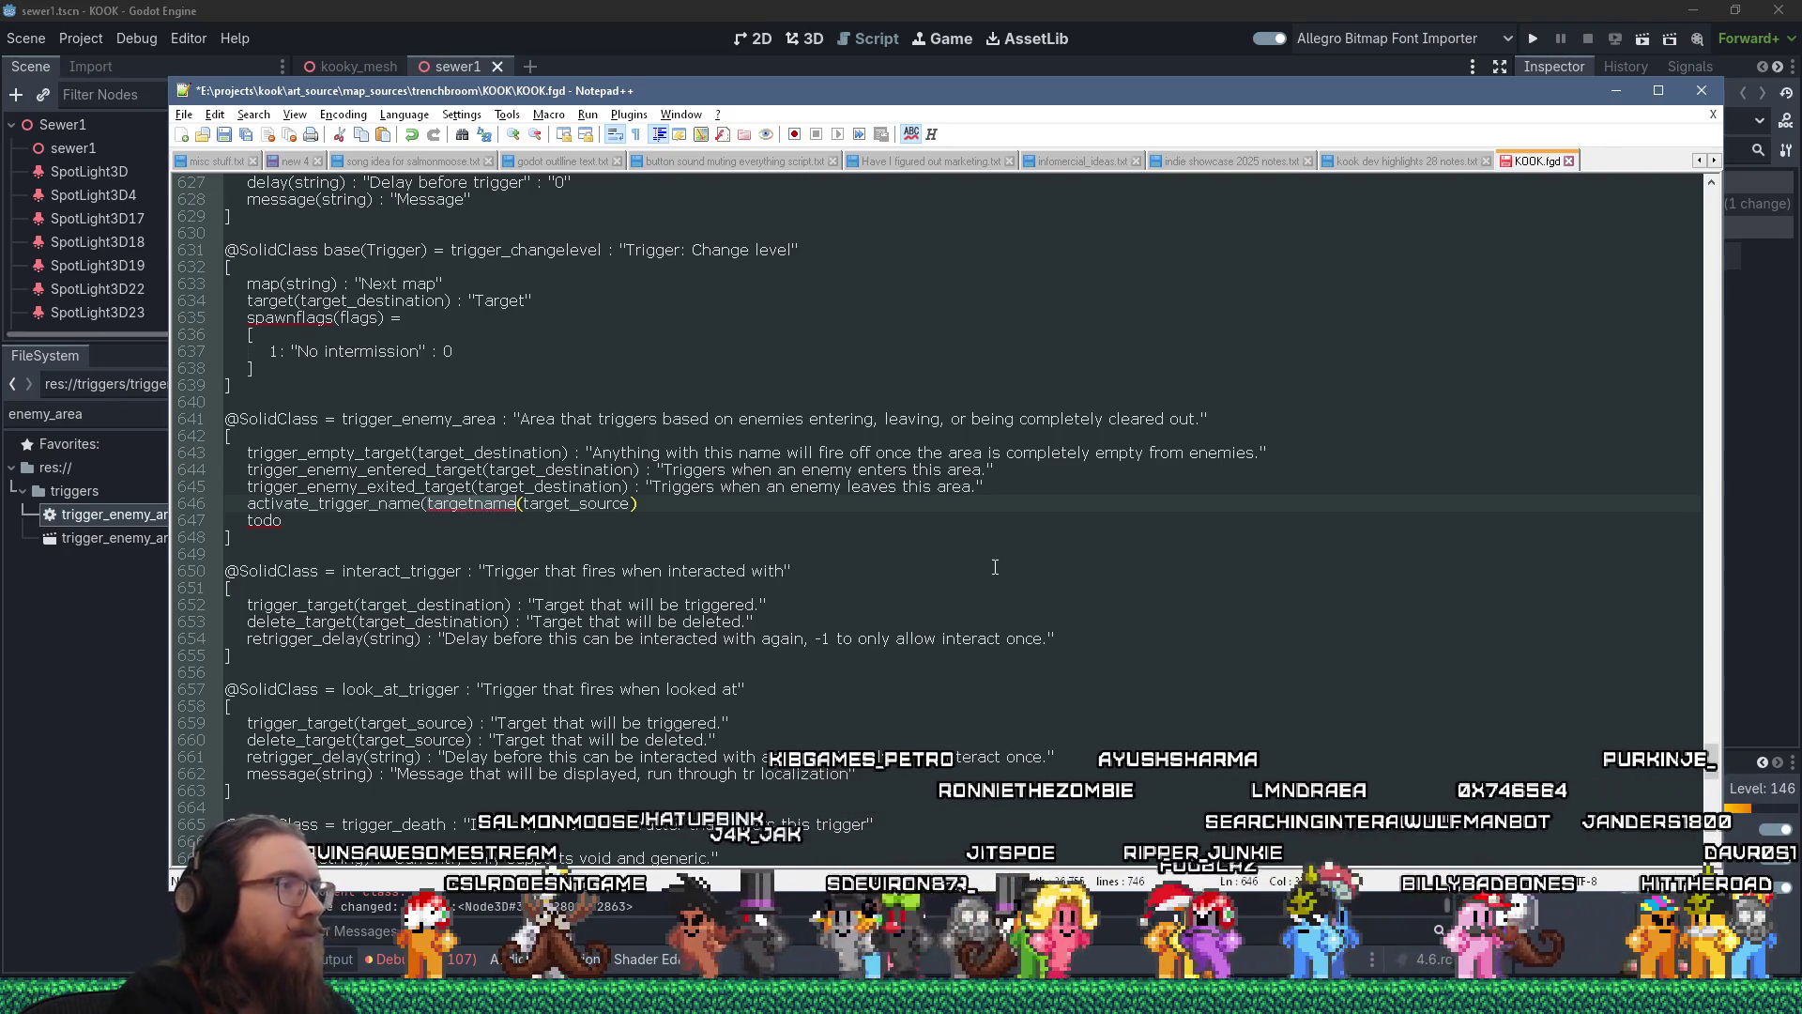
{"action": "type", "text": ":"}
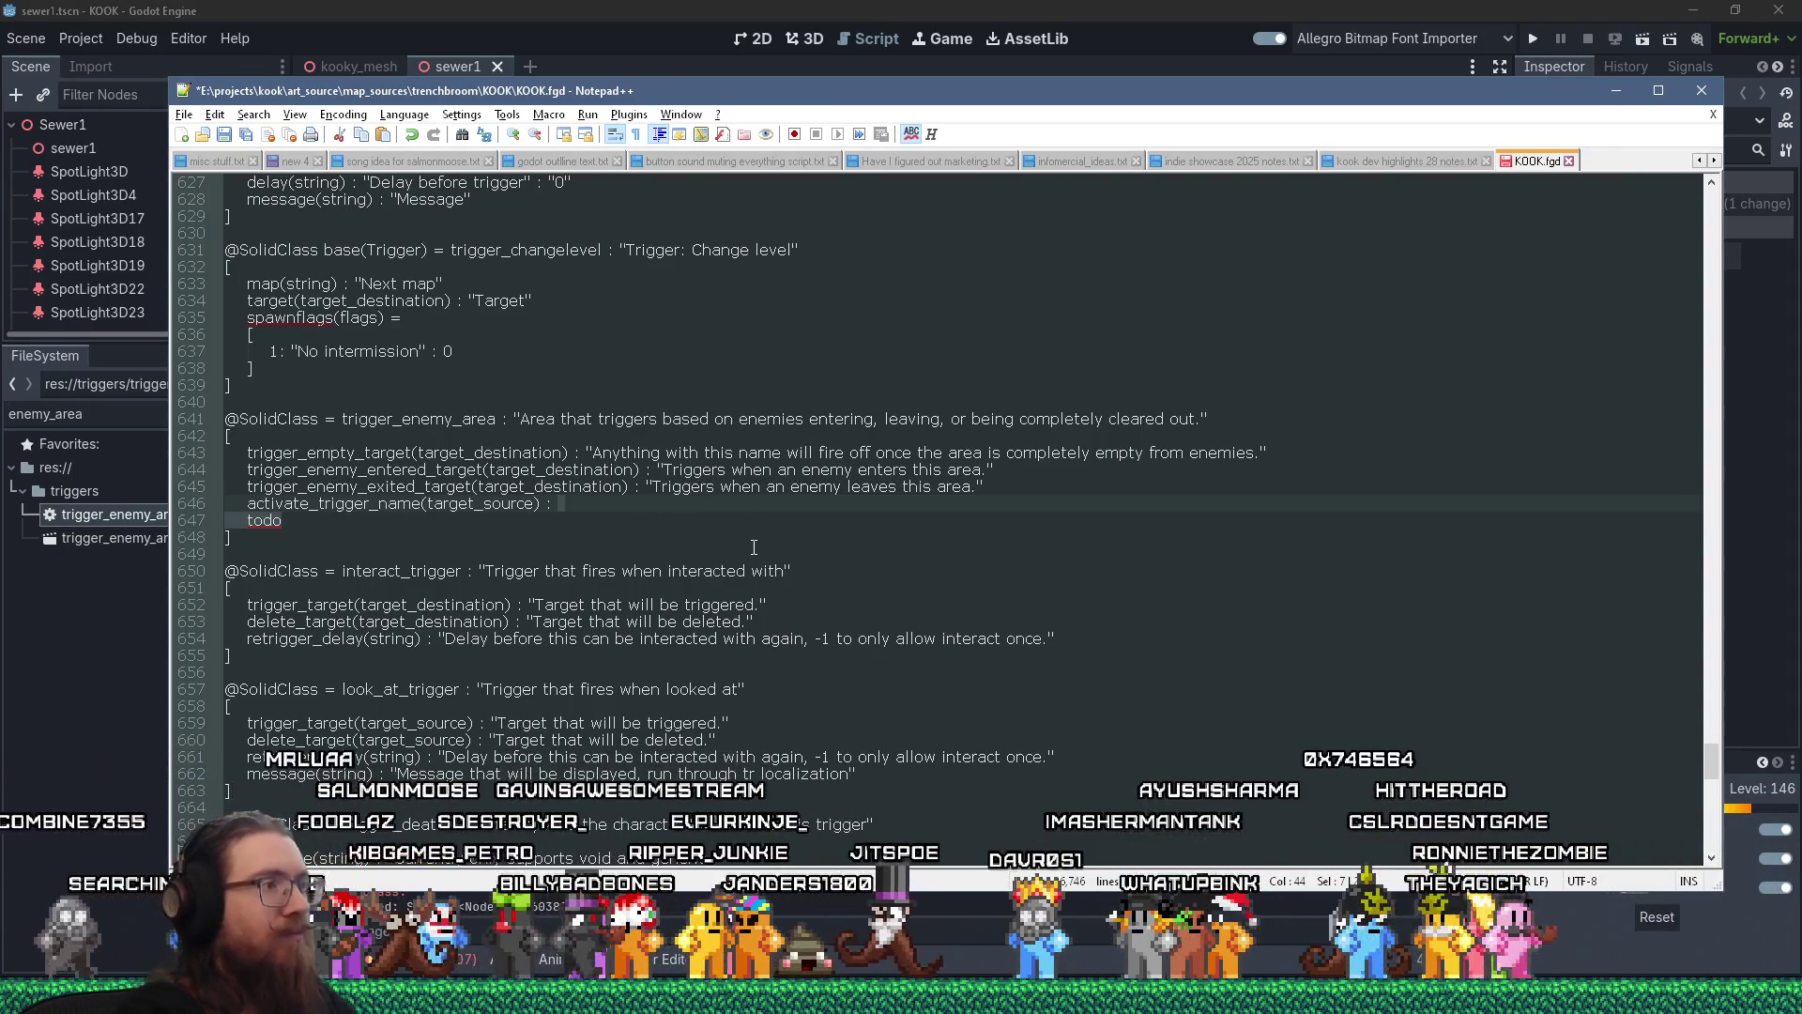
{"action": "type", "text": "\""}
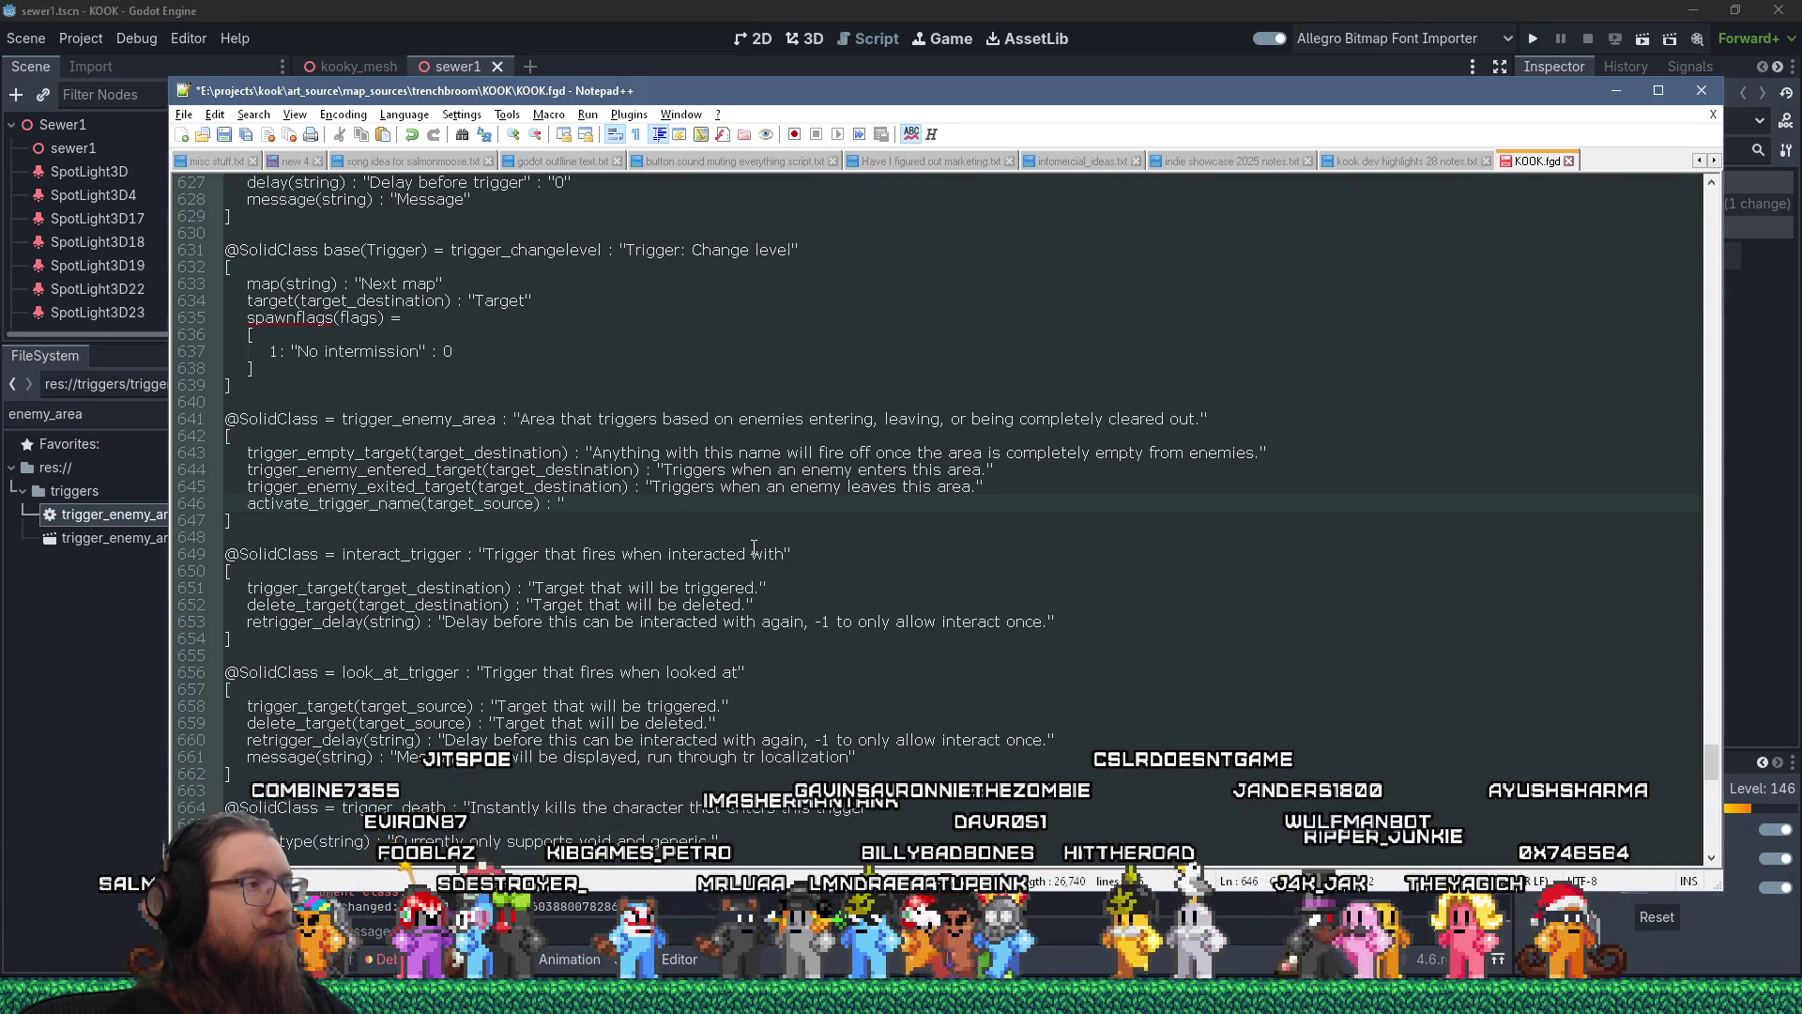
Step: Describe it as 'If set, this trigger will not fire off until activated by something using this target.'
{"action": "type", "text": "If set"}
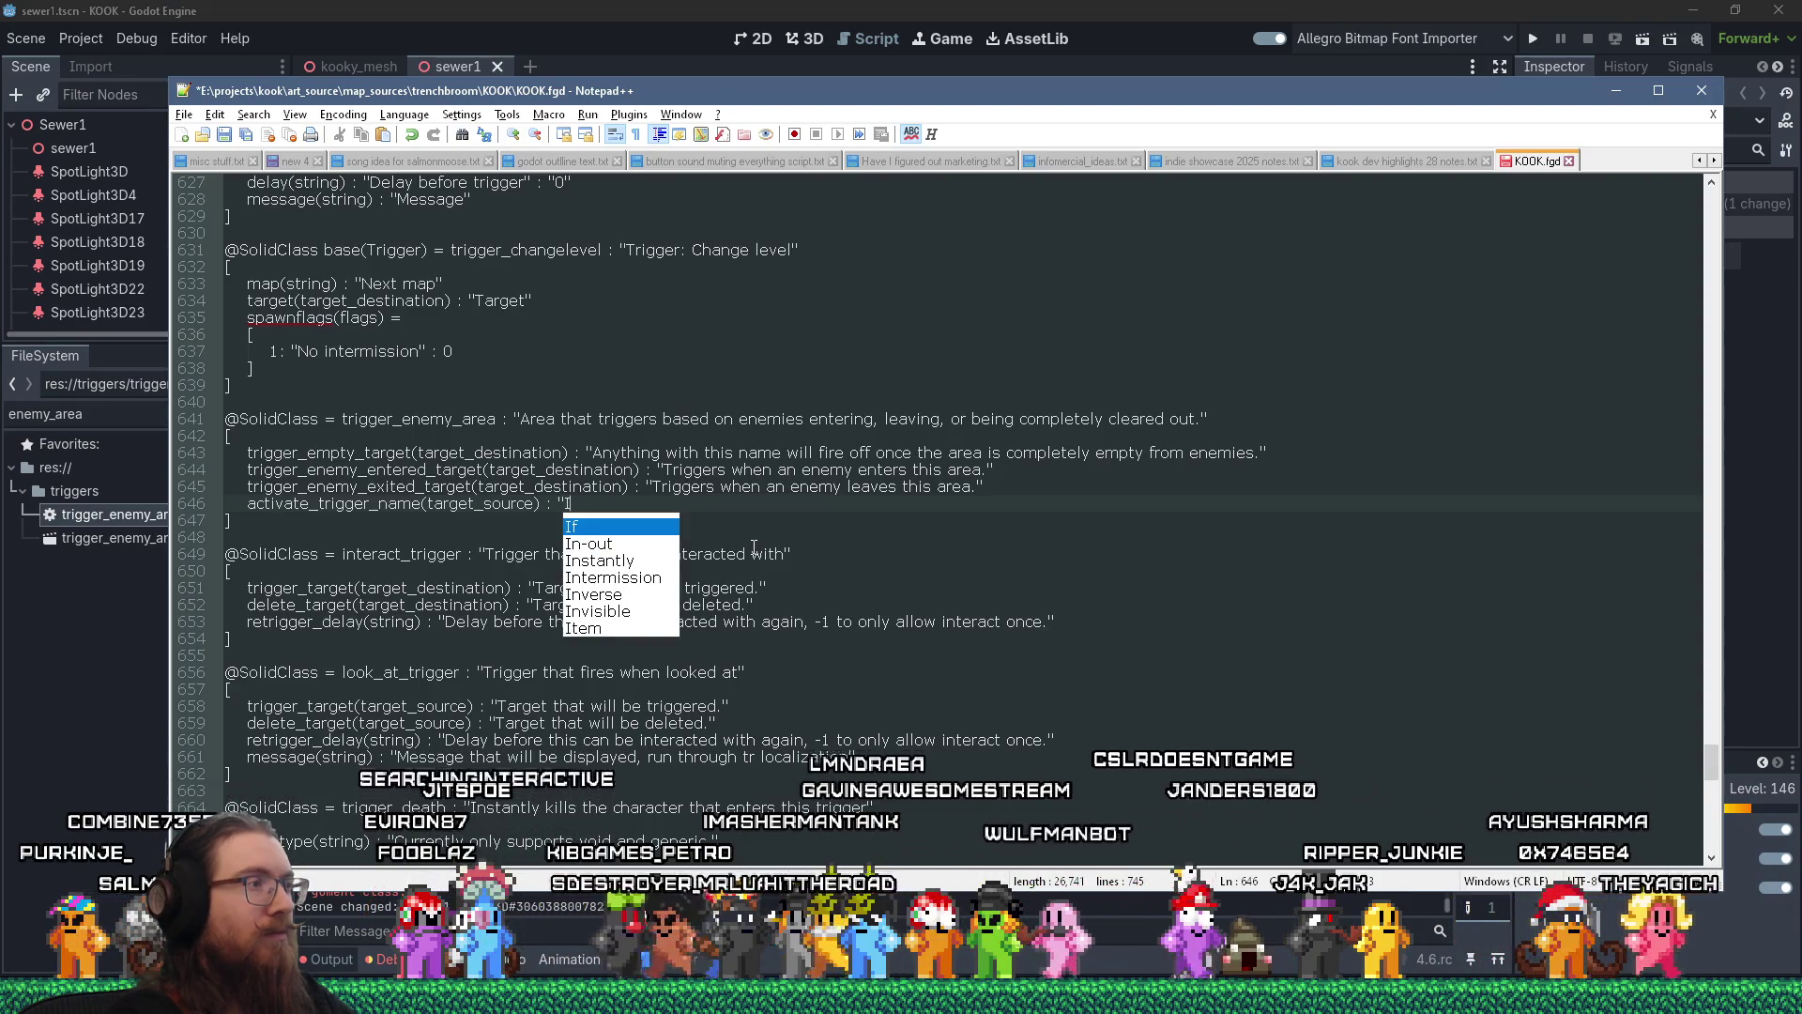
{"action": "type", "text": ", this"}
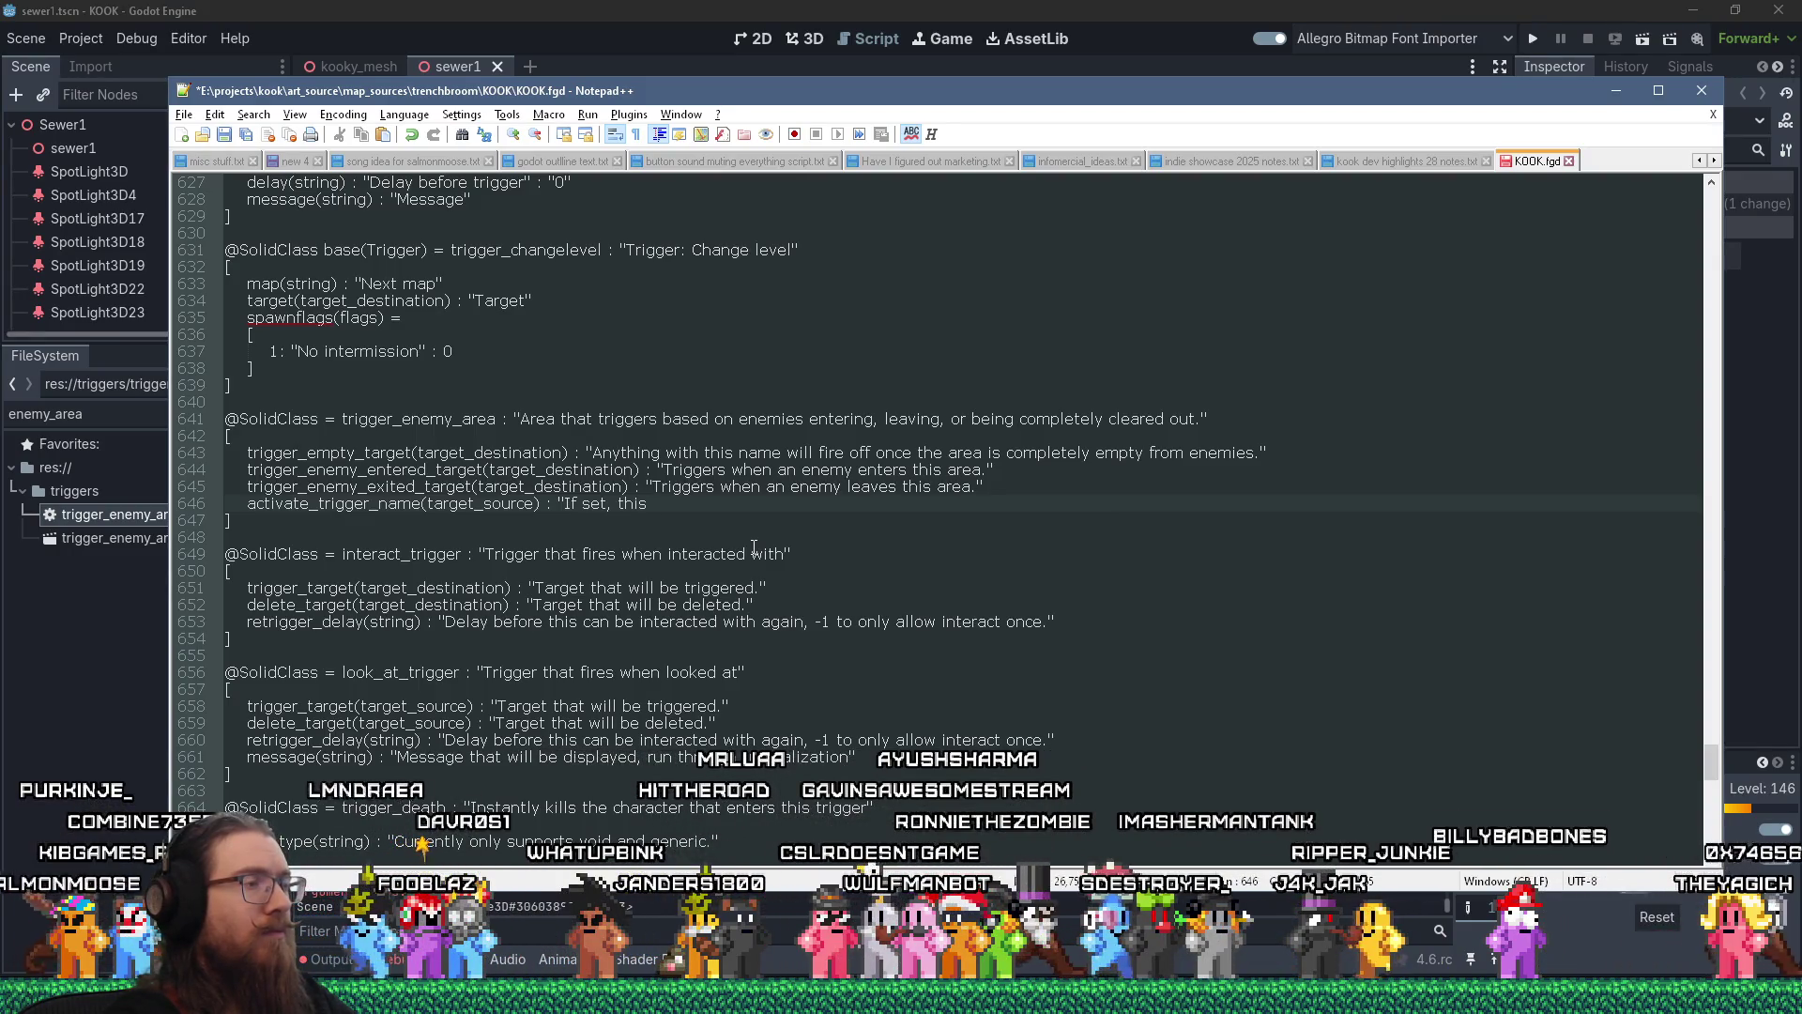
{"action": "type", "text": " trigger will"}
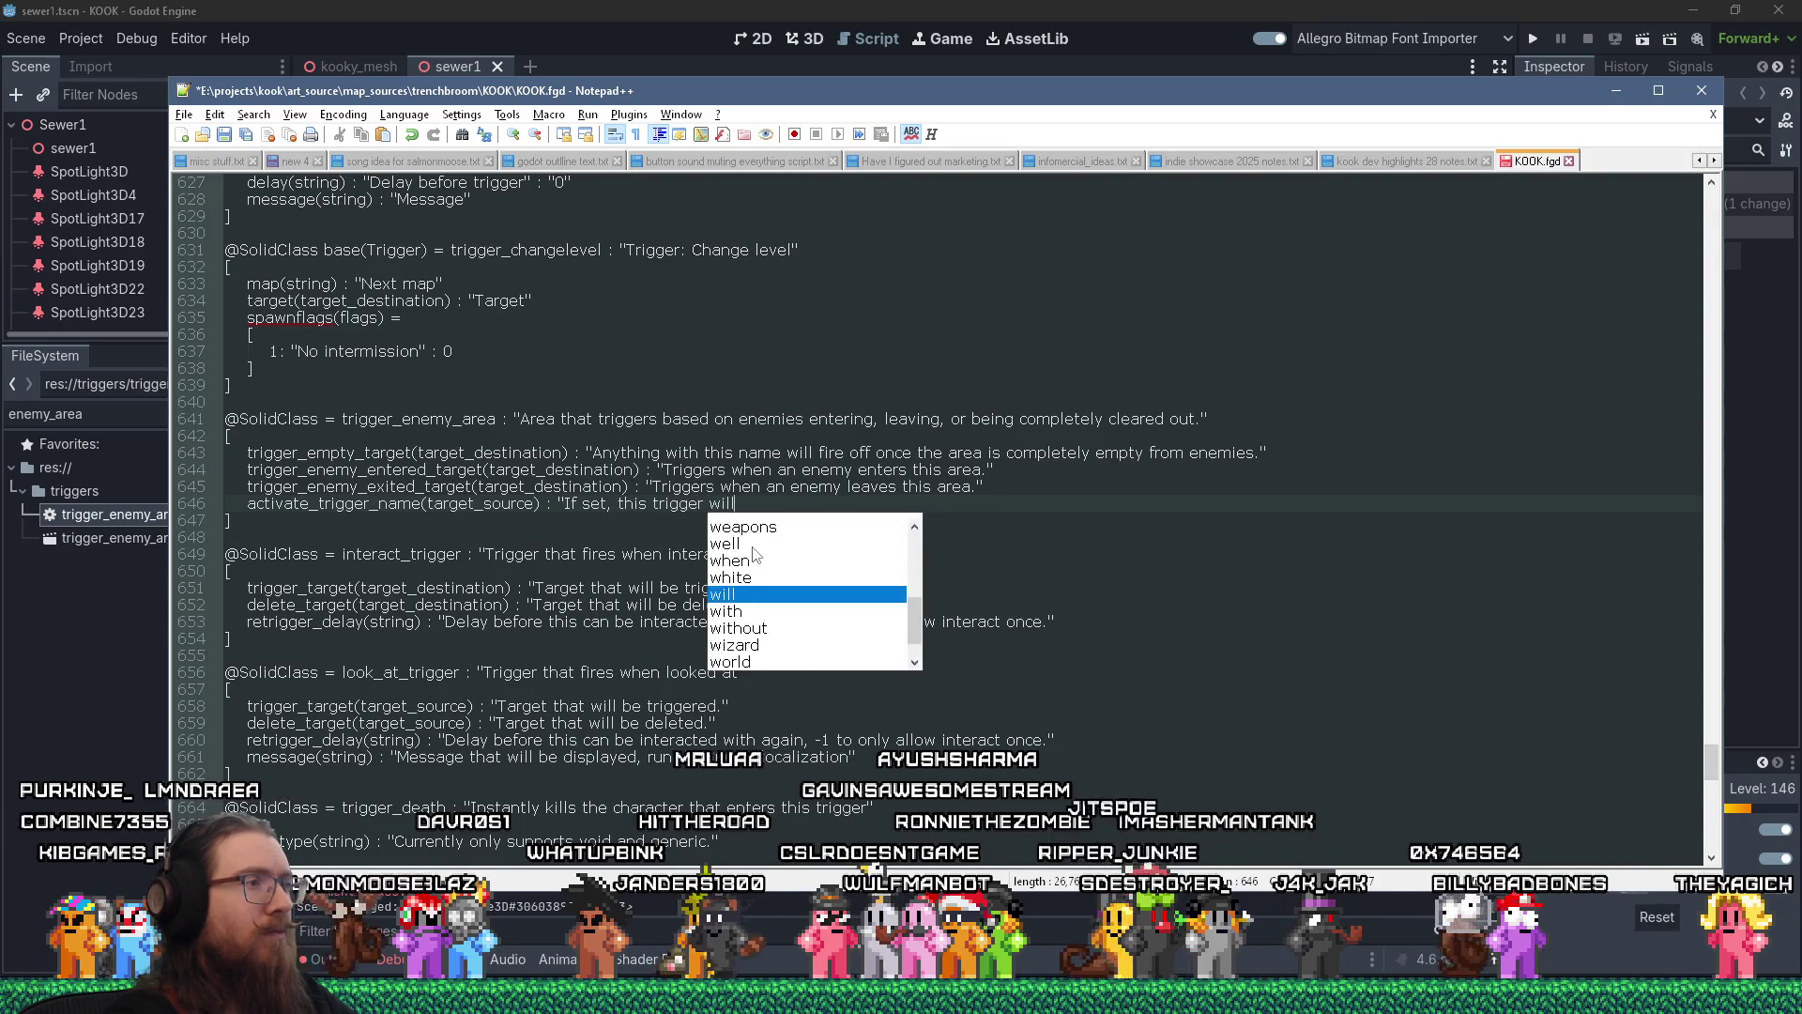
{"action": "type", "text": " not"}
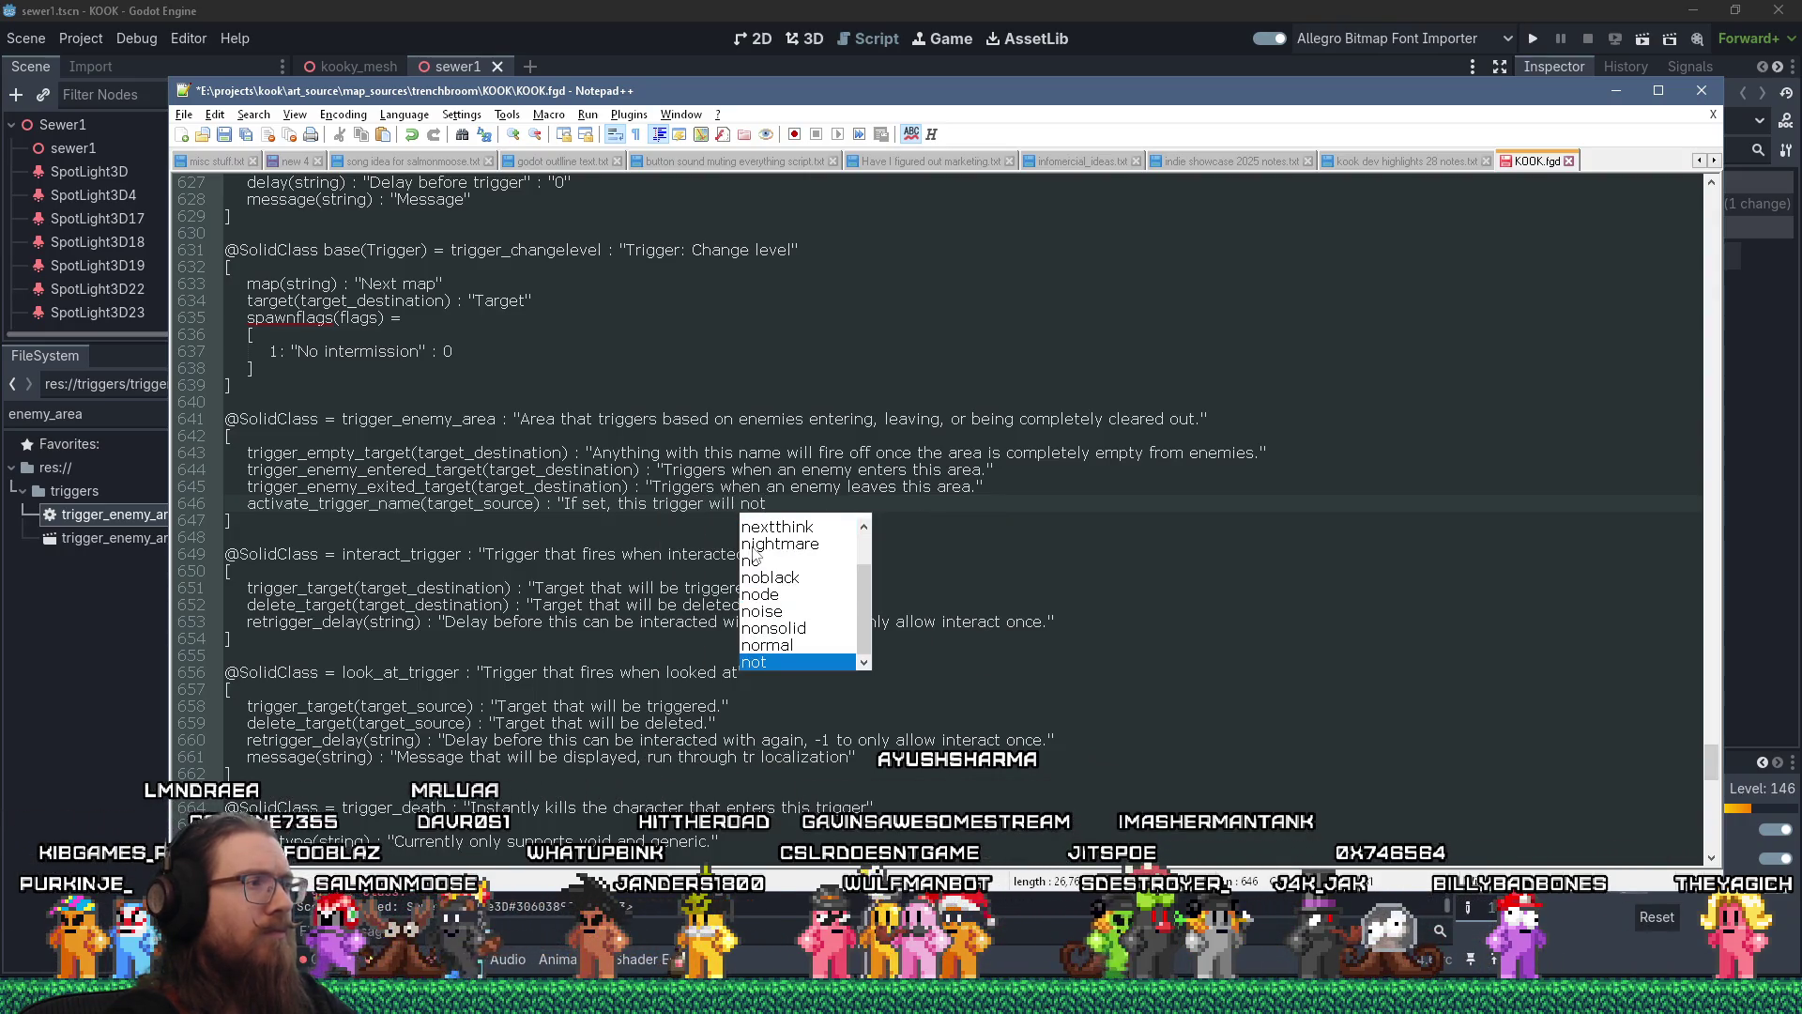
{"action": "type", "text": " fire "}
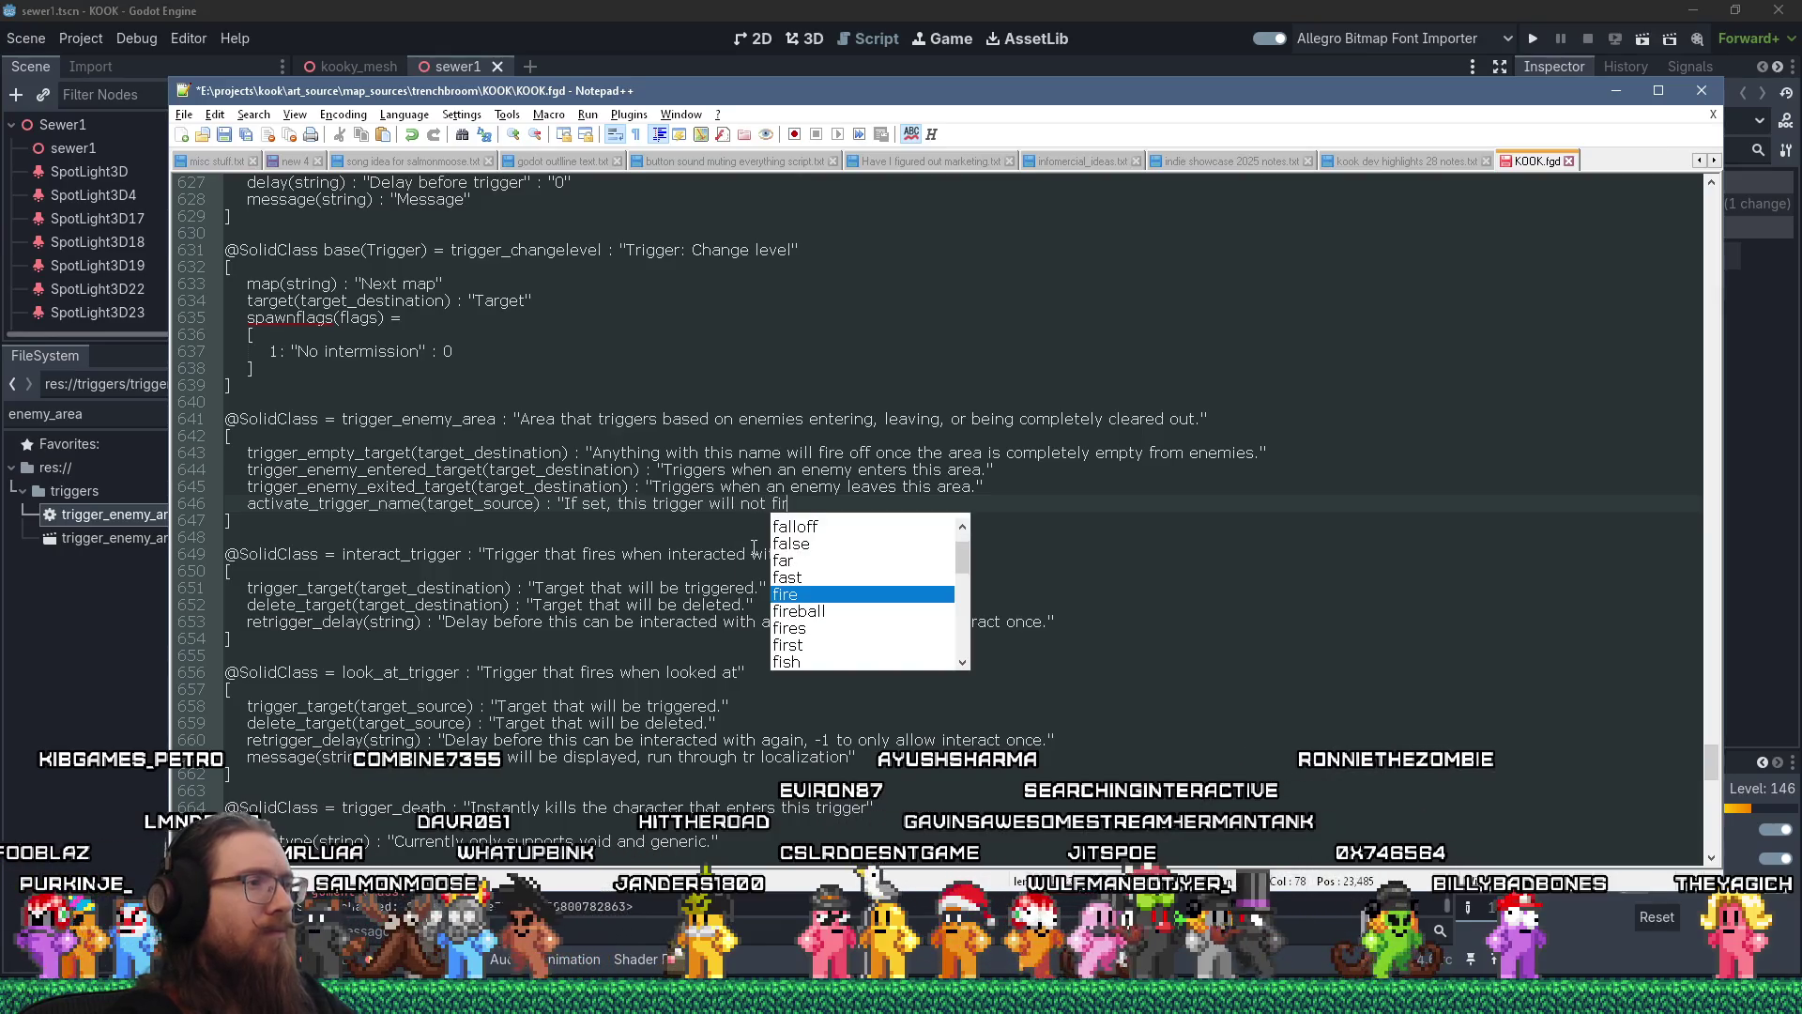
{"action": "type", "text": "off until acti"}
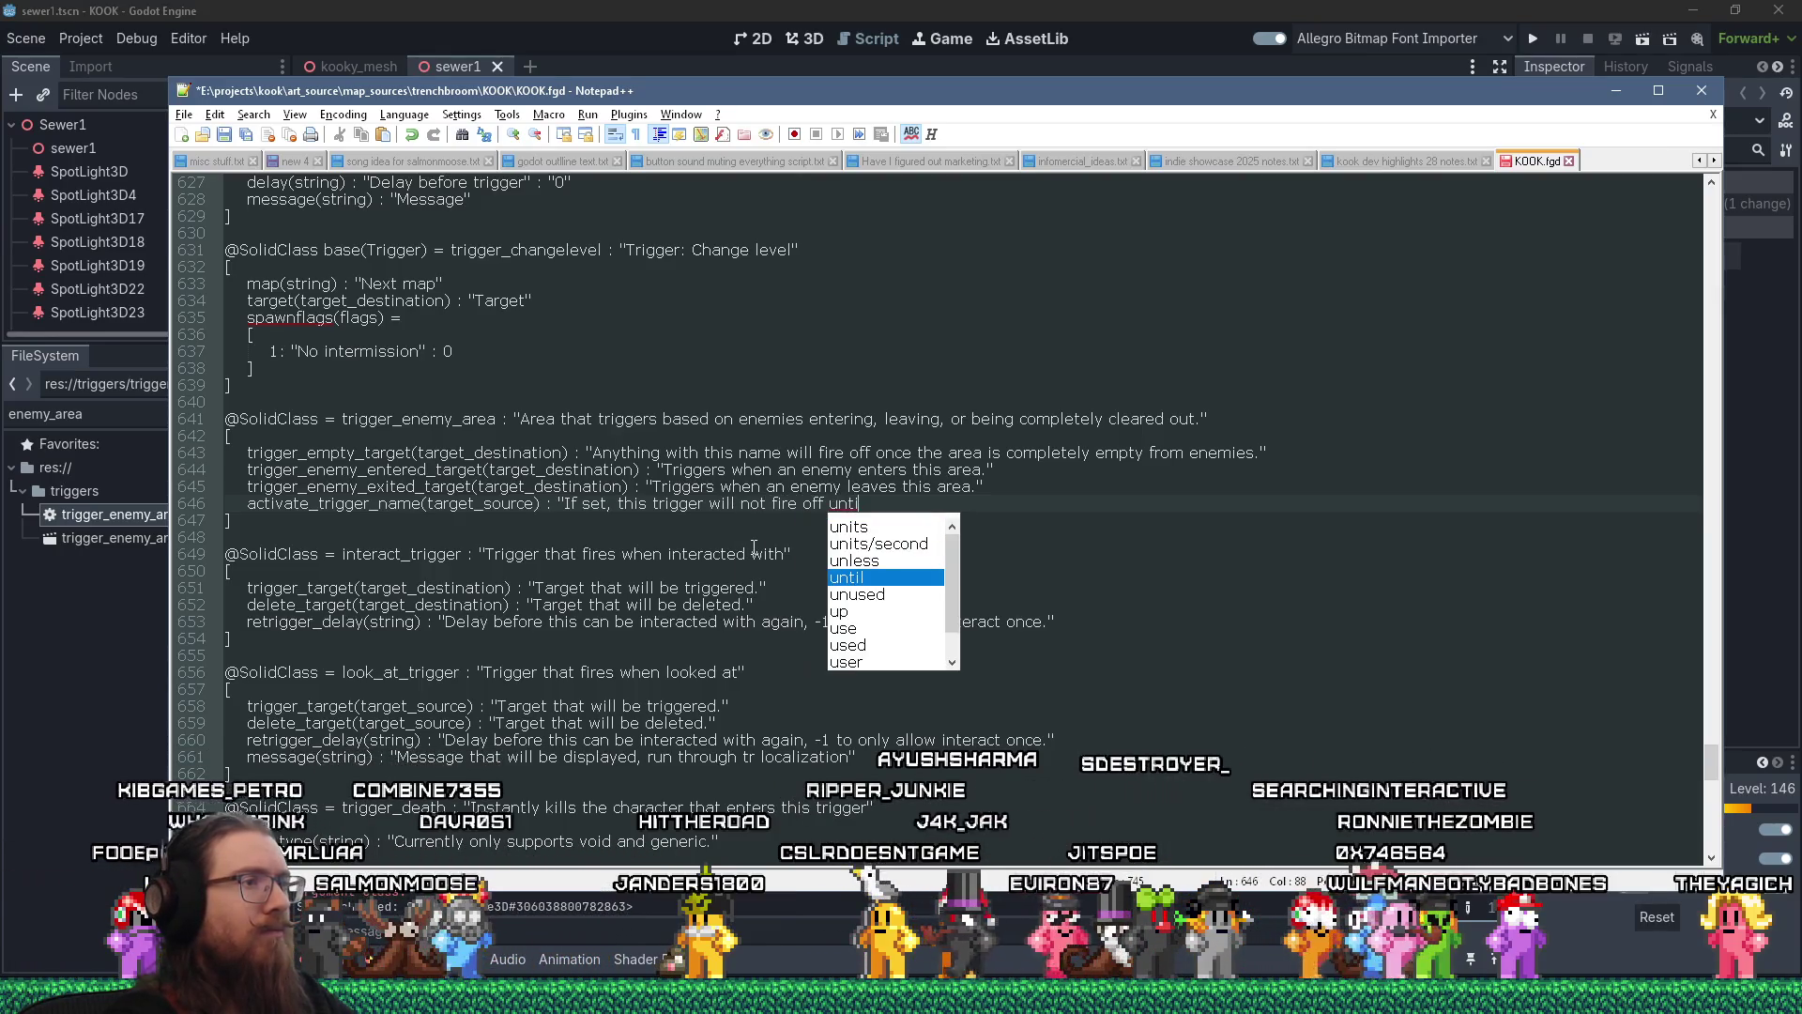
{"action": "type", "text": "vate"}
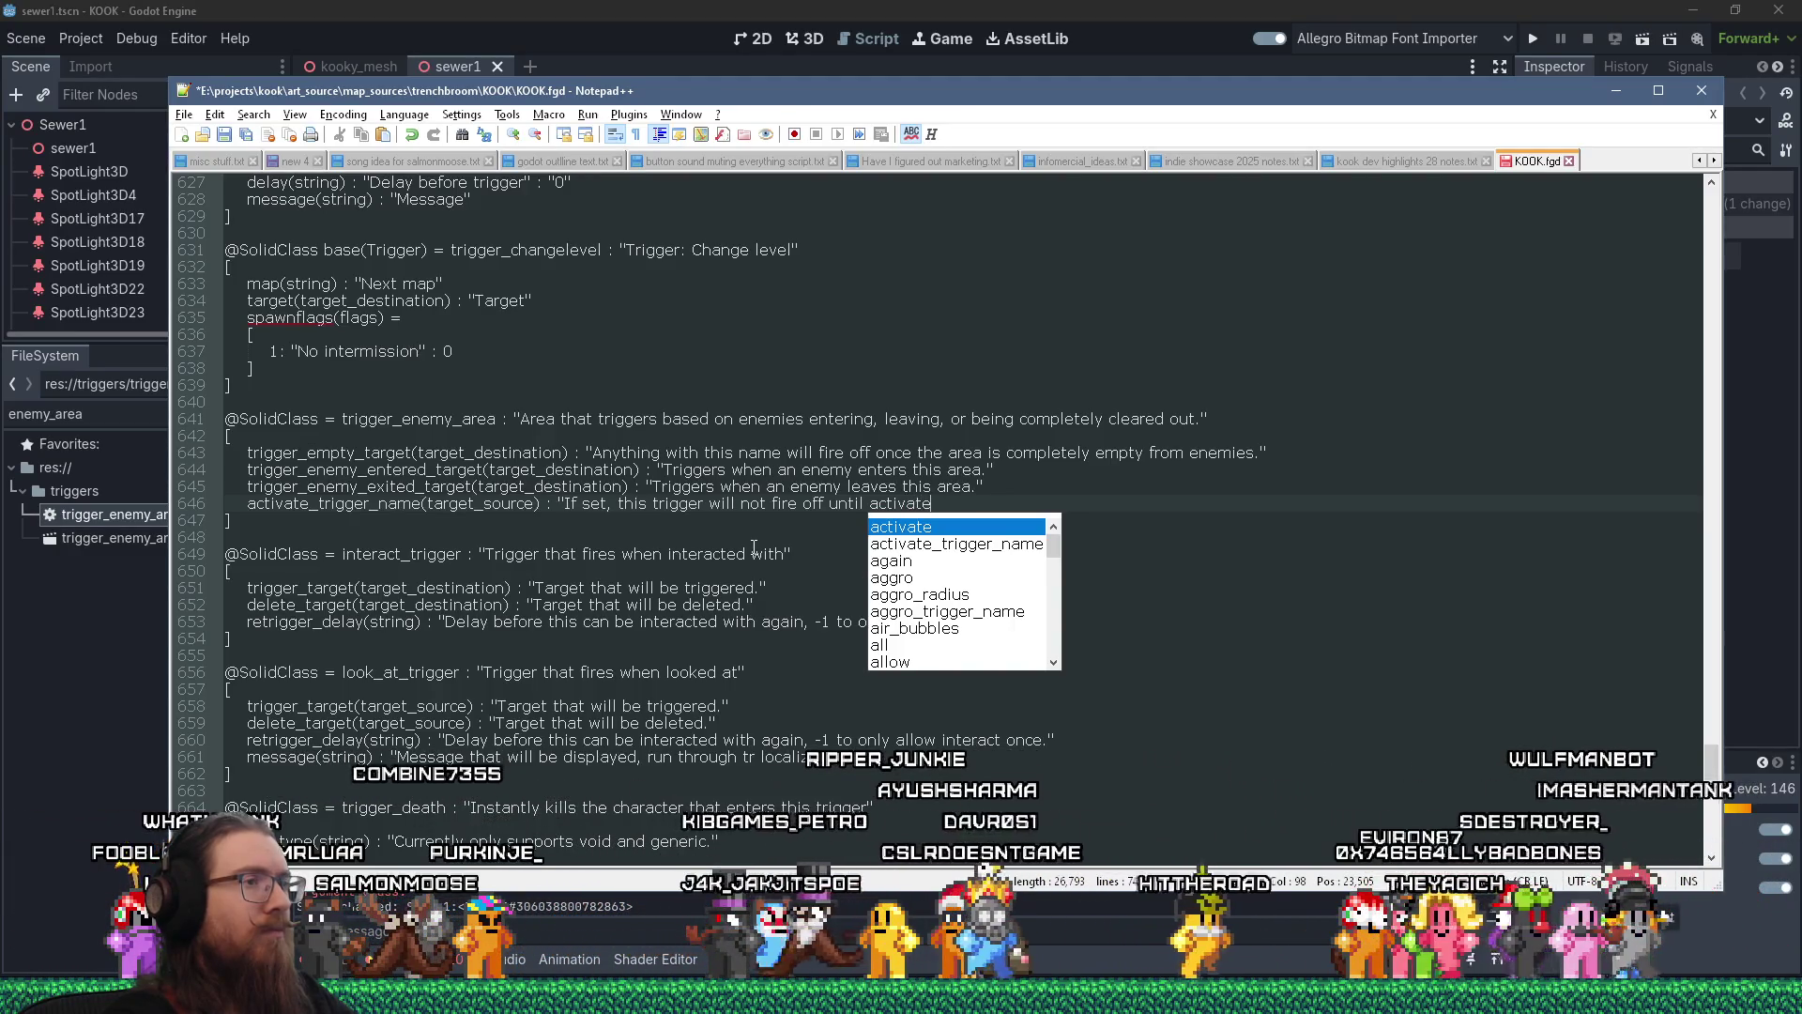
{"action": "type", "text": "d"}
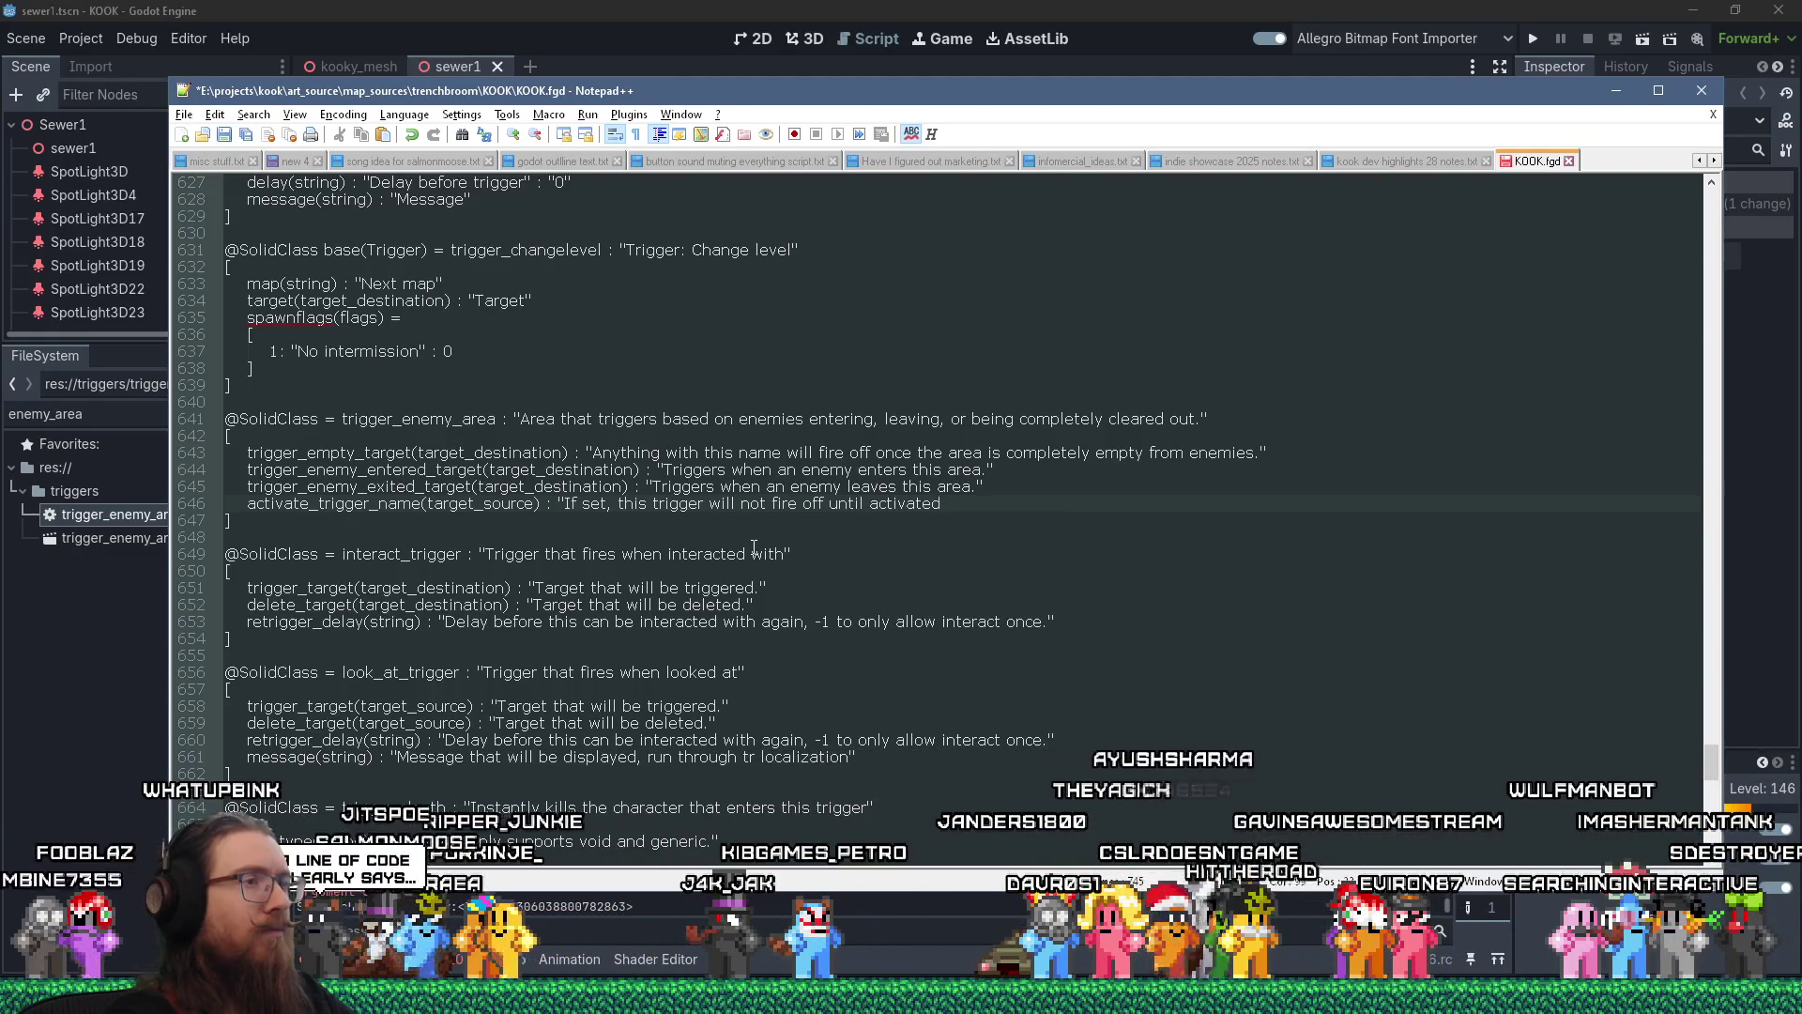
{"action": "type", "text": " by something usi"}
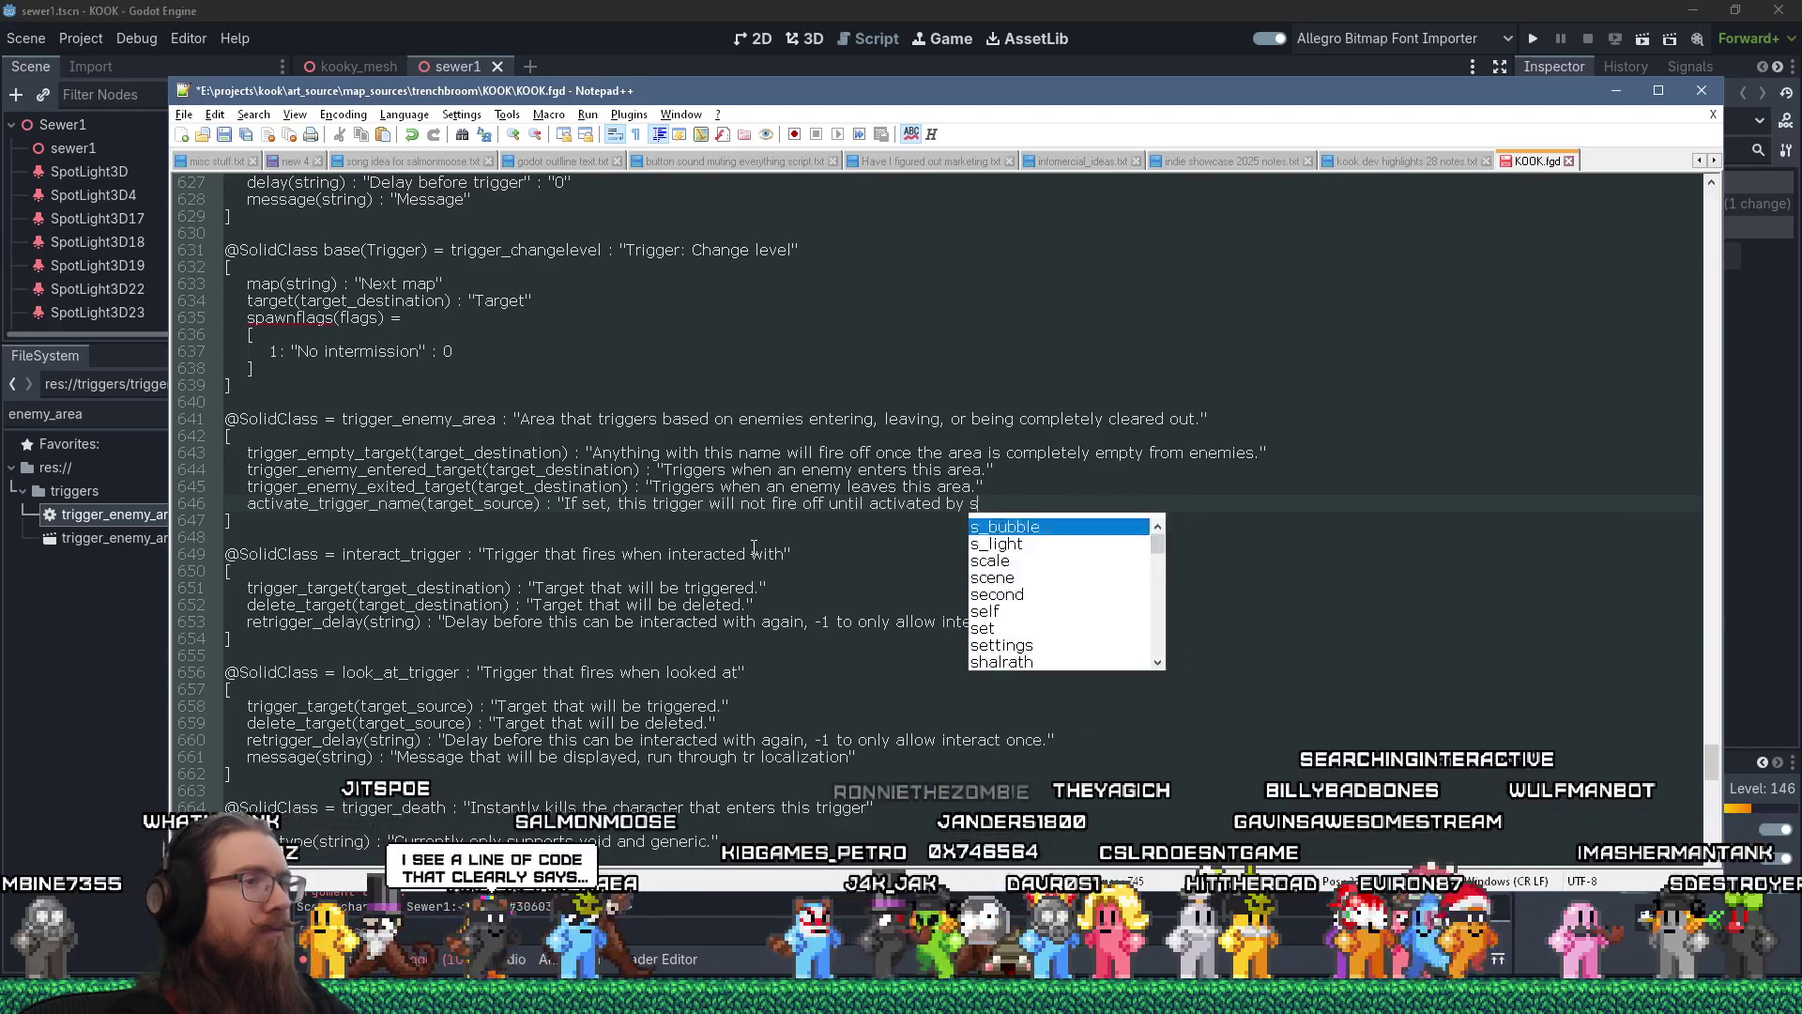
{"action": "type", "text": "ng this target.\""}
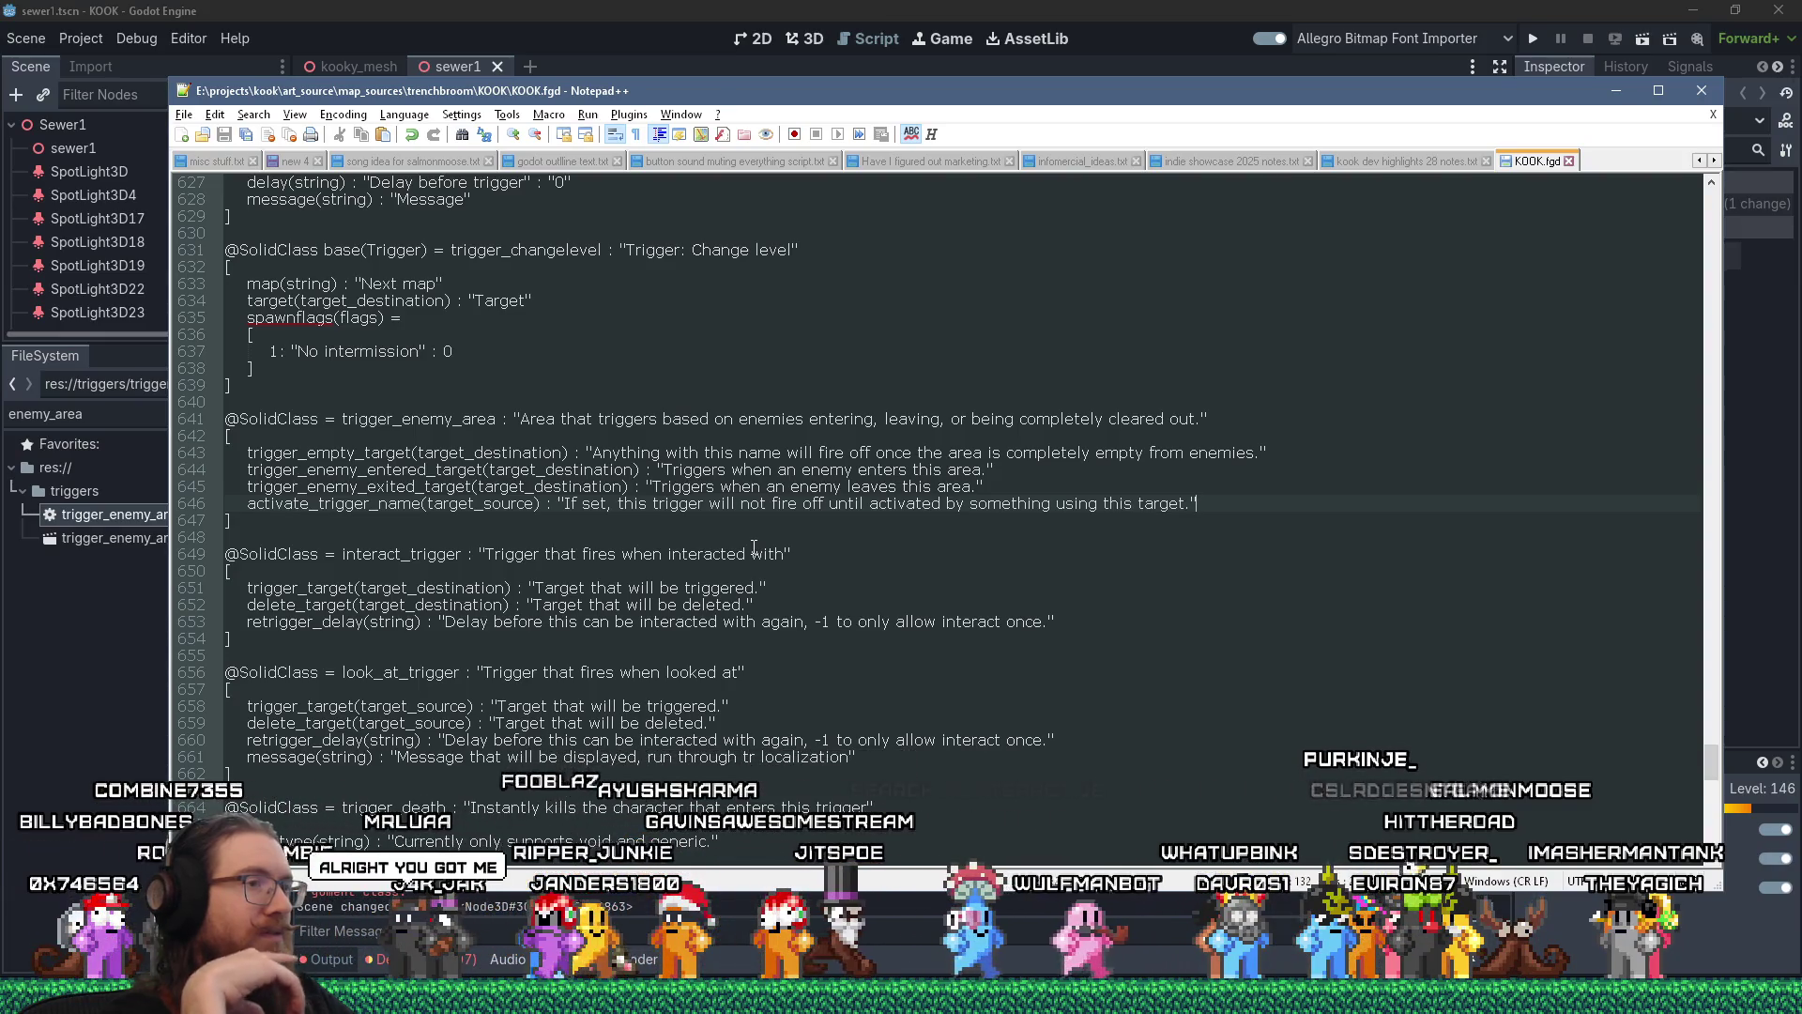
{"action": "key", "text": "alt+Tab"}
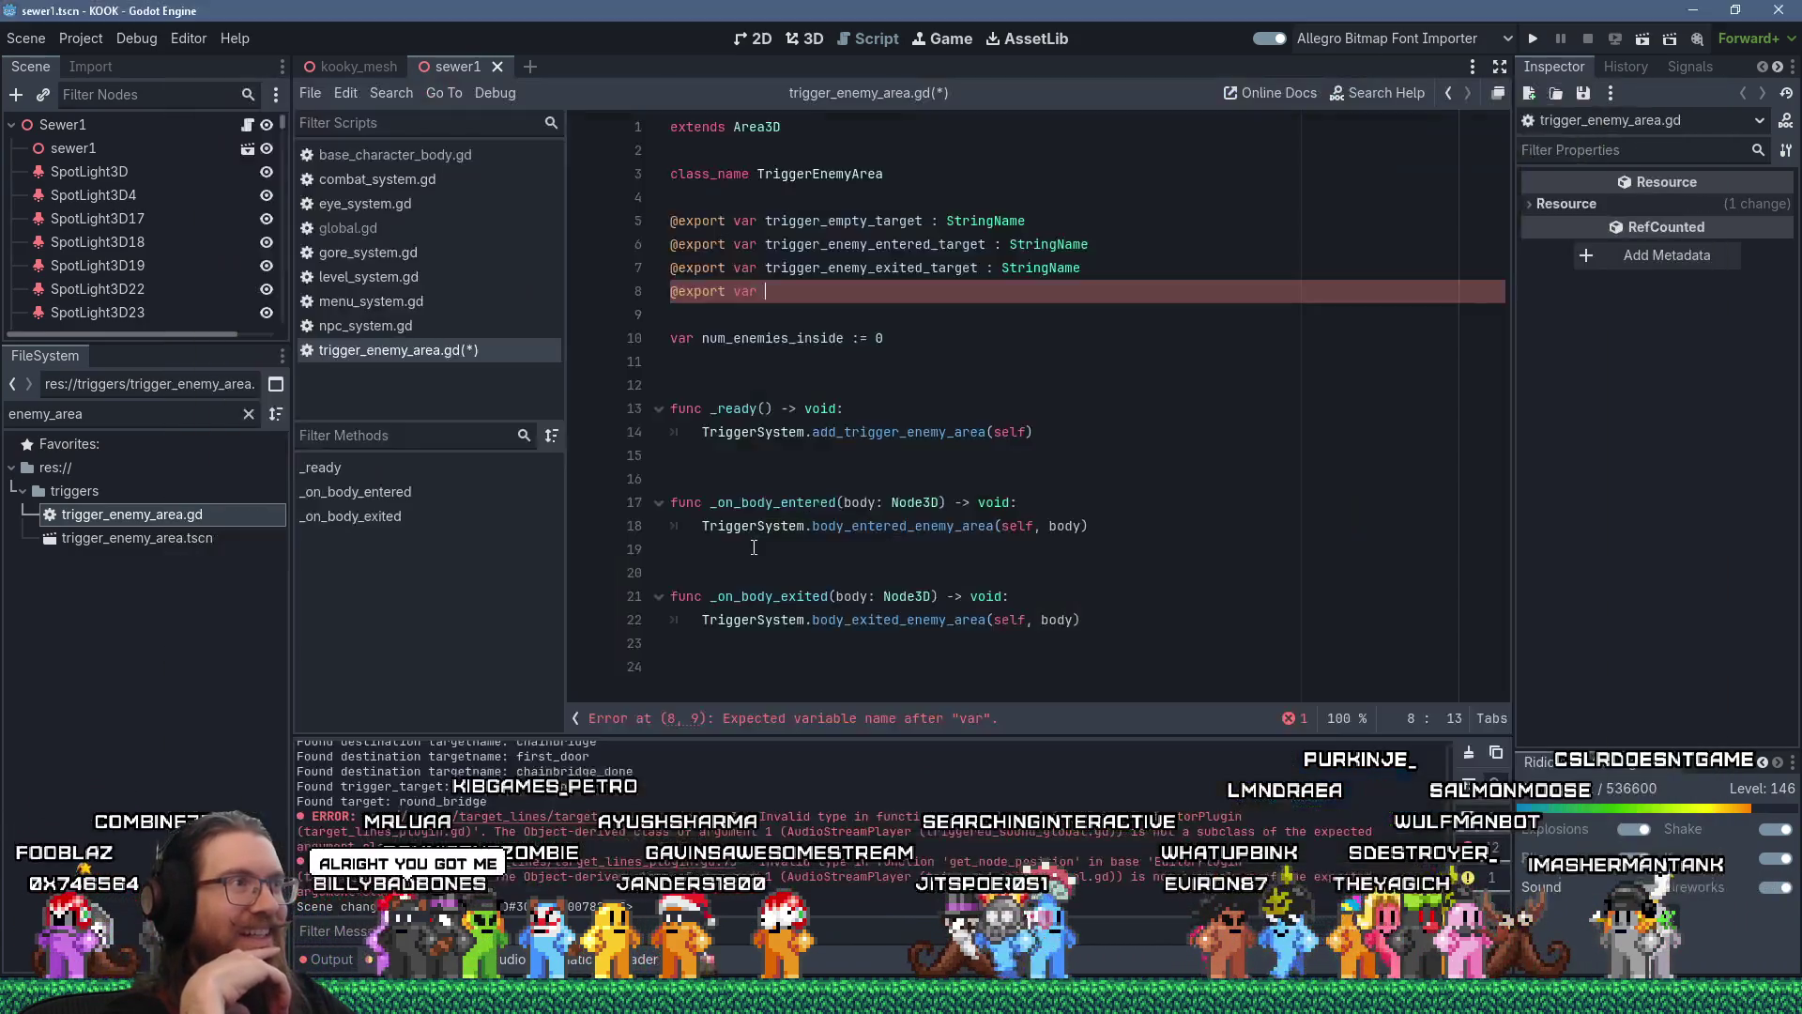
{"action": "type", "text": "activate_trigger_name"}
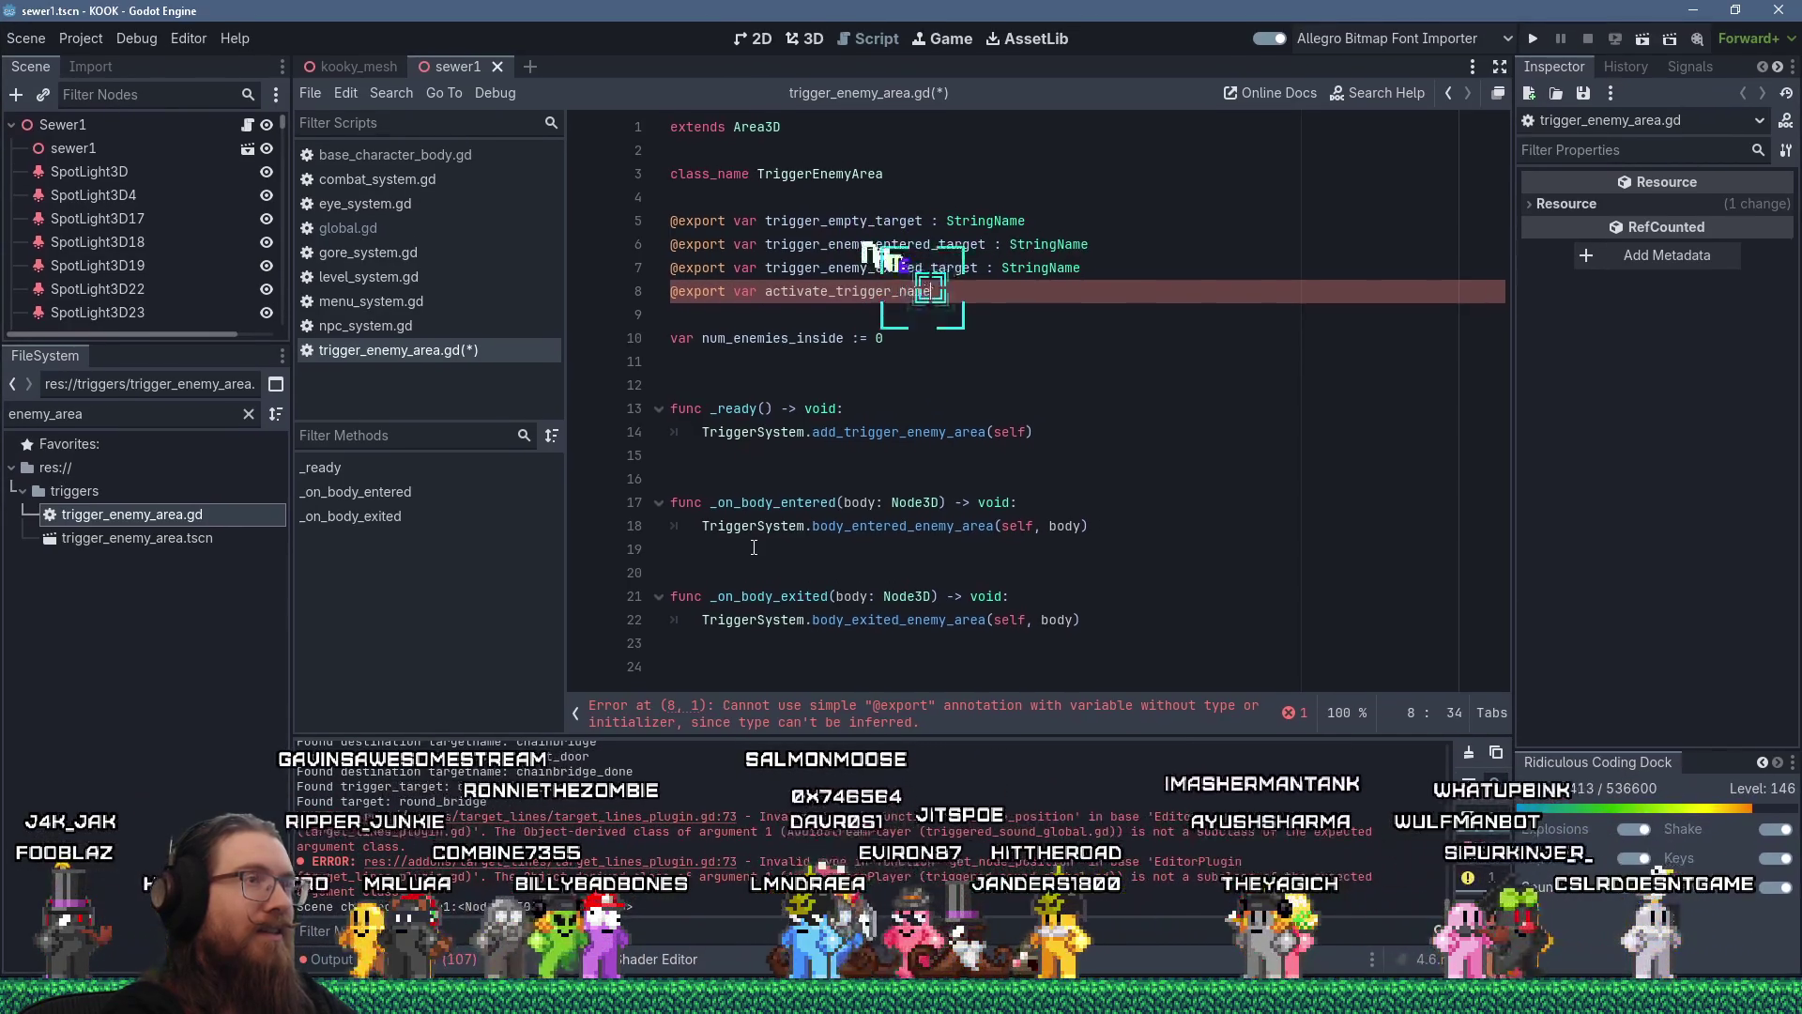
{"action": "type", "text": " : "}
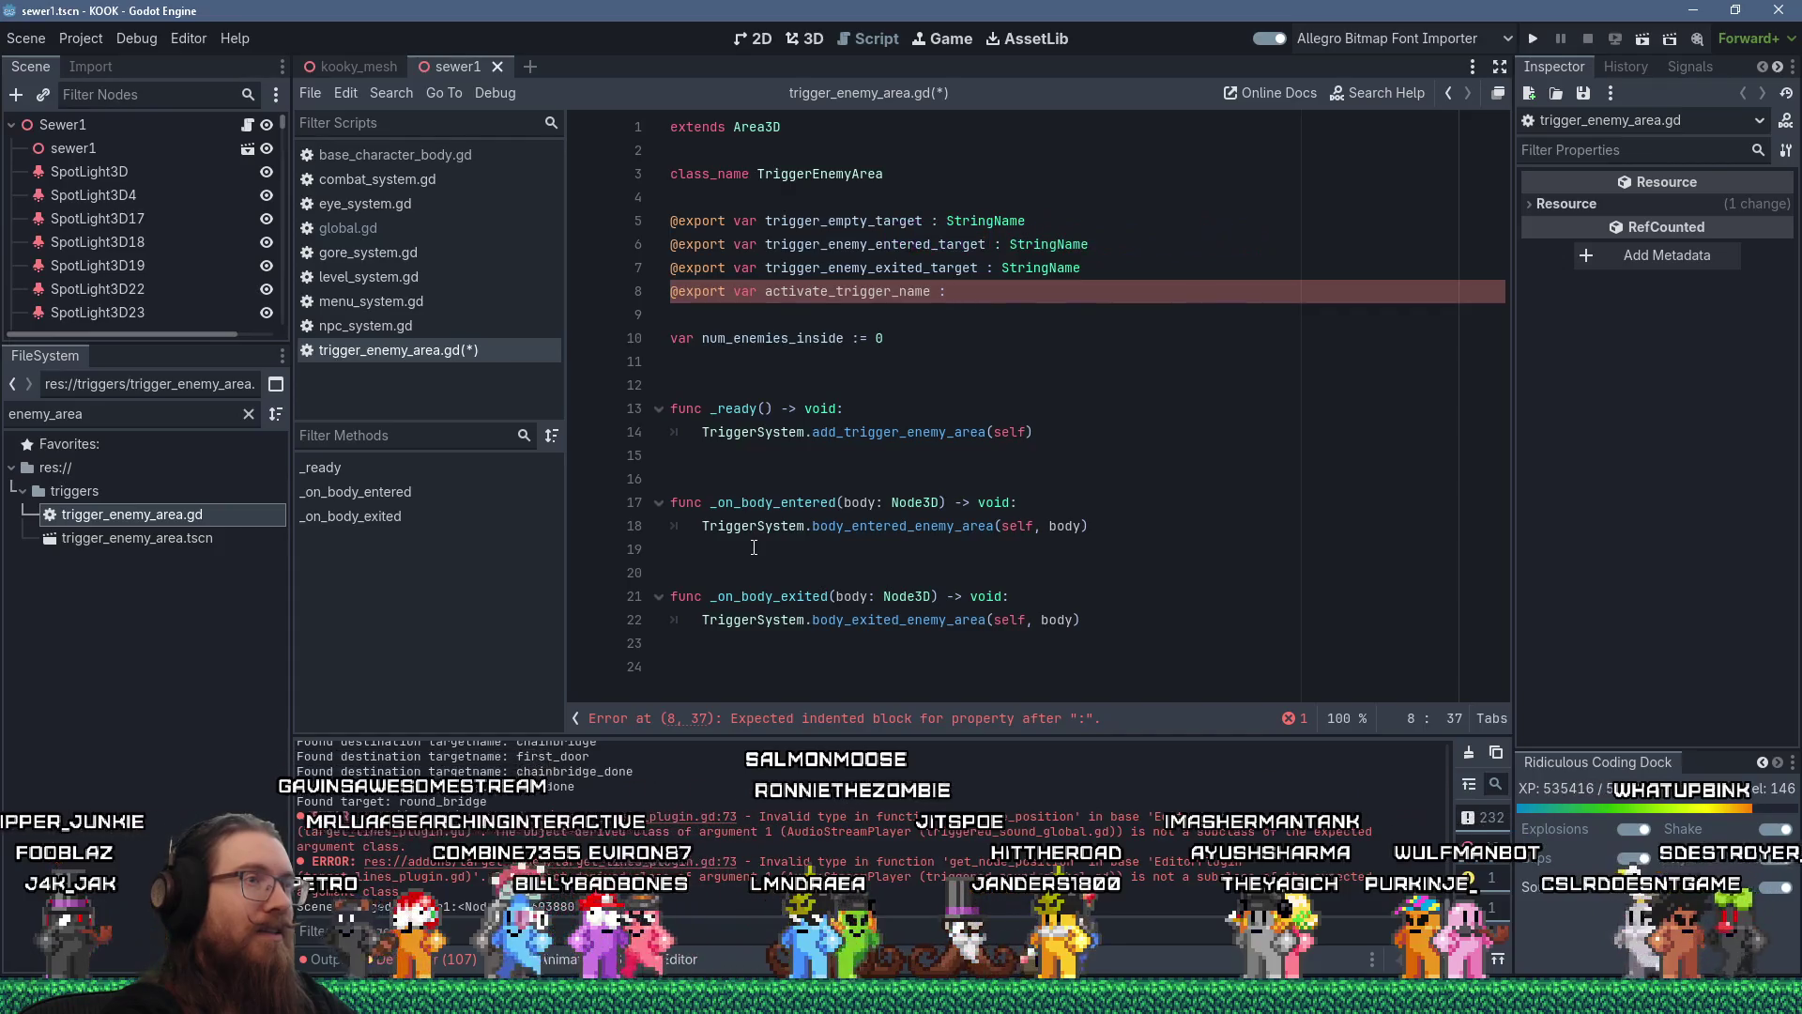
{"action": "type", "text": "StringName"}
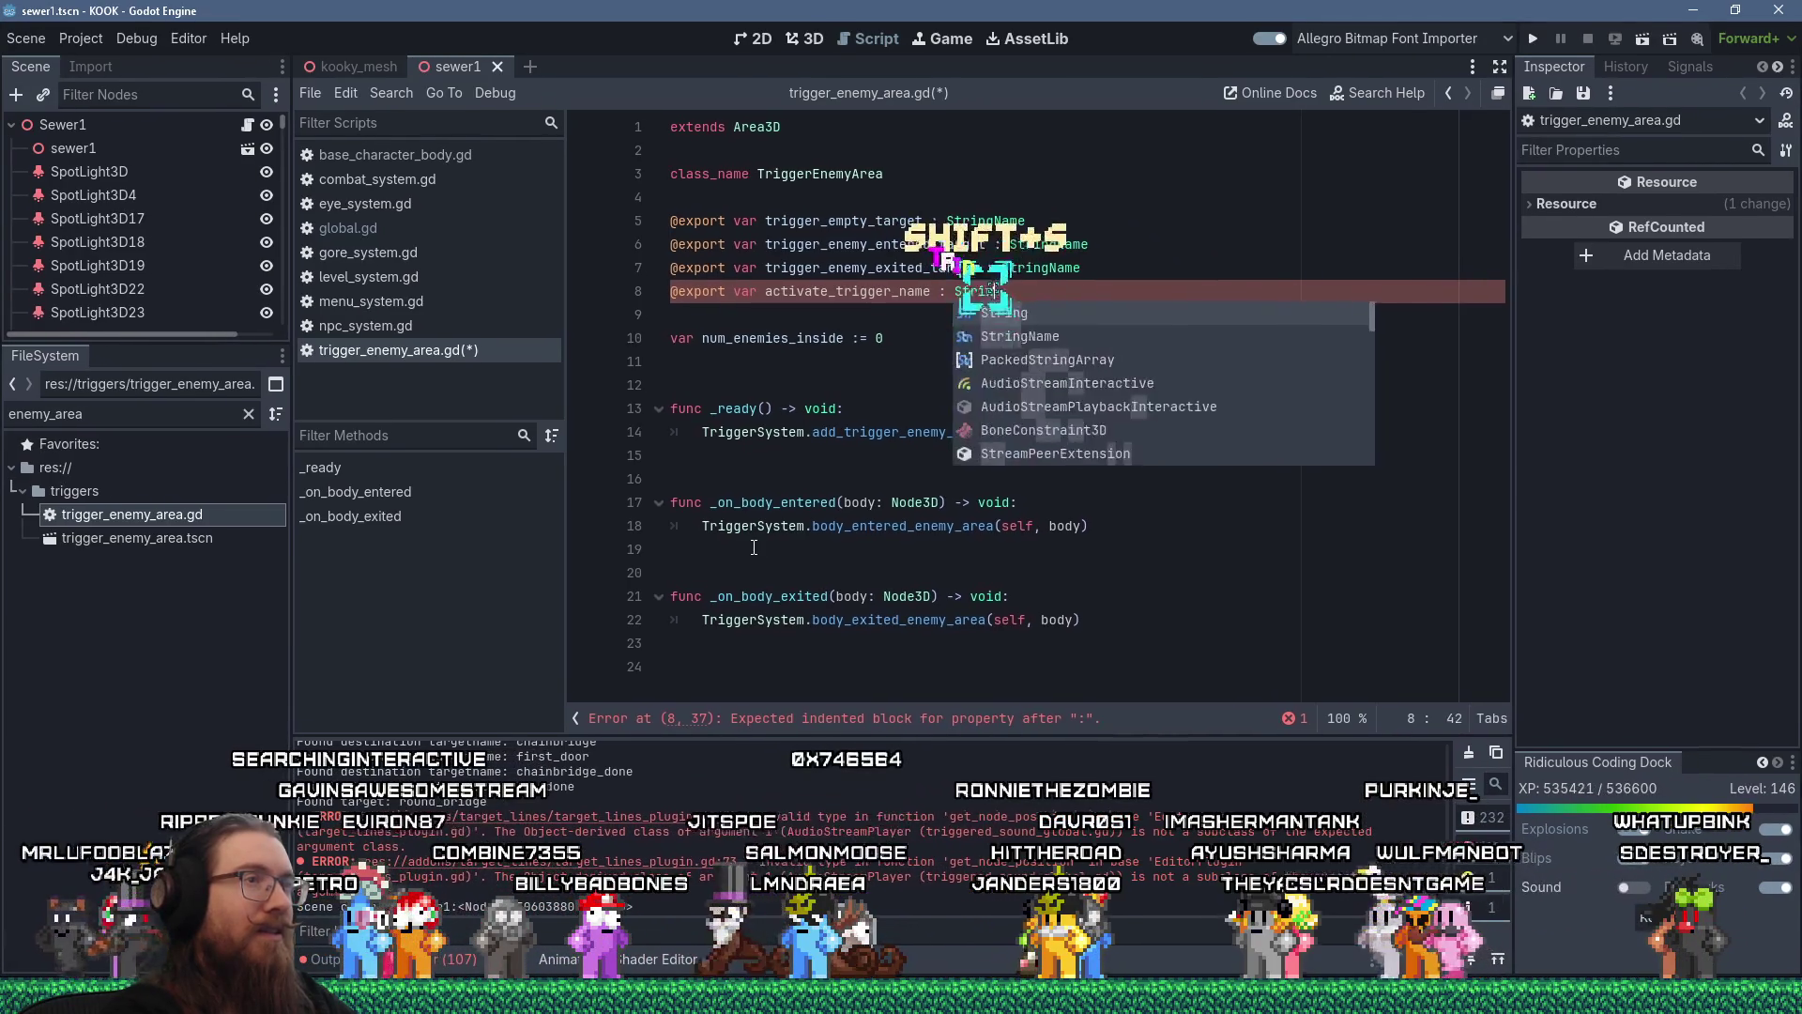
{"action": "key", "text": "ctrl+s"}
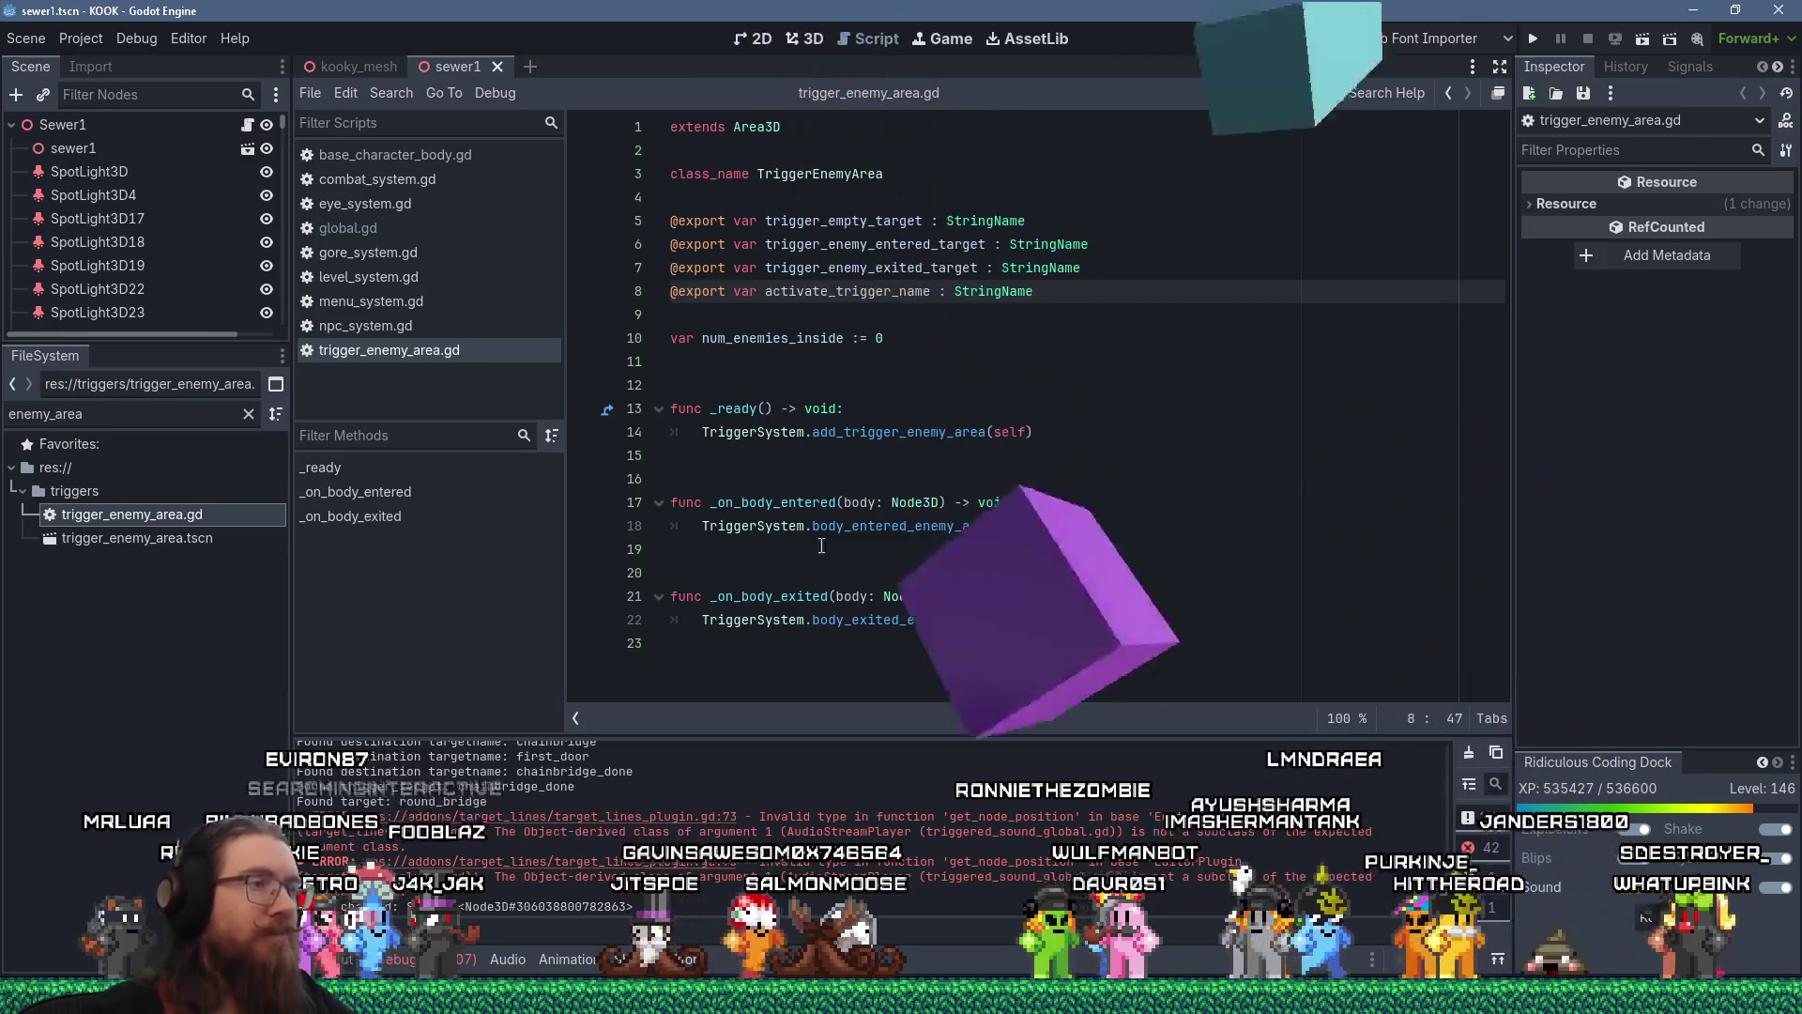
Step: Jump to add_trigger_enemy_area and rename its parameter from _area_trigger to area_trigger
{"action": "left_click", "coordinate": [931, 432], "text": "ctrl"}
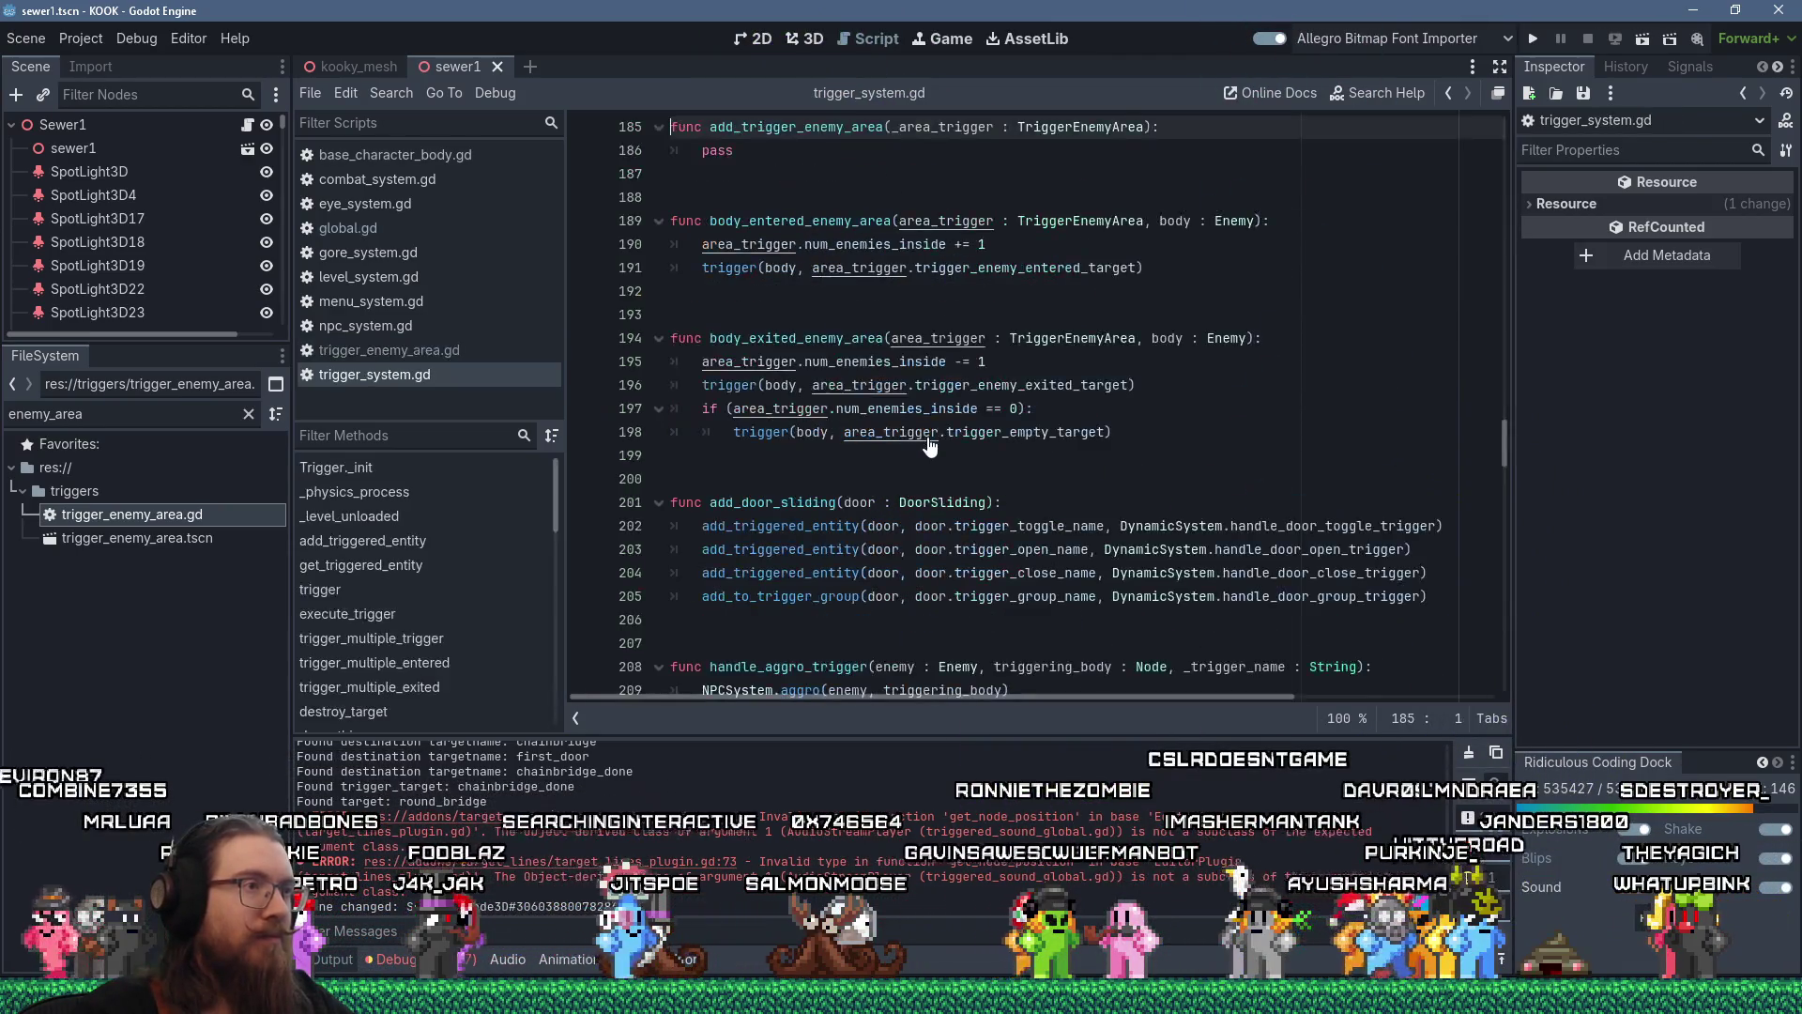
{"action": "scroll", "coordinate": [953, 438], "scroll_direction": "up", "scroll_amount": 2}
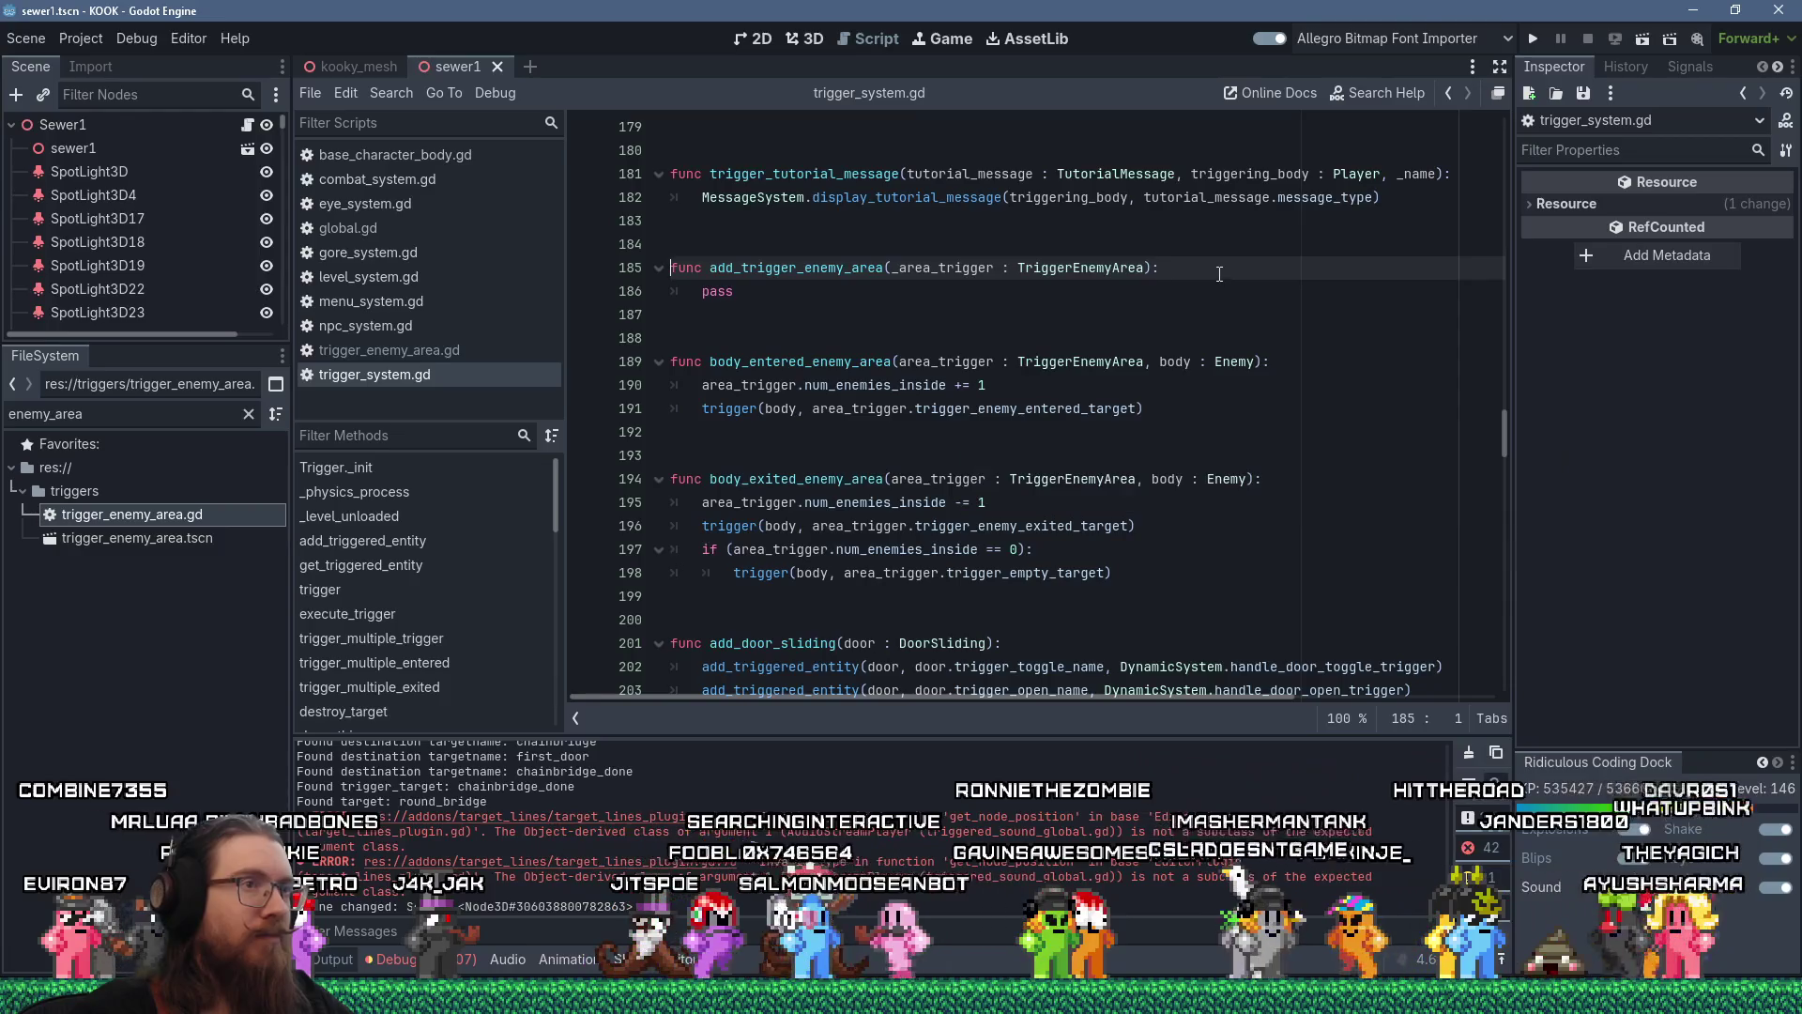
{"action": "key", "text": "End"}
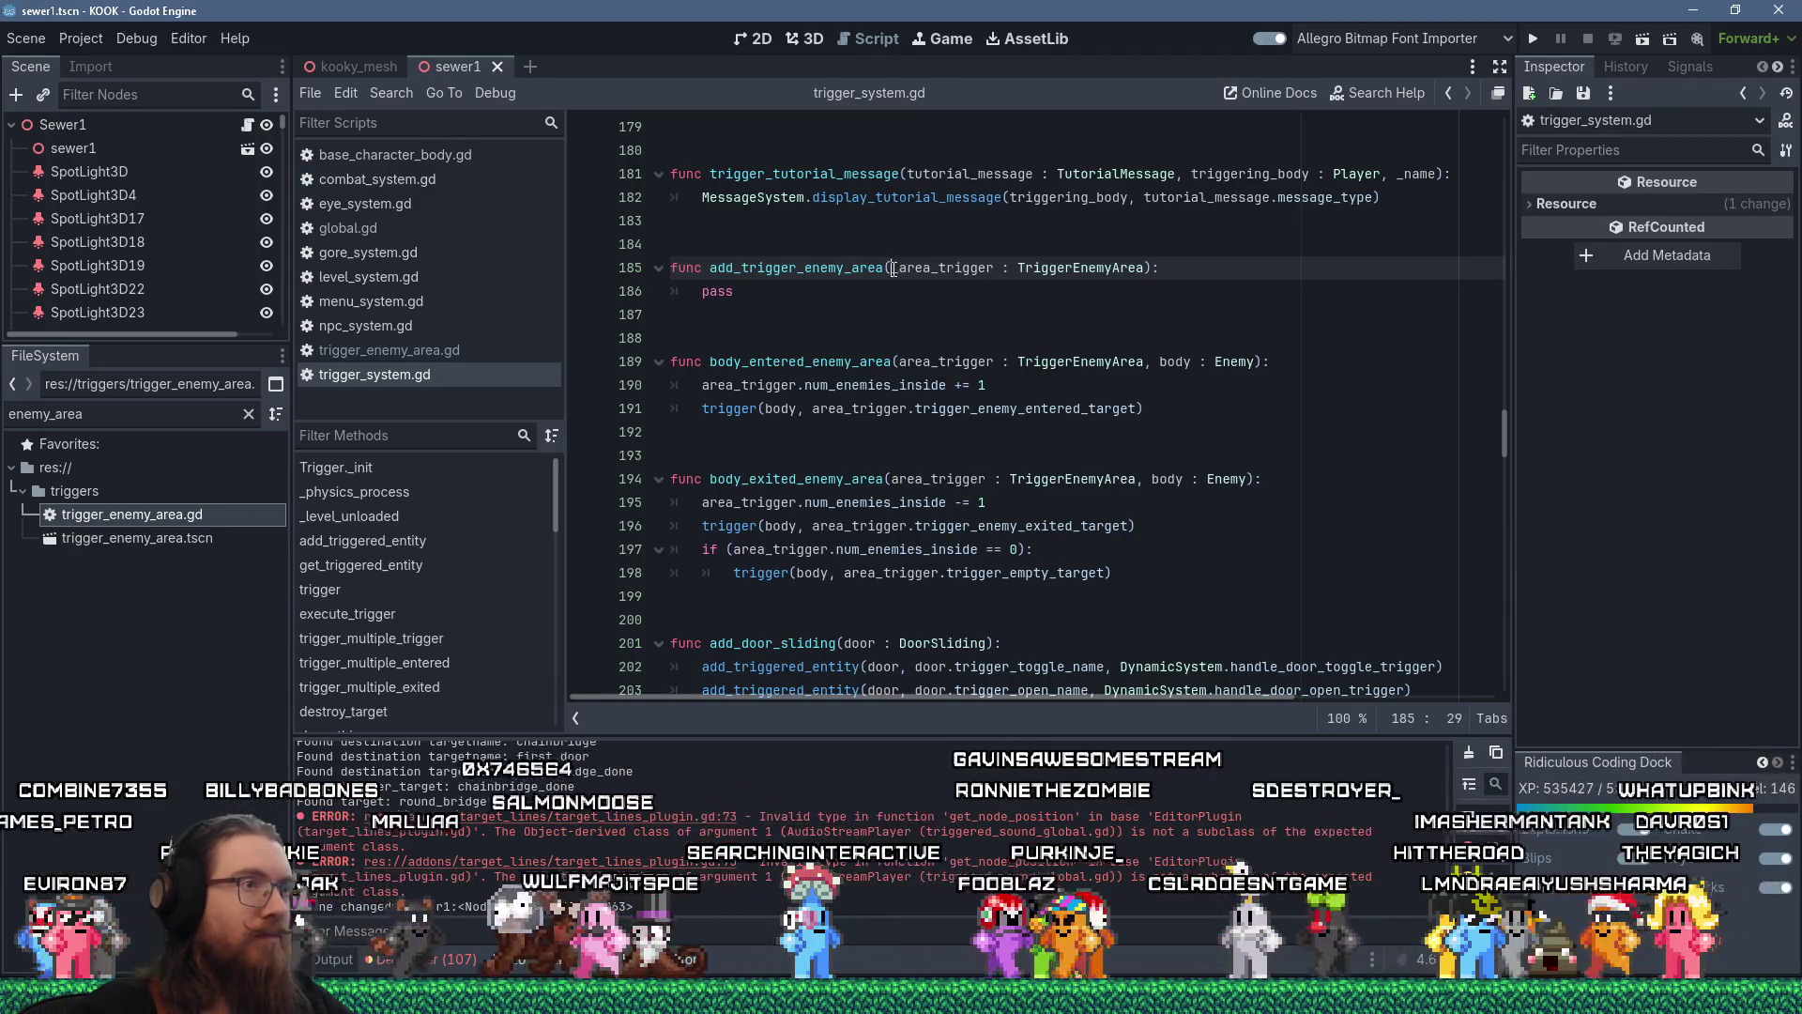
{"action": "left_click", "coordinate": [899, 268]}
{"action": "left_click", "coordinate": [583, 293]}
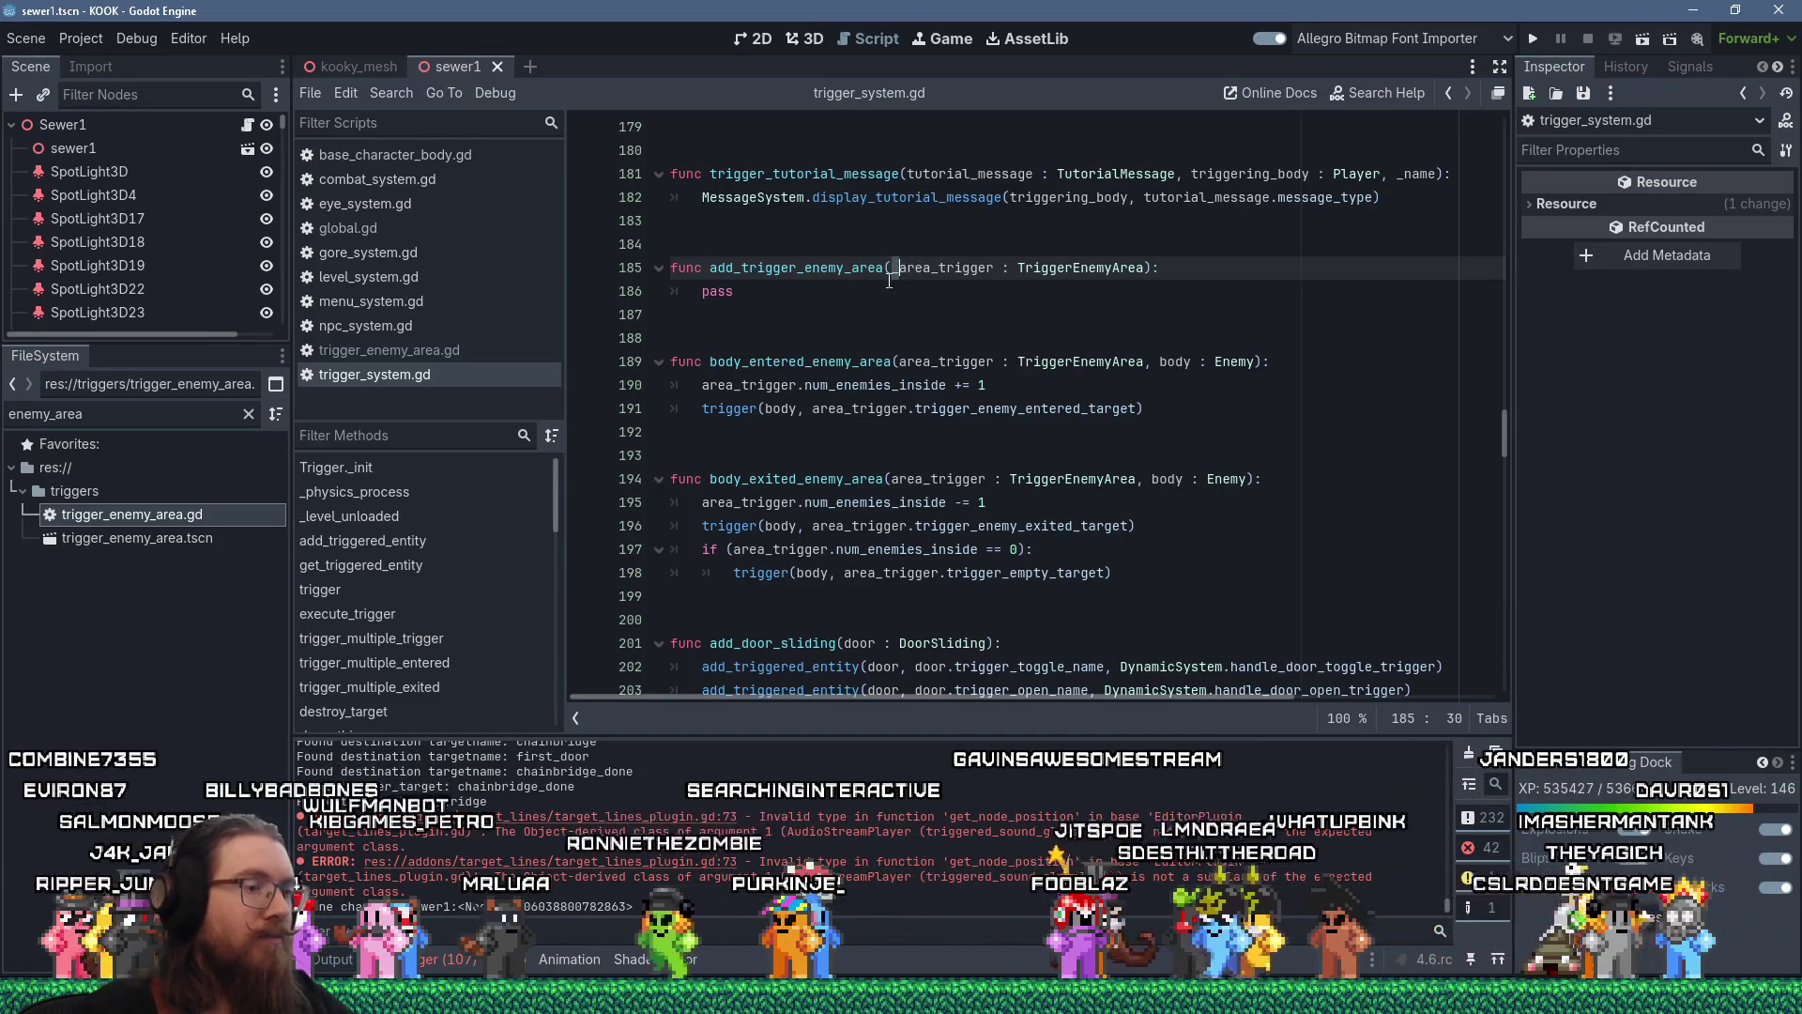
{"action": "key", "text": "Right"}
{"action": "key", "text": "Right"}
{"action": "key", "text": "Right"}
{"action": "key", "text": "Delete"}
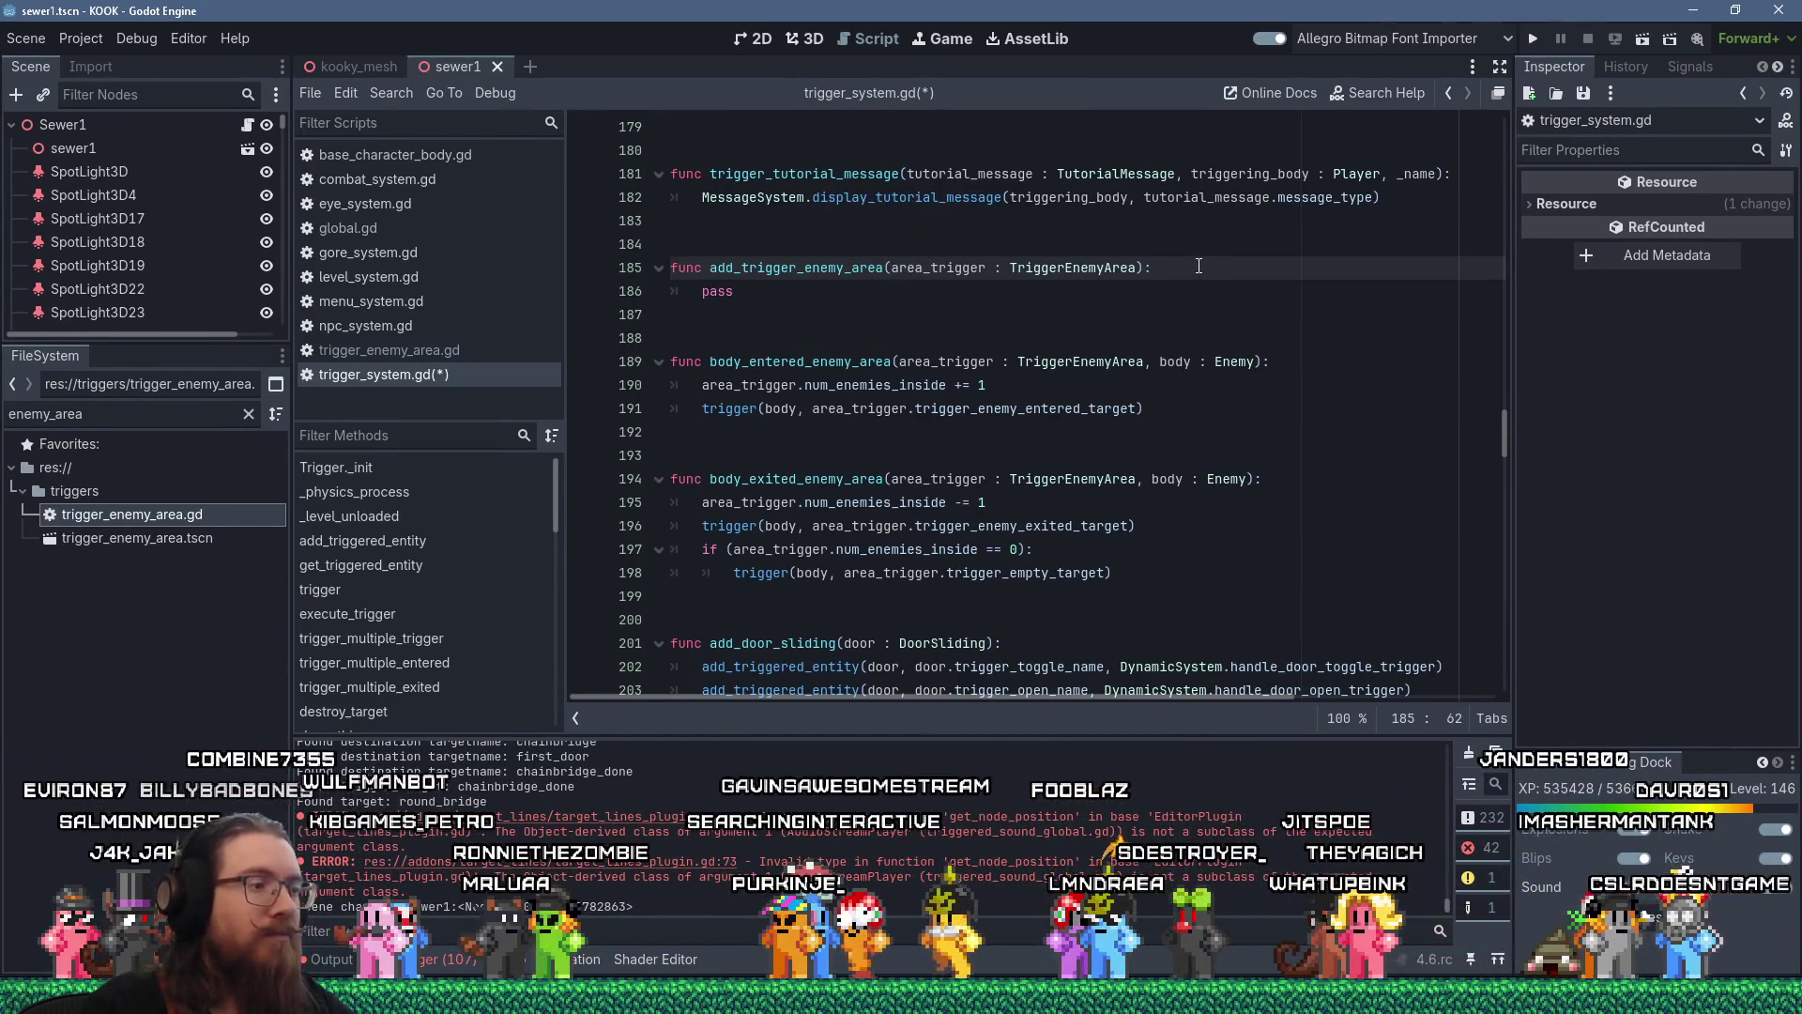
Step: Add 'if (area_trigger.activate_trigger_name):' as the function body's first line
{"action": "left_click", "coordinate": [1199, 267]}
{"action": "key", "text": "Return"}
{"action": "type", "text": "if (area"}
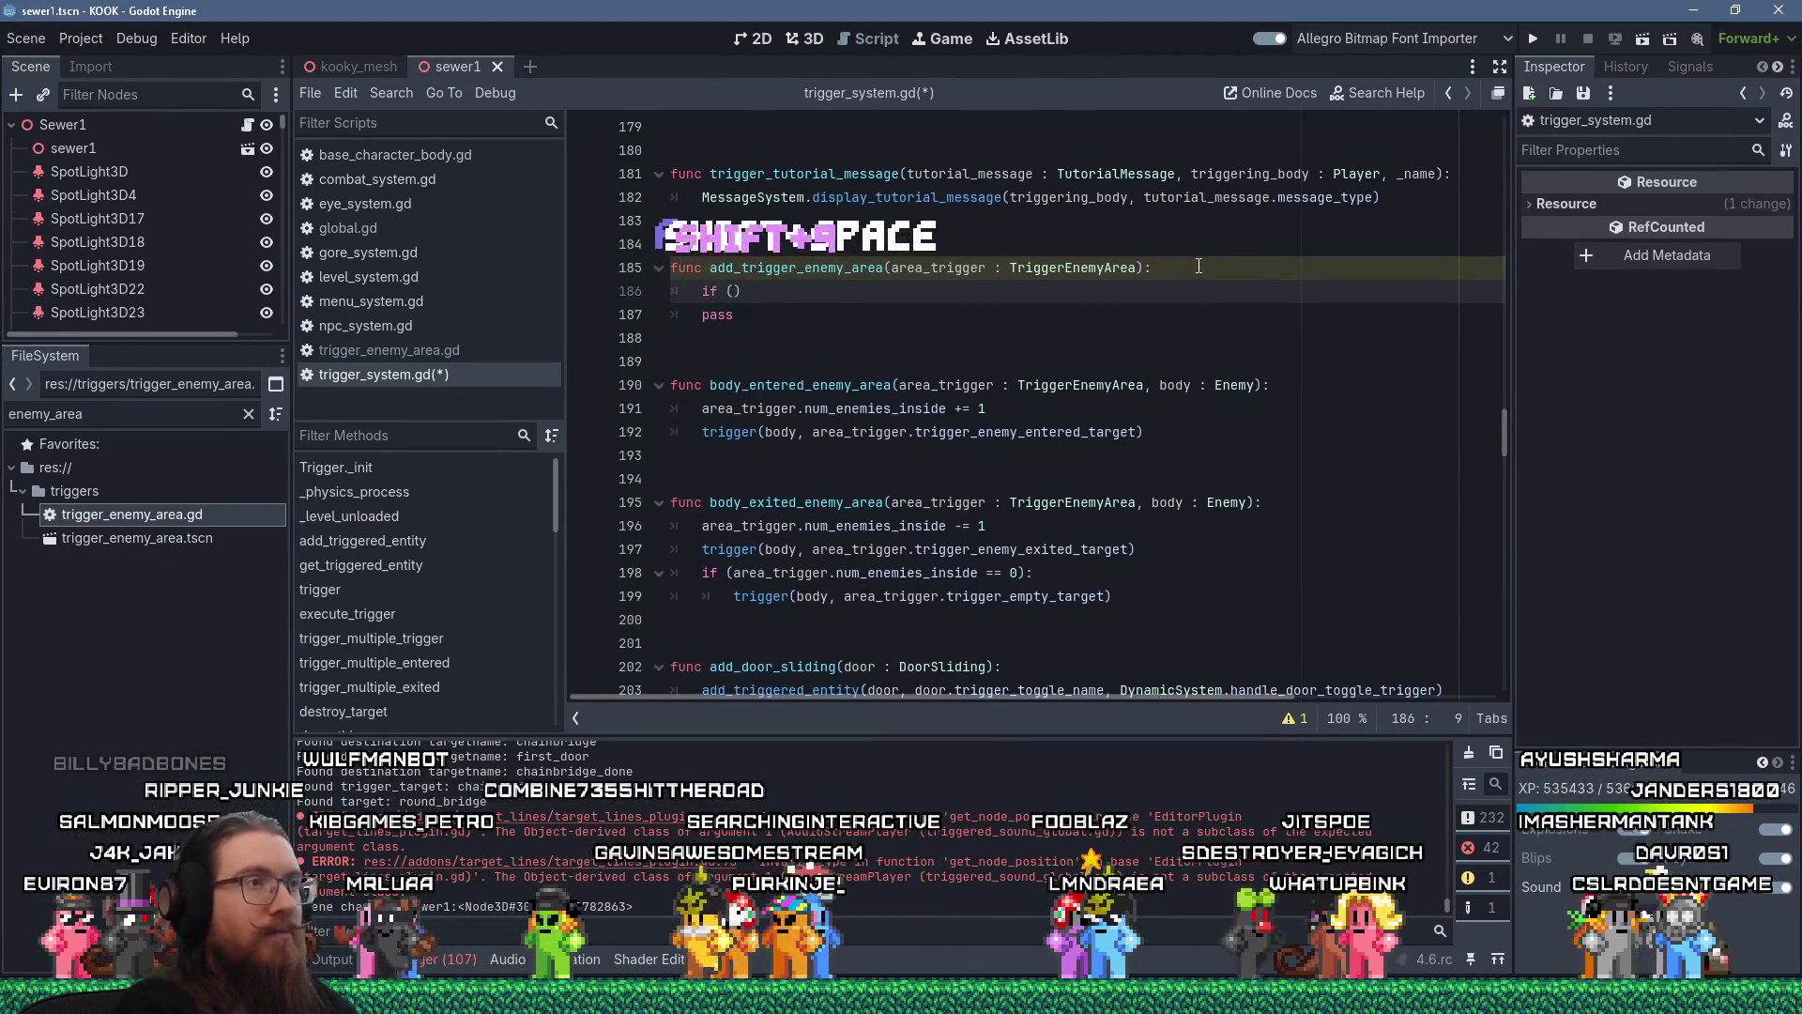
{"action": "type", "text": "_trigger."}
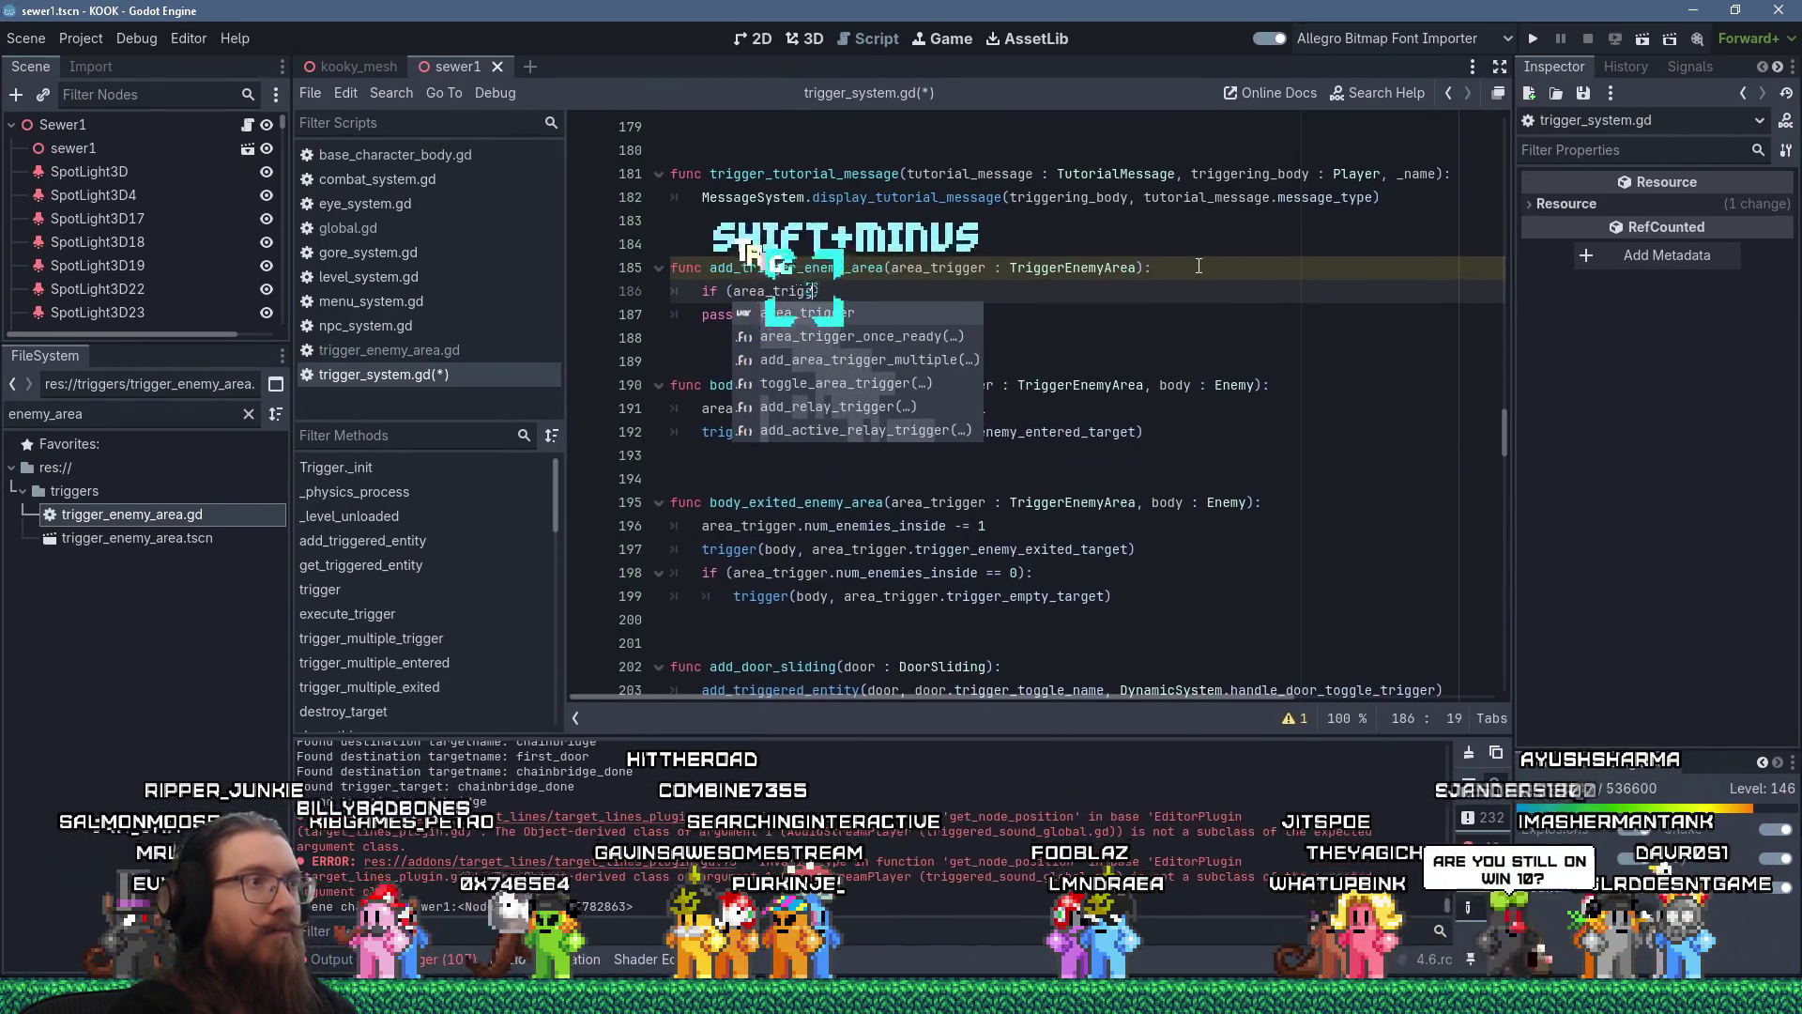
{"action": "type", "text": "act"}
{"action": "key", "text": "Return"}
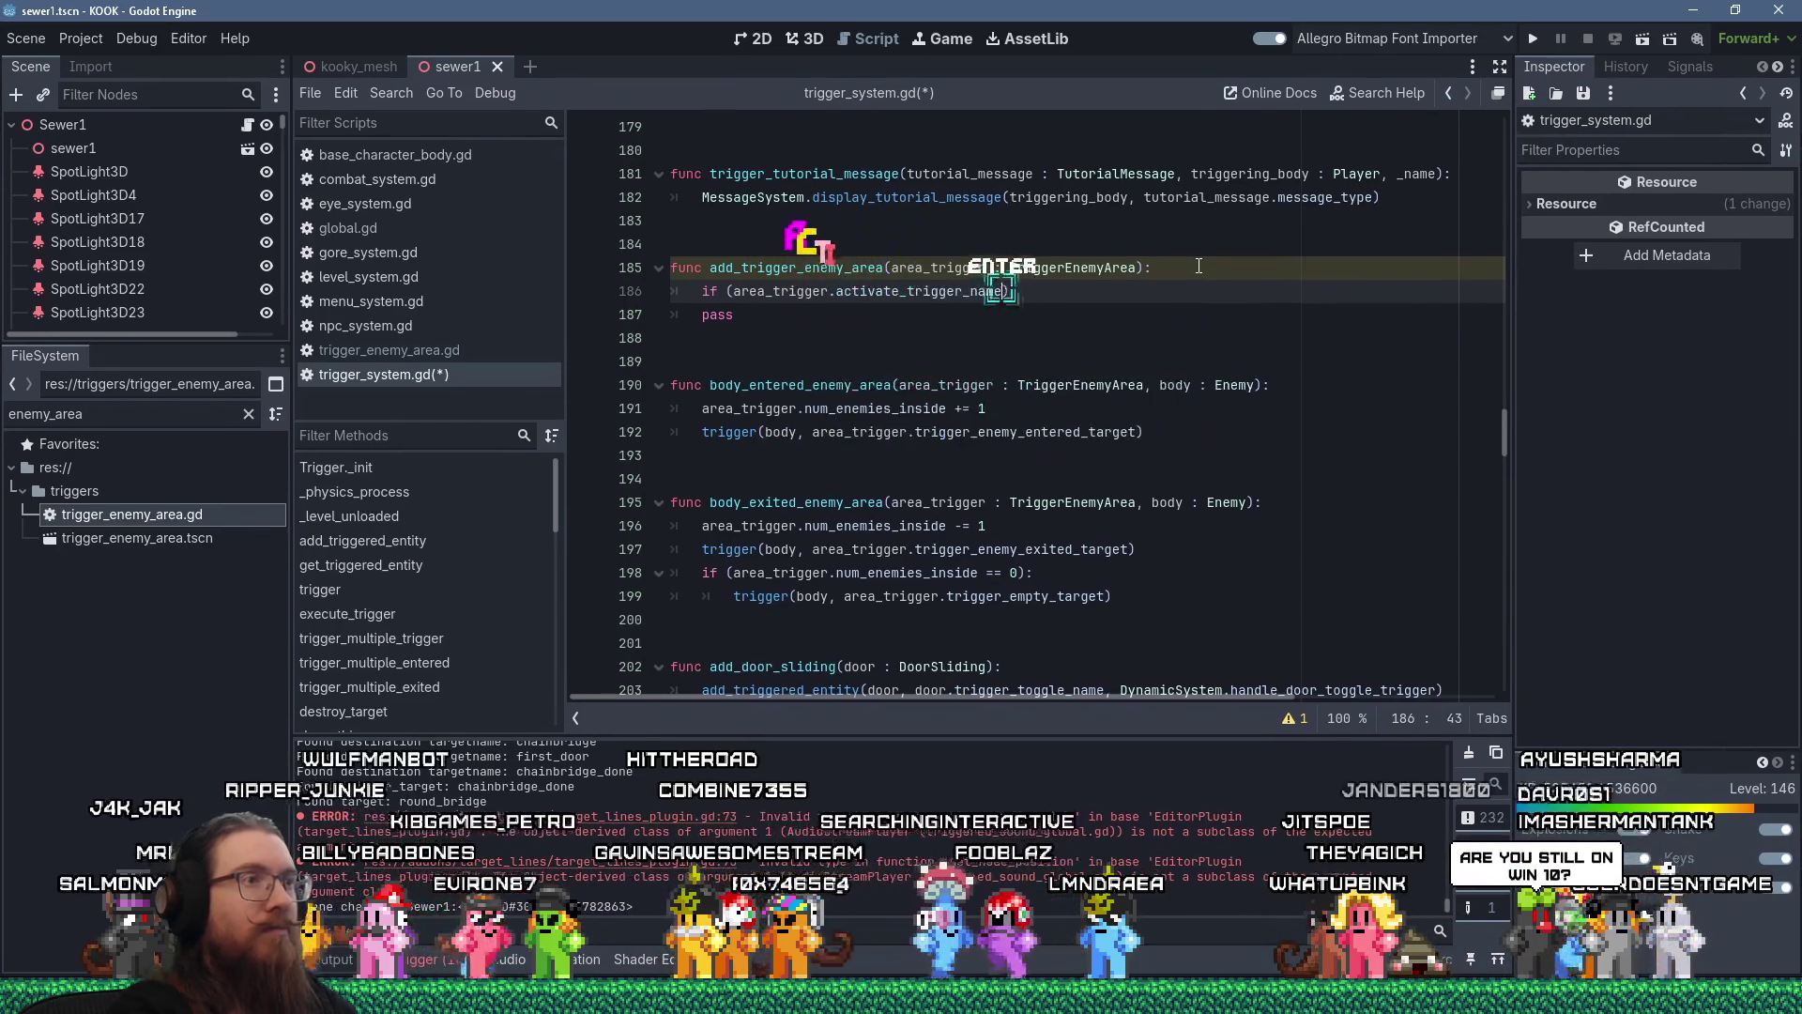
{"action": "type", "text": ":"}
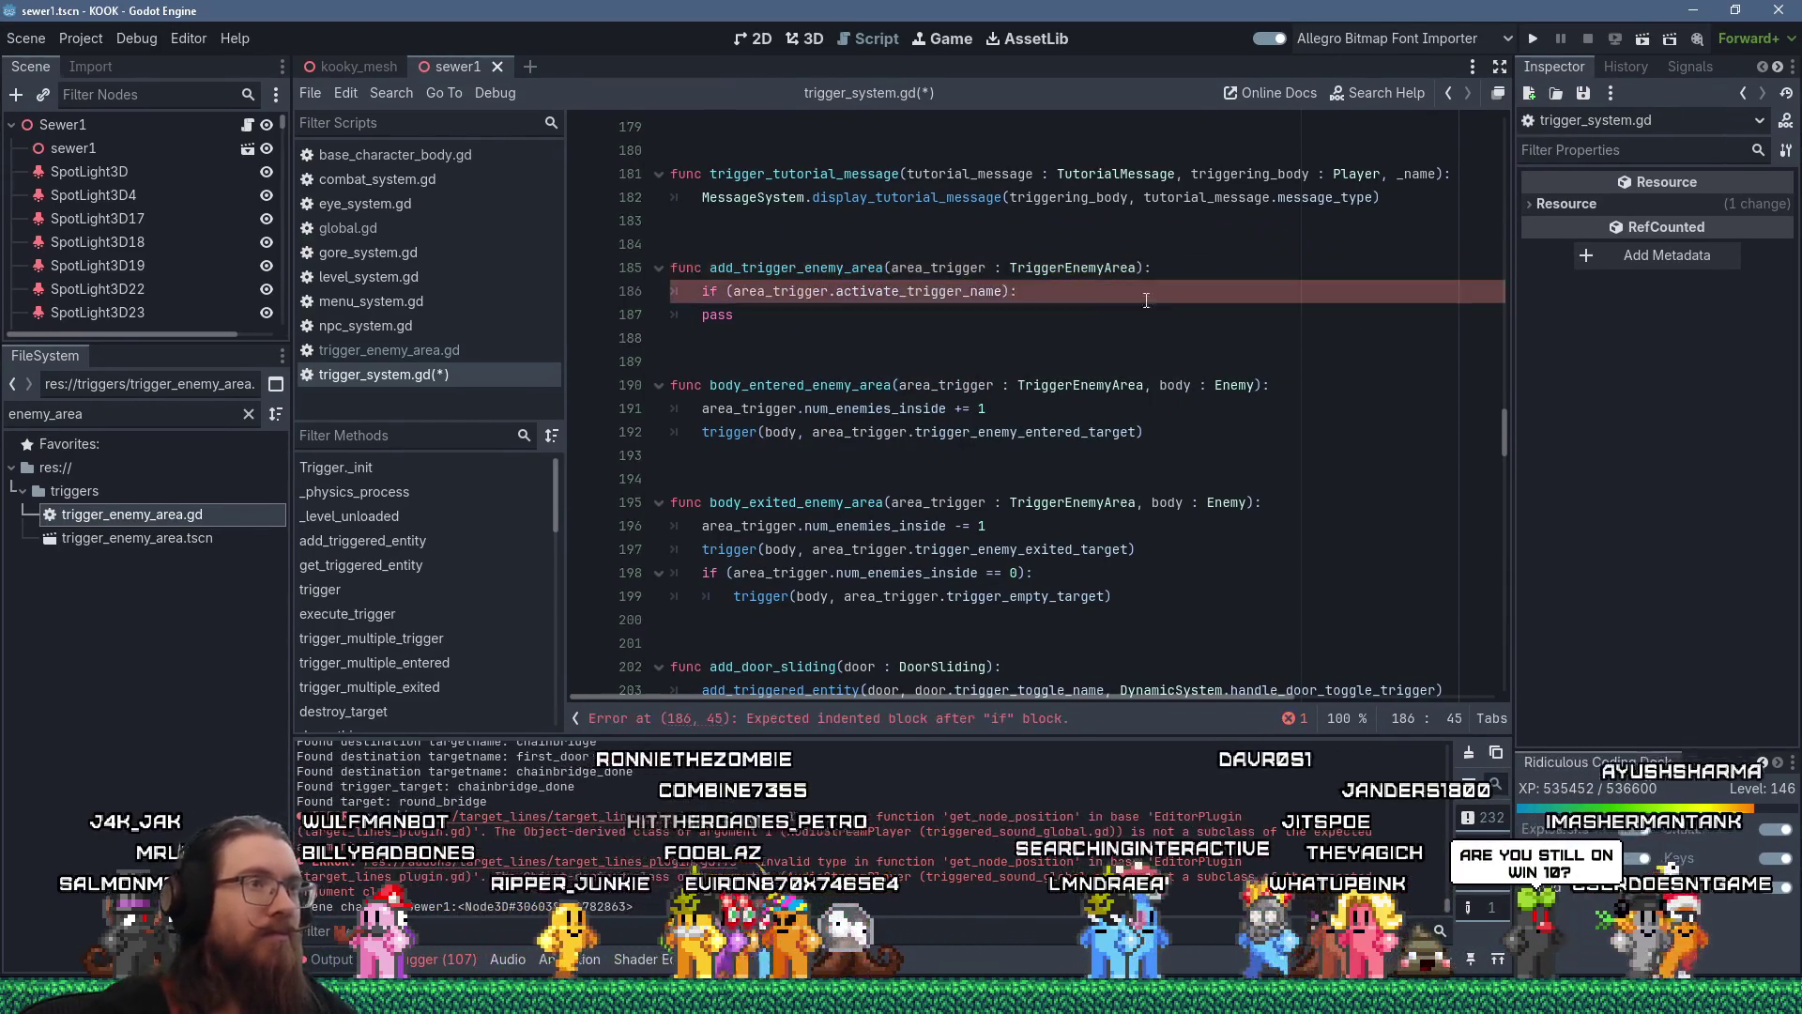
{"action": "left_click", "coordinate": [1090, 276], "text": "ctrl"}
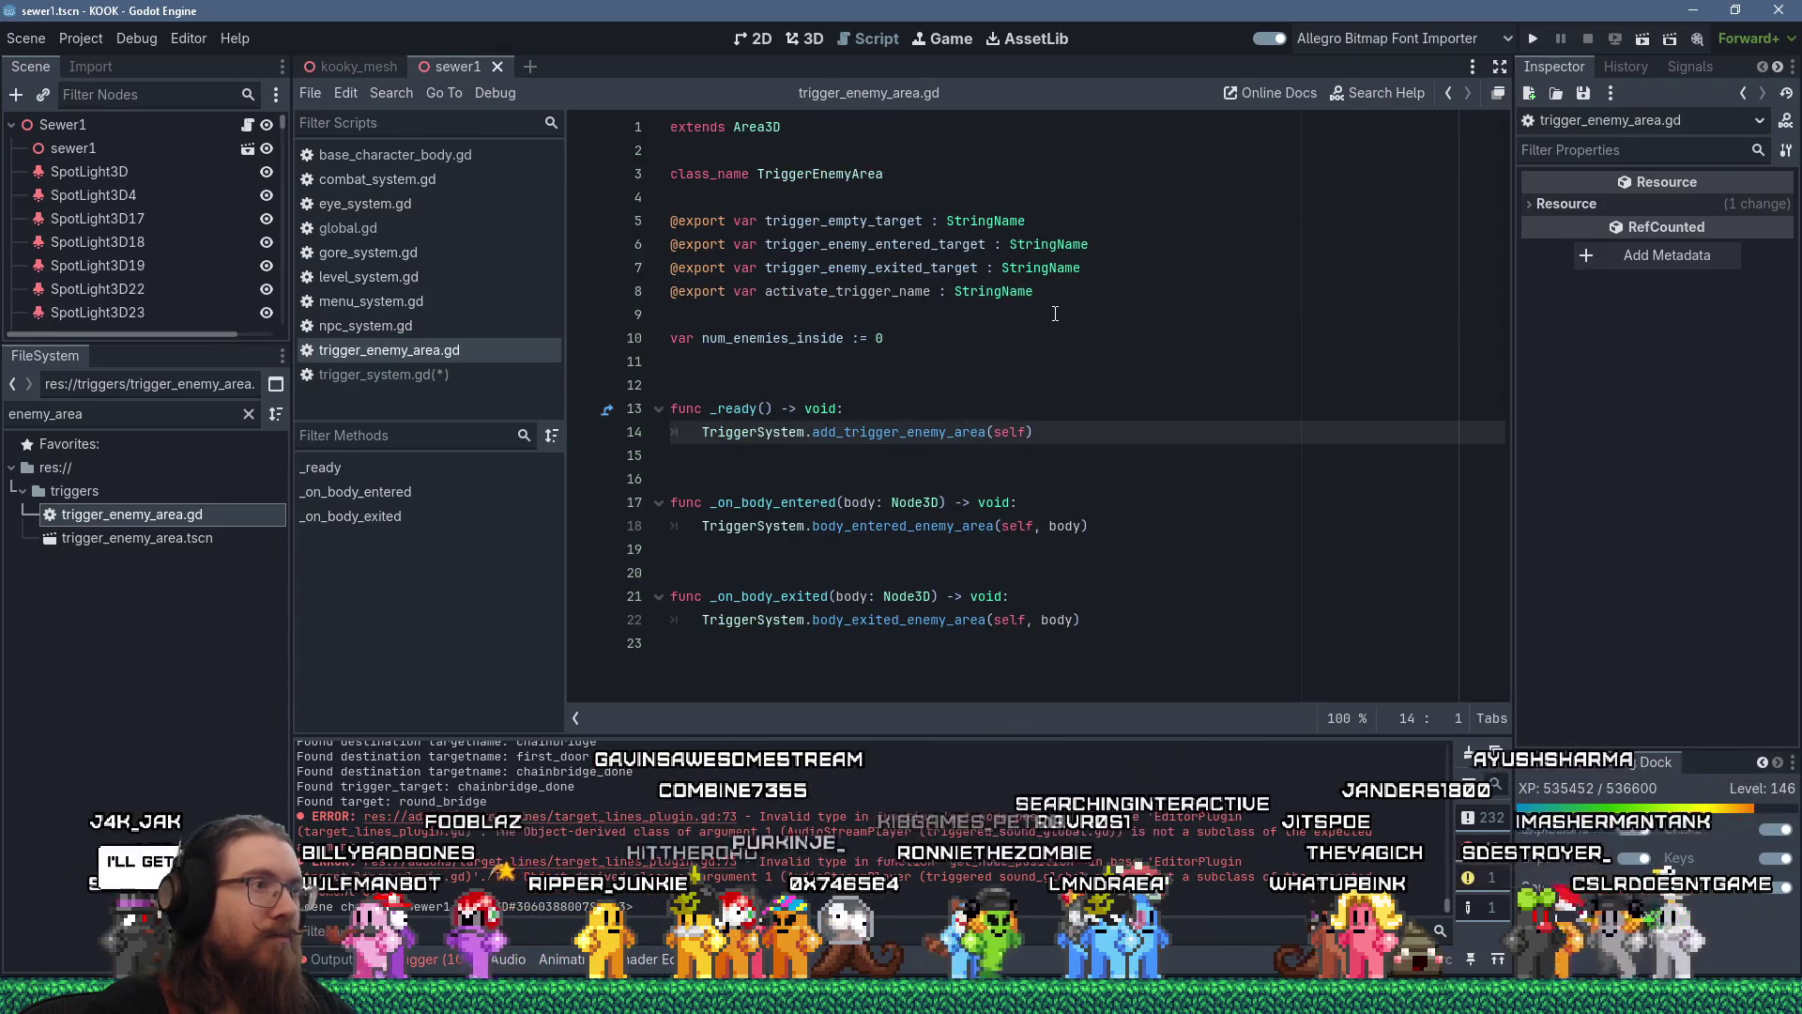
Step: Declare 'var active := false' after the exported properties in trigger_enemy_area.gd
{"action": "left_click", "coordinate": [1103, 283]}
{"action": "key", "text": "Down"}
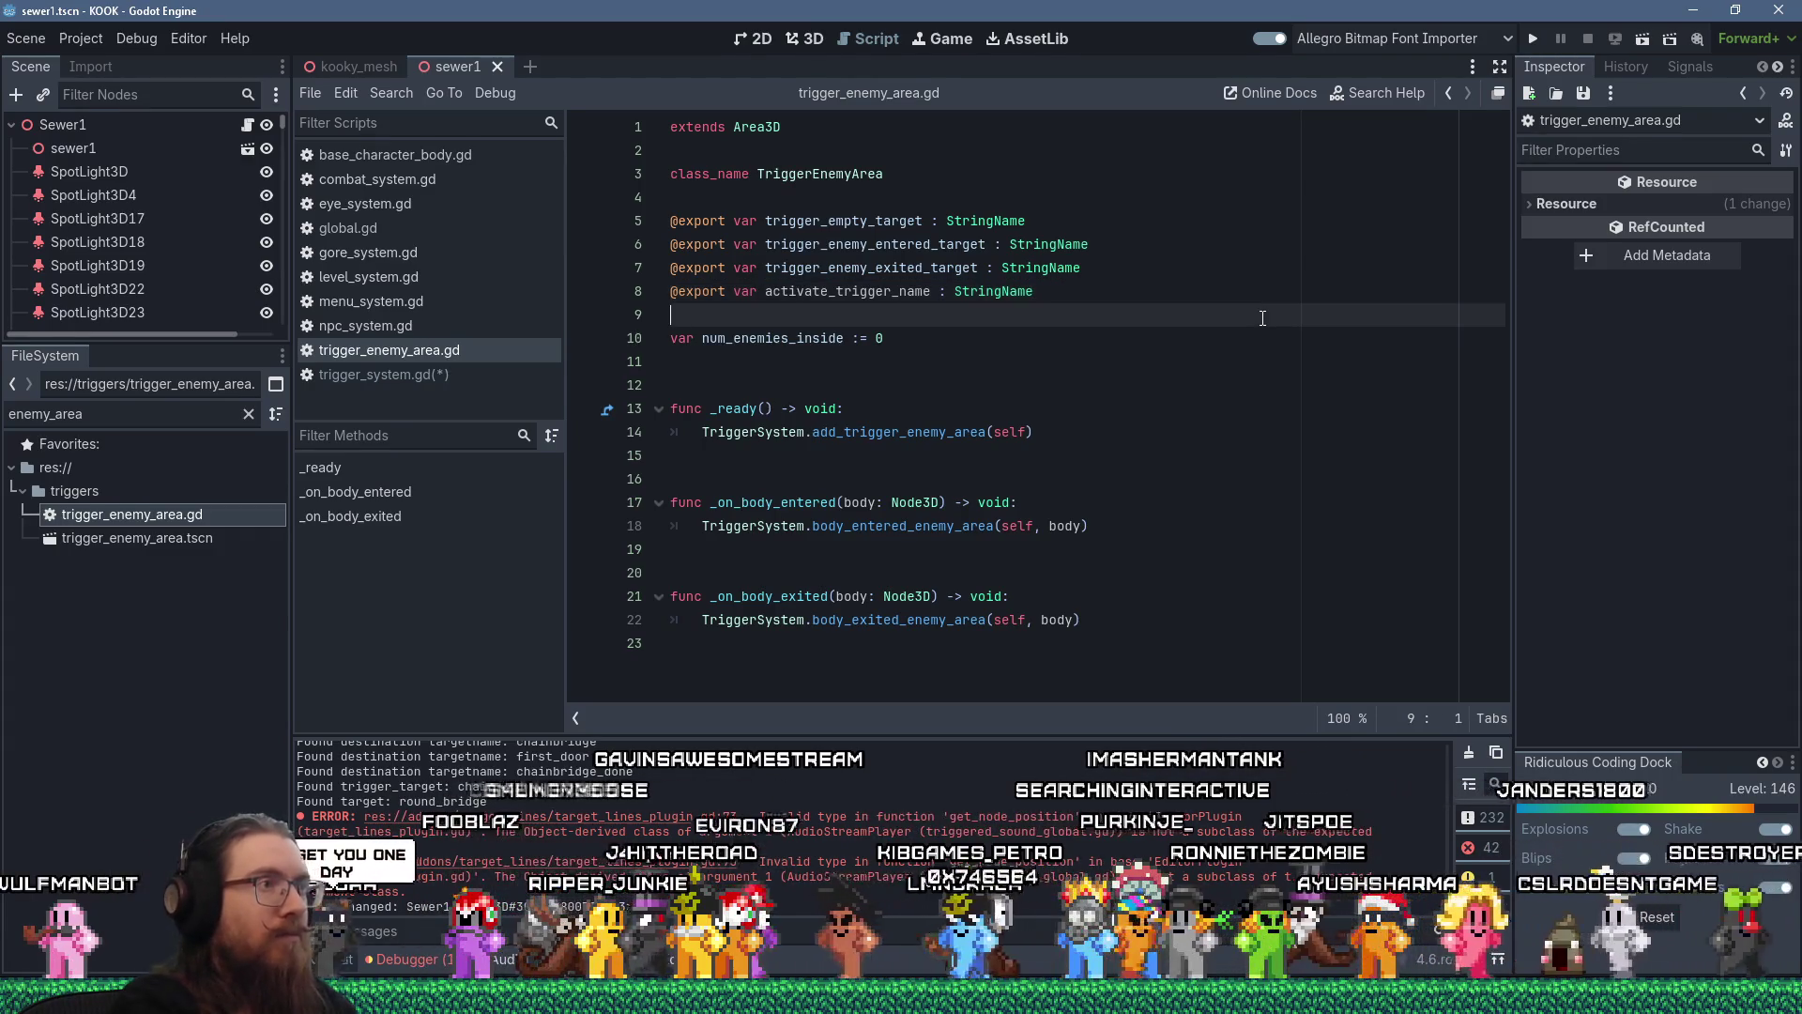
{"action": "key", "text": "Return"}
{"action": "type", "text": "var active :"}
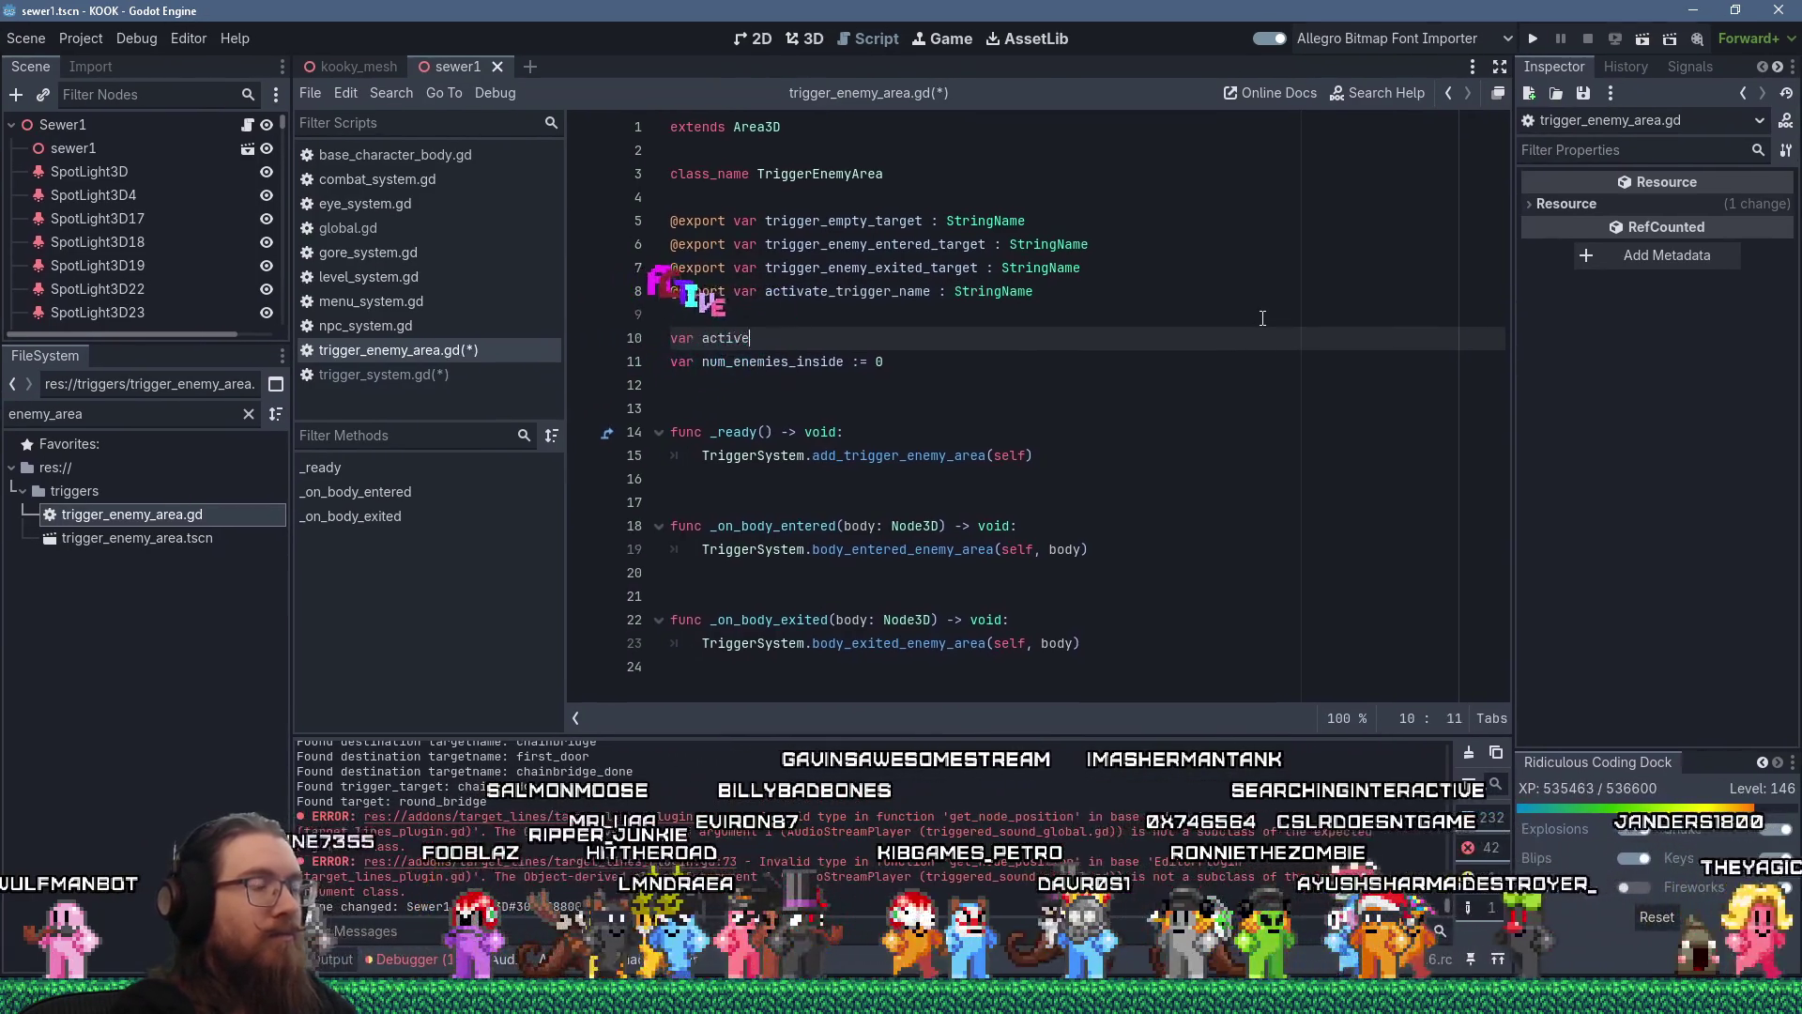
{"action": "type", "text": "= false"}
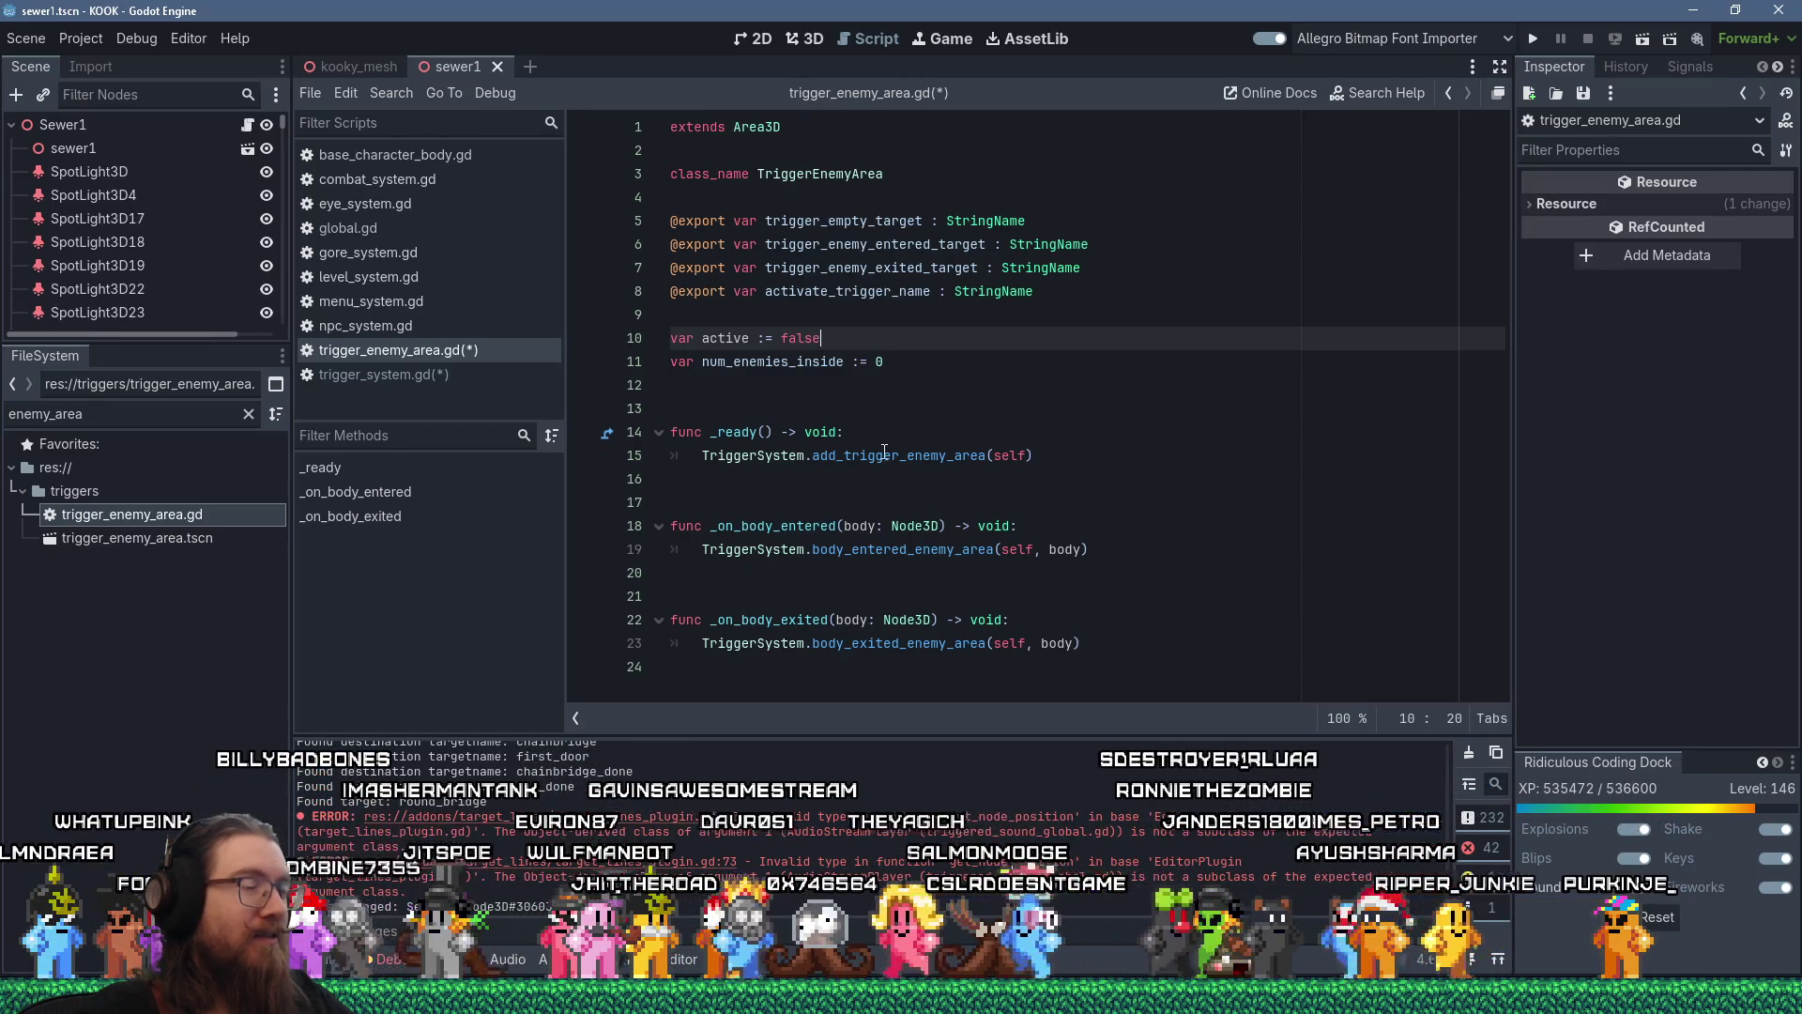
{"action": "left_click", "coordinate": [851, 552]}
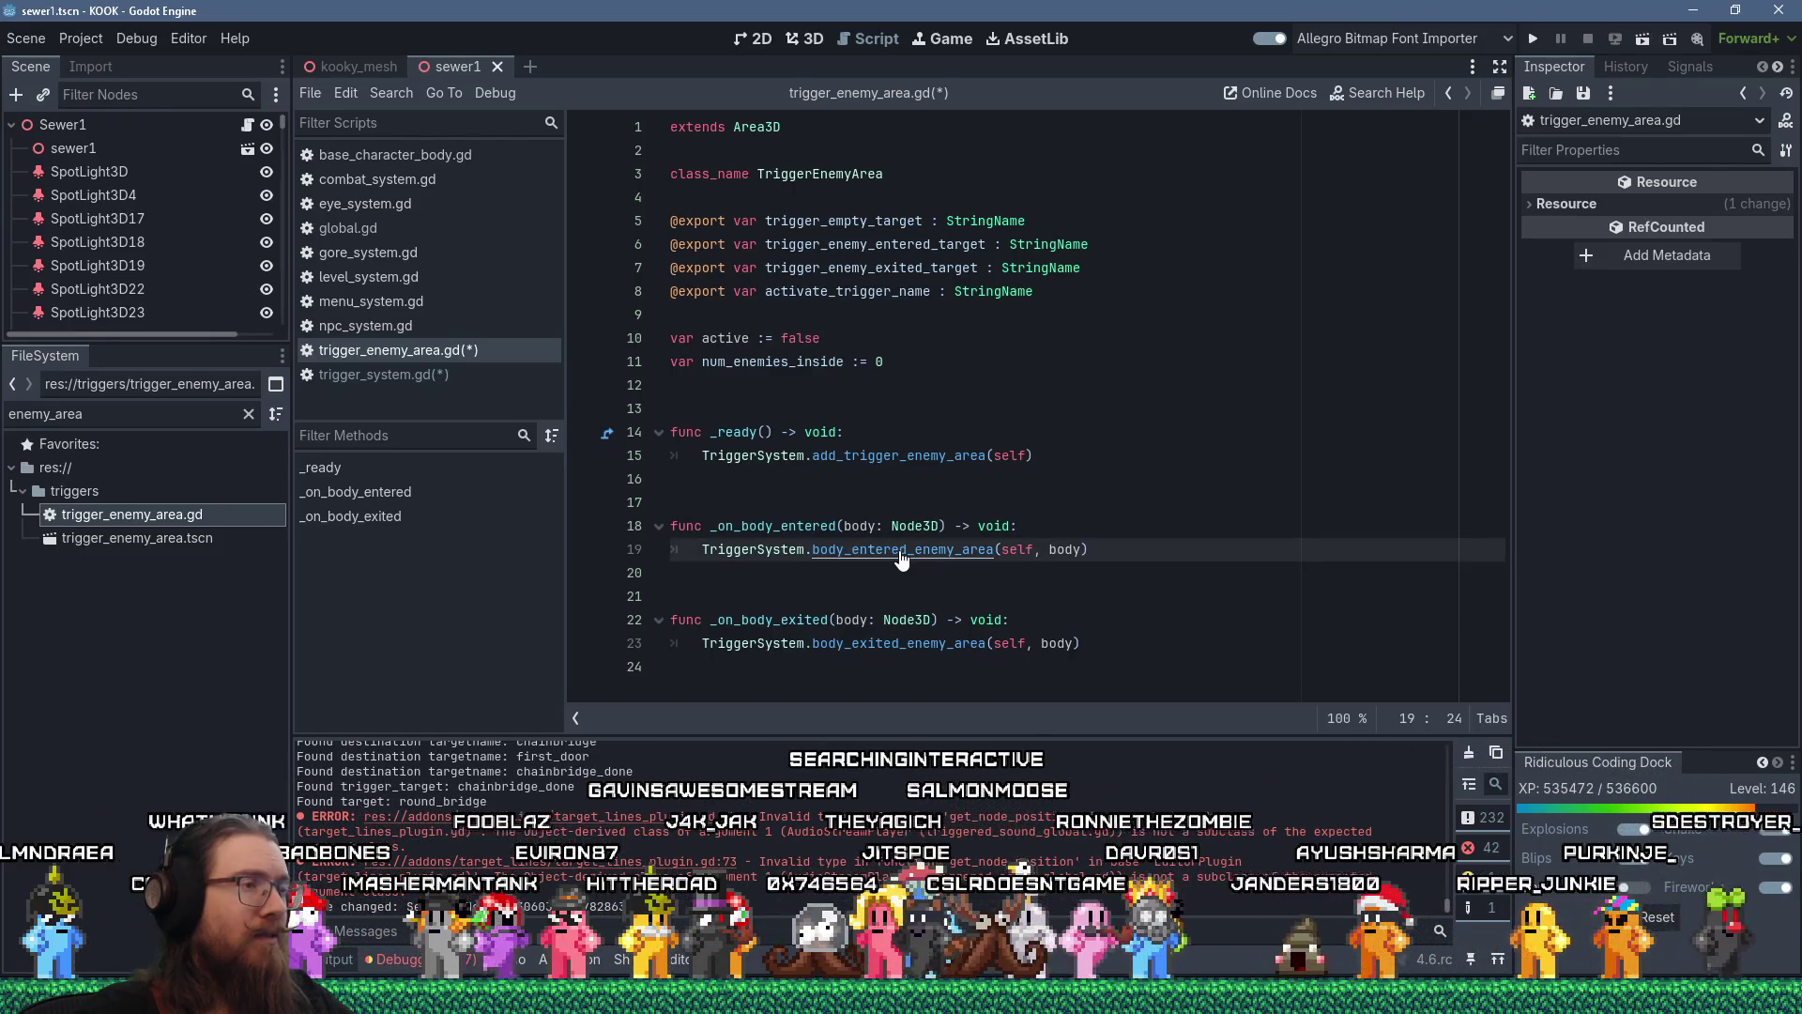
{"action": "left_click", "coordinate": [901, 552], "text": "ctrl"}
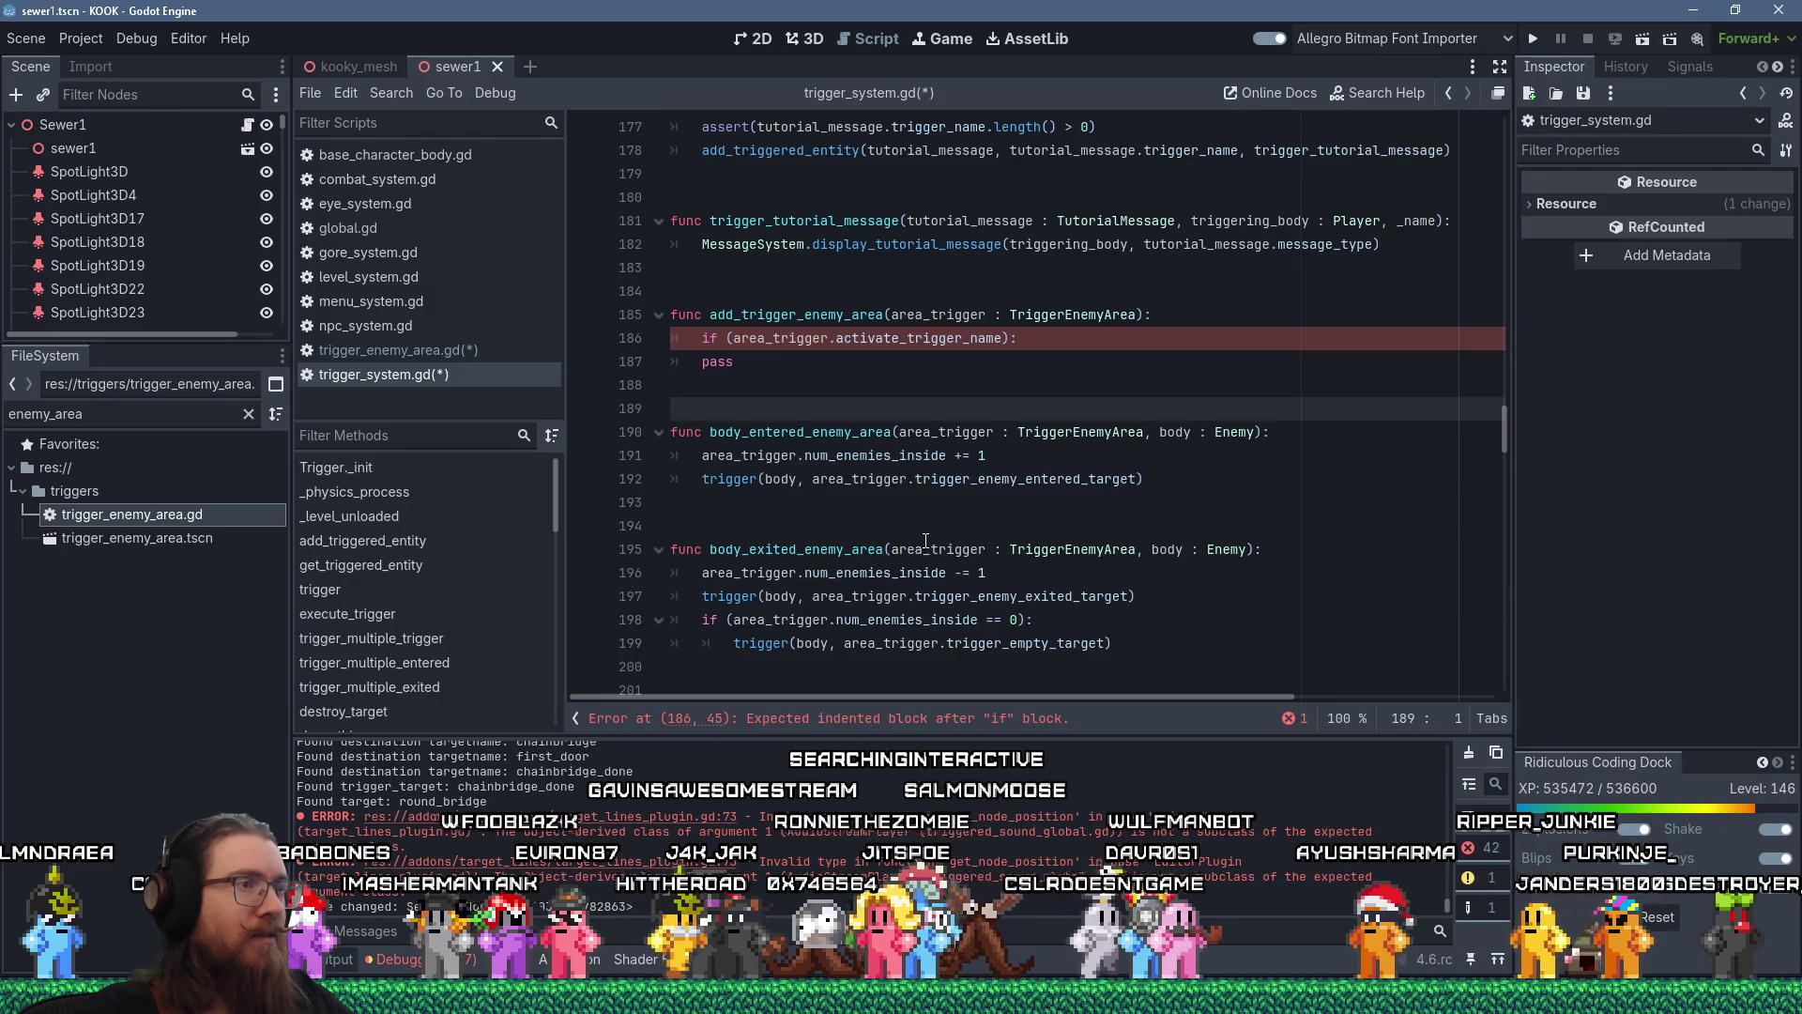
Step: Nest body_entered_enemy_area's trigger call under 'if (area_trigger.active):' after the increment and save
{"action": "left_click", "coordinate": [1051, 464]}
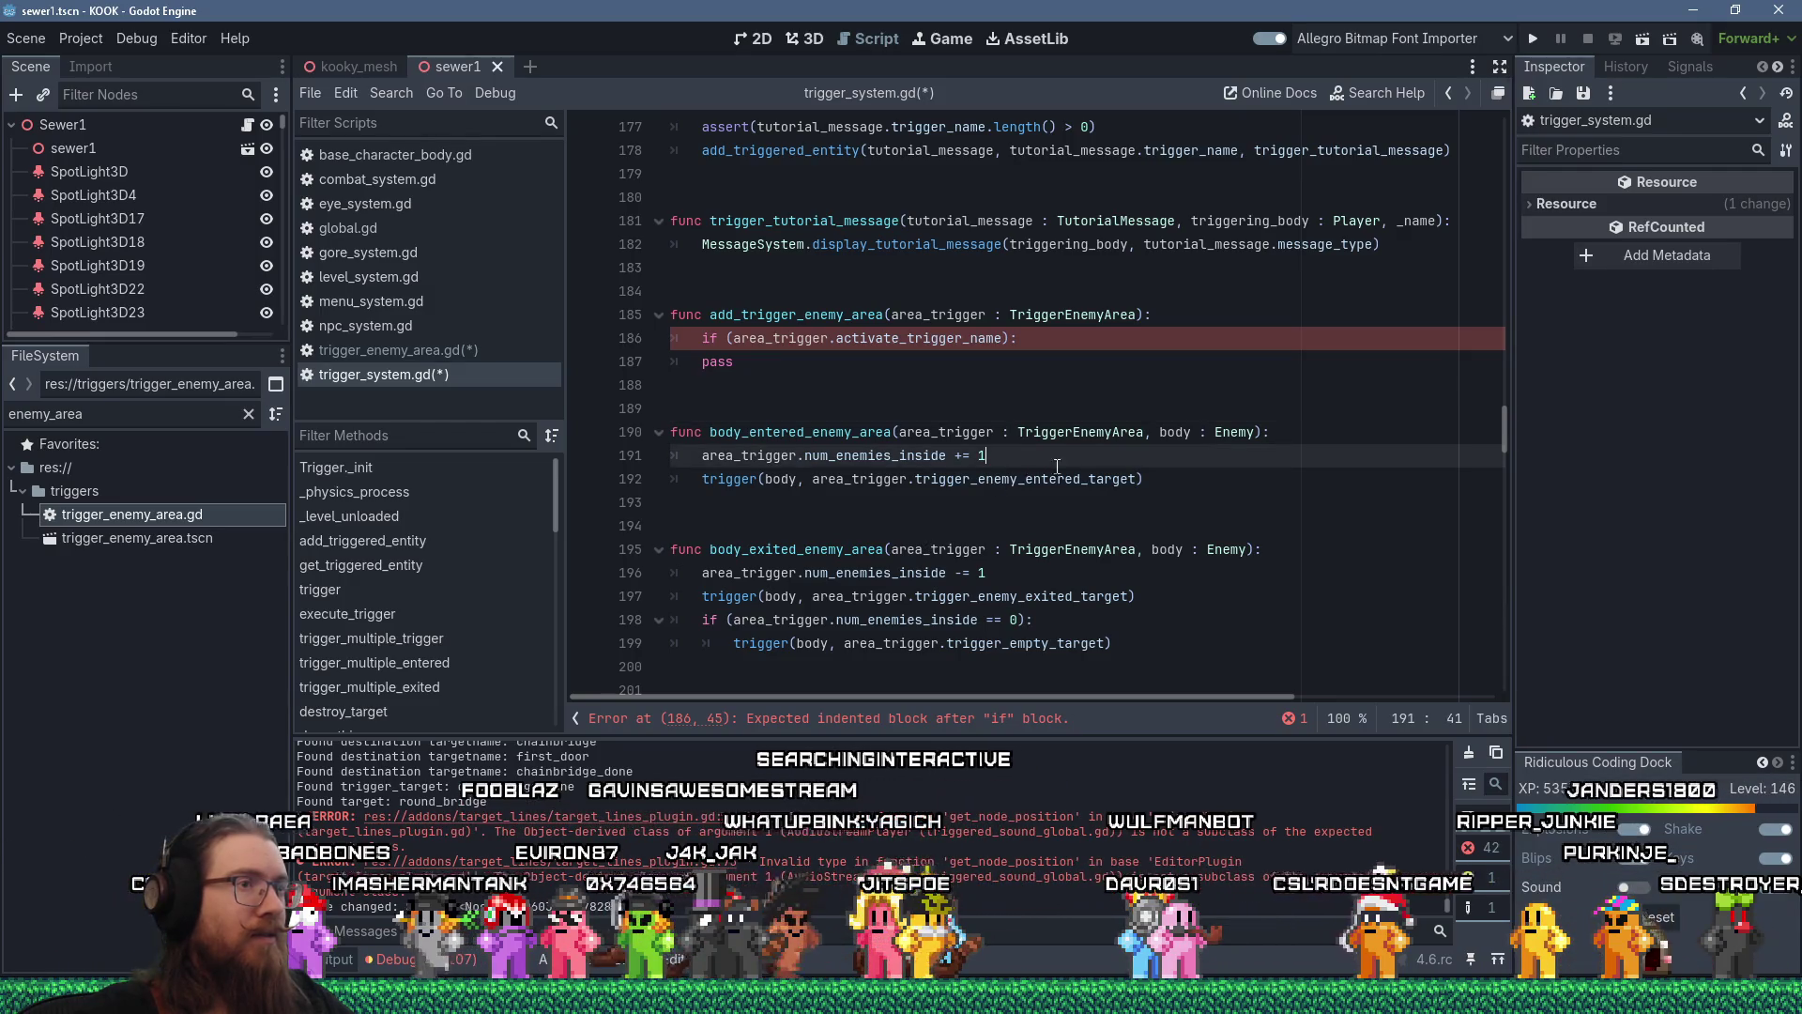
{"action": "key", "text": "Return"}
{"action": "type", "text": "if (area_"}
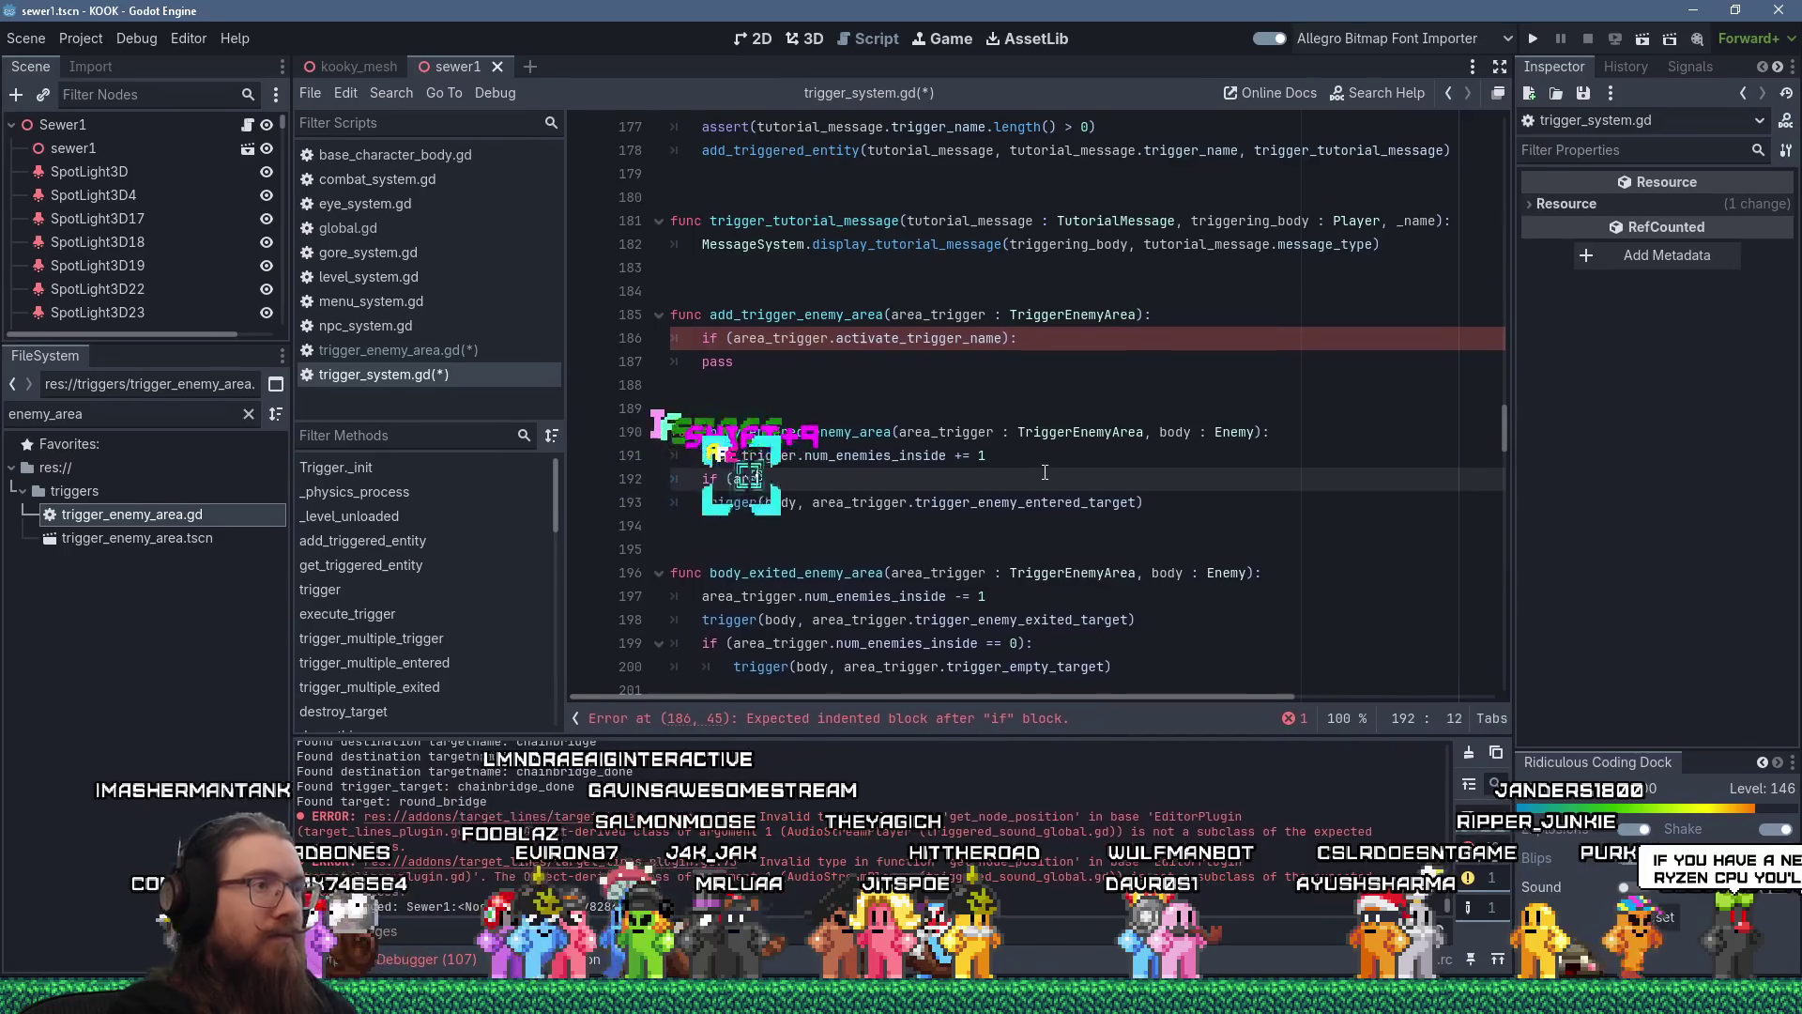
{"action": "type", "text": "trigger.active"}
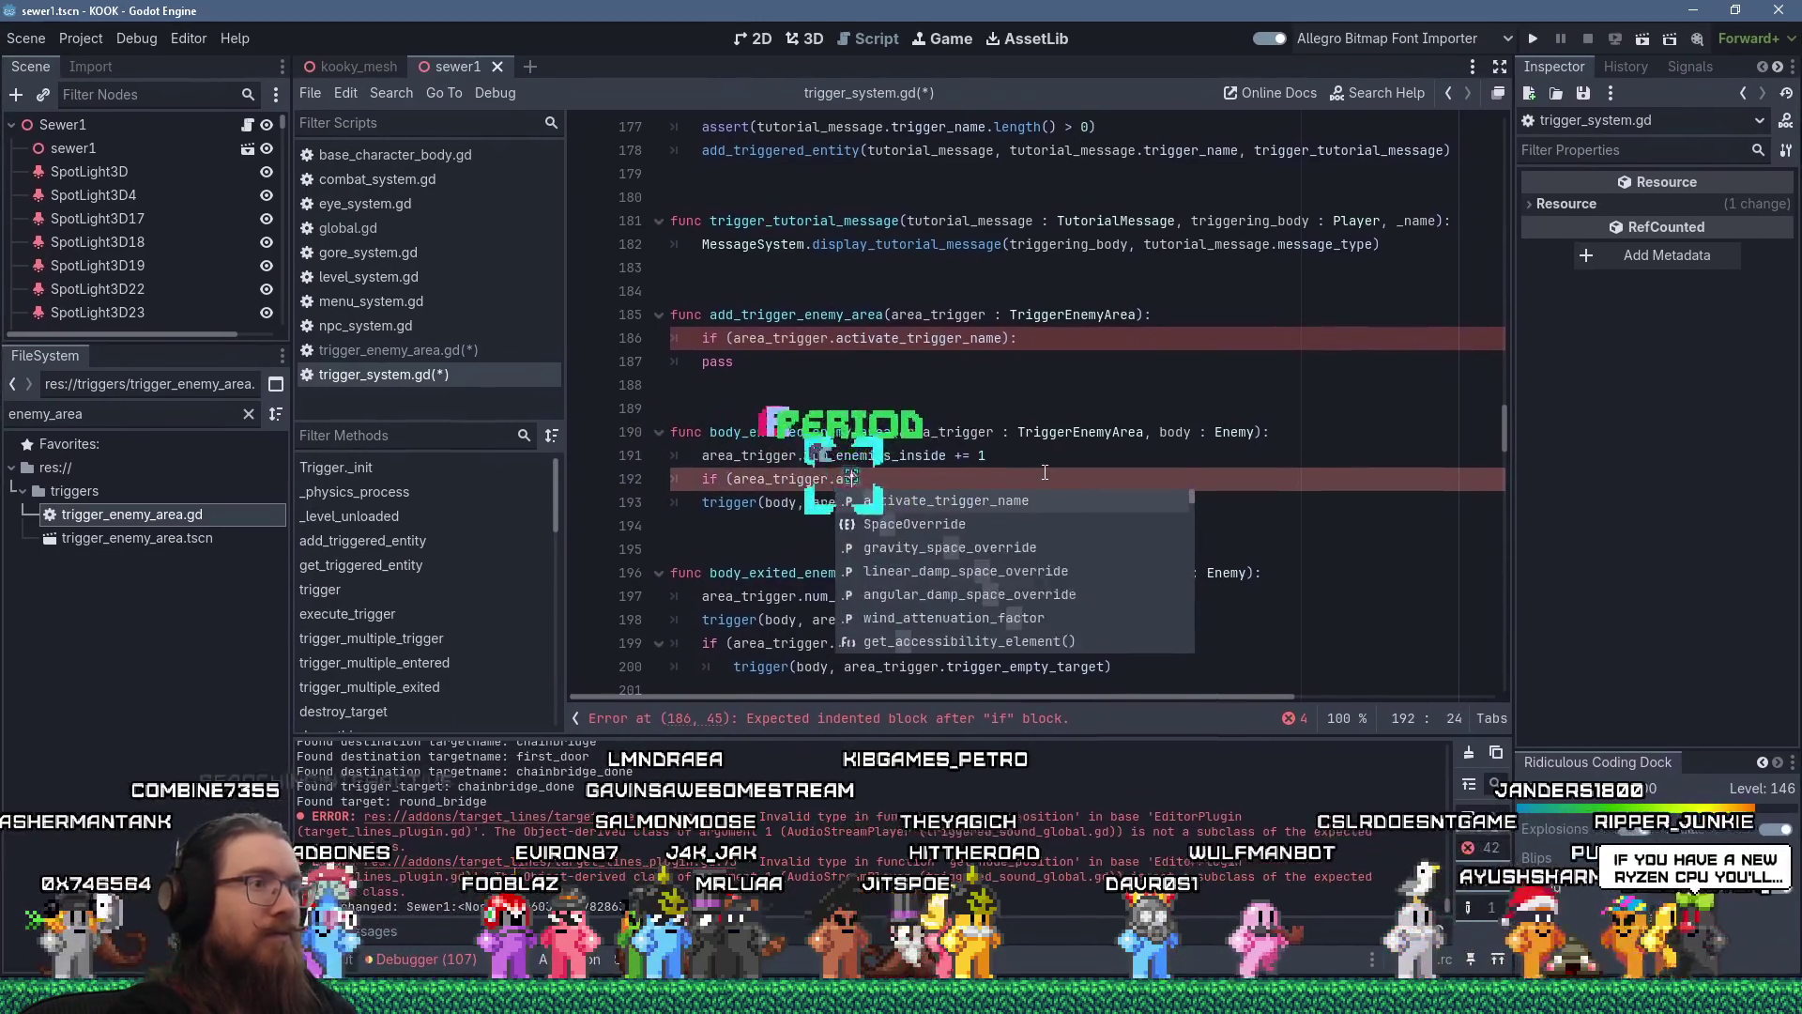
{"action": "type", "text": "):"}
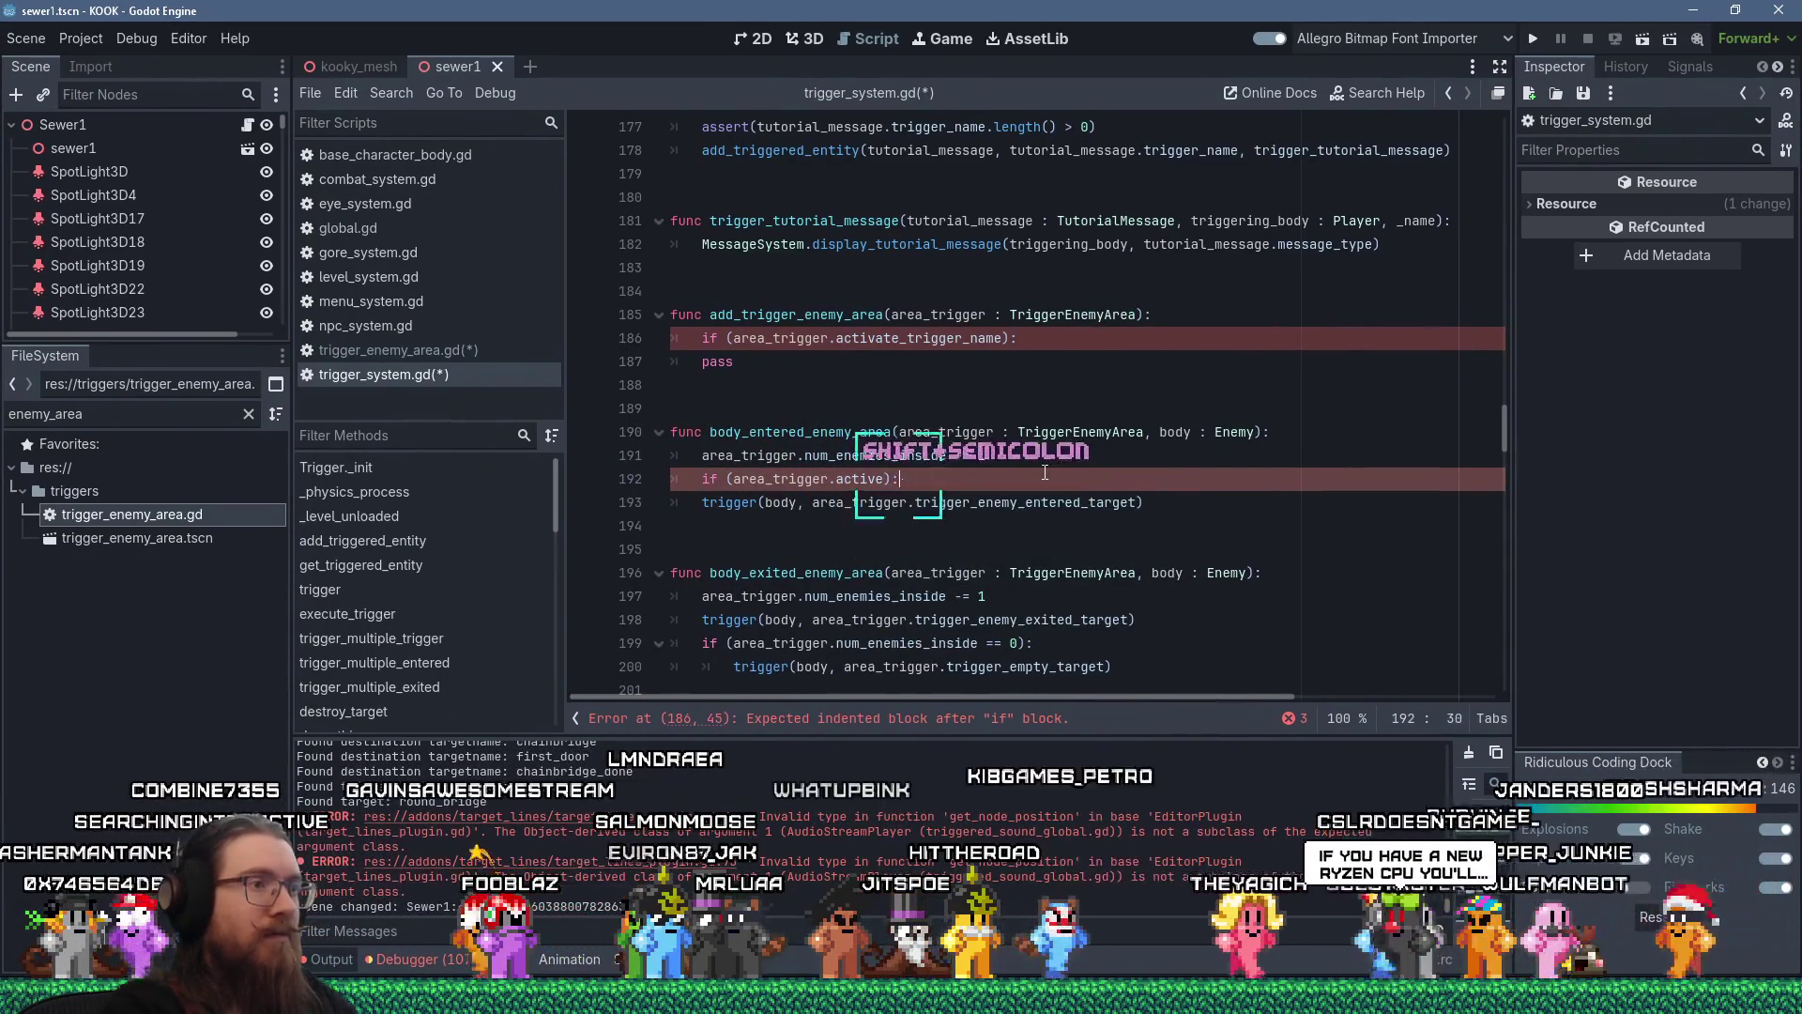
{"action": "key", "text": "Down"}
{"action": "key", "text": "Home"}
{"action": "key", "text": "Tab"}
{"action": "key", "text": "ctrl+s"}
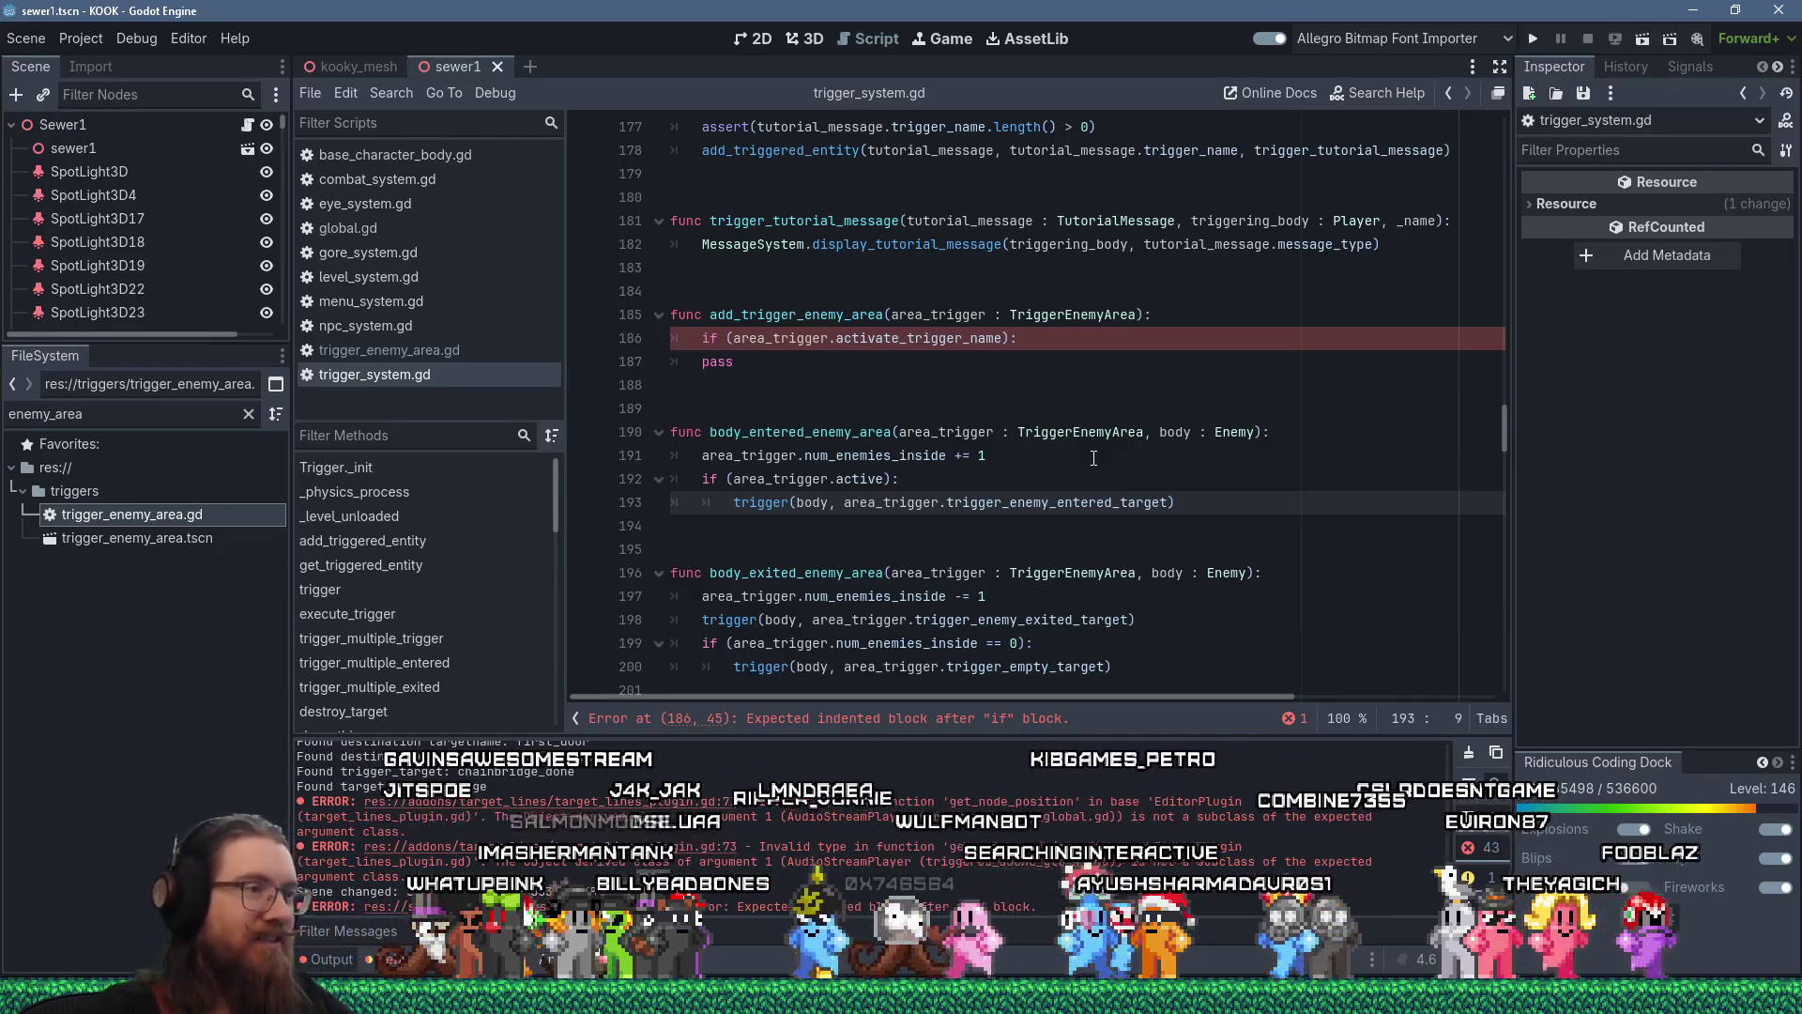
{"action": "scroll", "coordinate": [1032, 469], "scroll_direction": "down", "scroll_amount": 1}
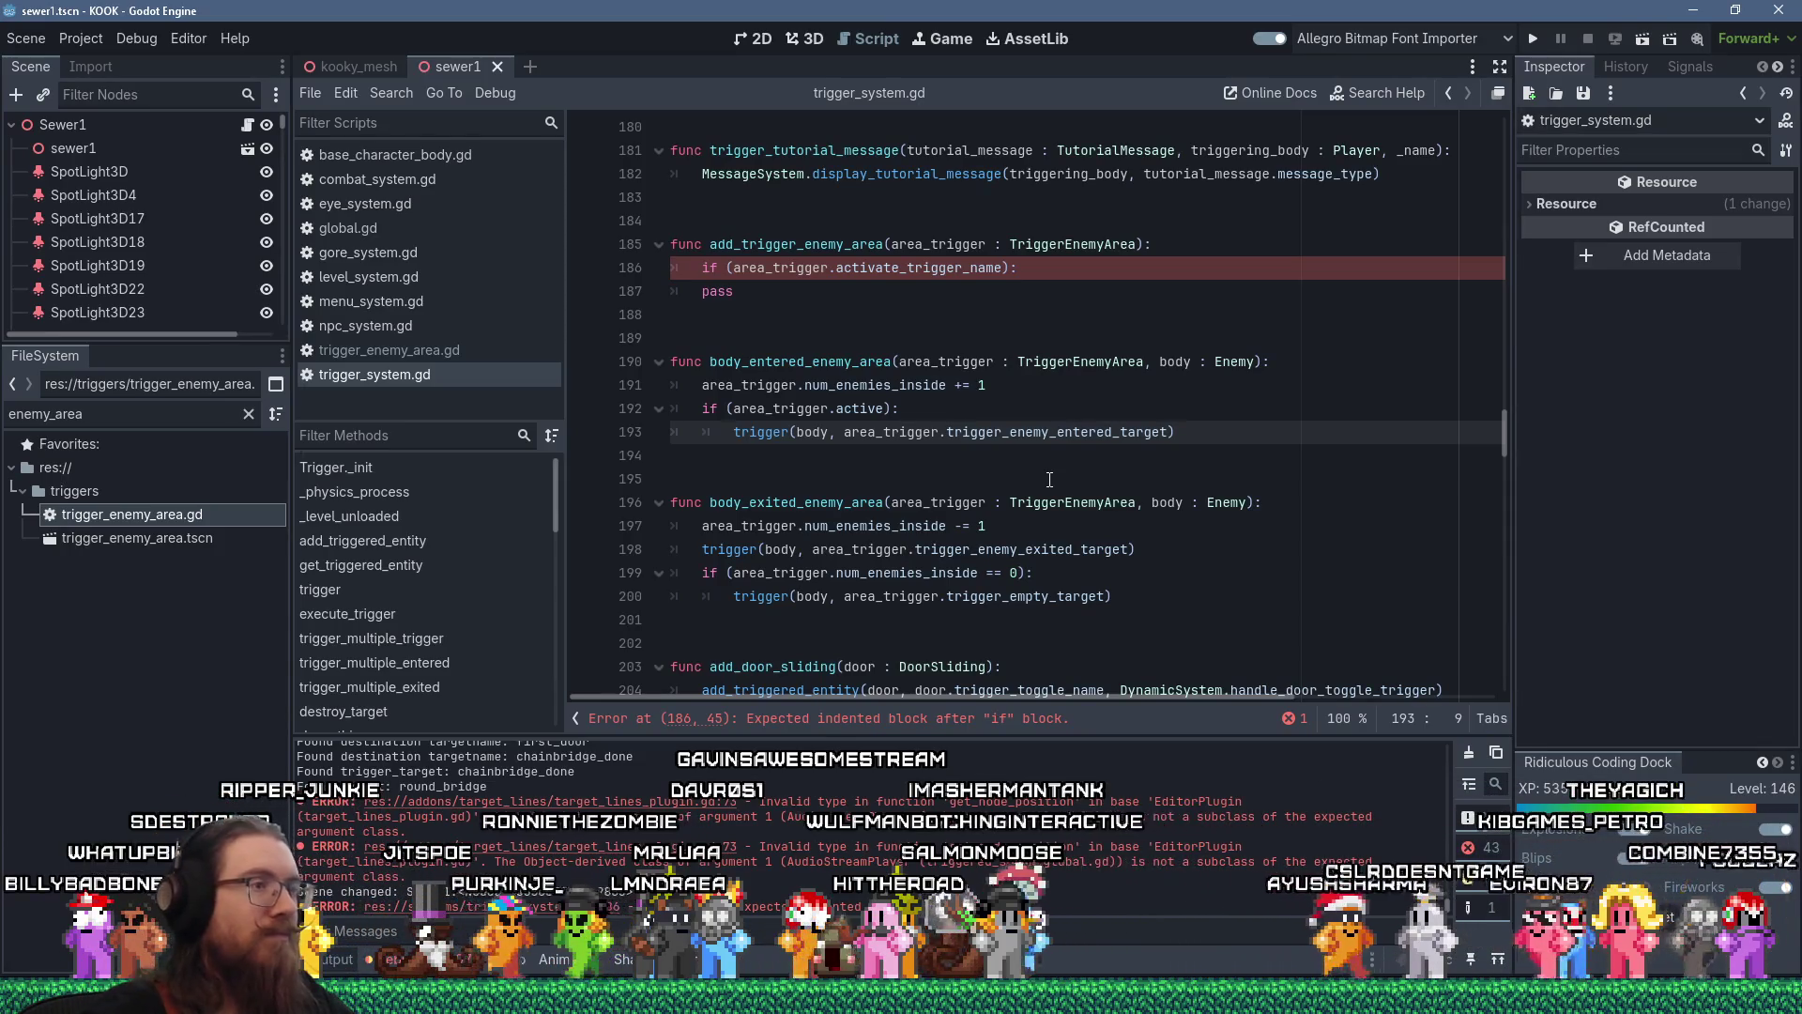
Step: Append '&& area_trigger.active' to the zero-enemies exit condition
{"action": "left_click", "coordinate": [1024, 568]}
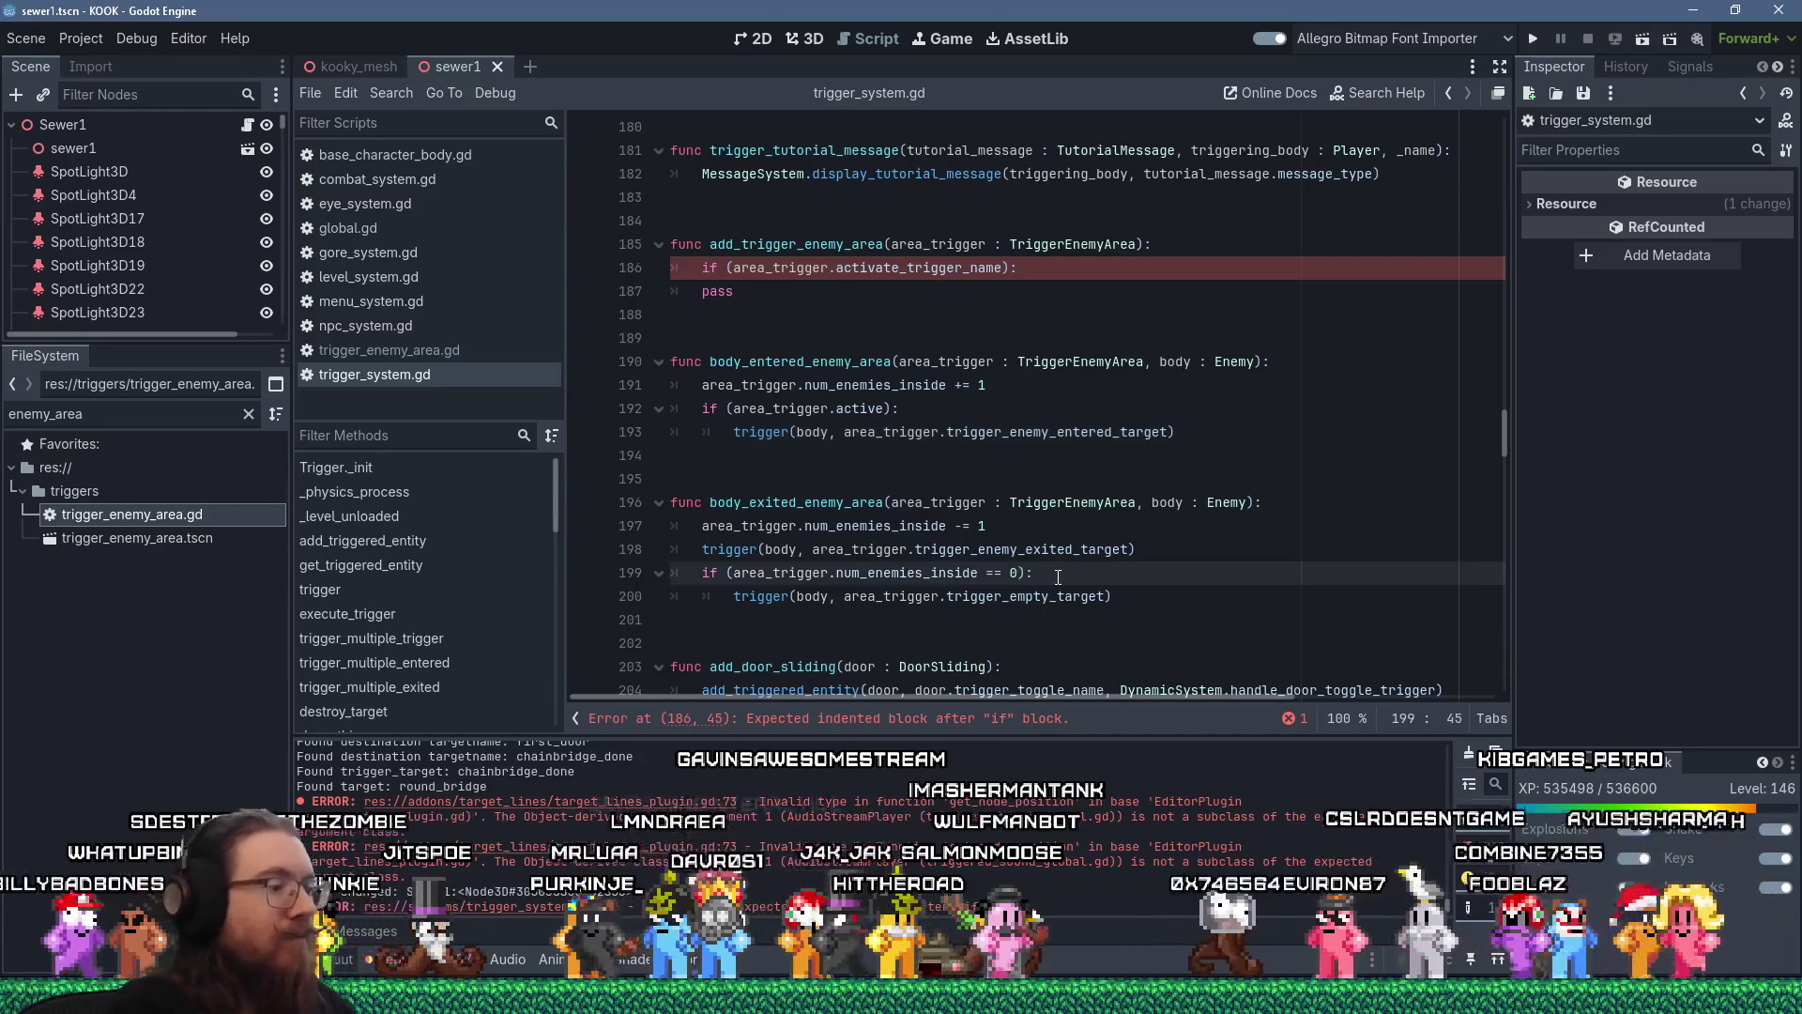
{"action": "type", "text": "&& active"}
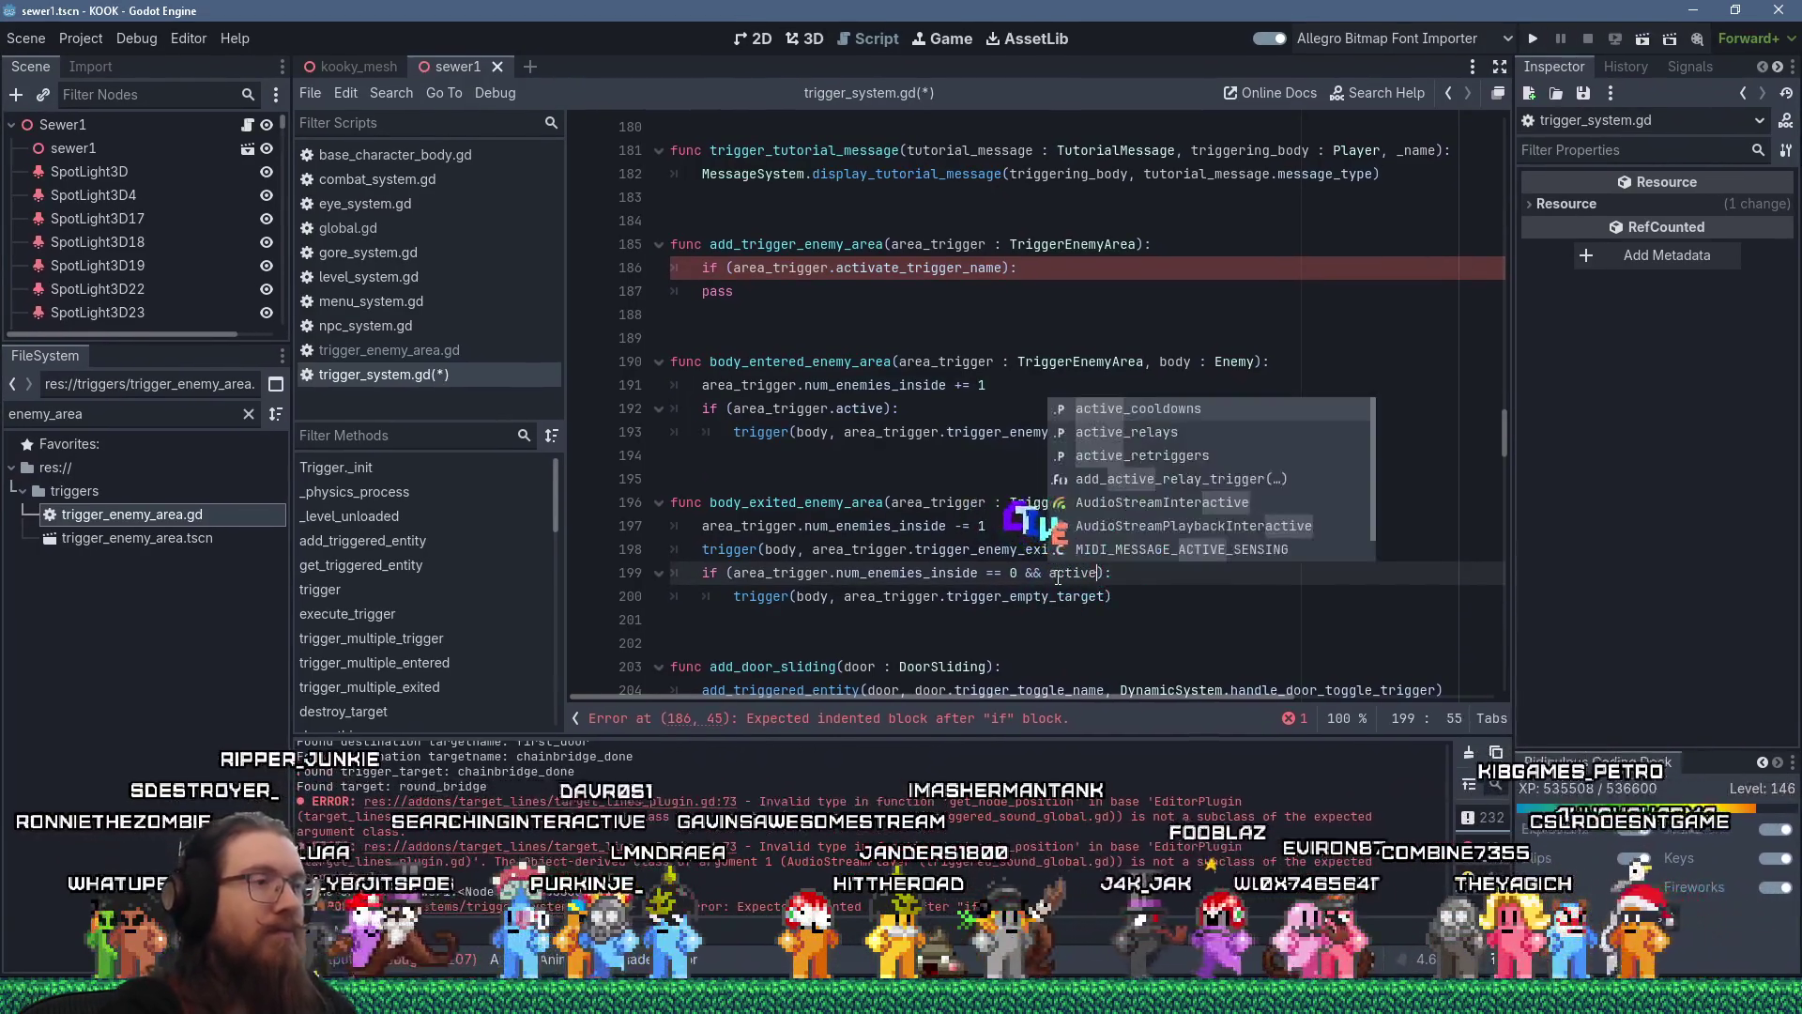
{"action": "left_click", "coordinate": [918, 619]}
{"action": "scroll", "coordinate": [918, 620], "scroll_direction": "down", "scroll_amount": 2}
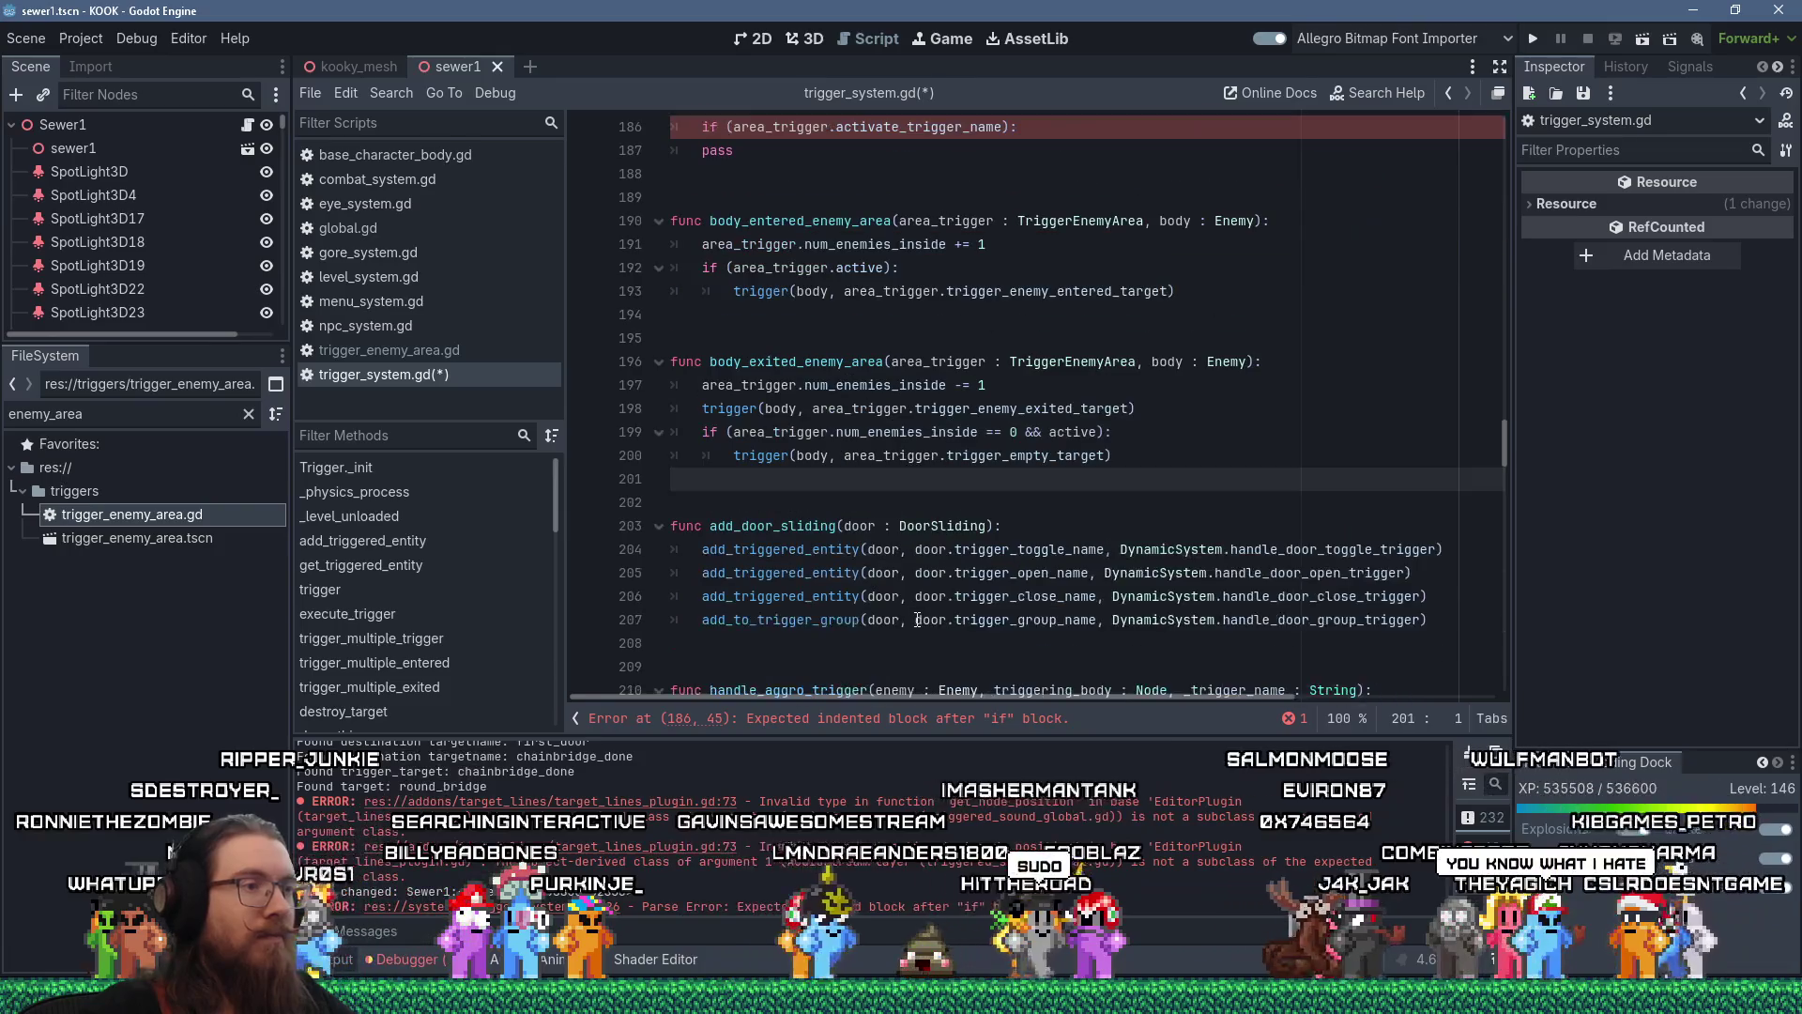
{"action": "scroll", "coordinate": [1054, 435], "scroll_direction": "up", "scroll_amount": 2}
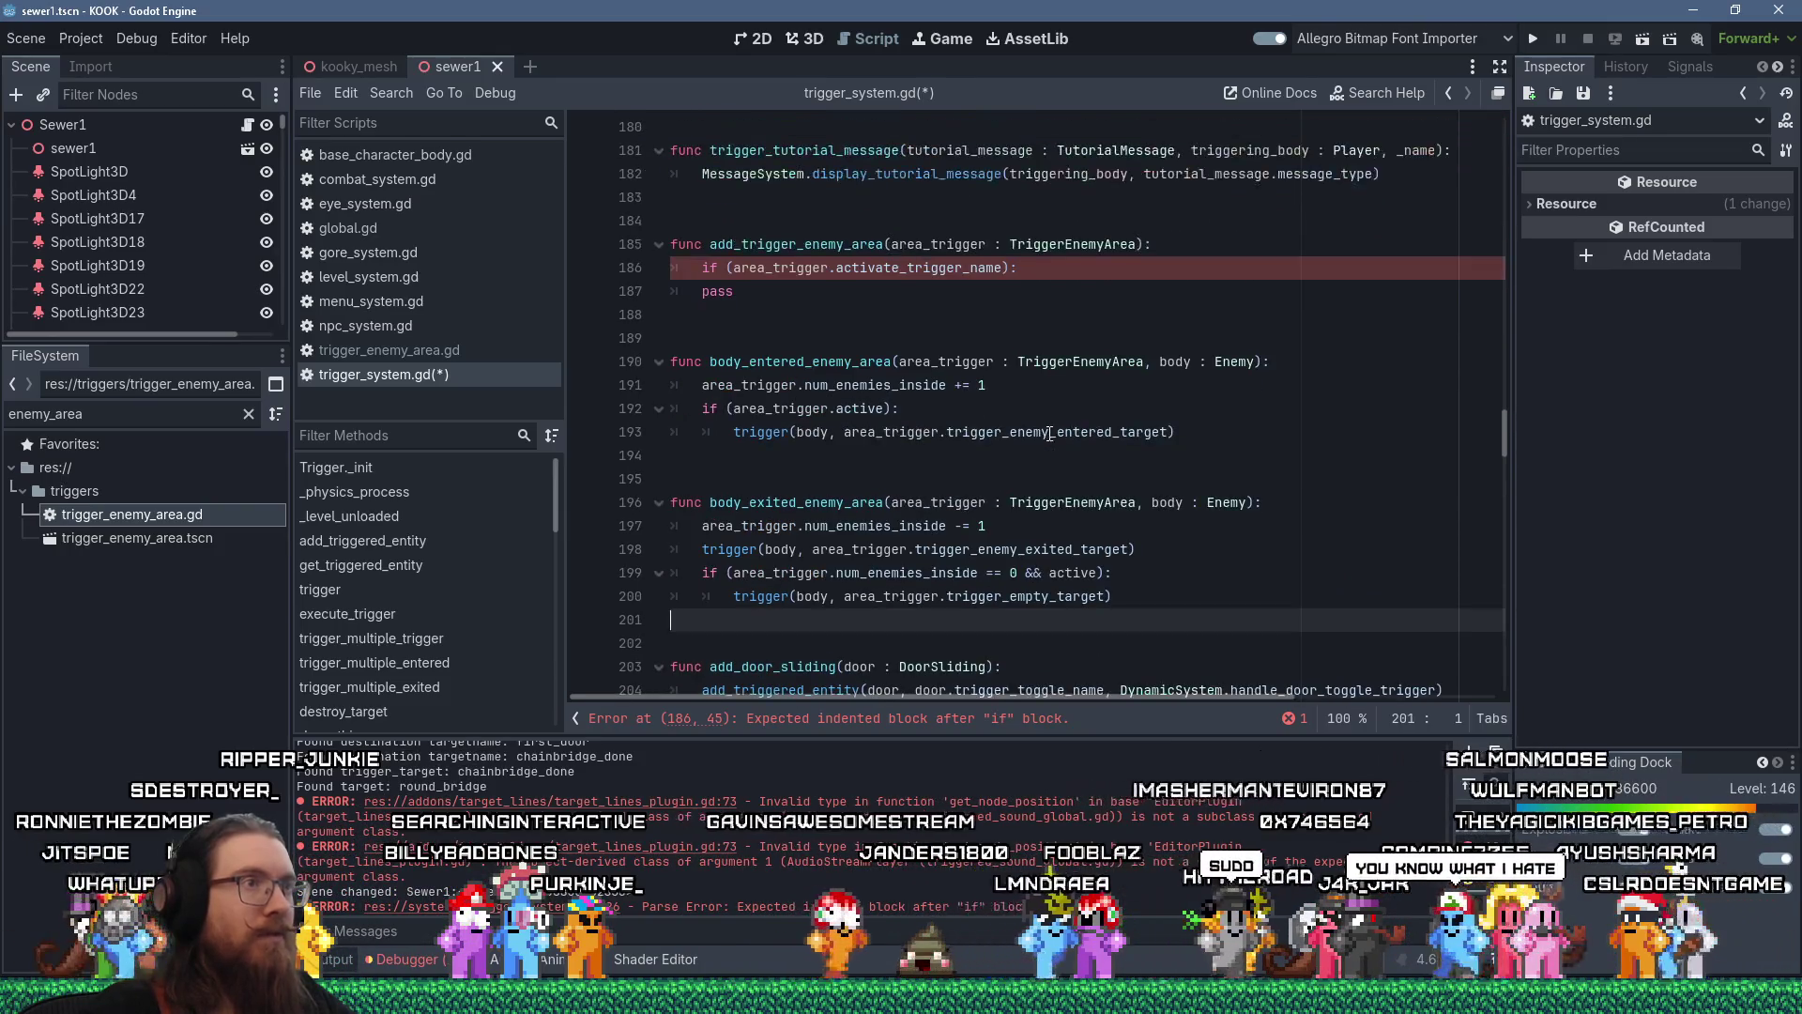
{"action": "left_click", "coordinate": [1051, 573]}
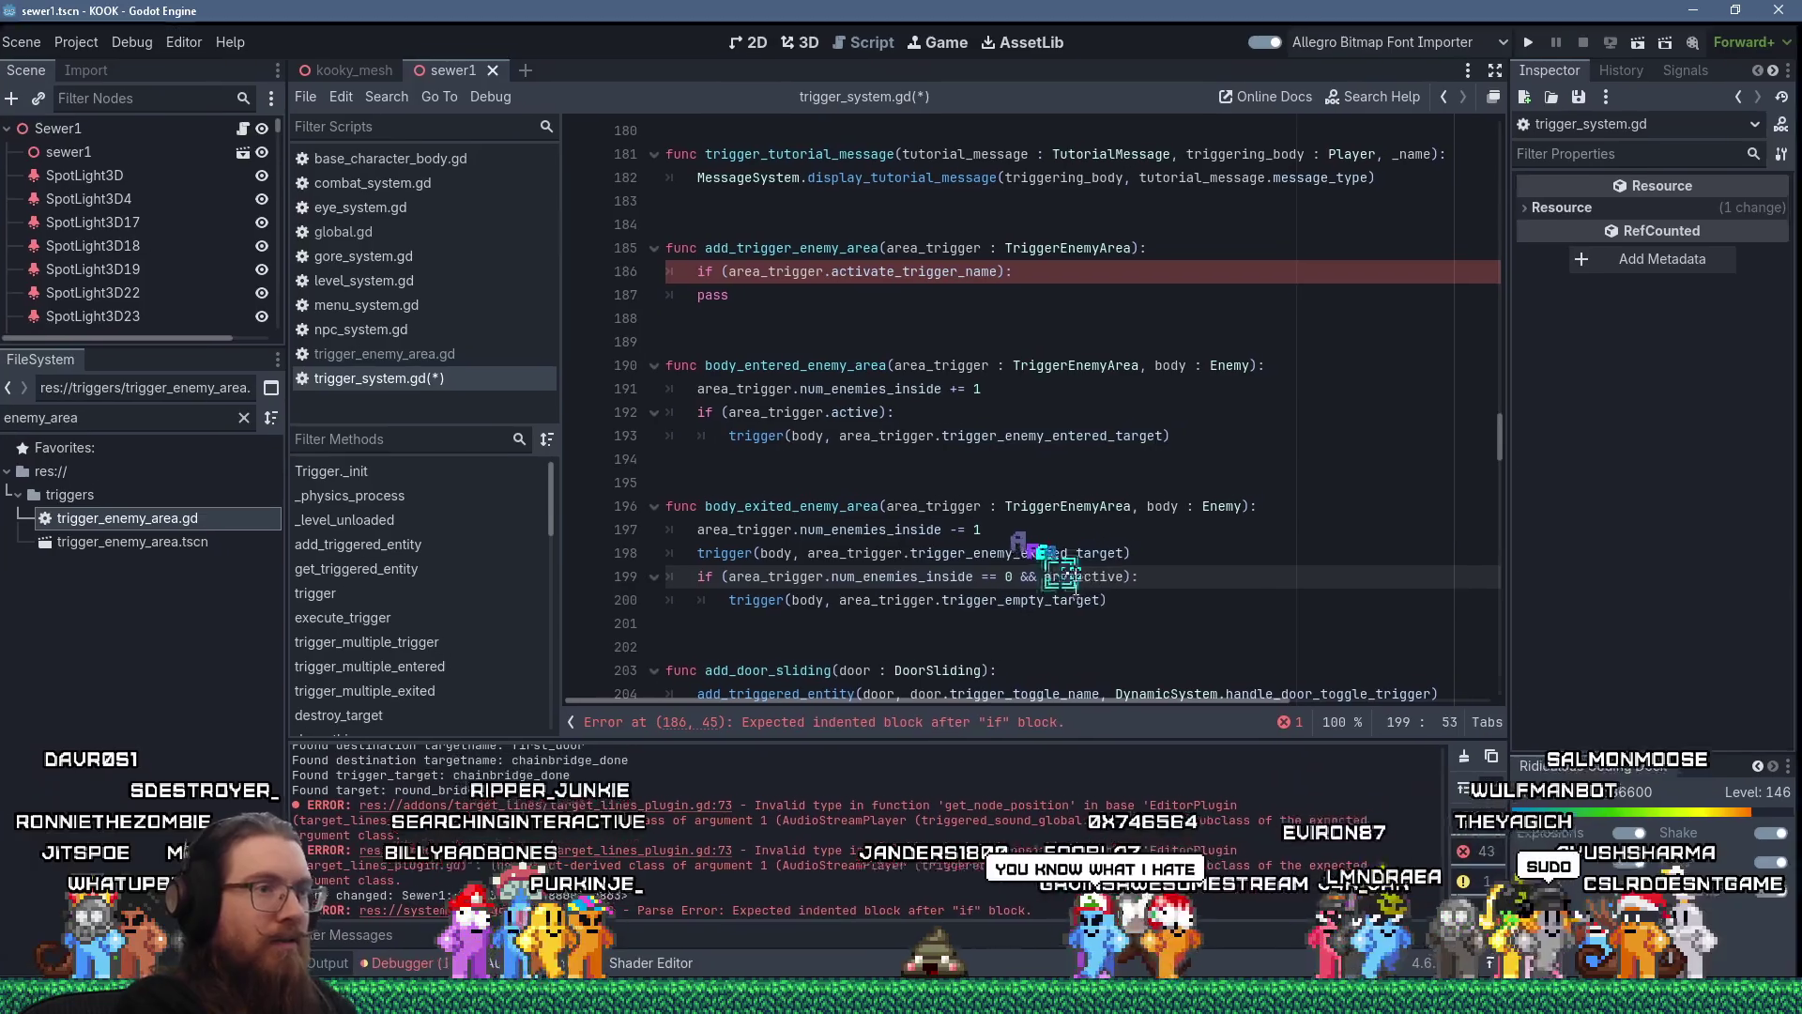
{"action": "type", "text": "area_trigger."}
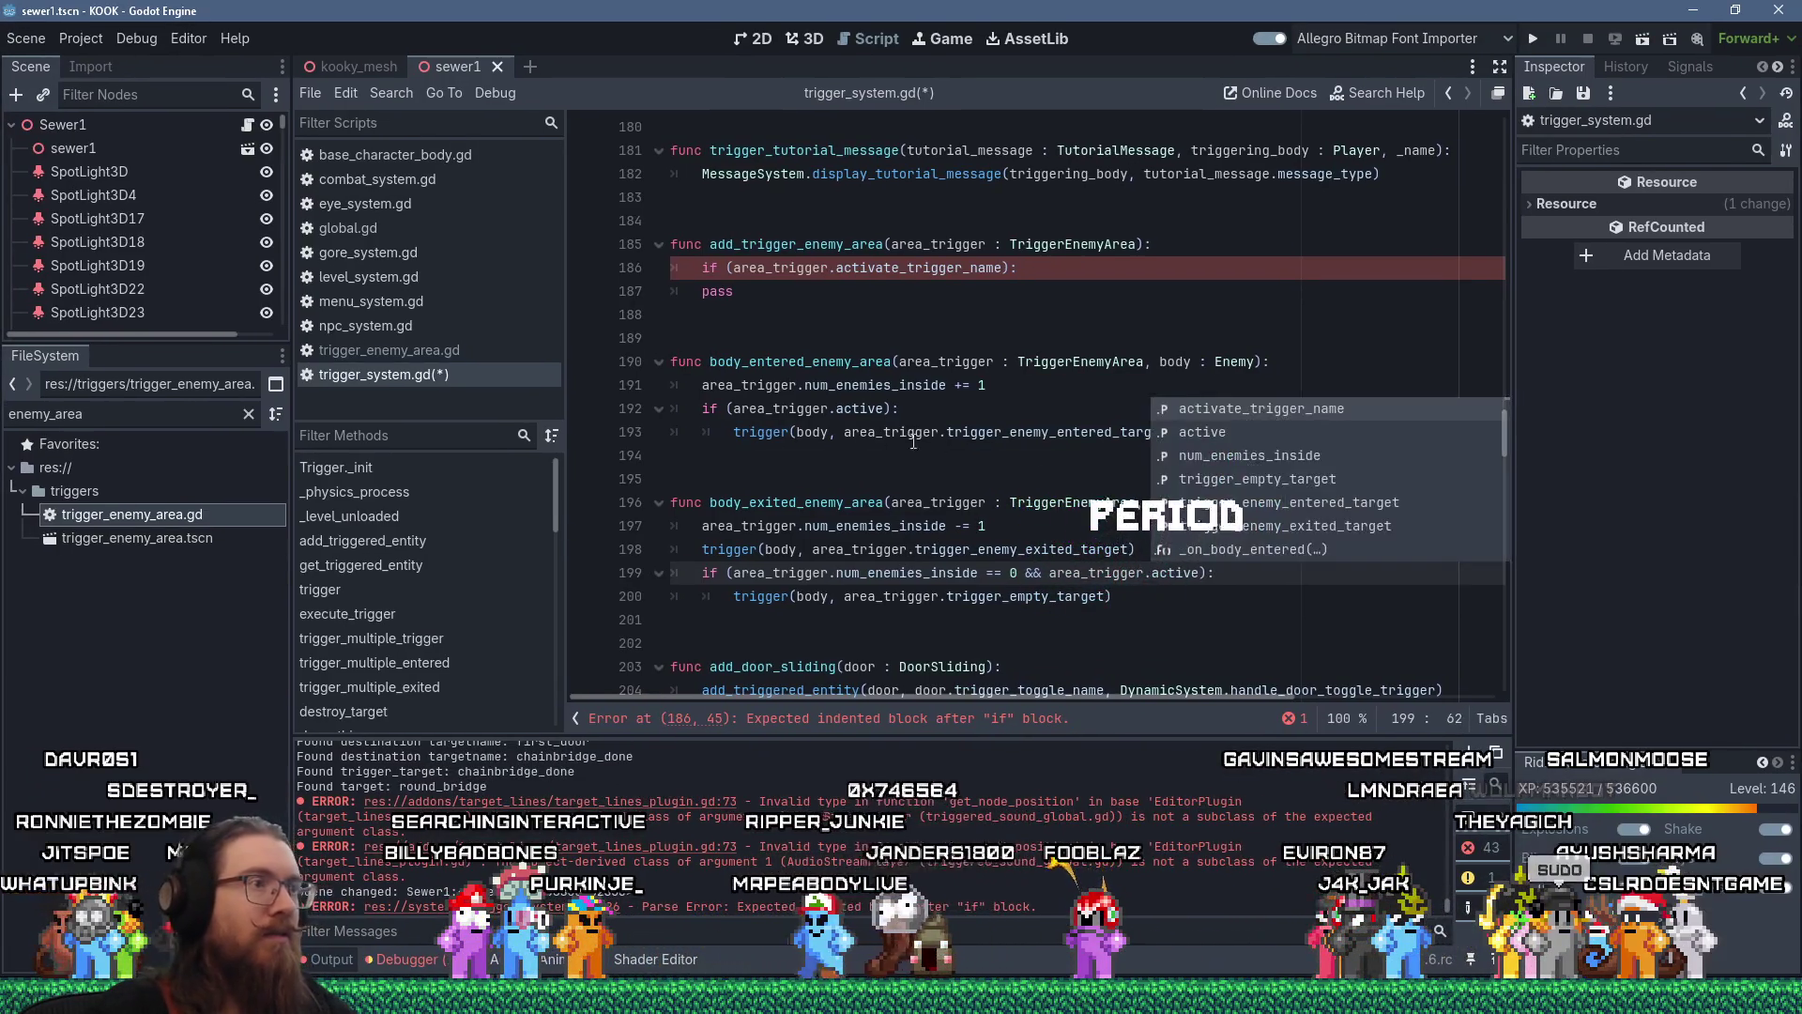
{"action": "left_click", "coordinate": [871, 432]}
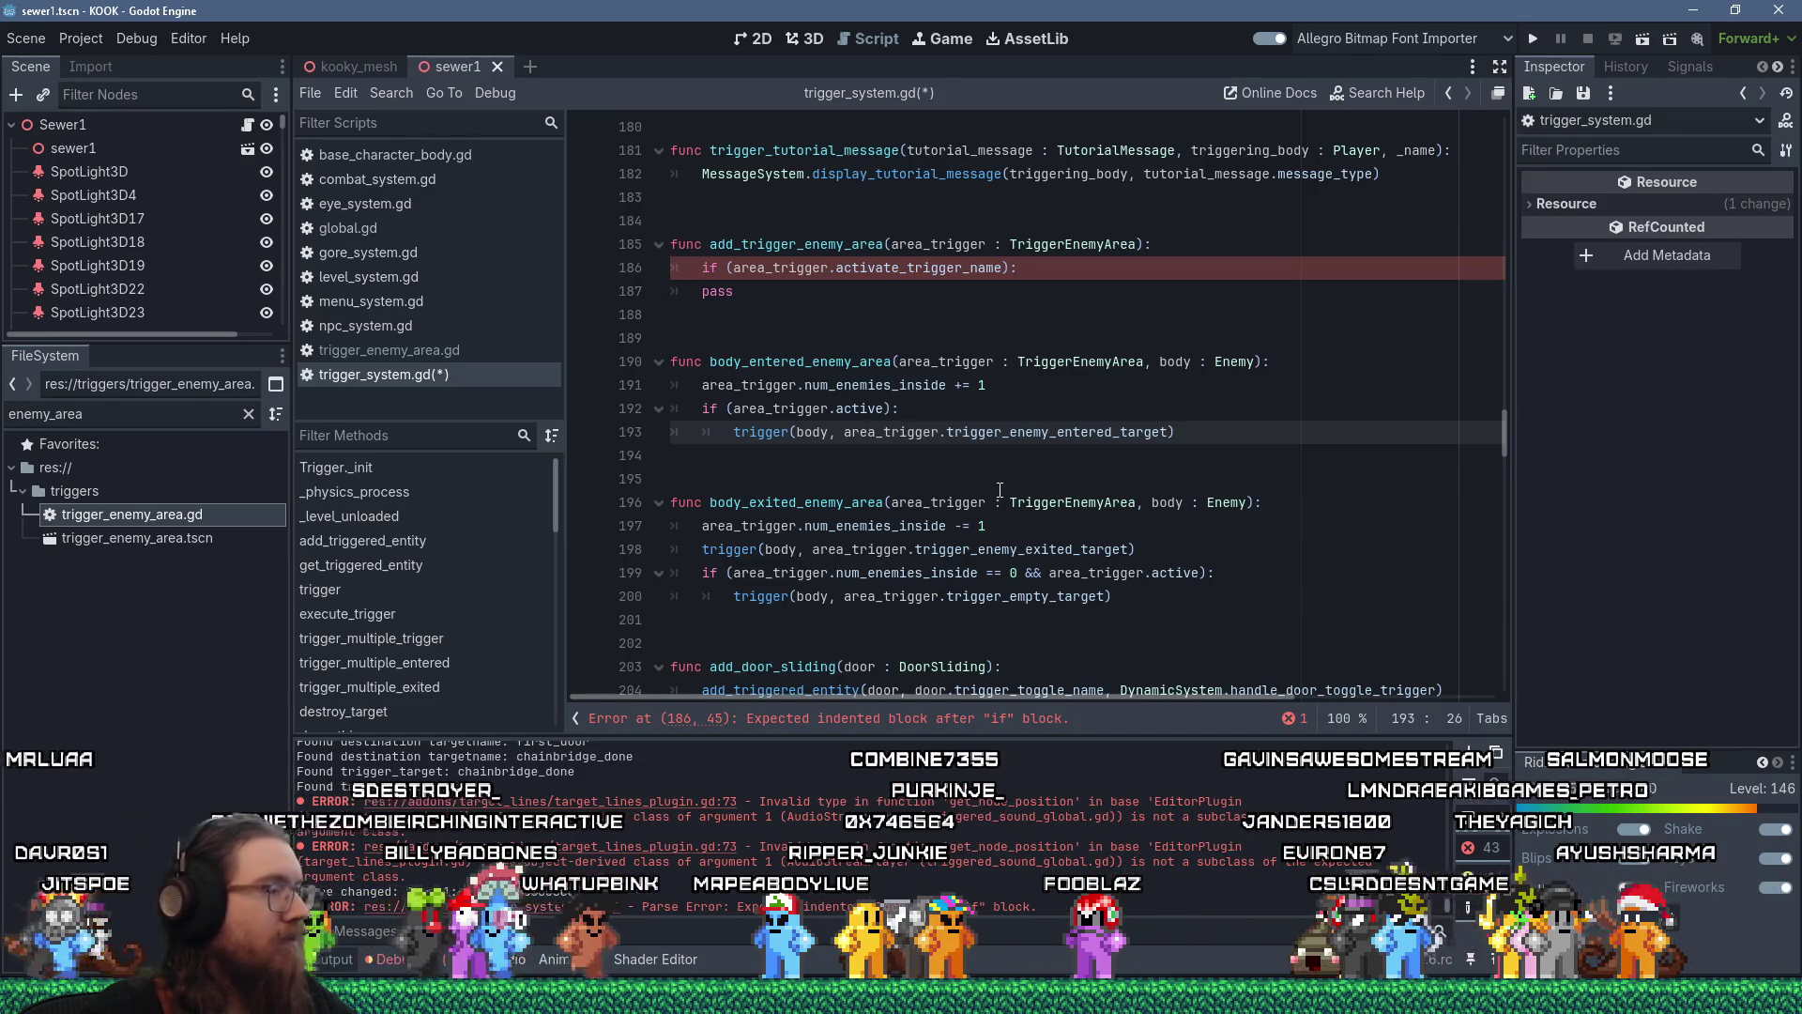
{"action": "scroll", "coordinate": [939, 484], "scroll_direction": "down", "scroll_amount": 2}
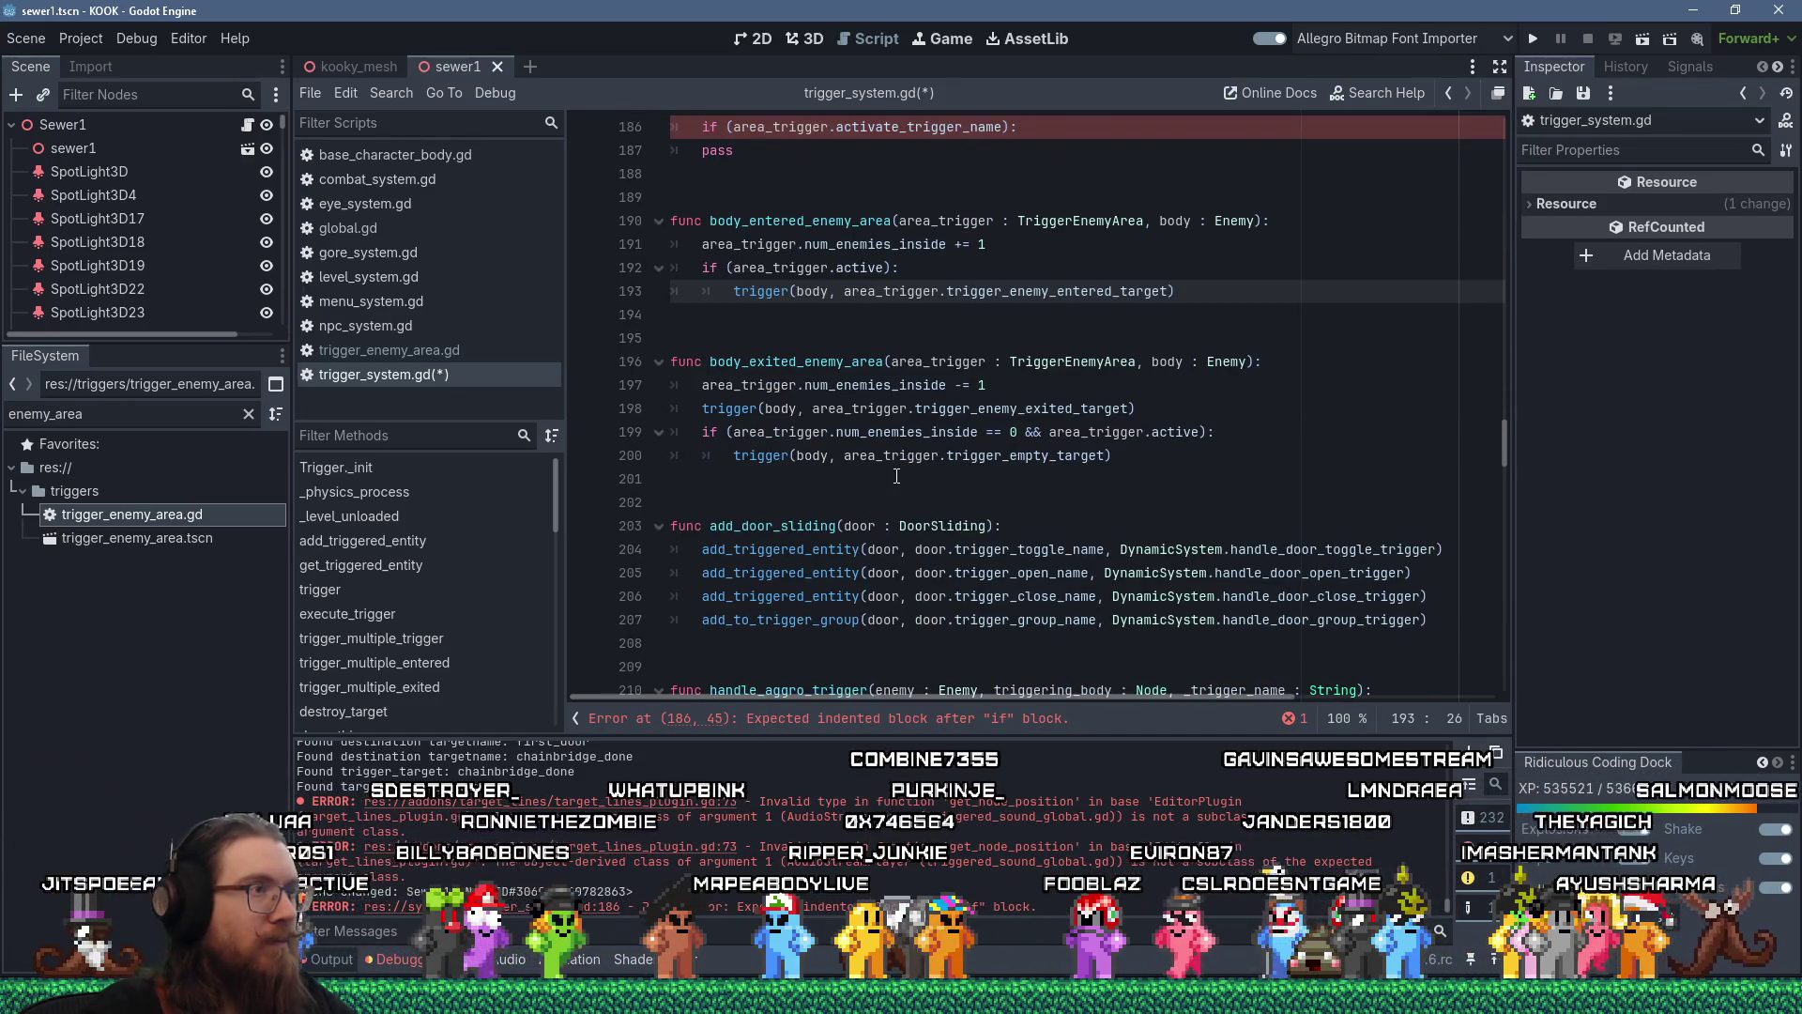
{"action": "scroll", "coordinate": [896, 476], "scroll_direction": "up", "scroll_amount": 1}
{"action": "scroll", "coordinate": [897, 476], "scroll_direction": "up", "scroll_amount": 1}
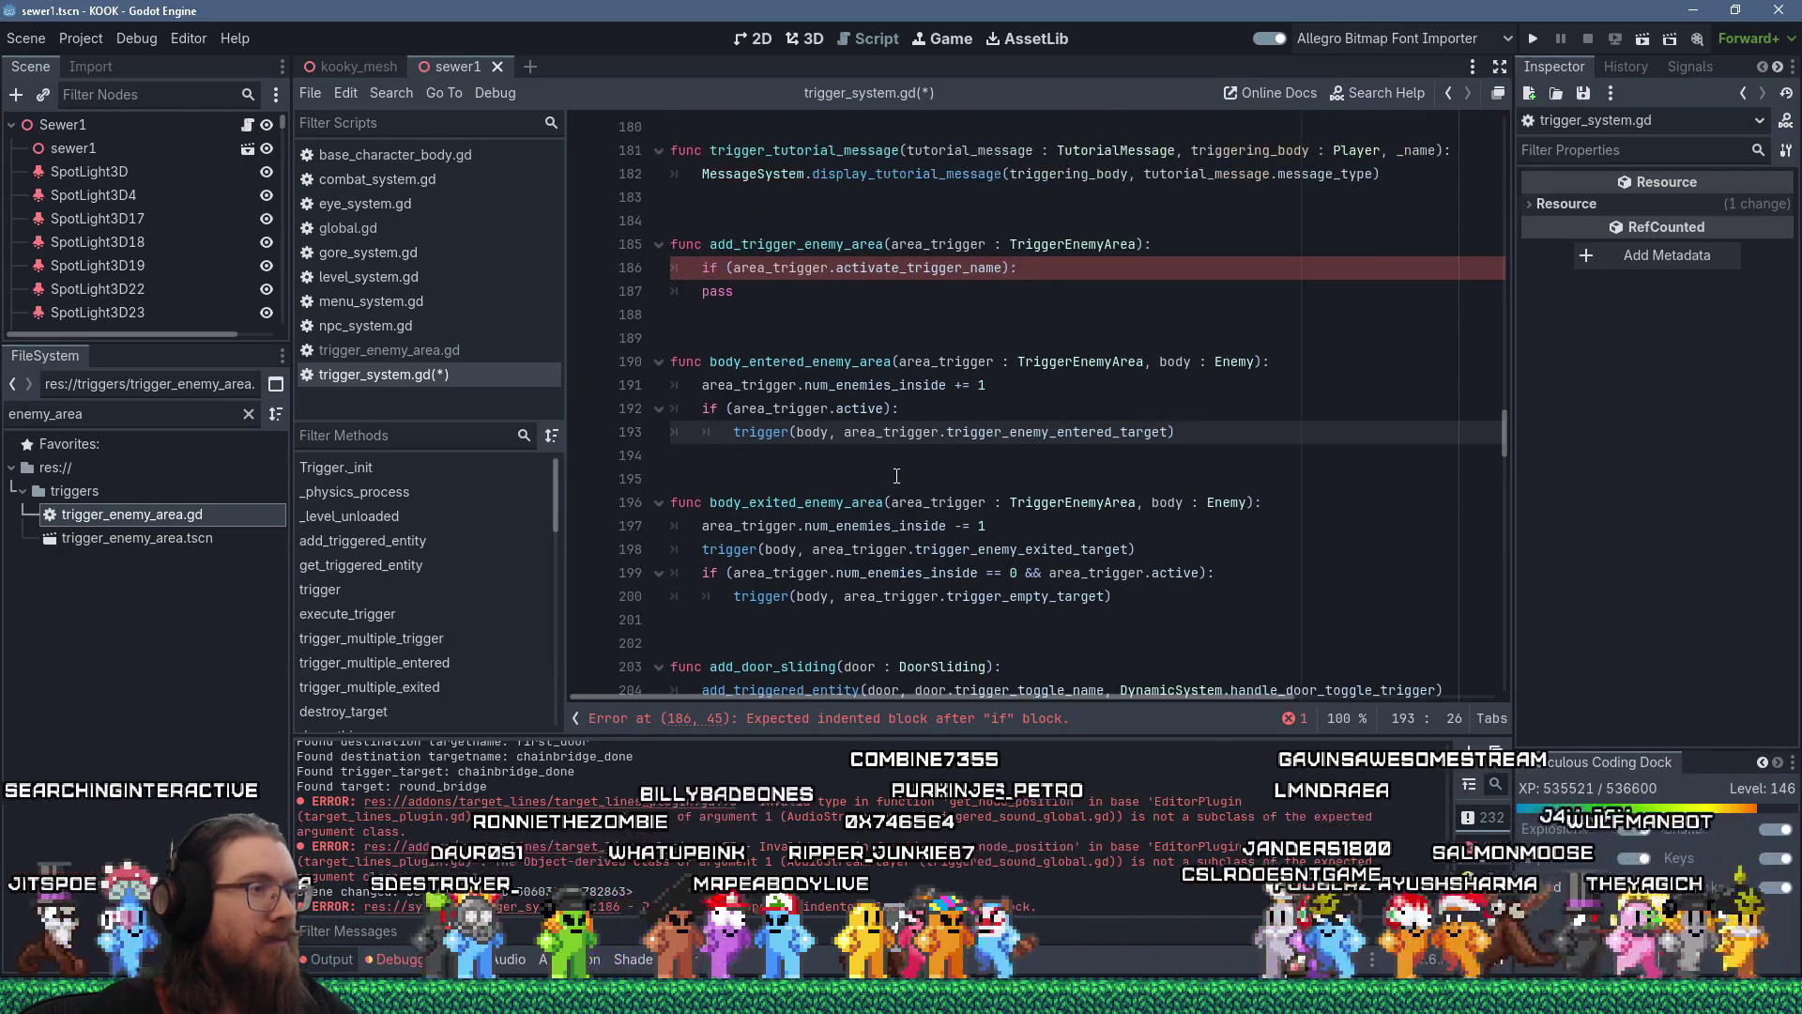
Step: Add 'if (area_trigger.active):' after the enemy count decrement and nest the exited trigger under it
{"action": "left_click", "coordinate": [1042, 530]}
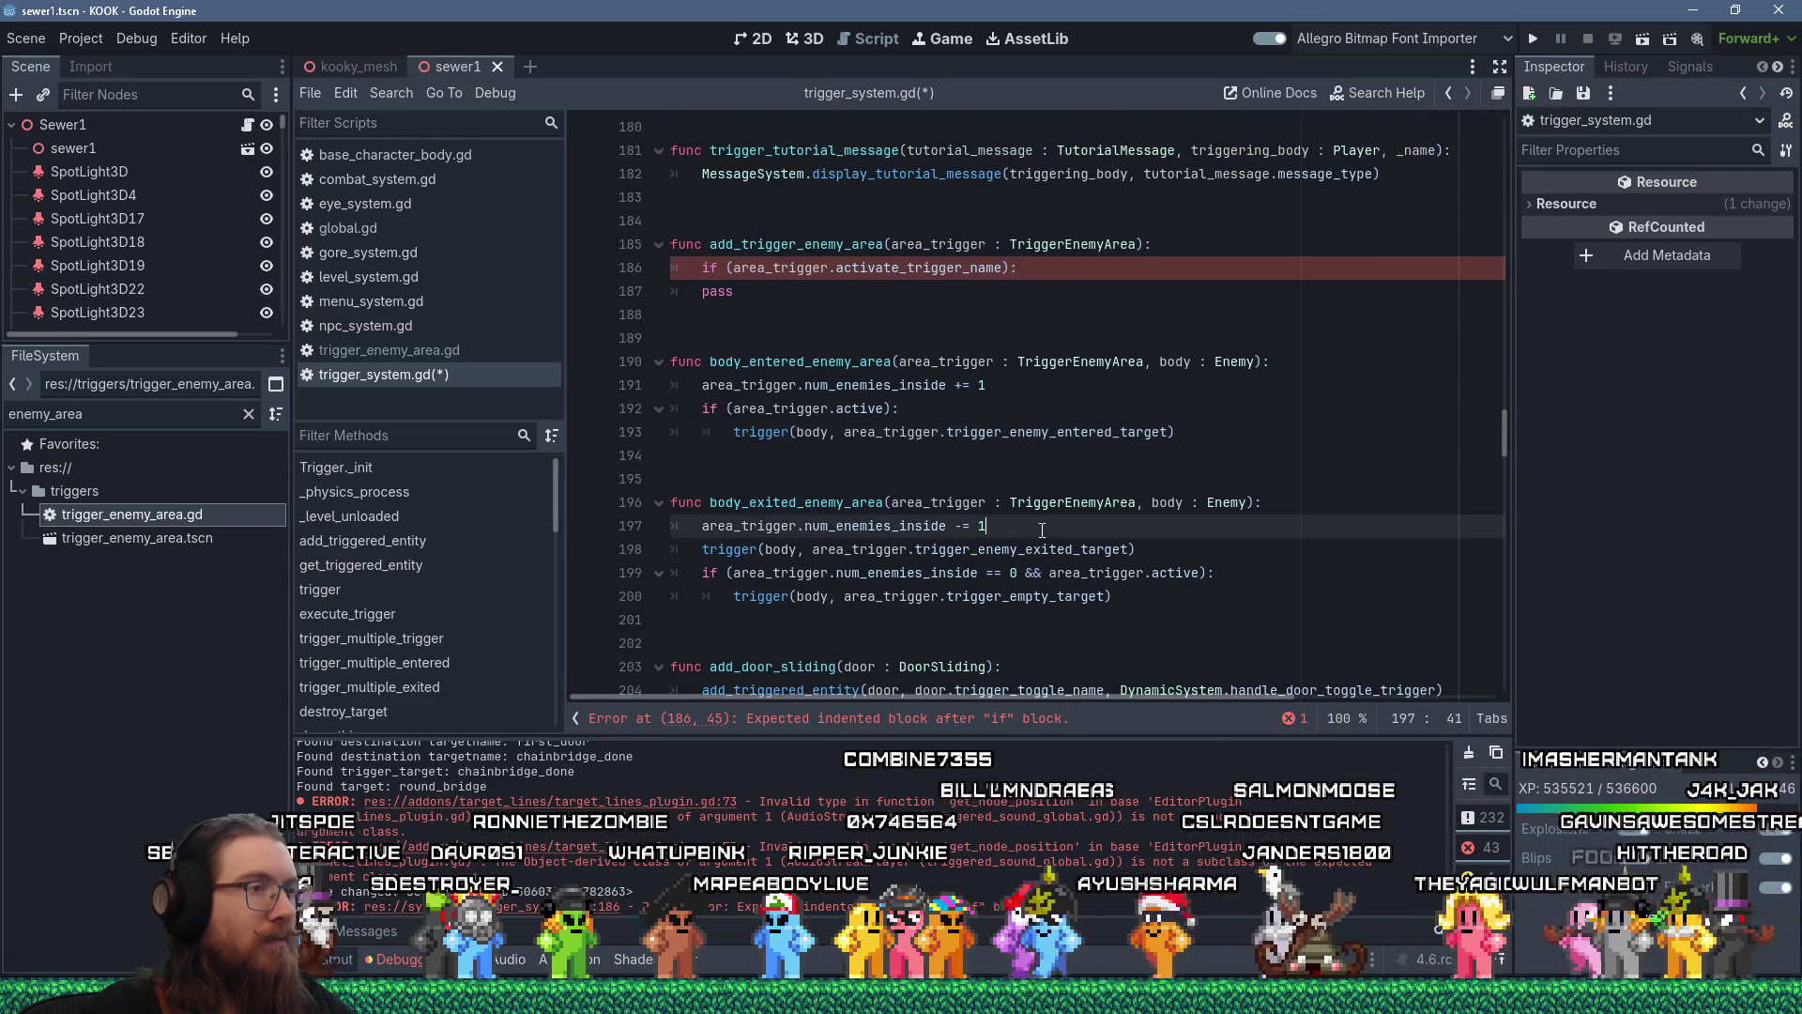
{"action": "key", "text": "Return"}
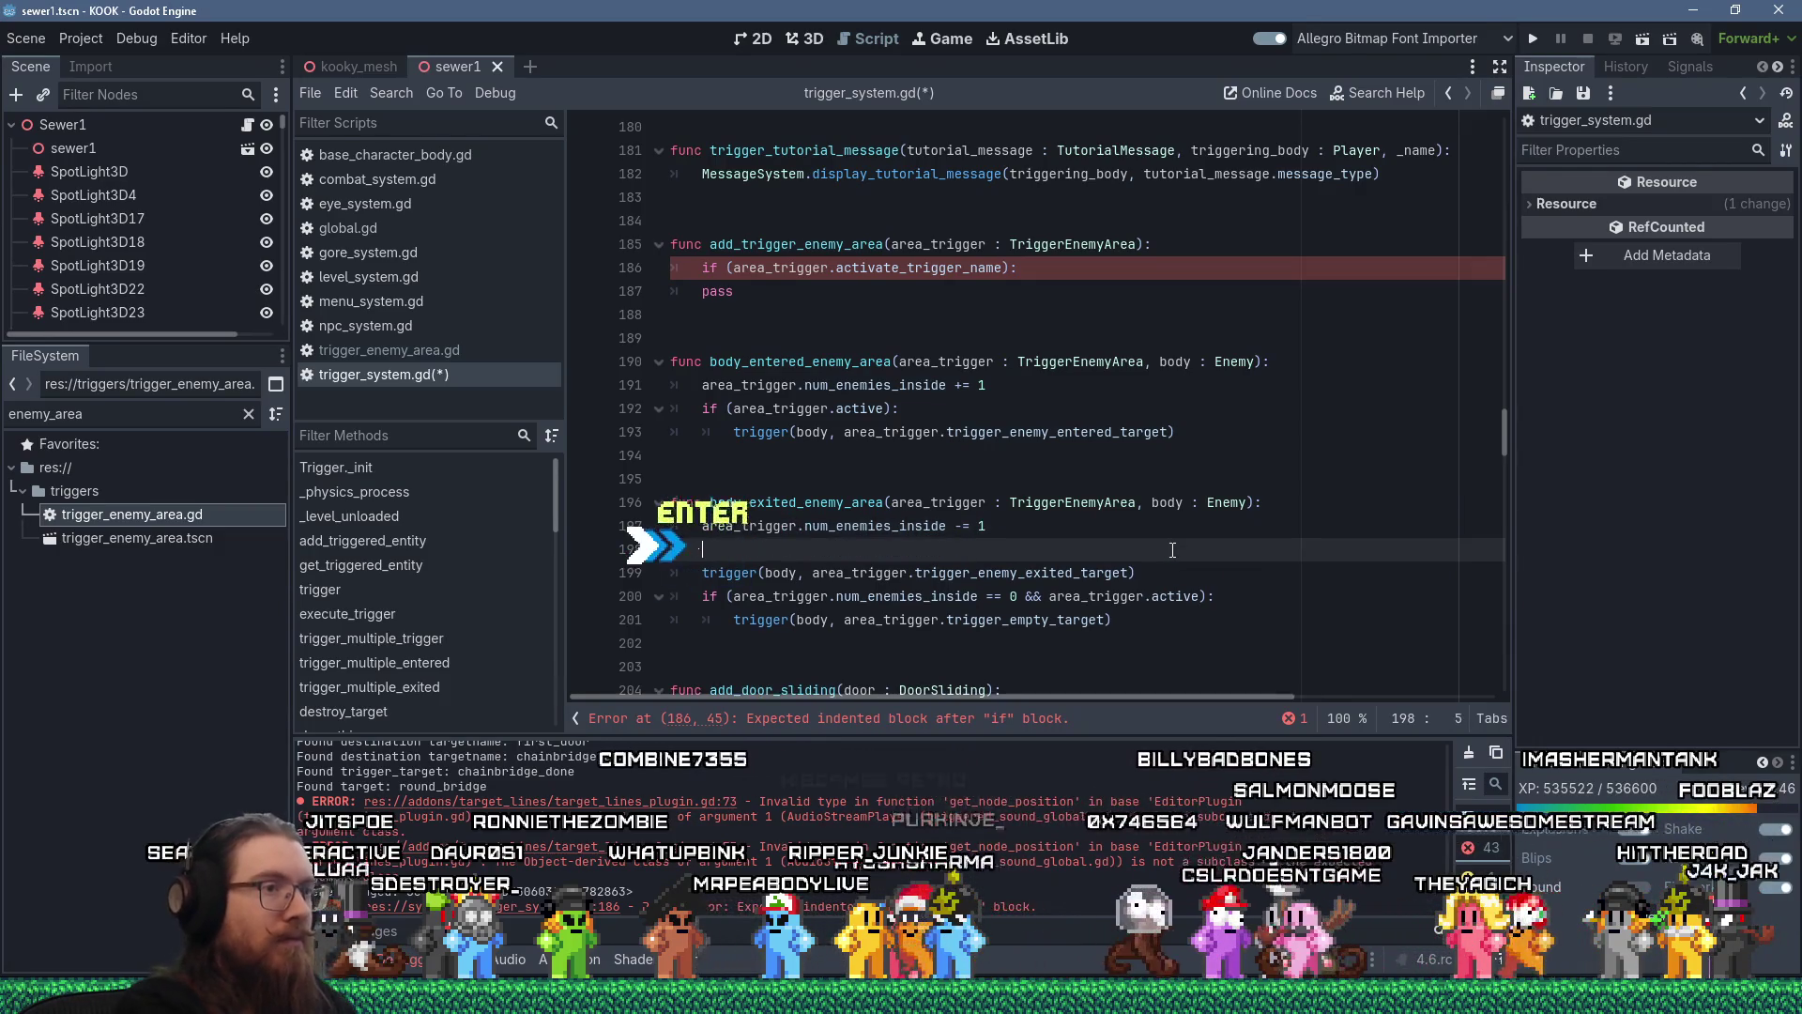
{"action": "type", "text": "if (a"}
{"action": "type", "text": "rea_trigger.activ"}
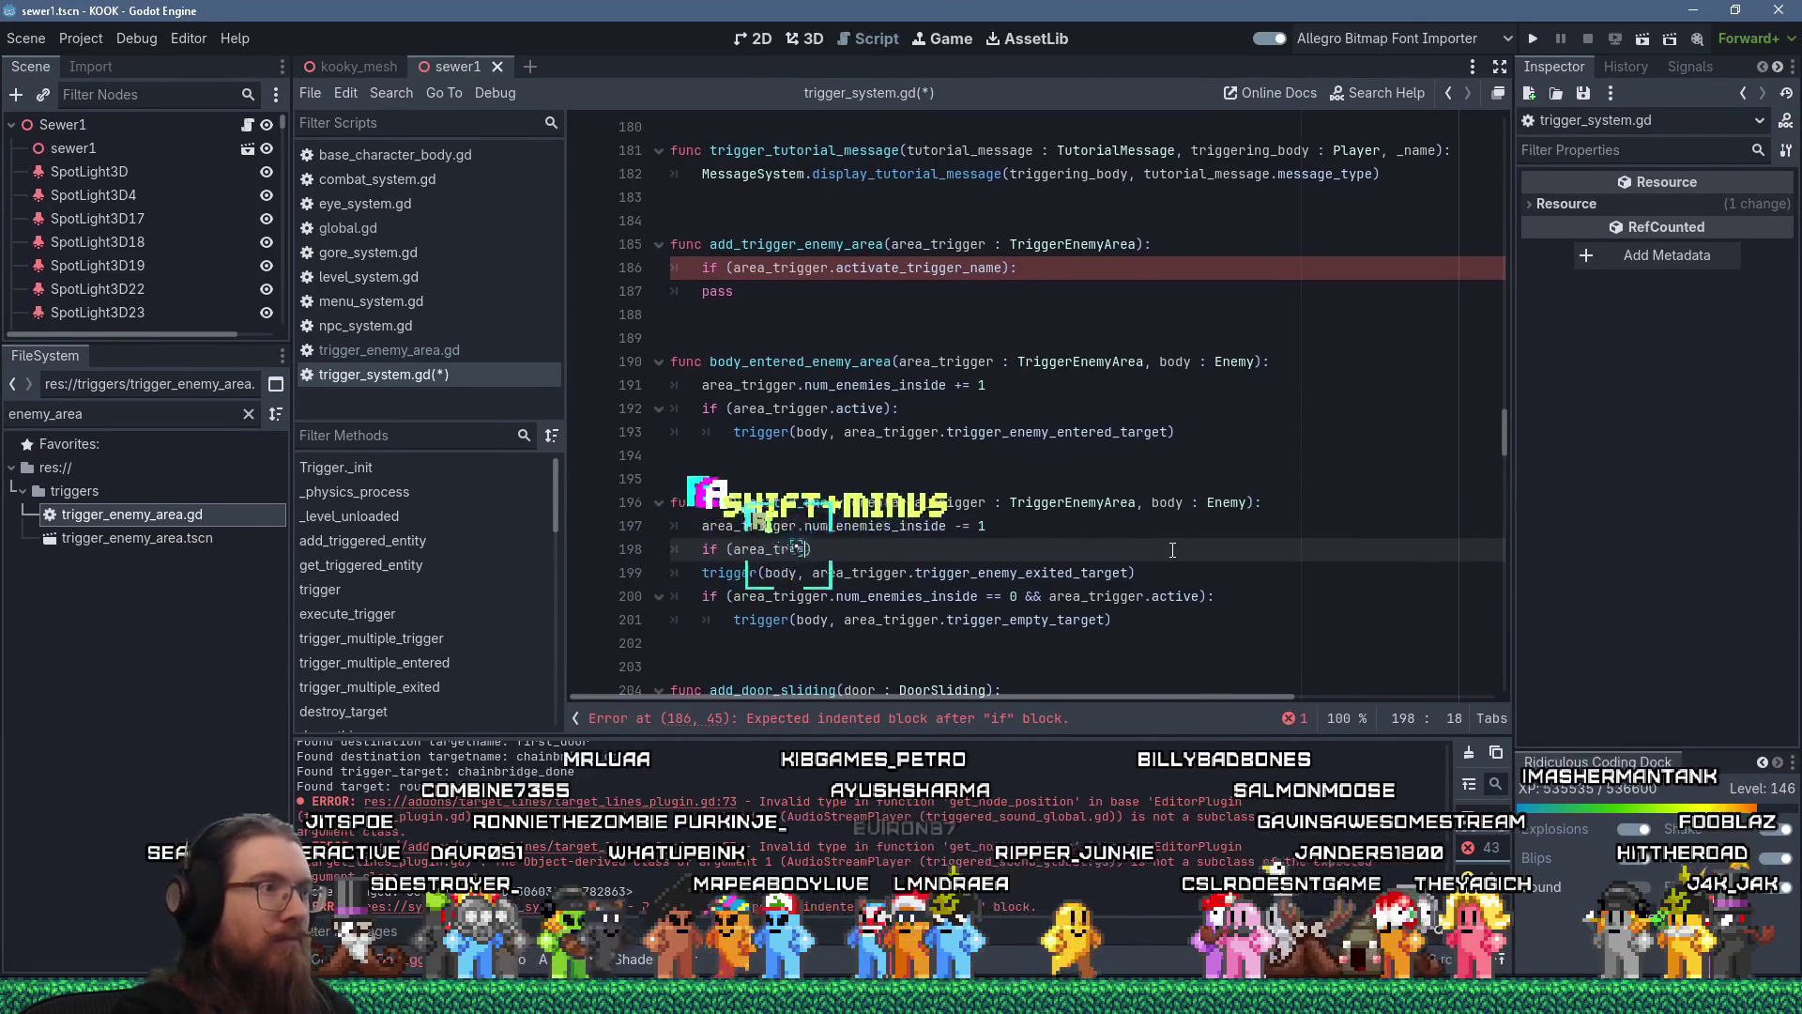
{"action": "type", "text": "e):"}
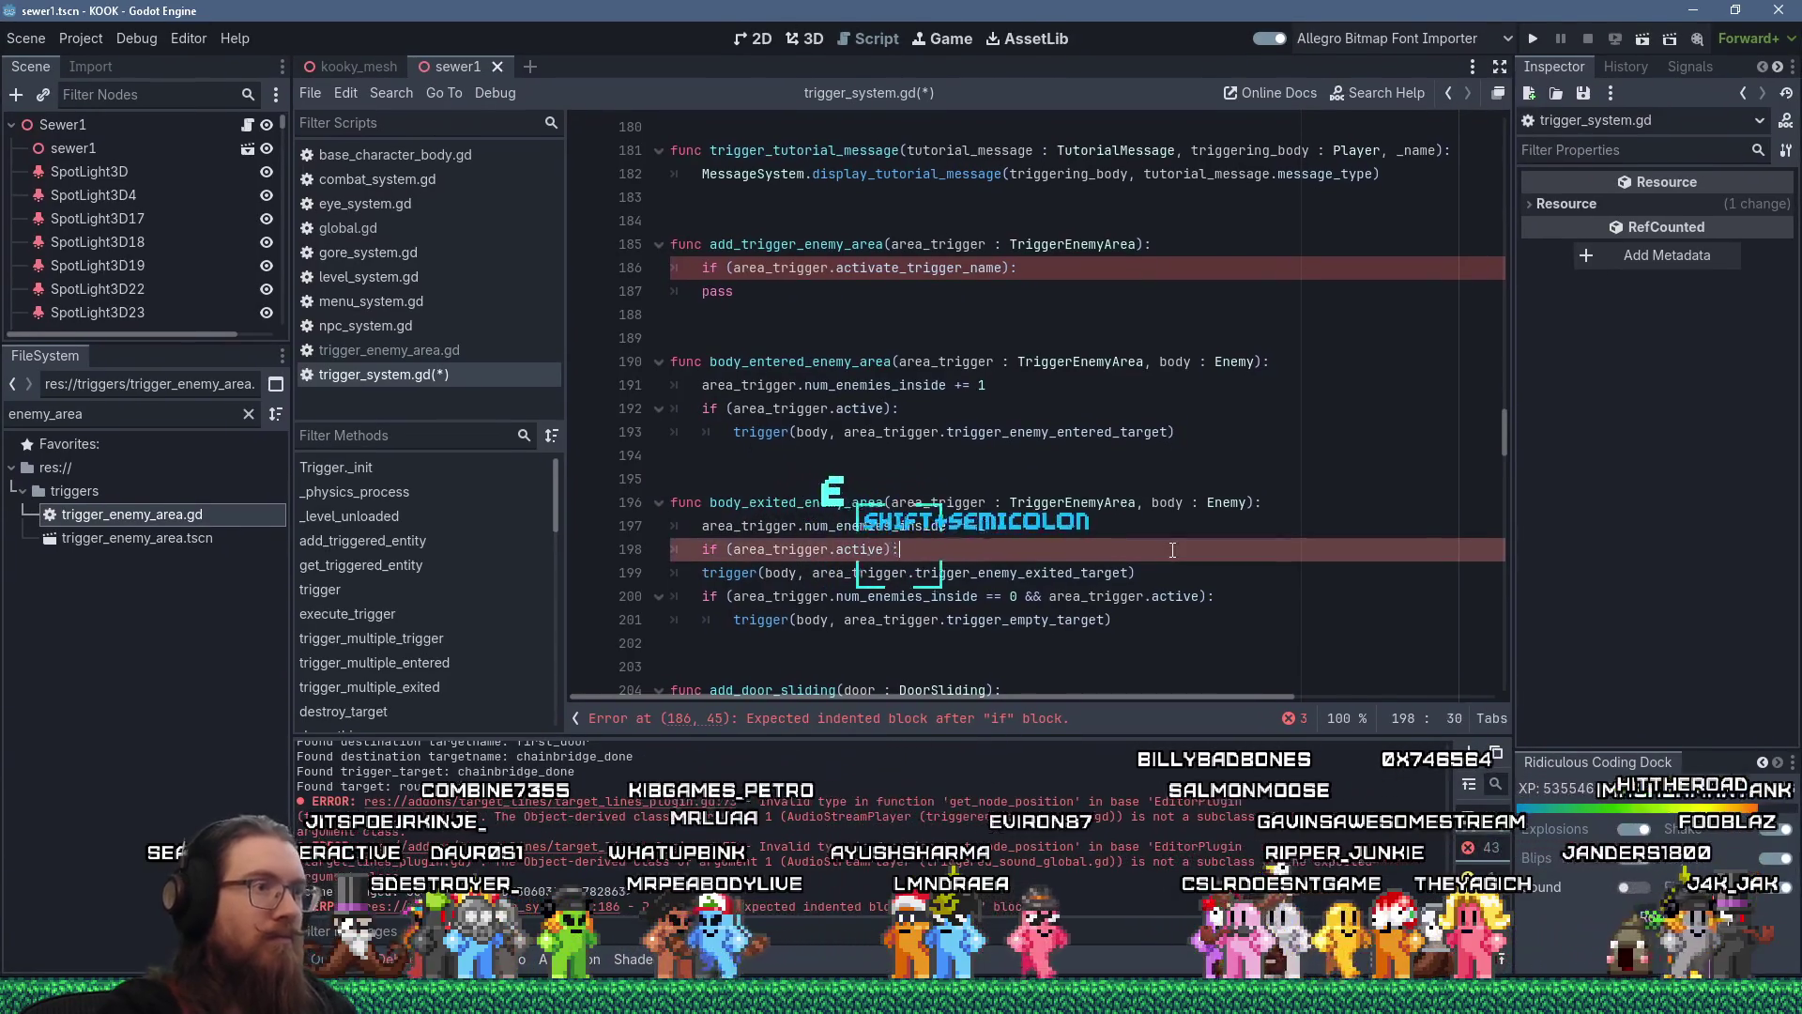
{"action": "key", "text": "Down"}
{"action": "key", "text": "Home"}
{"action": "key", "text": "Tab"}
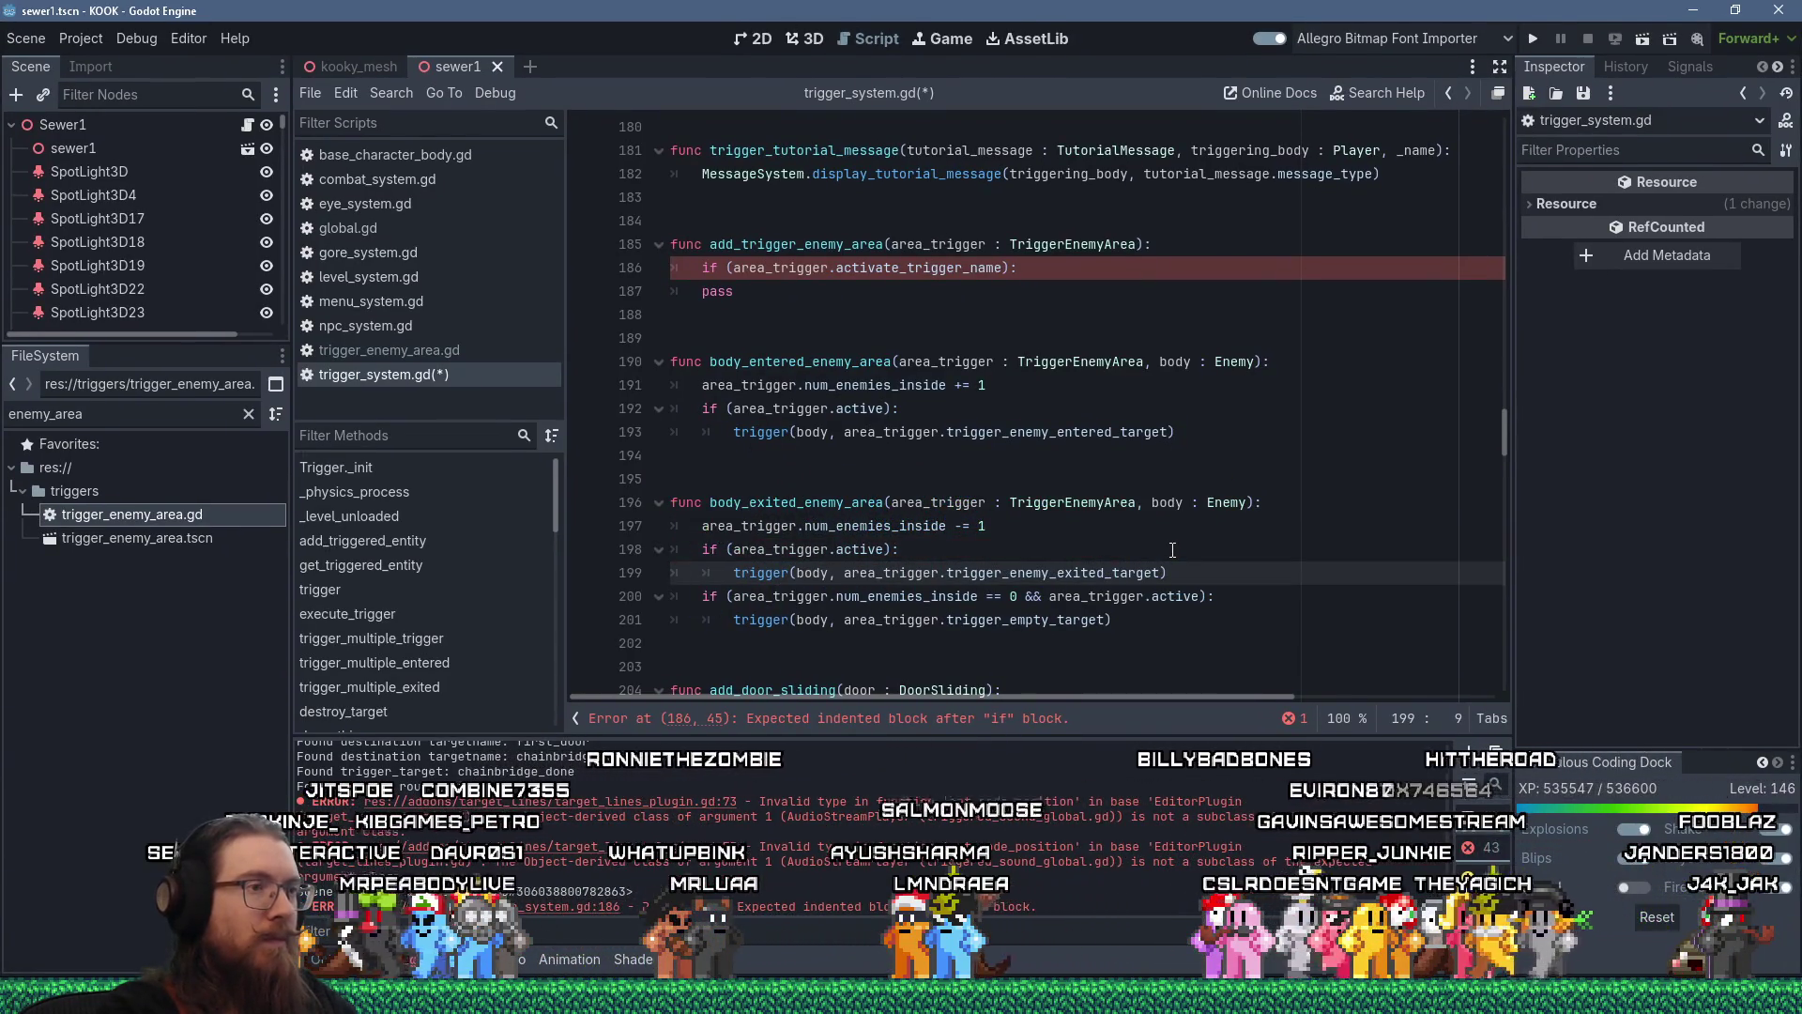
Step: Indent the empty-target check under the active check and delete its redundant active condition
{"action": "key", "text": "Down"}
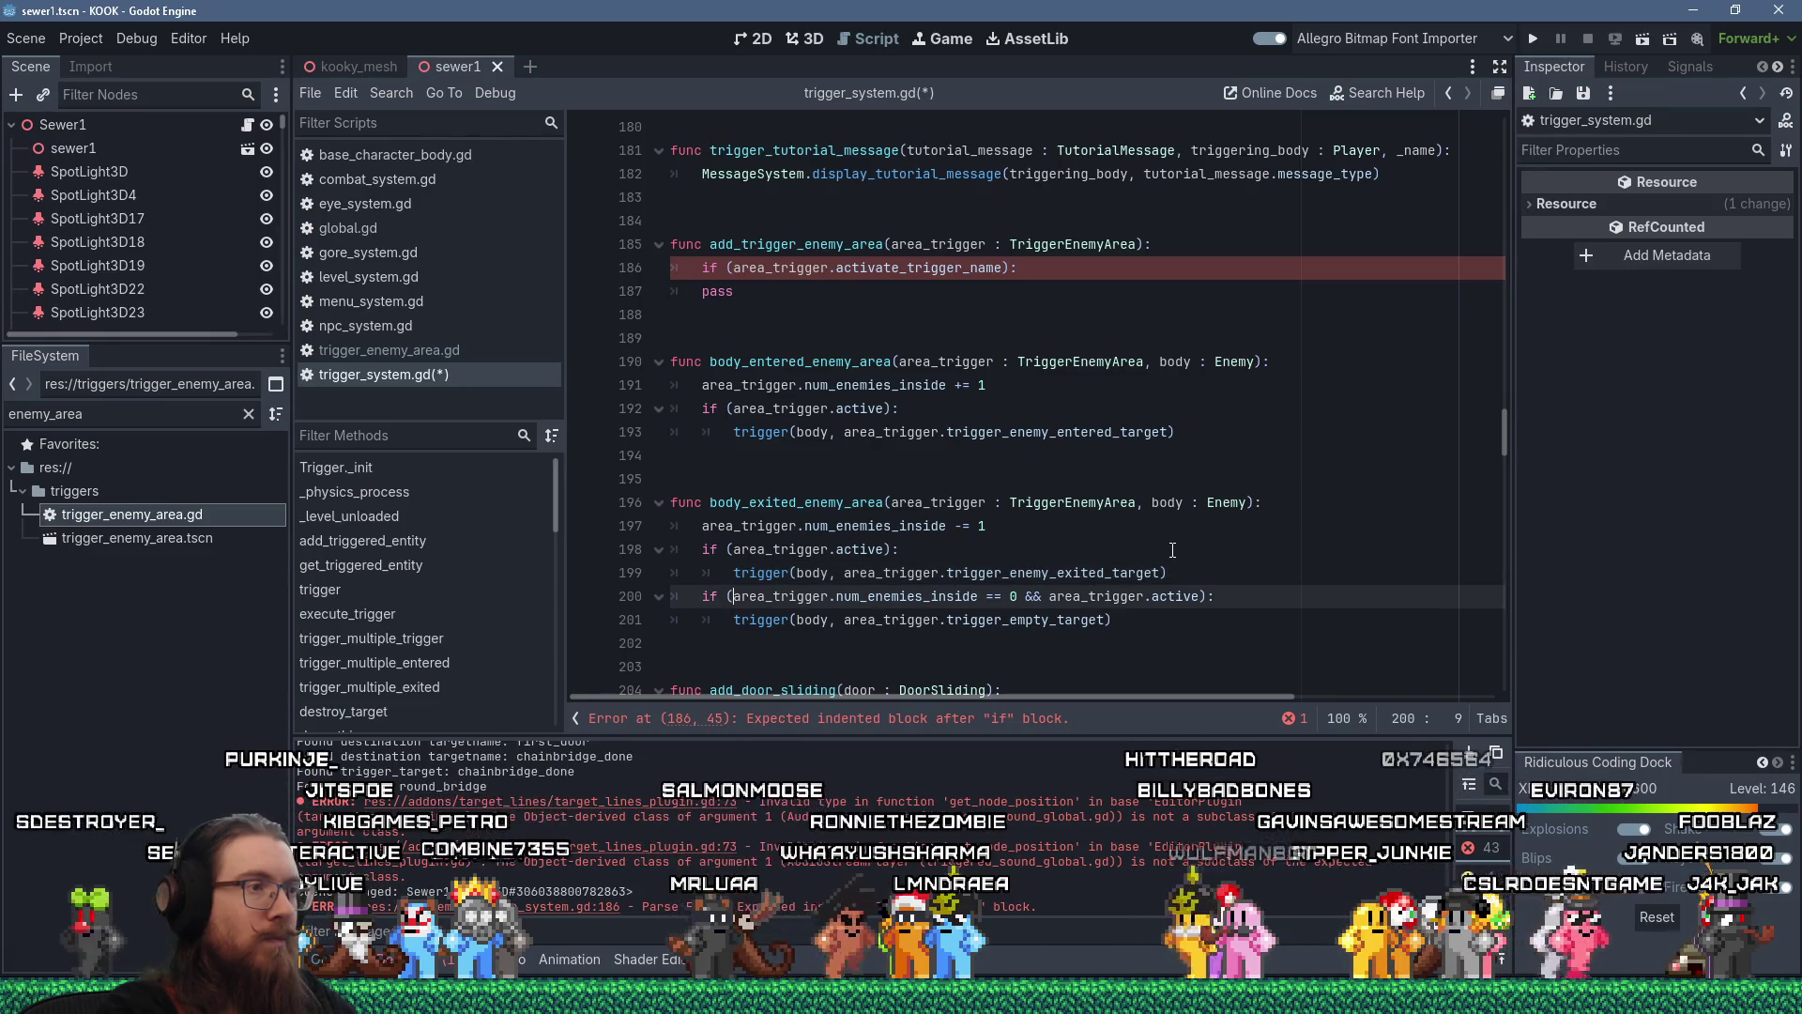
{"action": "key", "text": "shift+Down"}
{"action": "key", "text": "Tab"}
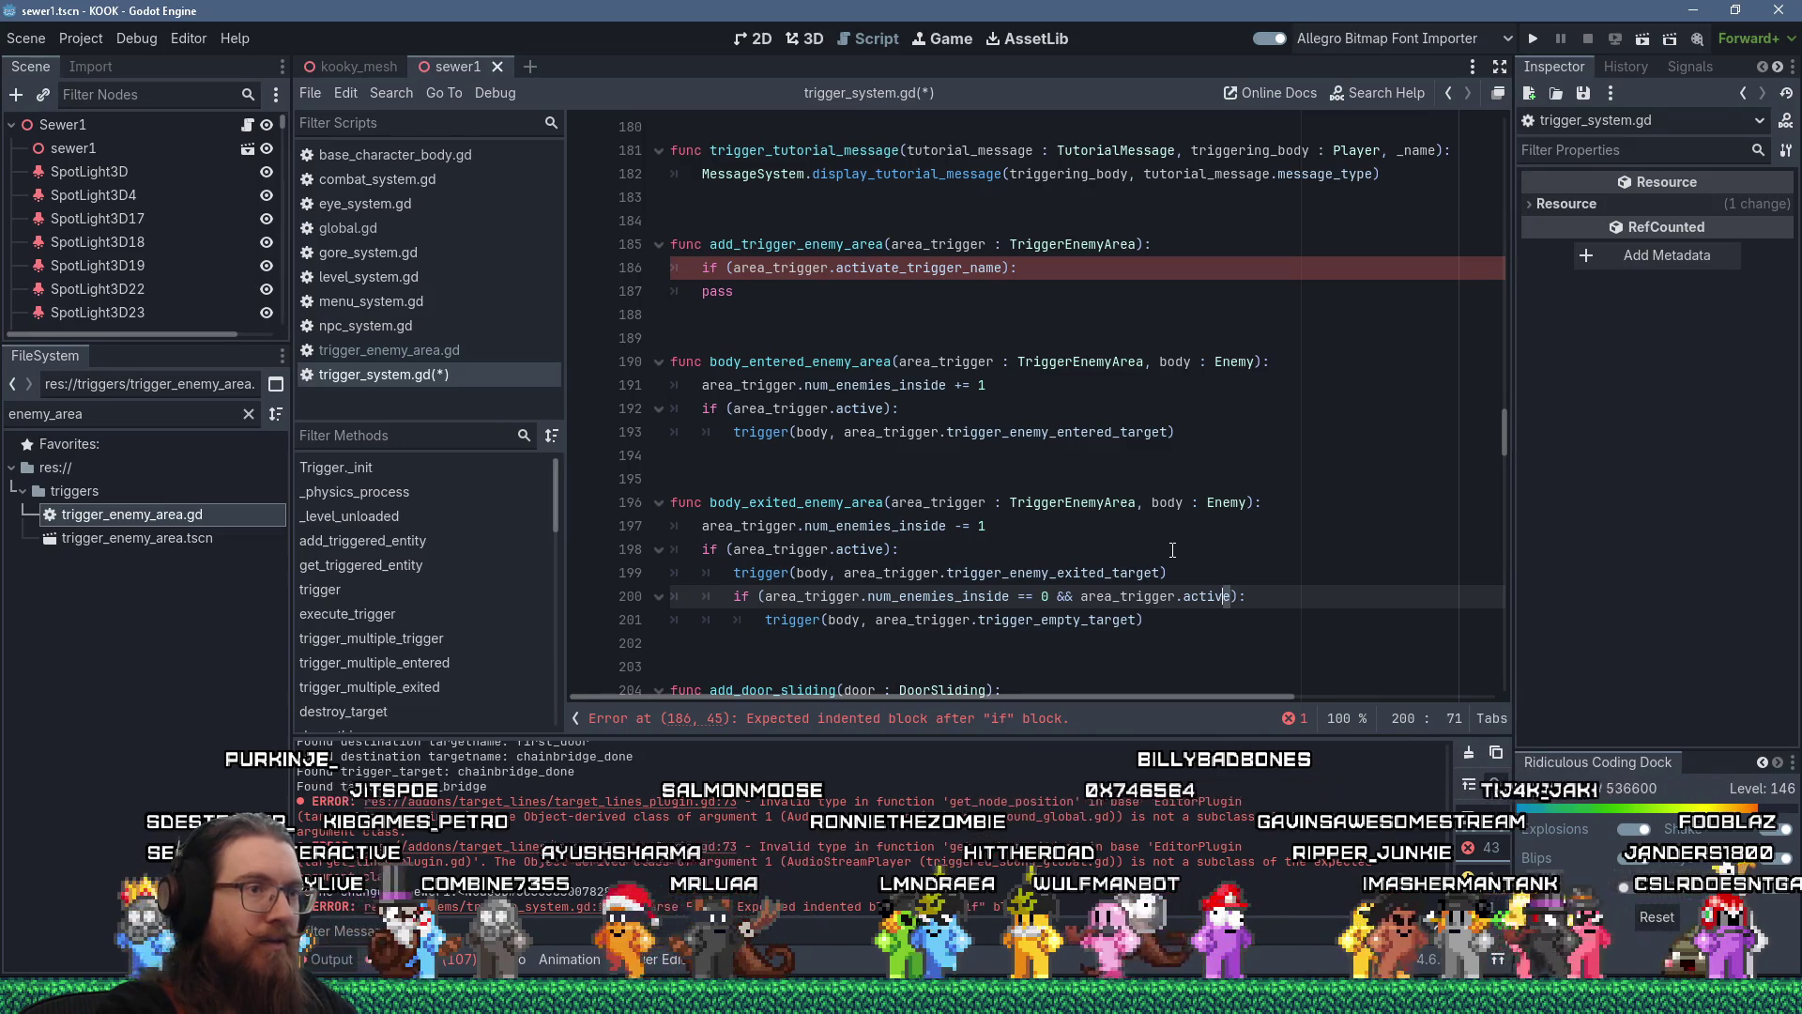
{"action": "key", "text": "Right"}
{"action": "key", "text": "ctrl+shift+Left"}
{"action": "key", "text": "ctrl+shift+Left"}
{"action": "key", "text": "ctrl+shift+Left"}
{"action": "key", "text": "Delete"}
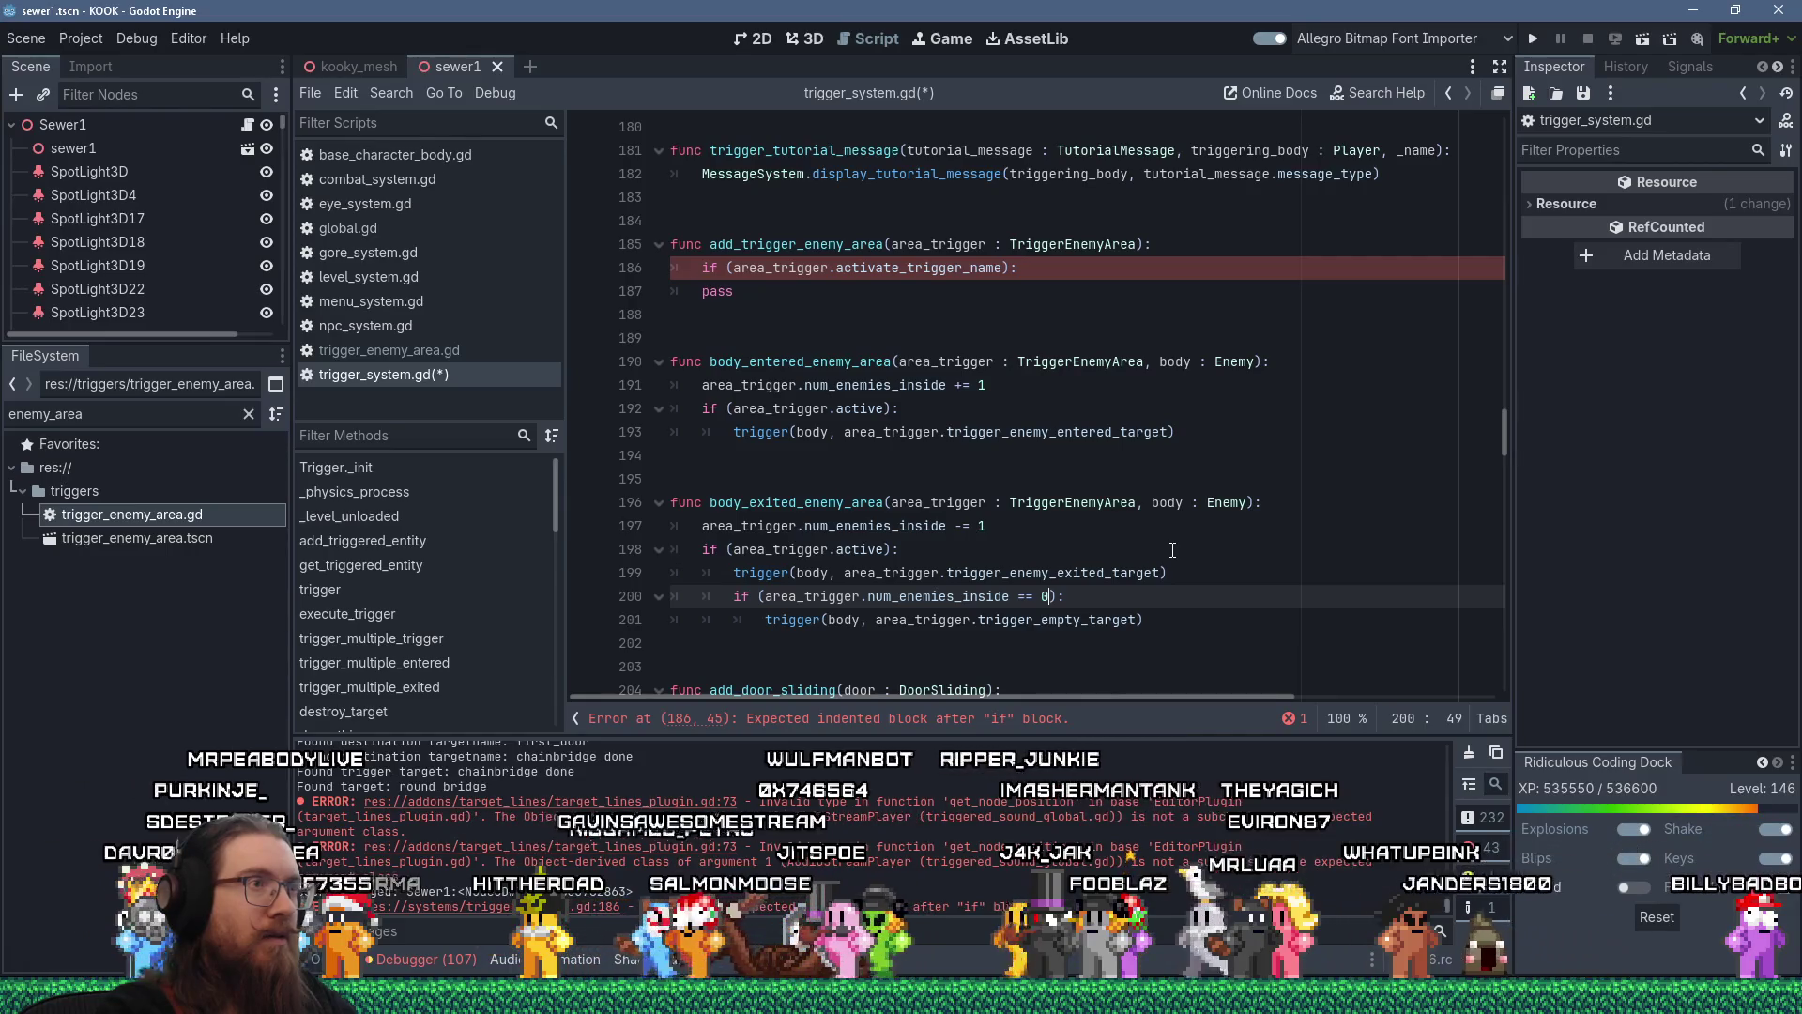
{"action": "key", "text": "Up"}
{"action": "key", "text": "Up"}
{"action": "key", "text": "Up"}
{"action": "key", "text": "Up"}
{"action": "key", "text": "Up"}
{"action": "key", "text": "Up"}
{"action": "key", "text": "Down"}
{"action": "key", "text": "Down"}
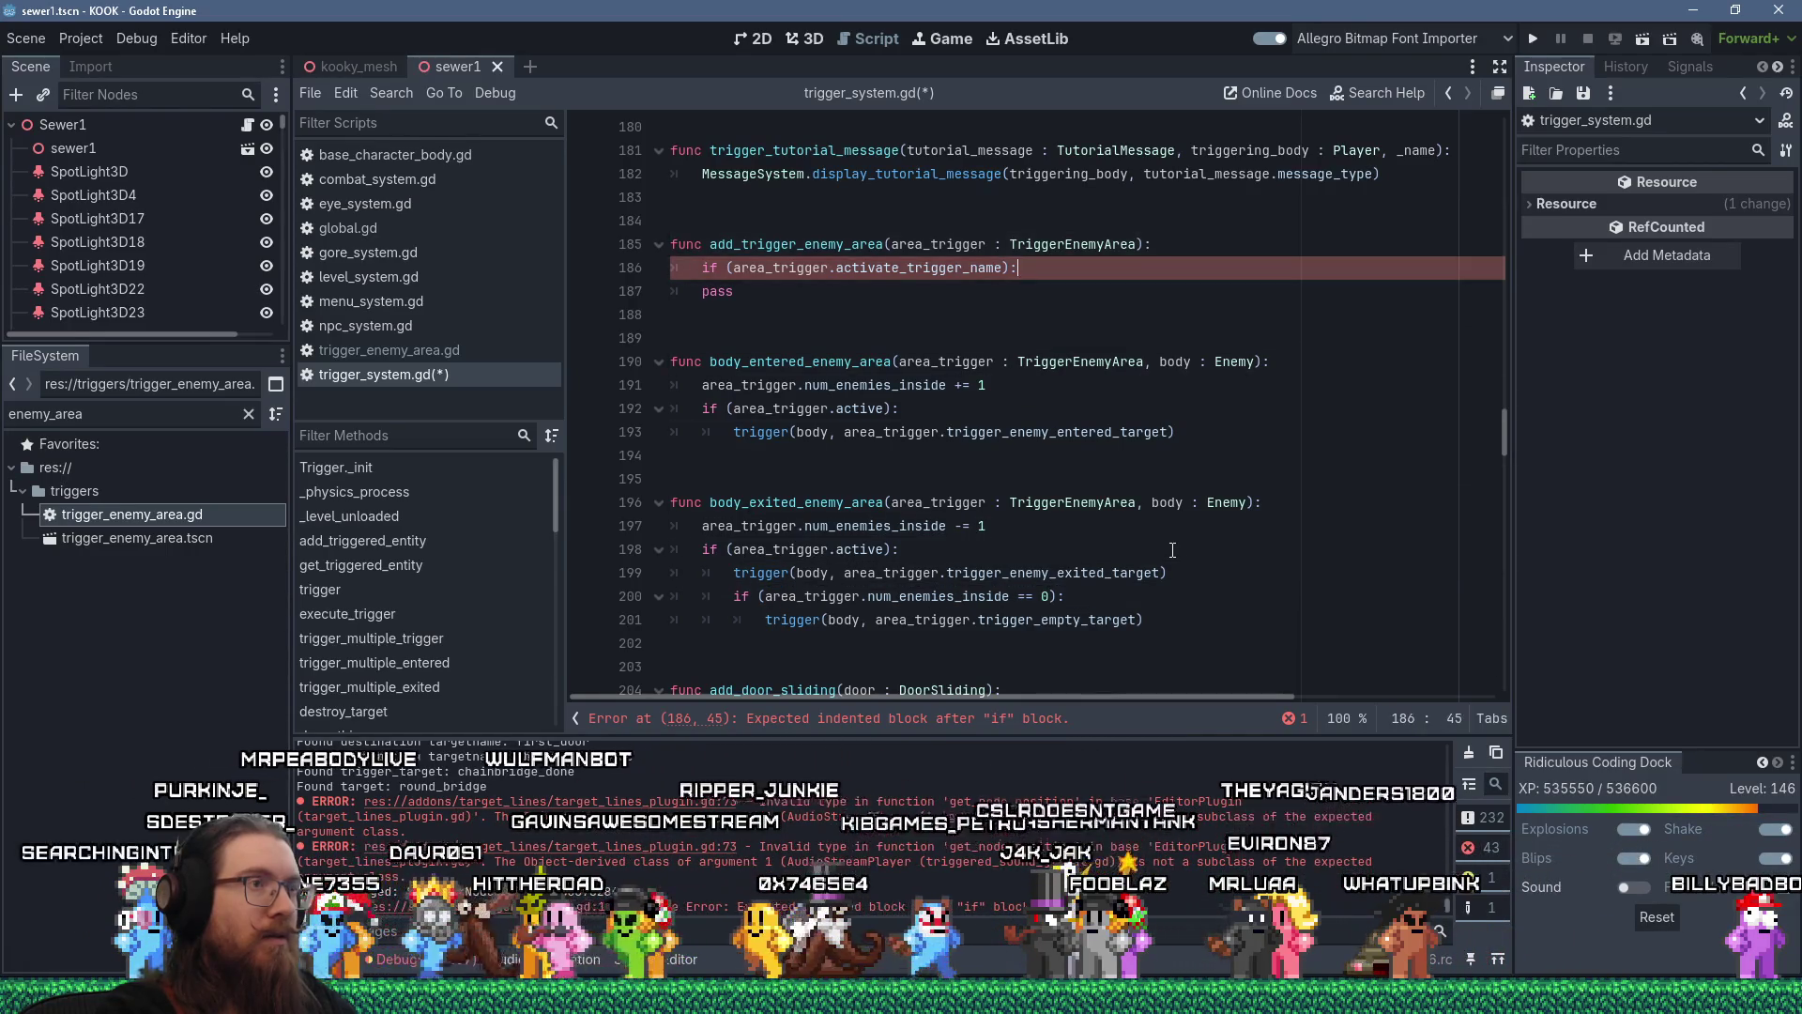
Step: Add 'area_trigger.active = false' inside the activate_trigger_name check
{"action": "key", "text": "Return"}
{"action": "key", "text": "Tab"}
{"action": "key", "text": "BackSpace"}
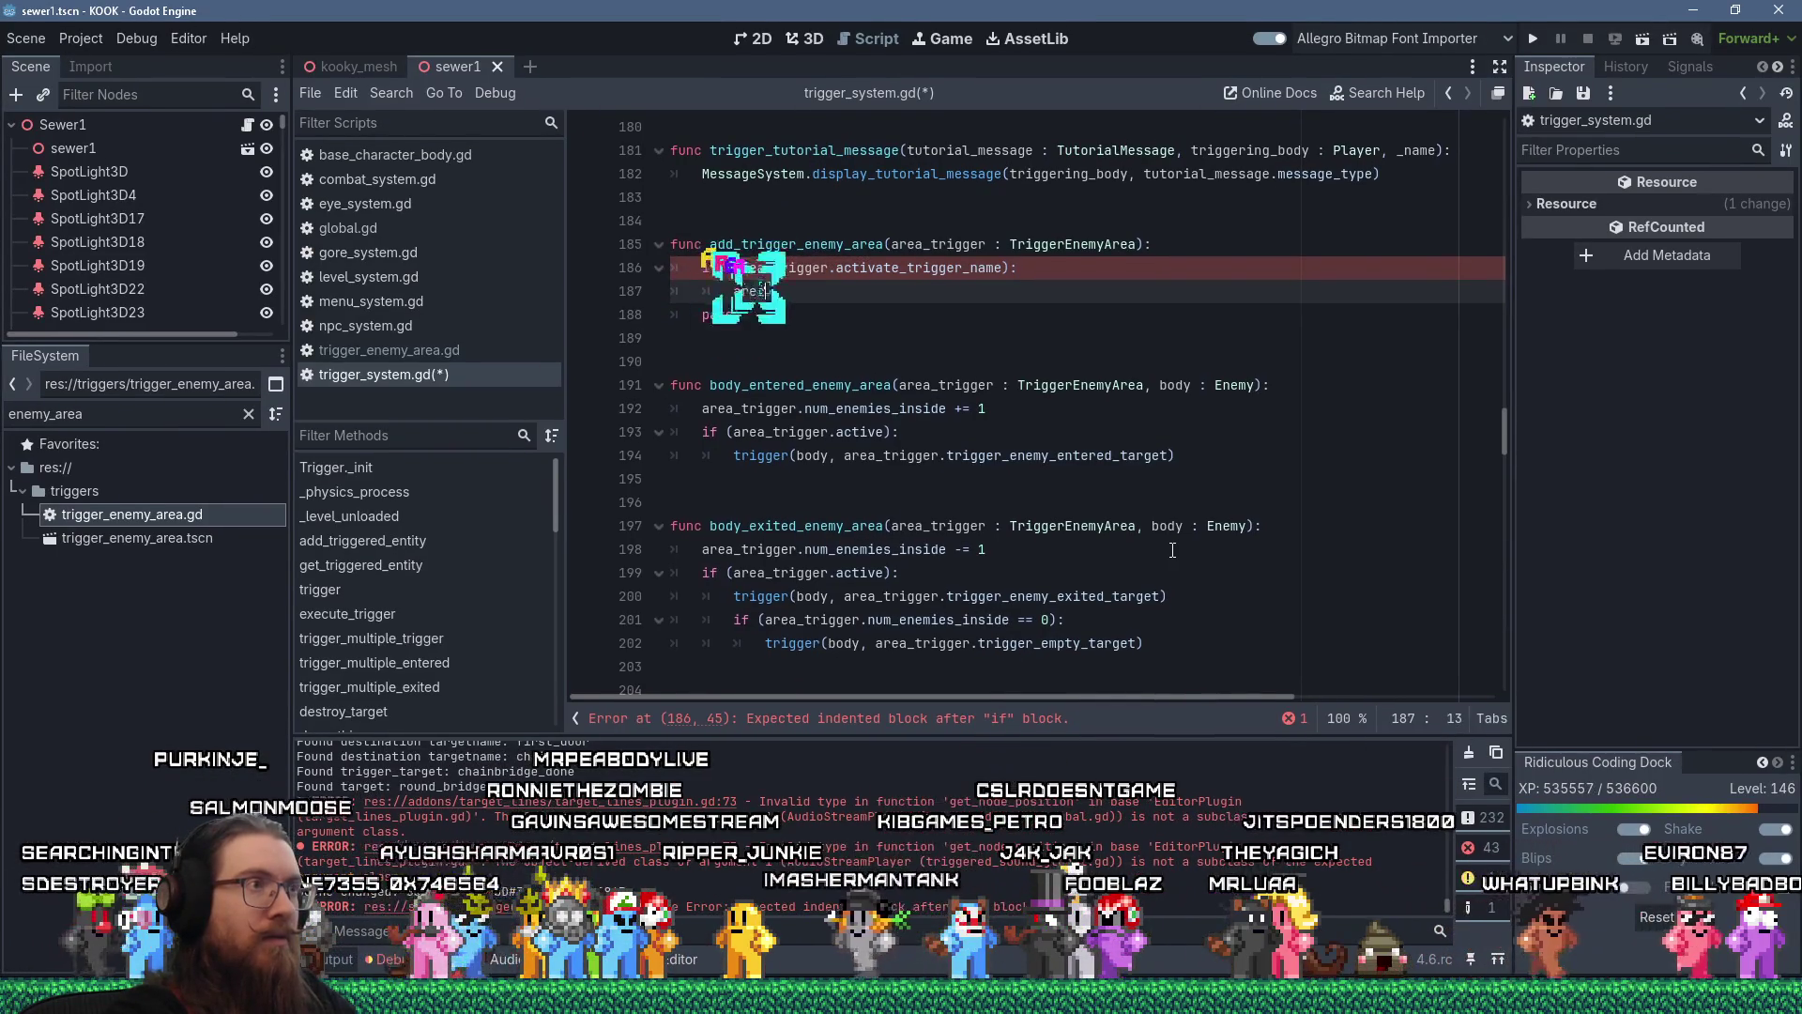
{"action": "type", "text": "_trigger.active"}
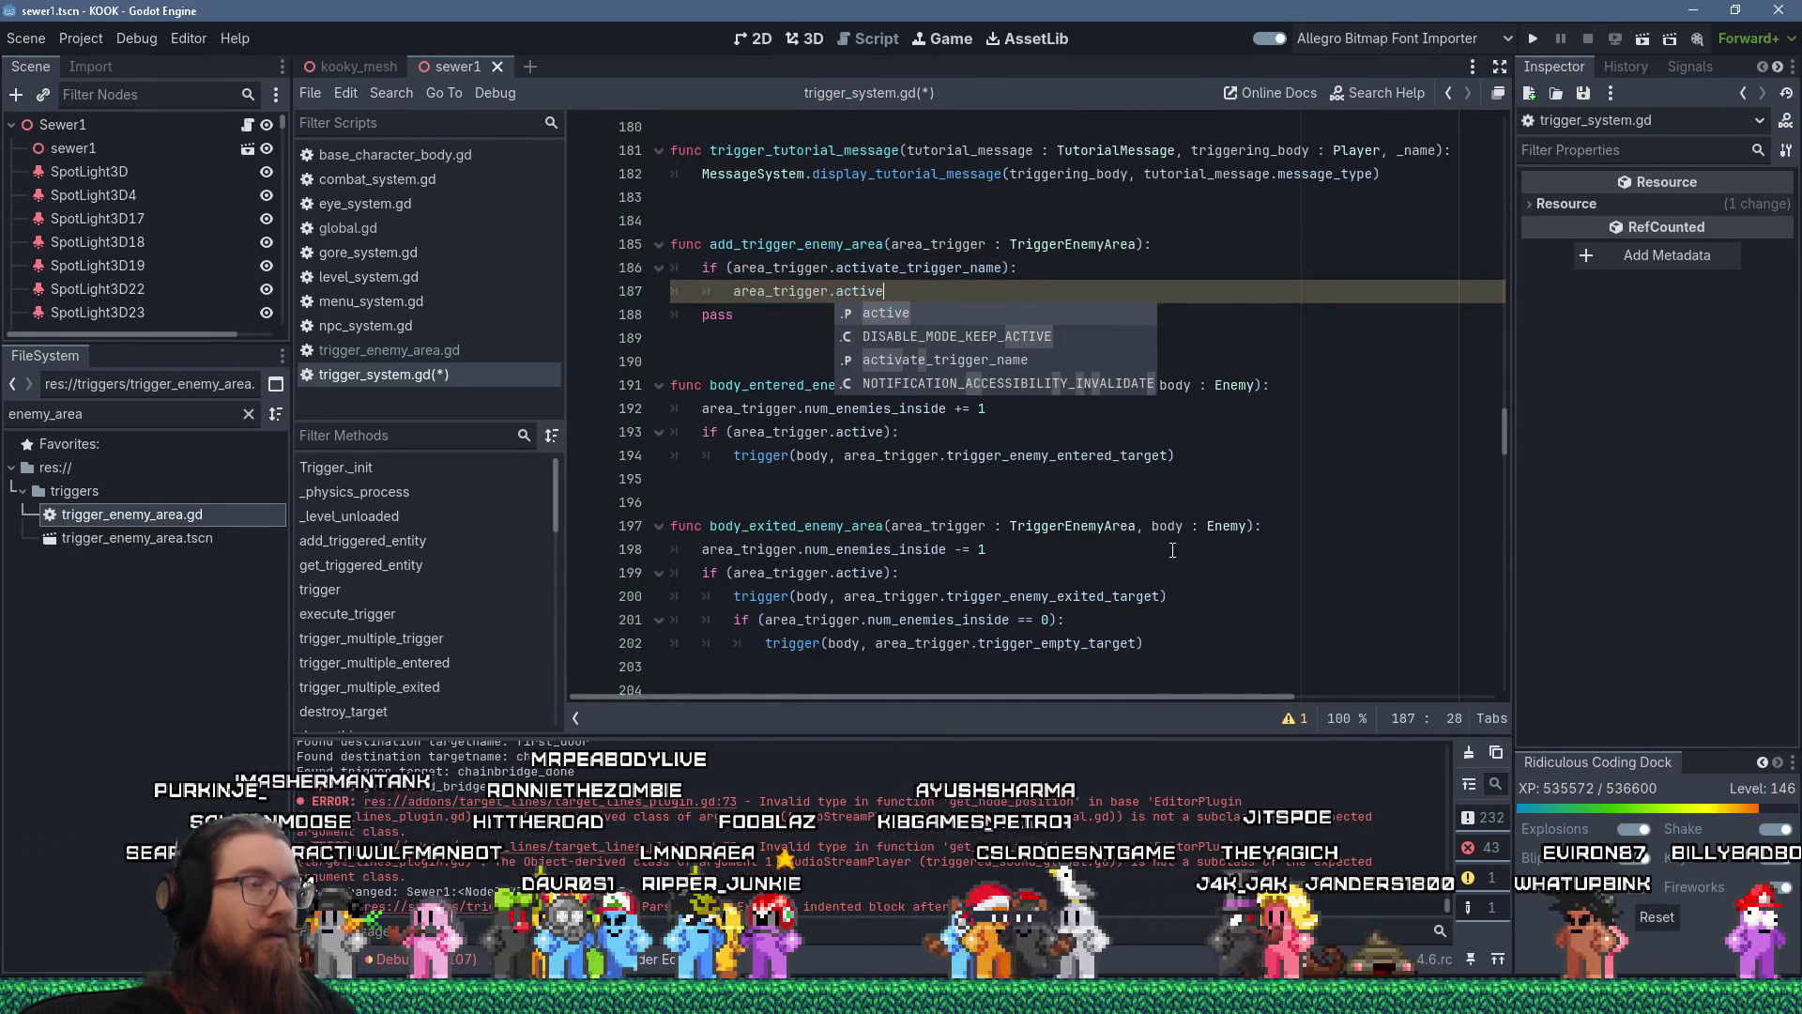
{"action": "type", "text": " = "}
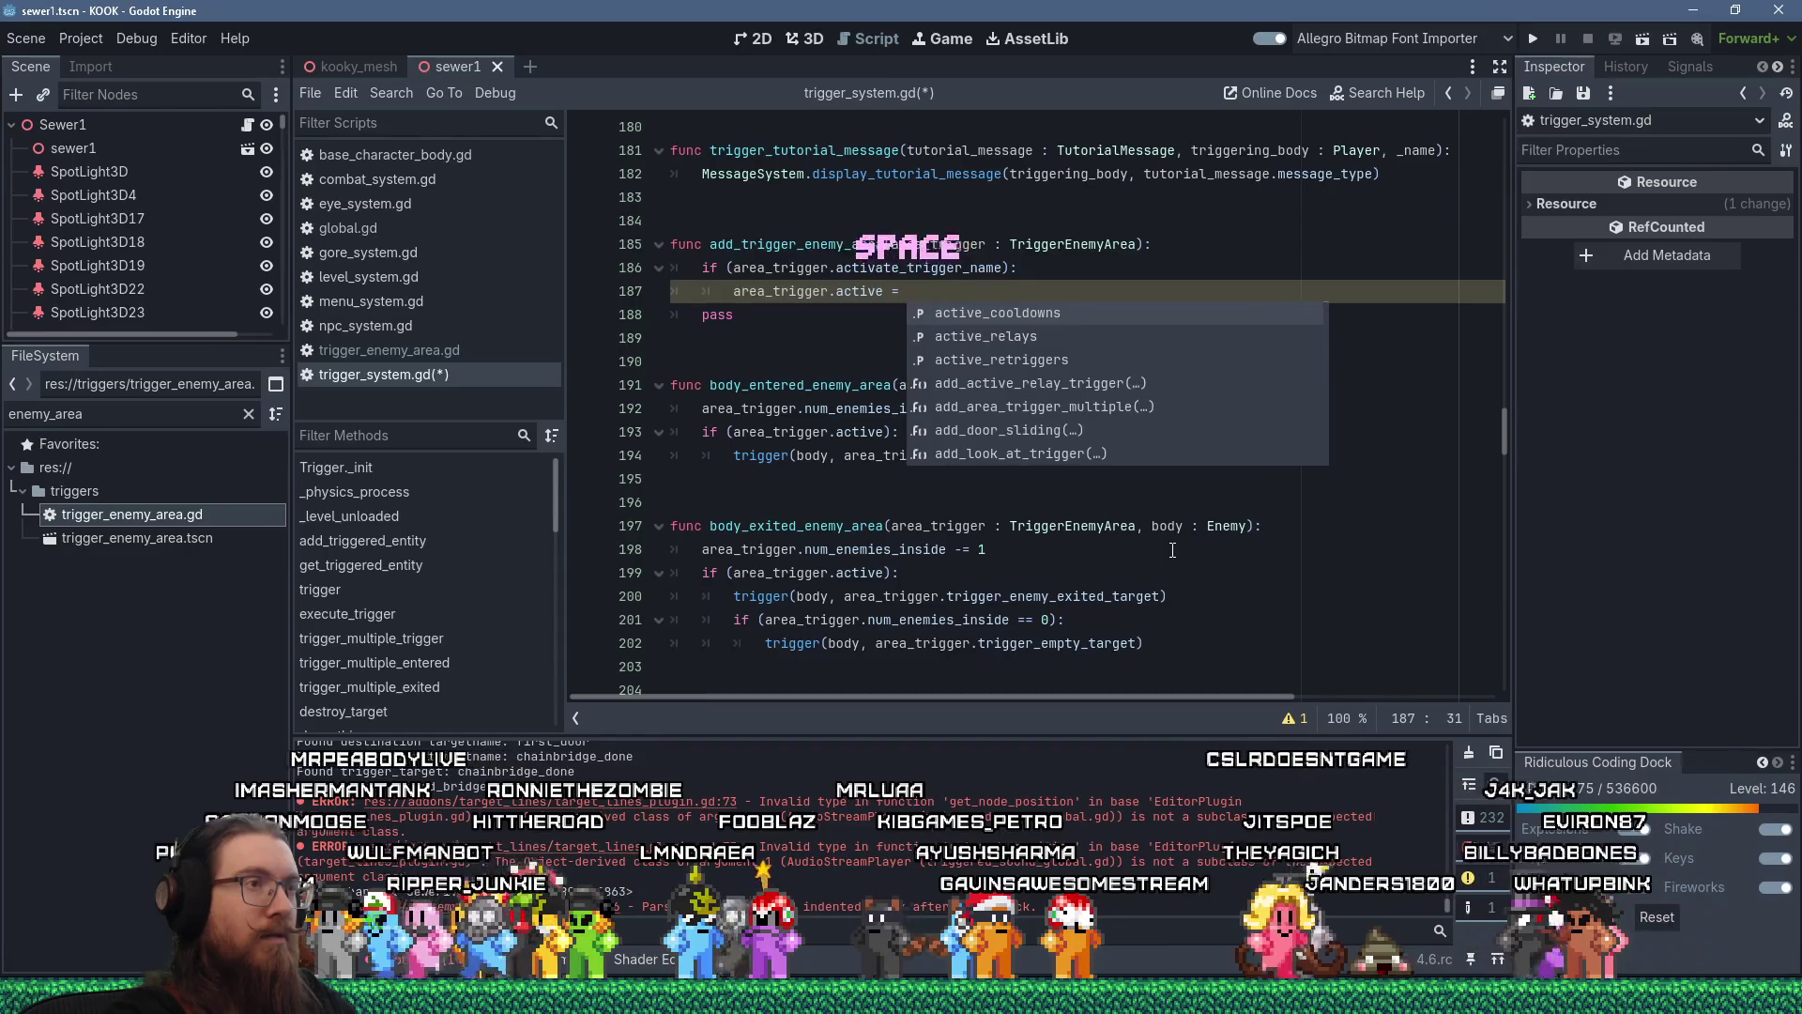
{"action": "type", "text": "false"}
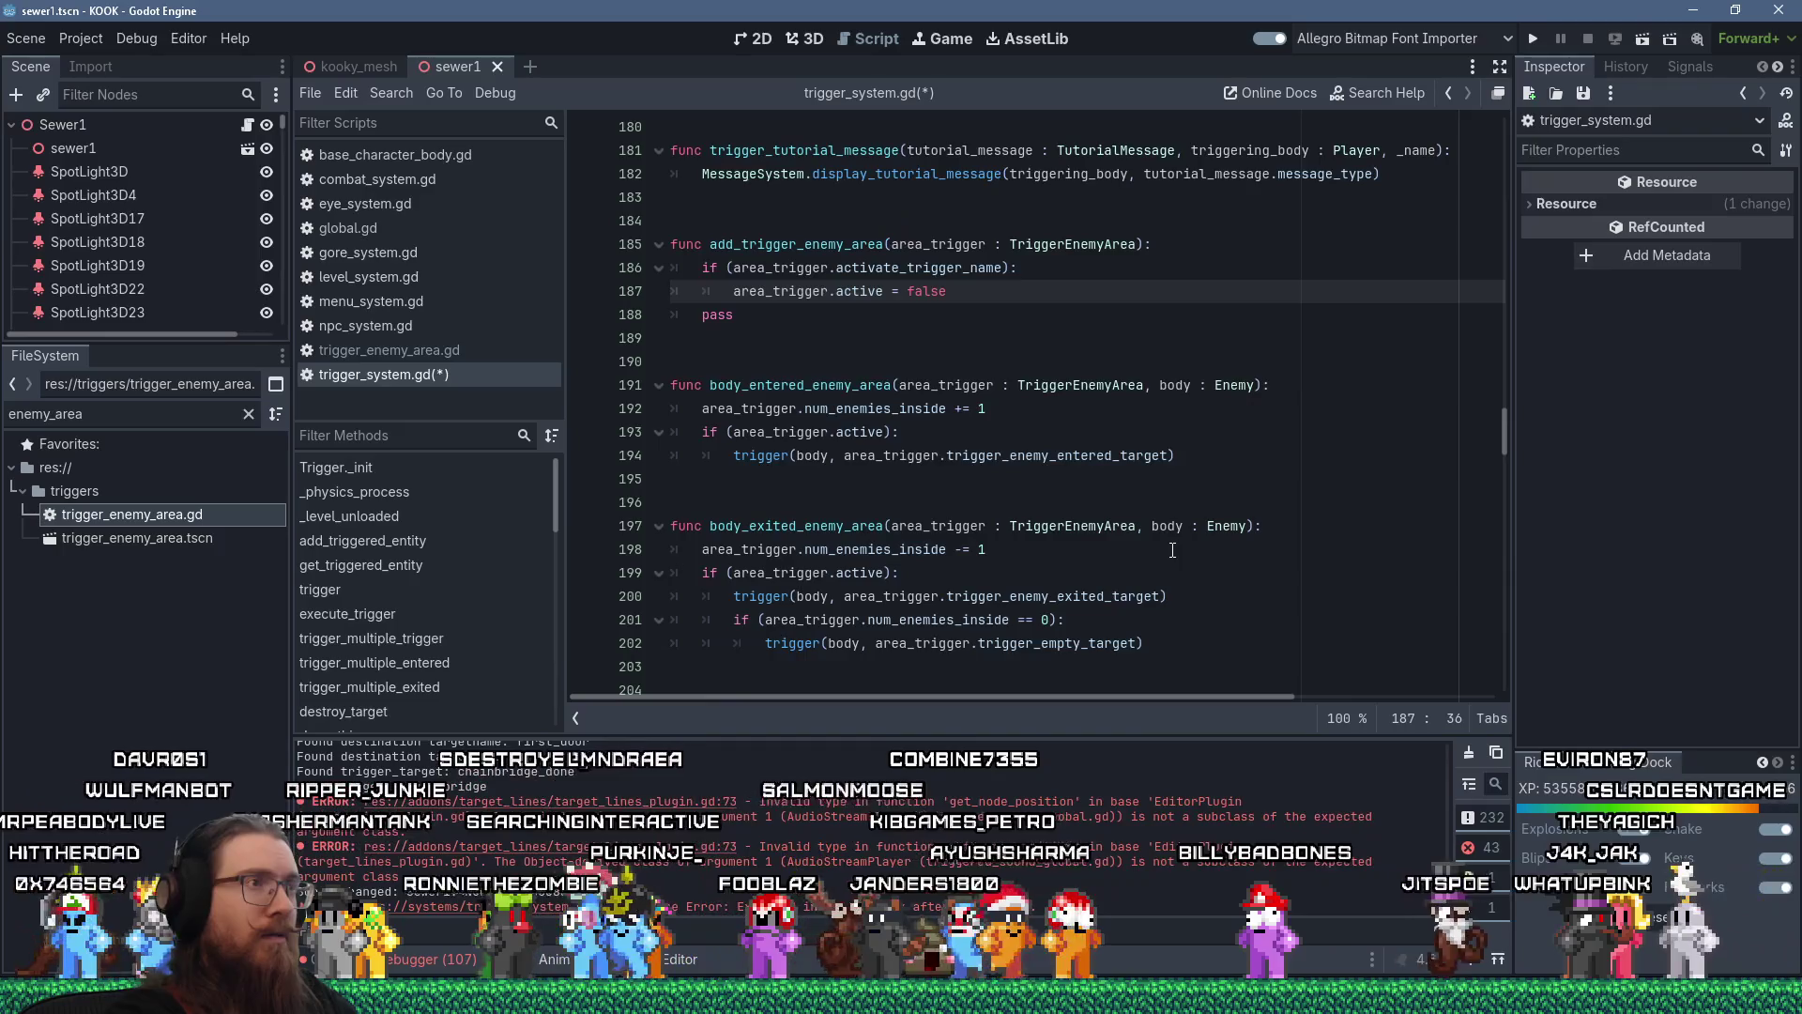
{"action": "key", "text": "Return"}
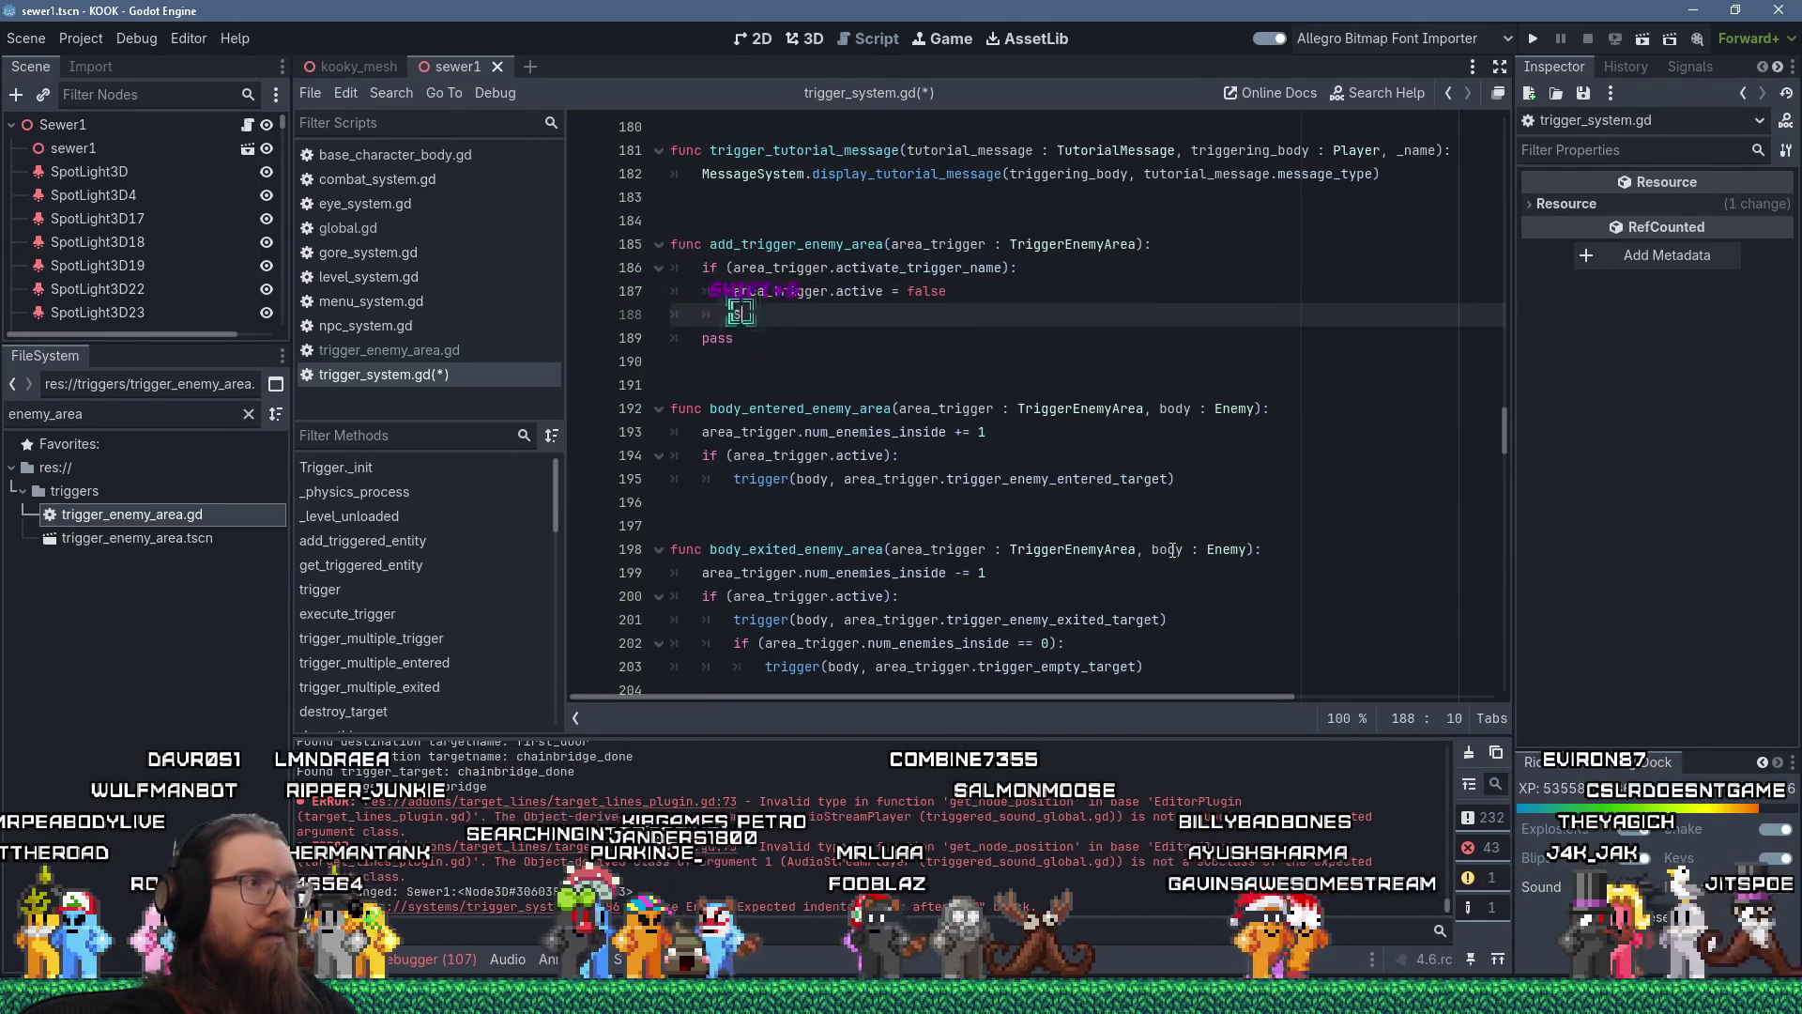
{"action": "key", "text": "BackSpace"}
{"action": "key", "text": "BackSpace"}
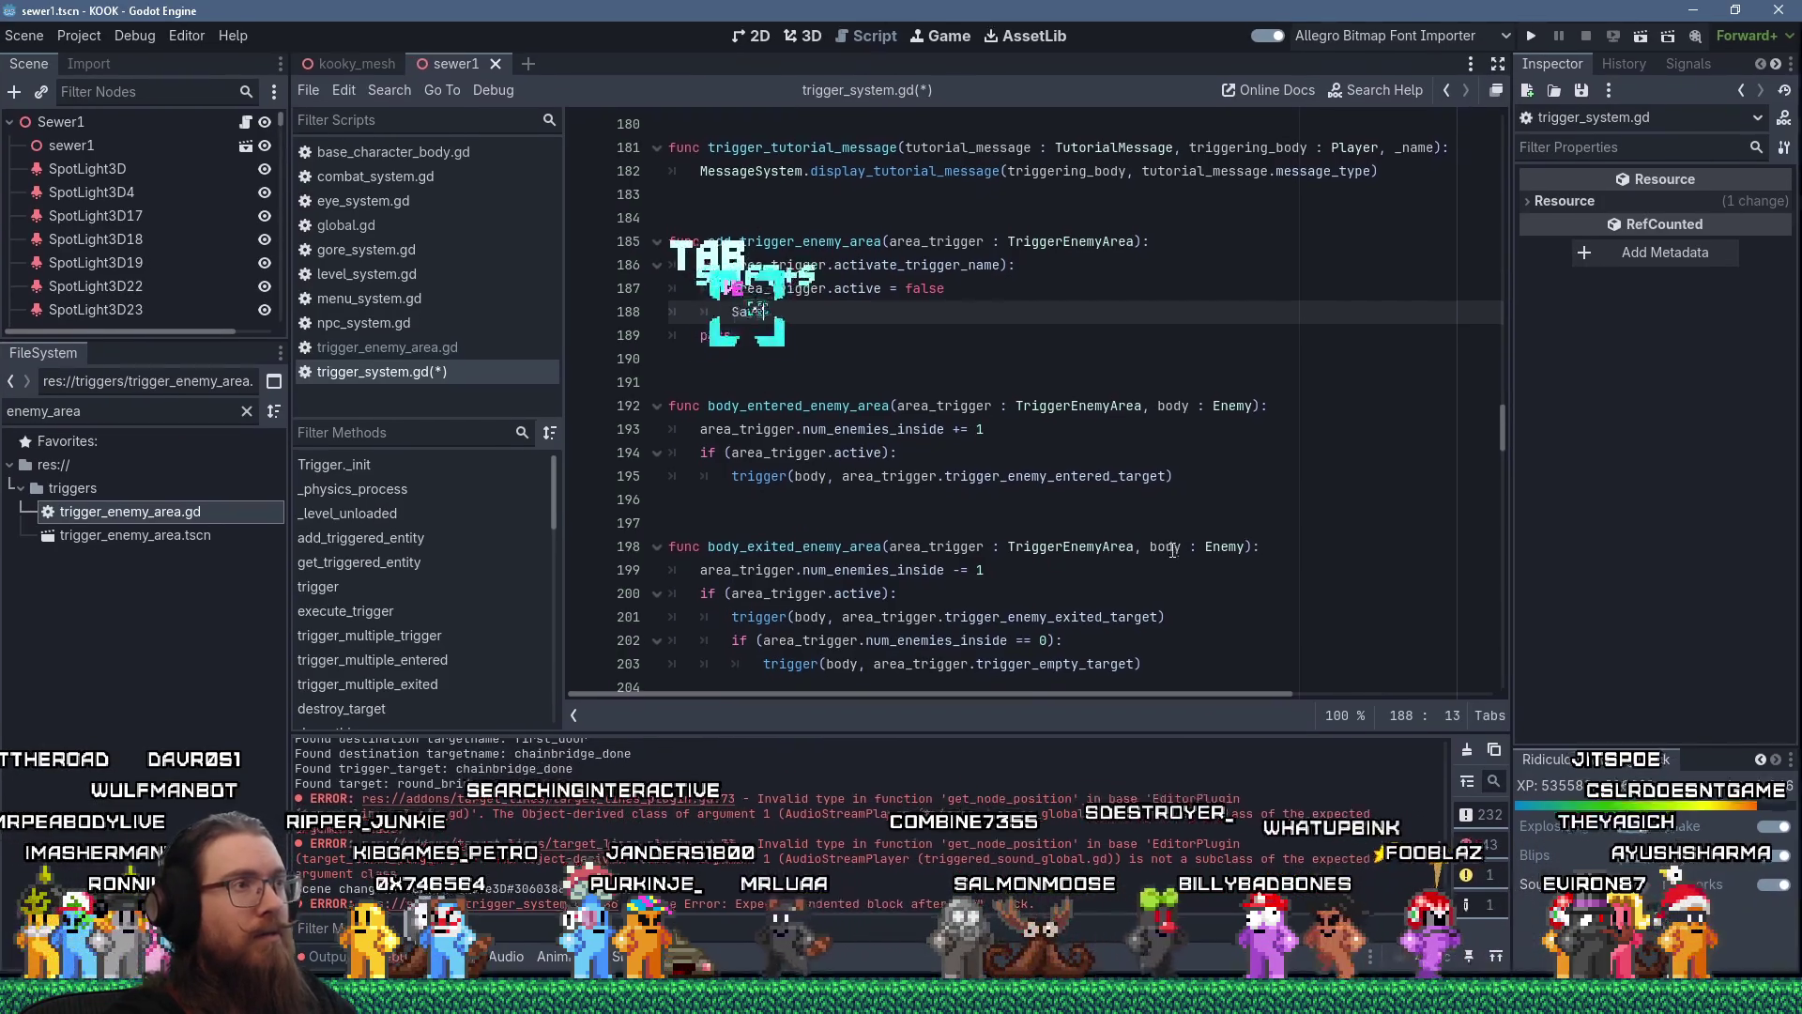
Step: Add 'SaveSystem.add_non_spawned_entity(area_trigger)' and jump to that function's definition
{"action": "type", "text": "SaveSystem.add"}
{"action": "key", "text": "Return"}
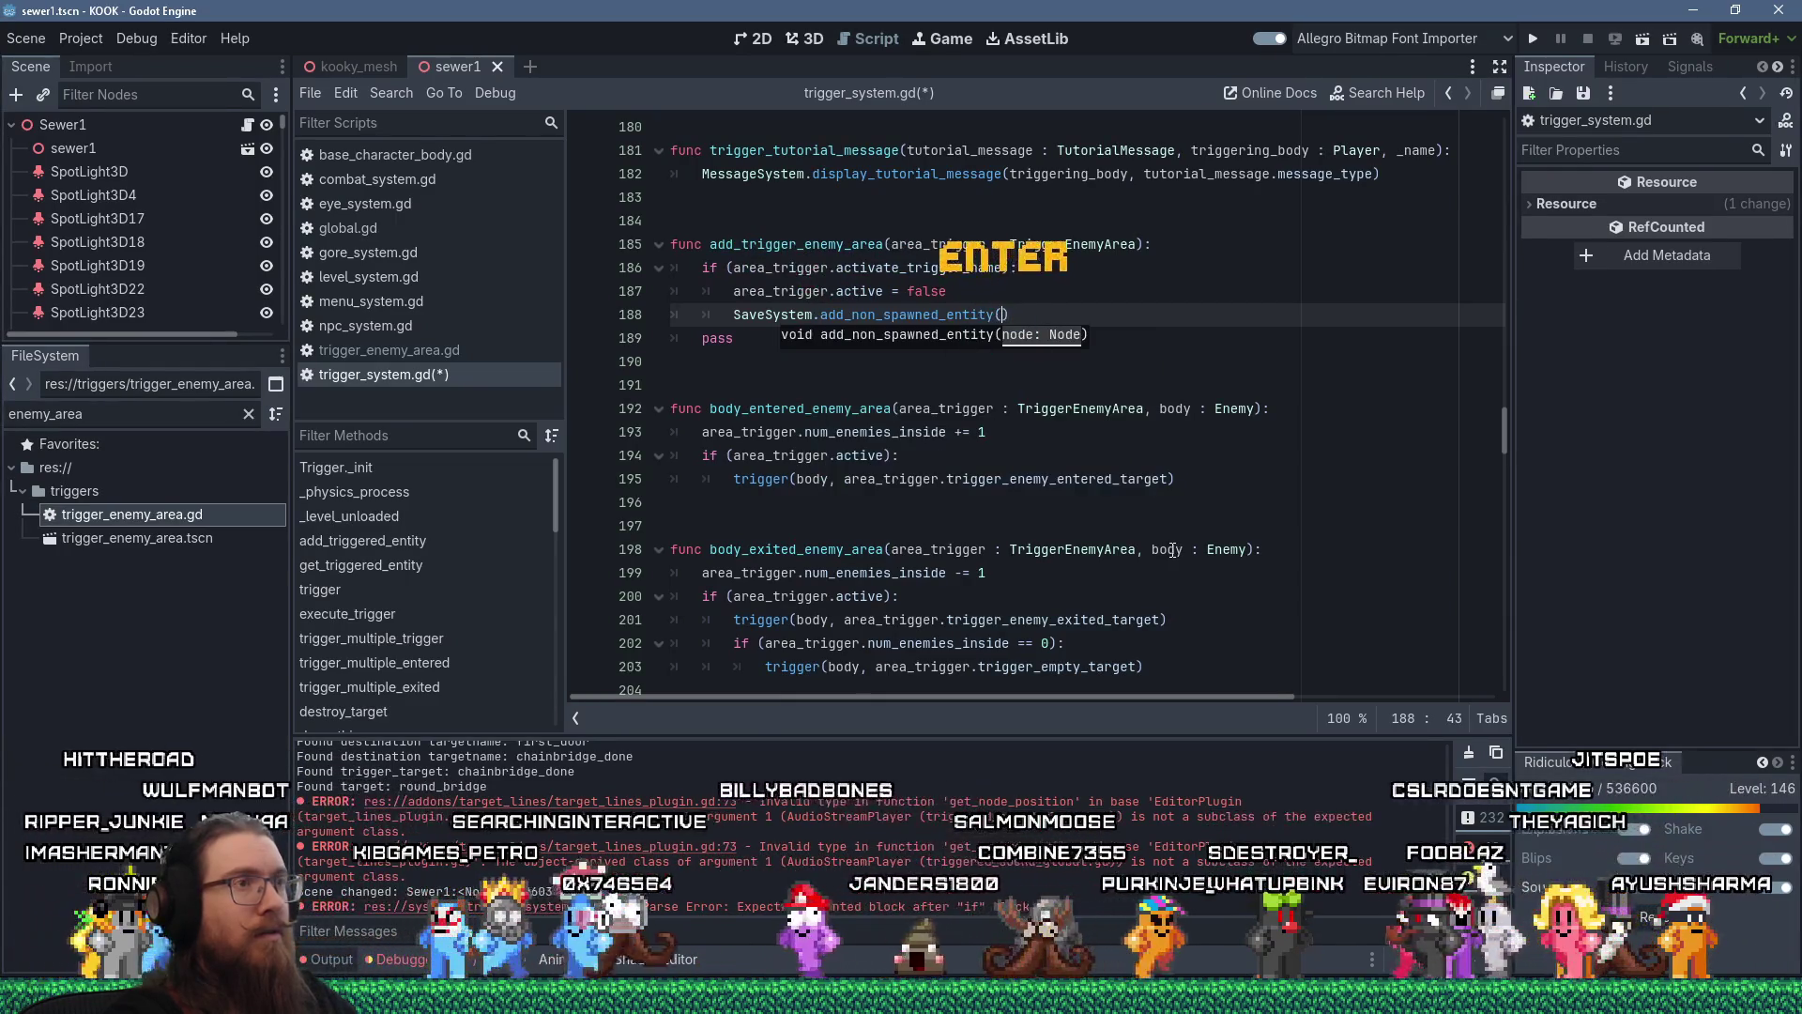
{"action": "type", "text": "area_trigger)"}
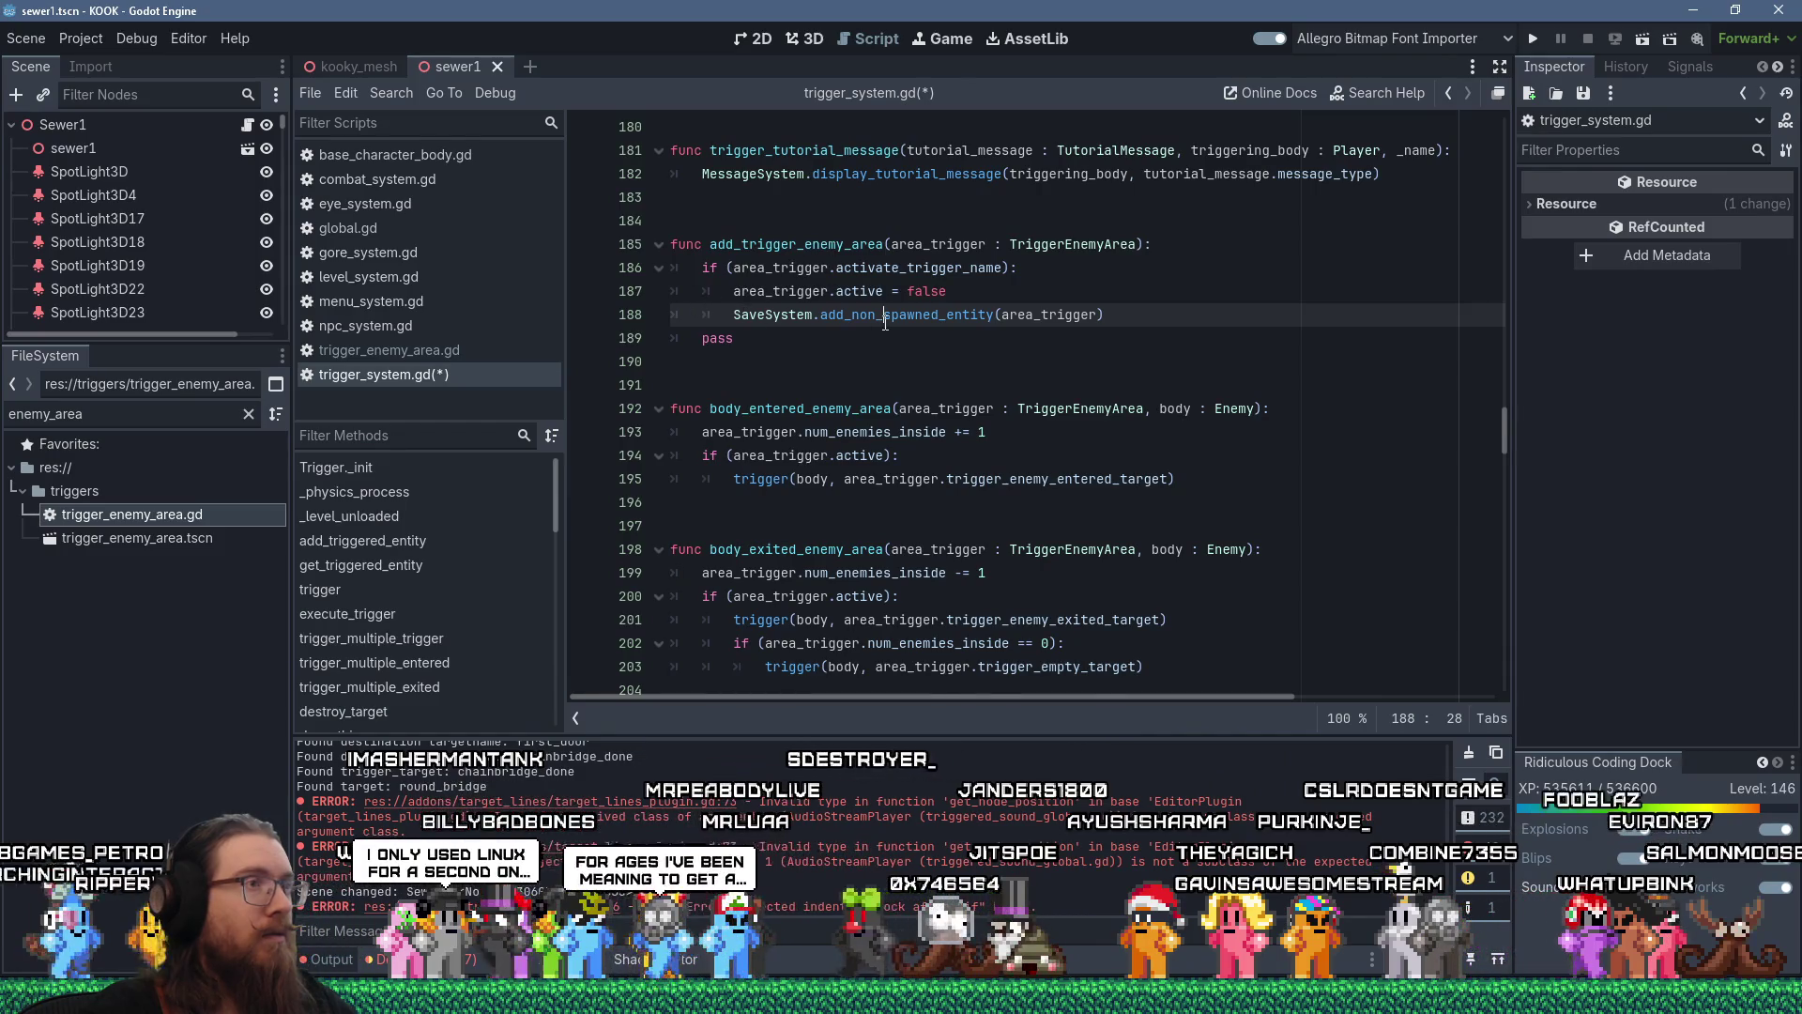
{"action": "left_click", "coordinate": [938, 315], "text": "ctrl"}
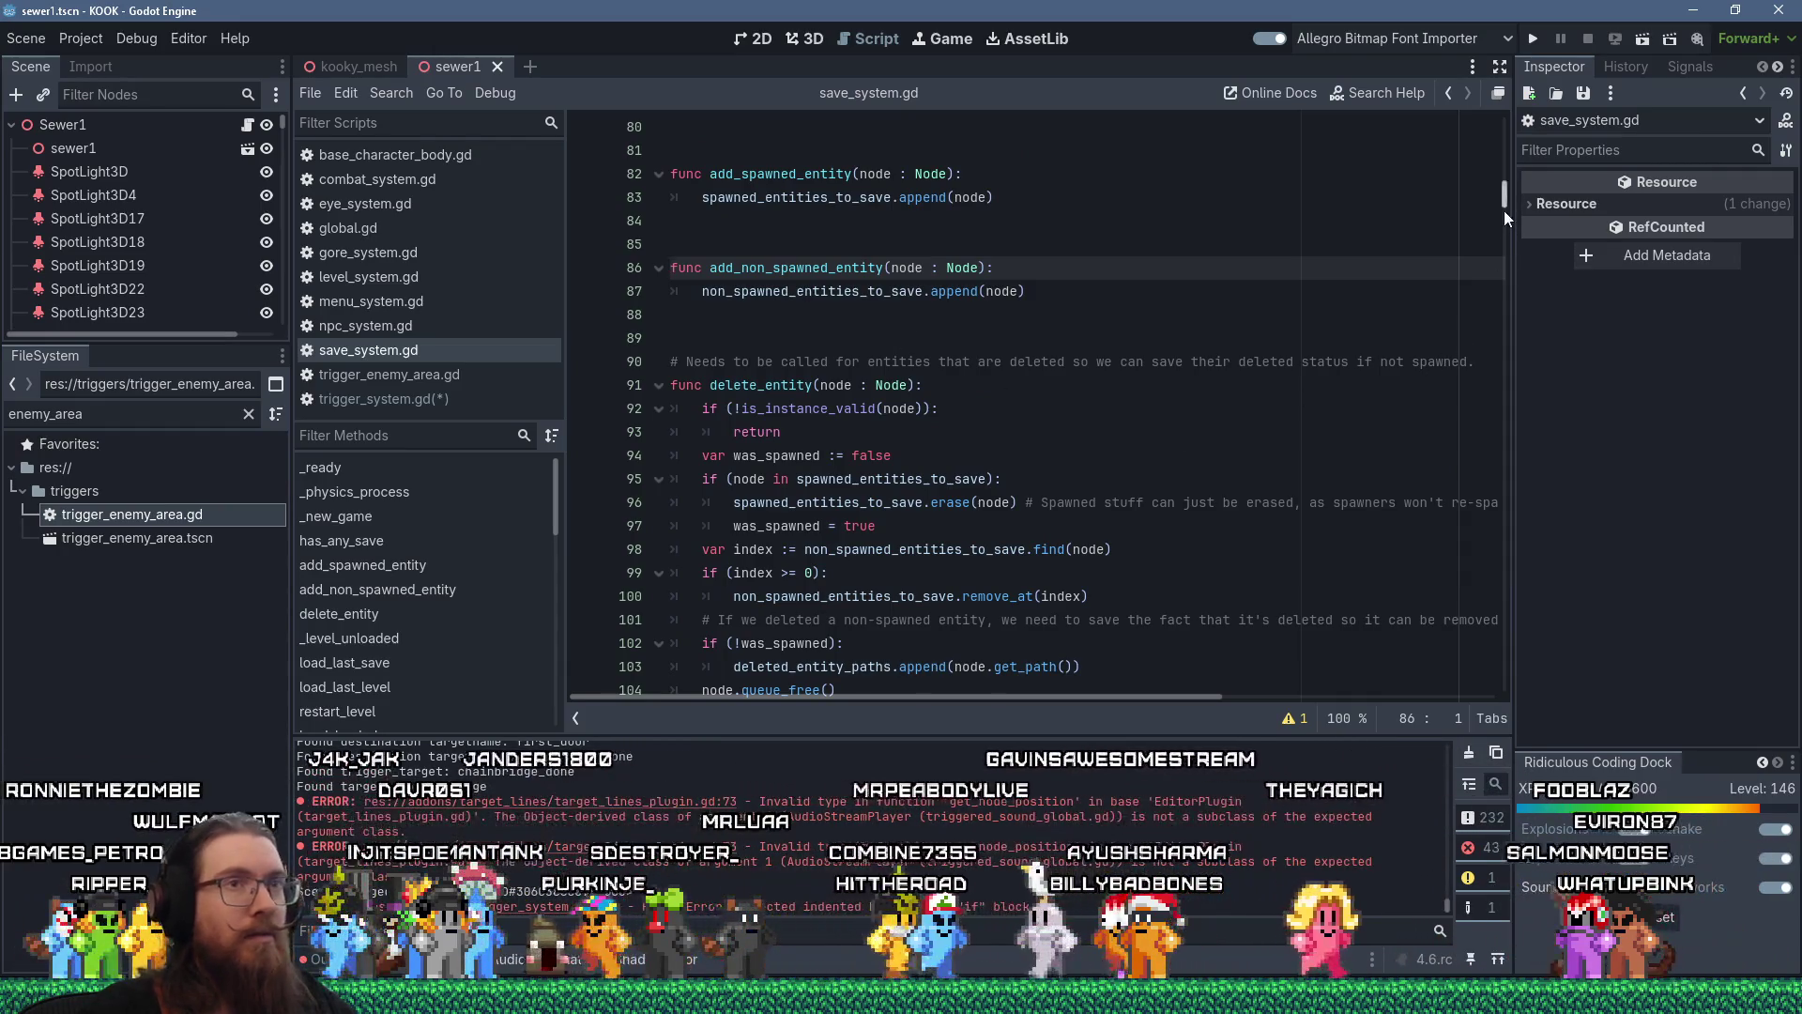
Step: Search save_system.gd for "save_ and step through the matches
{"action": "left_click_drag", "start_coordinate": [1503, 210], "coordinate": [1502, 173]}
{"action": "left_click", "coordinate": [1384, 185]}
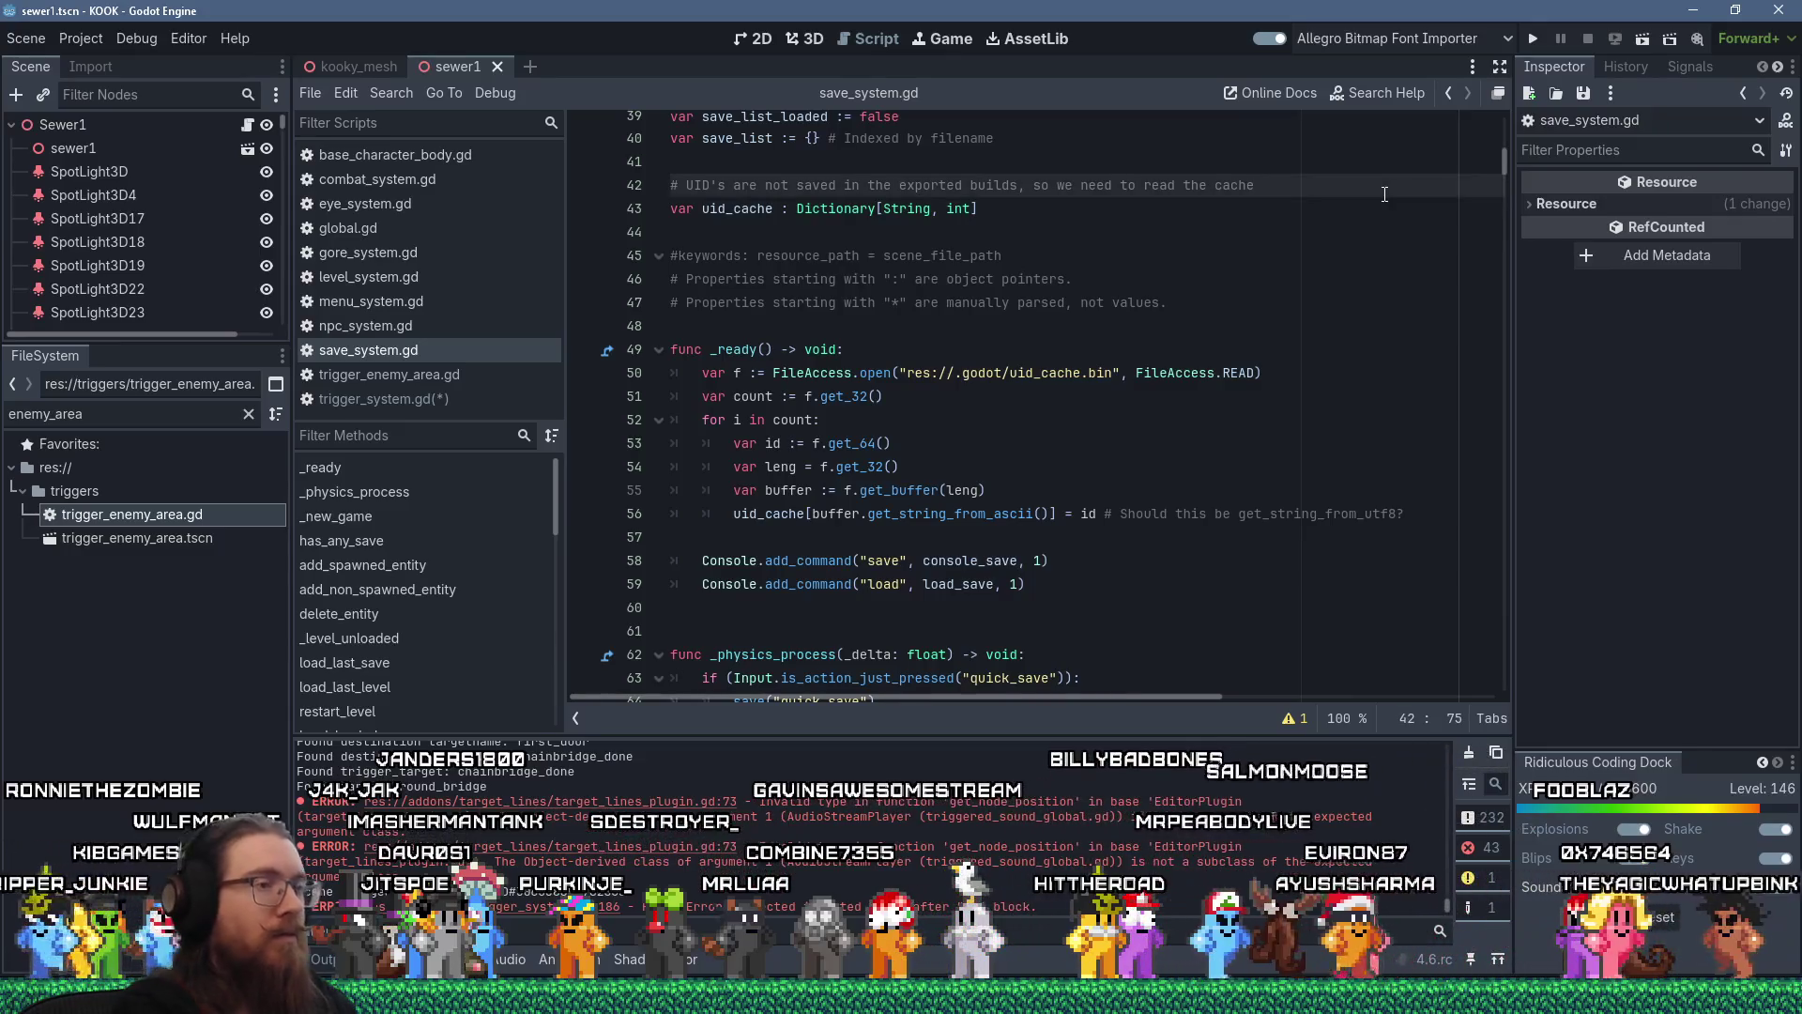
{"action": "key", "text": "ctrl+f"}
{"action": "type", "text": "\"save"}
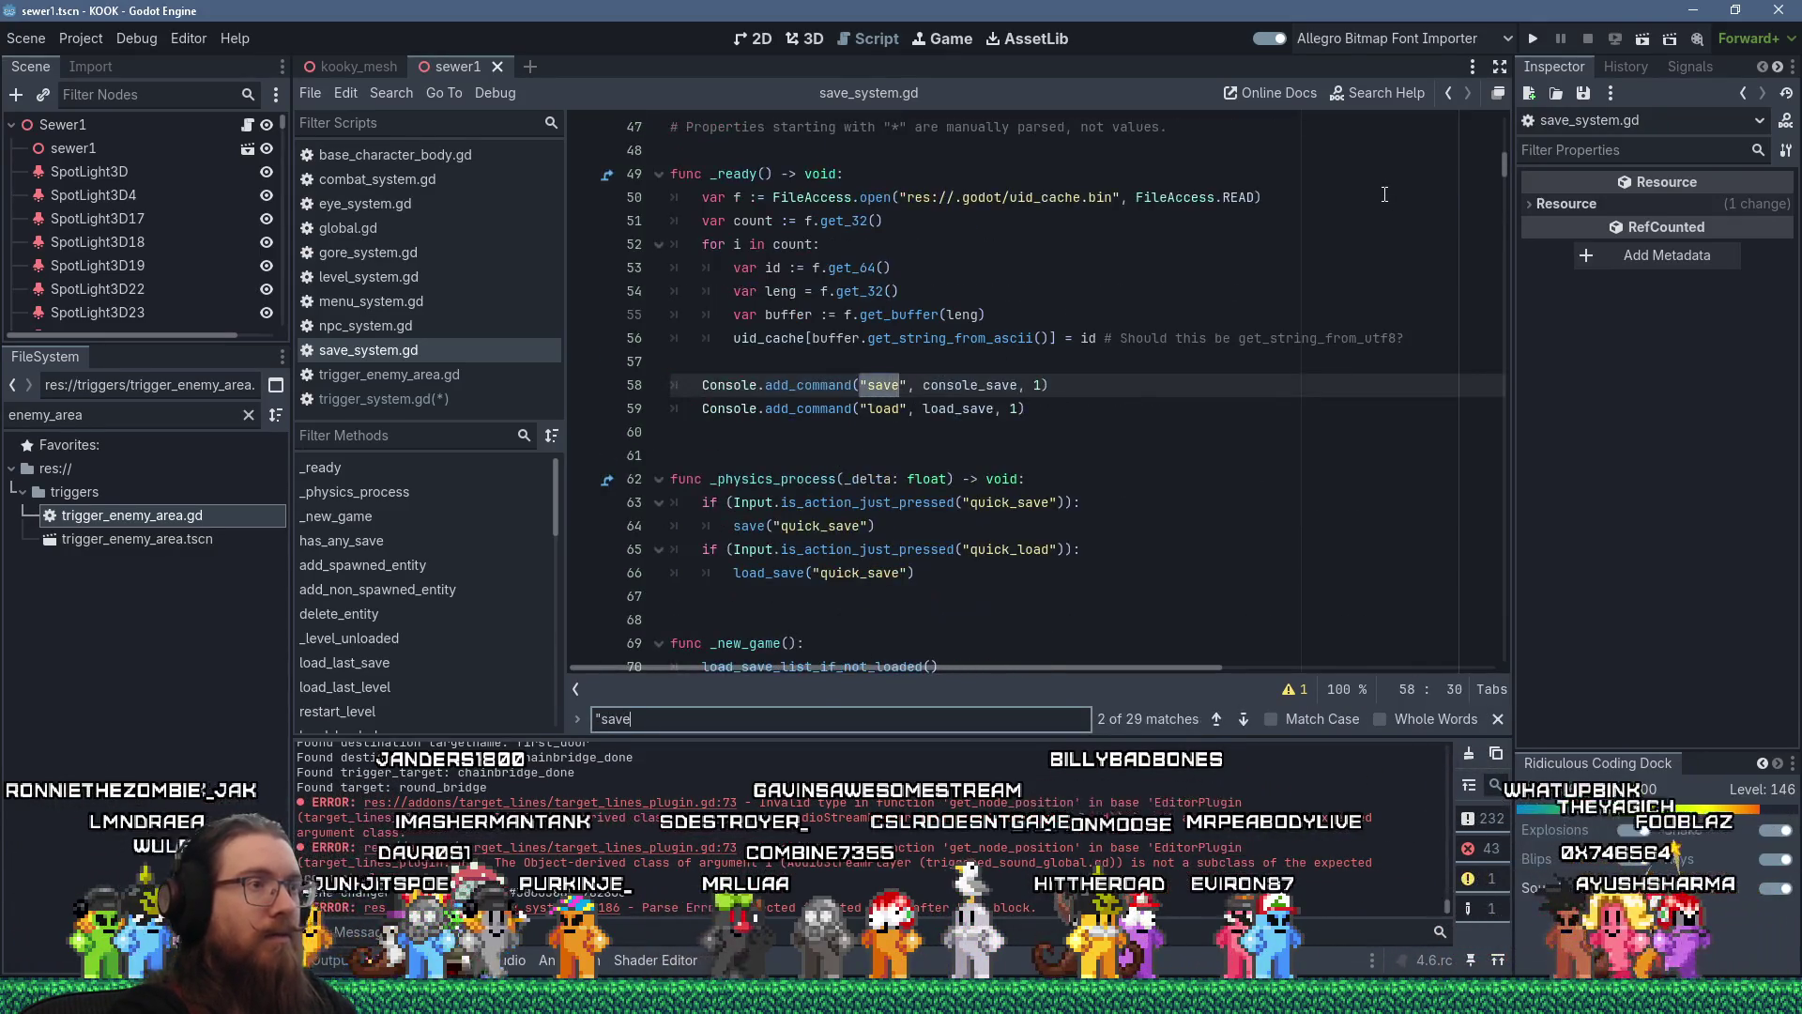
{"action": "type", "text": "_"}
{"action": "key", "text": "Return"}
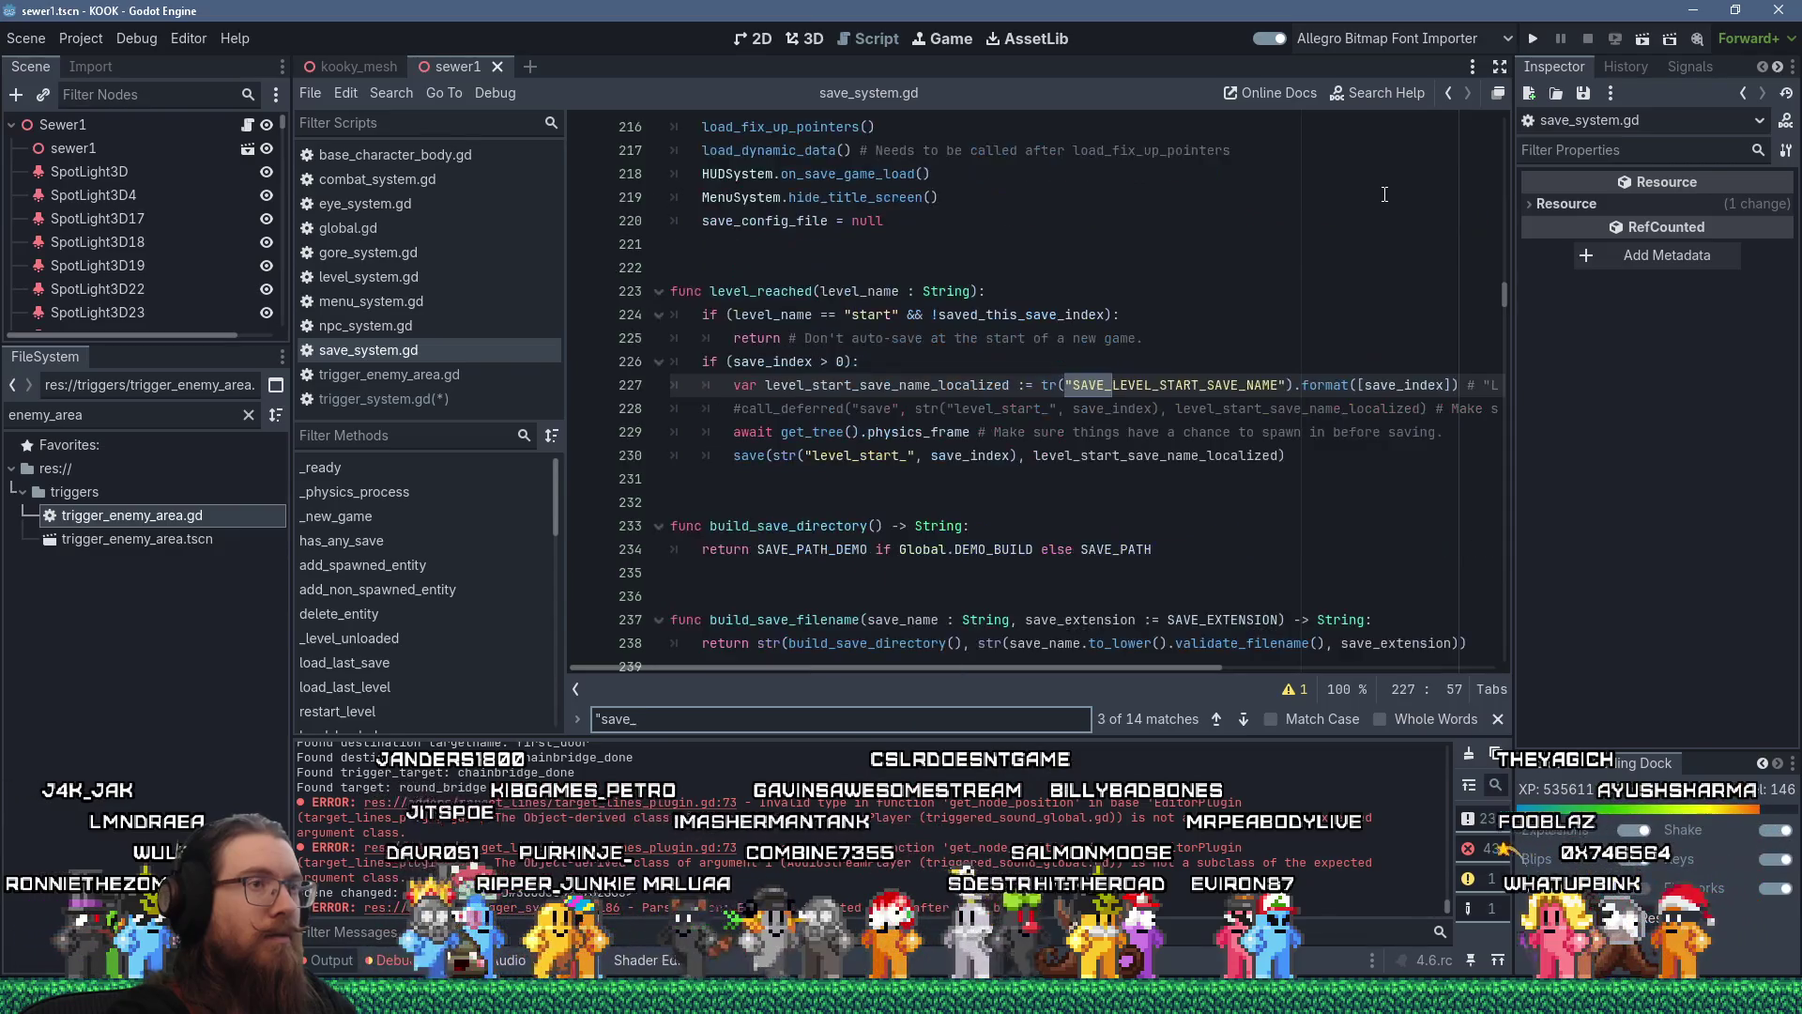
{"action": "key", "text": "Return"}
{"action": "key", "text": "Return"}
{"action": "key", "text": "Return"}
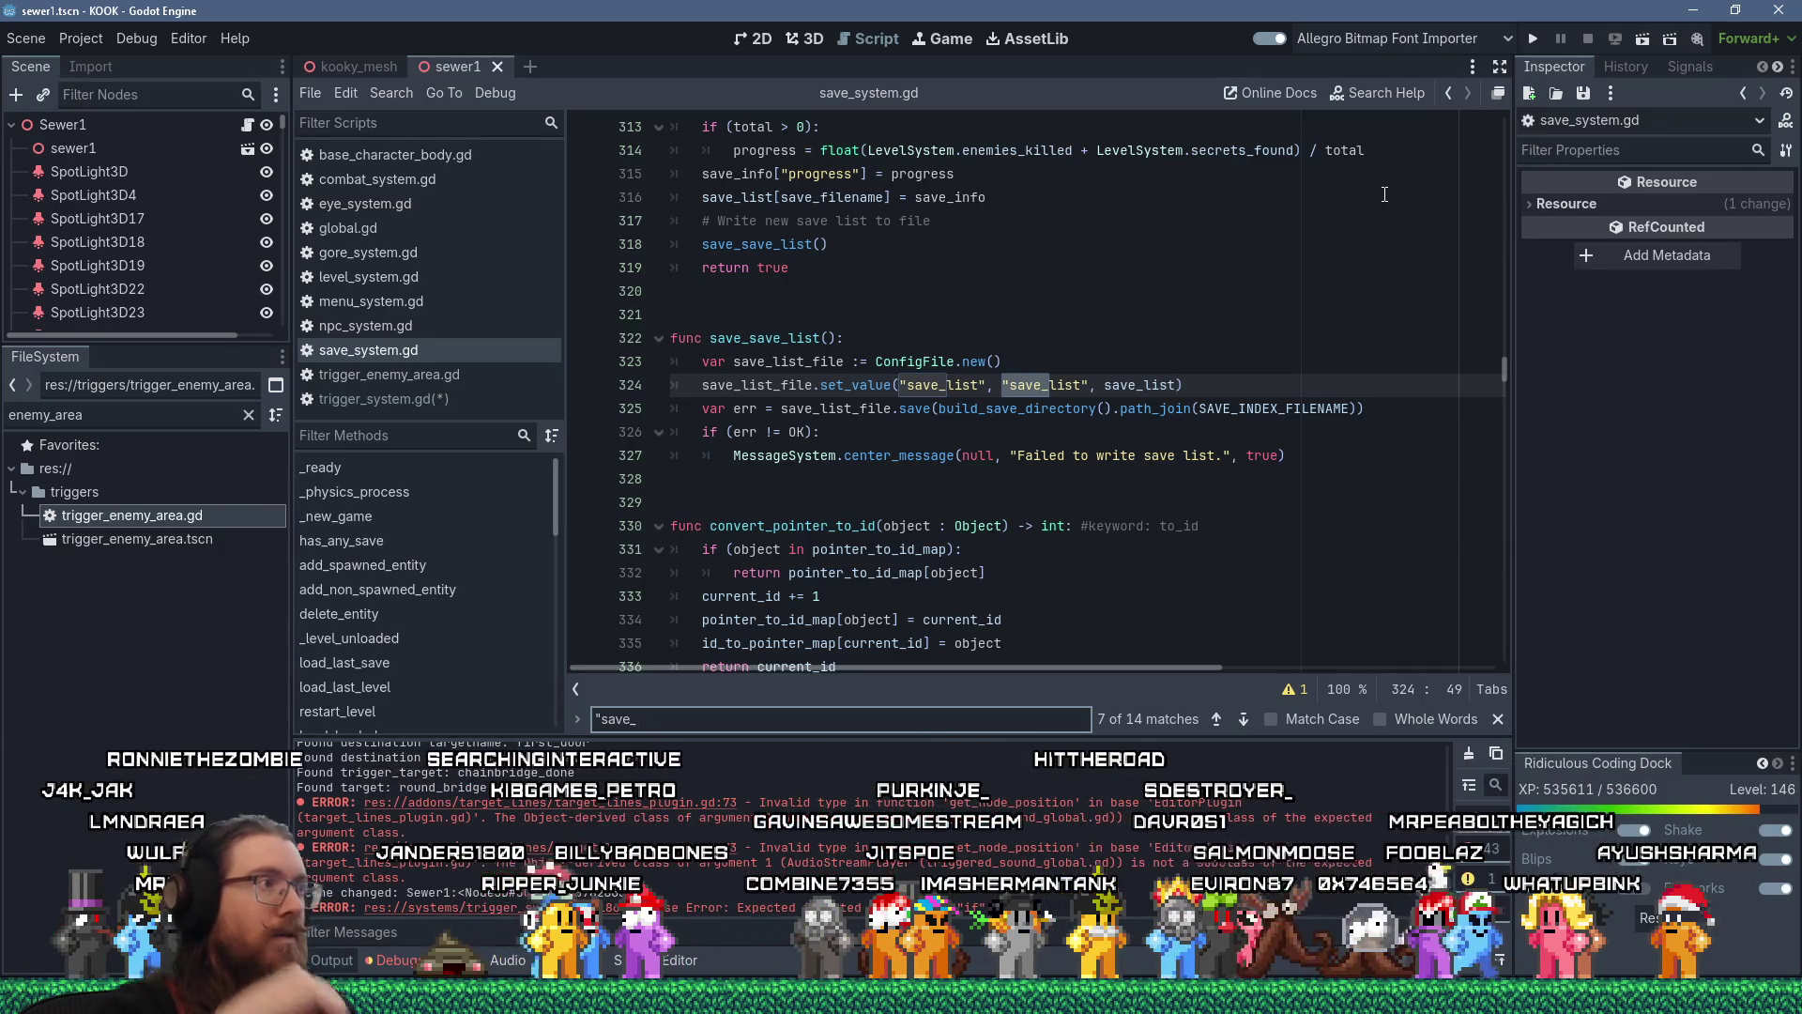
Step: Append 'todo save stuff' after the SaveSystem call in trigger_system.gd and save it
{"action": "left_click", "coordinate": [428, 409]}
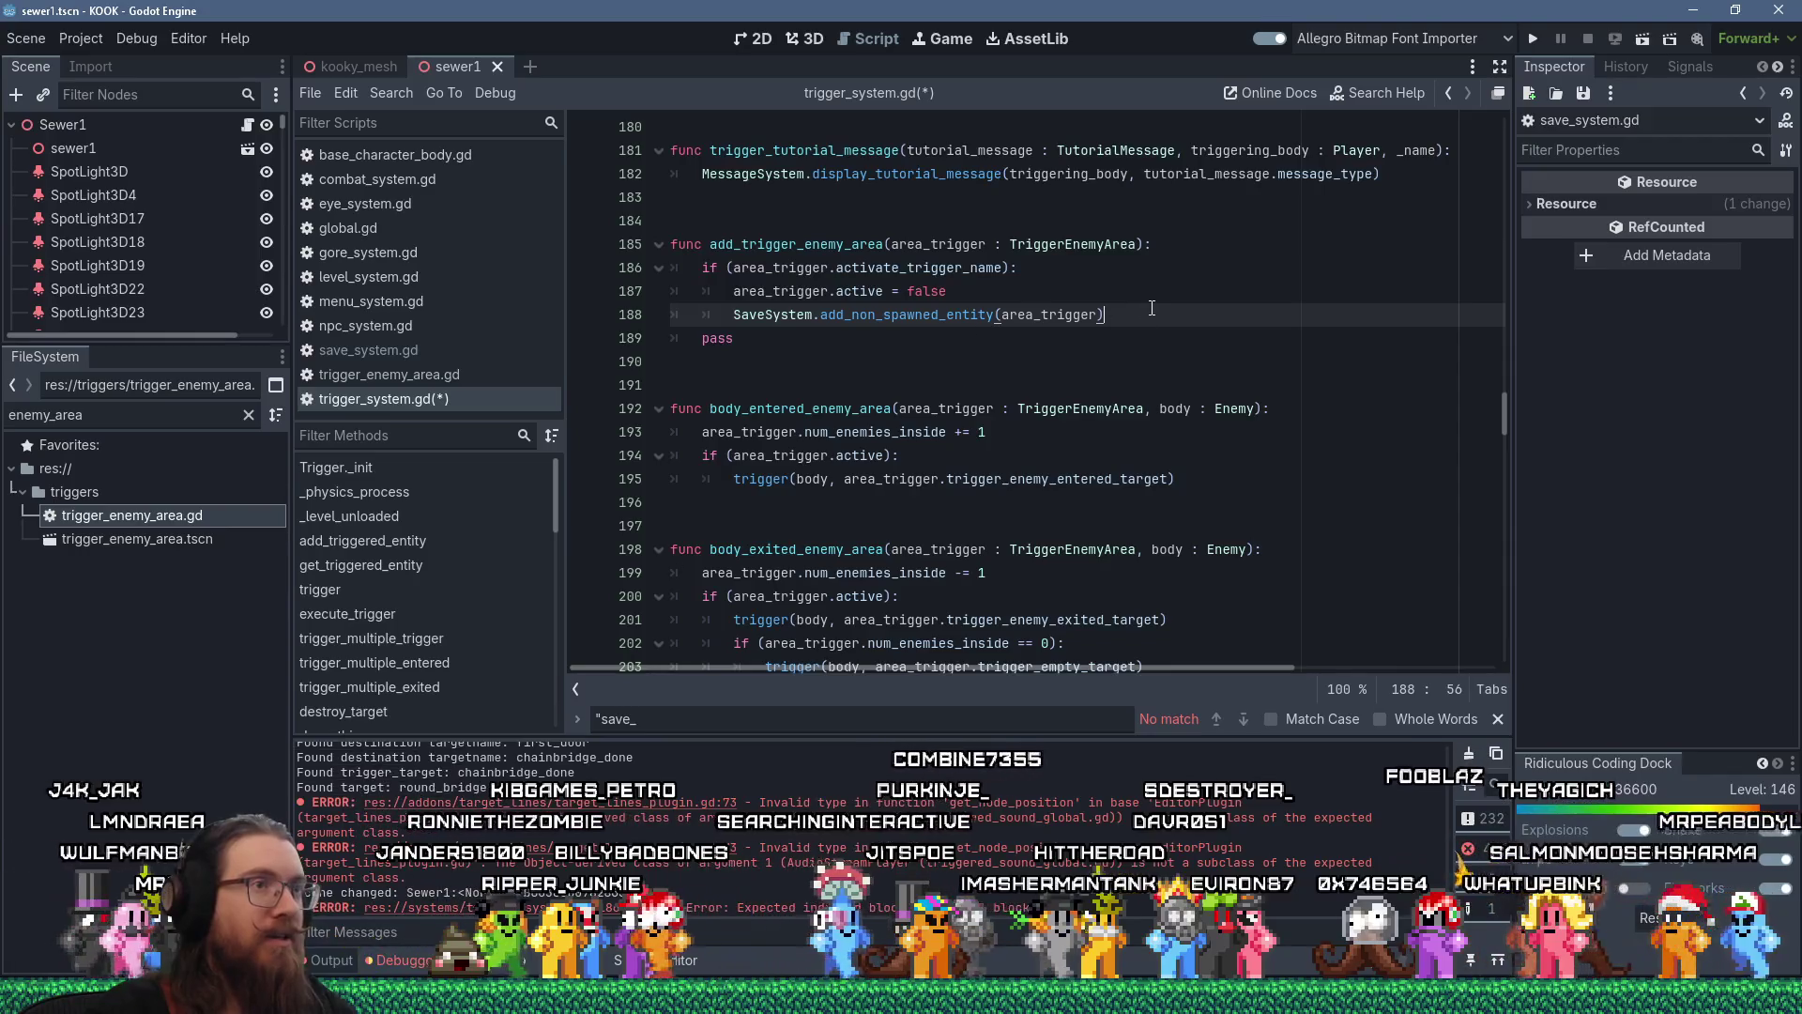
{"action": "type", "text": "todo save"}
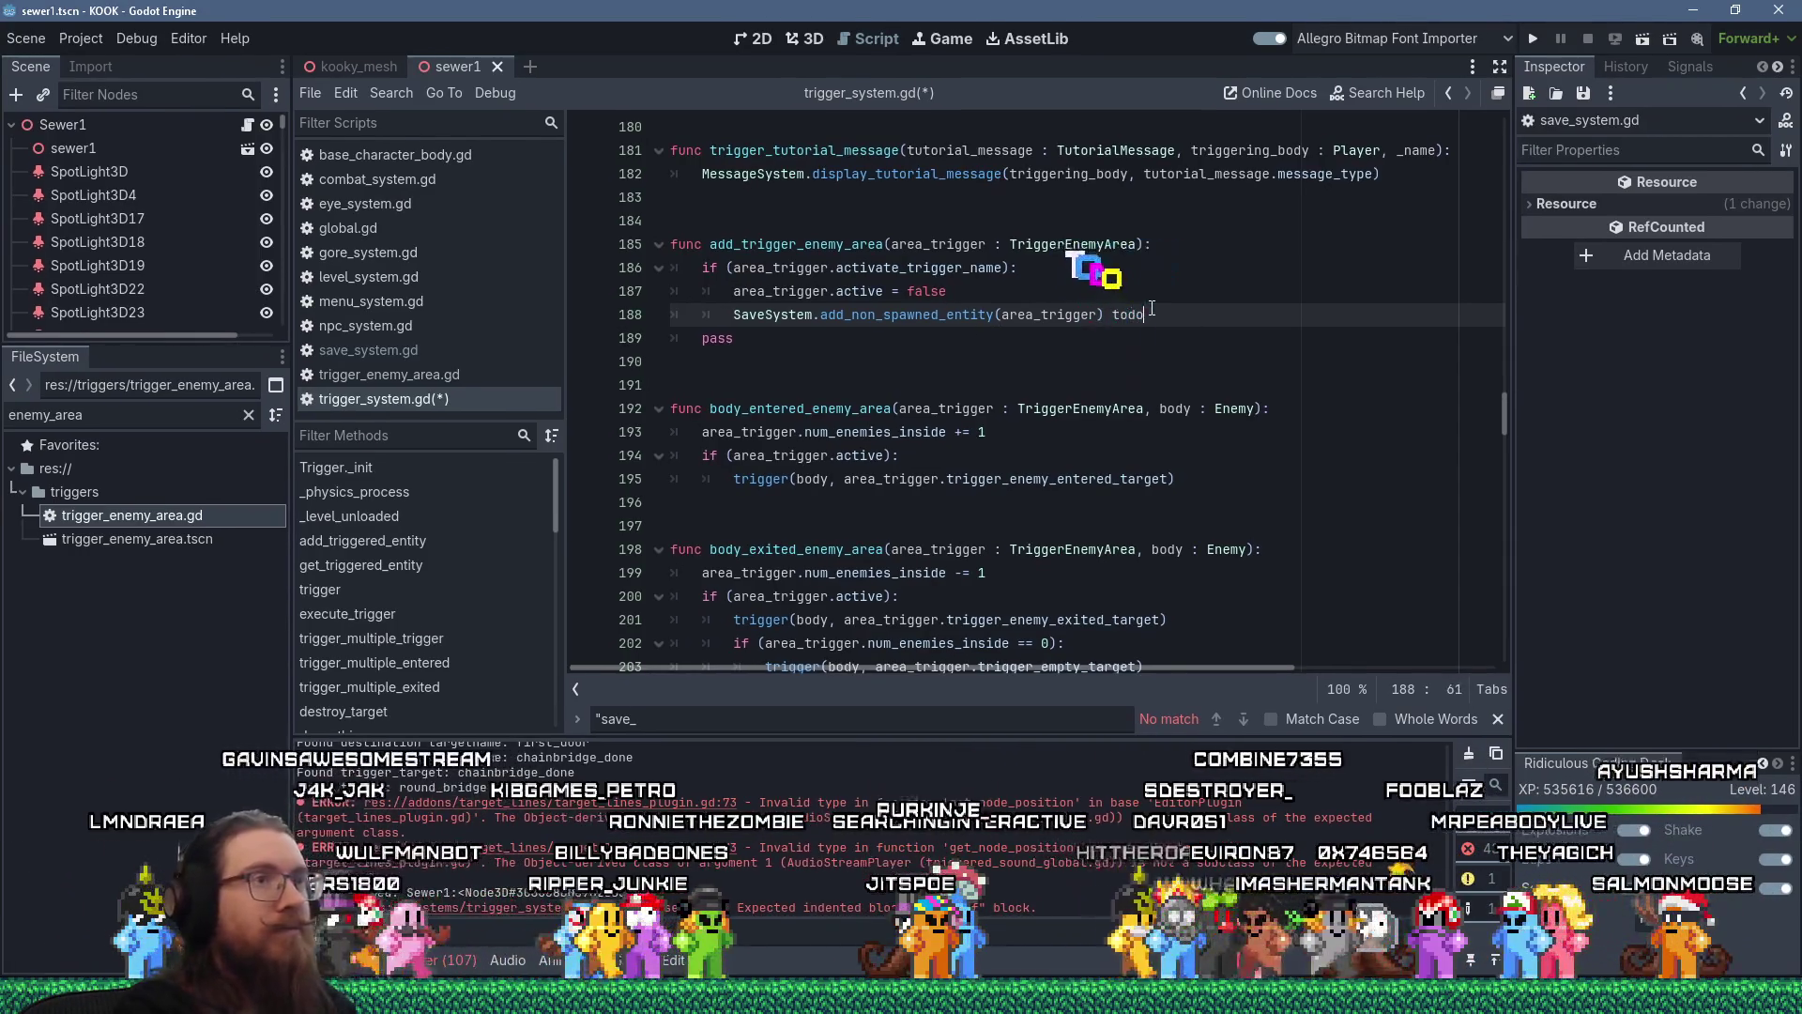
{"action": "type", "text": " stuff"}
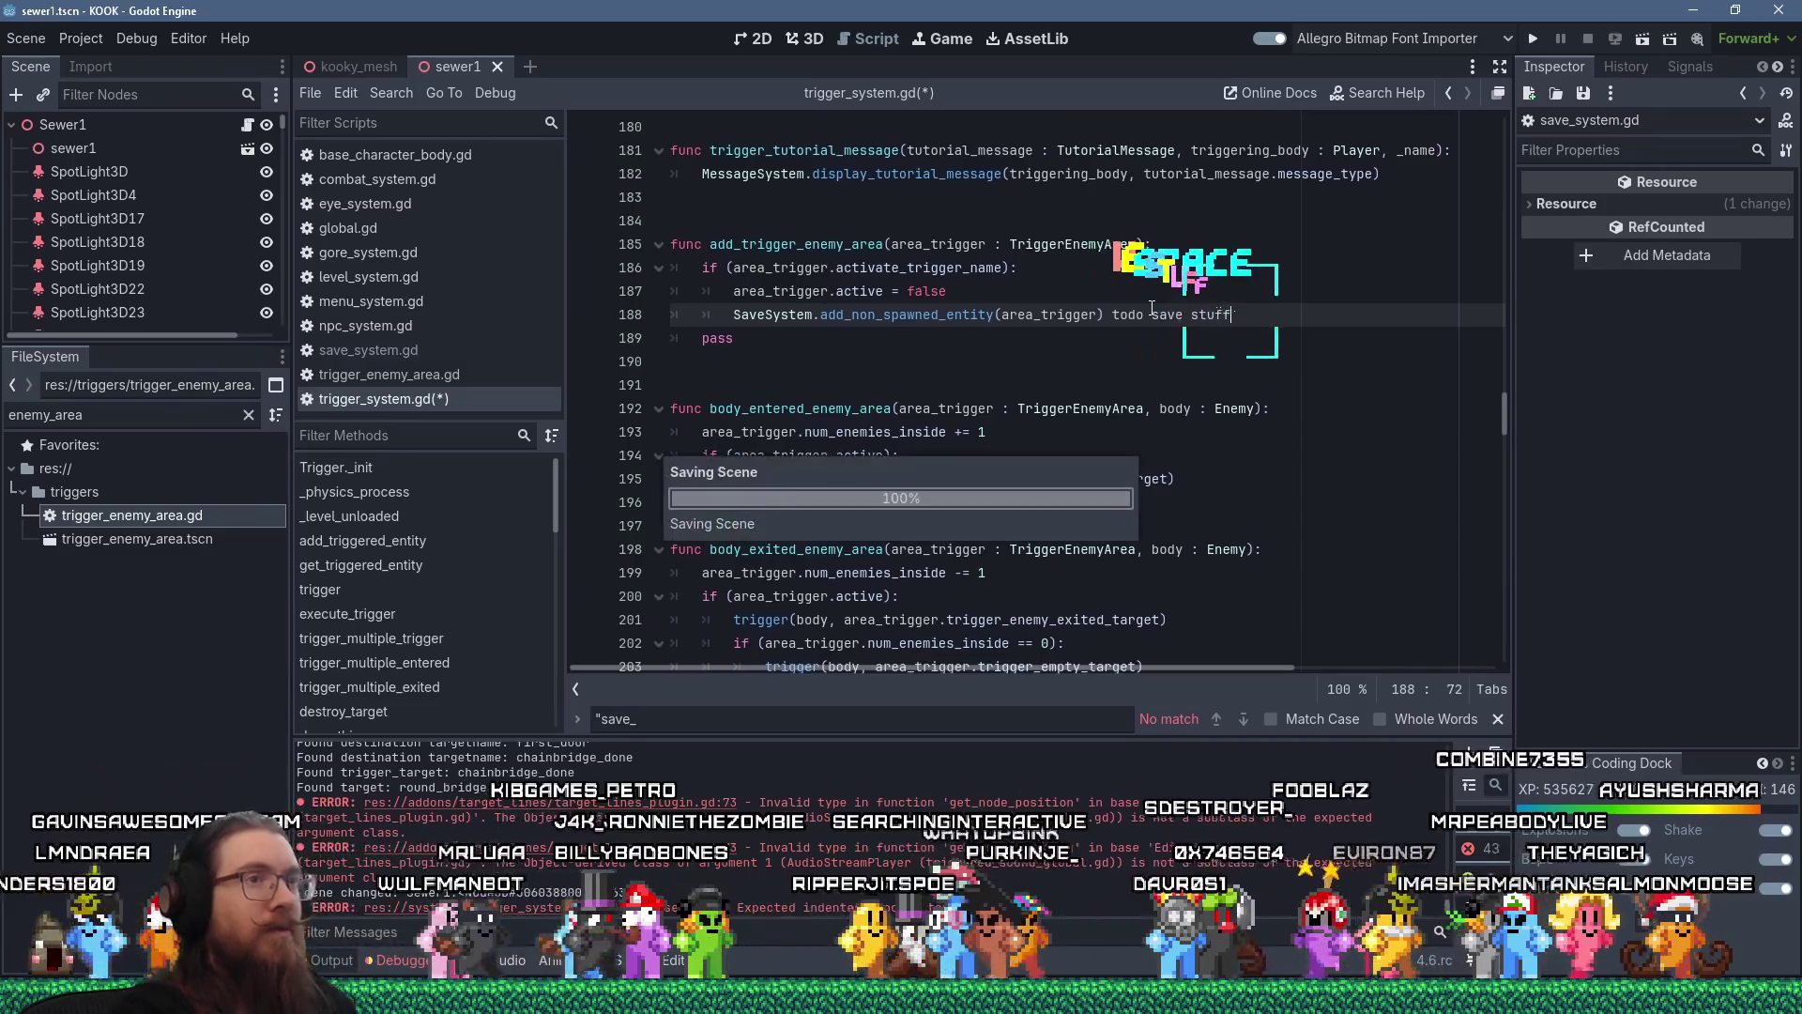
{"action": "key", "text": "ctrl+s"}
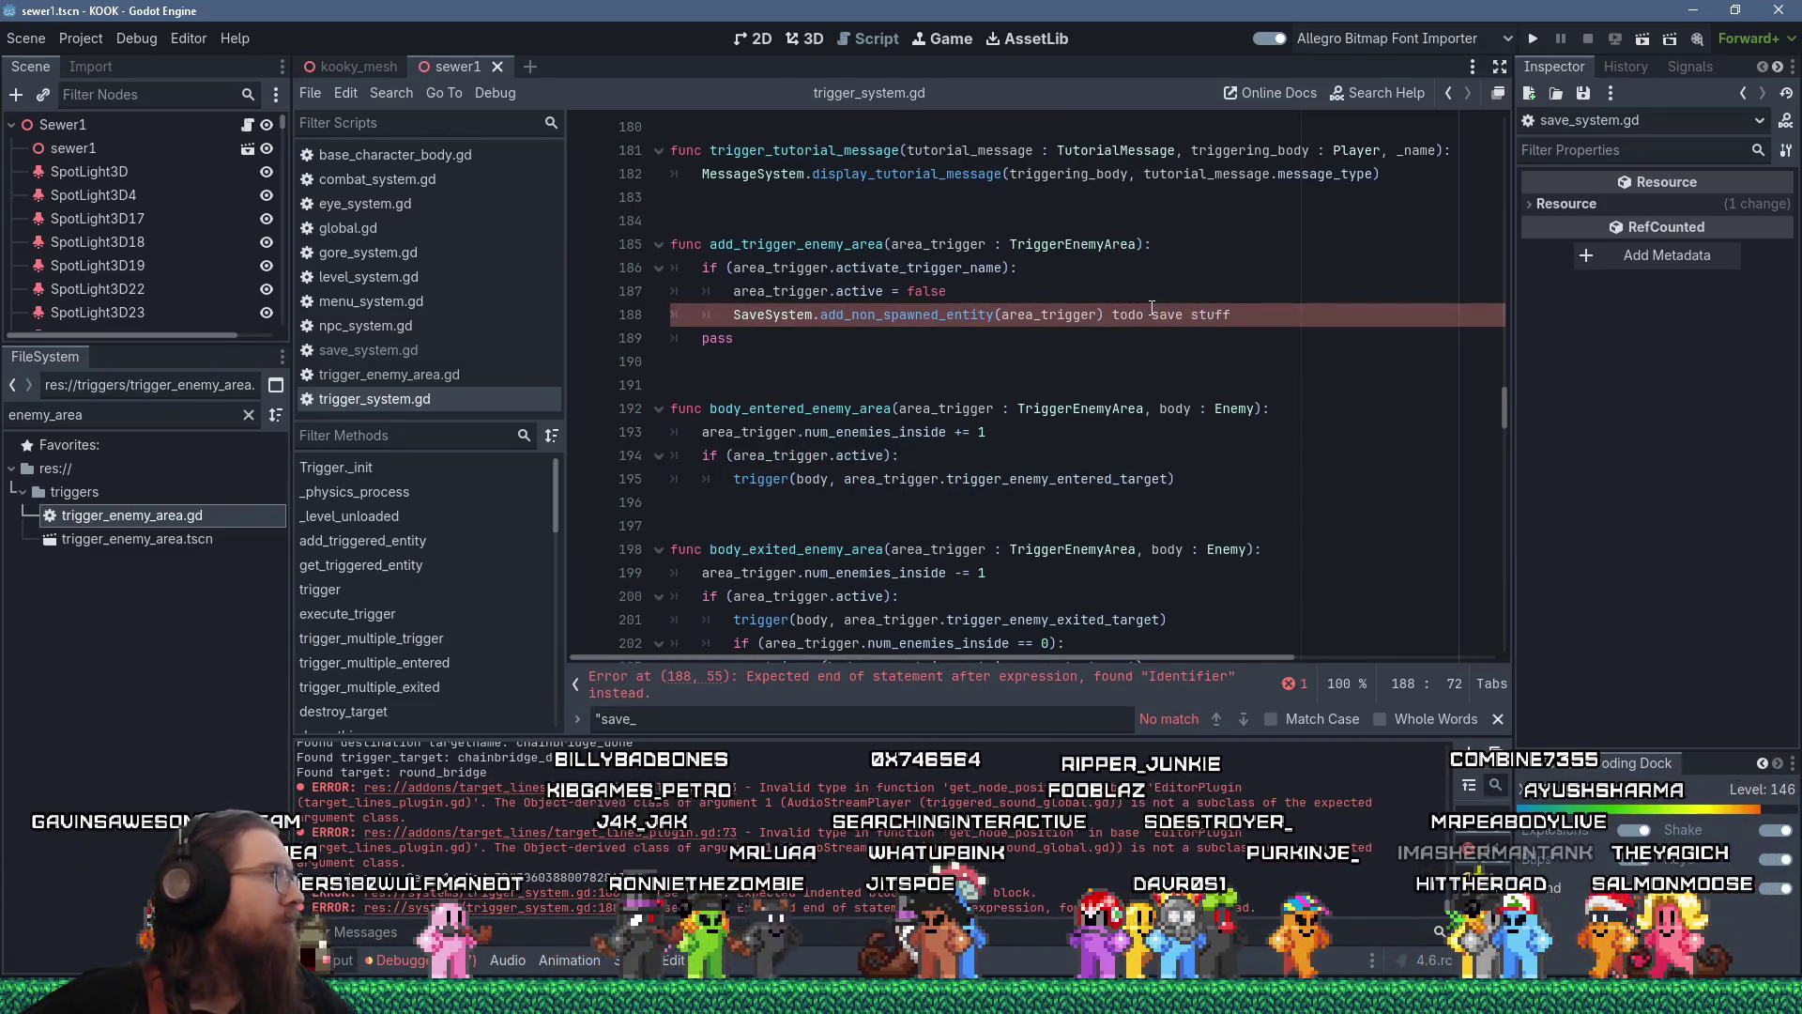
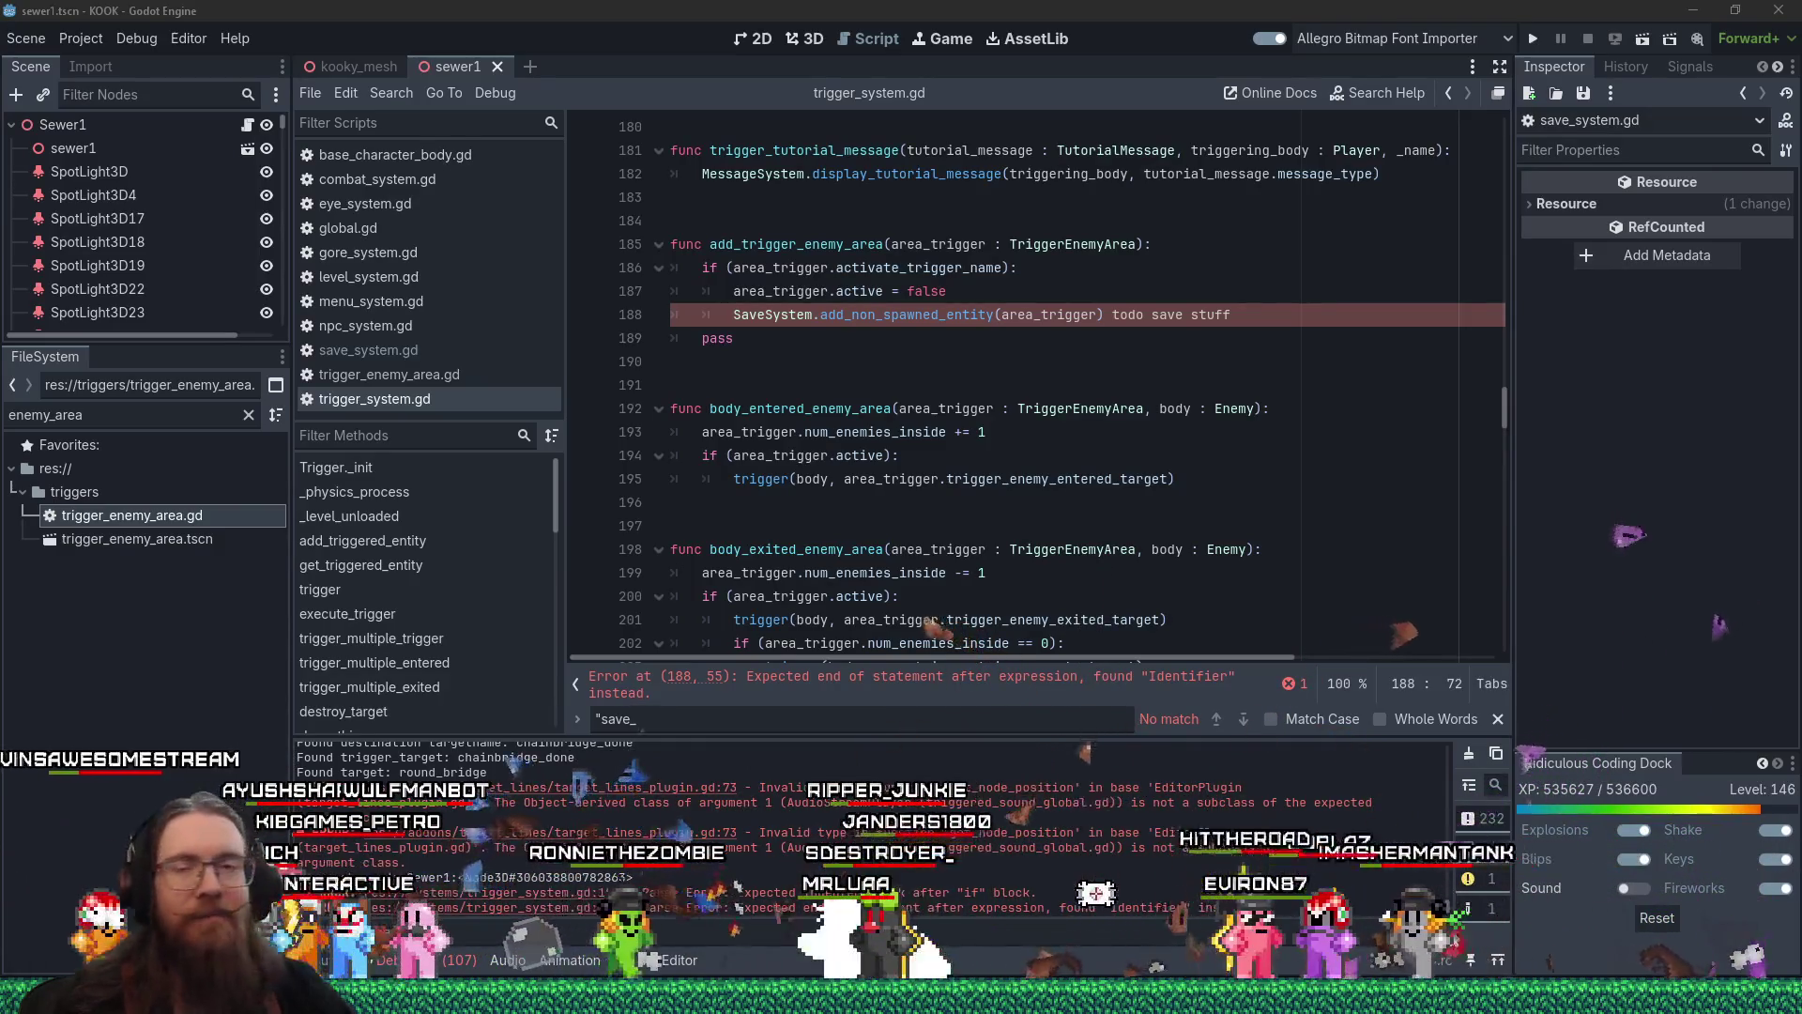
Step: Put the cursor at the end of line 187 in trigger_system.gd, then Alt+Tab to Firefox's ARC Raiders chart
{"action": "left_click", "coordinate": [1012, 298]}
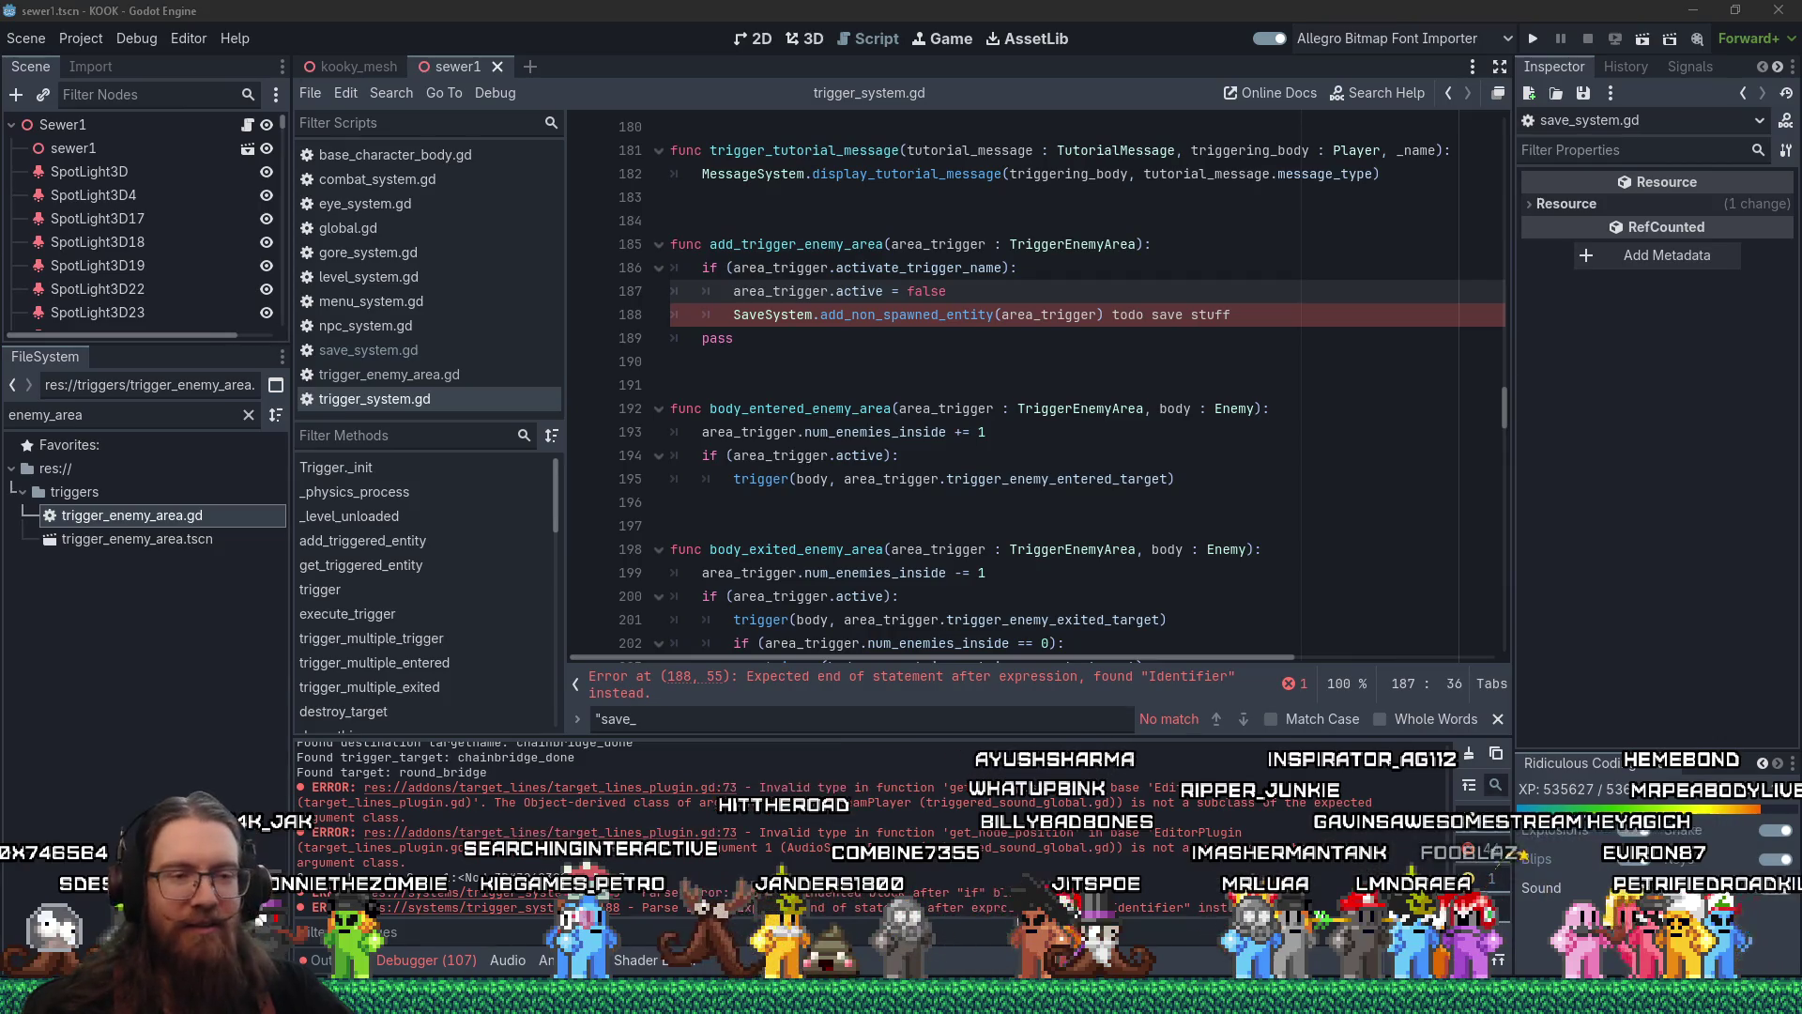
{"action": "left_click", "coordinate": [1023, 302]}
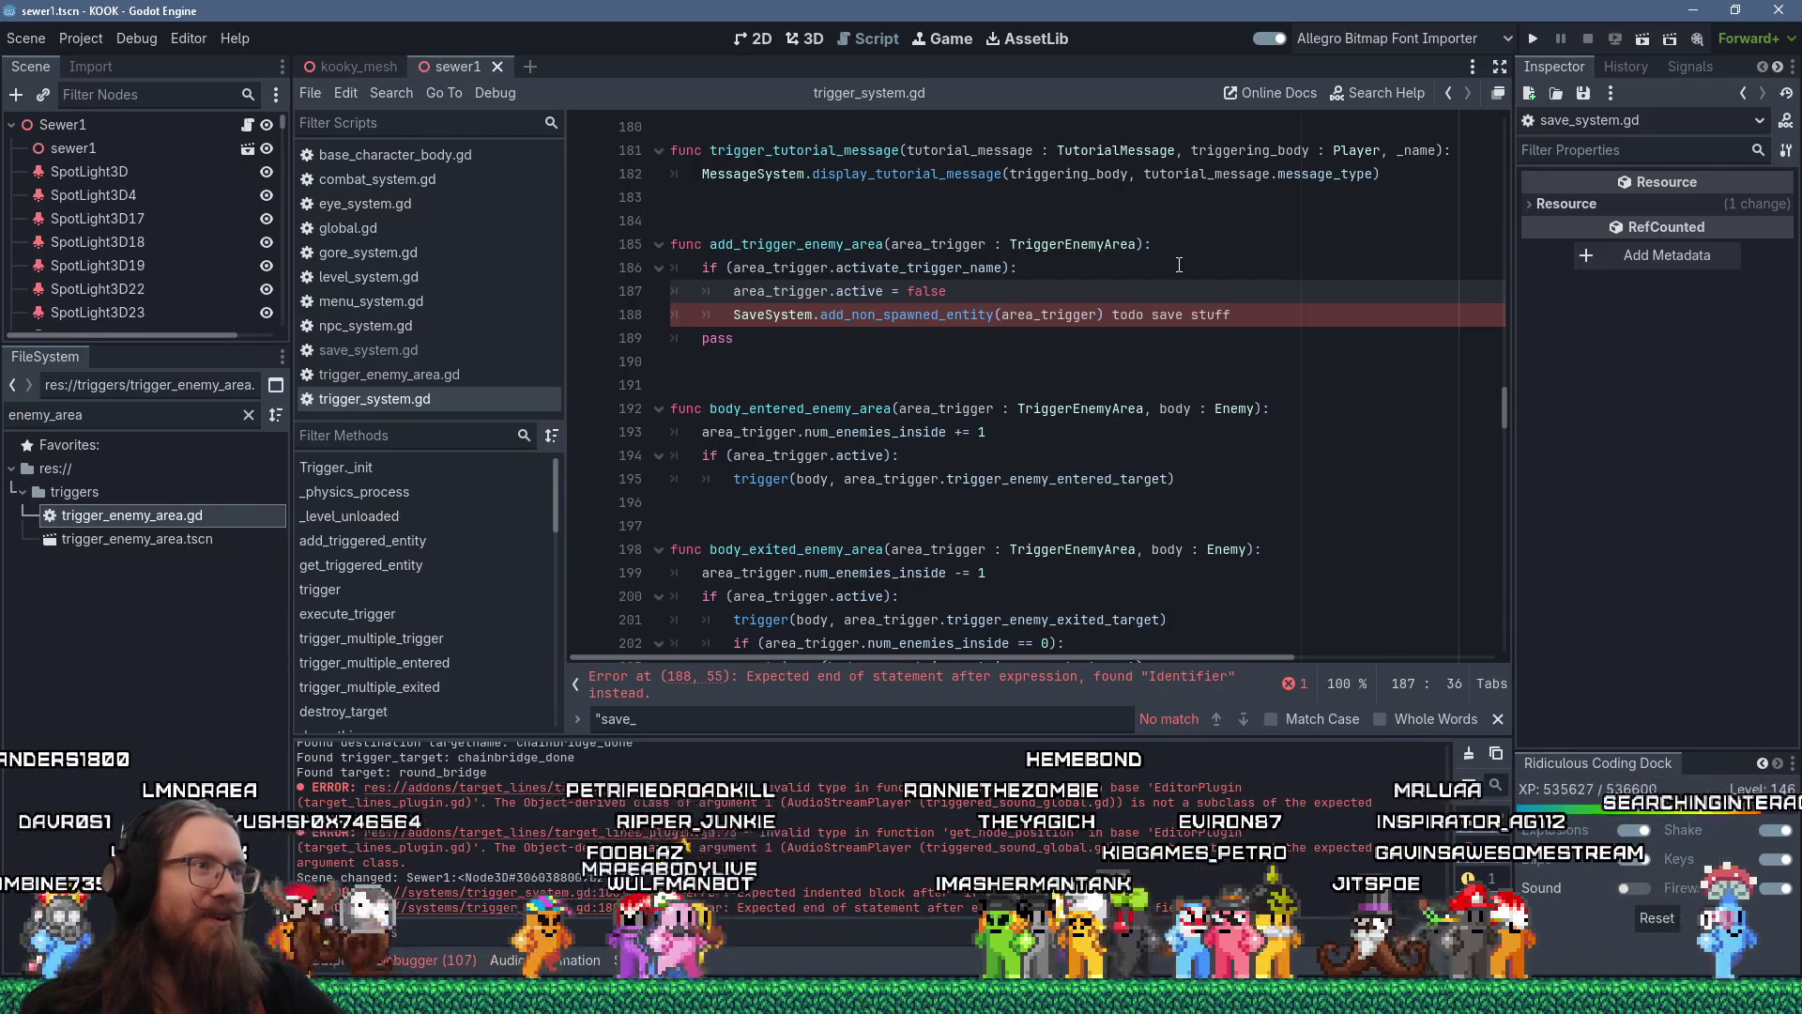
{"action": "scroll", "coordinate": [1179, 265], "scroll_direction": "down", "scroll_amount": 2}
{"action": "scroll", "coordinate": [1179, 272], "scroll_direction": "up", "scroll_amount": 4}
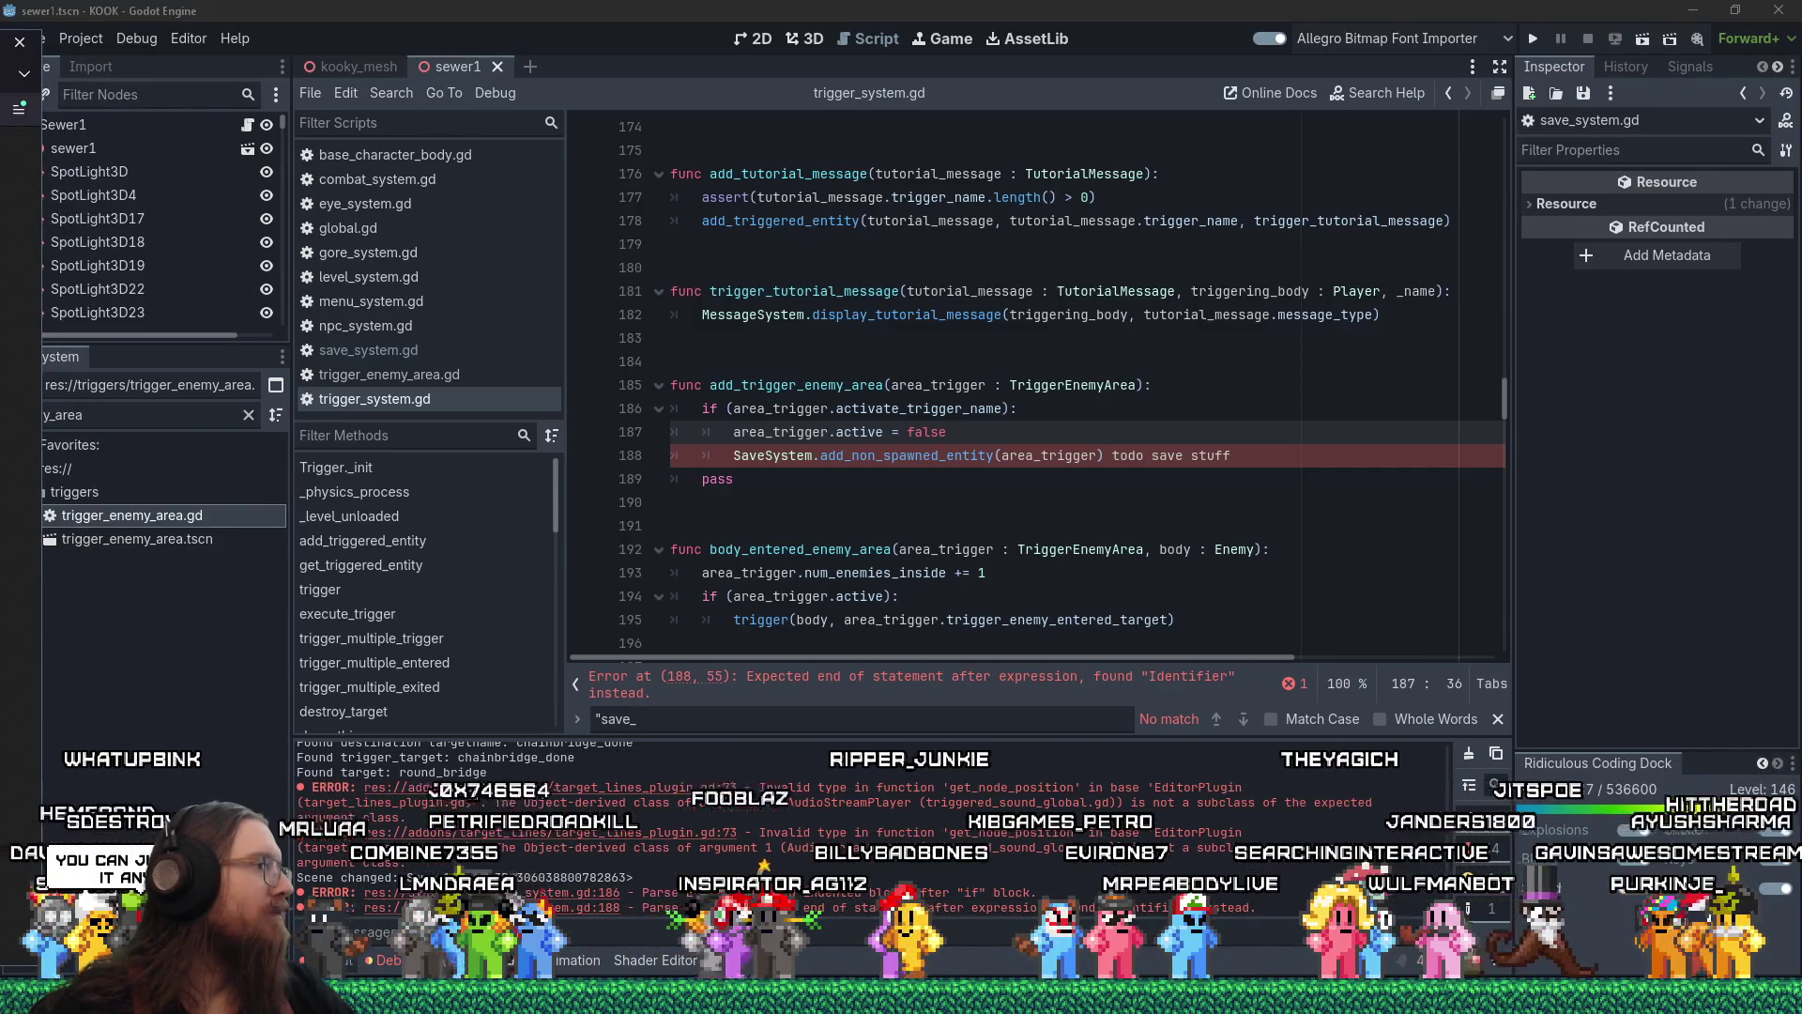
{"action": "key", "text": "alt+Tab"}
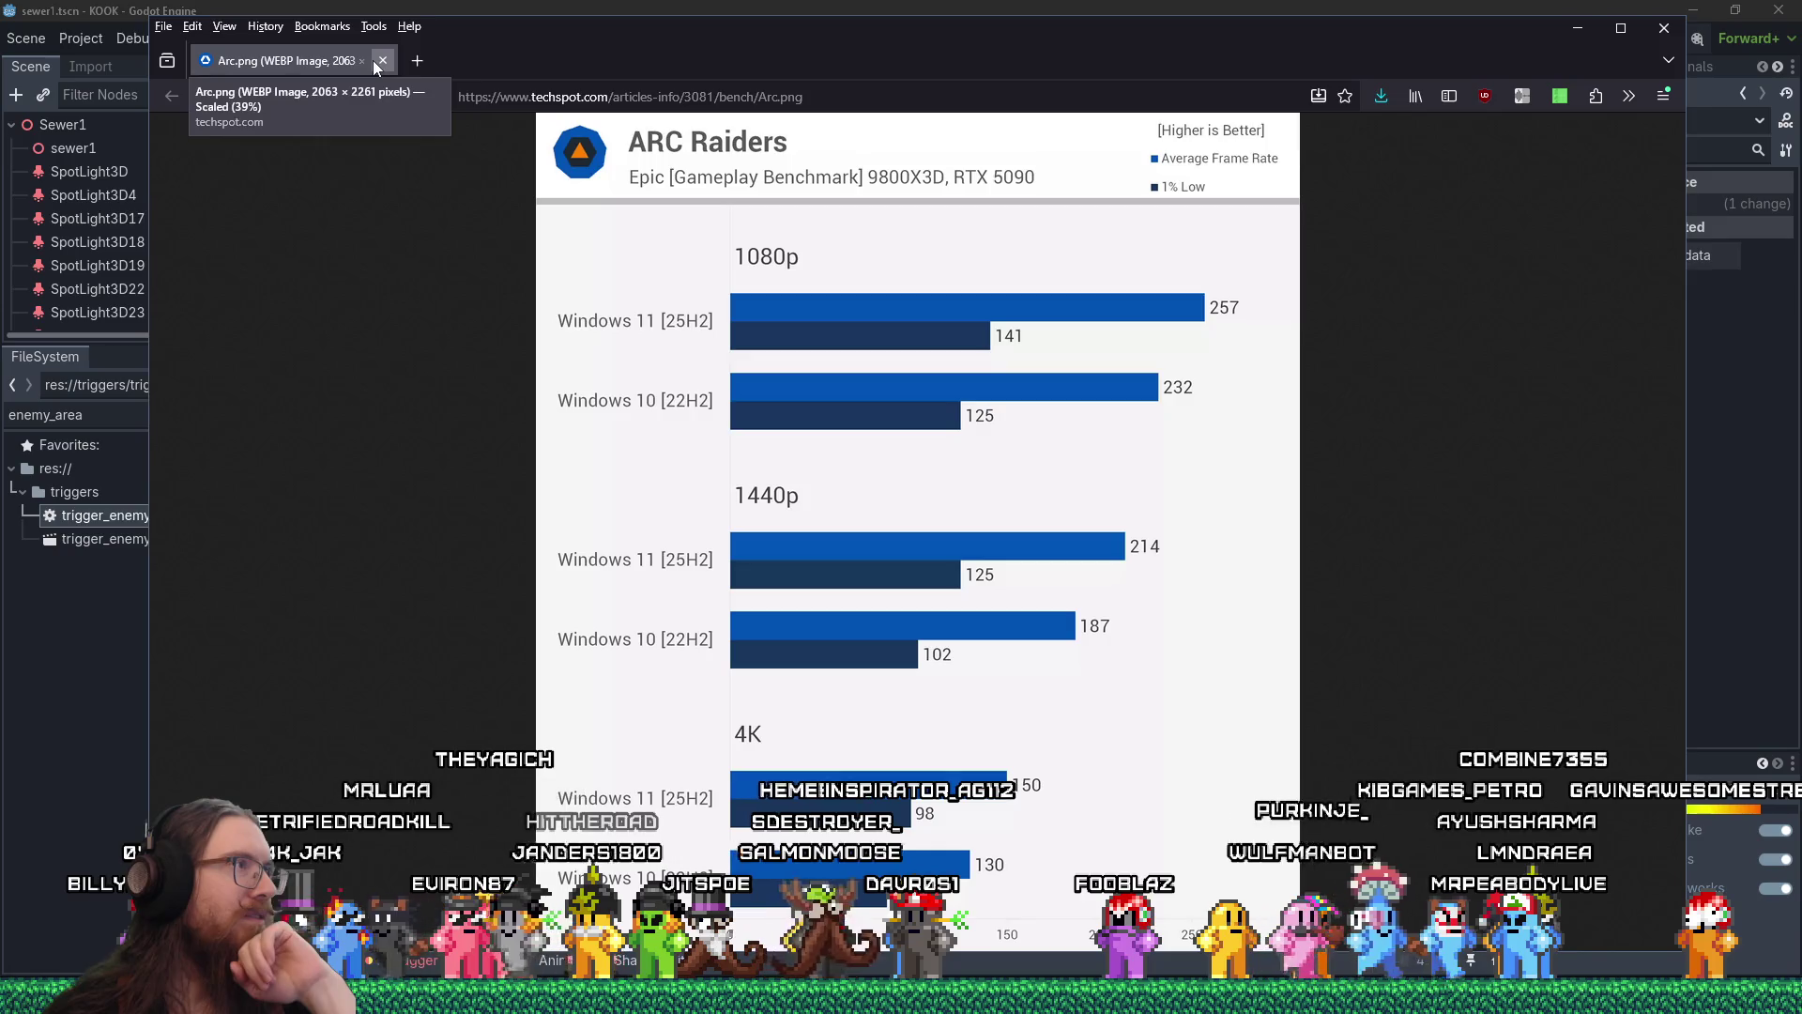
Step: Select the Firefox address bar on the Arc.png benchmark page to show search suggestions
{"action": "left_click", "coordinate": [845, 96]}
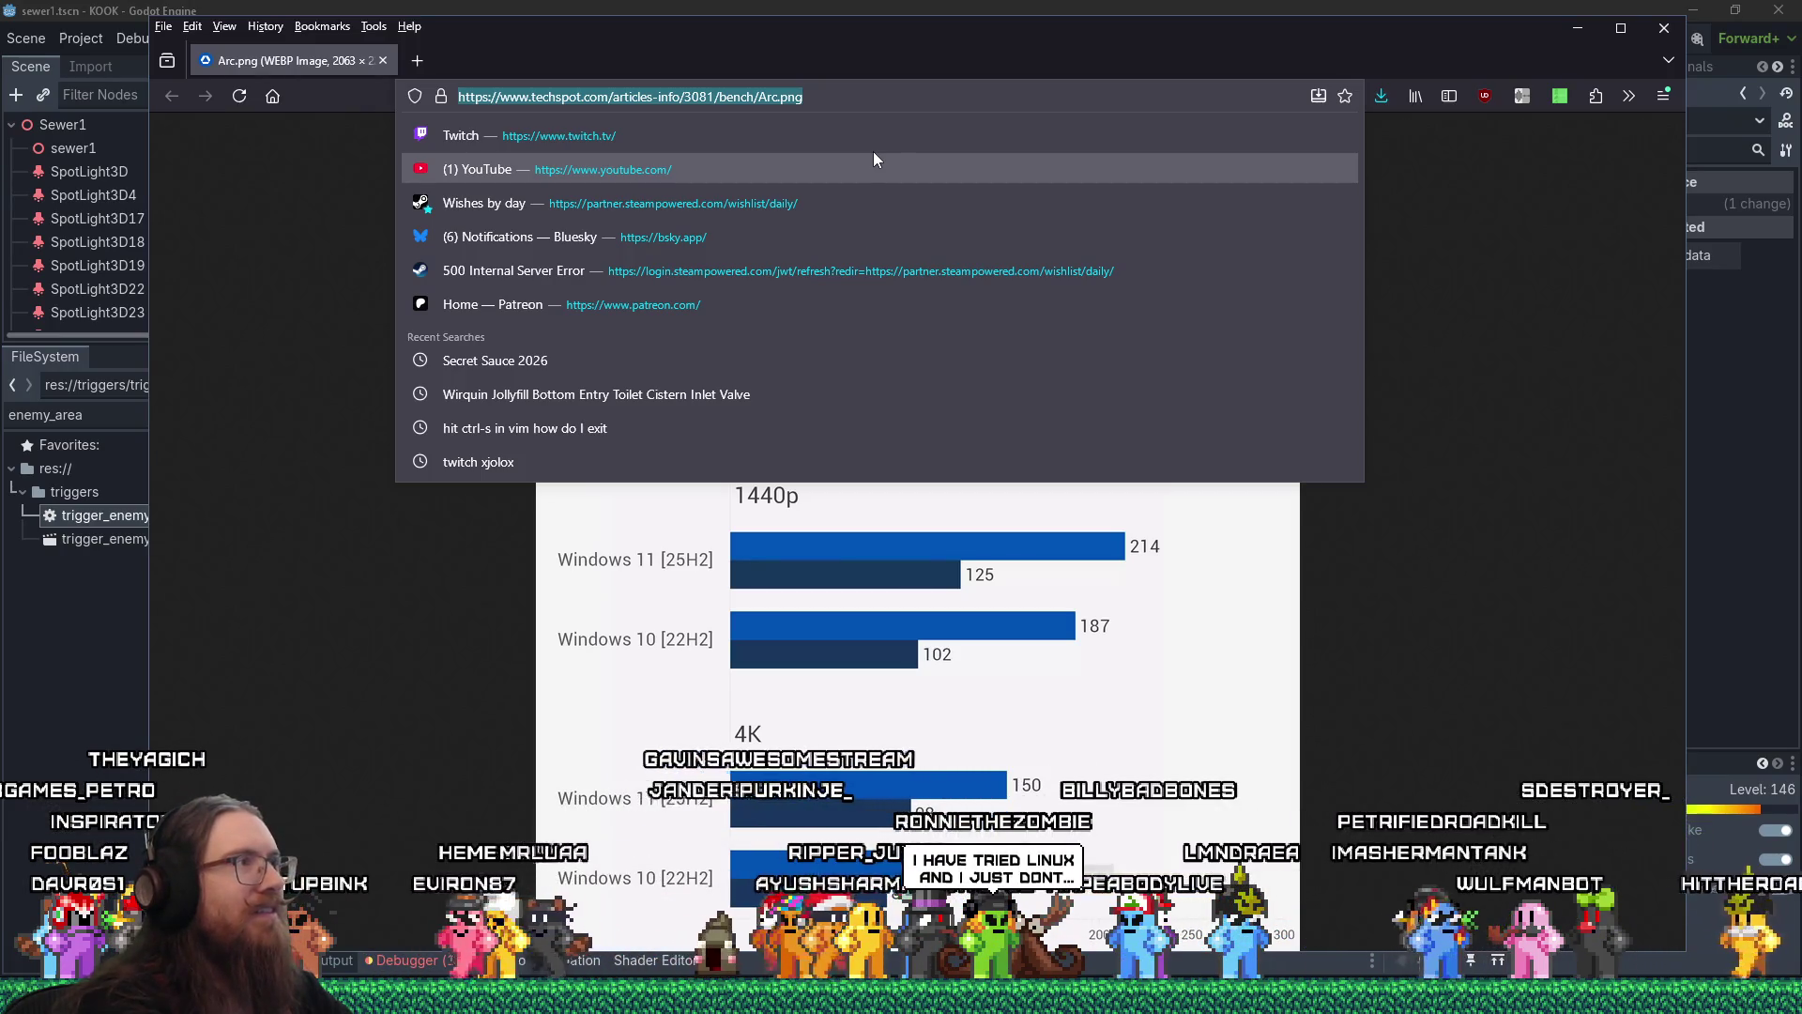
Step: Search DuckDuckGo for 'windows 10 vs windows 11 benchmarks' and scroll through the results
{"action": "type", "text": "windows 10 vs "}
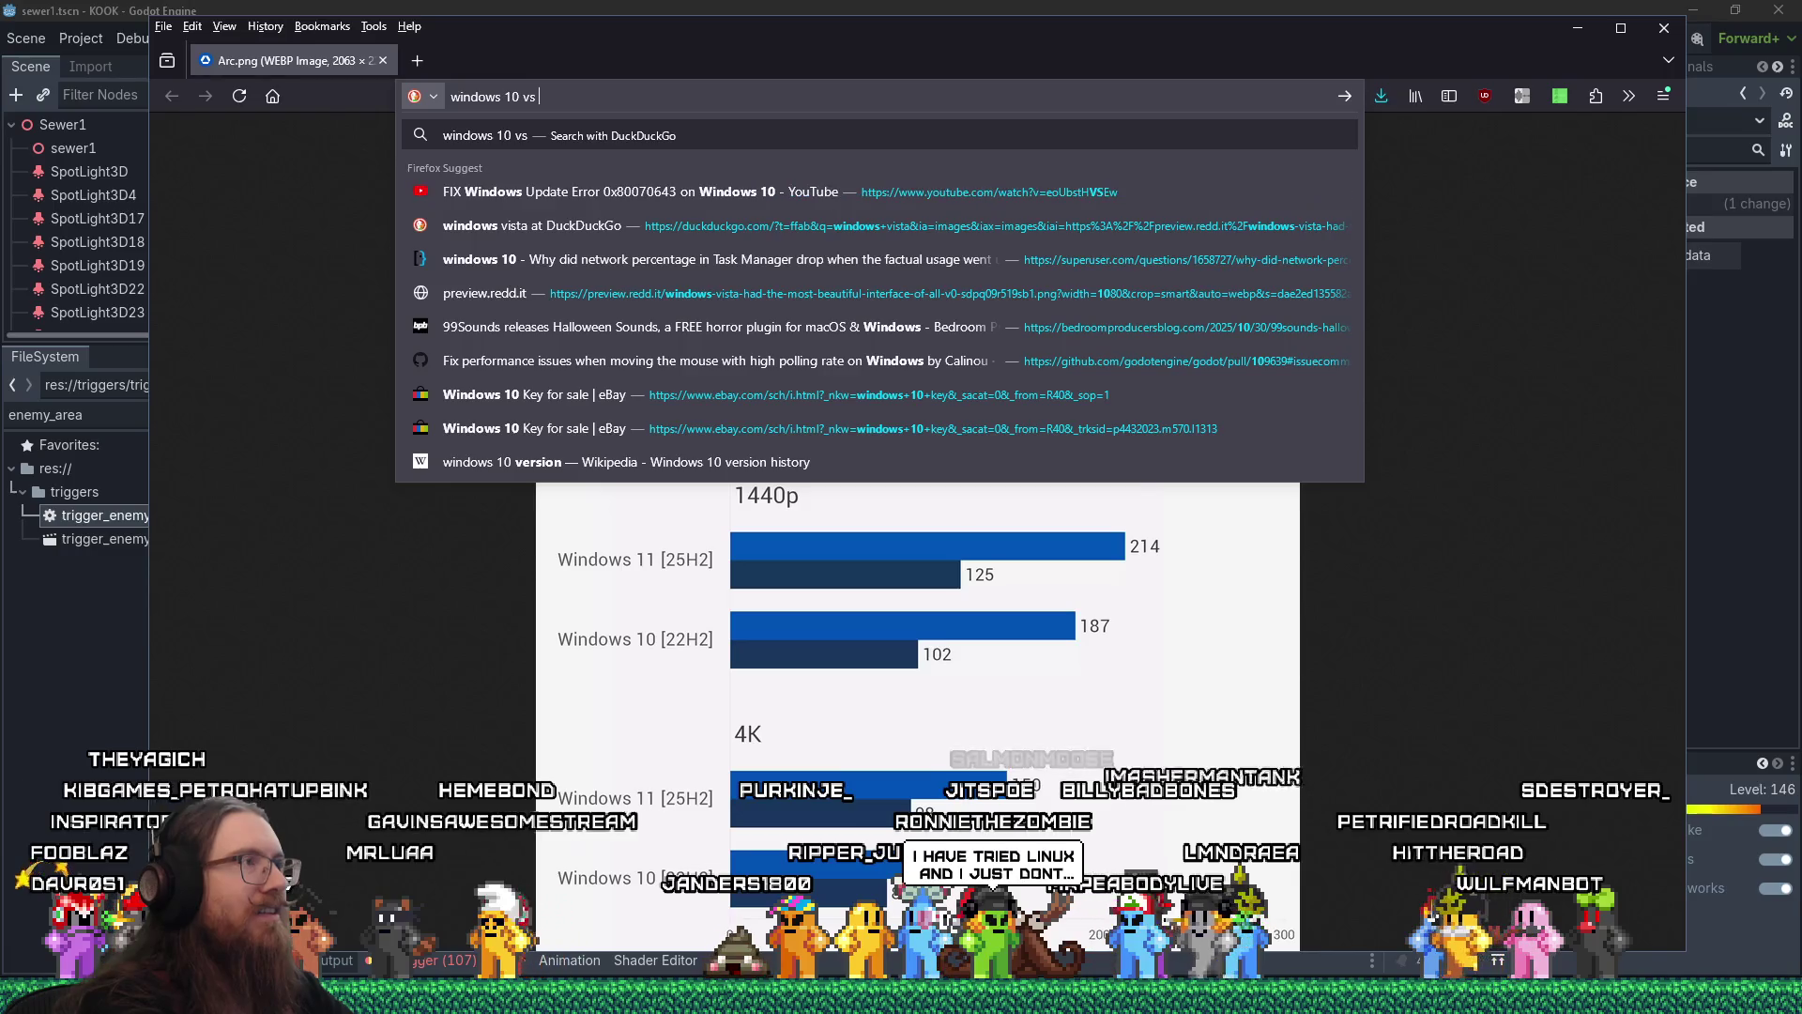
{"action": "type", "text": "wind"}
{"action": "key", "text": "BackSpace"}
{"action": "type", "text": "10 v"}
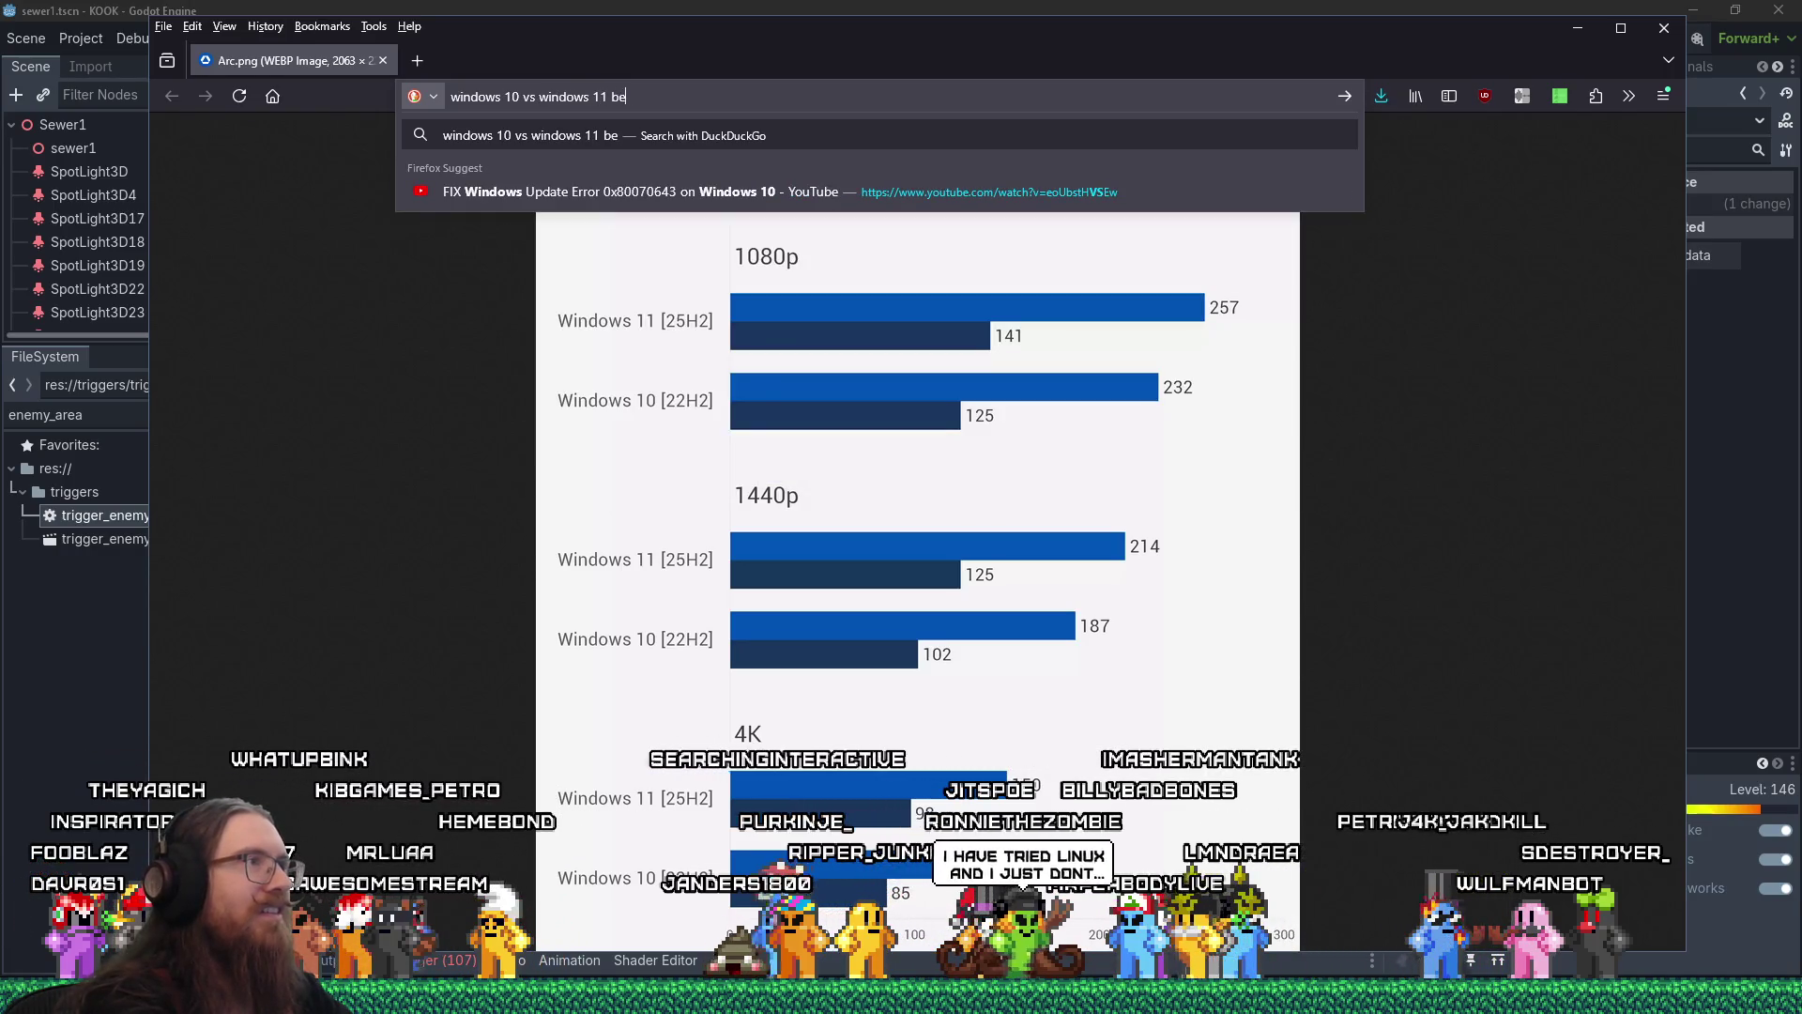
{"action": "type", "text": "s"}
{"action": "key", "text": "Return"}
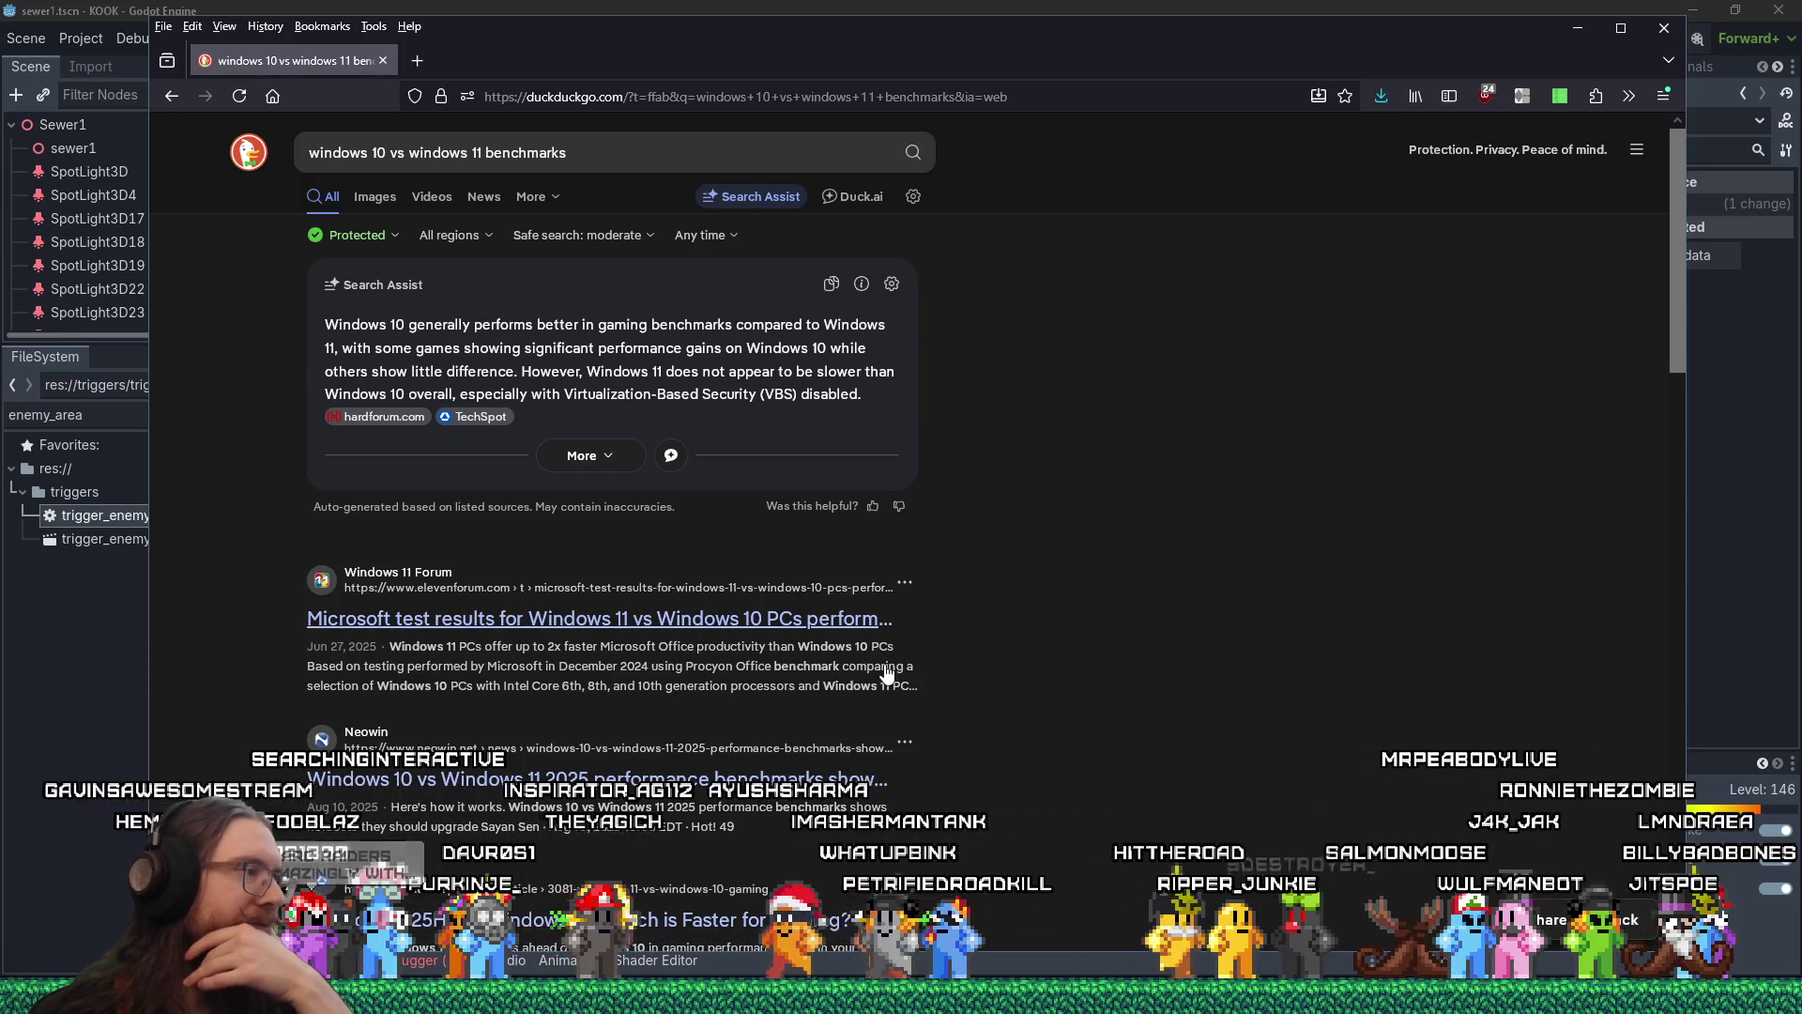
{"action": "scroll", "coordinate": [885, 673], "scroll_direction": "down", "scroll_amount": 2}
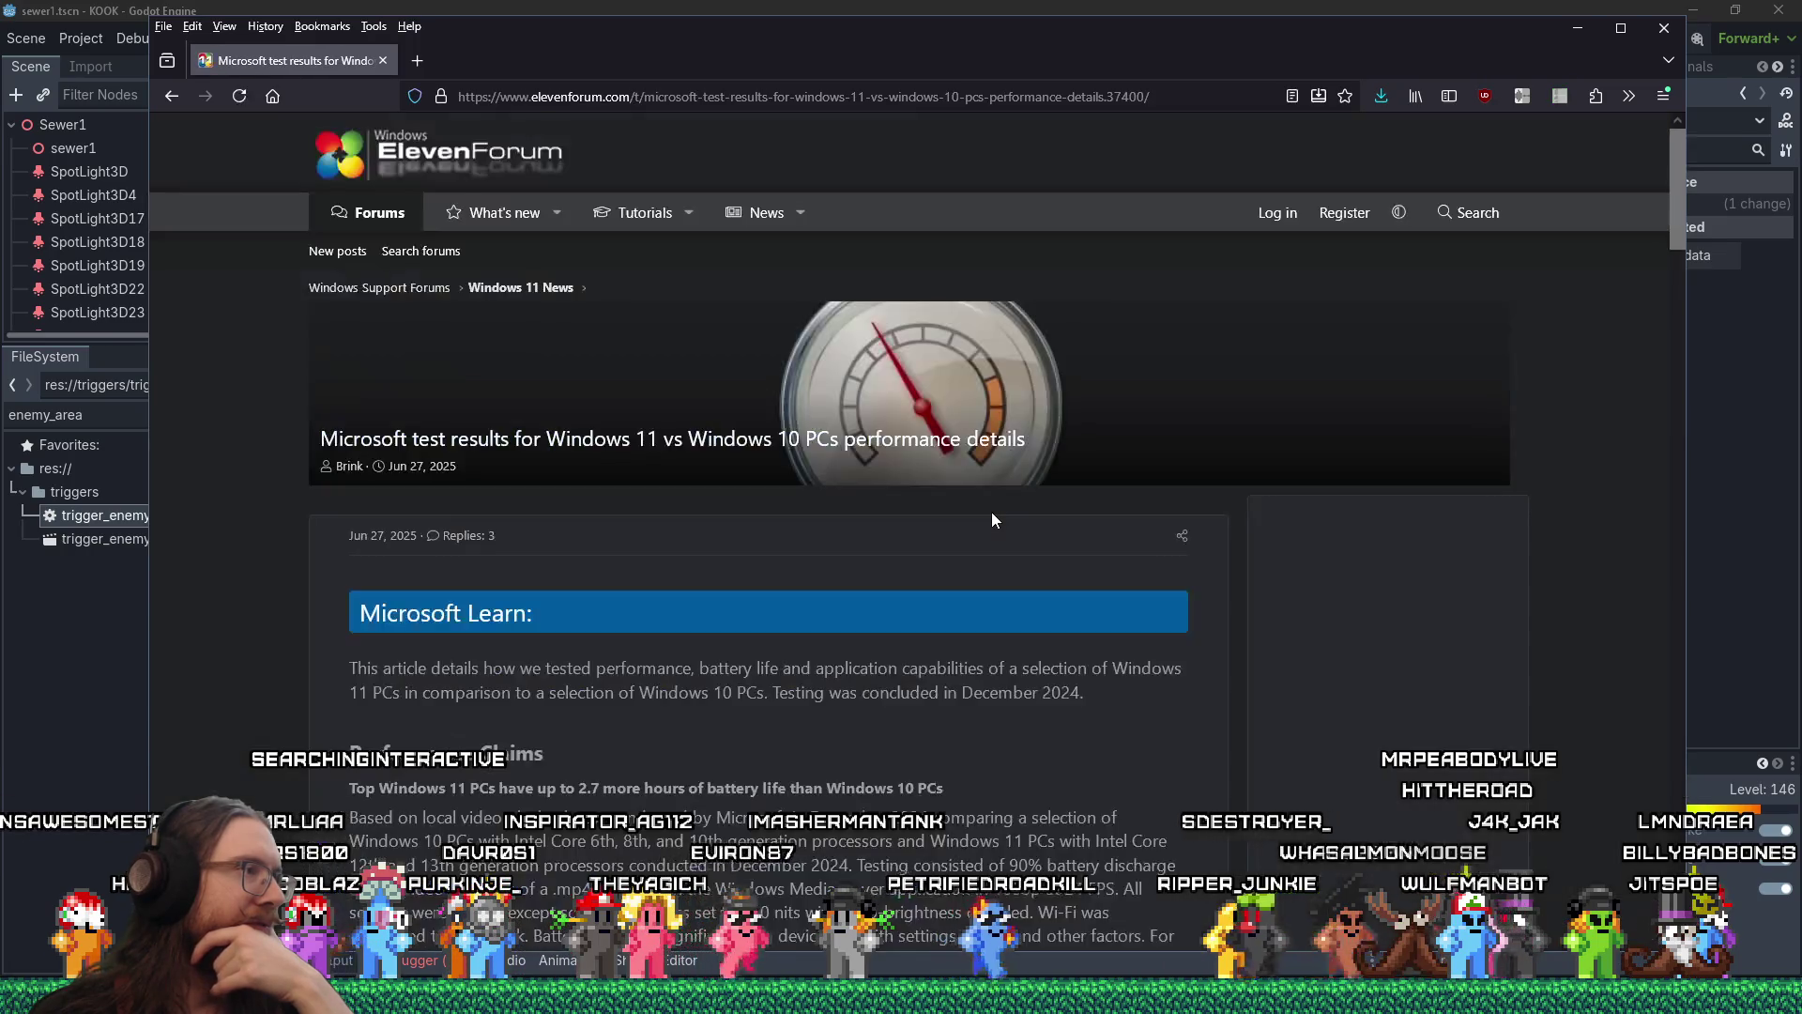
{"action": "scroll", "coordinate": [994, 509], "scroll_direction": "down", "scroll_amount": 10}
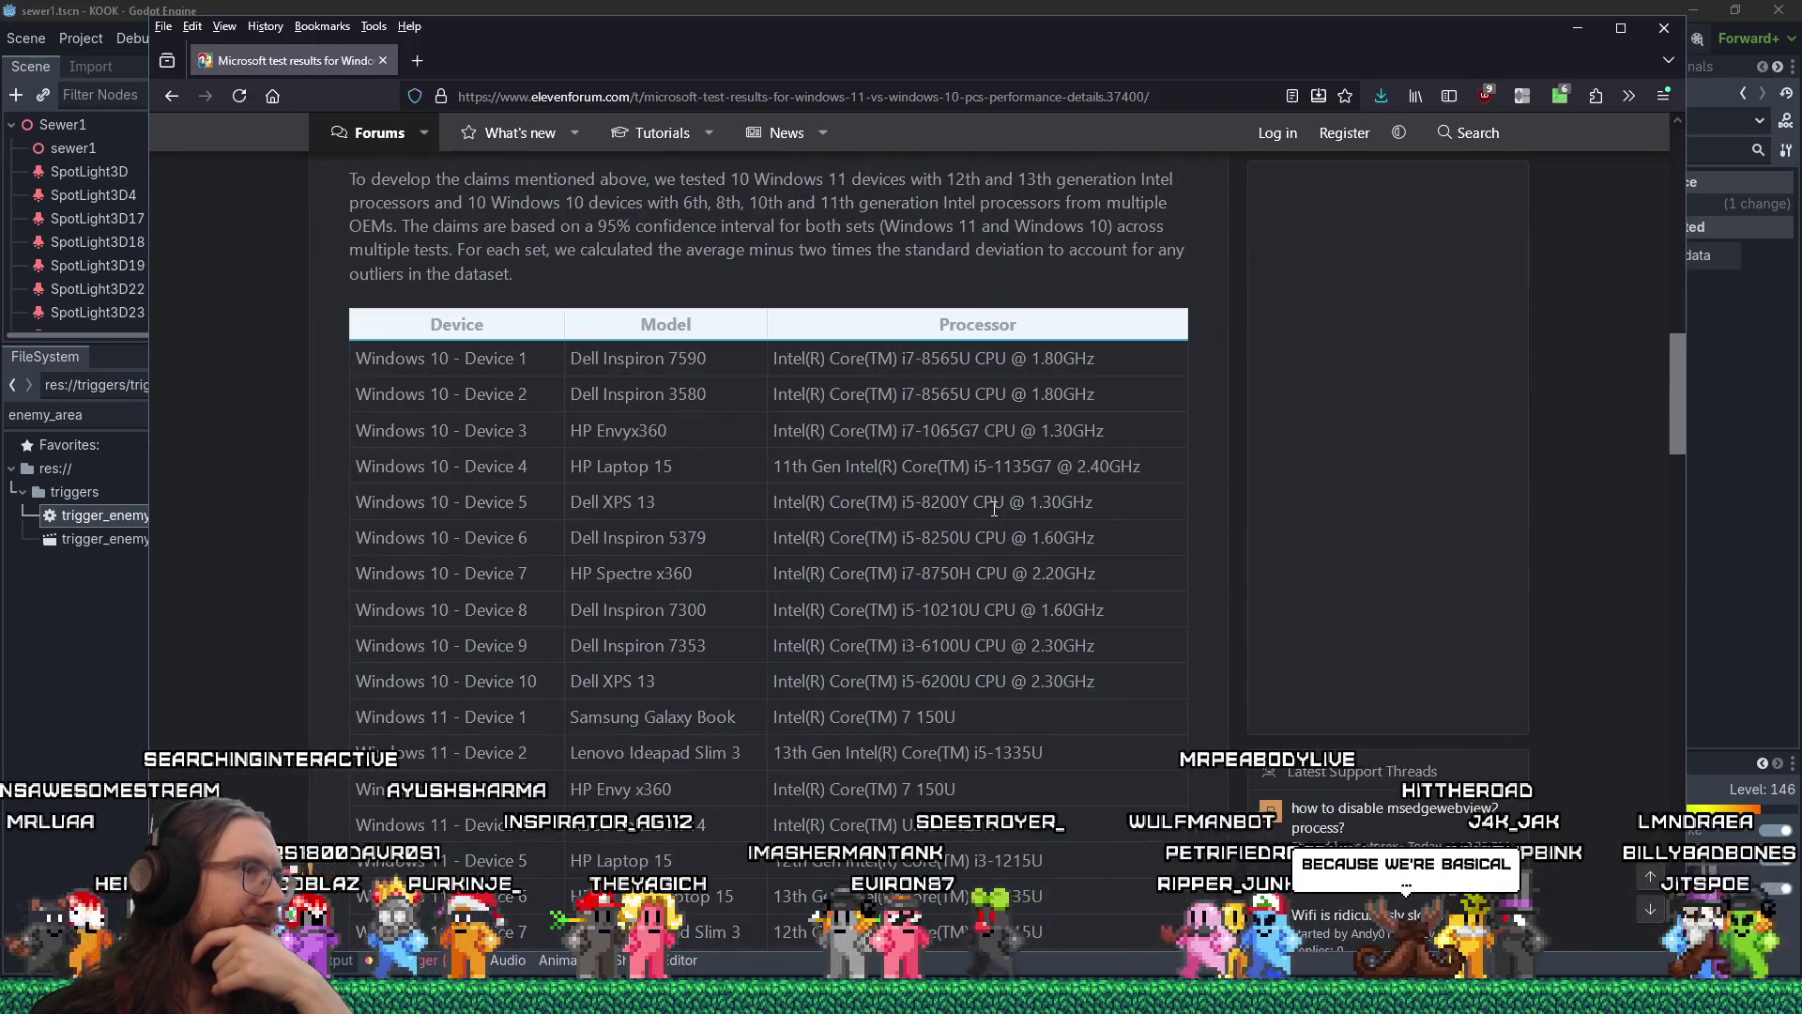
{"action": "scroll", "coordinate": [994, 508], "scroll_direction": "down", "scroll_amount": 10}
{"action": "scroll", "coordinate": [993, 515], "scroll_direction": "up", "scroll_amount": 15}
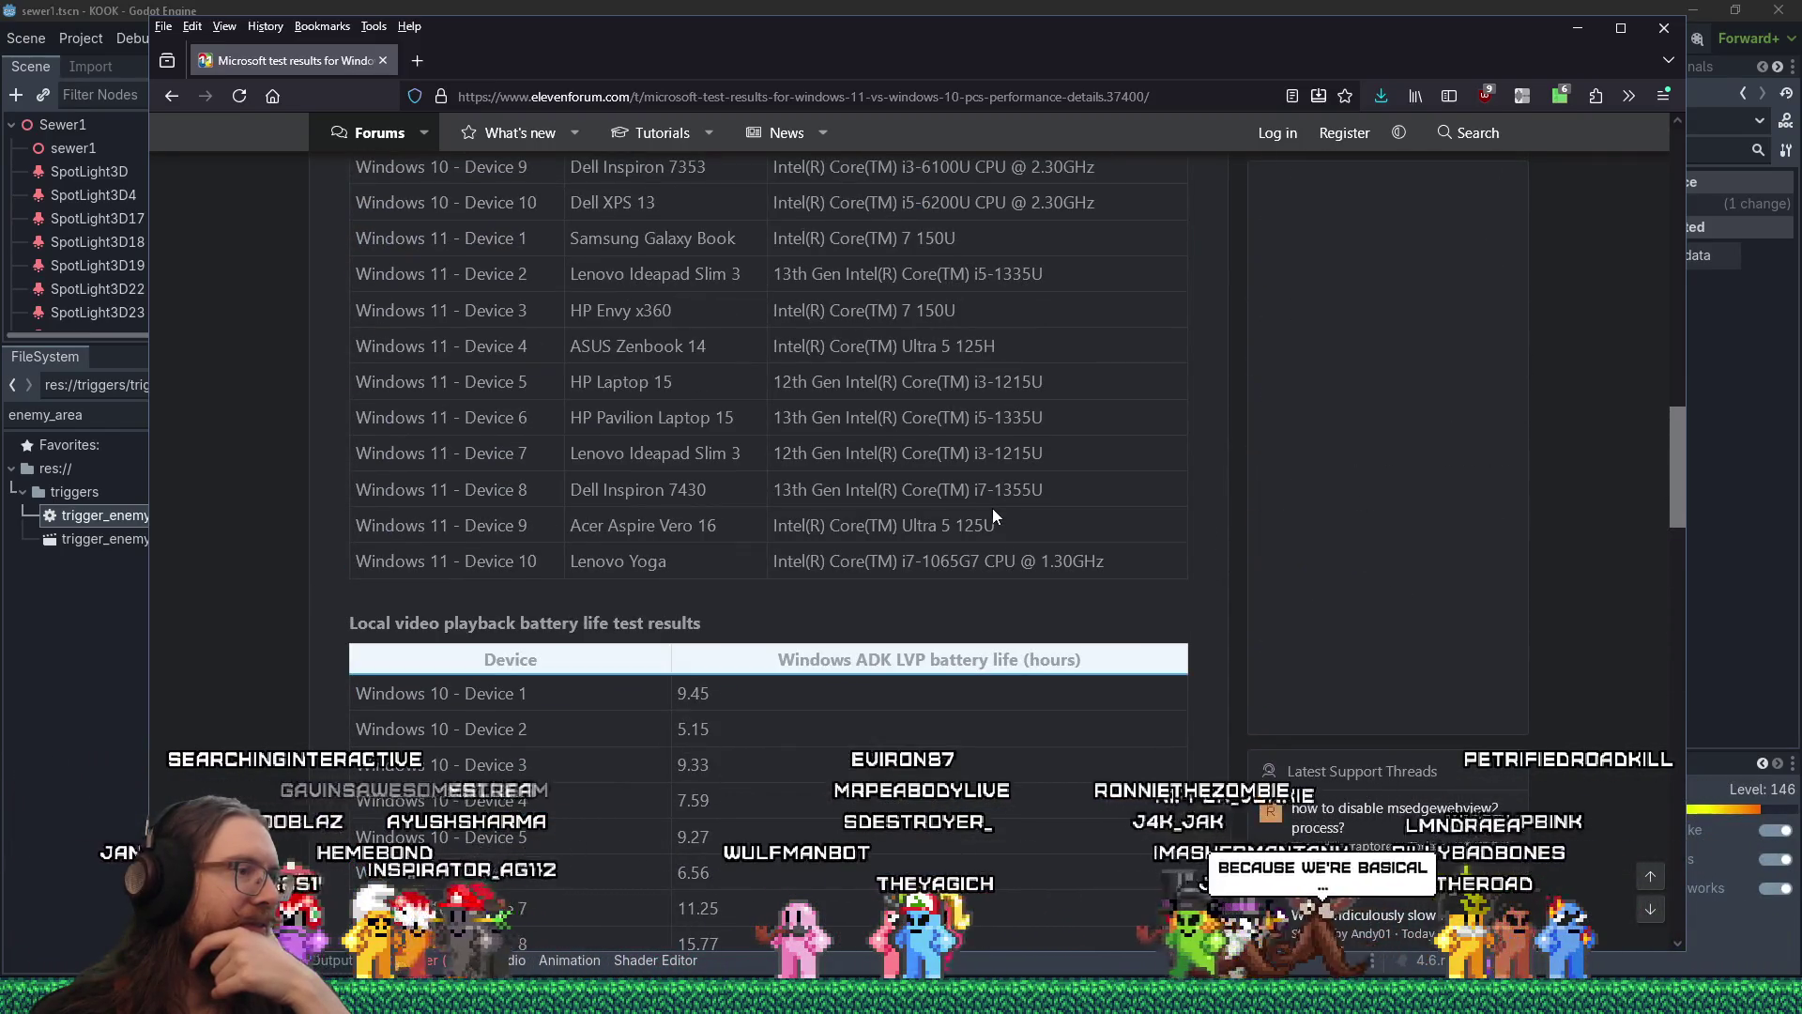
{"action": "scroll", "coordinate": [994, 509], "scroll_direction": "up", "scroll_amount": 3}
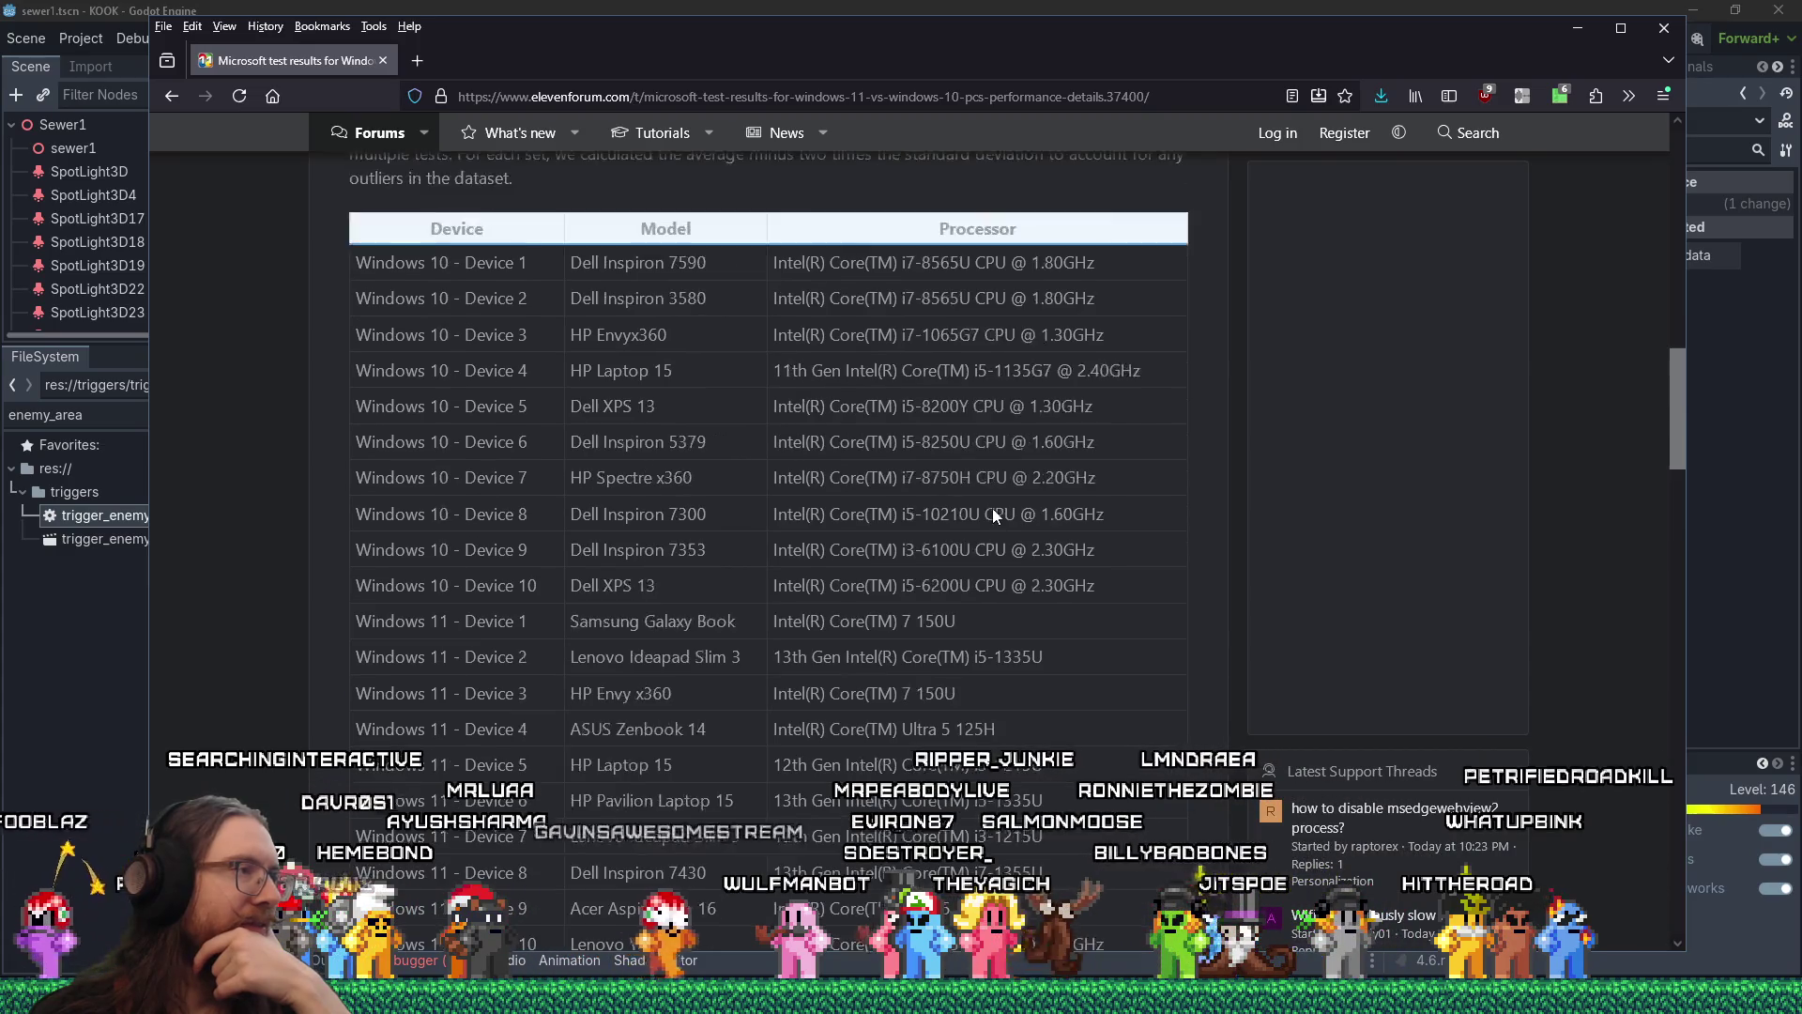
{"action": "scroll", "coordinate": [993, 509], "scroll_direction": "down", "scroll_amount": 4}
{"action": "scroll", "coordinate": [993, 509], "scroll_direction": "up", "scroll_amount": 3}
{"action": "scroll", "coordinate": [993, 509], "scroll_direction": "up", "scroll_amount": 3}
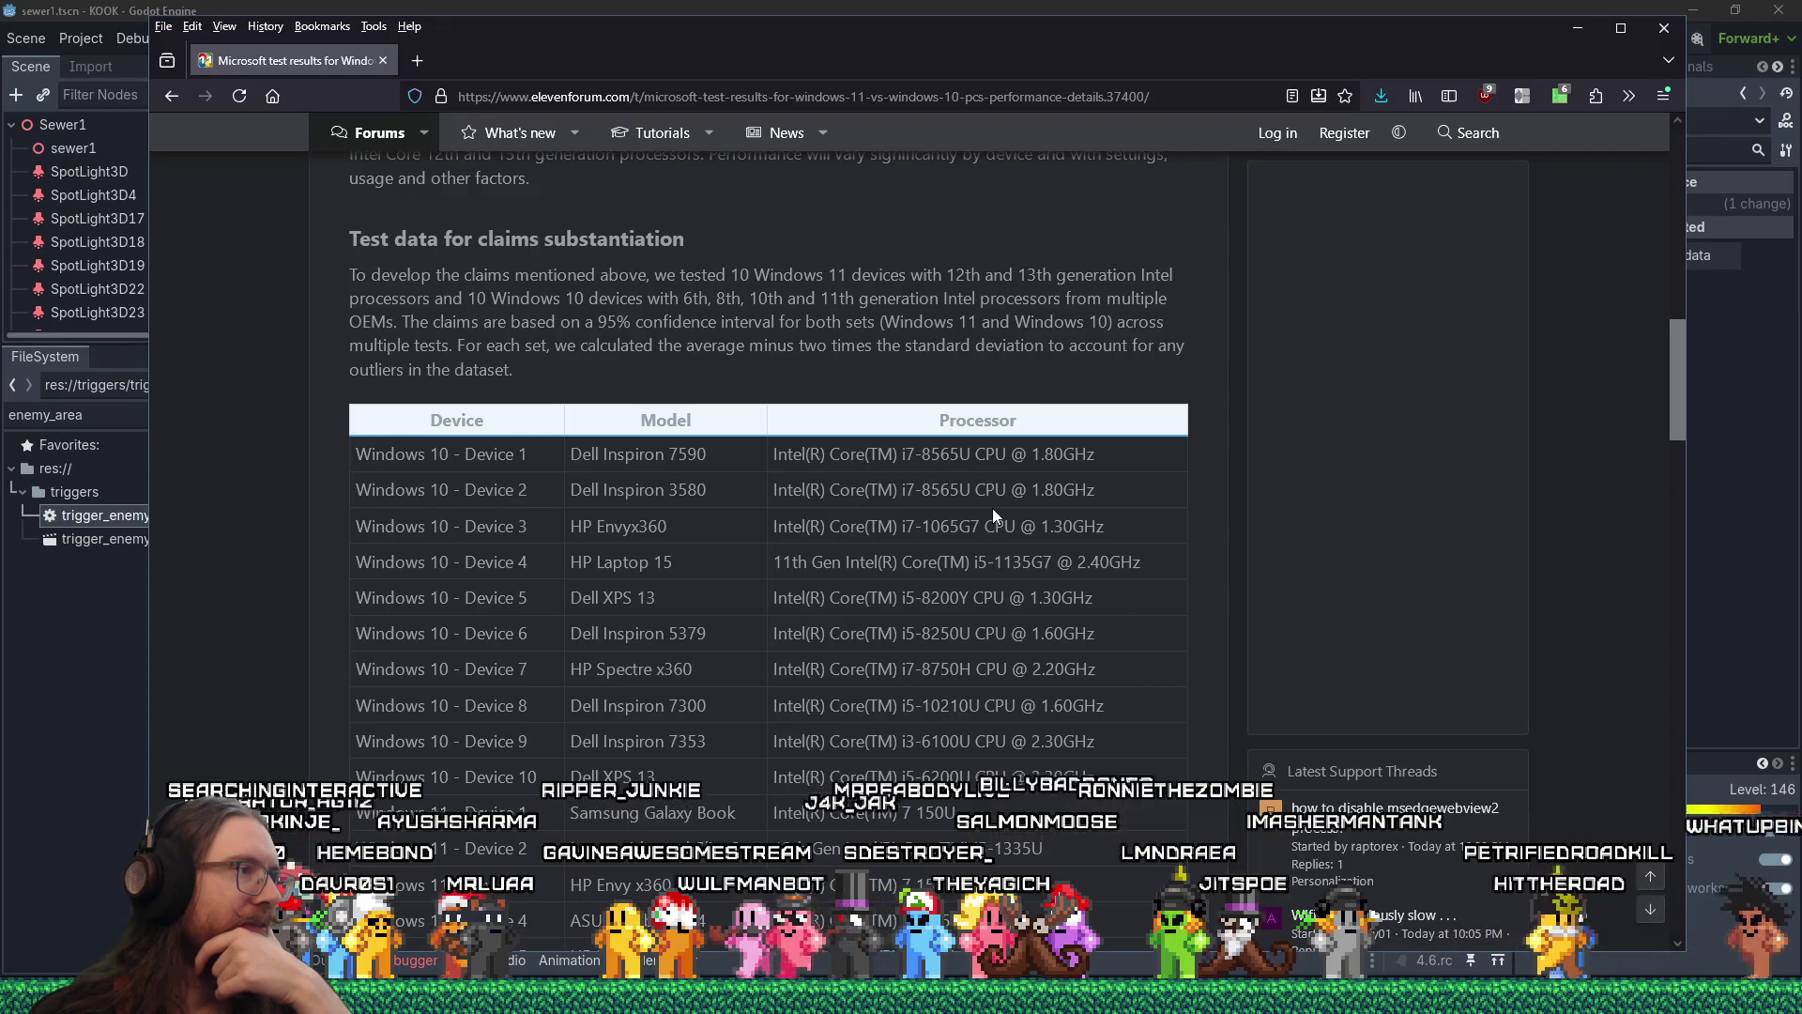
{"action": "scroll", "coordinate": [993, 509], "scroll_direction": "down", "scroll_amount": 2}
{"action": "scroll", "coordinate": [994, 508], "scroll_direction": "down", "scroll_amount": 10}
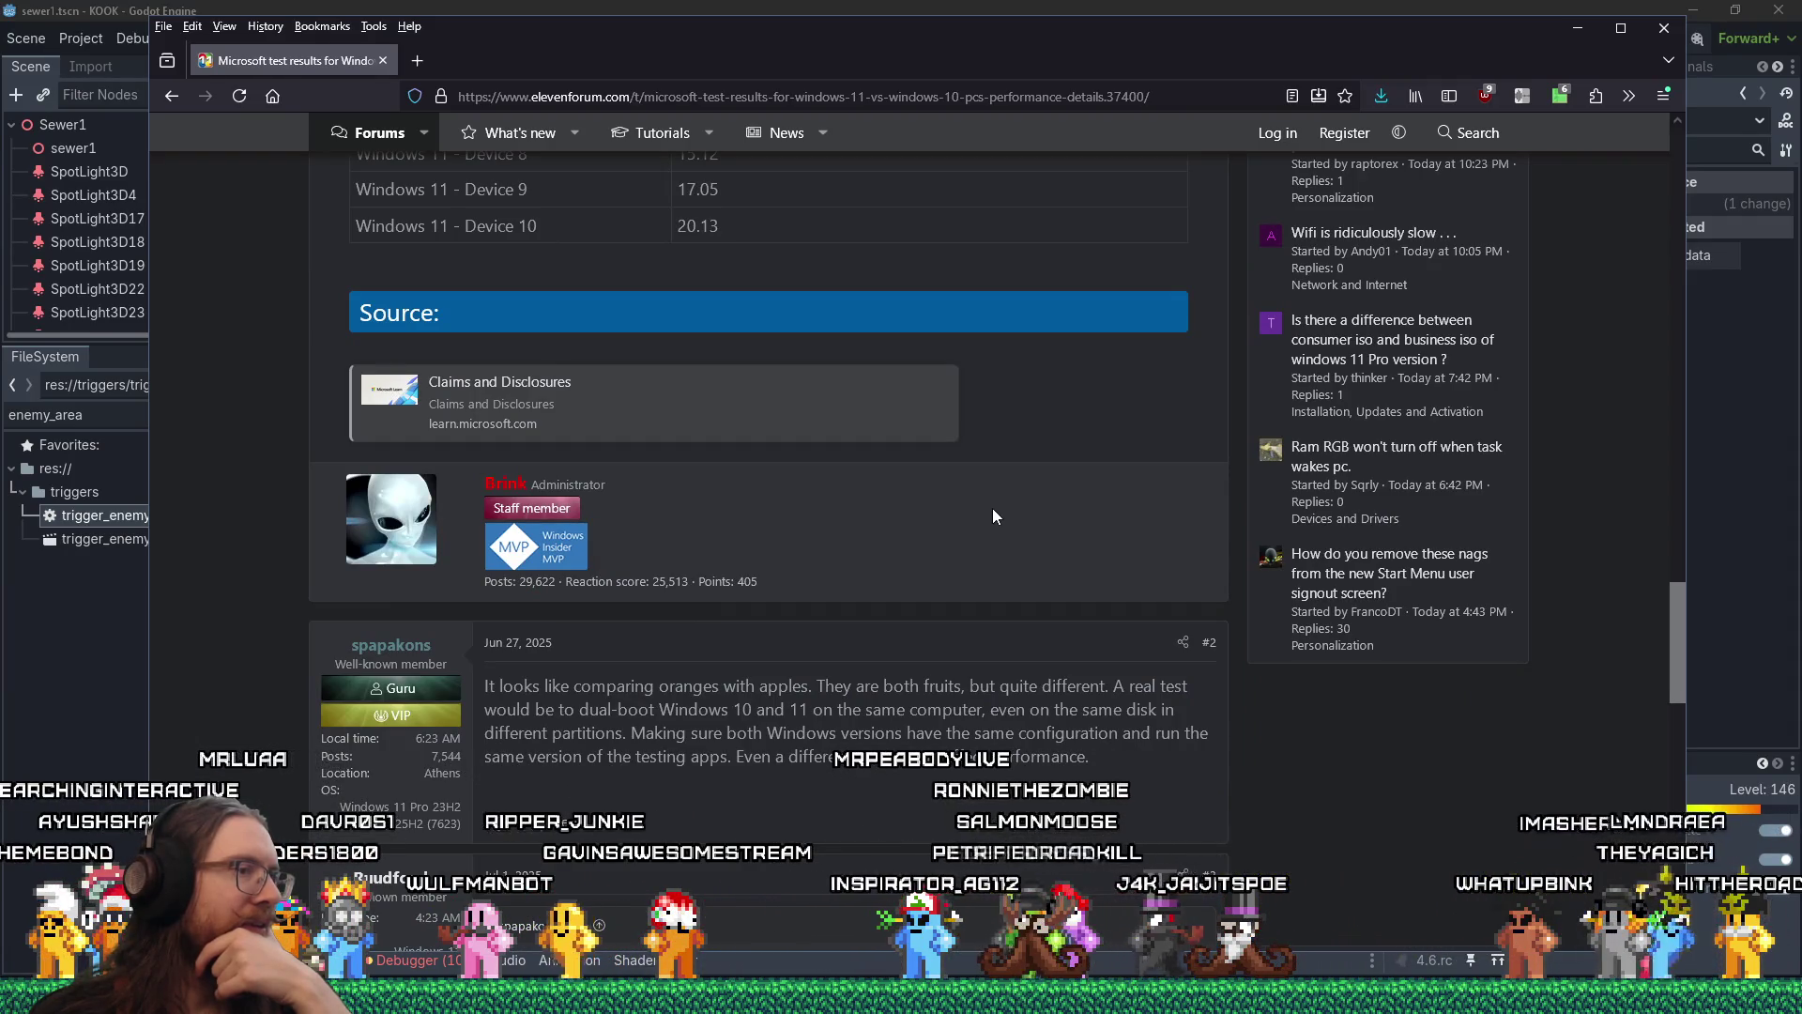
{"action": "left_click", "coordinate": [171, 96]}
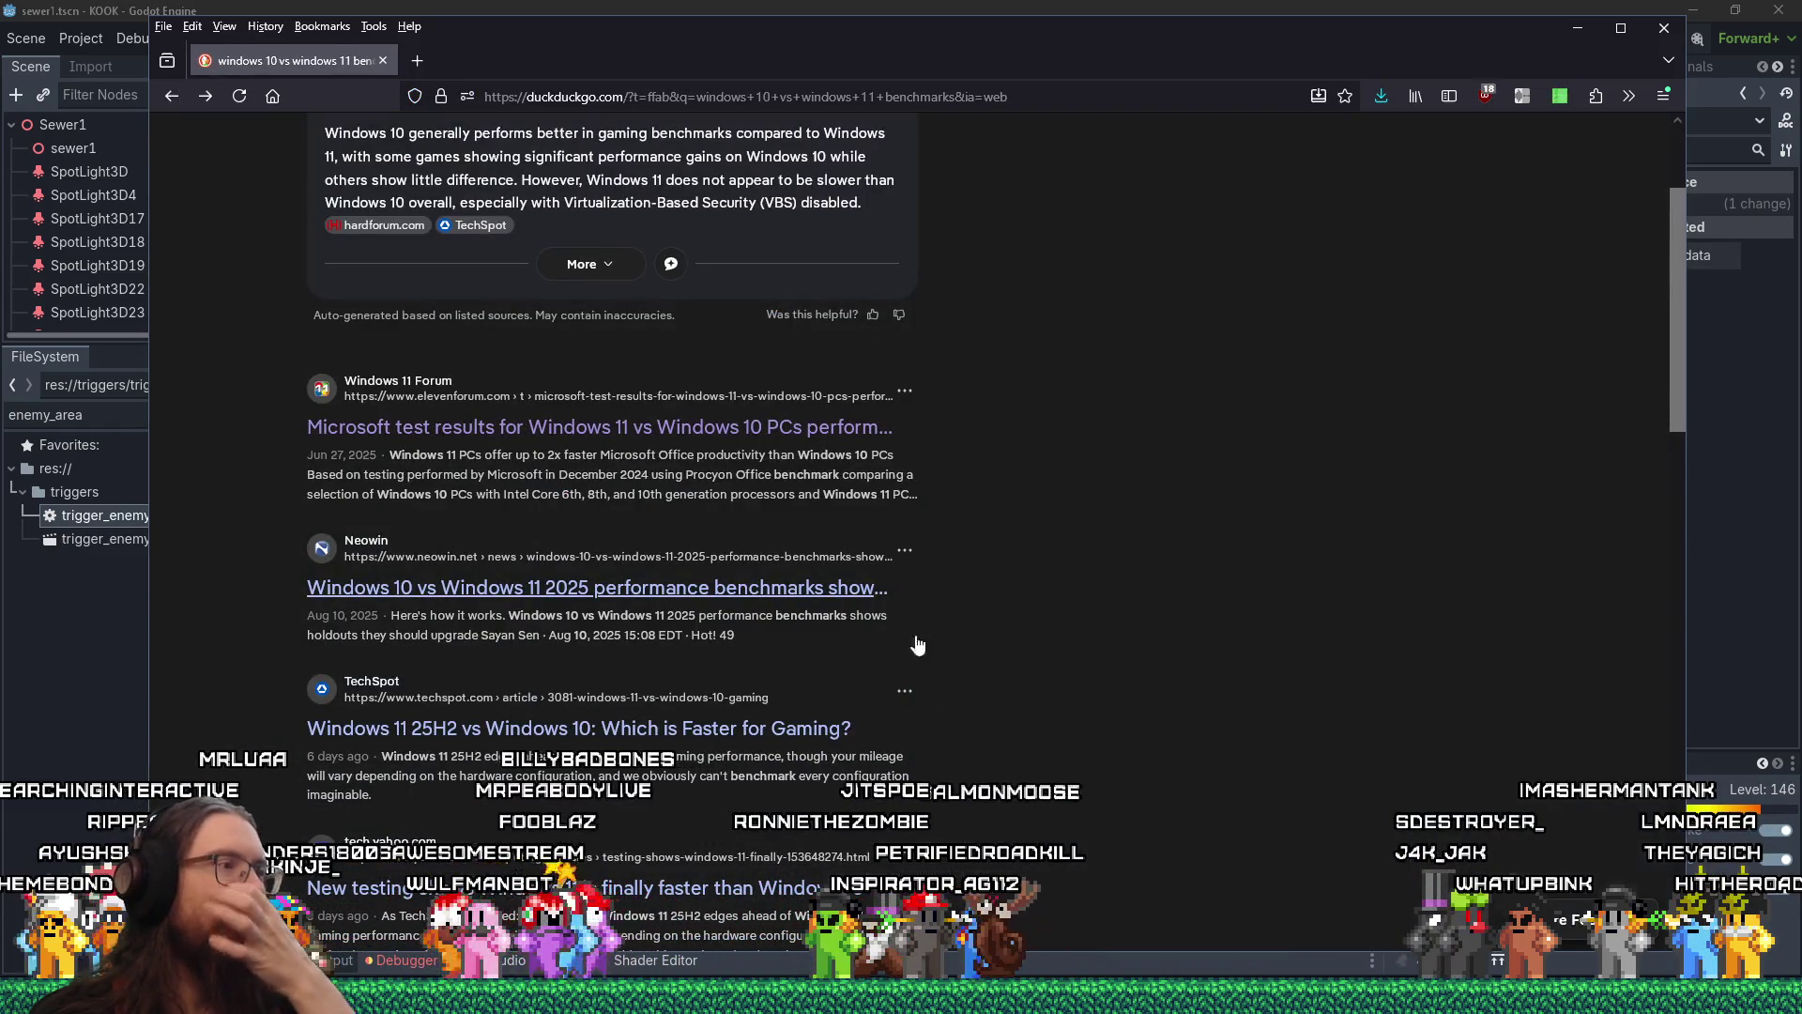
Step: Open the Neowin 2025 benchmarks article, permanently allow cloudflare.com in uMatrix, and reload
{"action": "left_click", "coordinate": [837, 602]}
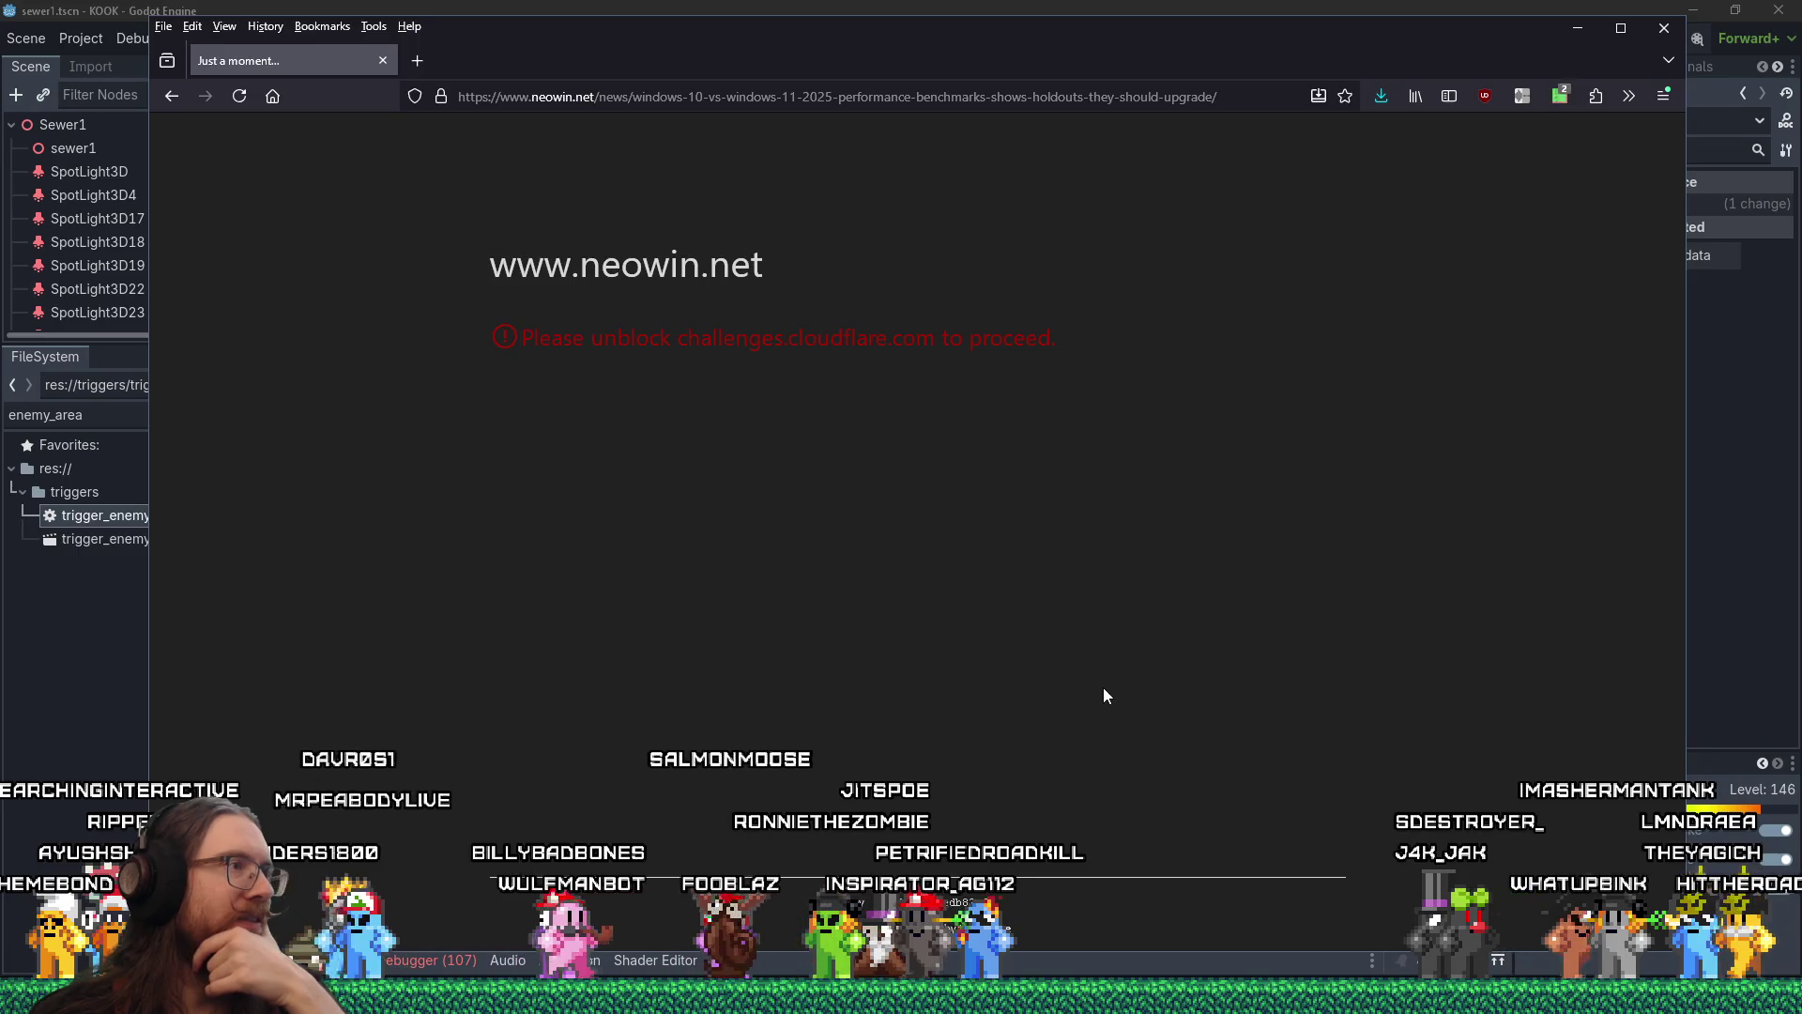
{"action": "left_click", "coordinate": [1560, 95]}
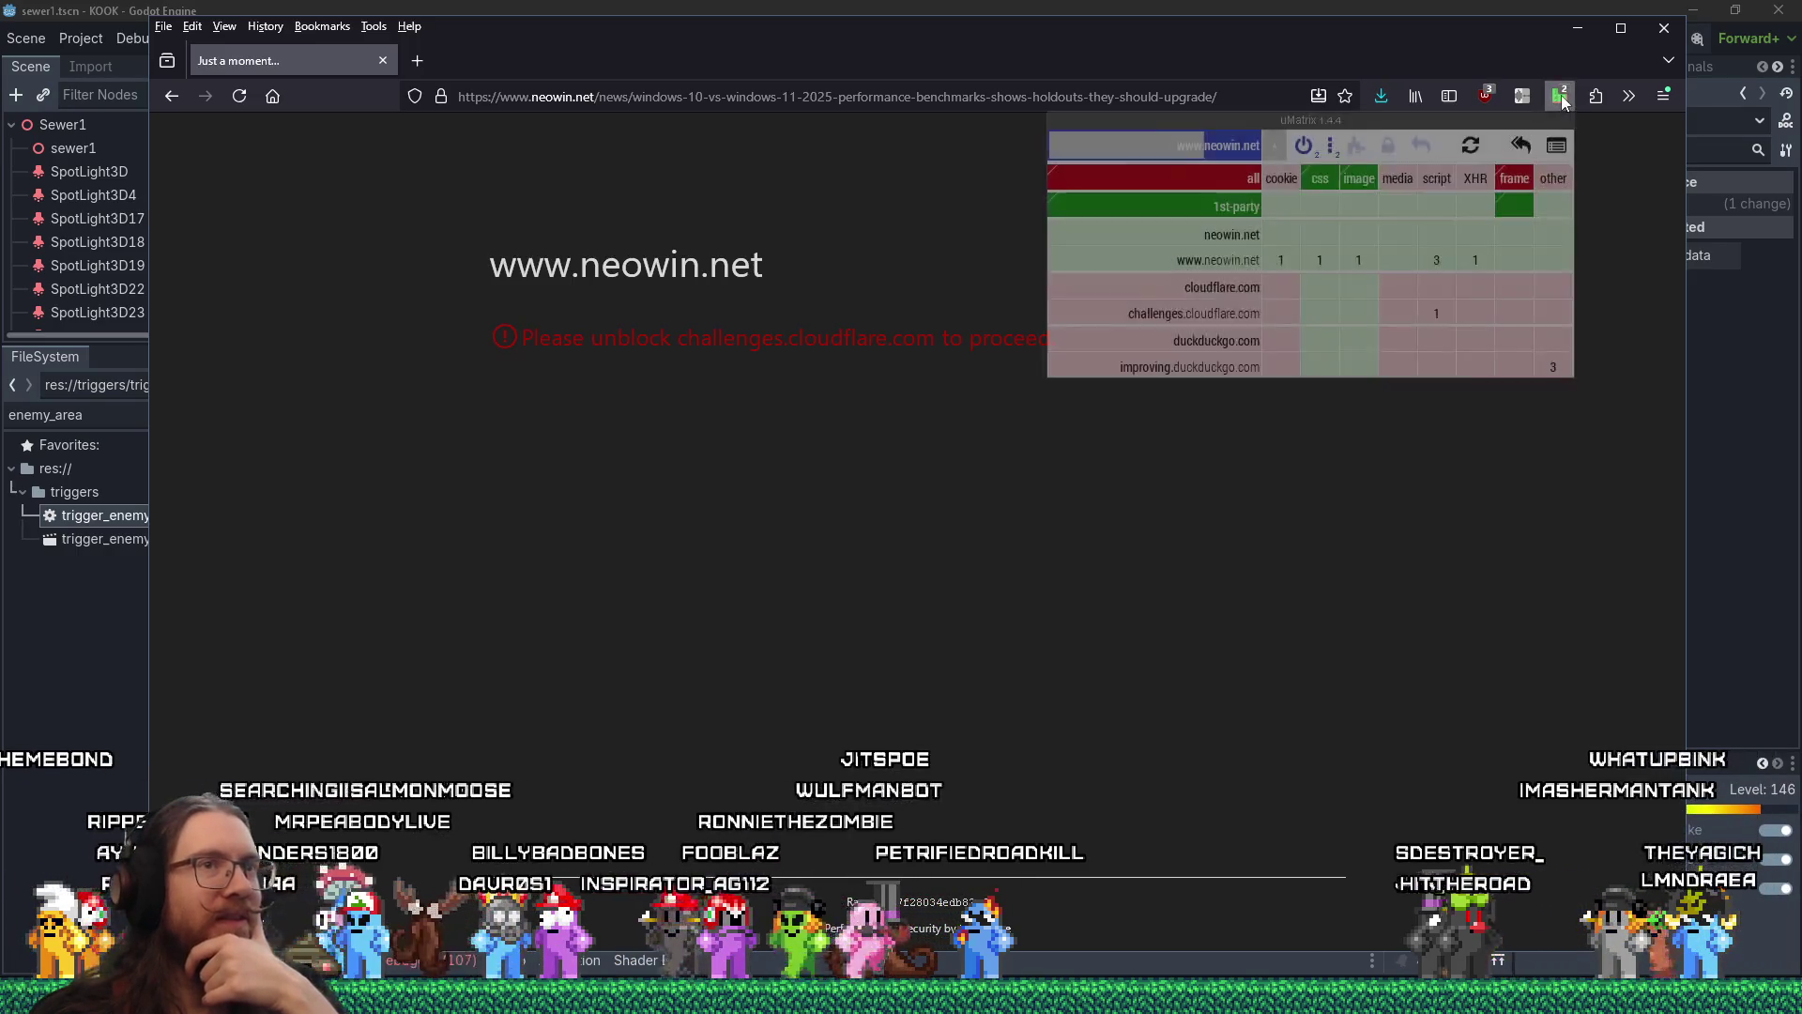
{"action": "left_click", "coordinate": [1221, 281]}
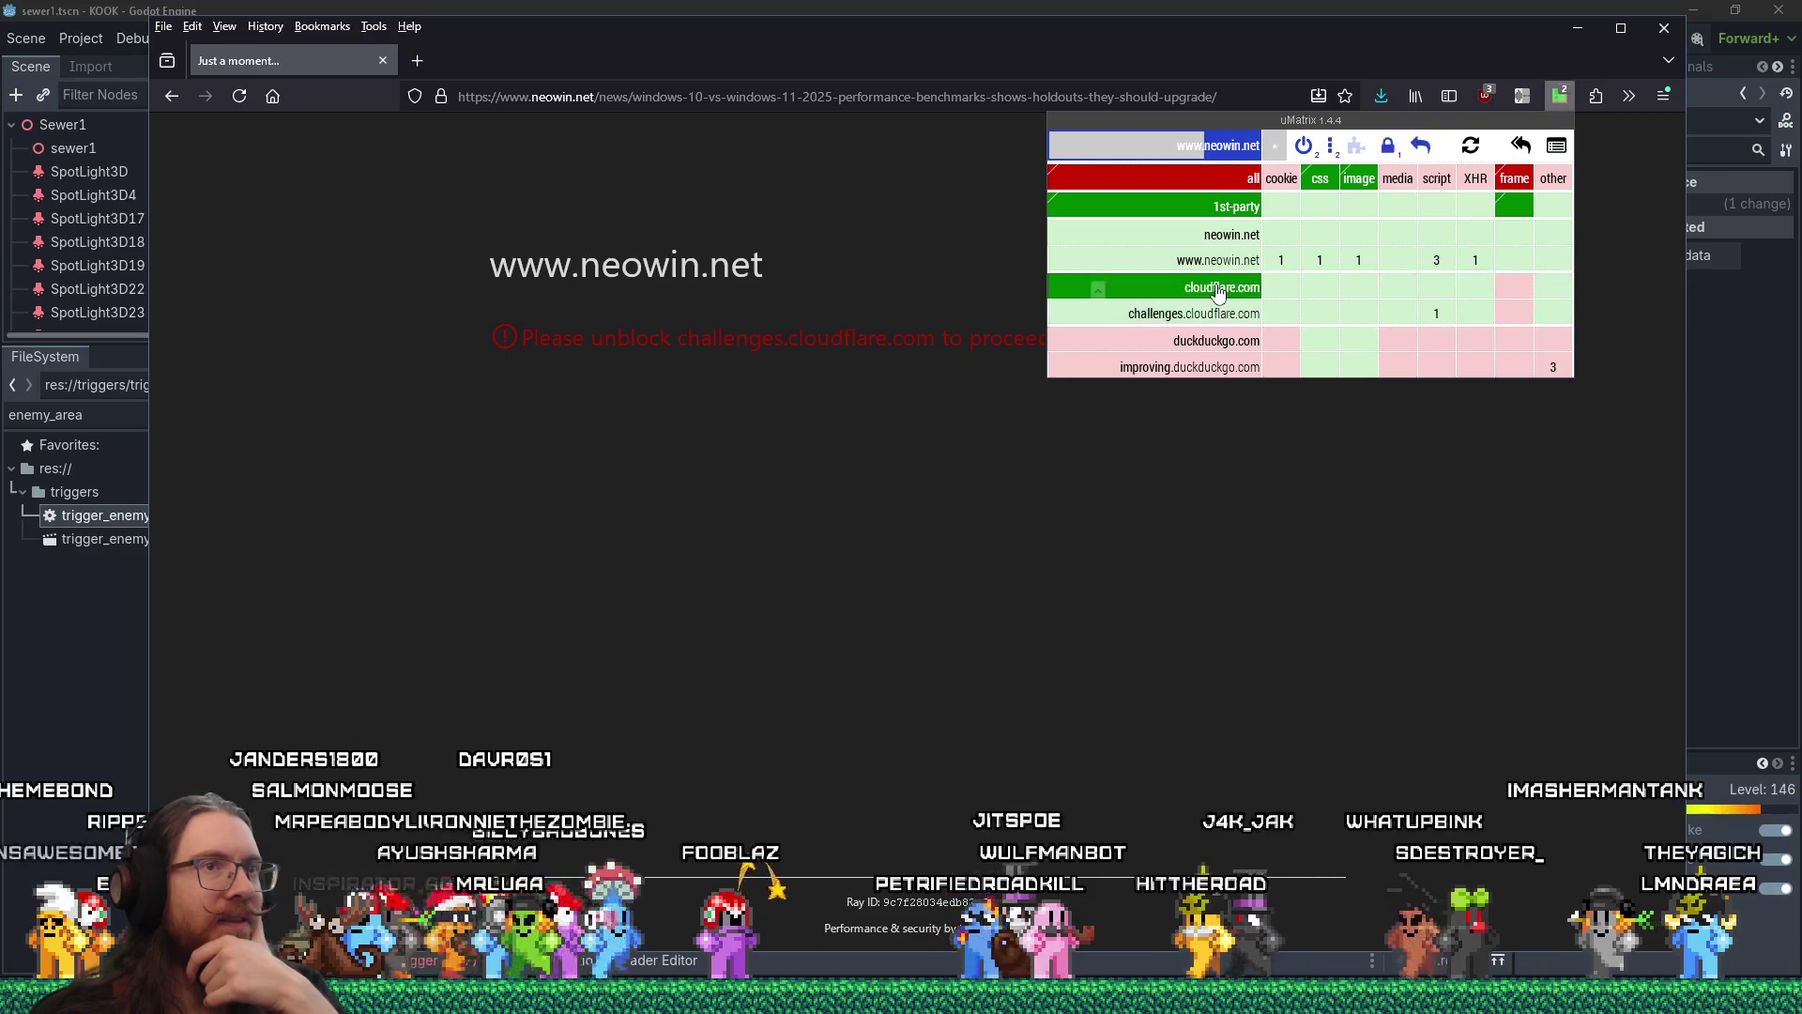
{"action": "left_click", "coordinate": [1388, 148]}
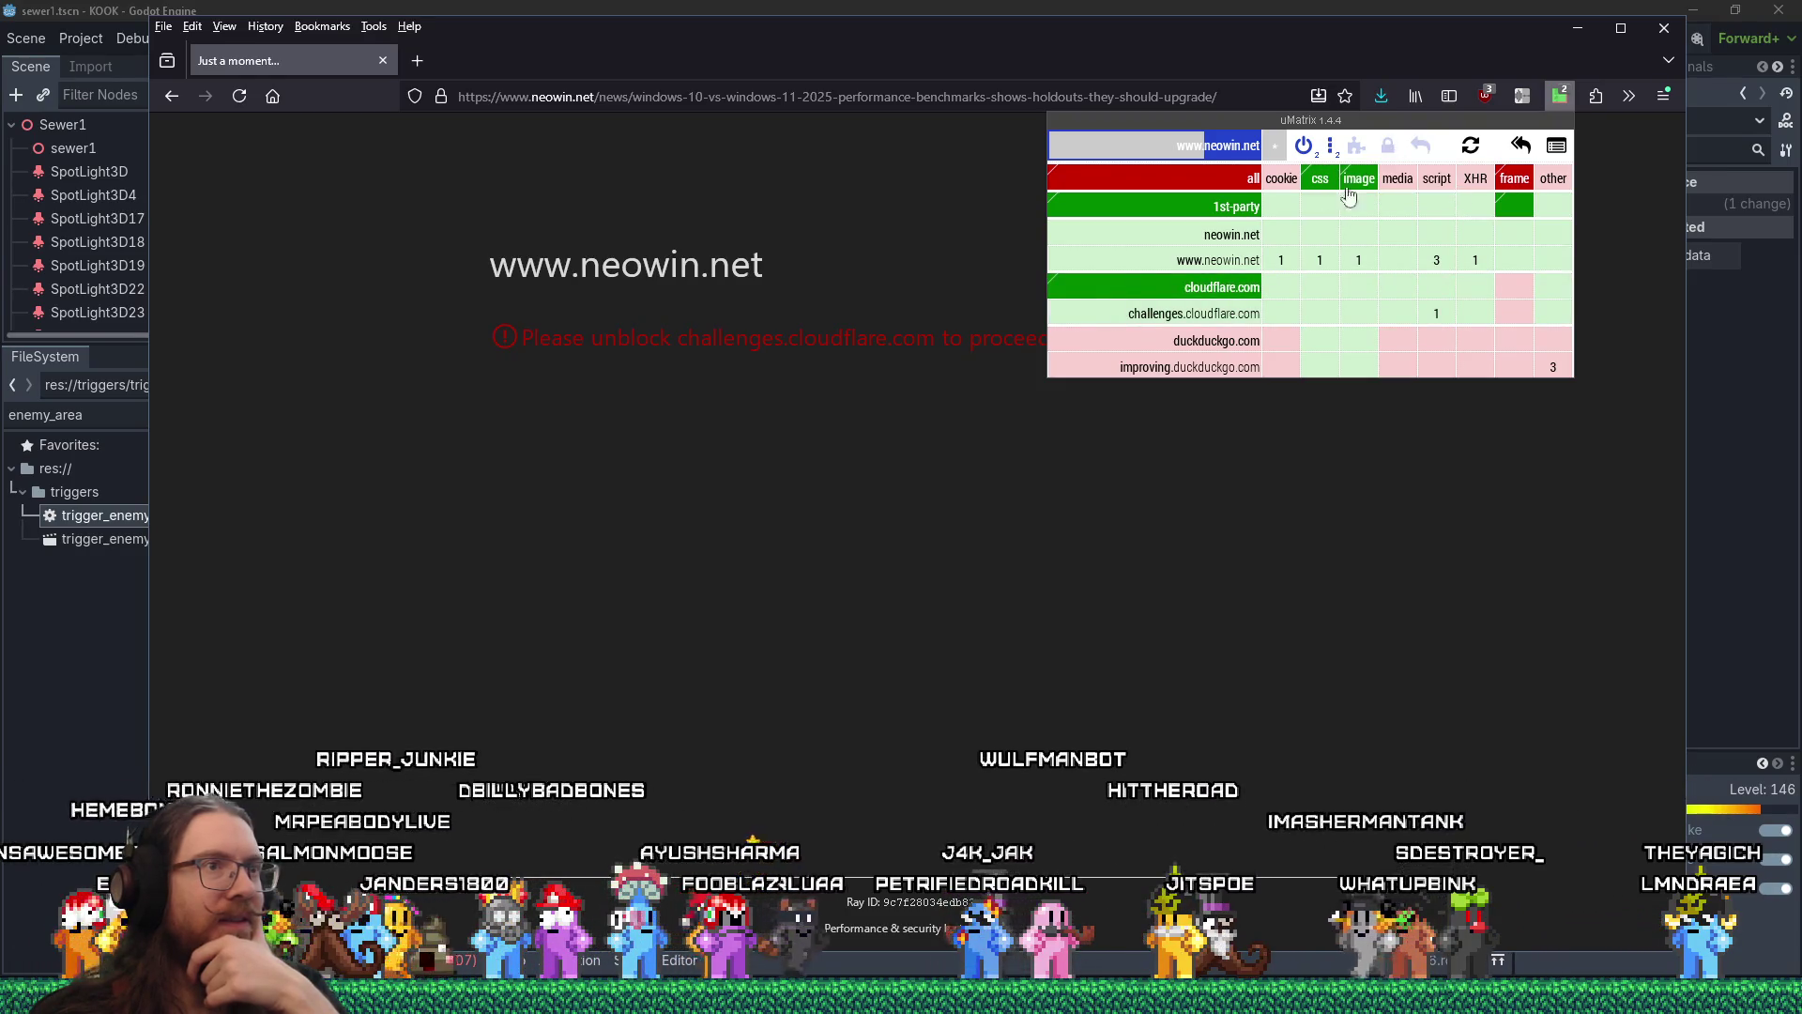
{"action": "left_click", "coordinate": [239, 97]}
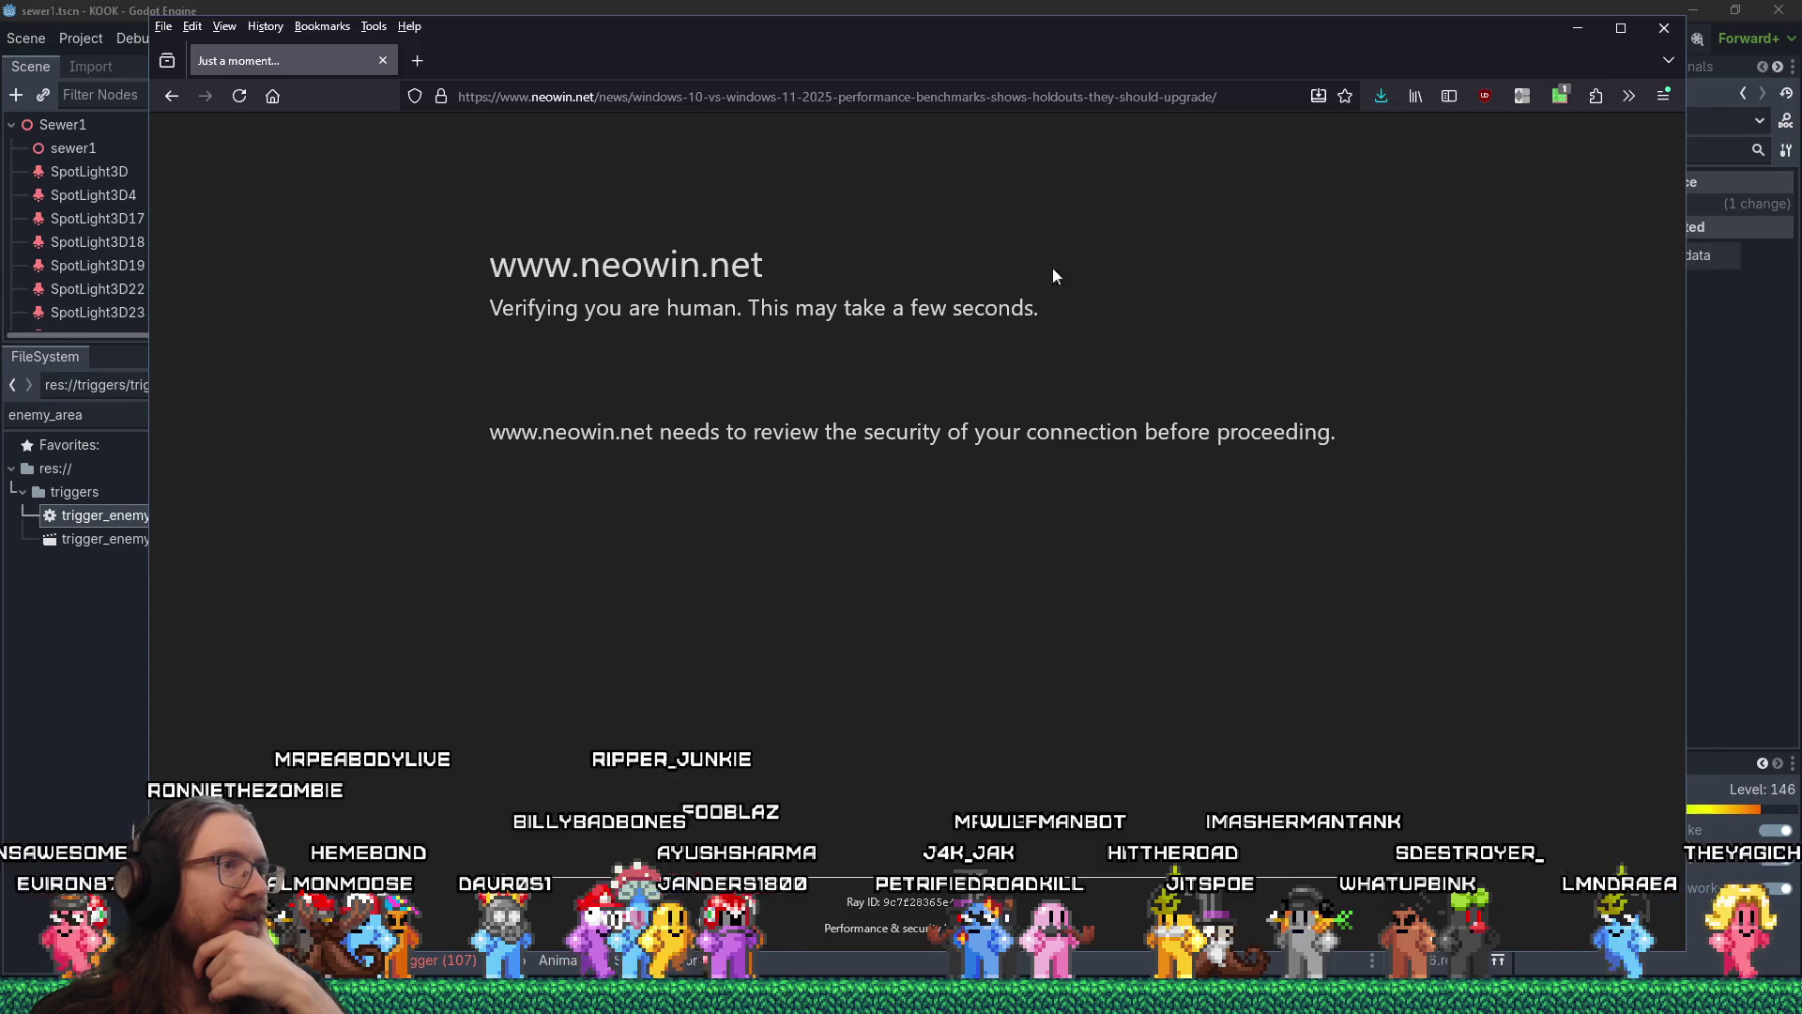
Step: Allow cloudflare.com frames for neowin.net in uMatrix and reload the page
{"action": "left_click", "coordinate": [1557, 93]}
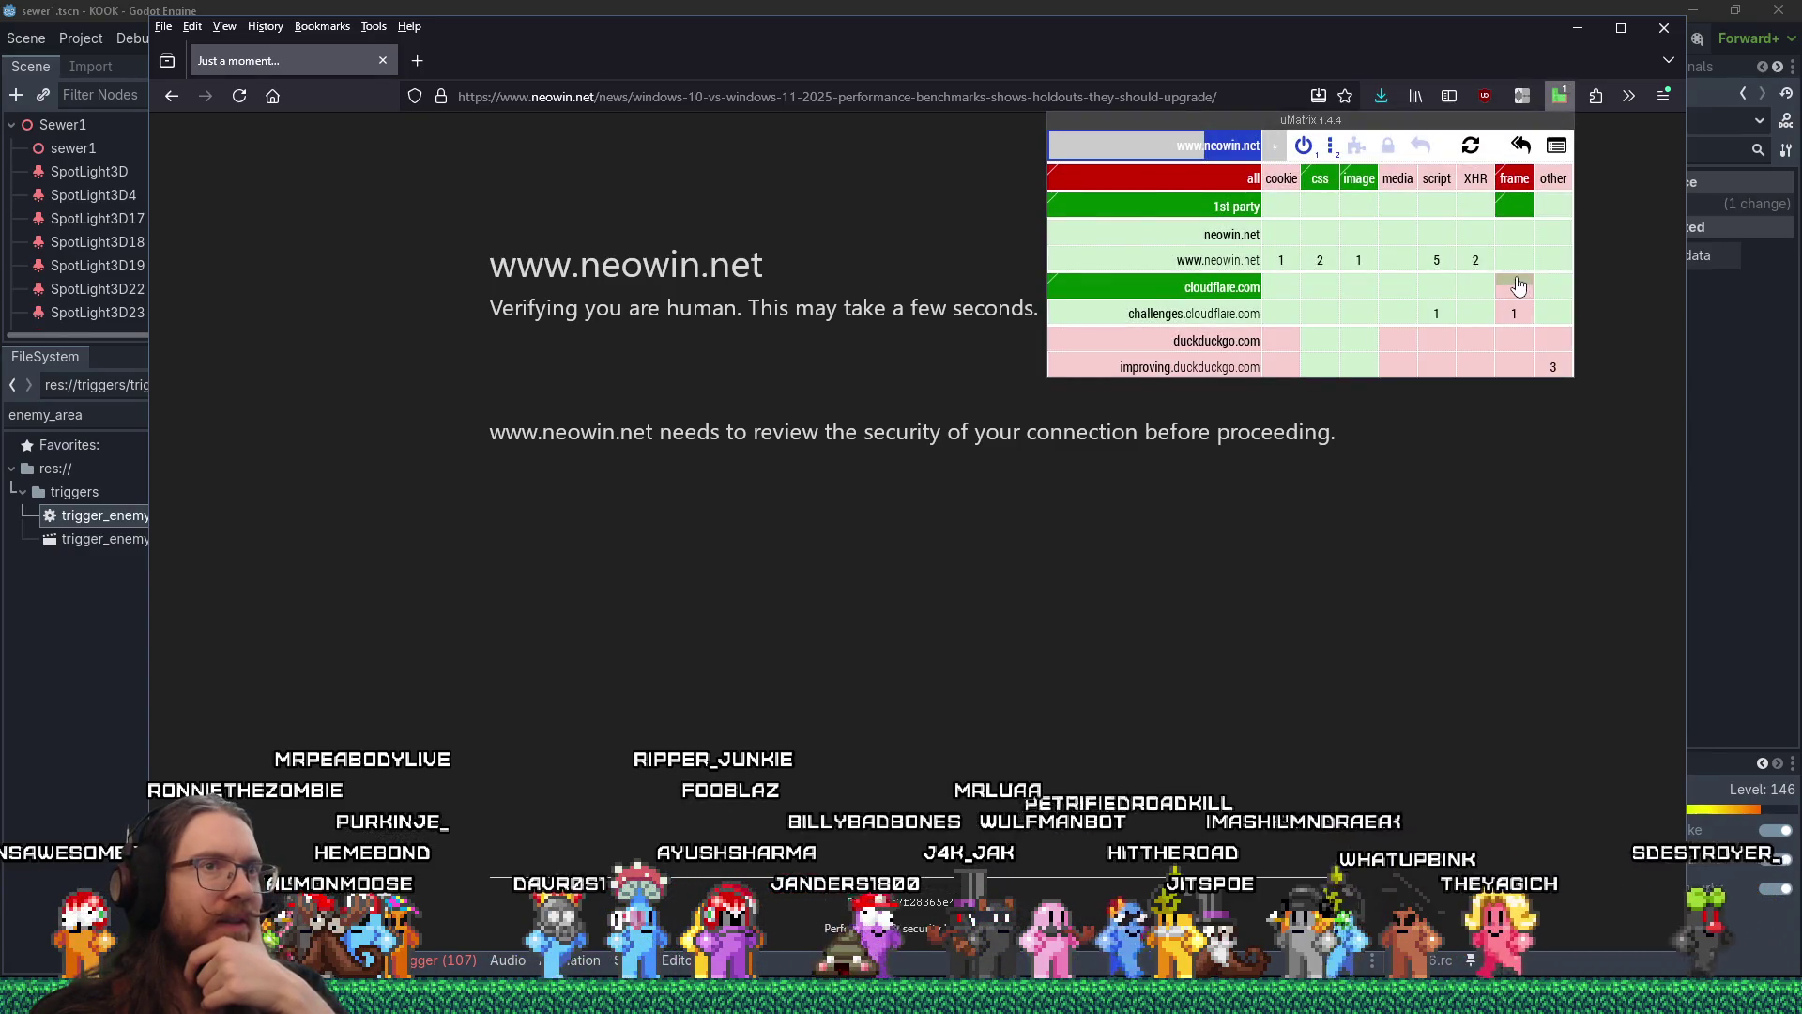
{"action": "left_click", "coordinate": [1519, 284]}
{"action": "left_click", "coordinate": [252, 141]}
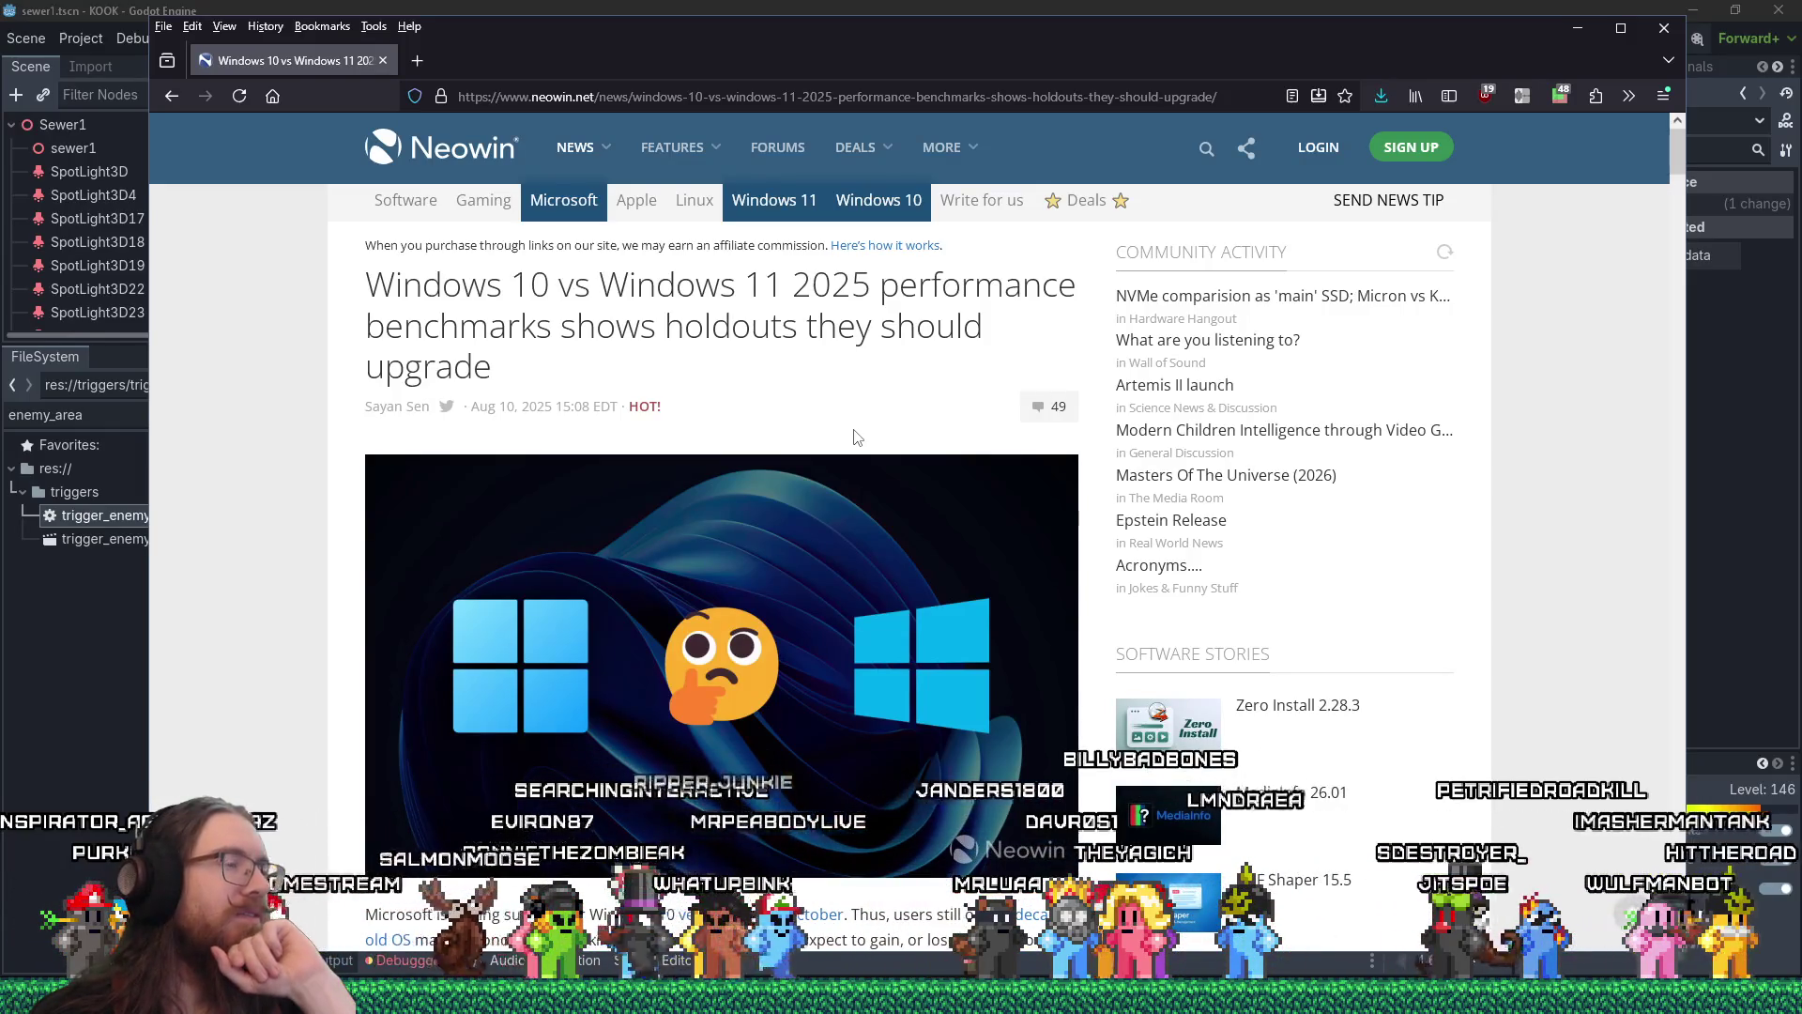
Step: Scroll past the 3DMark charts to the Assassin's Creed Odyssey results (248 vs 160 average)
{"action": "scroll", "coordinate": [857, 437], "scroll_direction": "down", "scroll_amount": 10}
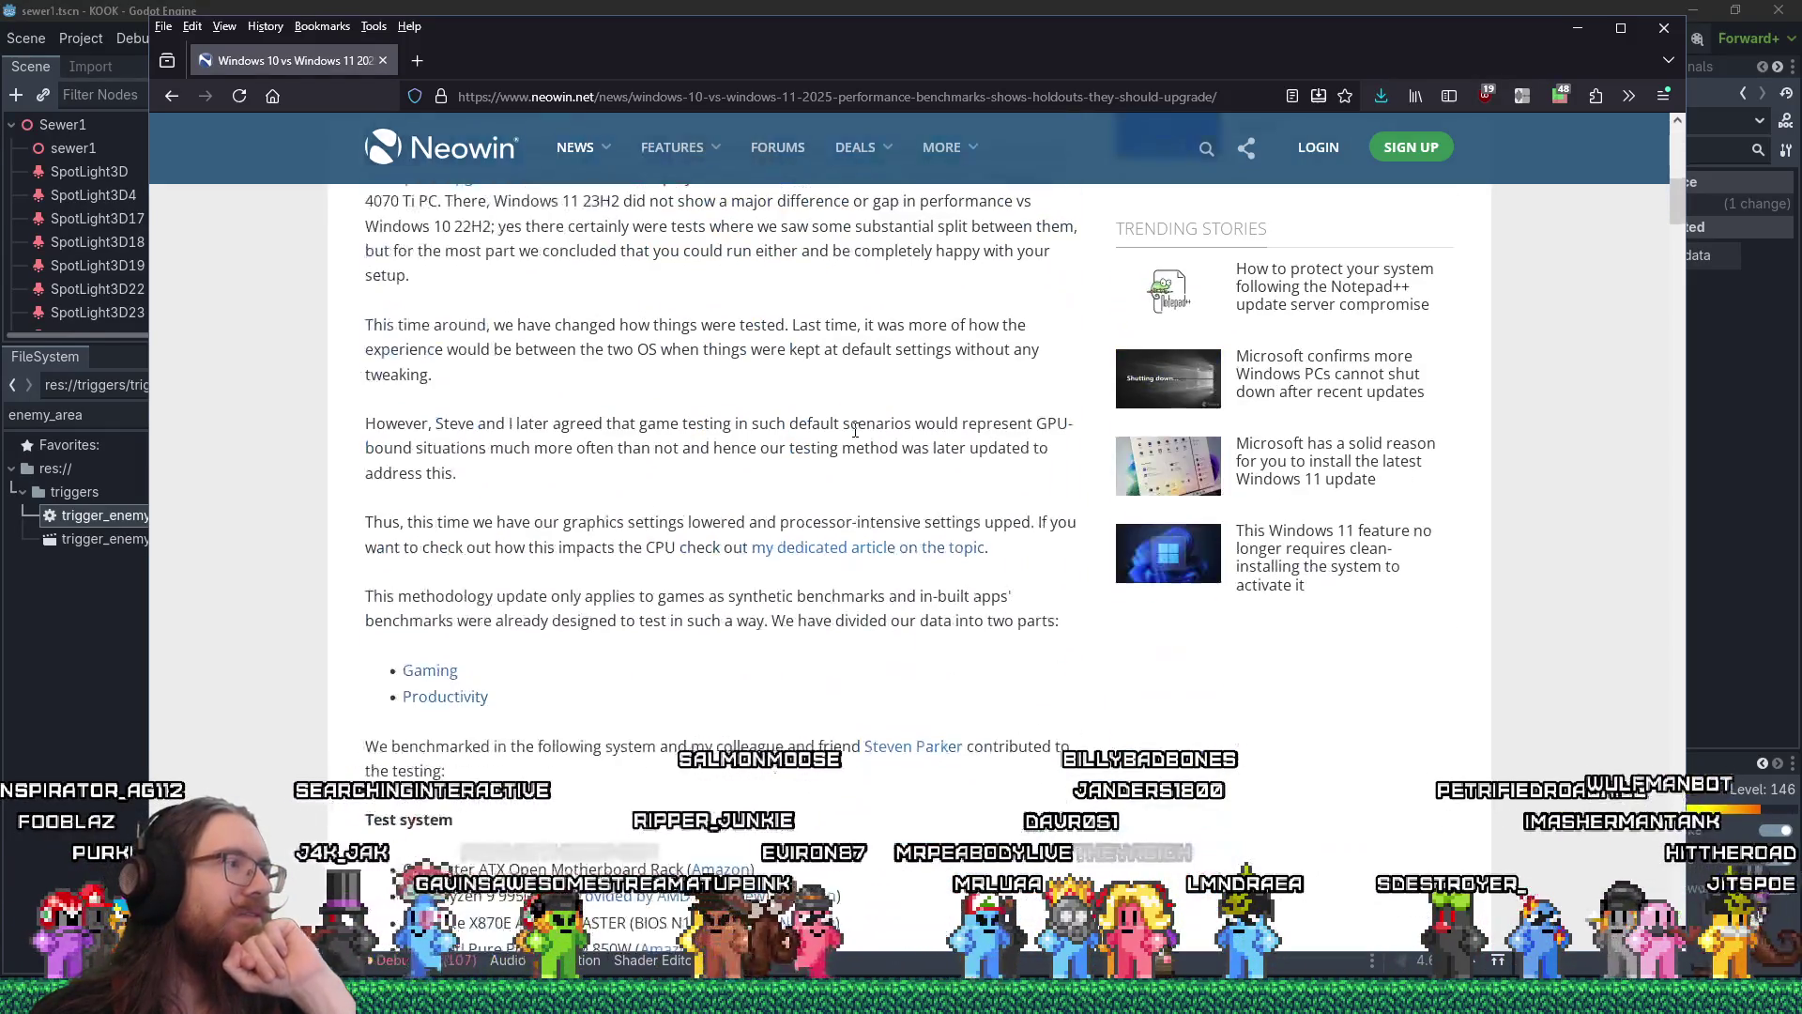
{"action": "scroll", "coordinate": [856, 432], "scroll_direction": "down", "scroll_amount": 5}
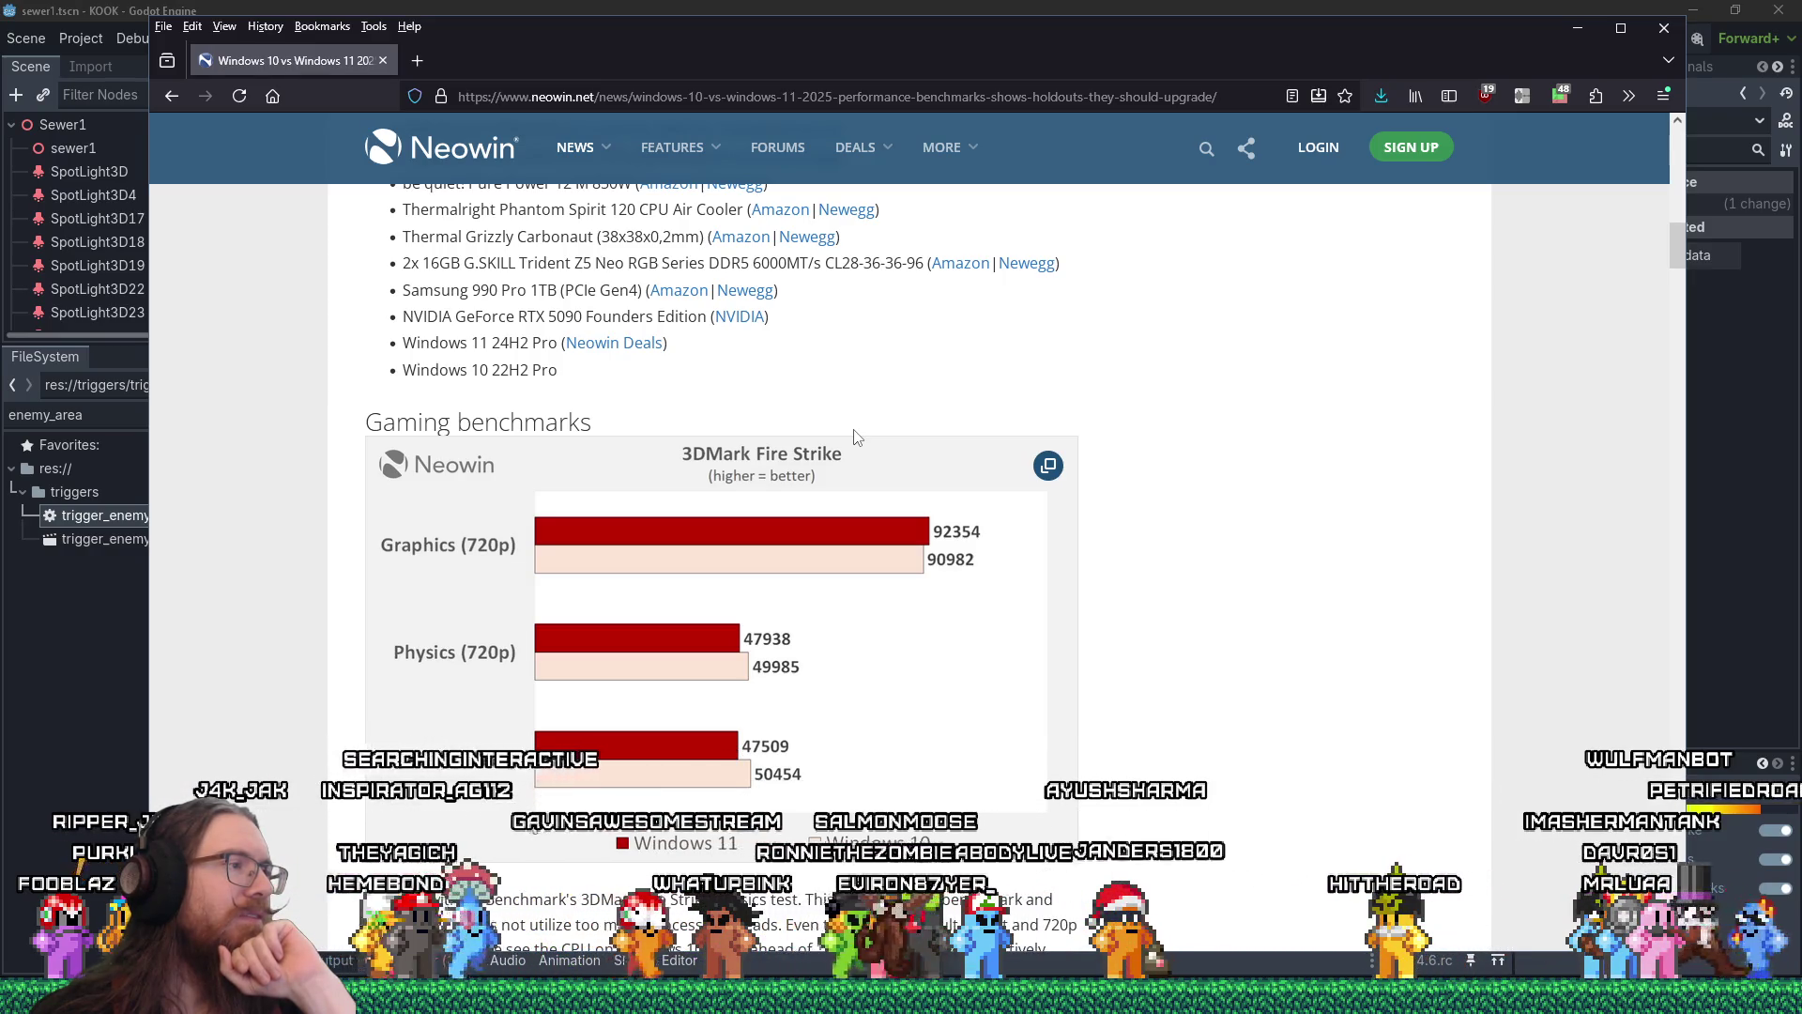
{"action": "scroll", "coordinate": [855, 437], "scroll_direction": "down", "scroll_amount": 2}
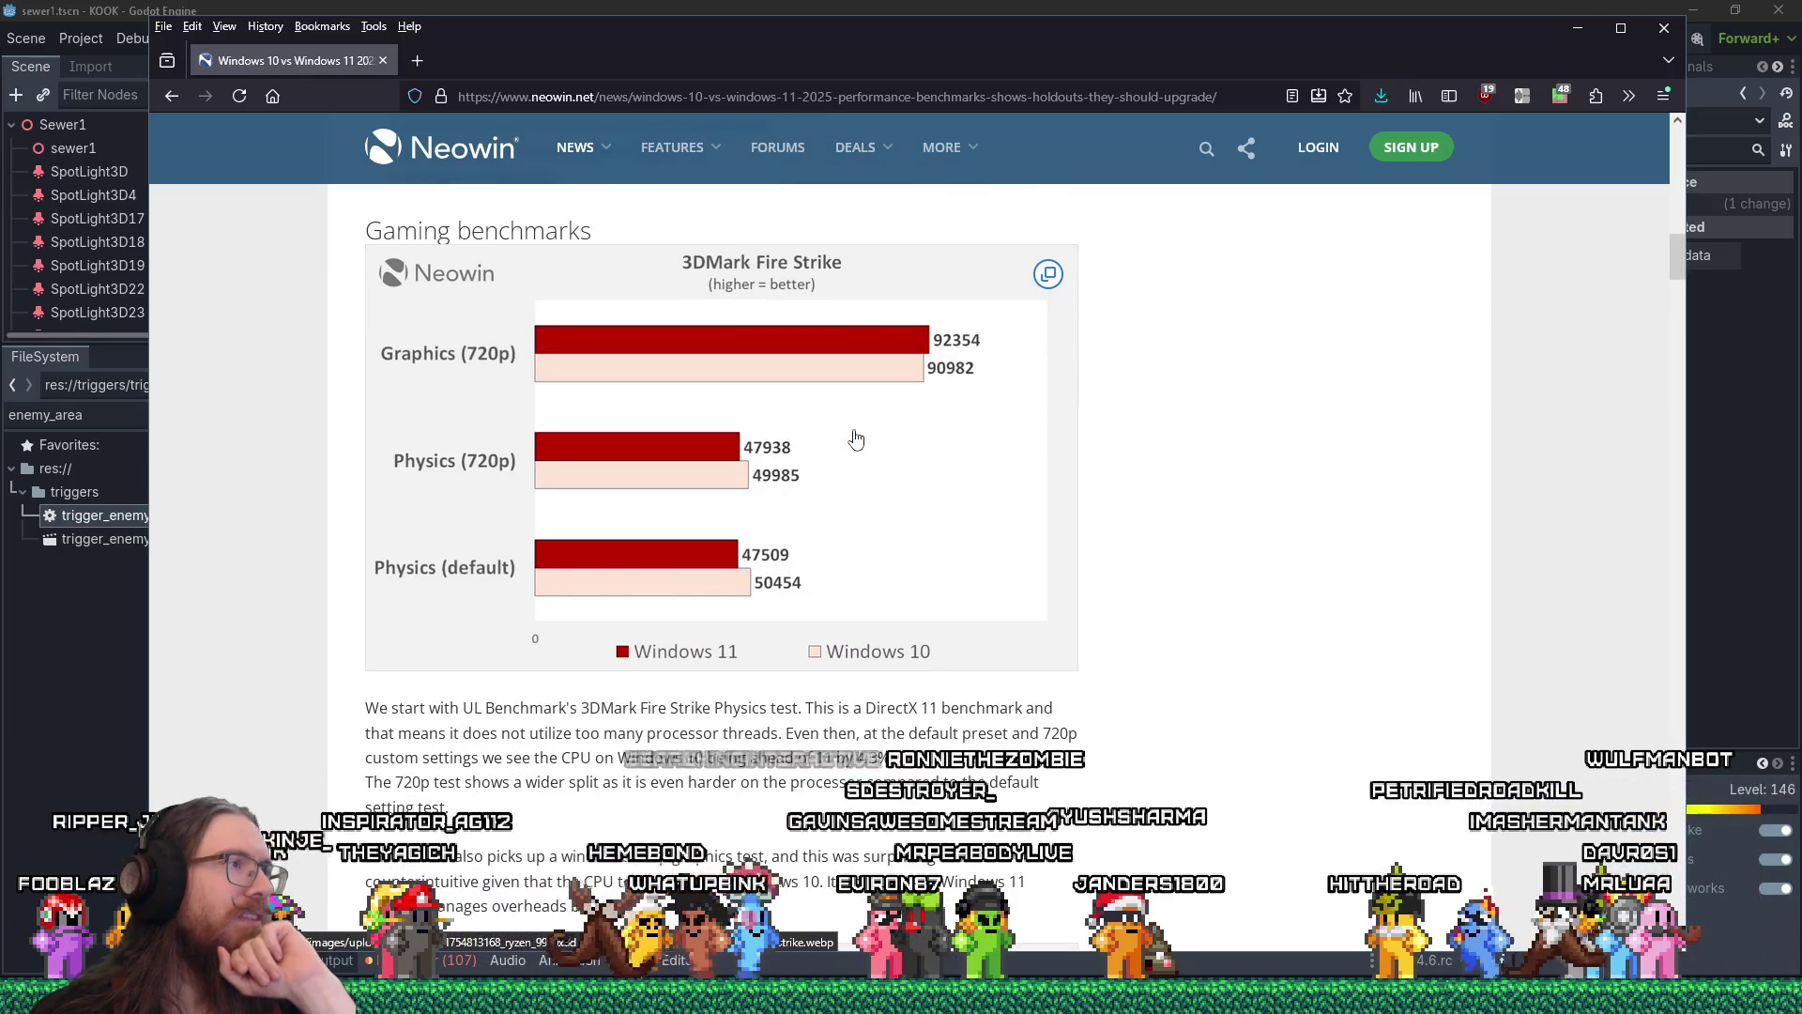
{"action": "scroll", "coordinate": [856, 439], "scroll_direction": "down", "scroll_amount": 4}
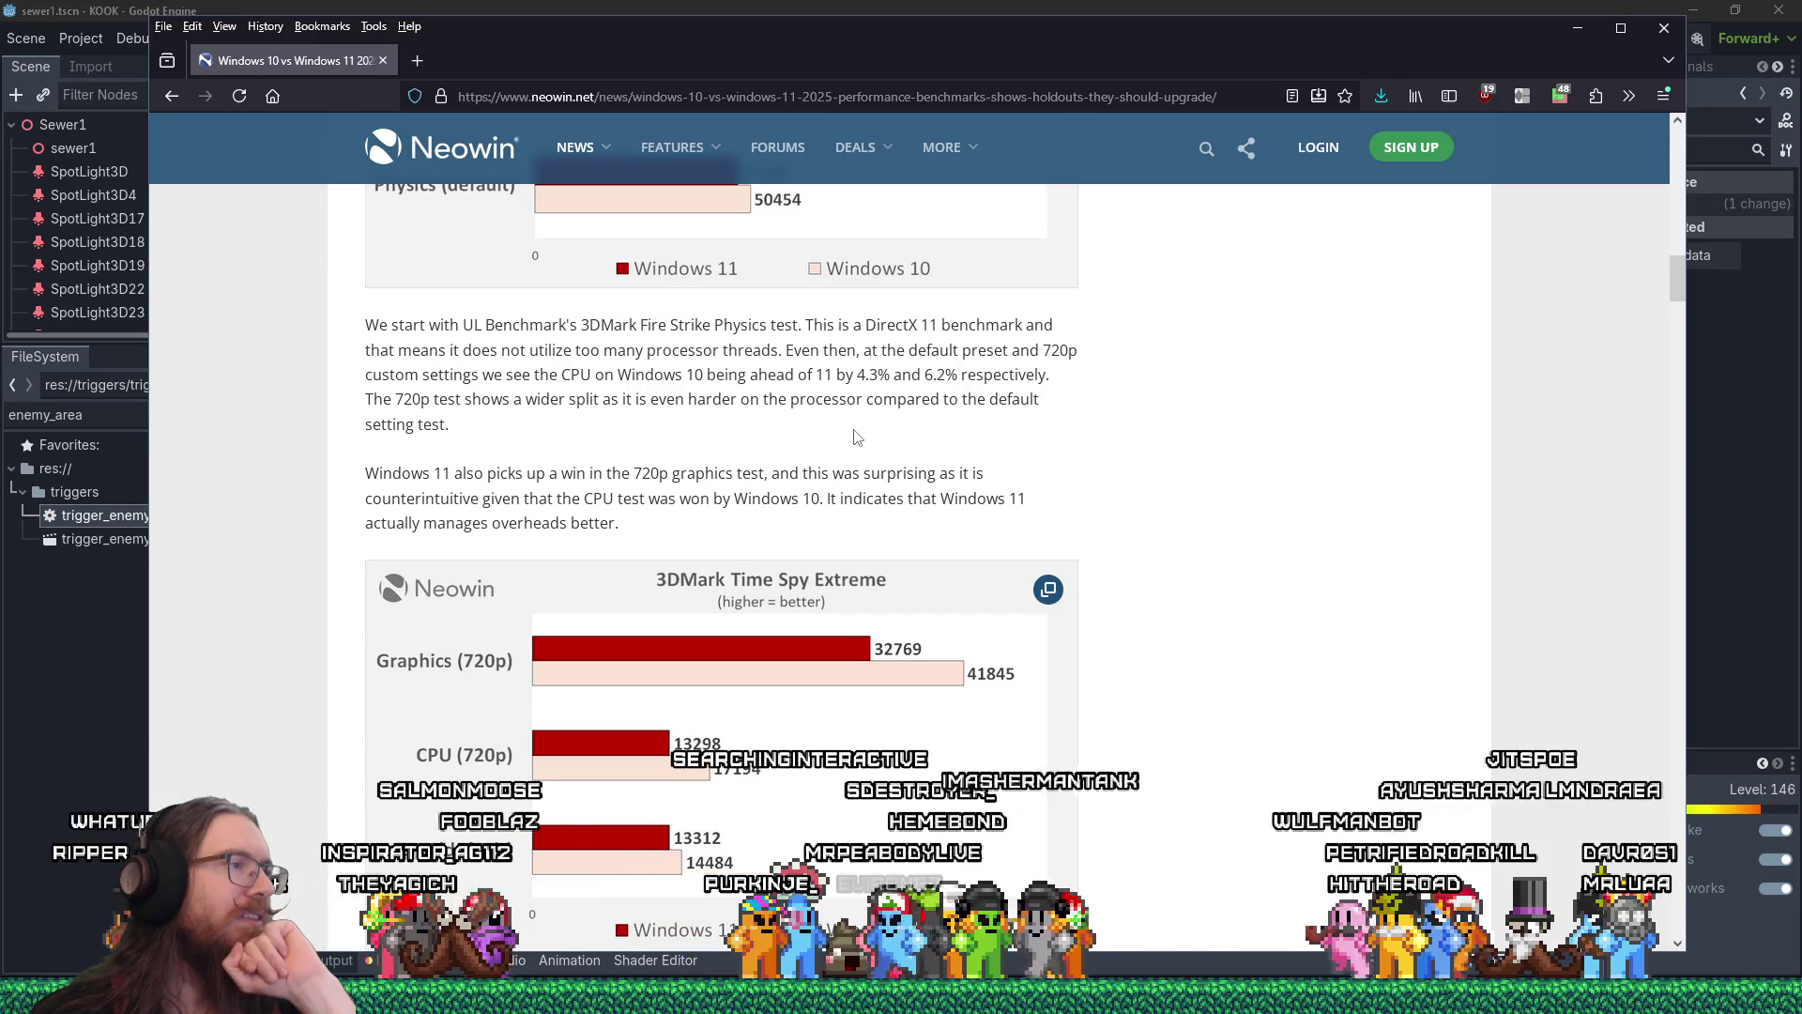
{"action": "scroll", "coordinate": [856, 437], "scroll_direction": "down", "scroll_amount": 2}
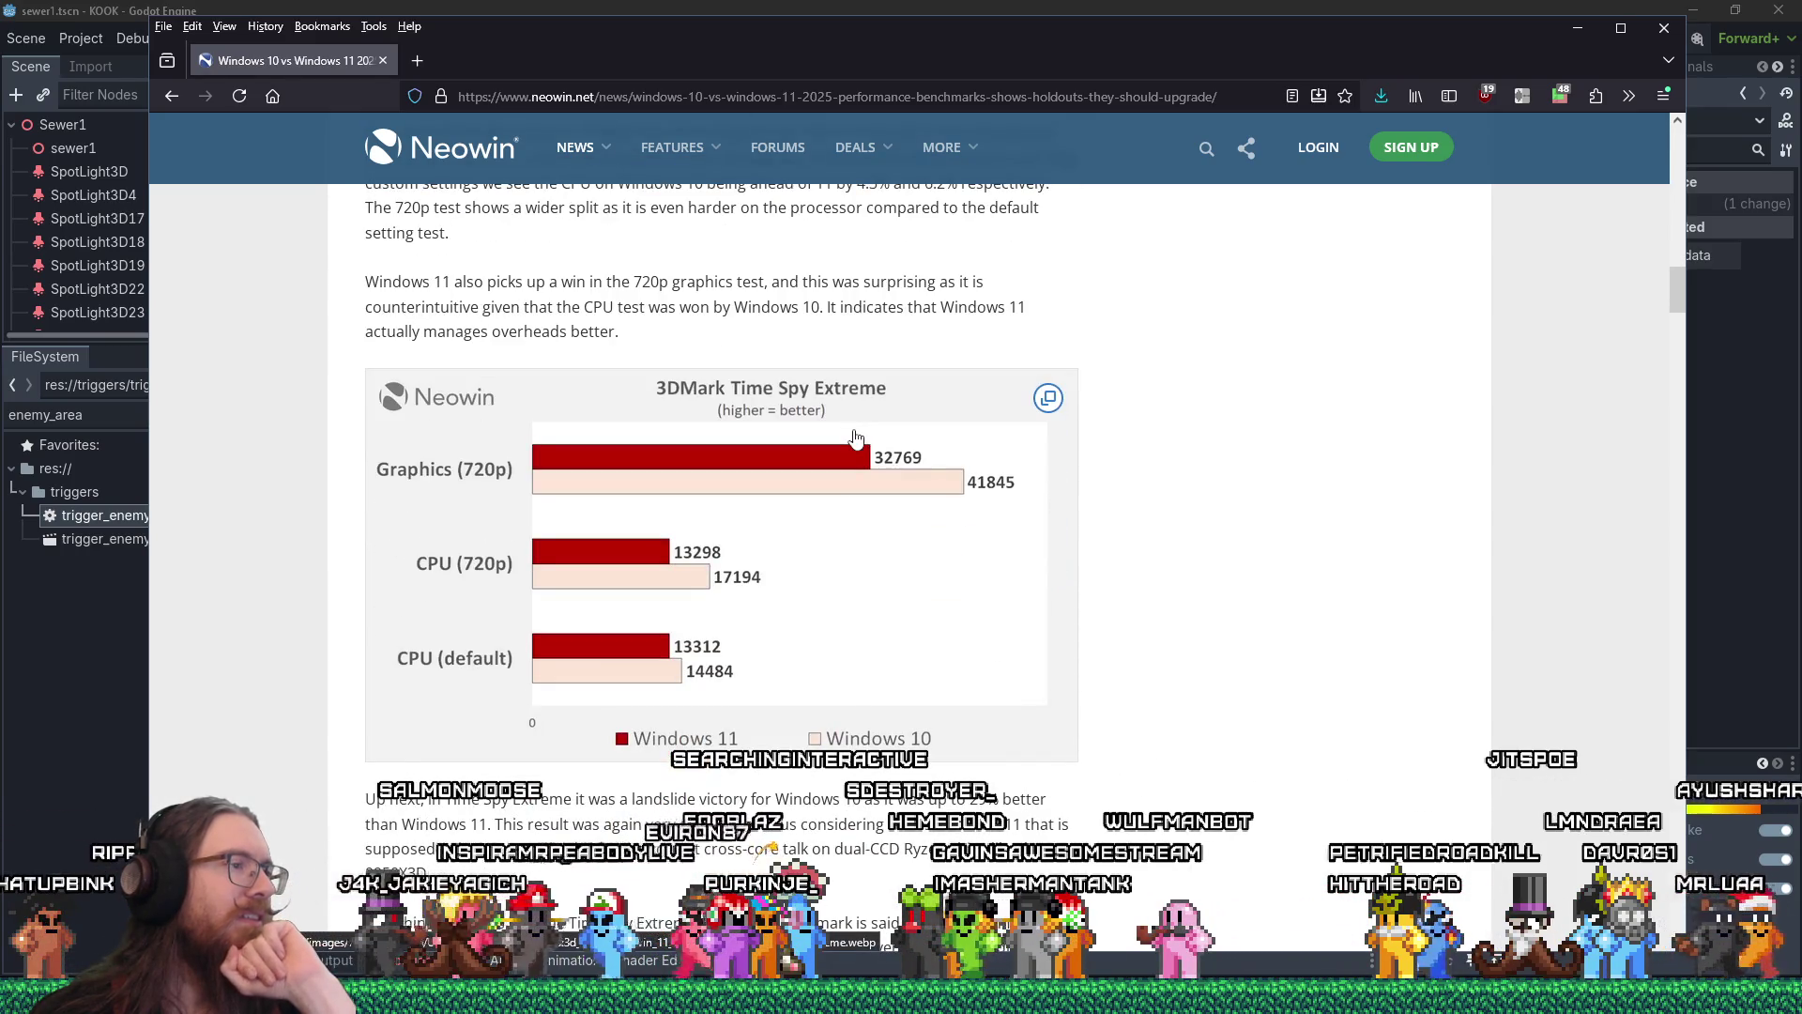
{"action": "scroll", "coordinate": [856, 438], "scroll_direction": "down", "scroll_amount": 4}
{"action": "scroll", "coordinate": [856, 438], "scroll_direction": "down", "scroll_amount": 1}
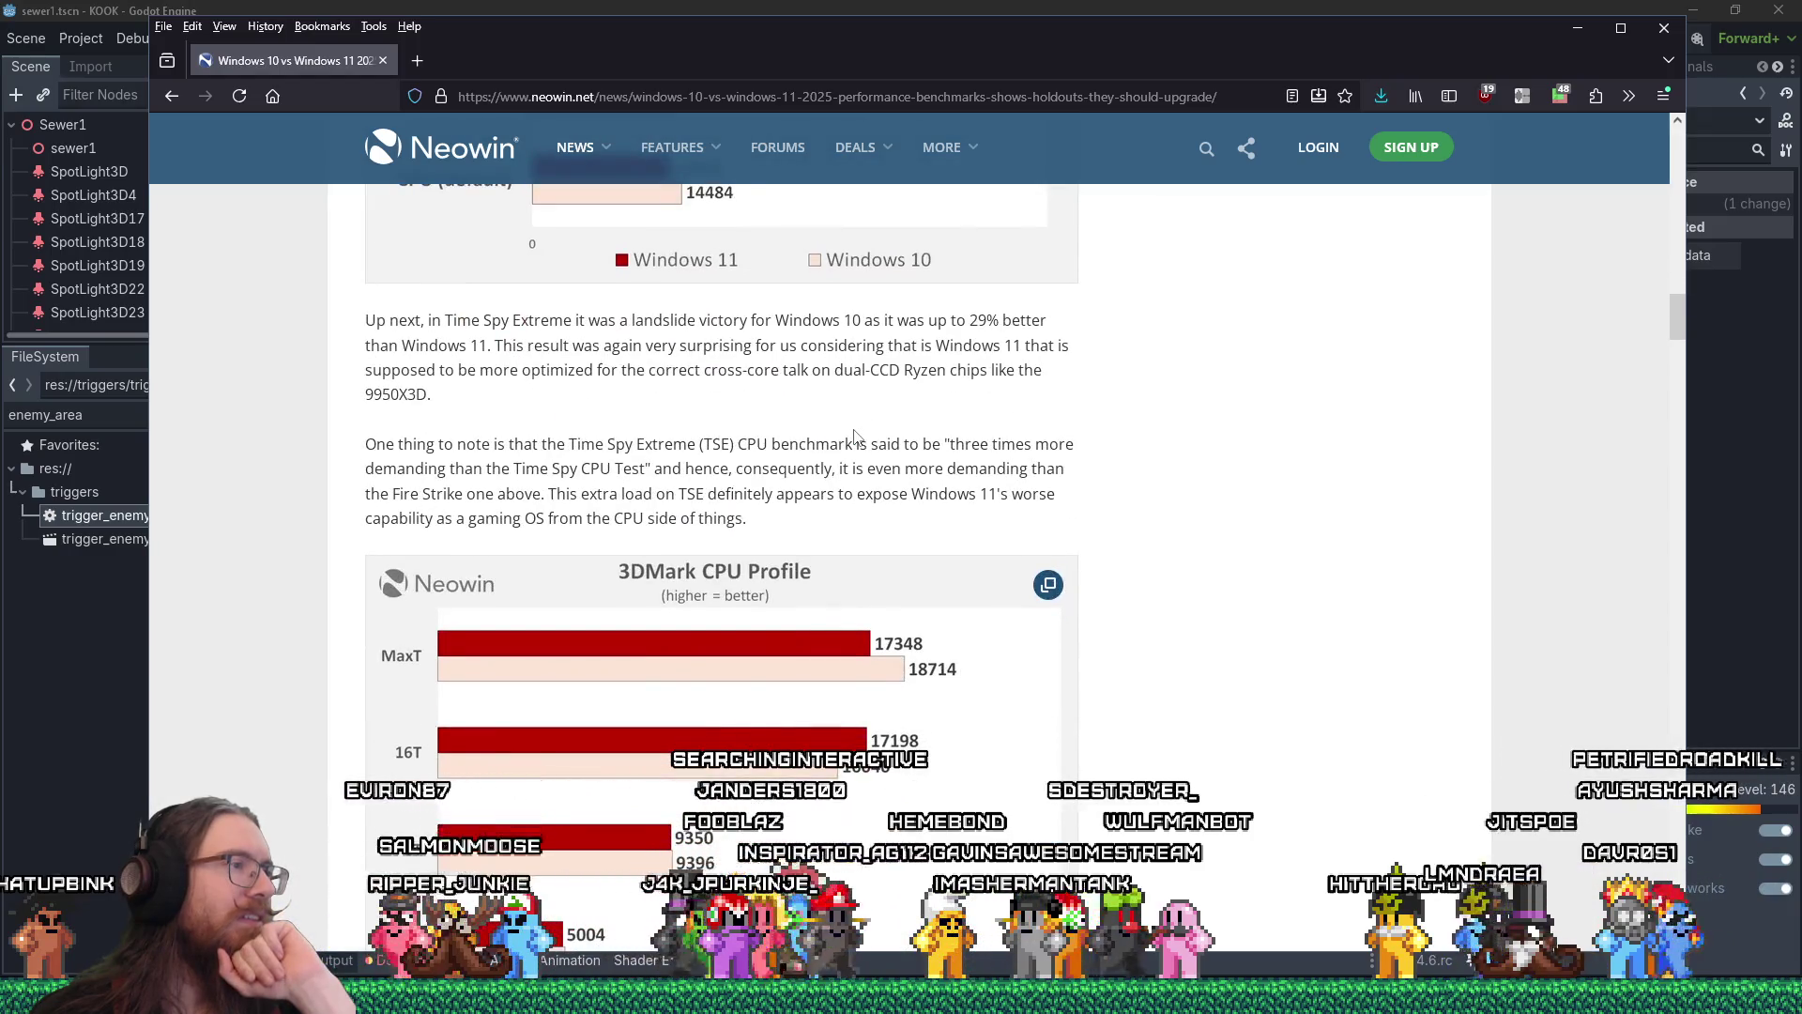
{"action": "scroll", "coordinate": [856, 437], "scroll_direction": "down", "scroll_amount": 5}
{"action": "scroll", "coordinate": [856, 437], "scroll_direction": "up", "scroll_amount": 20}
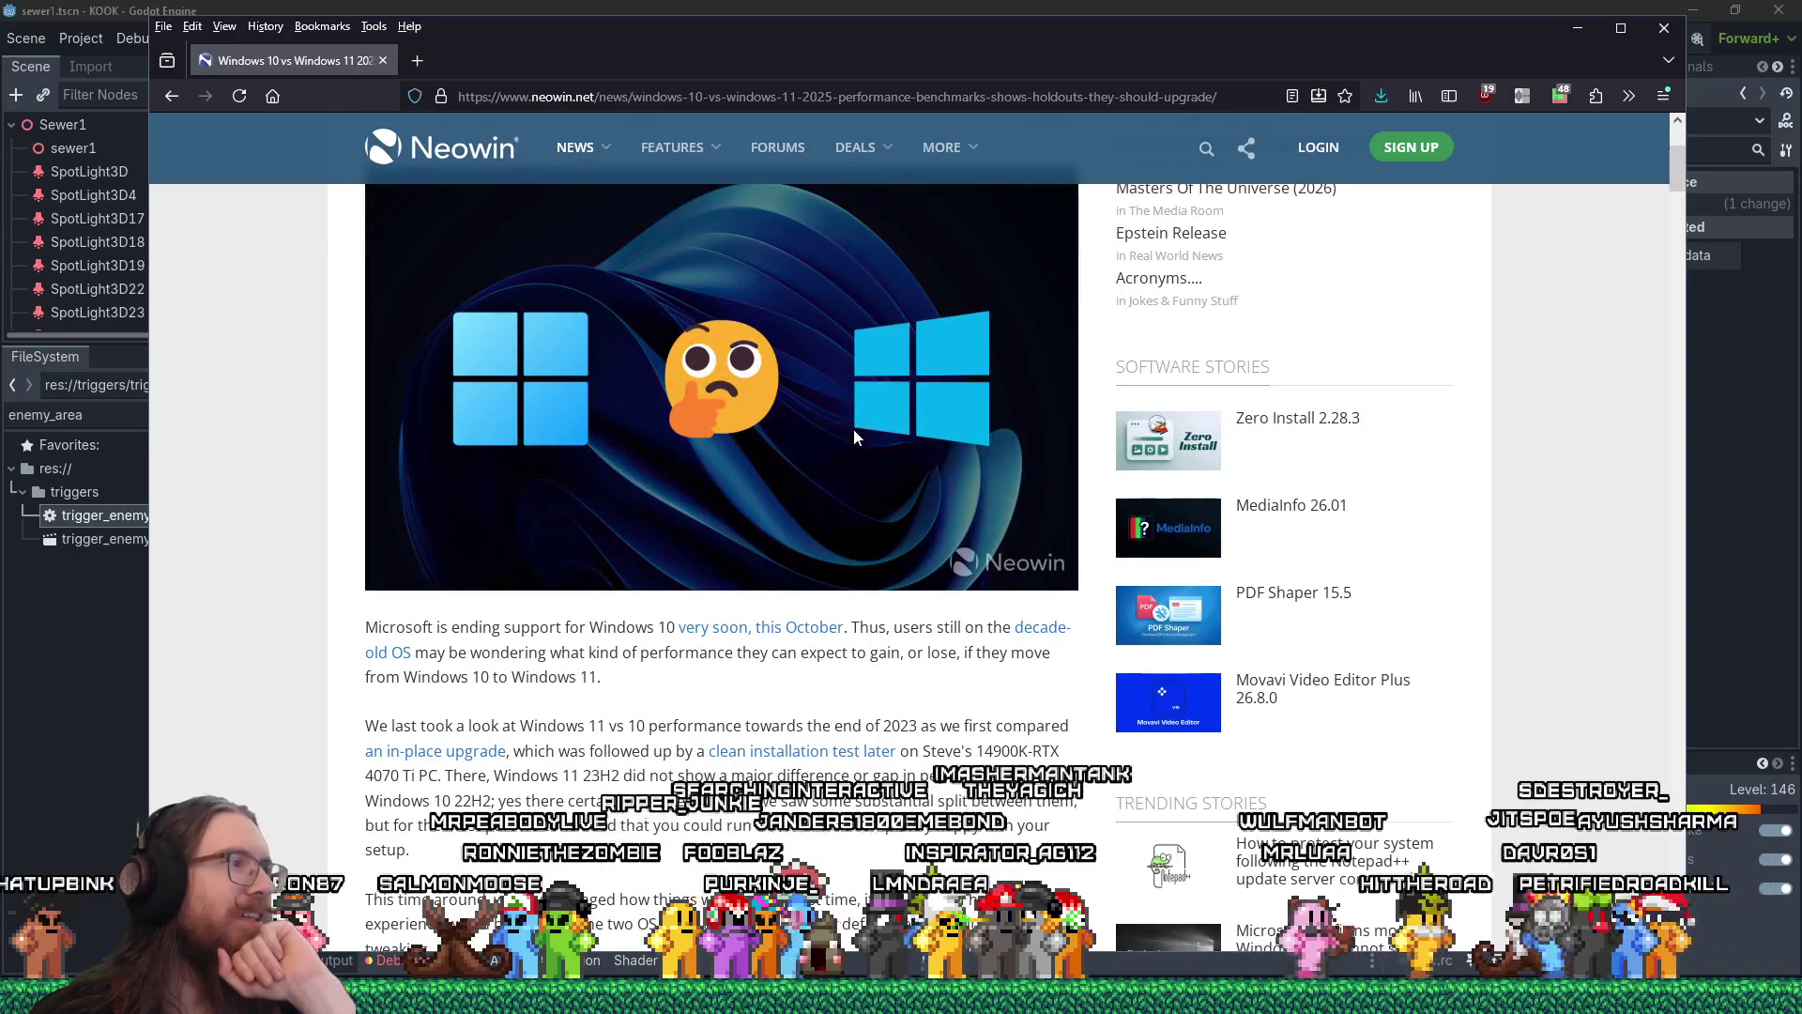
{"action": "scroll", "coordinate": [856, 438], "scroll_direction": "down", "scroll_amount": 15}
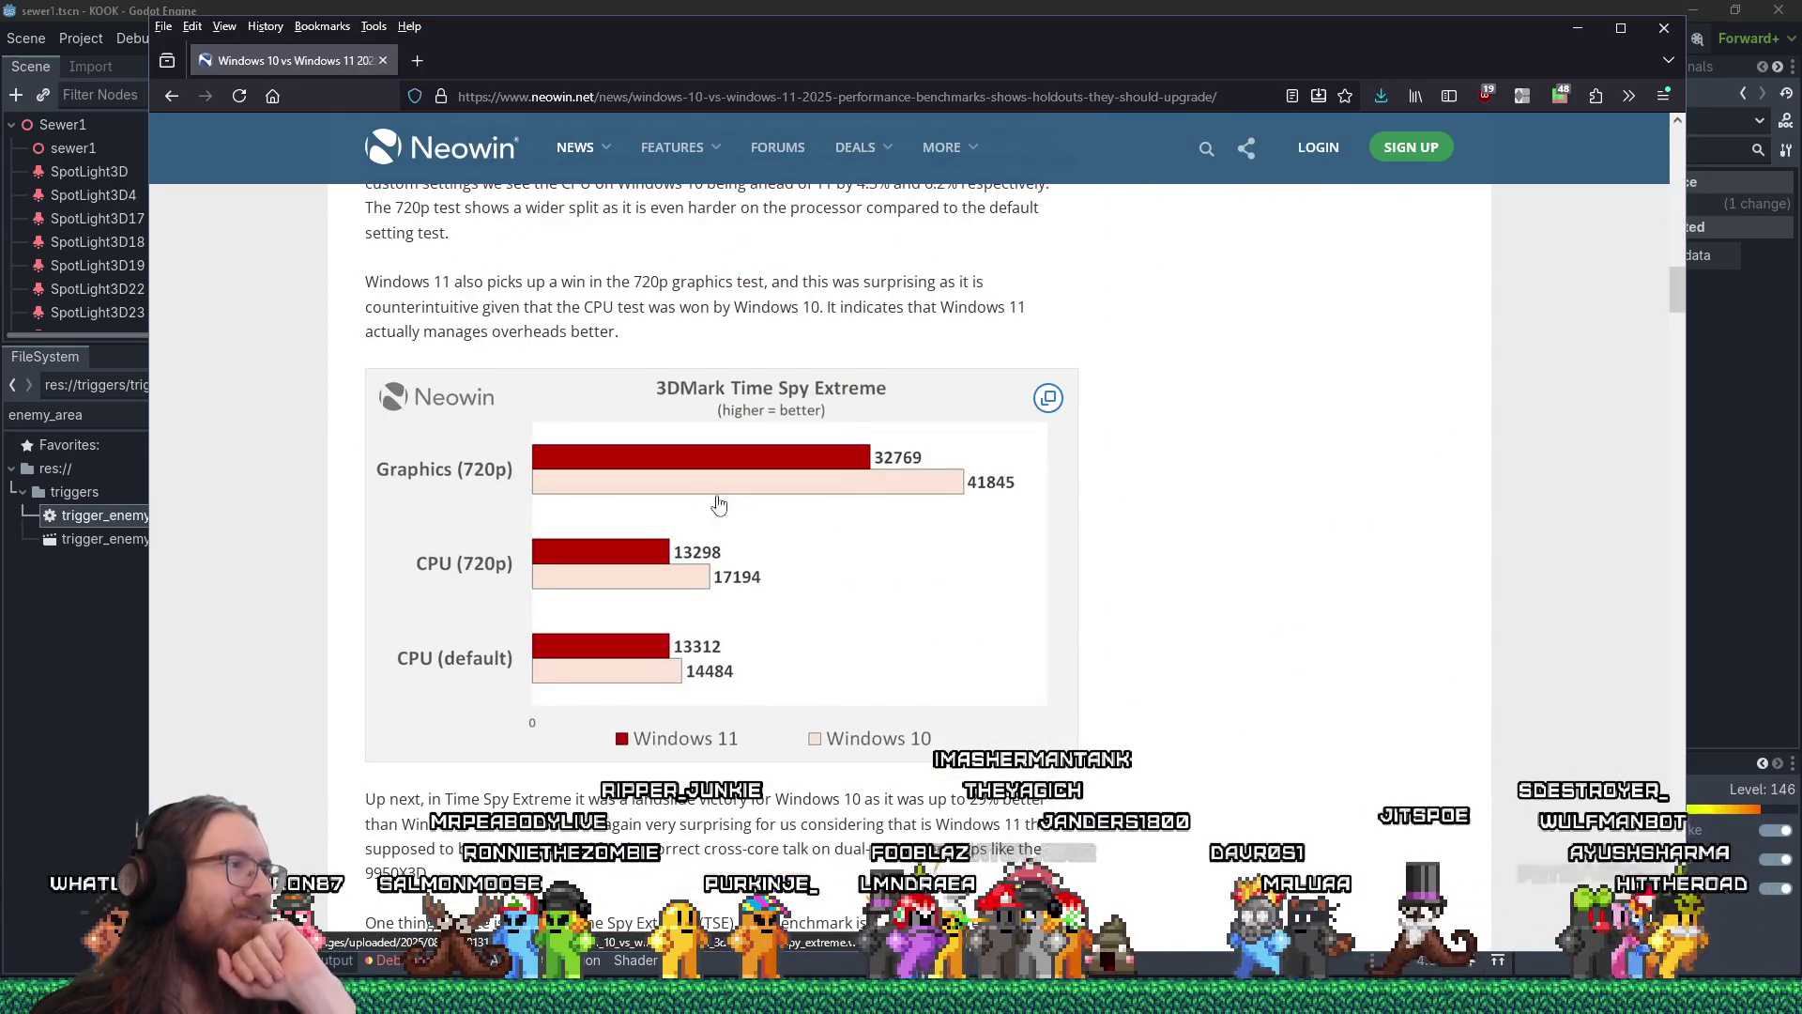
{"action": "scroll", "coordinate": [825, 490], "scroll_direction": "down", "scroll_amount": 15}
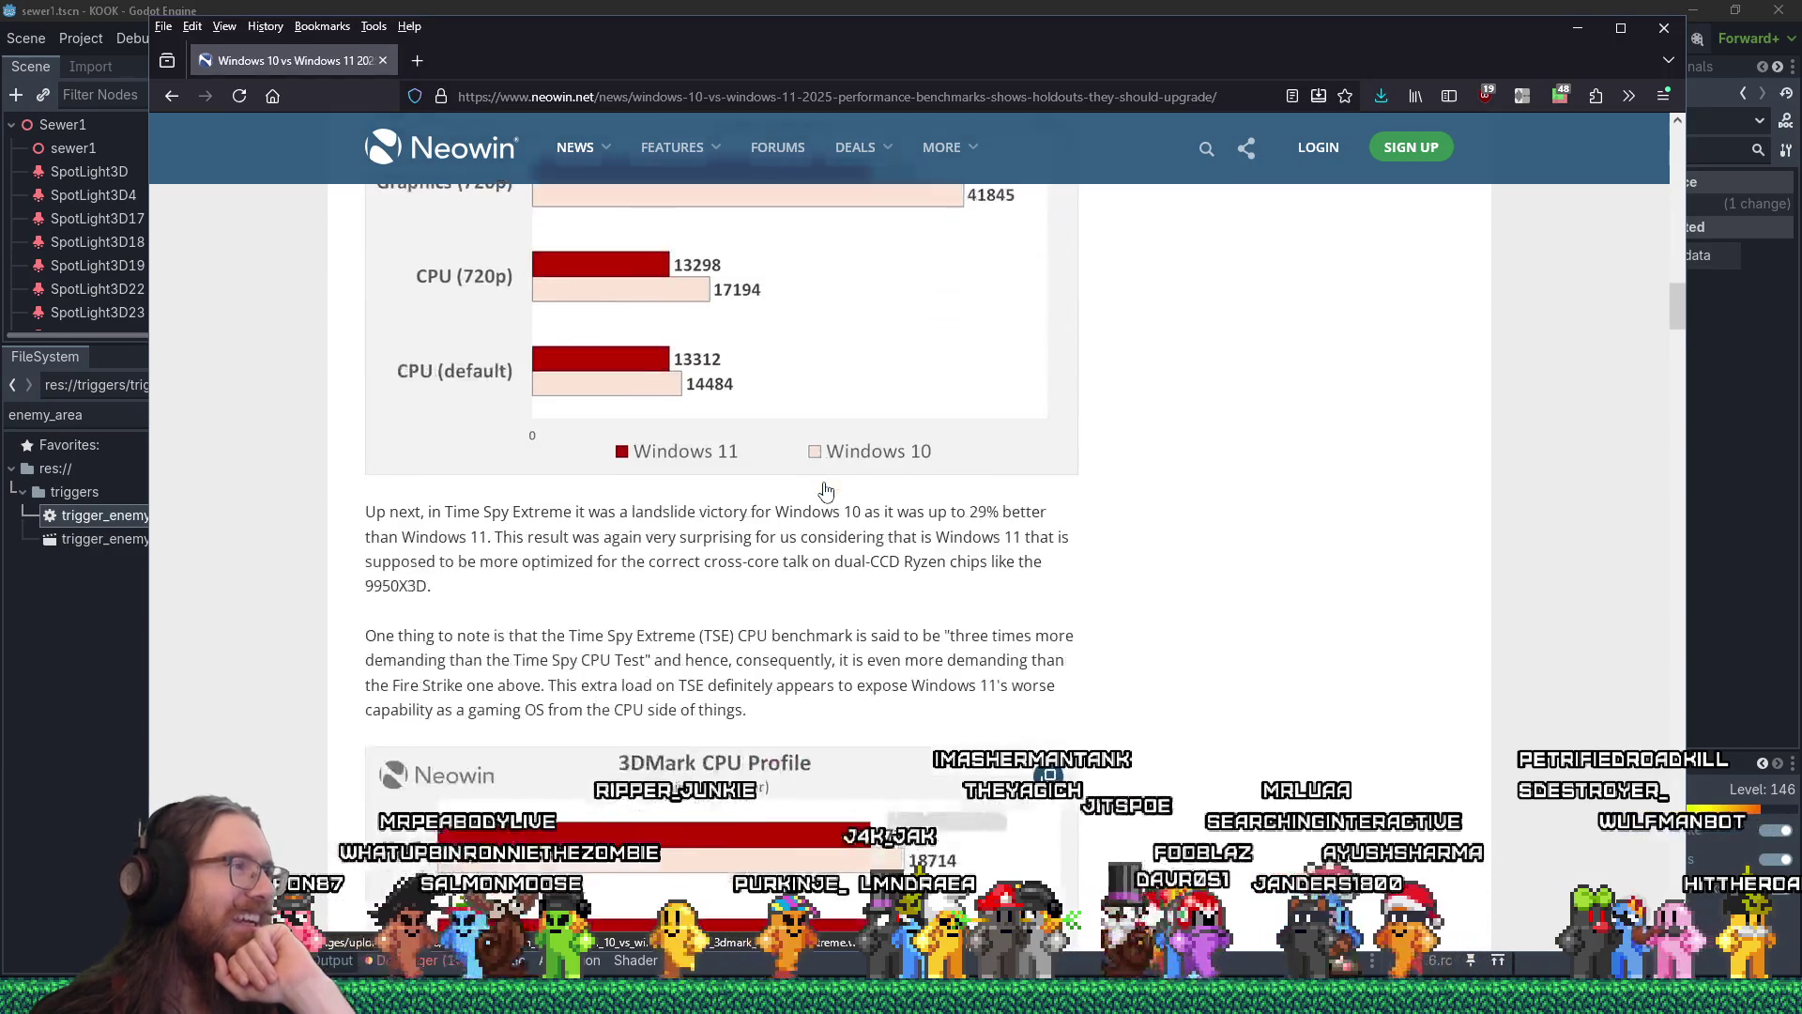
{"action": "scroll", "coordinate": [825, 490], "scroll_direction": "down", "scroll_amount": 9}
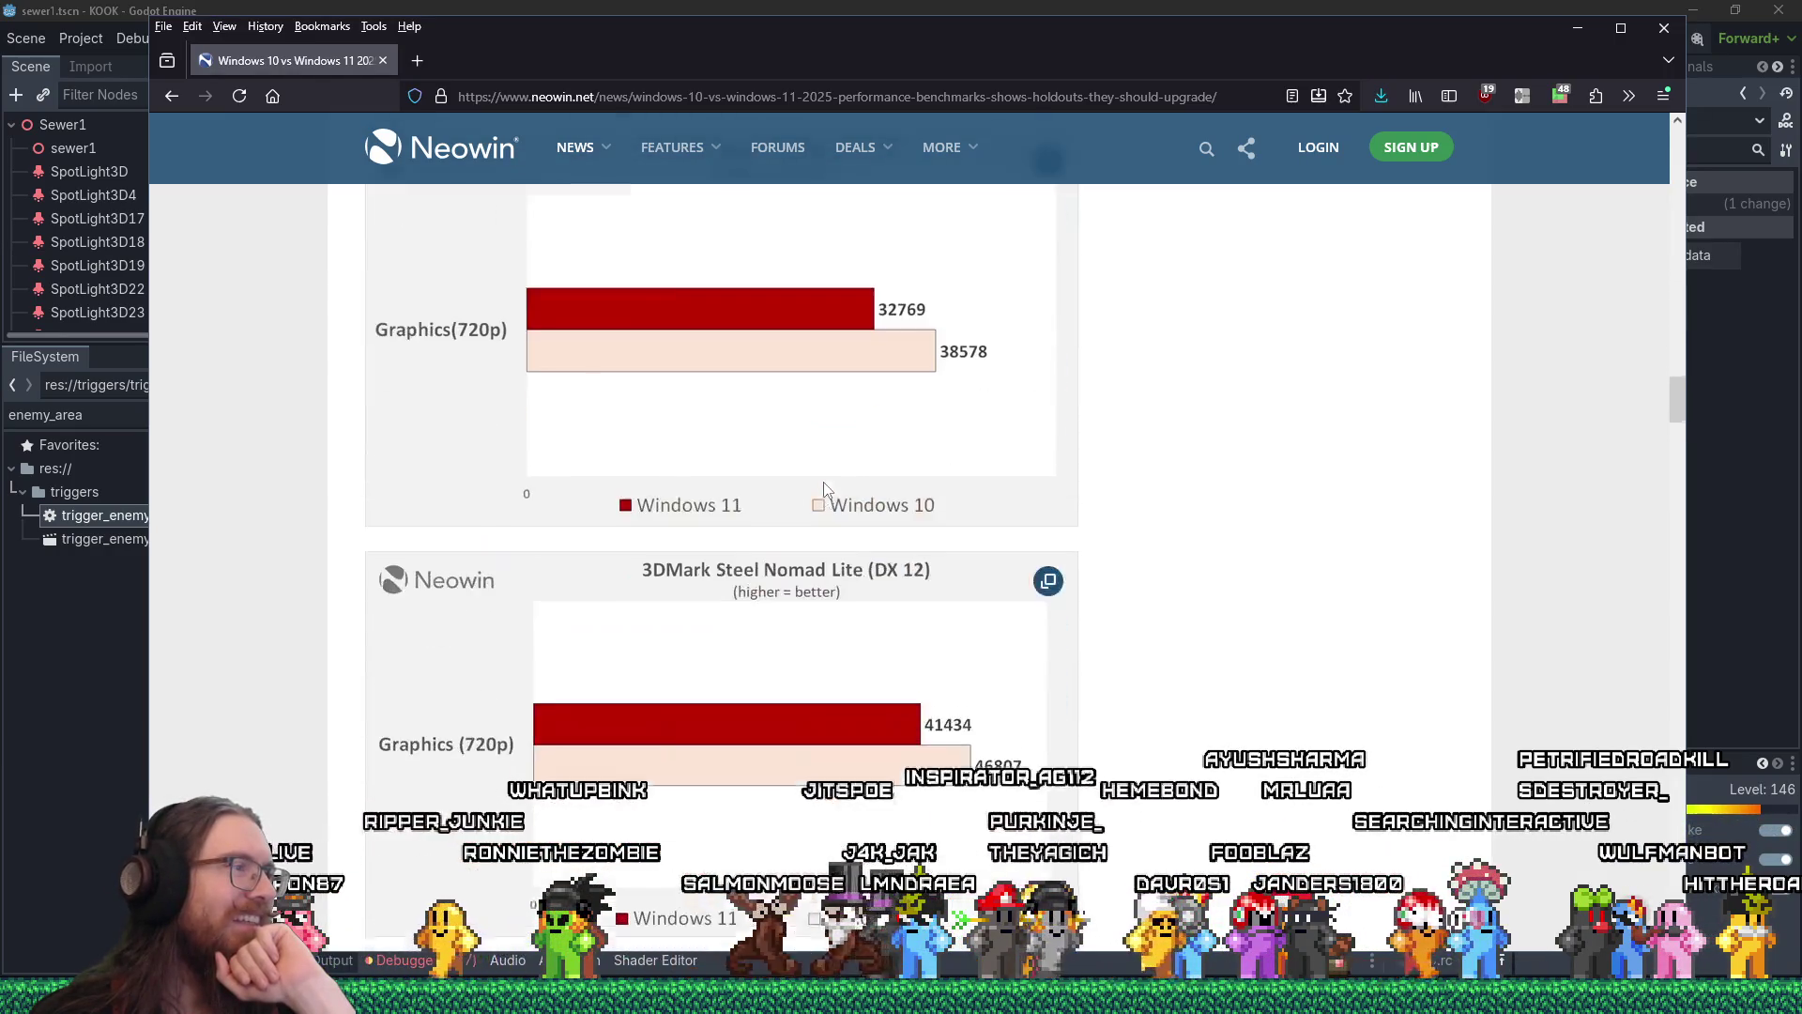
{"action": "scroll", "coordinate": [825, 484], "scroll_direction": "down", "scroll_amount": 10}
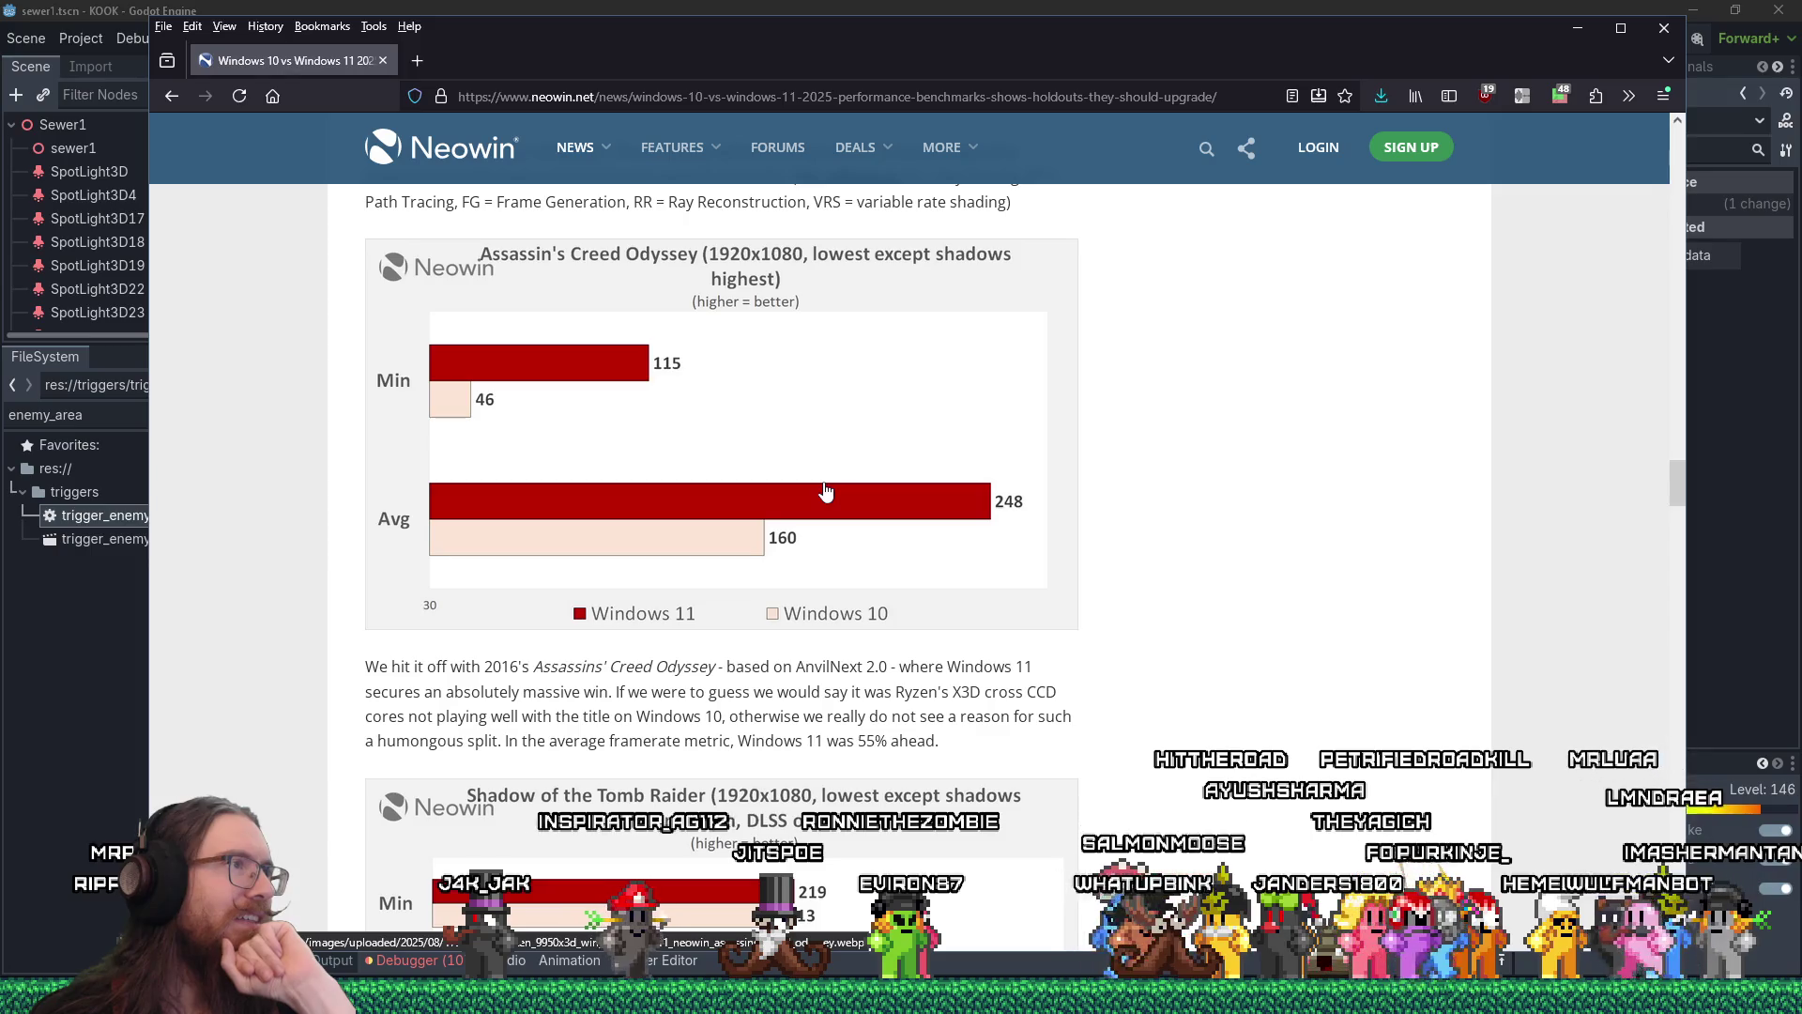
Step: Scroll past the Far Cry 6 and F1 24 charts to Monster Hunter Wilds (44743 vs 33668)
{"action": "scroll", "coordinate": [826, 491], "scroll_direction": "up", "scroll_amount": 2}
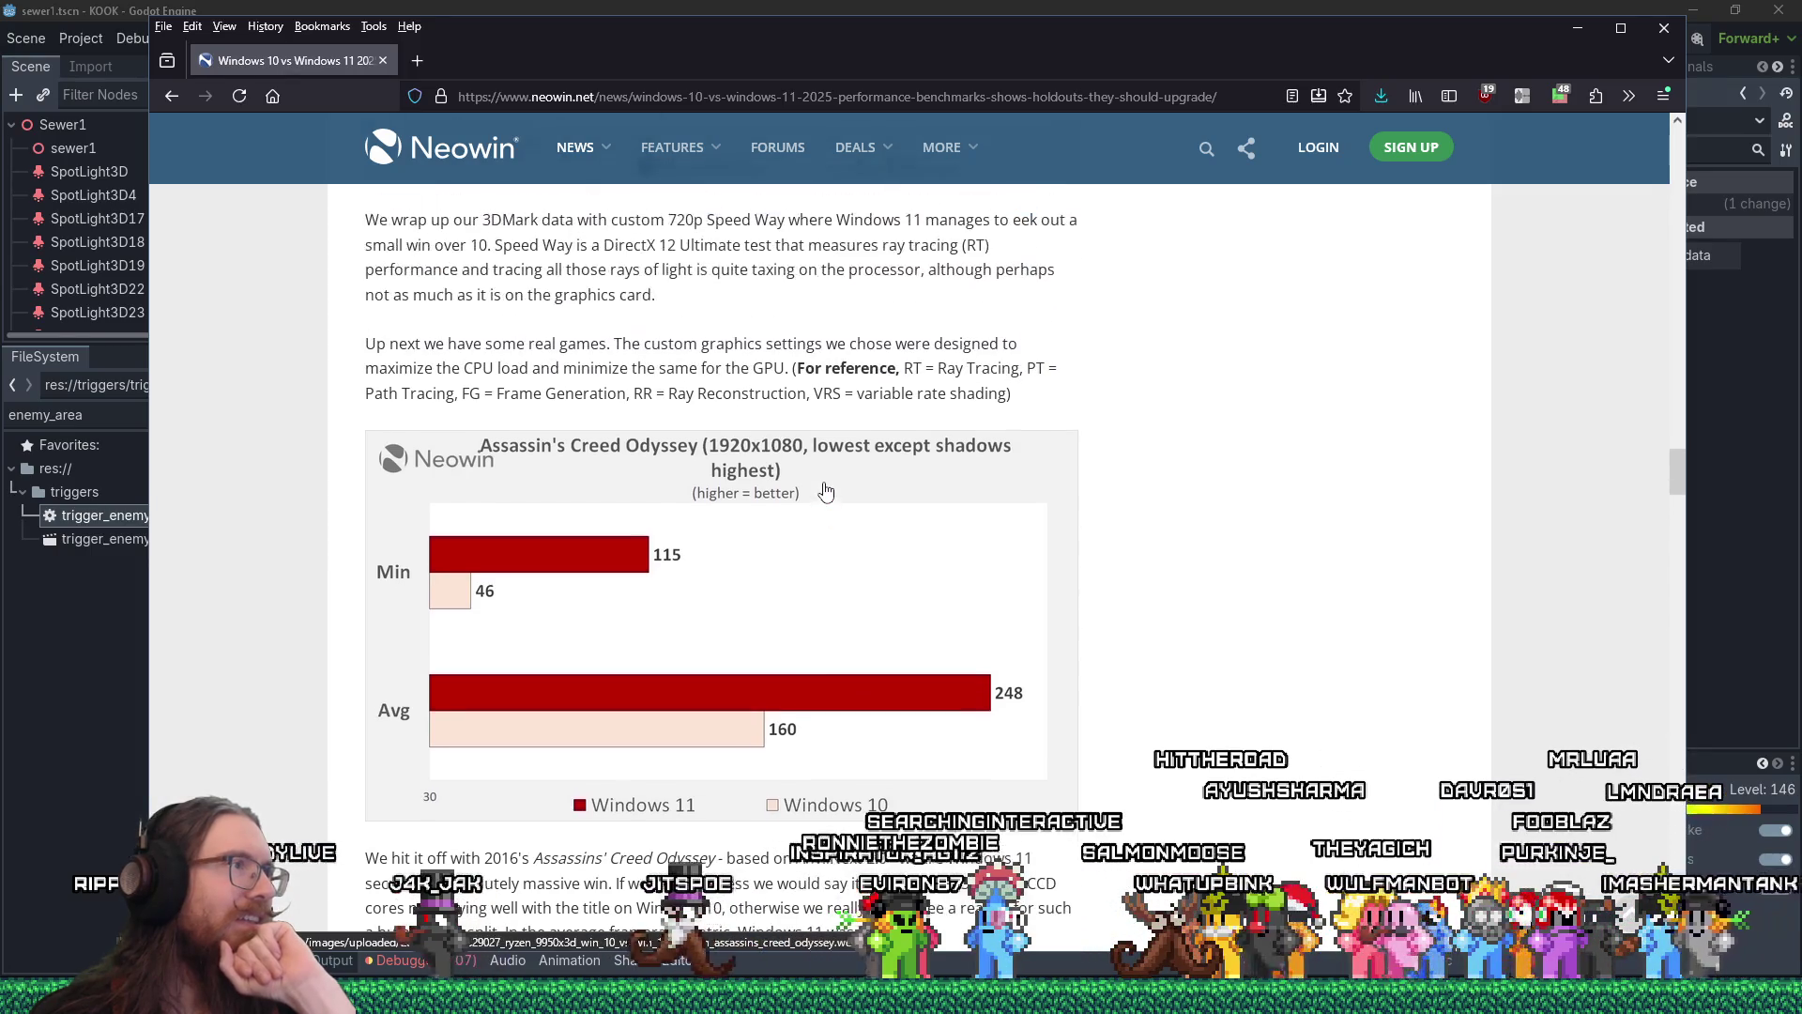
{"action": "scroll", "coordinate": [826, 491], "scroll_direction": "down", "scroll_amount": 8}
{"action": "scroll", "coordinate": [826, 491], "scroll_direction": "down", "scroll_amount": 4}
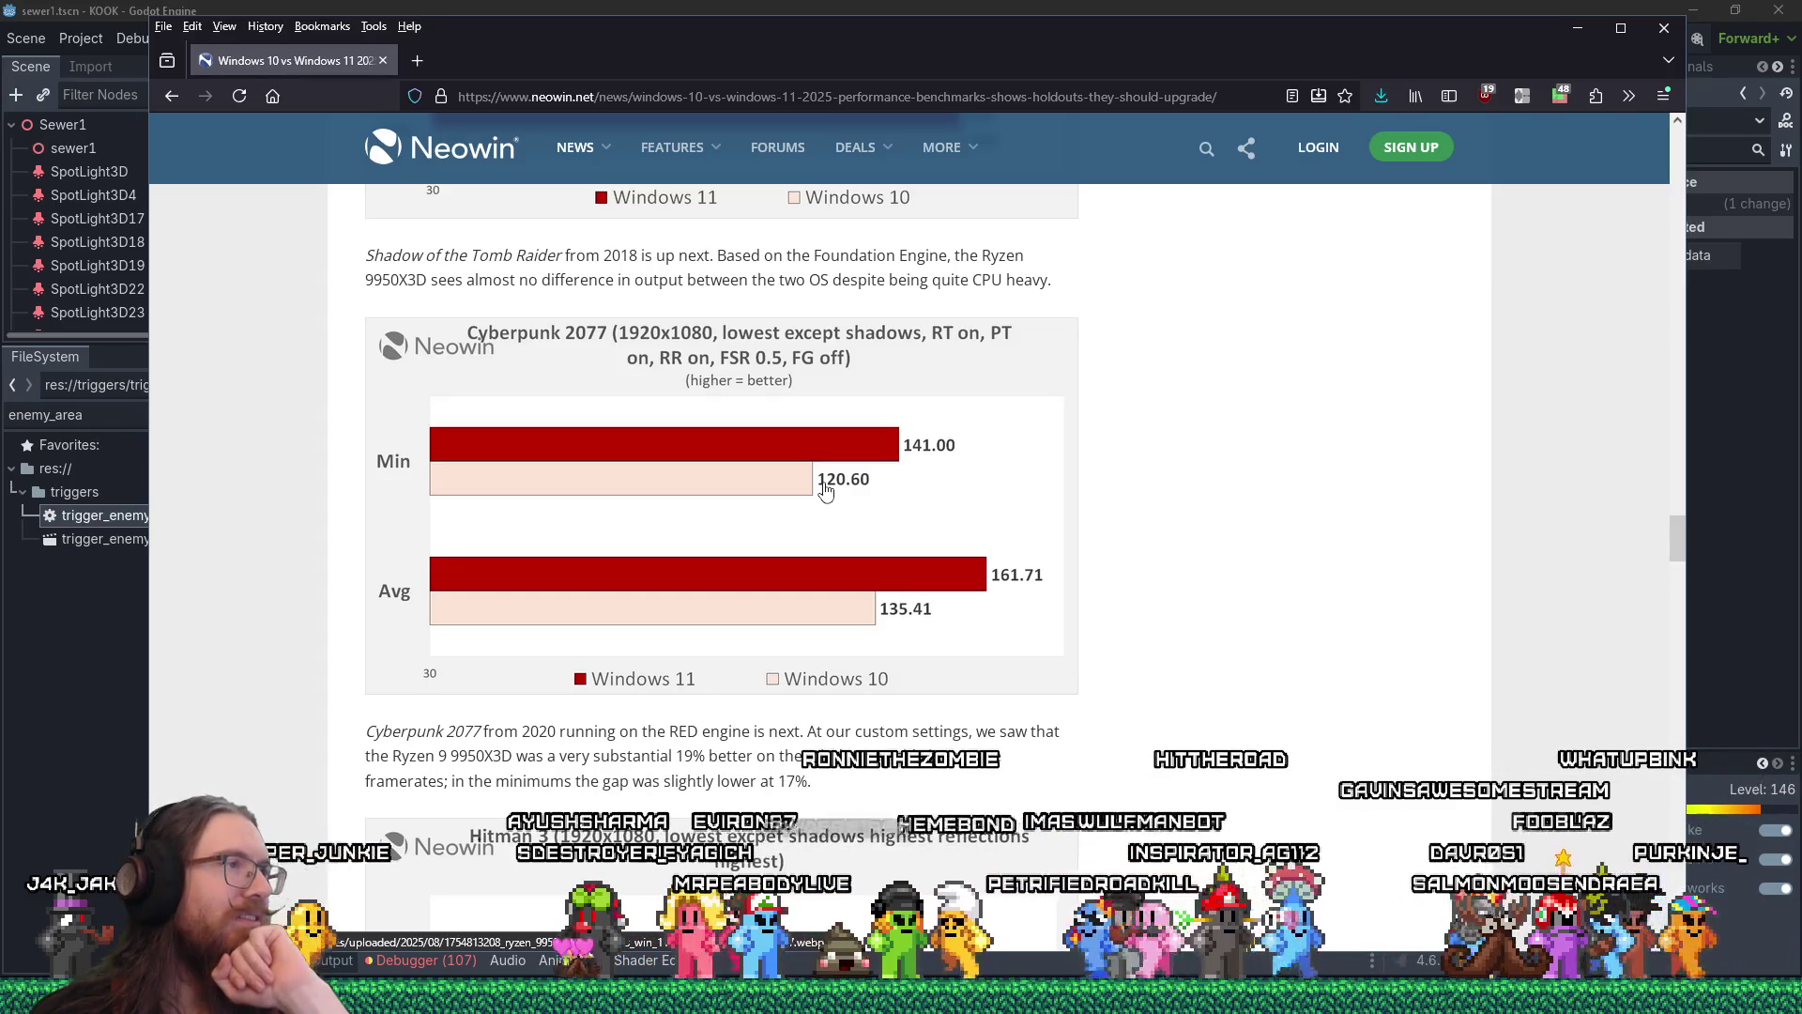
{"action": "scroll", "coordinate": [826, 490], "scroll_direction": "down", "scroll_amount": 4}
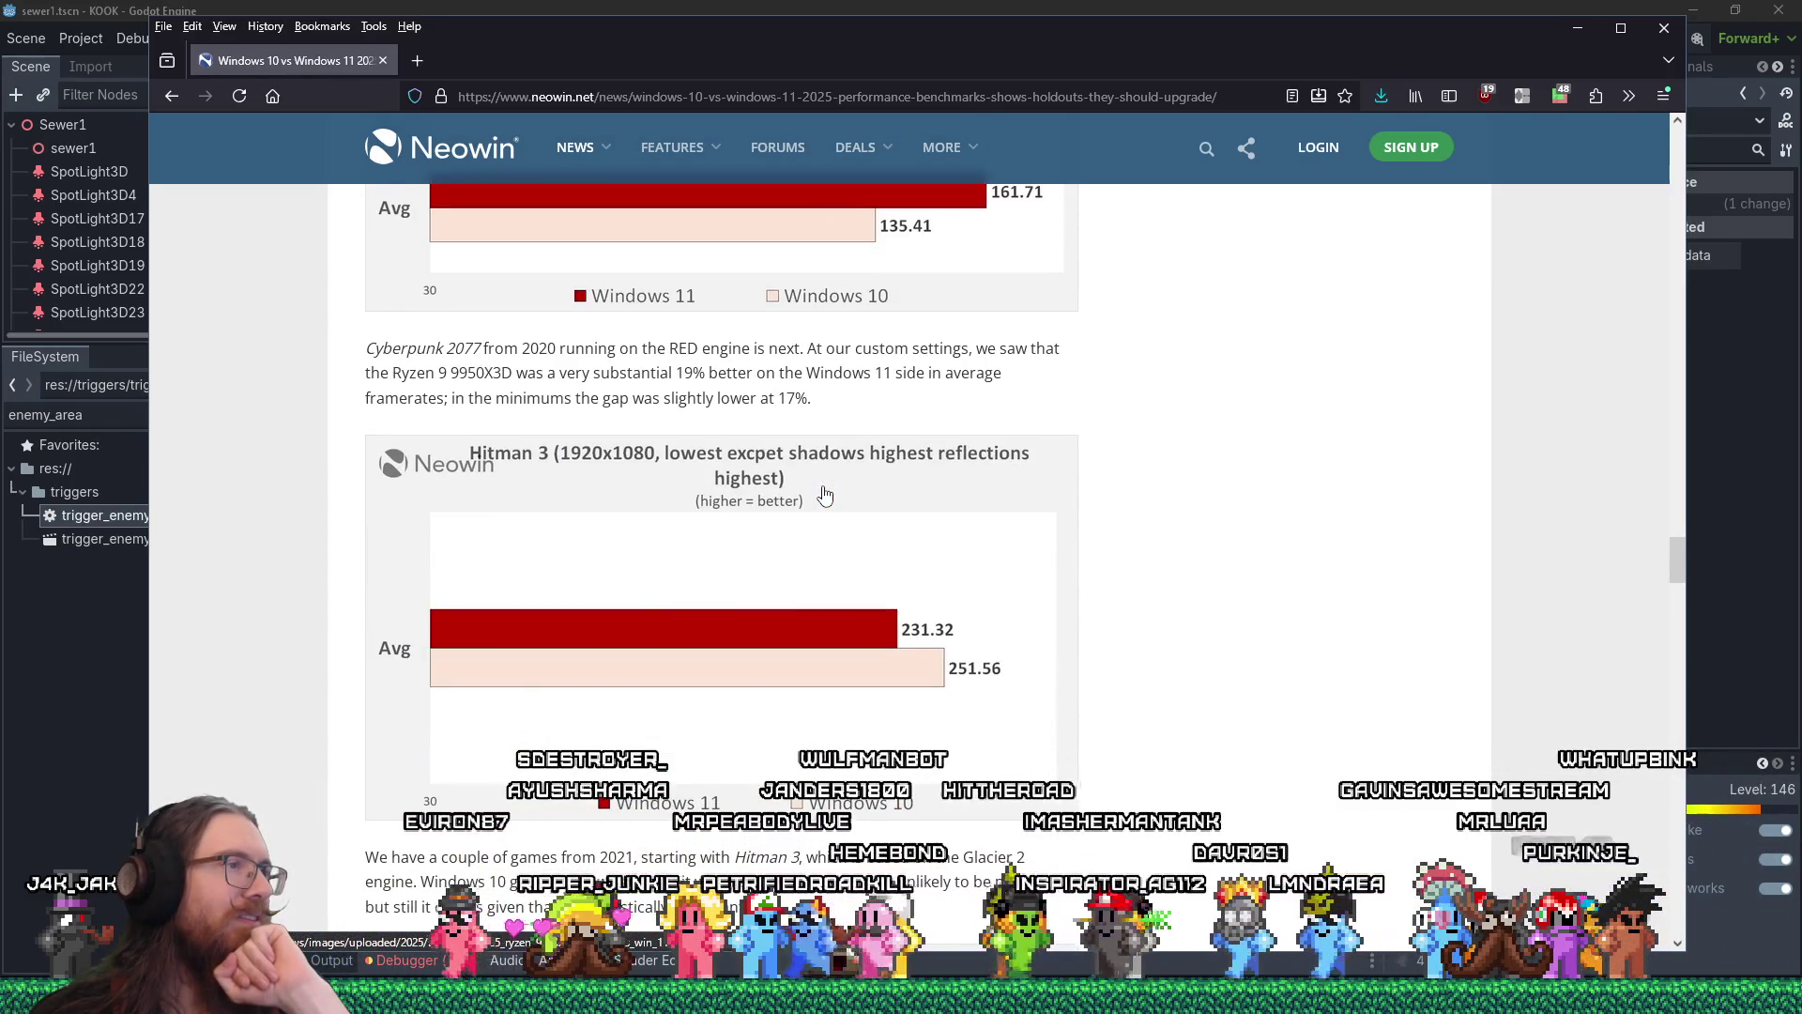
{"action": "scroll", "coordinate": [826, 495], "scroll_direction": "down", "scroll_amount": 10}
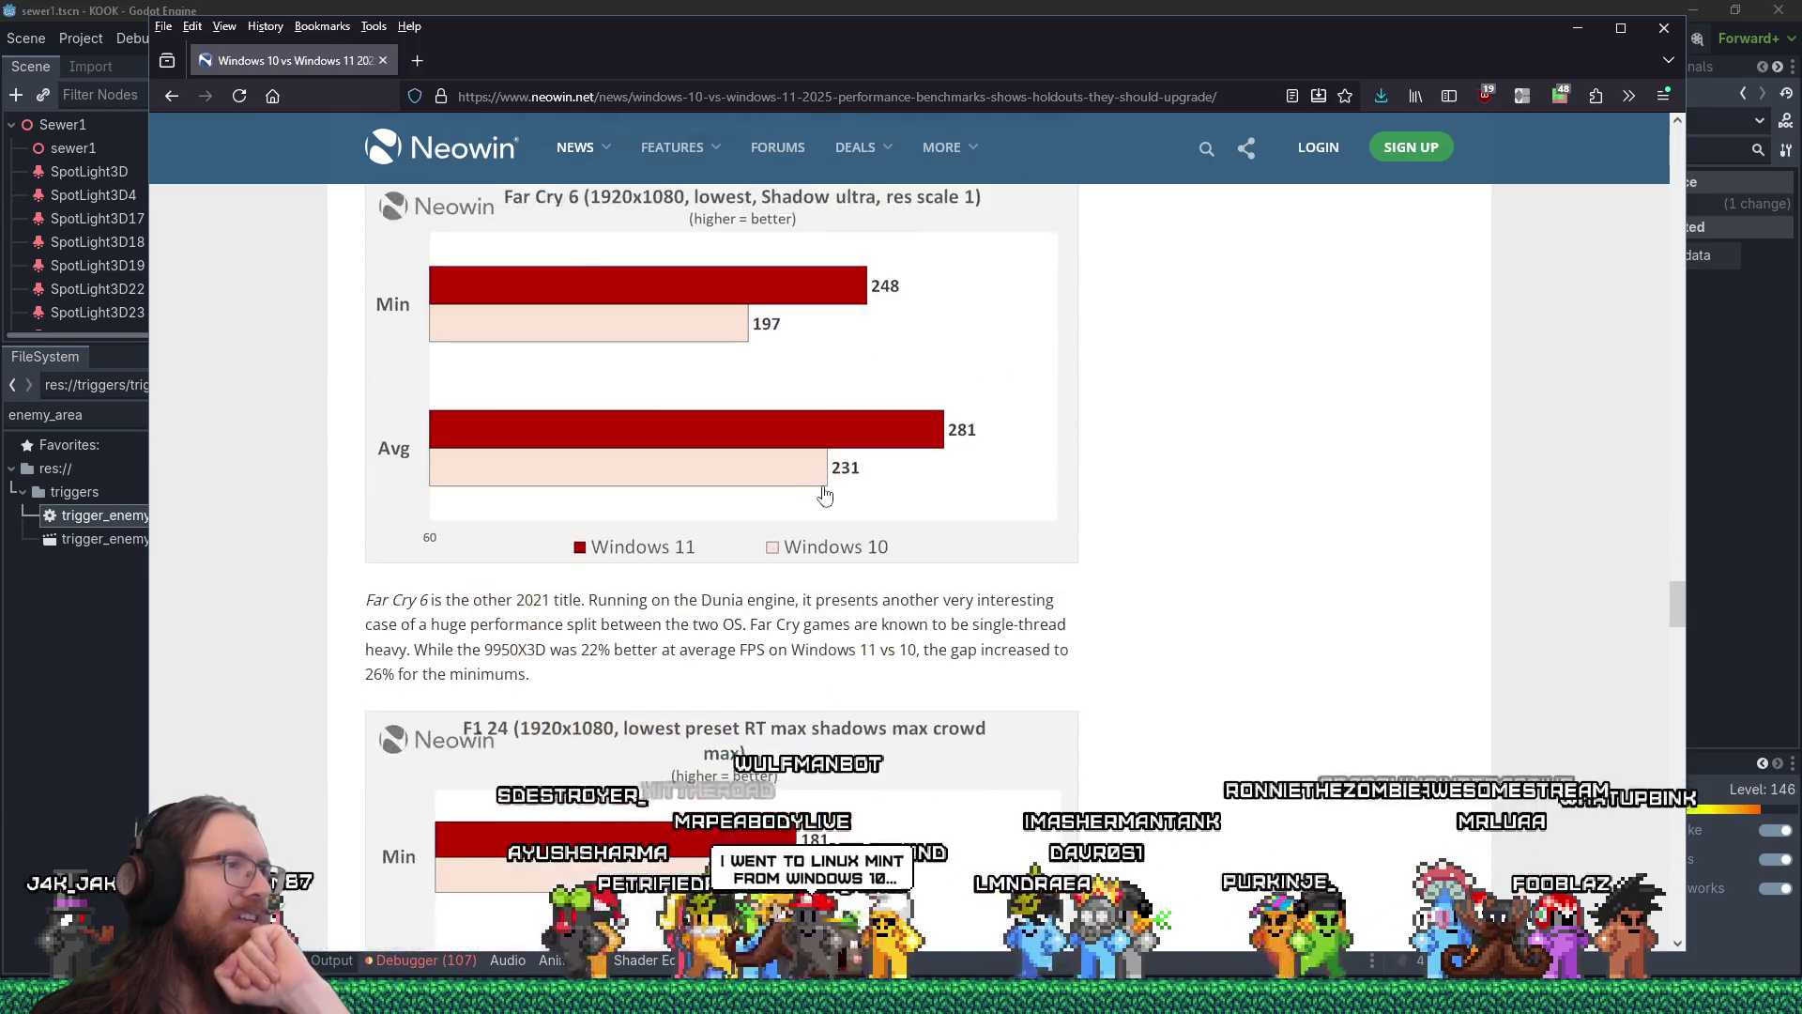
{"action": "scroll", "coordinate": [824, 495], "scroll_direction": "up", "scroll_amount": 4}
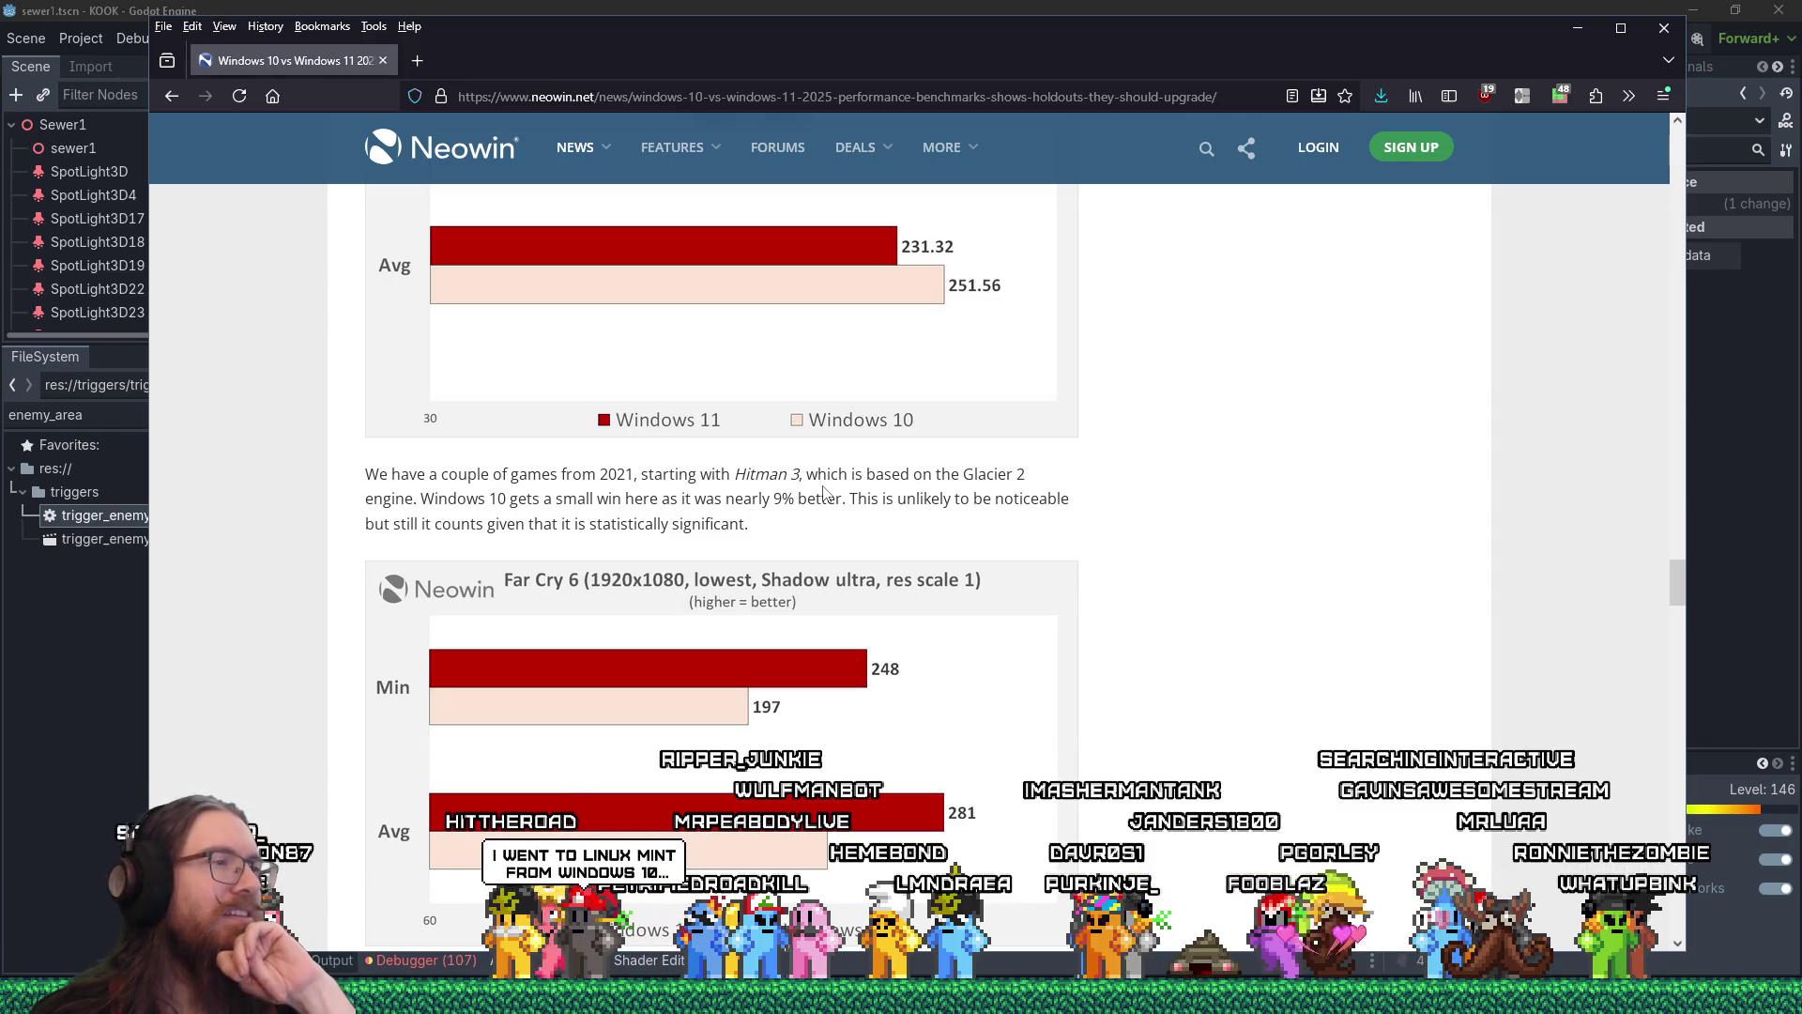
{"action": "scroll", "coordinate": [824, 491], "scroll_direction": "down", "scroll_amount": 7}
{"action": "scroll", "coordinate": [824, 494], "scroll_direction": "up", "scroll_amount": 2}
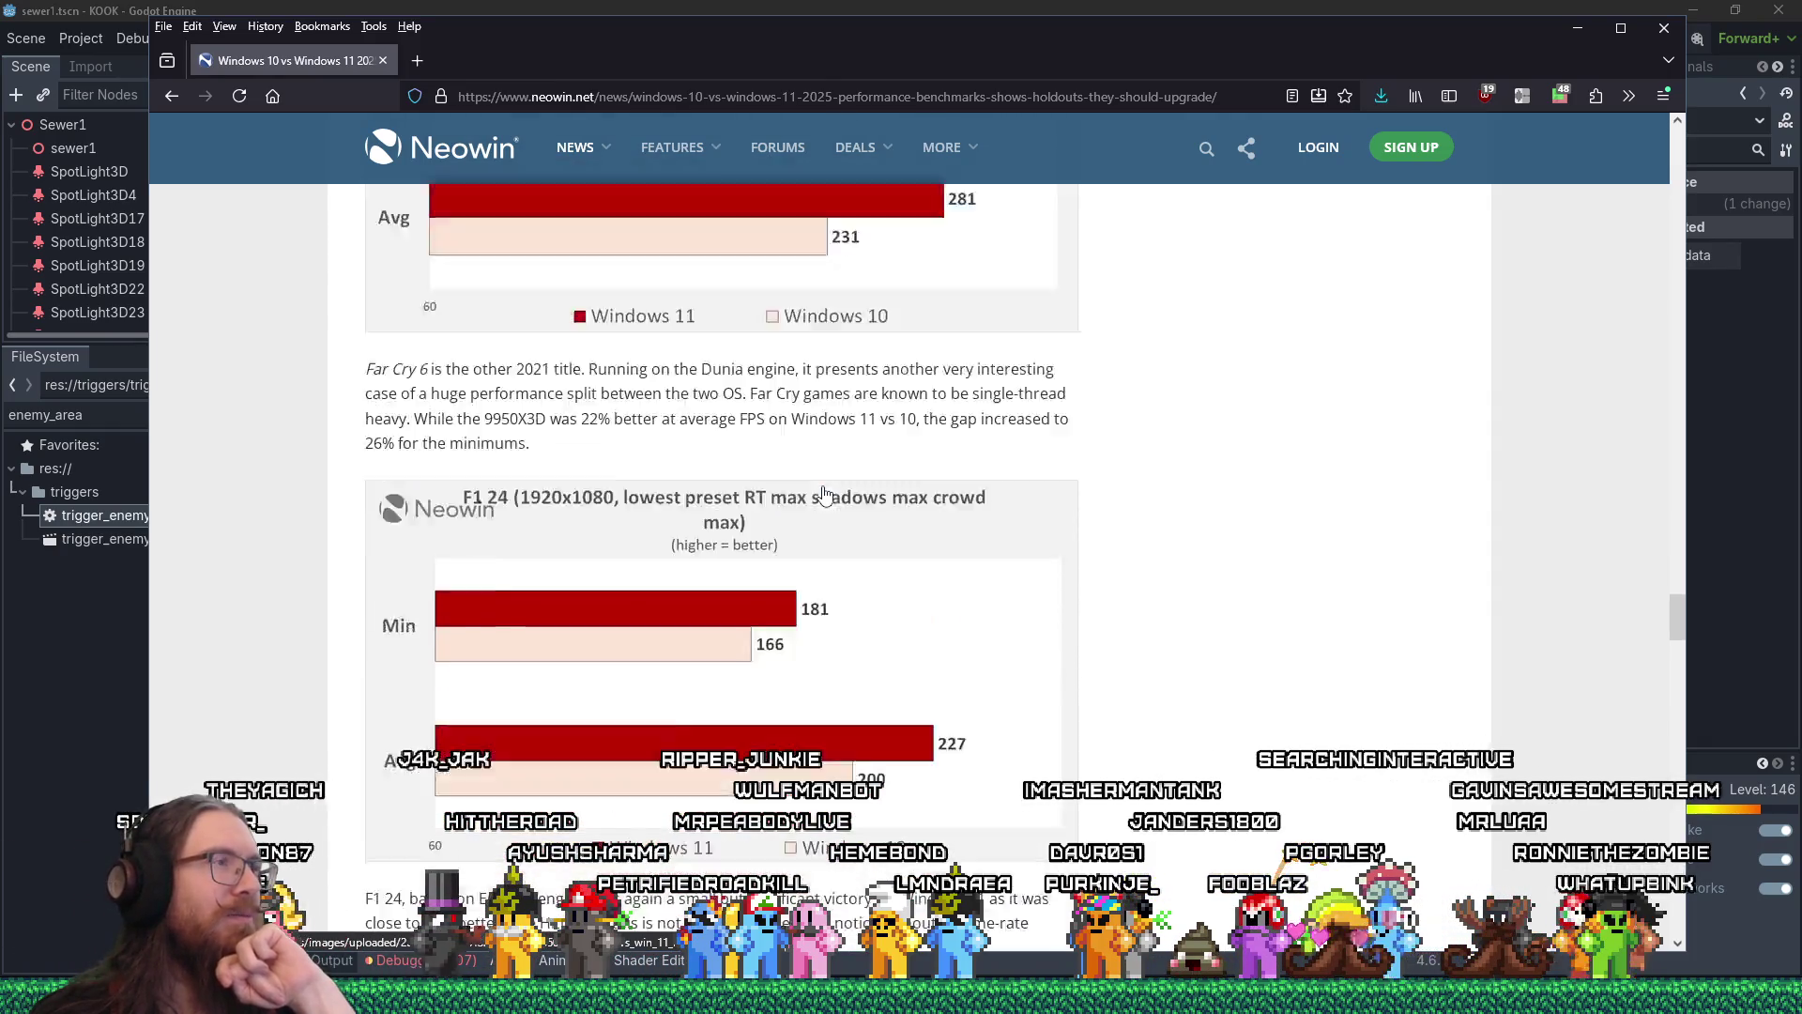
{"action": "scroll", "coordinate": [824, 495], "scroll_direction": "up", "scroll_amount": 2}
{"action": "scroll", "coordinate": [824, 495], "scroll_direction": "down", "scroll_amount": 5}
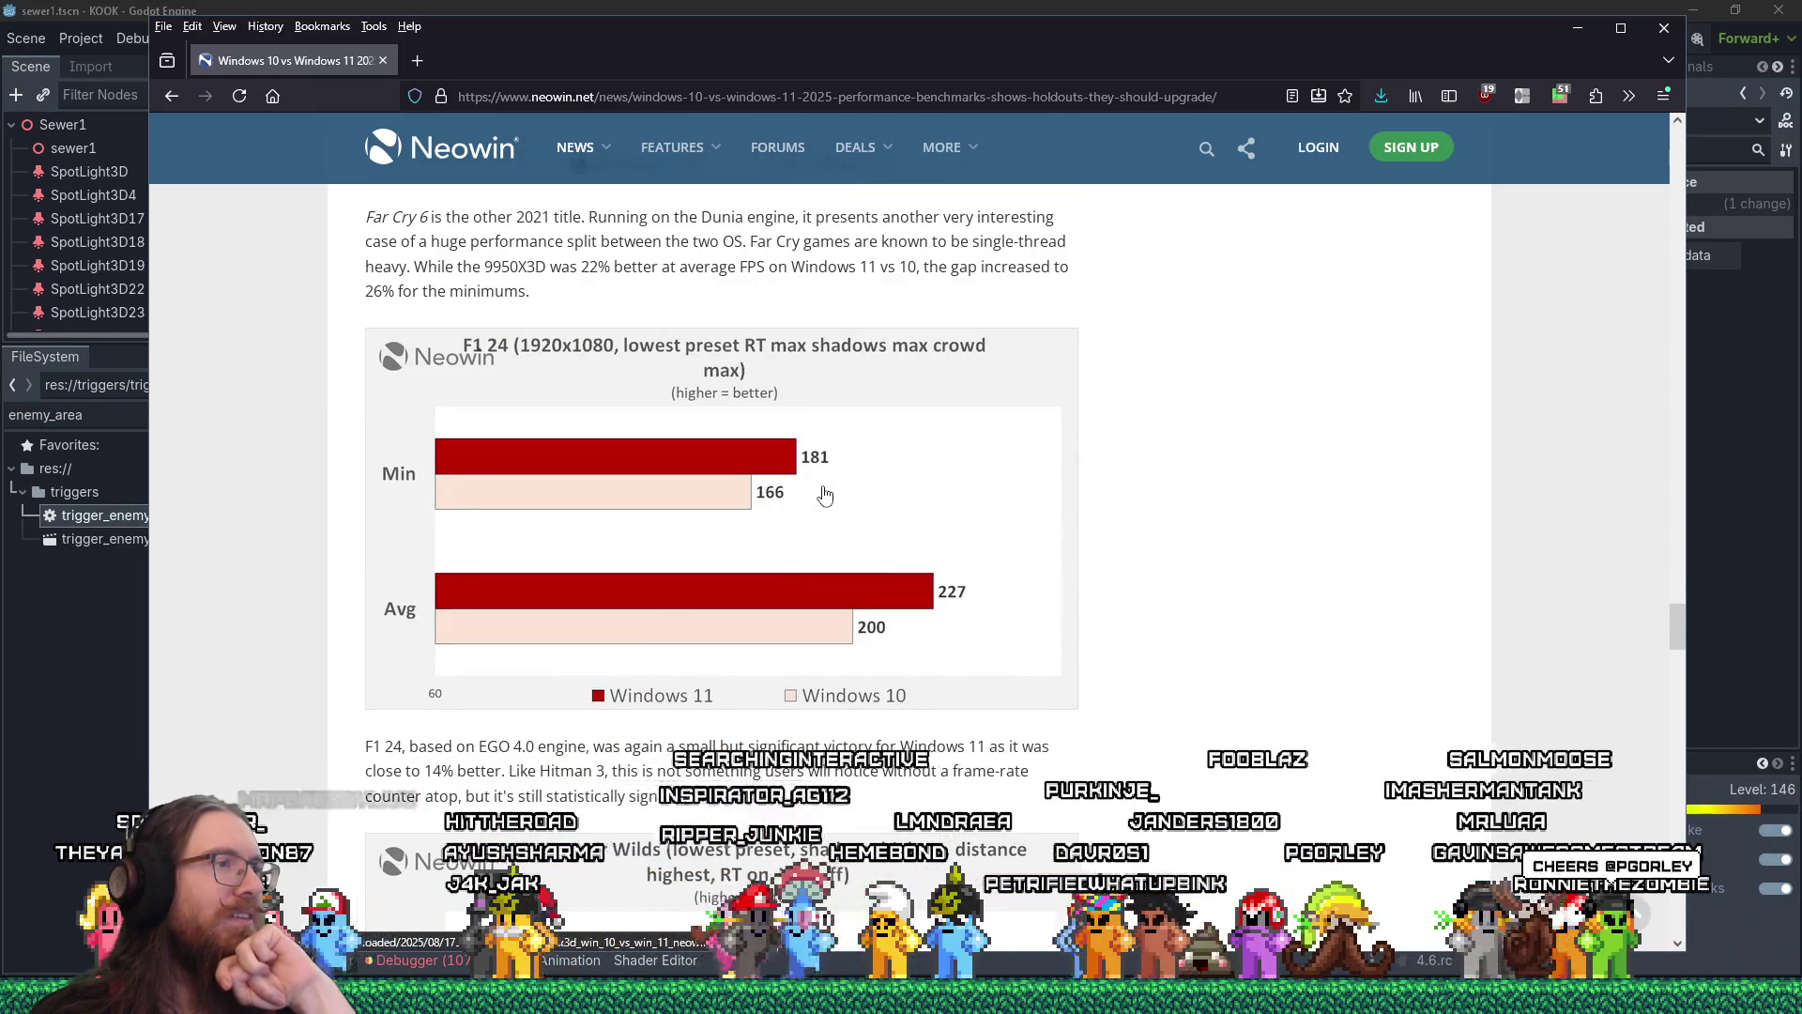
{"action": "scroll", "coordinate": [824, 495], "scroll_direction": "down", "scroll_amount": 4}
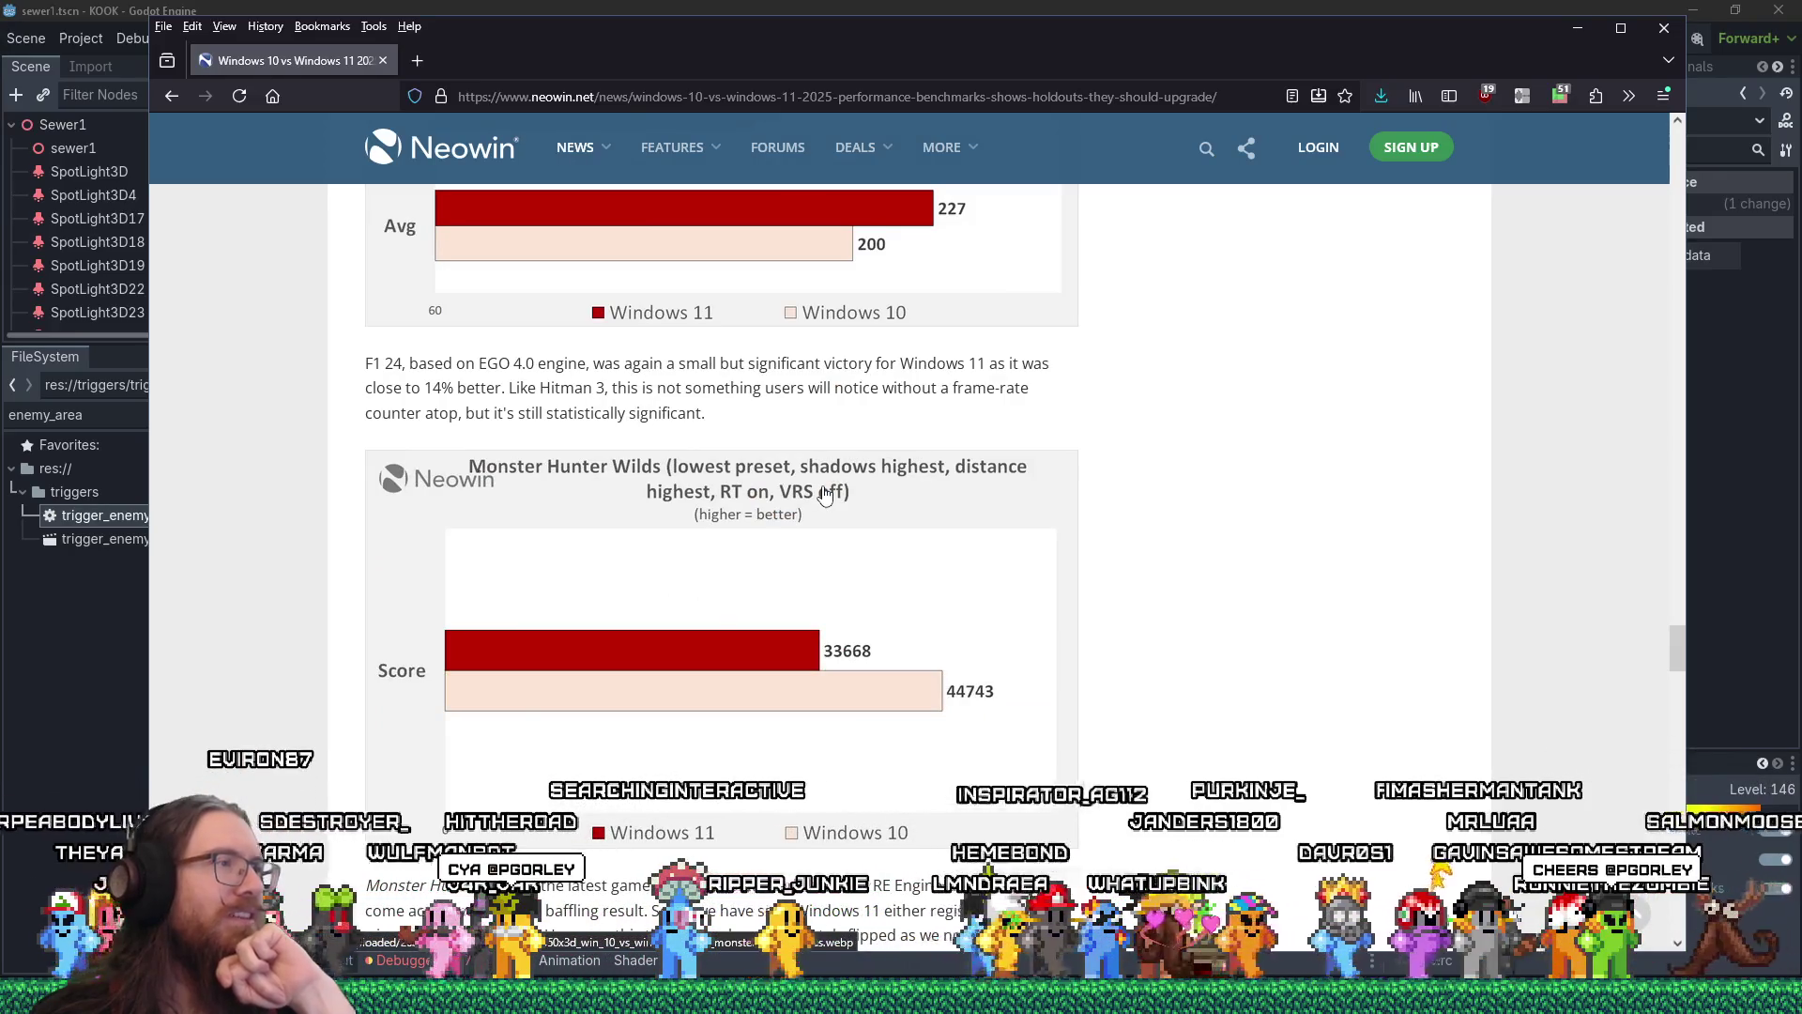
{"action": "scroll", "coordinate": [824, 495], "scroll_direction": "down", "scroll_amount": 15}
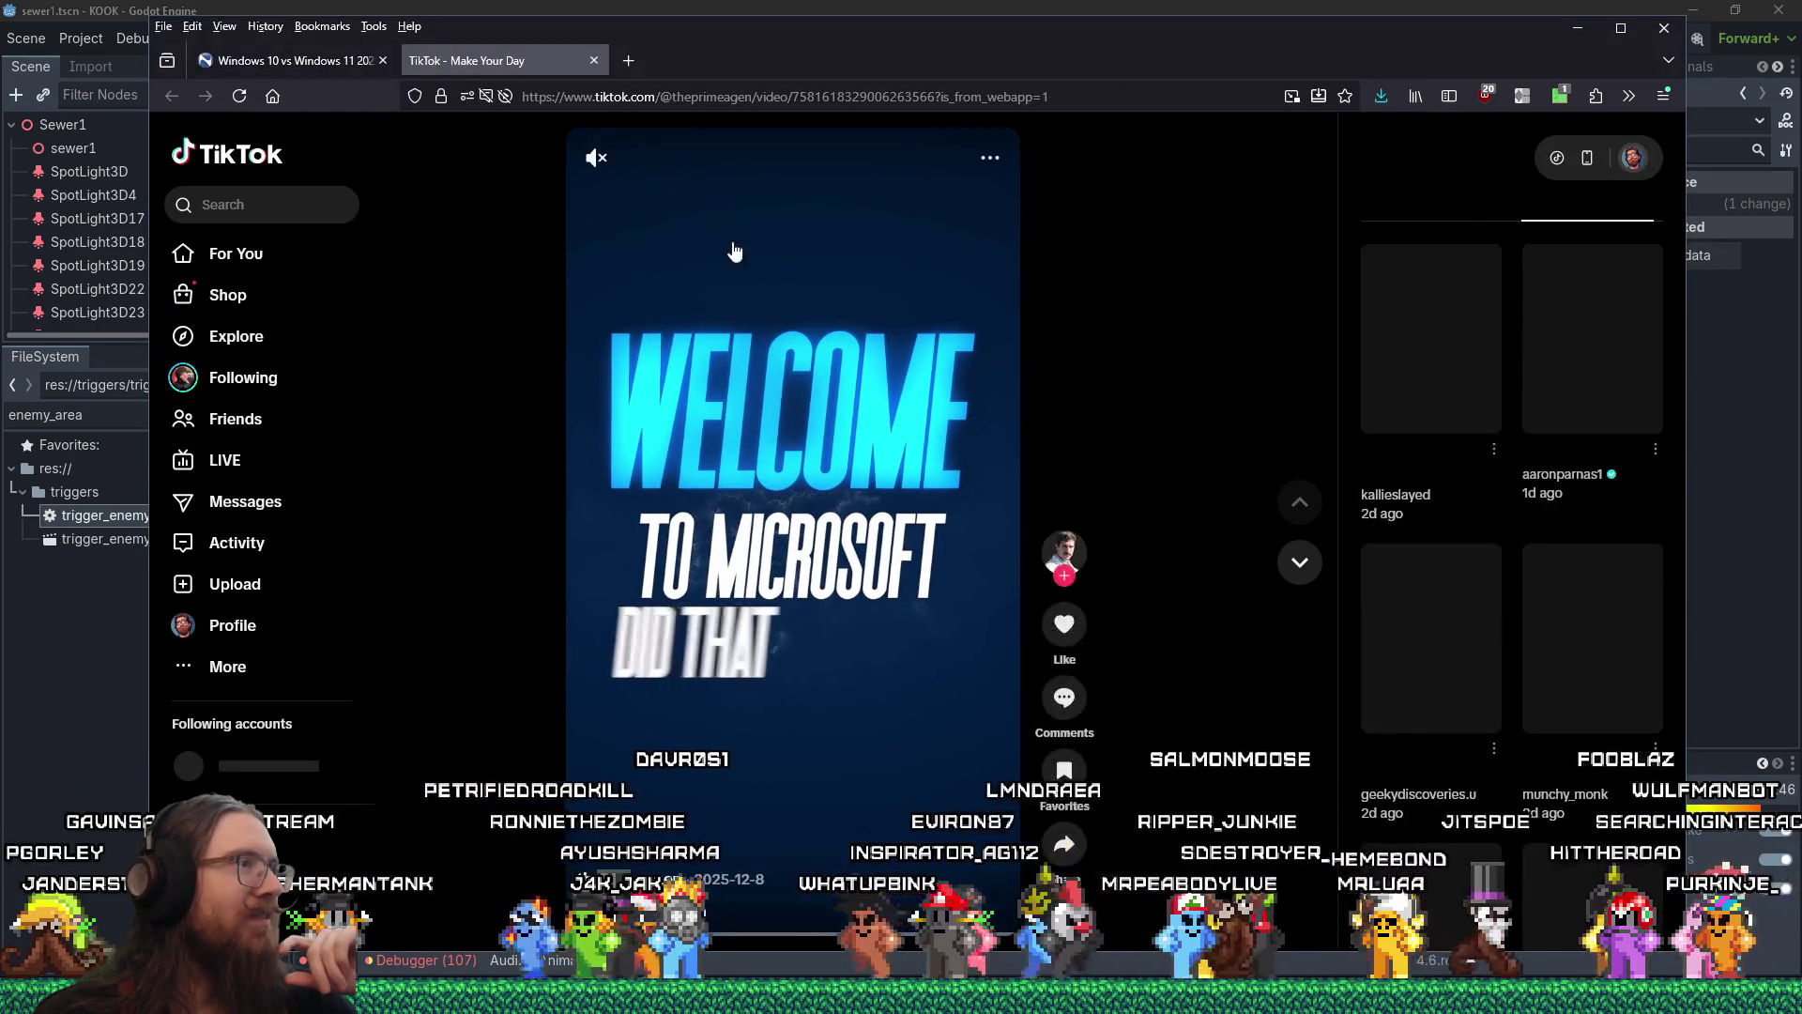
Step: Turn up the TikTok video's volume, play it, and pause on the File Explorer preload caption
{"action": "mouse_move", "coordinate": [624, 158]}
{"action": "left_click_drag", "start_coordinate": [664, 158], "coordinate": [704, 158]}
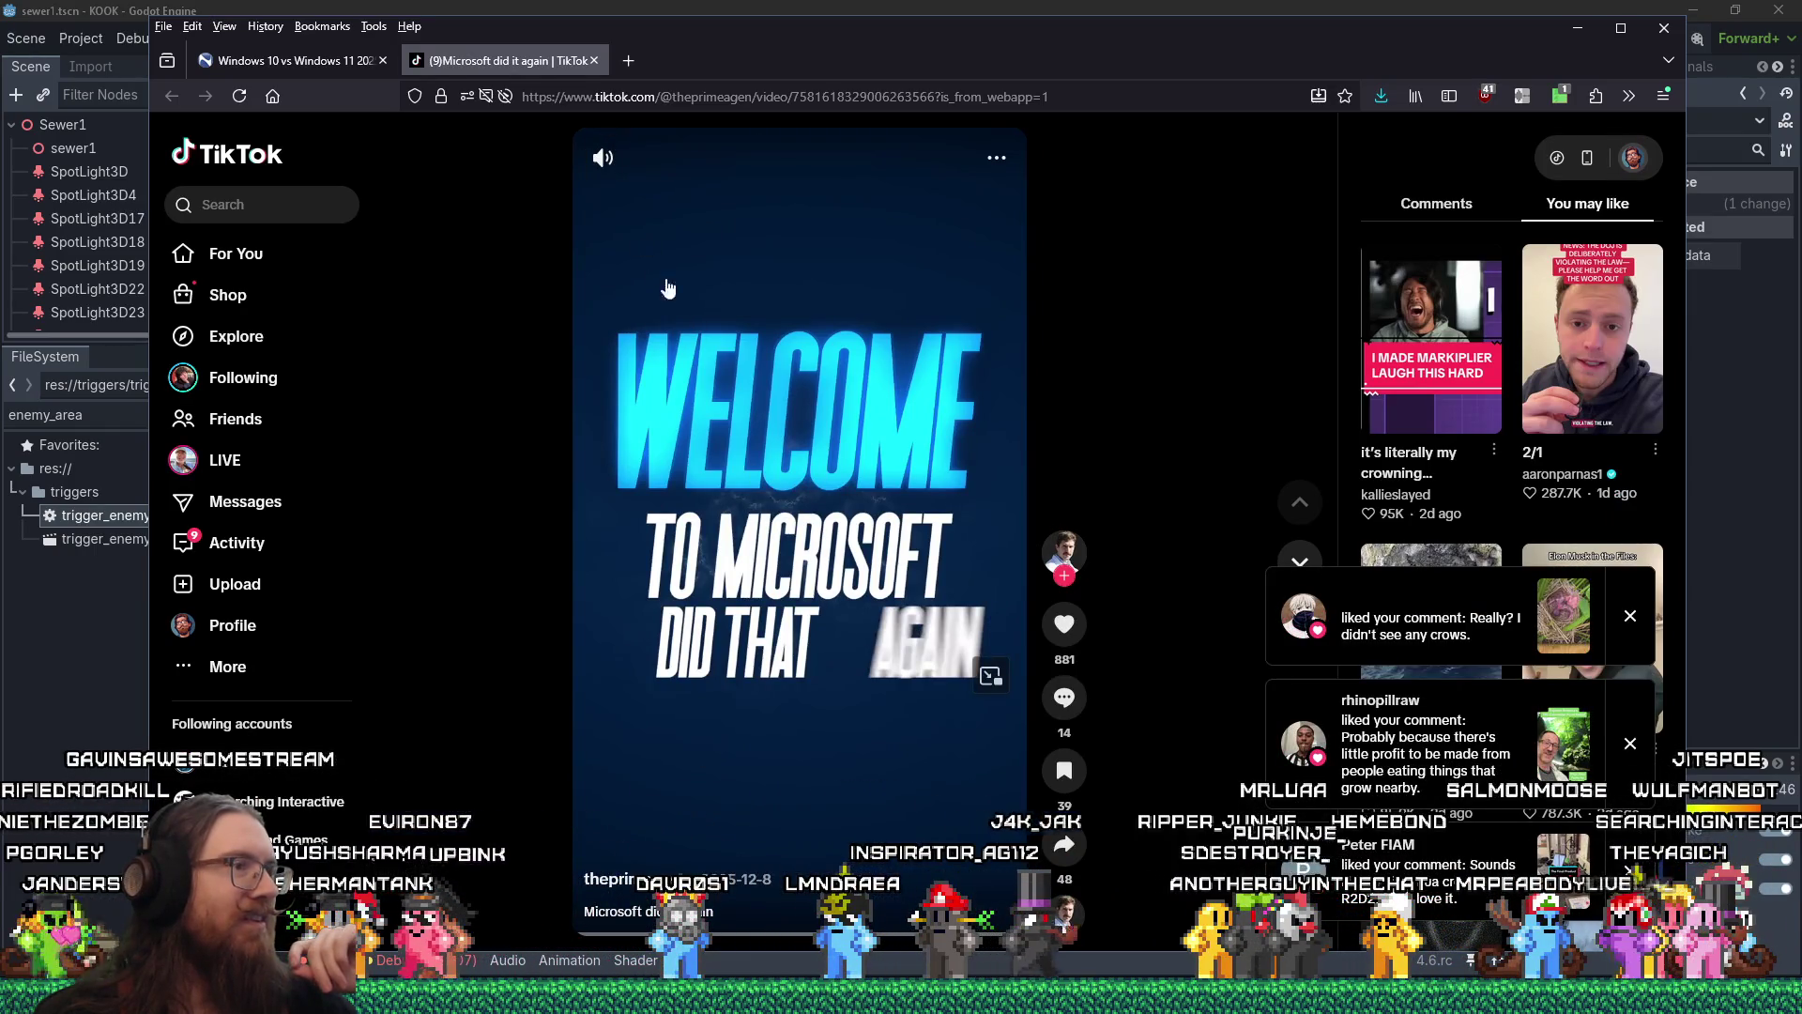
{"action": "left_click", "coordinate": [740, 488]}
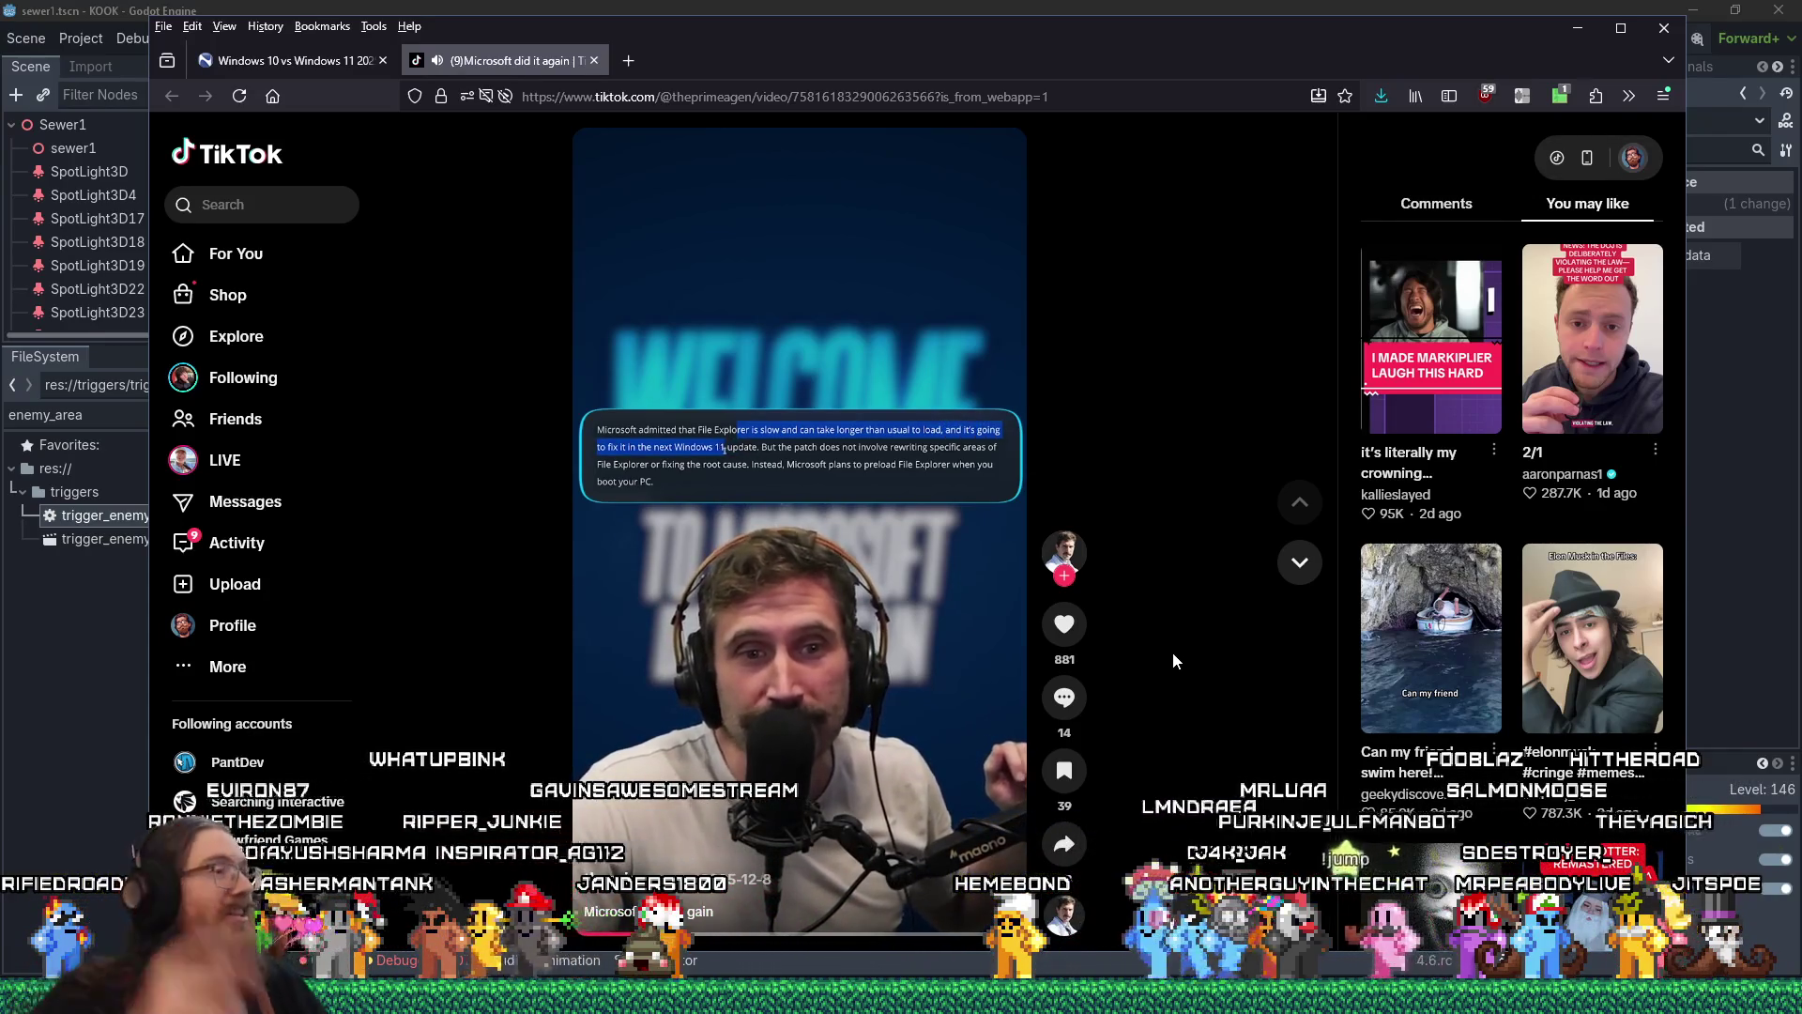
{"action": "left_click", "coordinate": [737, 703]}
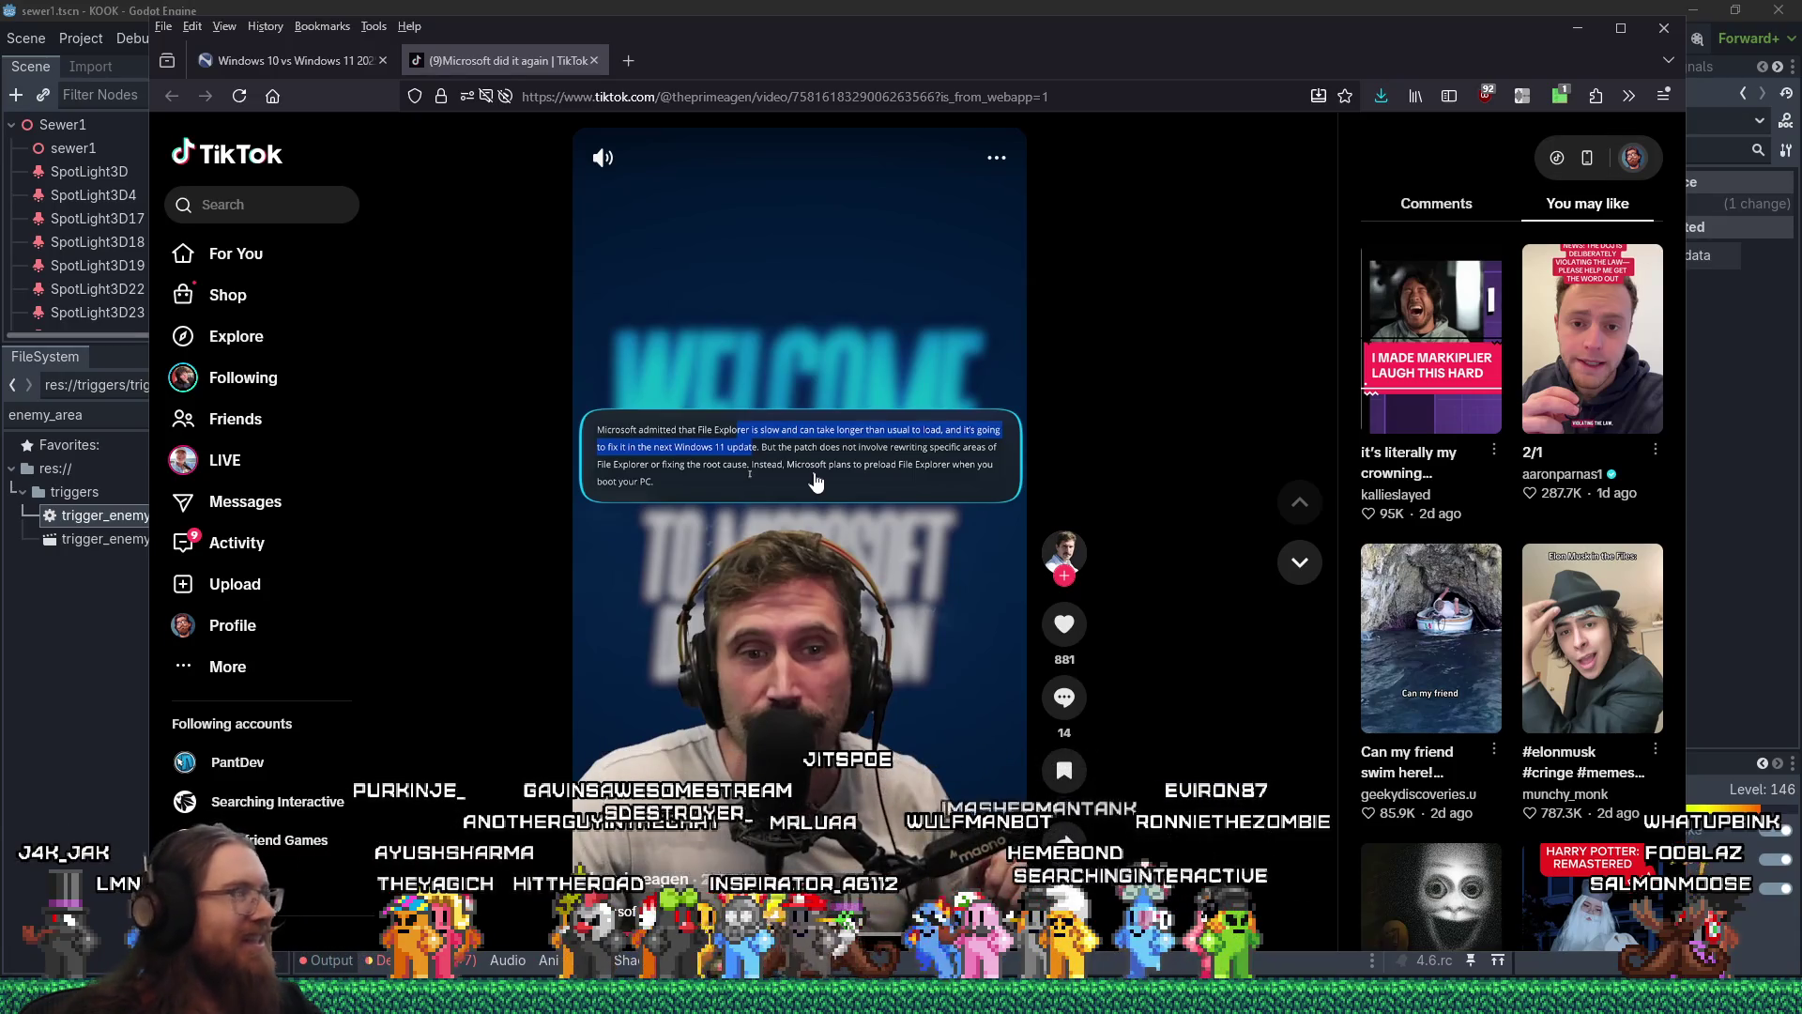
Step: Resume the Microsoft video, like it when it ends, and close TikTok back to Neowin
{"action": "left_click", "coordinate": [815, 481]}
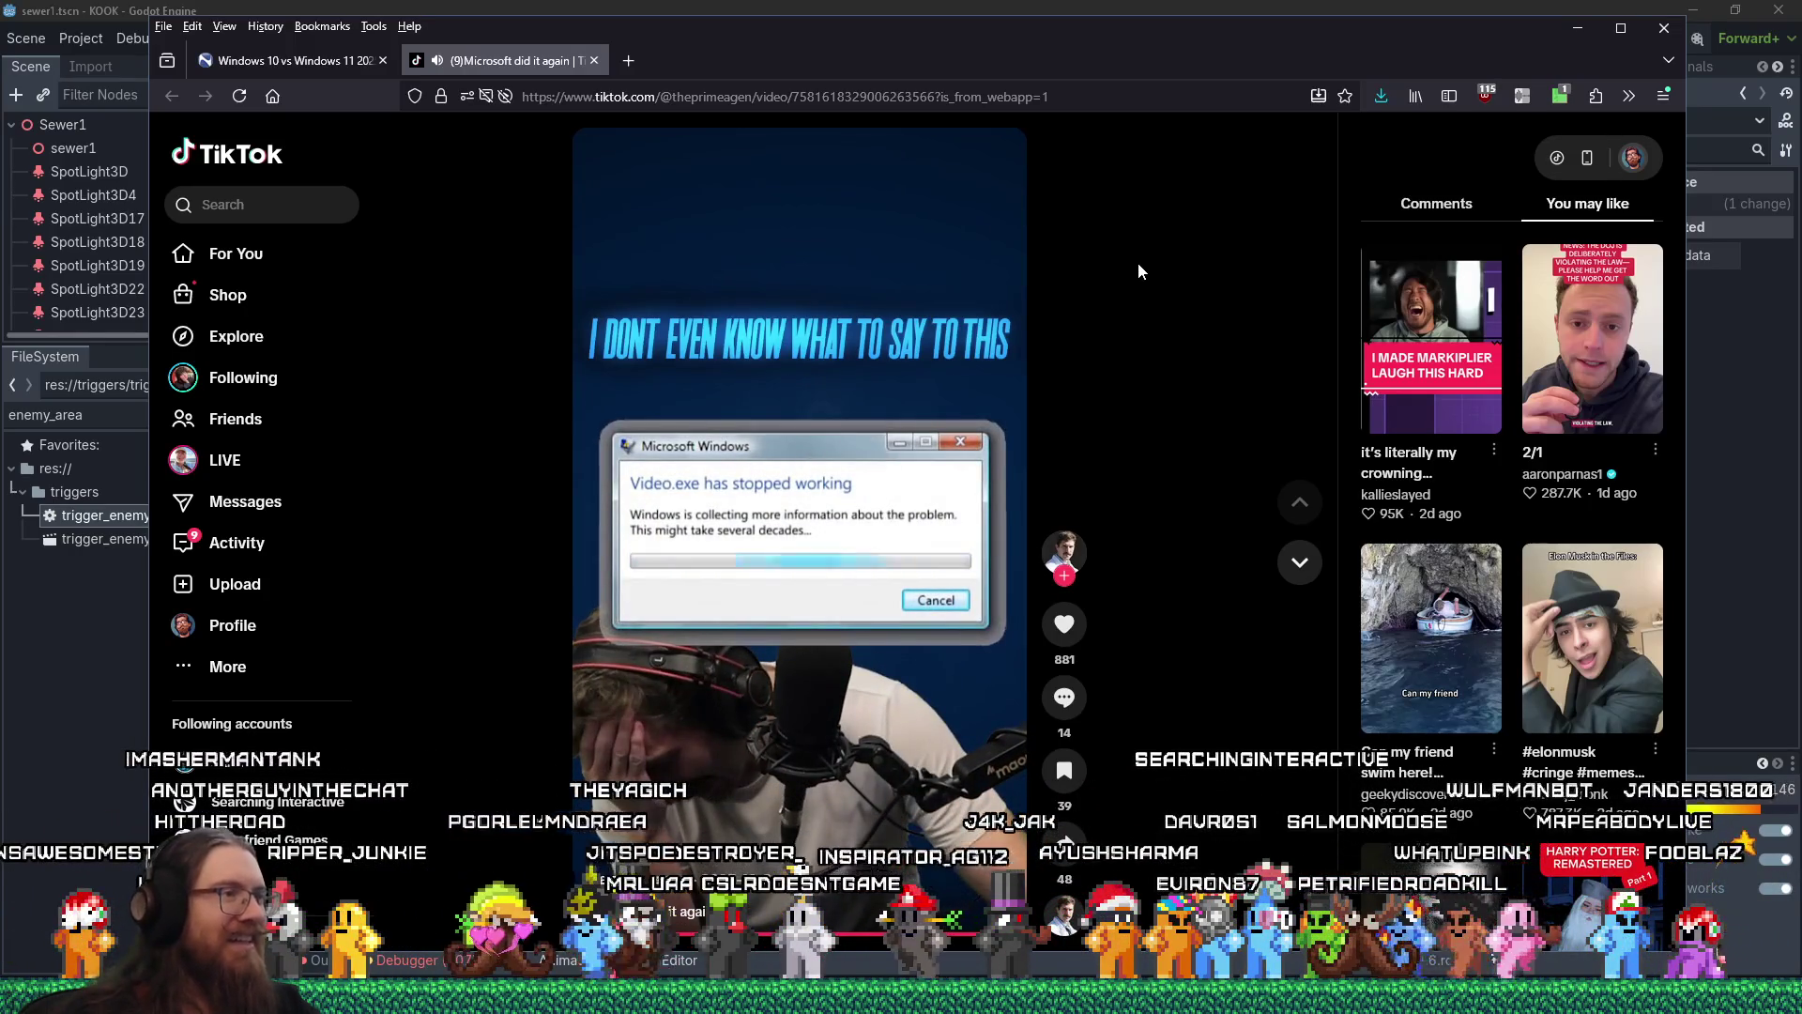
{"action": "mouse_move", "coordinate": [733, 241]}
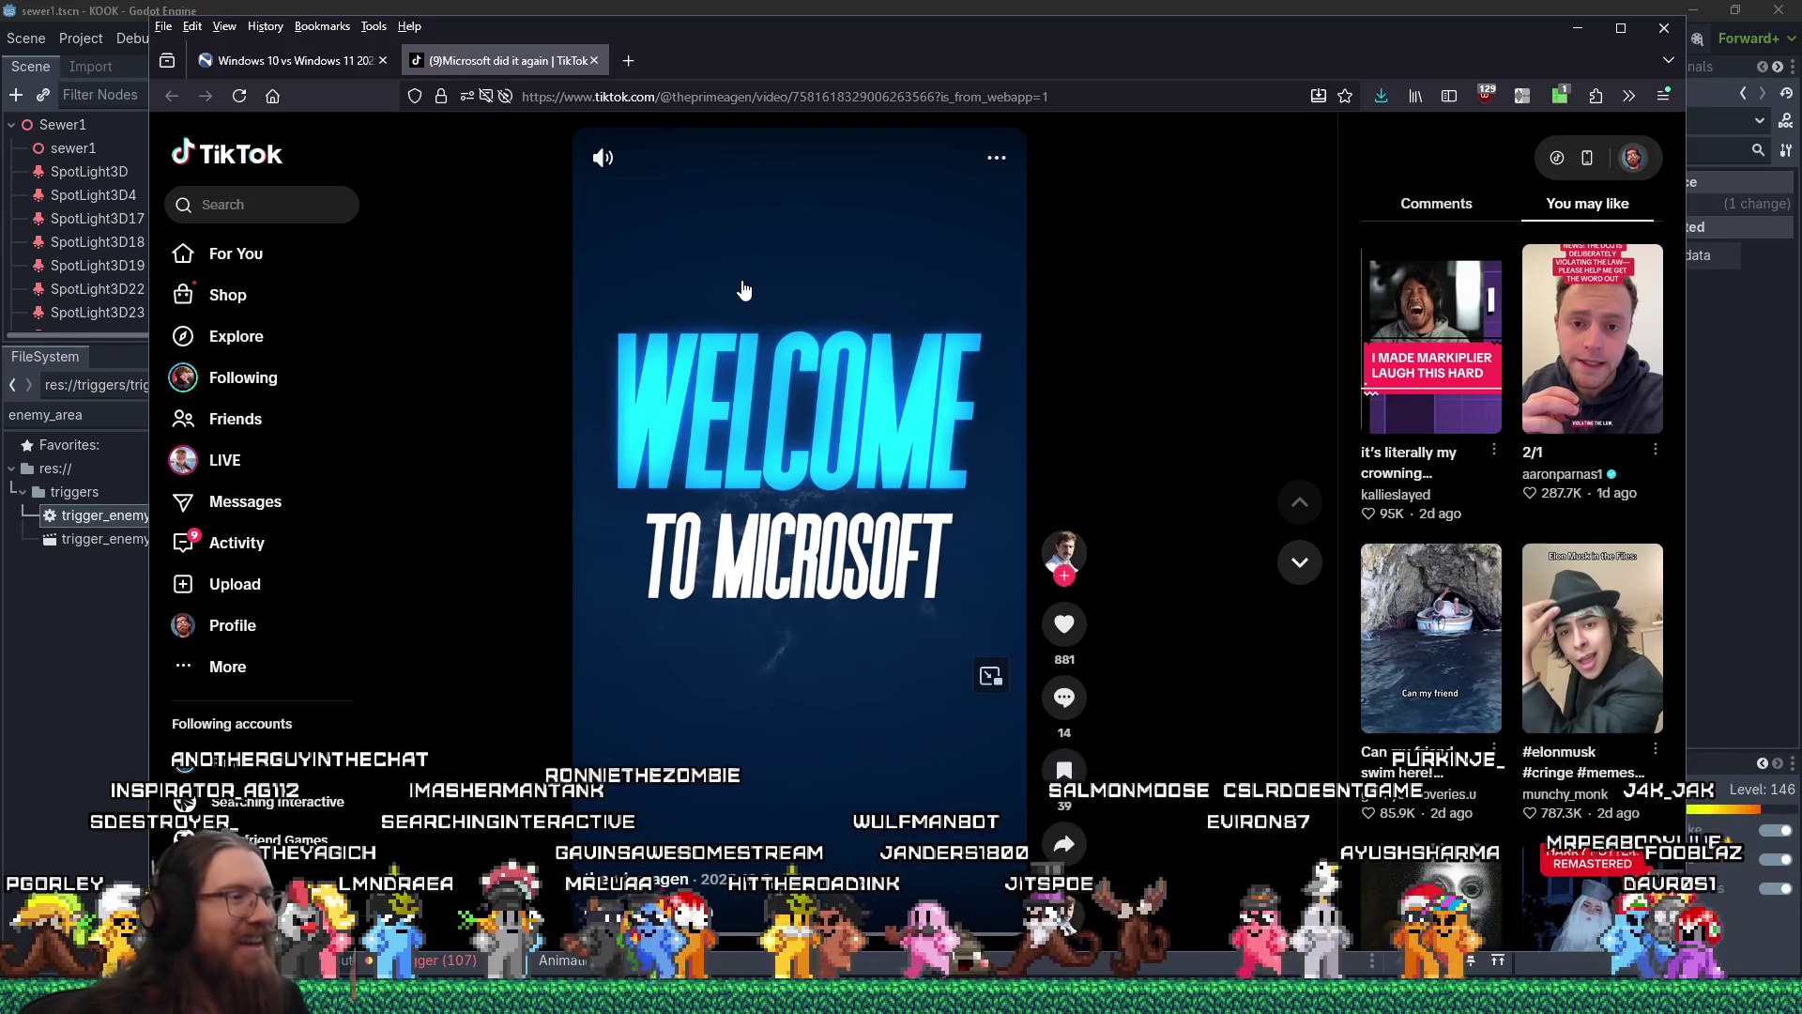
{"action": "left_click", "coordinate": [1072, 644]}
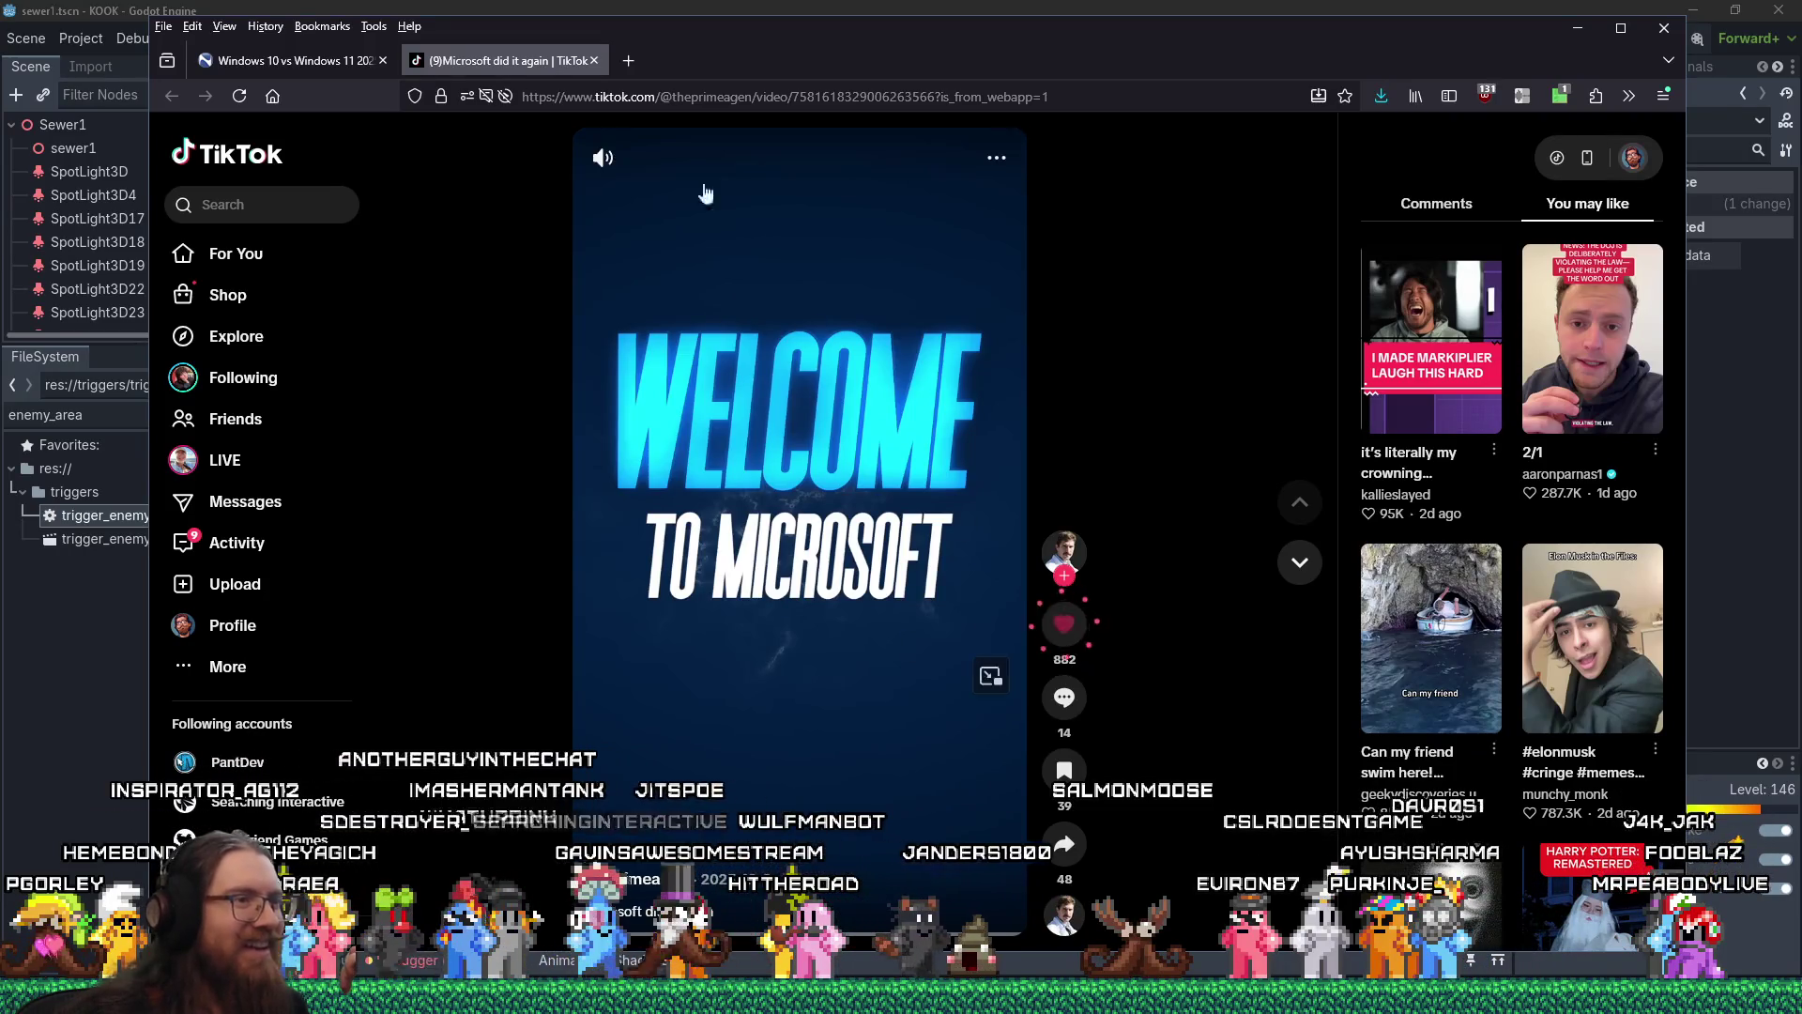
{"action": "left_click", "coordinate": [596, 61]}
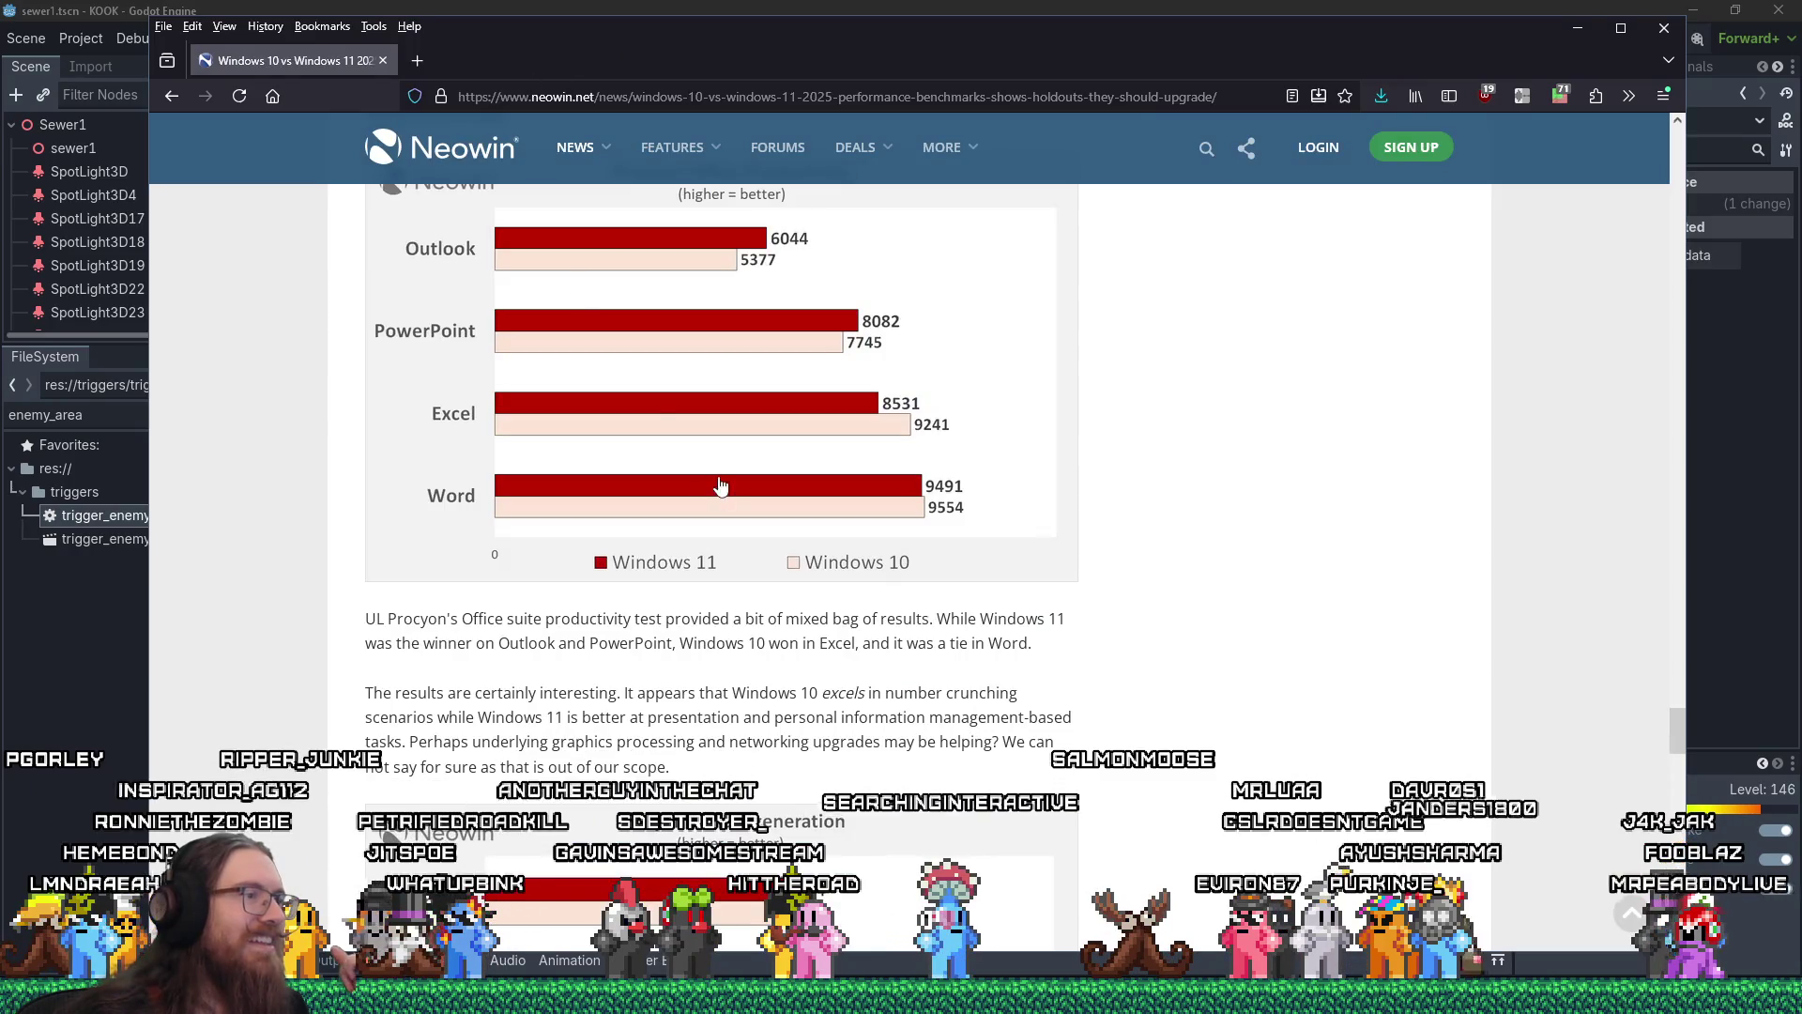
Step: Scroll through the remaining Neowin benchmark charts below the Office productivity results
{"action": "scroll", "coordinate": [719, 484], "scroll_direction": "down", "scroll_amount": 5}
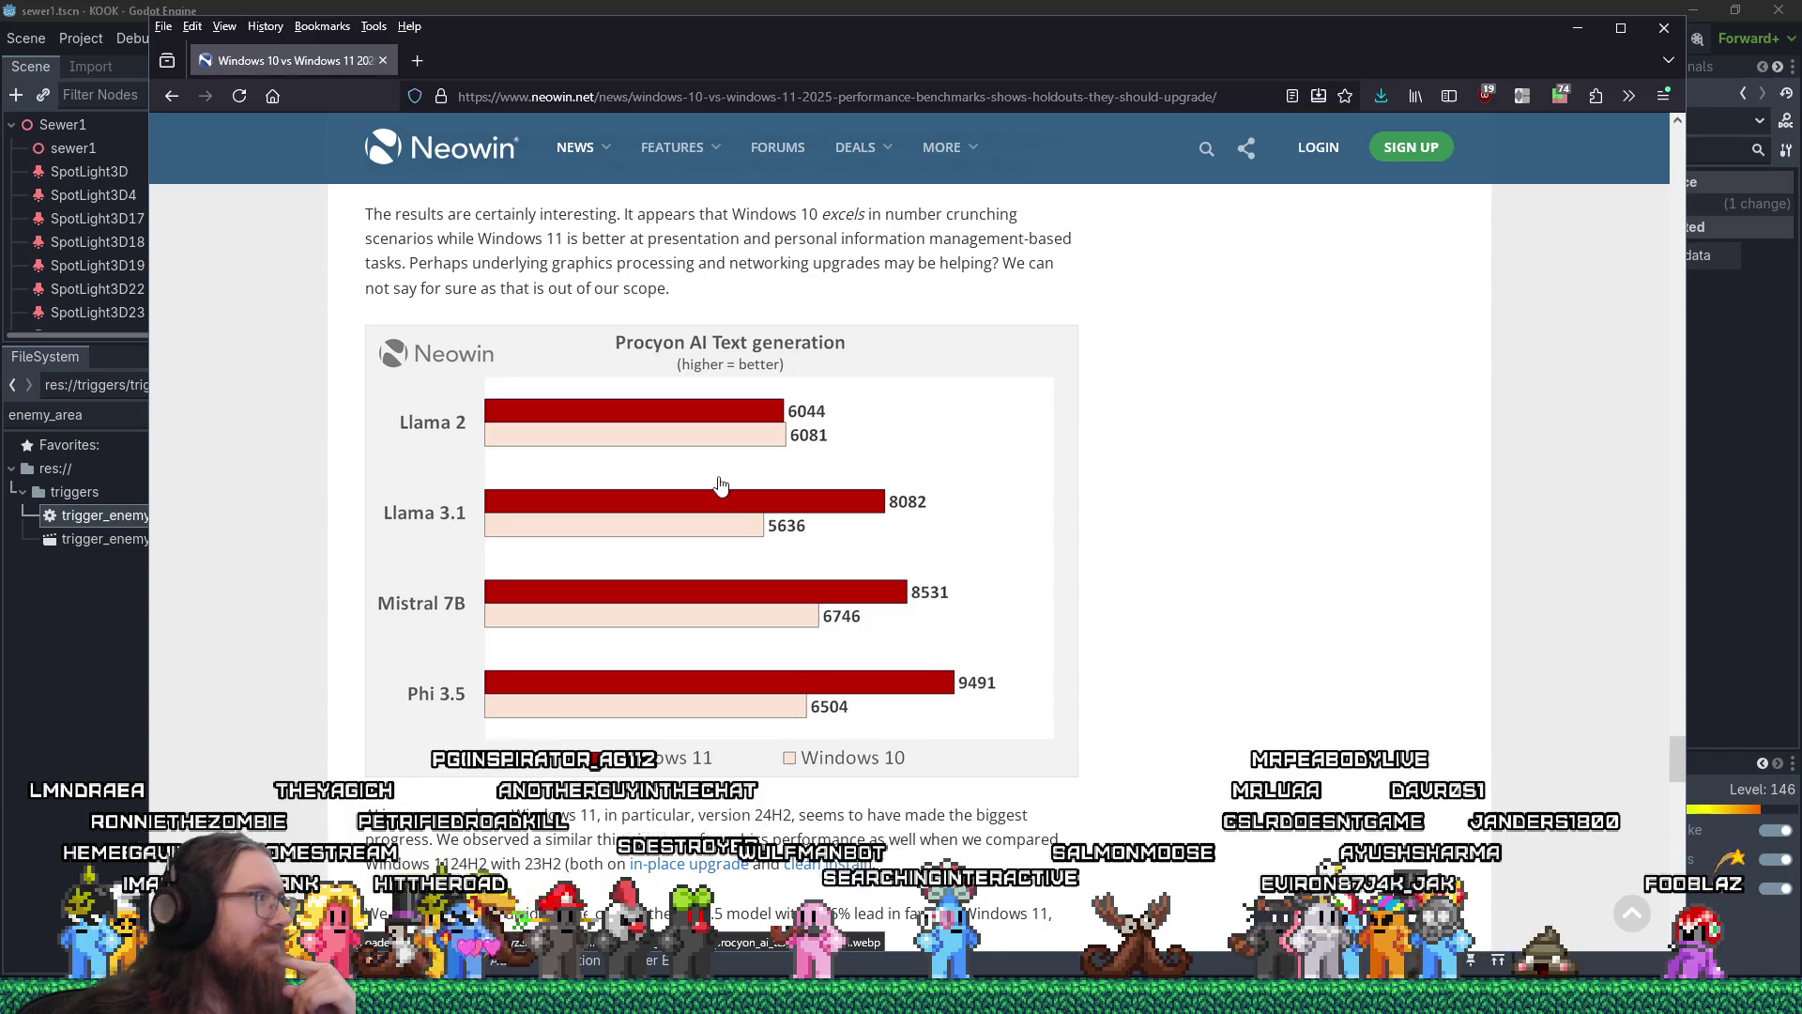
{"action": "scroll", "coordinate": [720, 484], "scroll_direction": "down", "scroll_amount": 2}
{"action": "scroll", "coordinate": [720, 485], "scroll_direction": "down", "scroll_amount": 2}
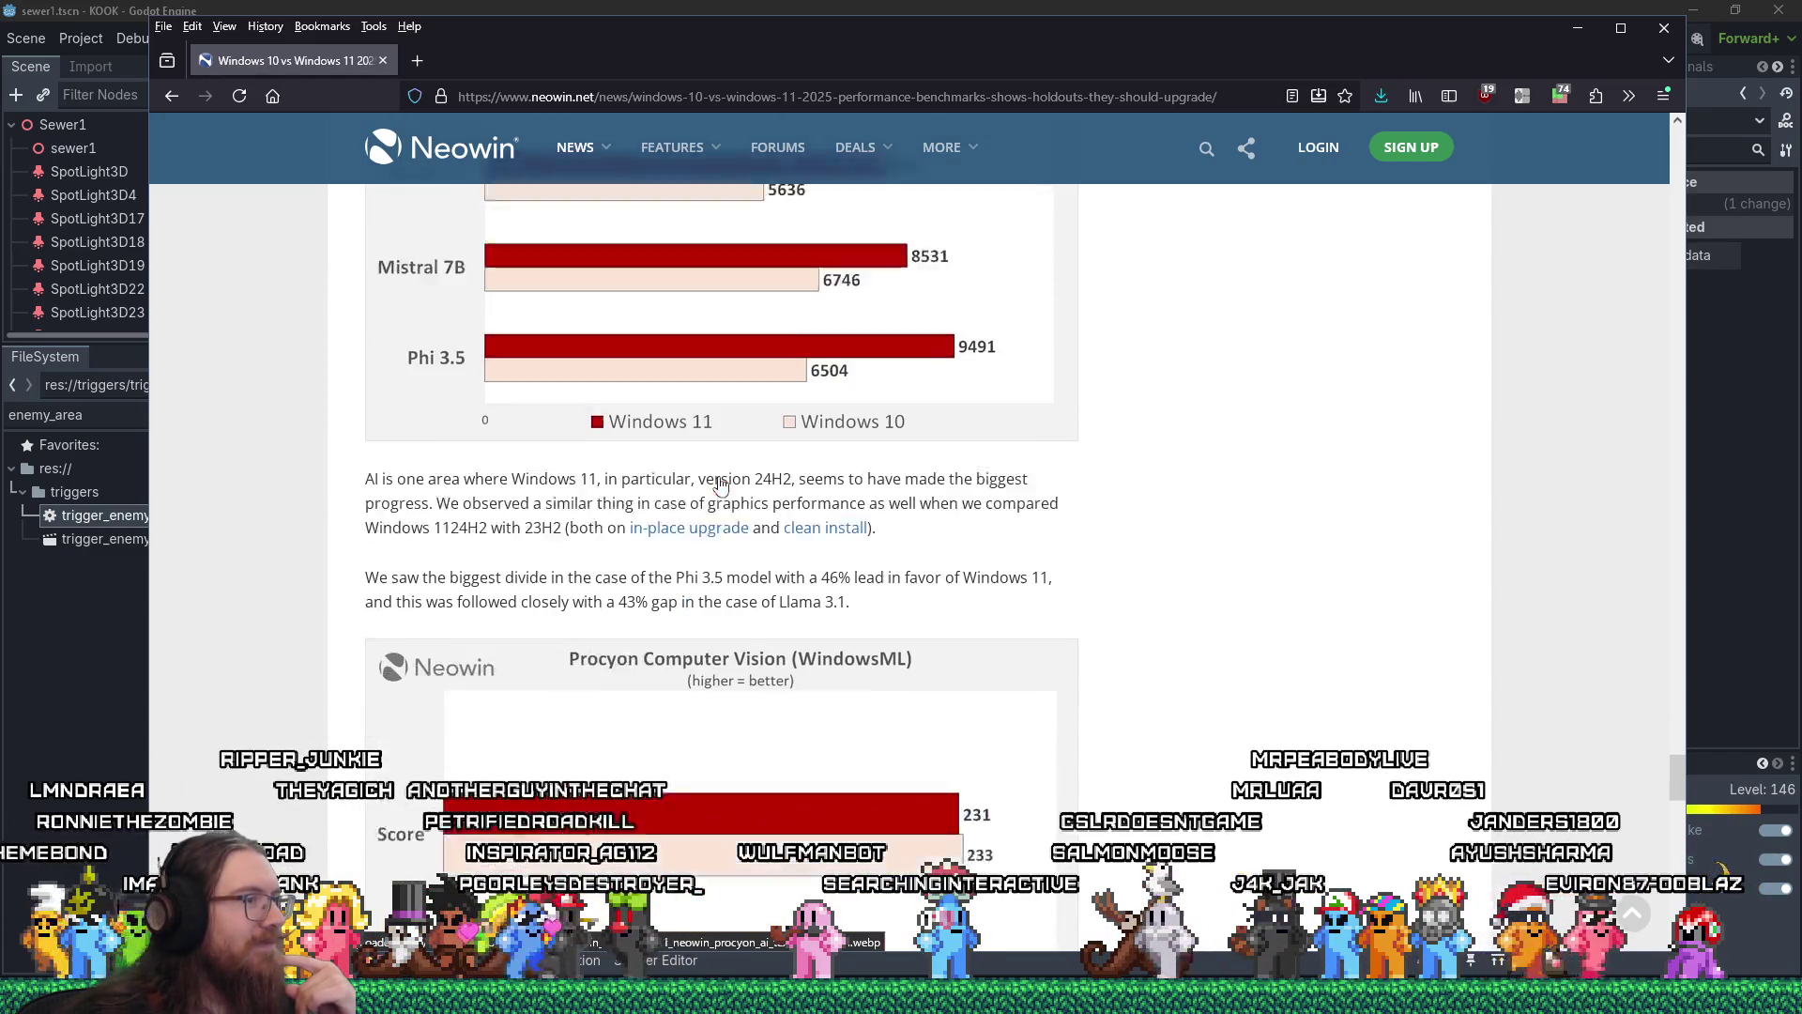
{"action": "scroll", "coordinate": [720, 484], "scroll_direction": "down", "scroll_amount": 1}
{"action": "scroll", "coordinate": [720, 484], "scroll_direction": "up", "scroll_amount": 6}
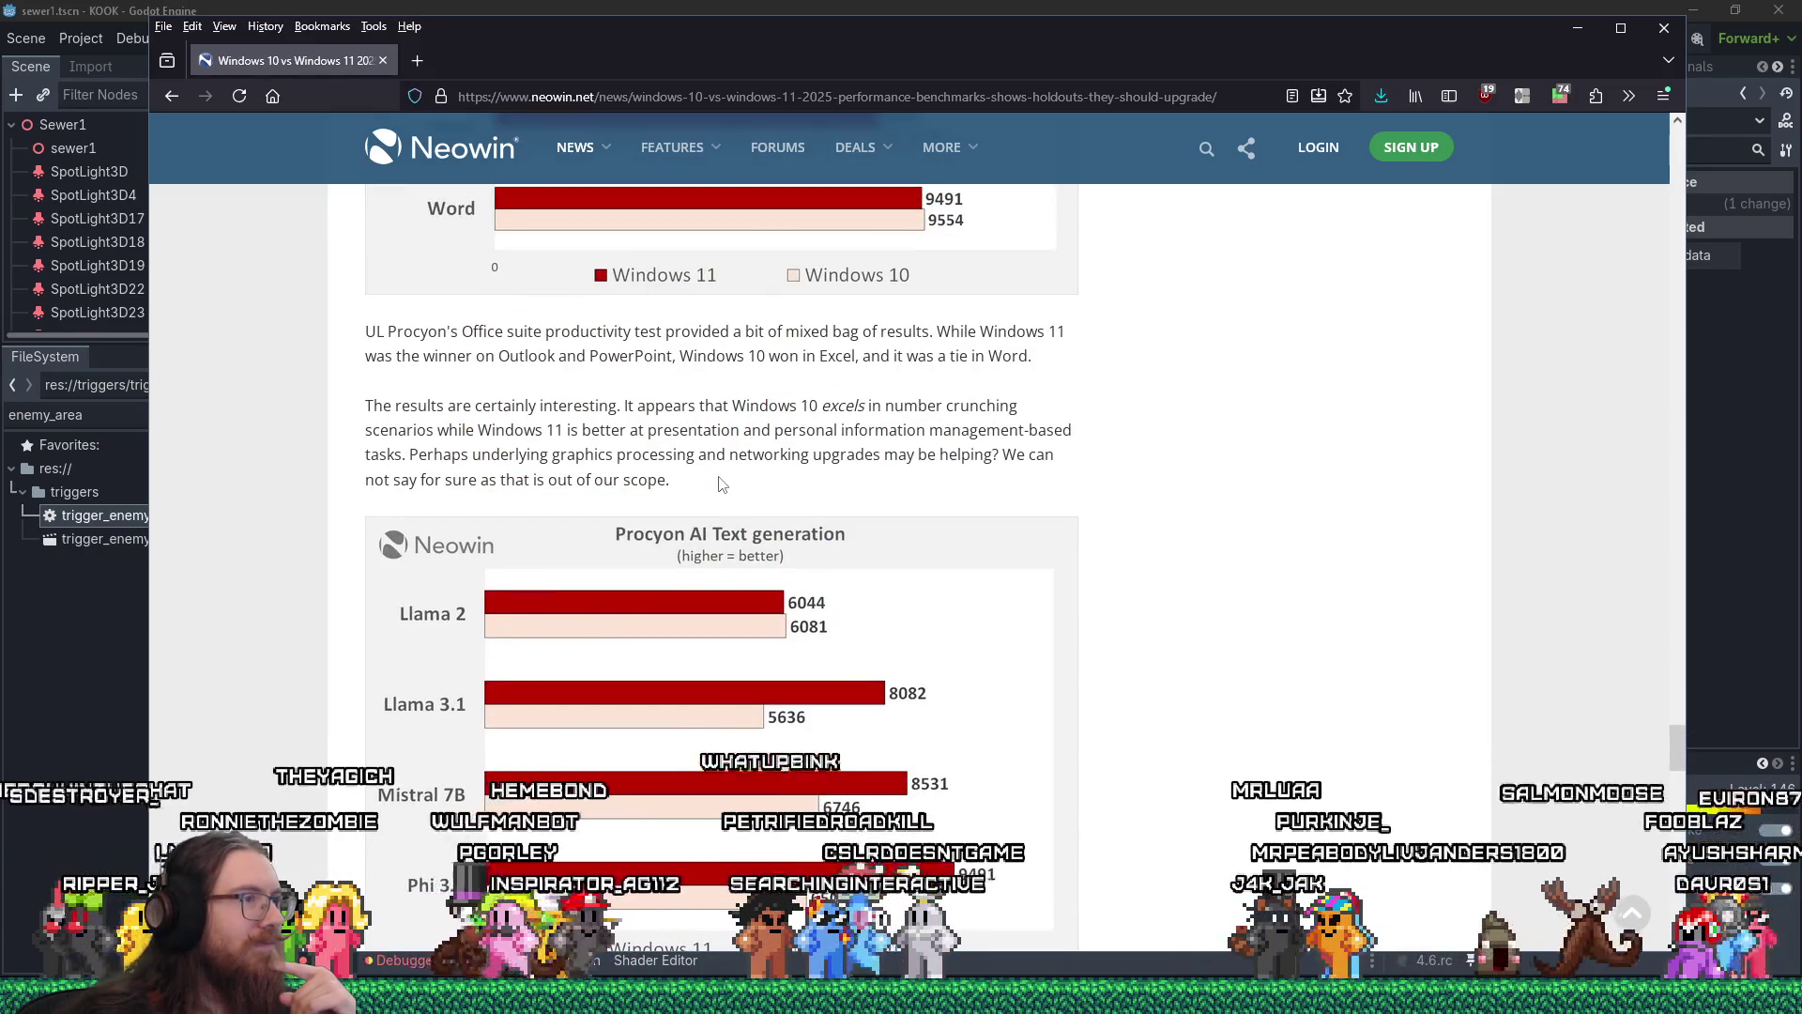
{"action": "scroll", "coordinate": [720, 485], "scroll_direction": "down", "scroll_amount": 7}
{"action": "scroll", "coordinate": [720, 484], "scroll_direction": "down", "scroll_amount": 4}
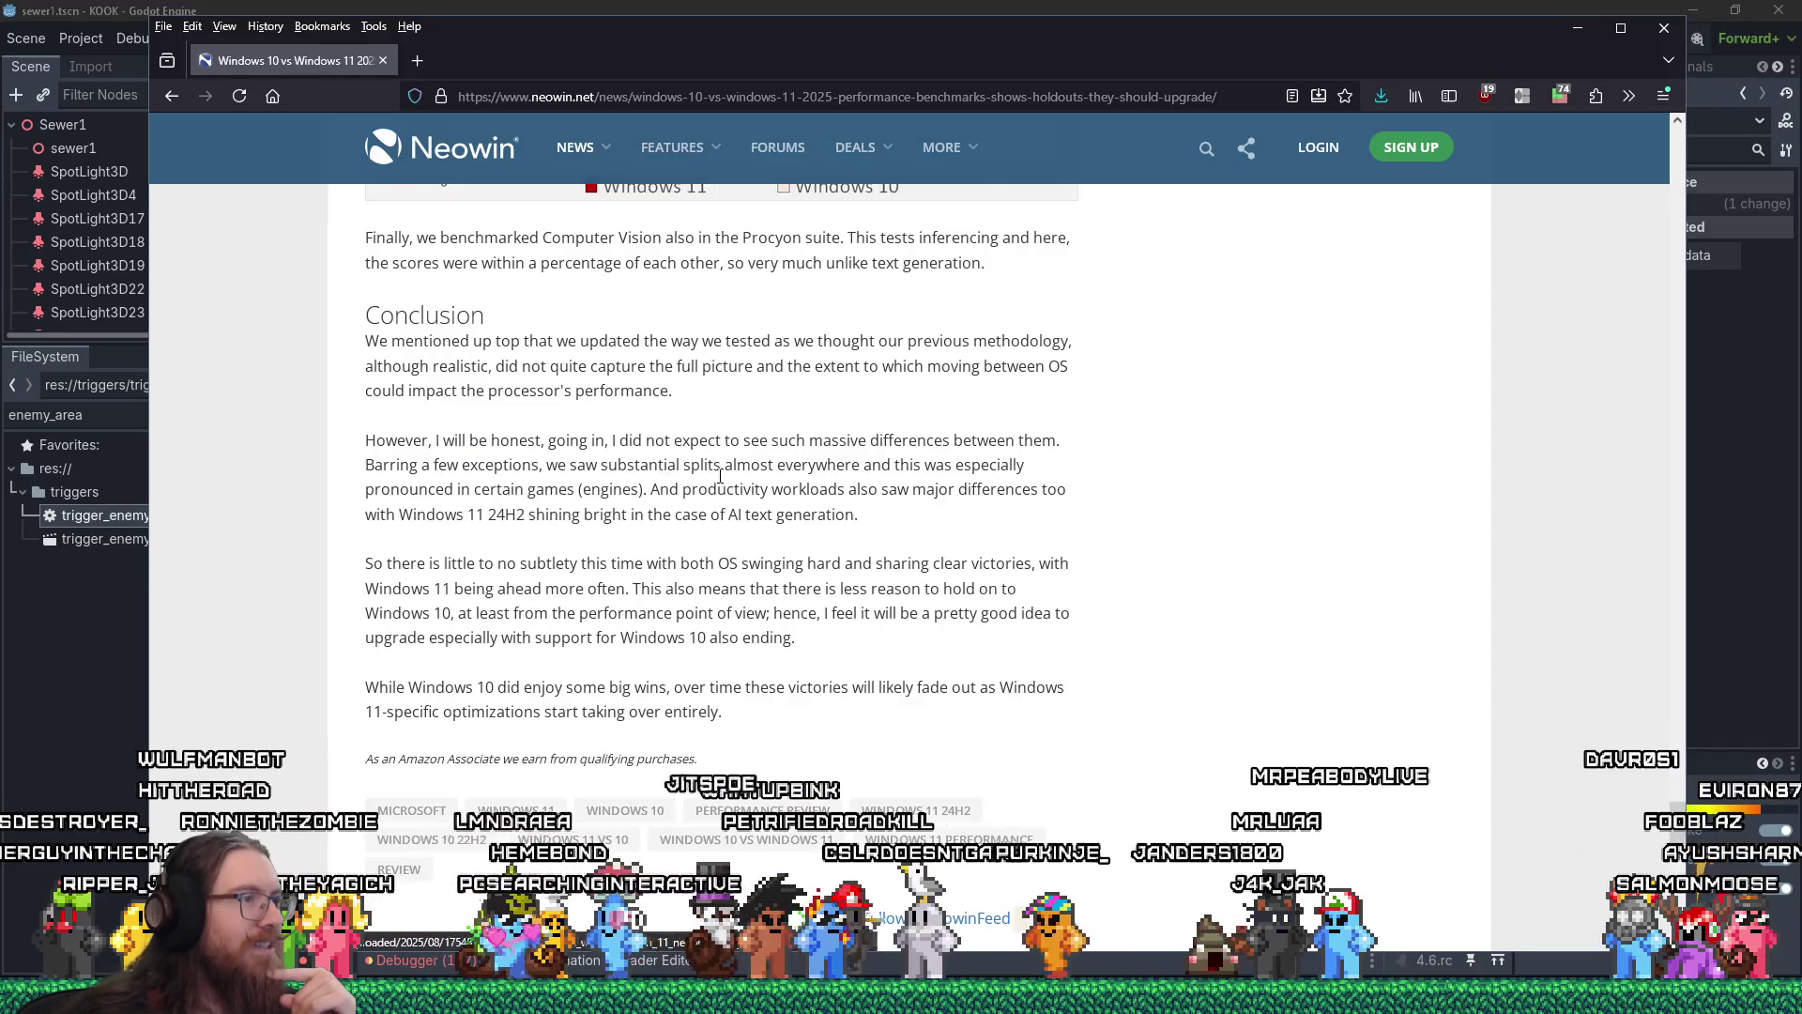
{"action": "scroll", "coordinate": [720, 485], "scroll_direction": "down", "scroll_amount": 4}
{"action": "scroll", "coordinate": [720, 484], "scroll_direction": "up", "scroll_amount": 4}
{"action": "scroll", "coordinate": [720, 484], "scroll_direction": "up", "scroll_amount": 10}
{"action": "scroll", "coordinate": [720, 485], "scroll_direction": "down", "scroll_amount": 20}
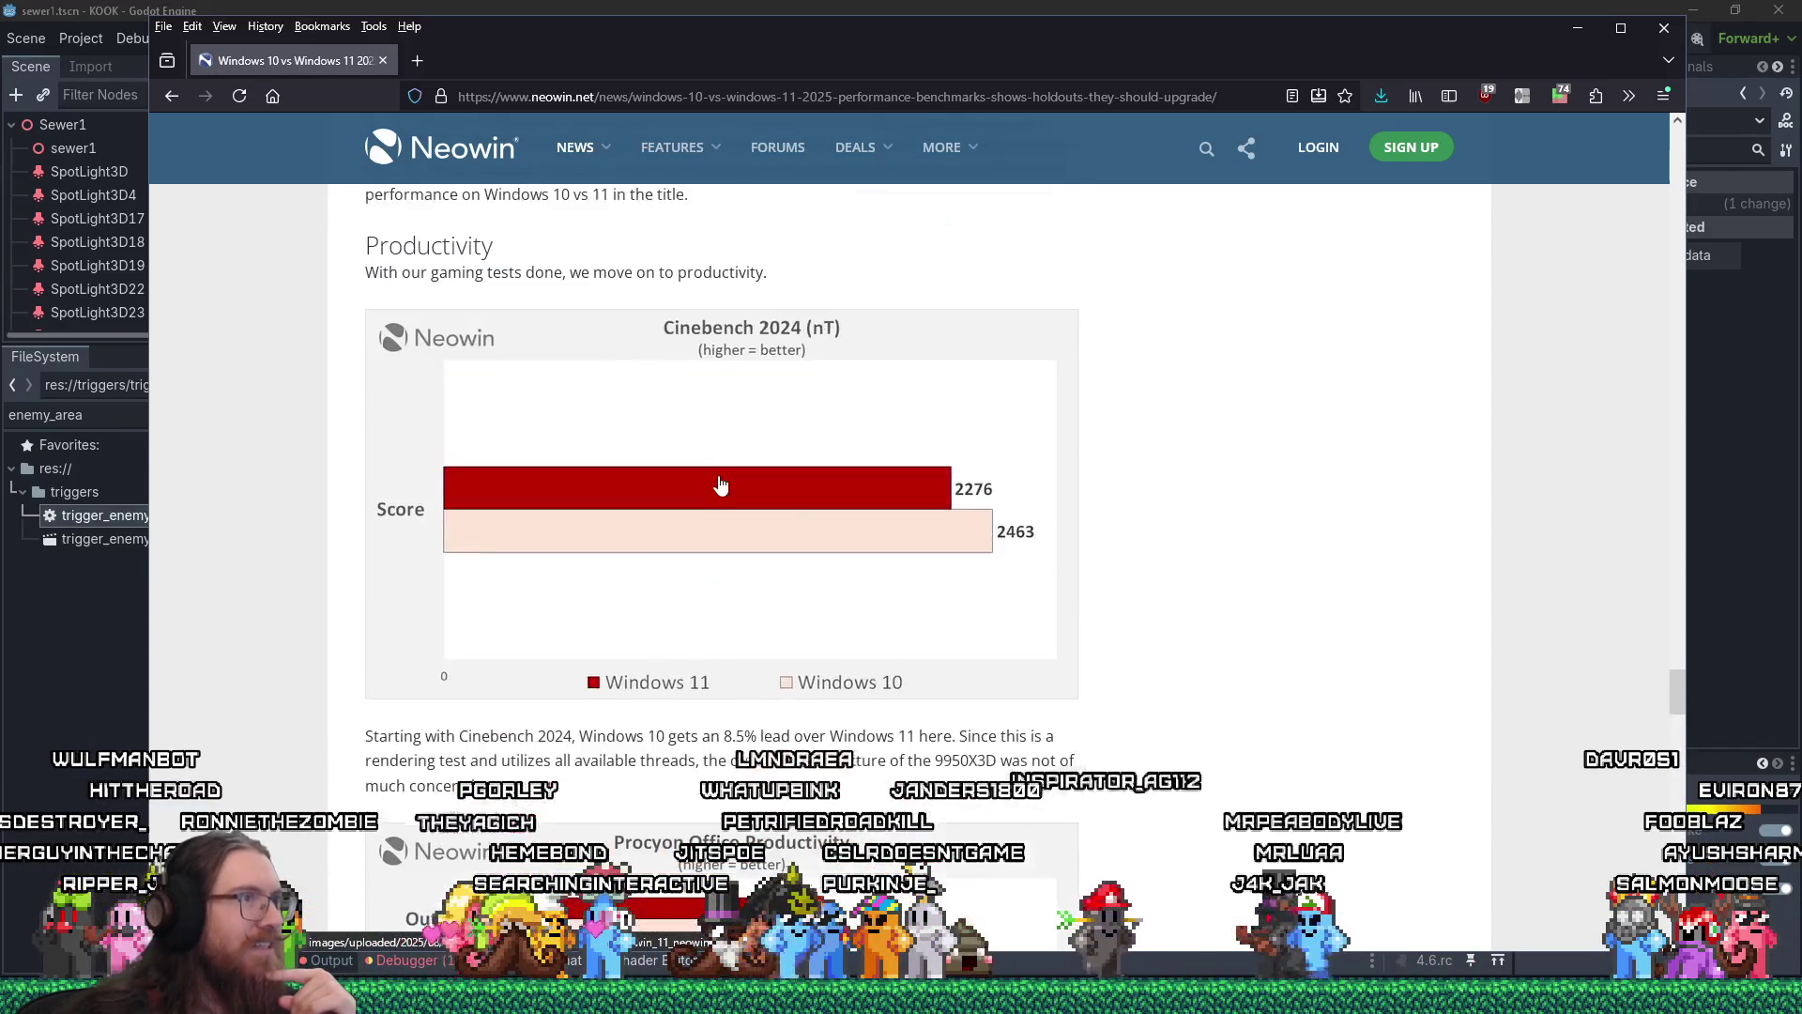
Step: Finish skimming, close the Firefox window, and put the cursor at the end of Godot's line 188
{"action": "scroll", "coordinate": [720, 485], "scroll_direction": "up", "scroll_amount": 20}
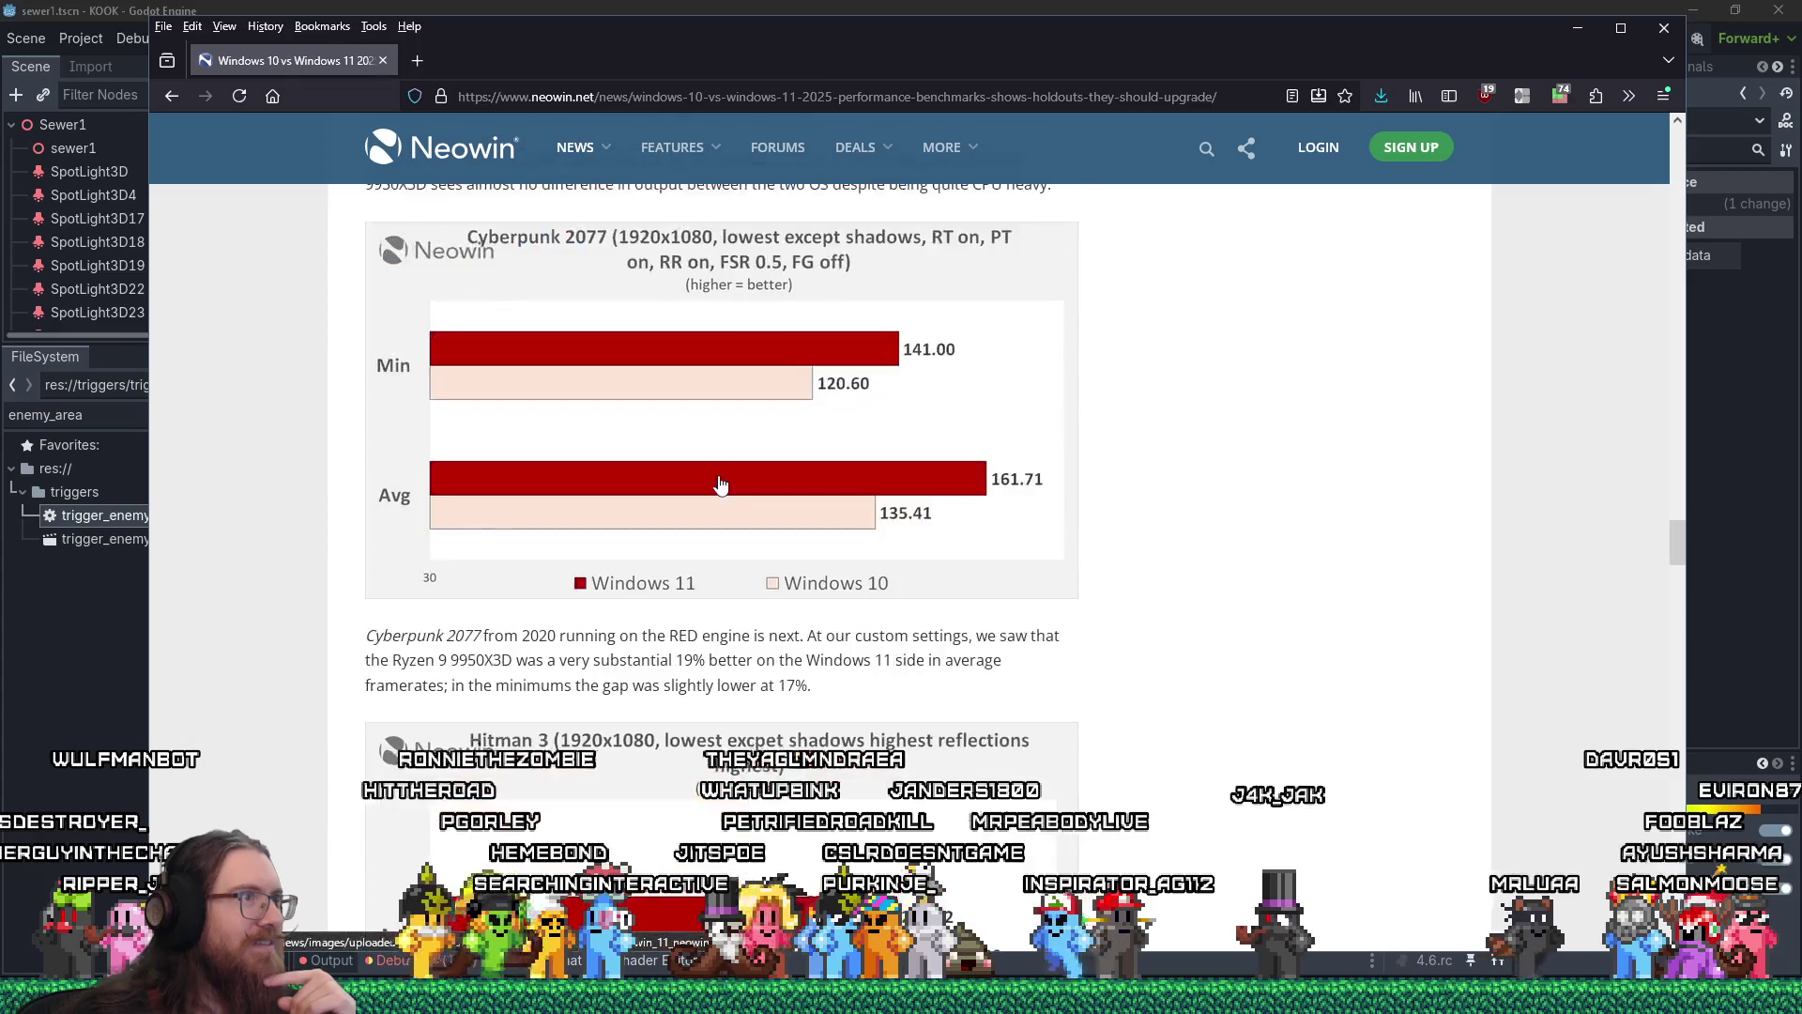
{"action": "scroll", "coordinate": [720, 484], "scroll_direction": "down", "scroll_amount": 15}
{"action": "scroll", "coordinate": [720, 476], "scroll_direction": "up", "scroll_amount": 2}
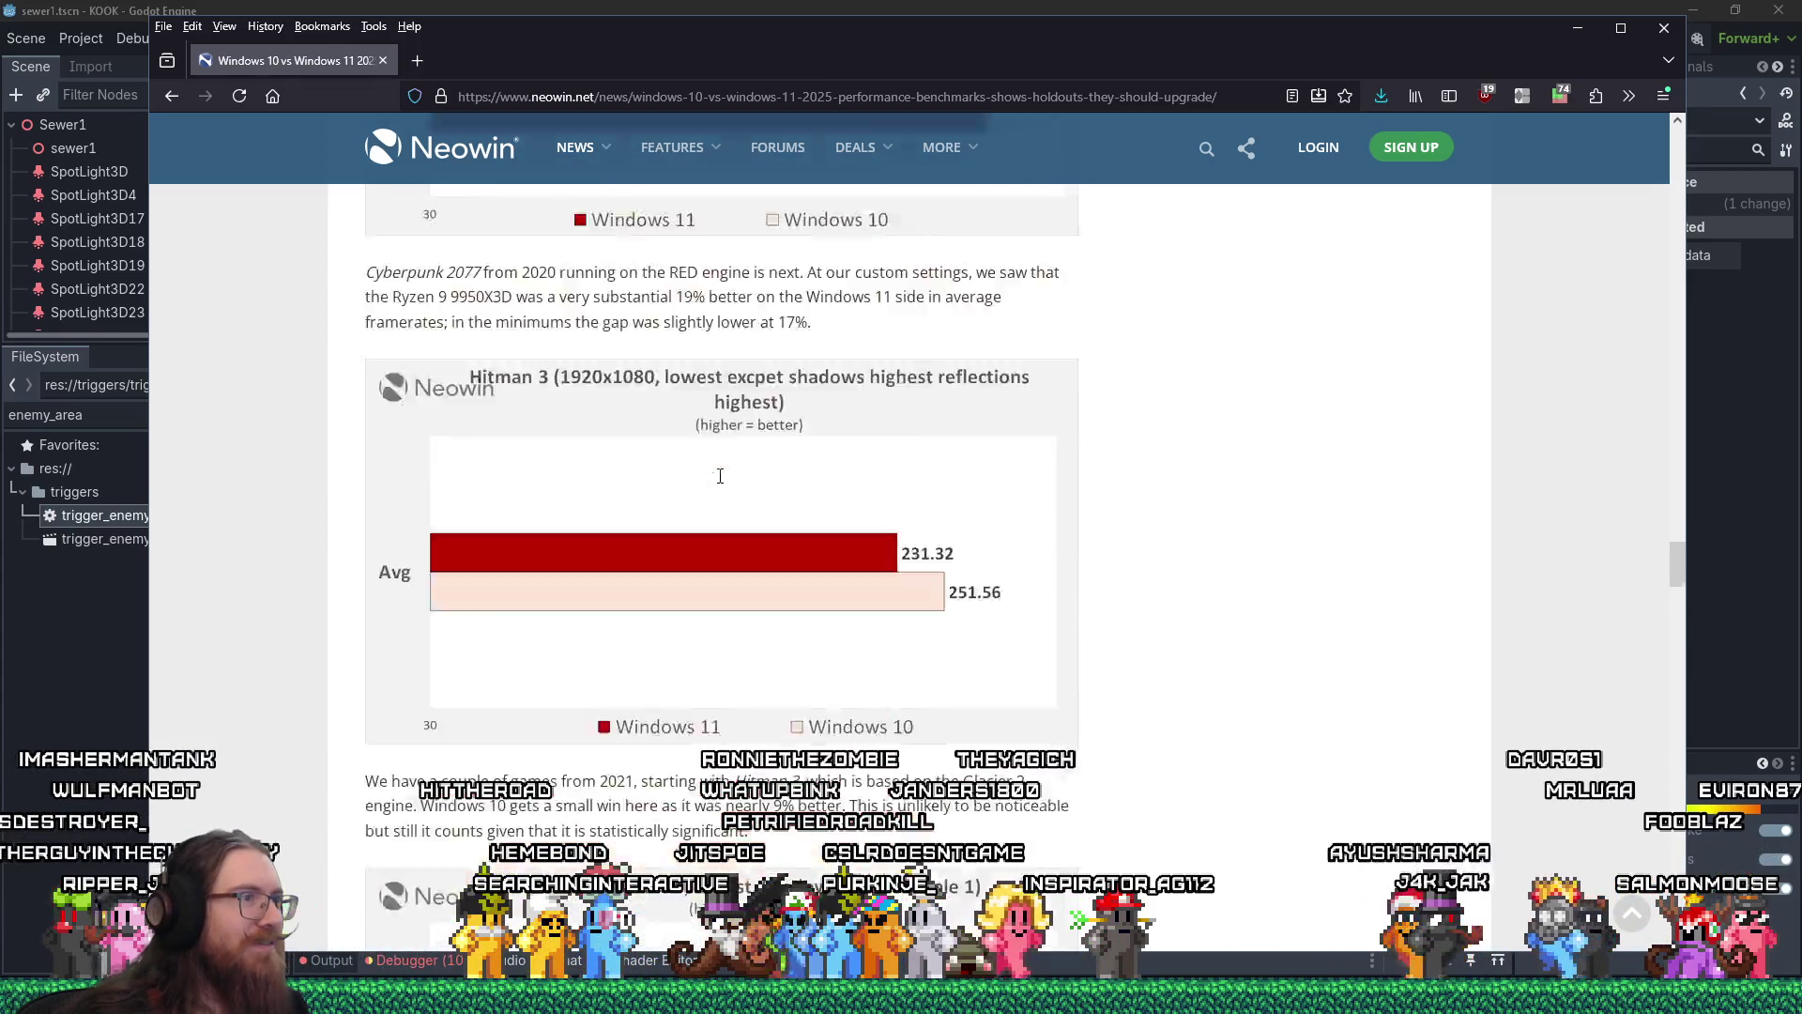
{"action": "scroll", "coordinate": [720, 476], "scroll_direction": "down", "scroll_amount": 6}
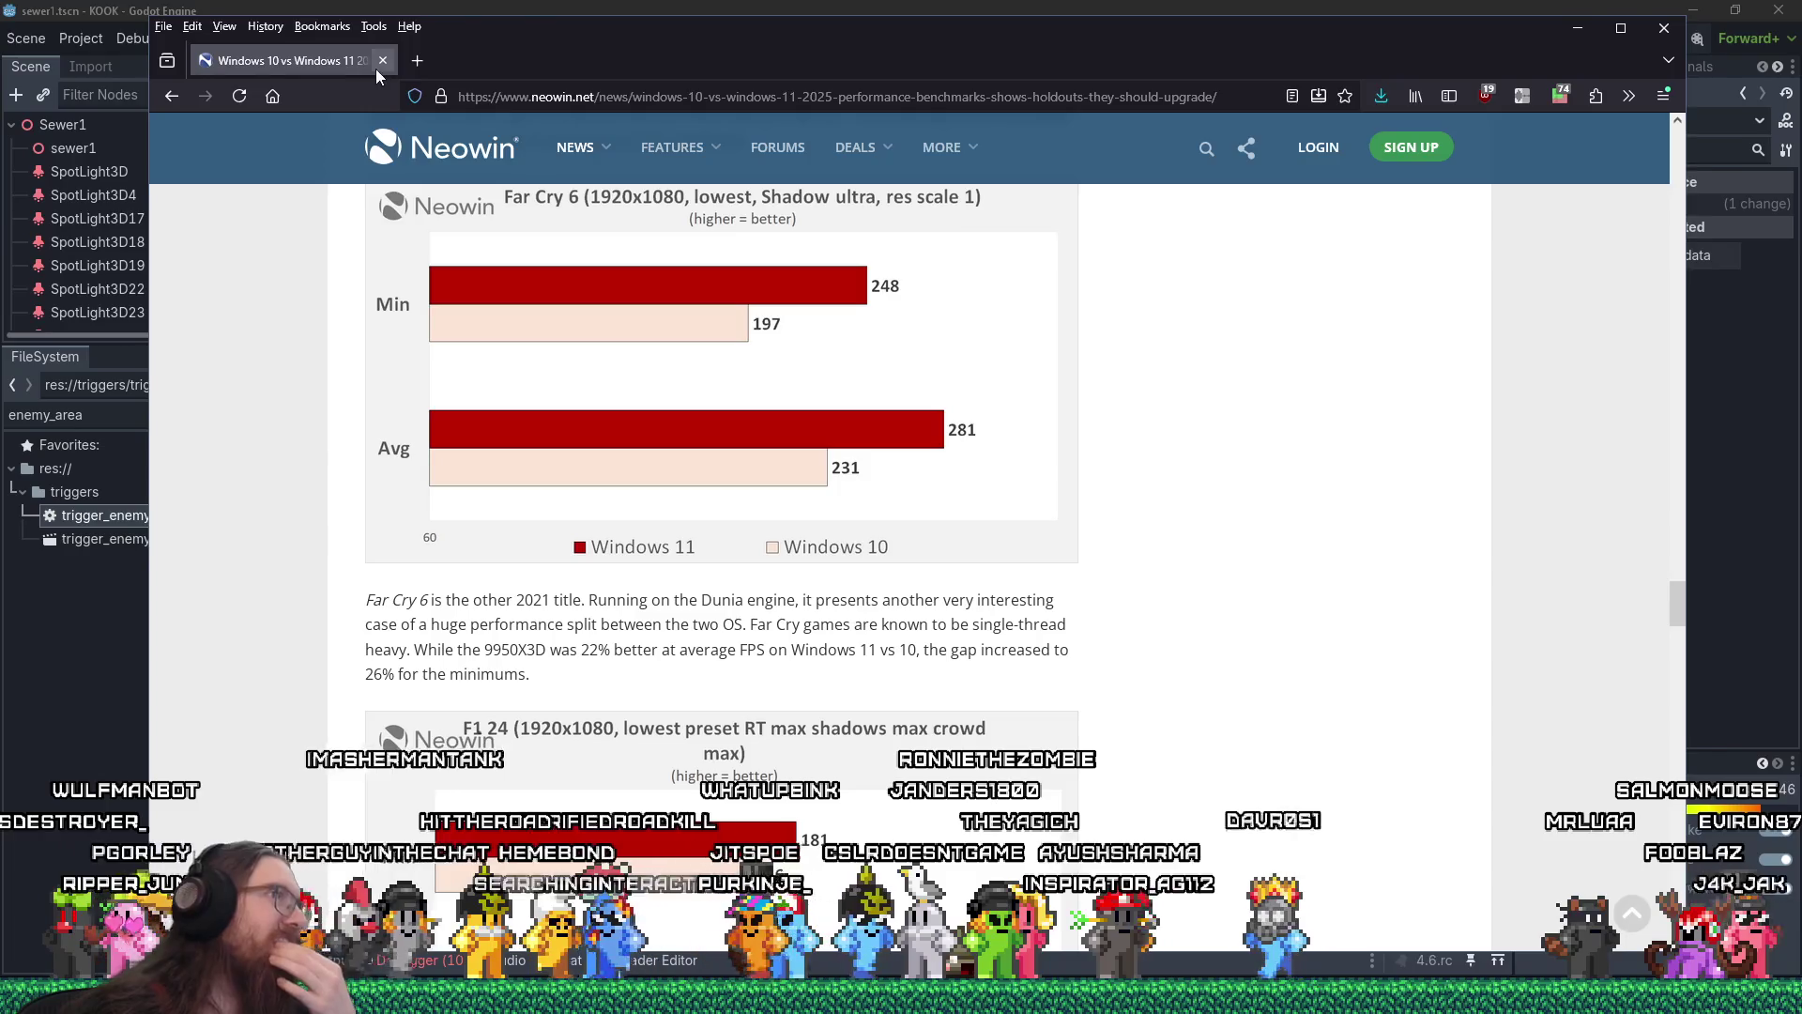
{"action": "left_click", "coordinate": [382, 61]}
{"action": "left_click", "coordinate": [1234, 445]}
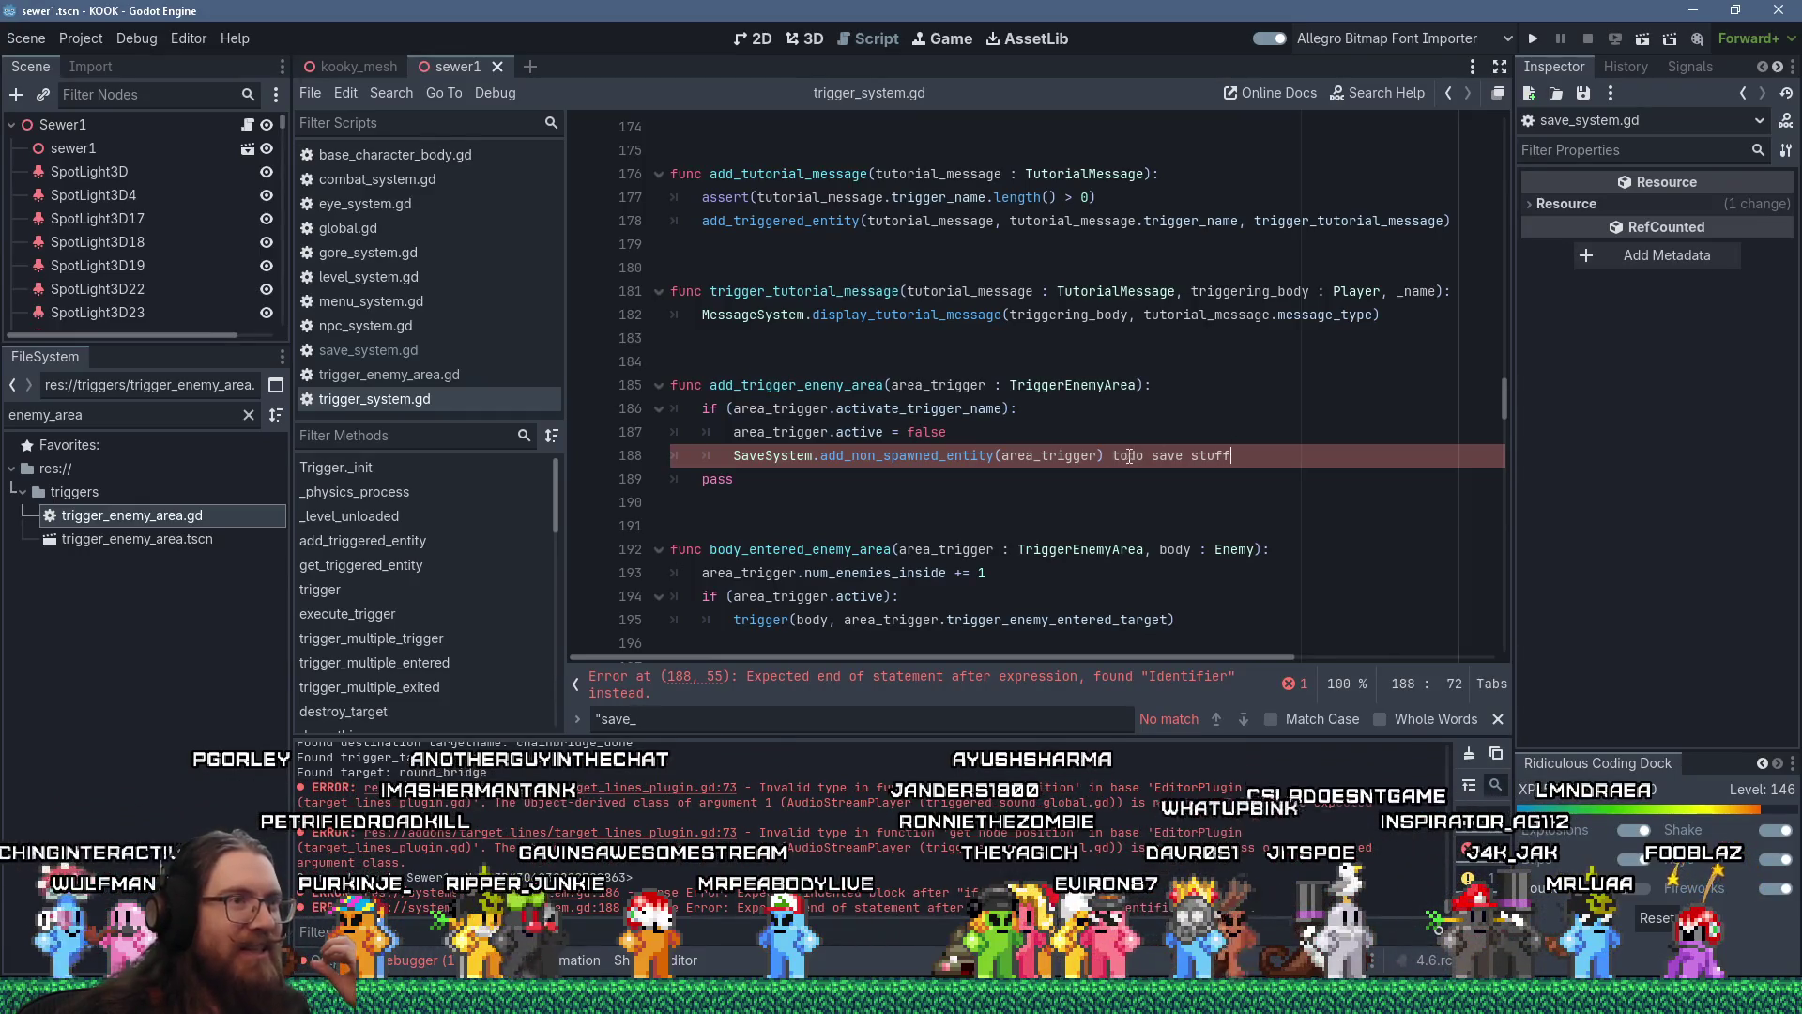
Step: Select the trailing ' todo save stuff' after add_non_spawned_entity(area_trigger) on line 188
{"action": "left_click_drag", "start_coordinate": [1106, 453], "coordinate": [1247, 449]}
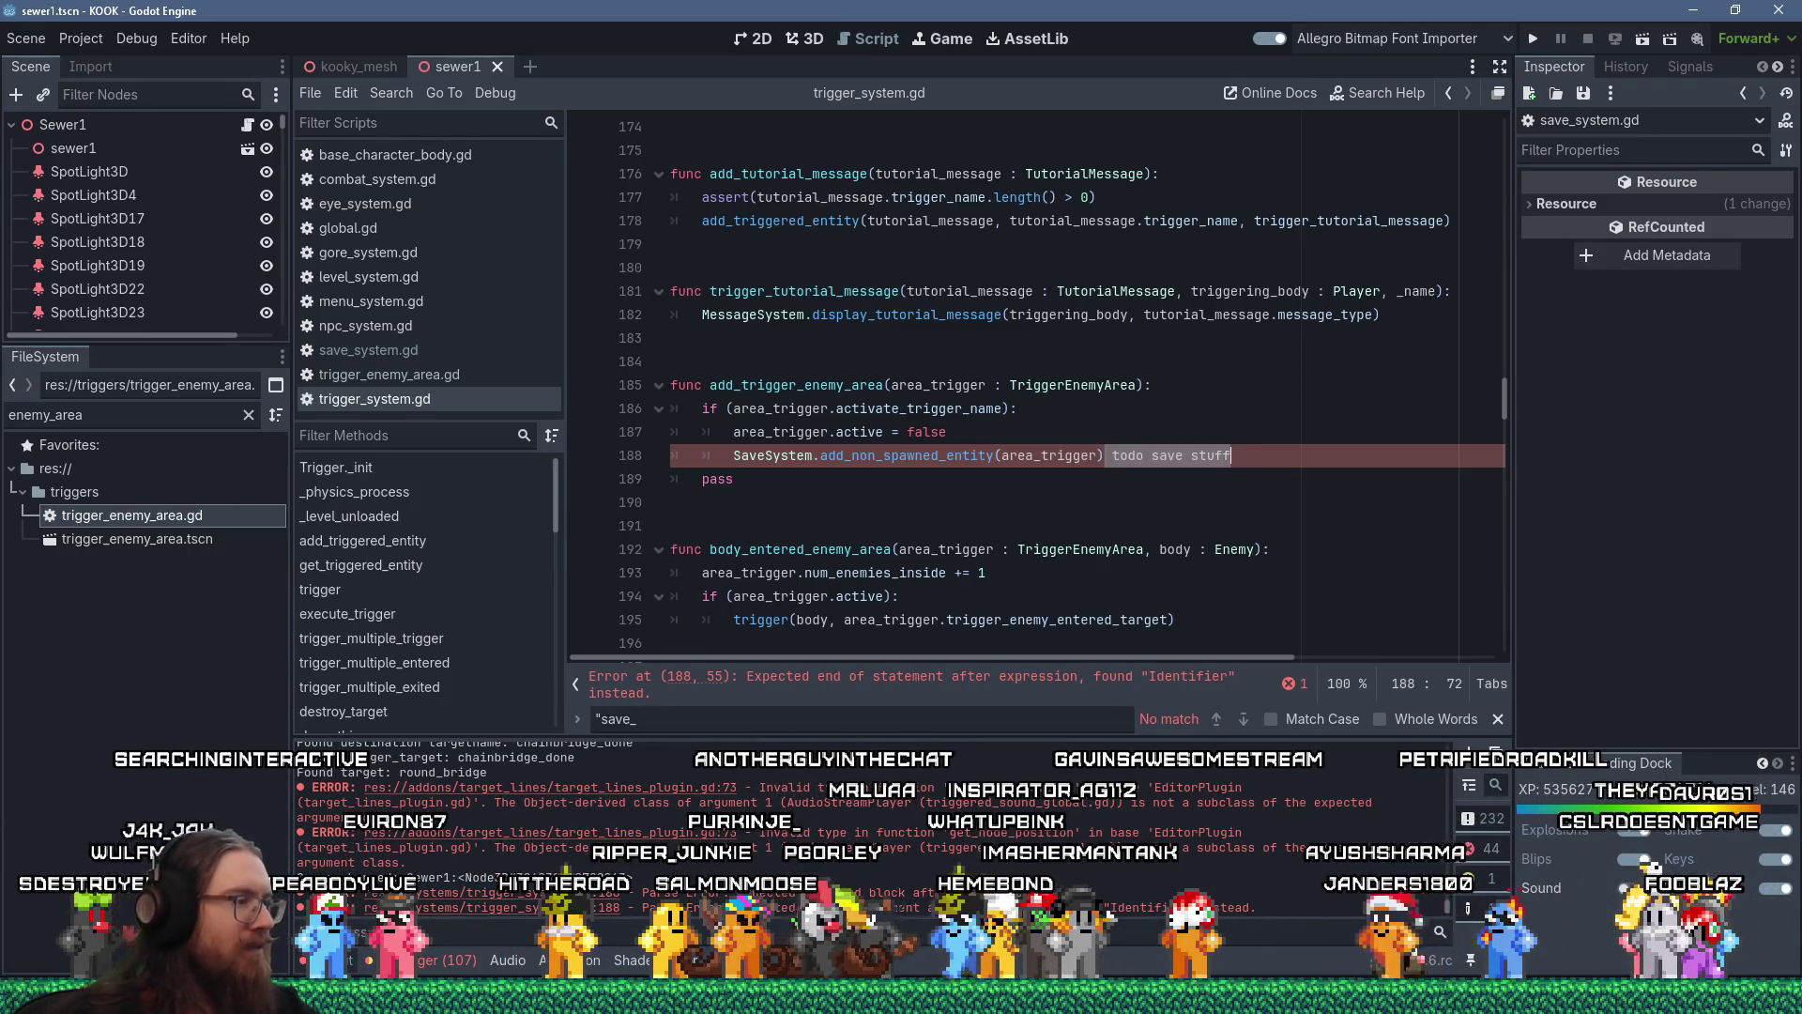
Step: Search DuckDuckGo for 'directx 12 on windows 10', skim the results, then minimize Firefox
{"action": "mouse_move", "coordinate": [1510, 871]}
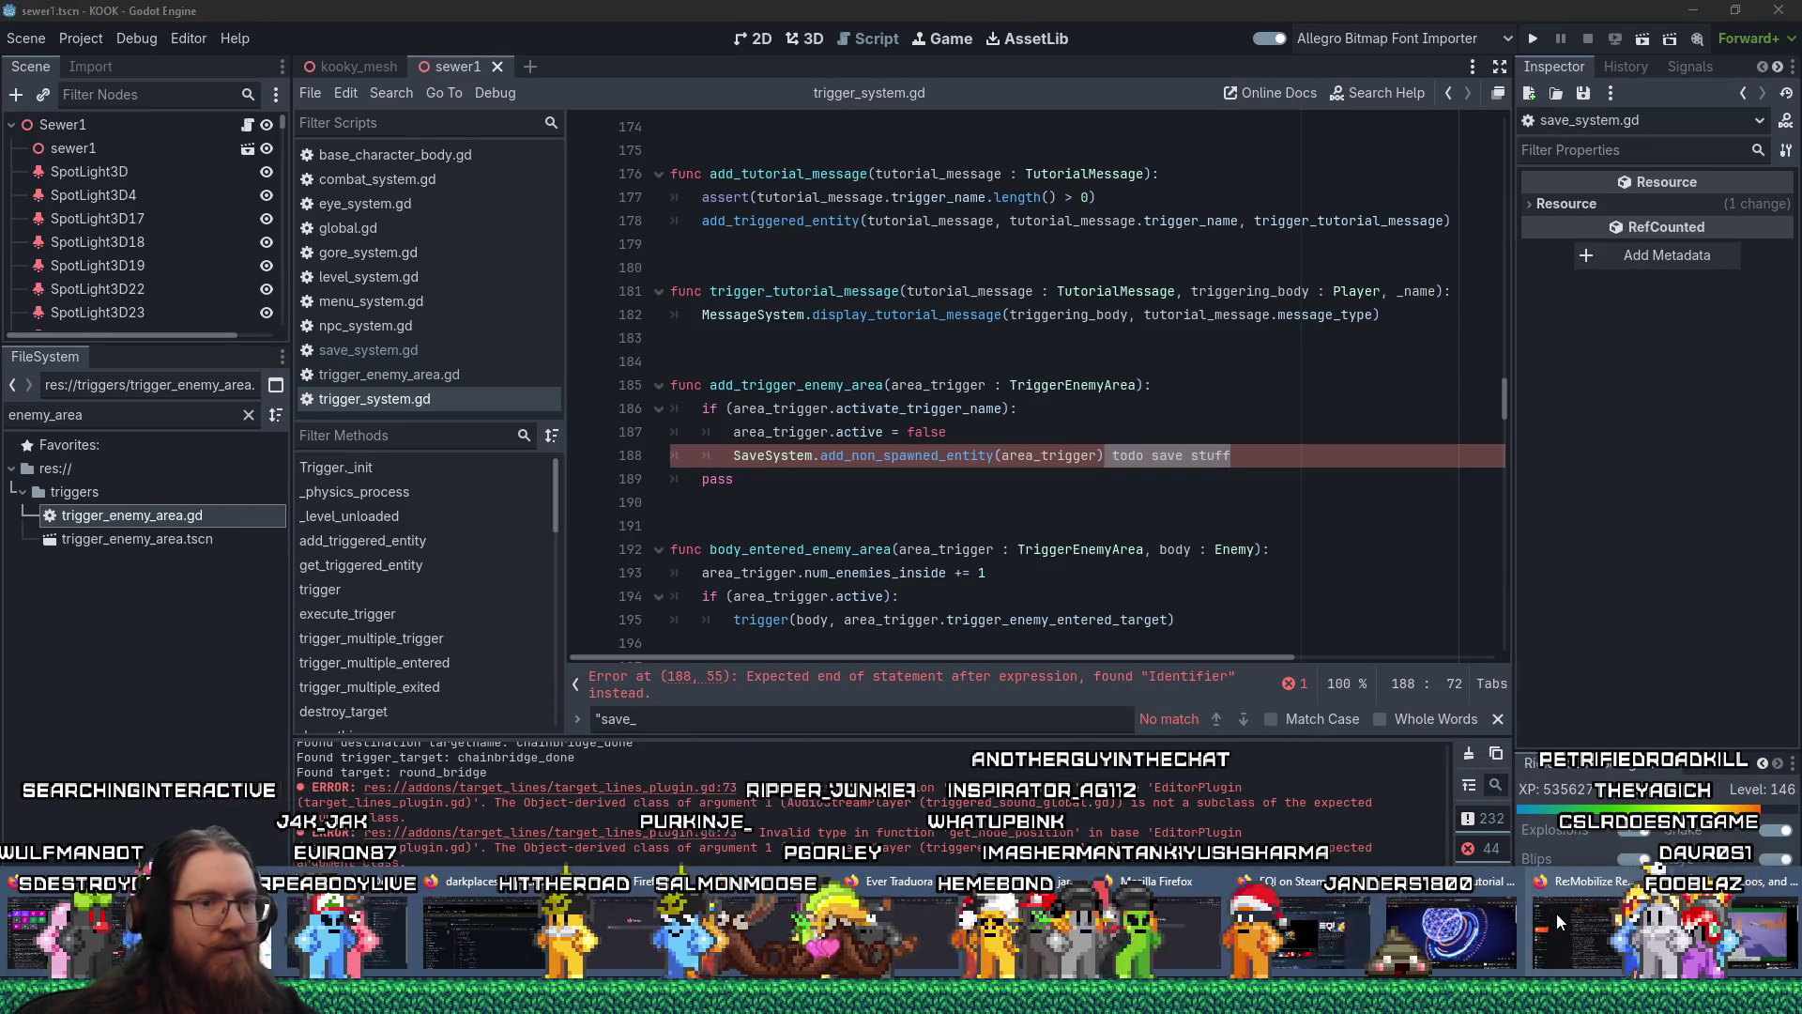
{"action": "left_click", "coordinate": [1556, 912]}
{"action": "left_click", "coordinate": [1749, 47]}
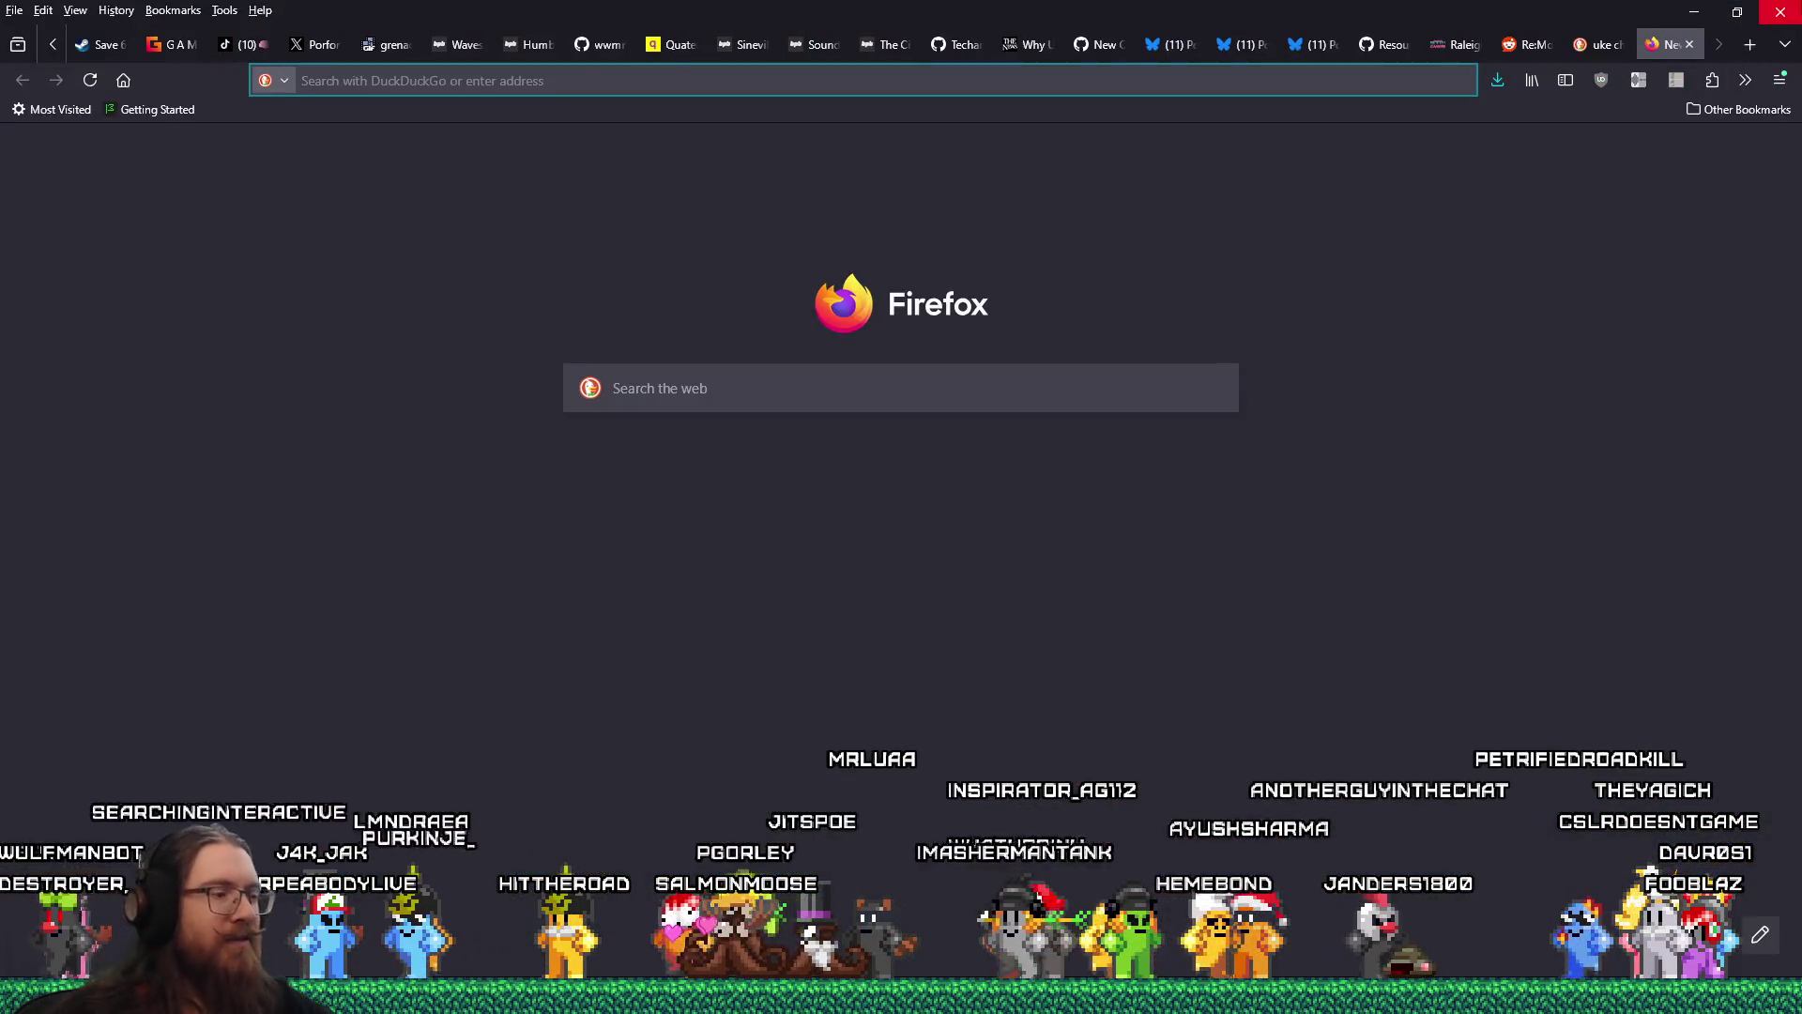
{"action": "type", "text": "directx 12 on wind"}
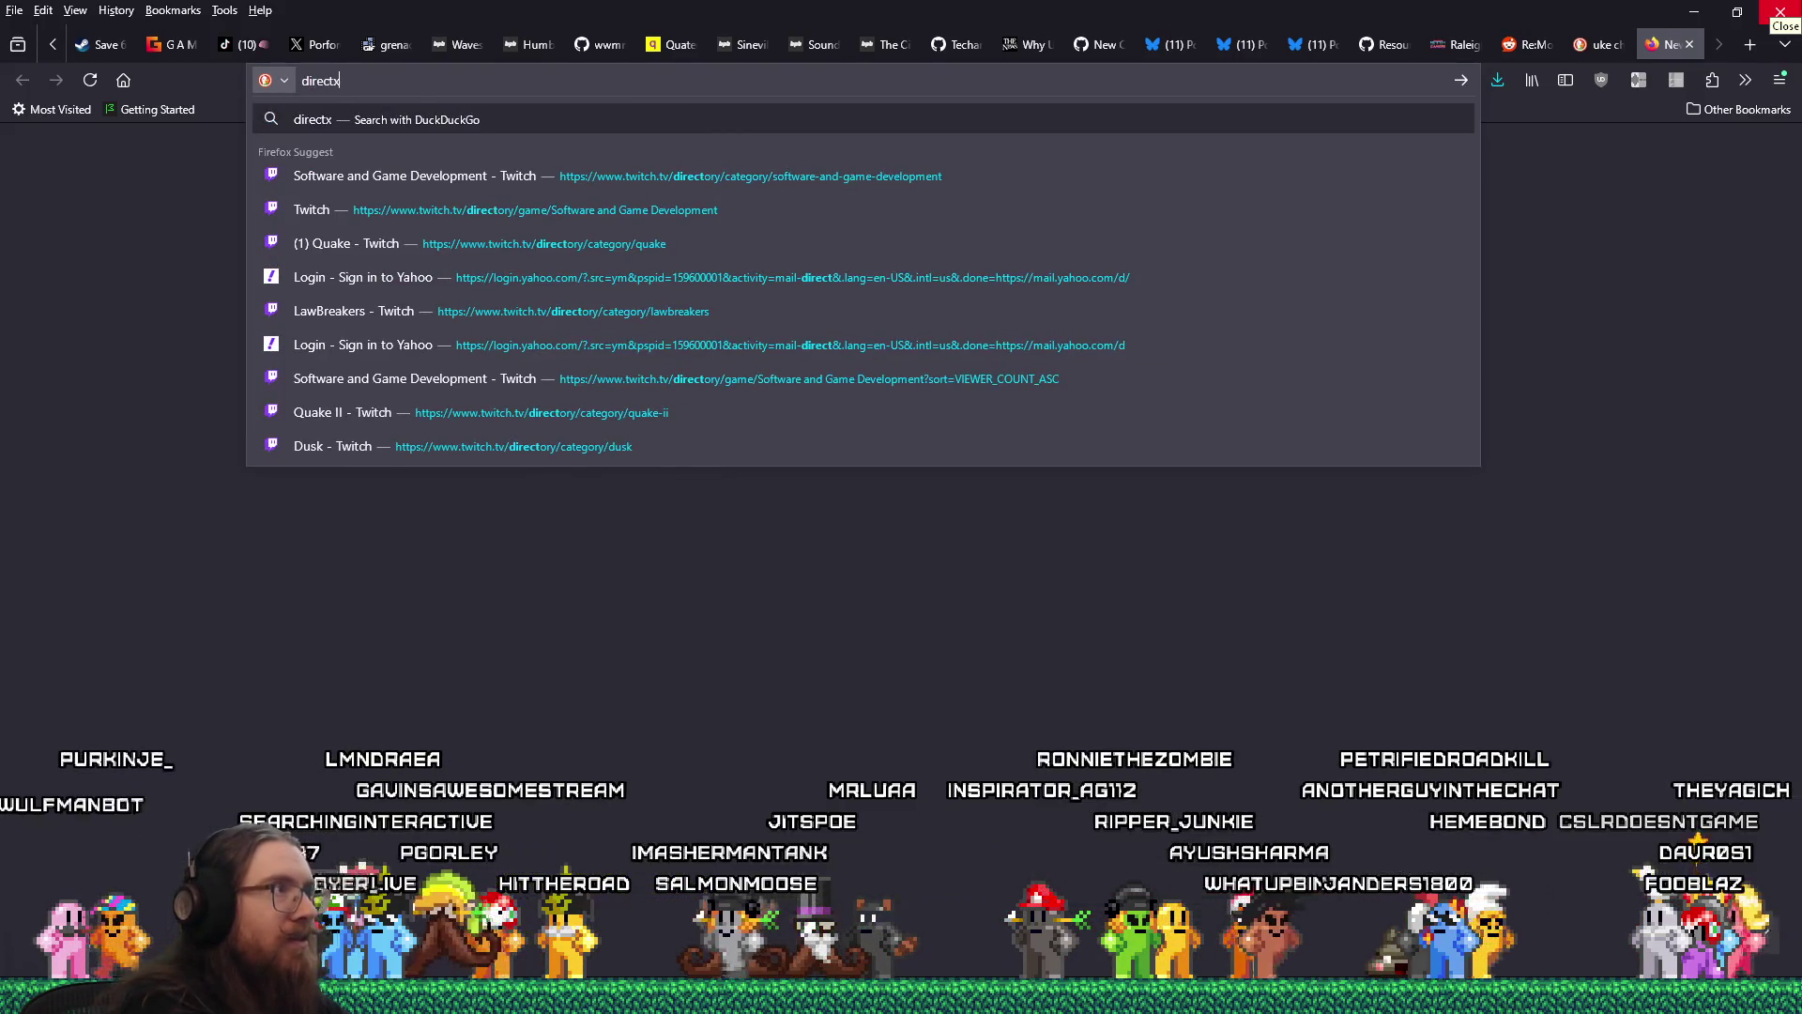
{"action": "type", "text": "ows 10"}
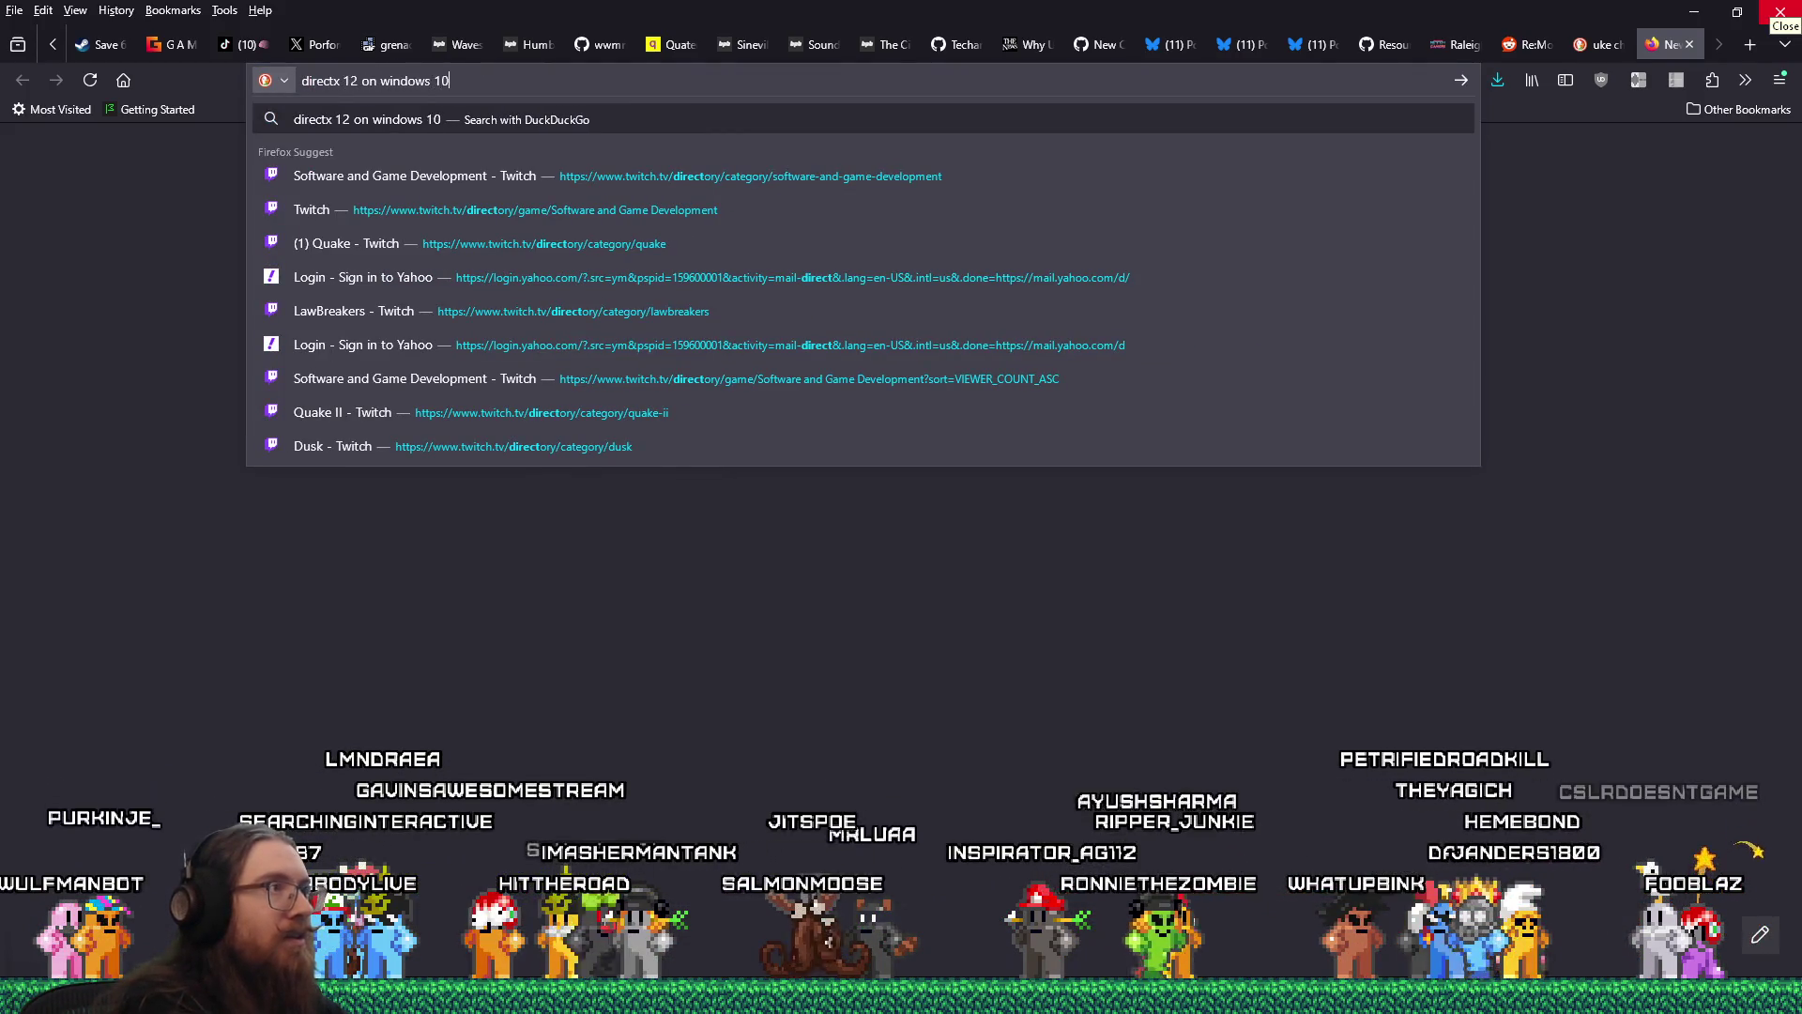
{"action": "key", "text": "Return"}
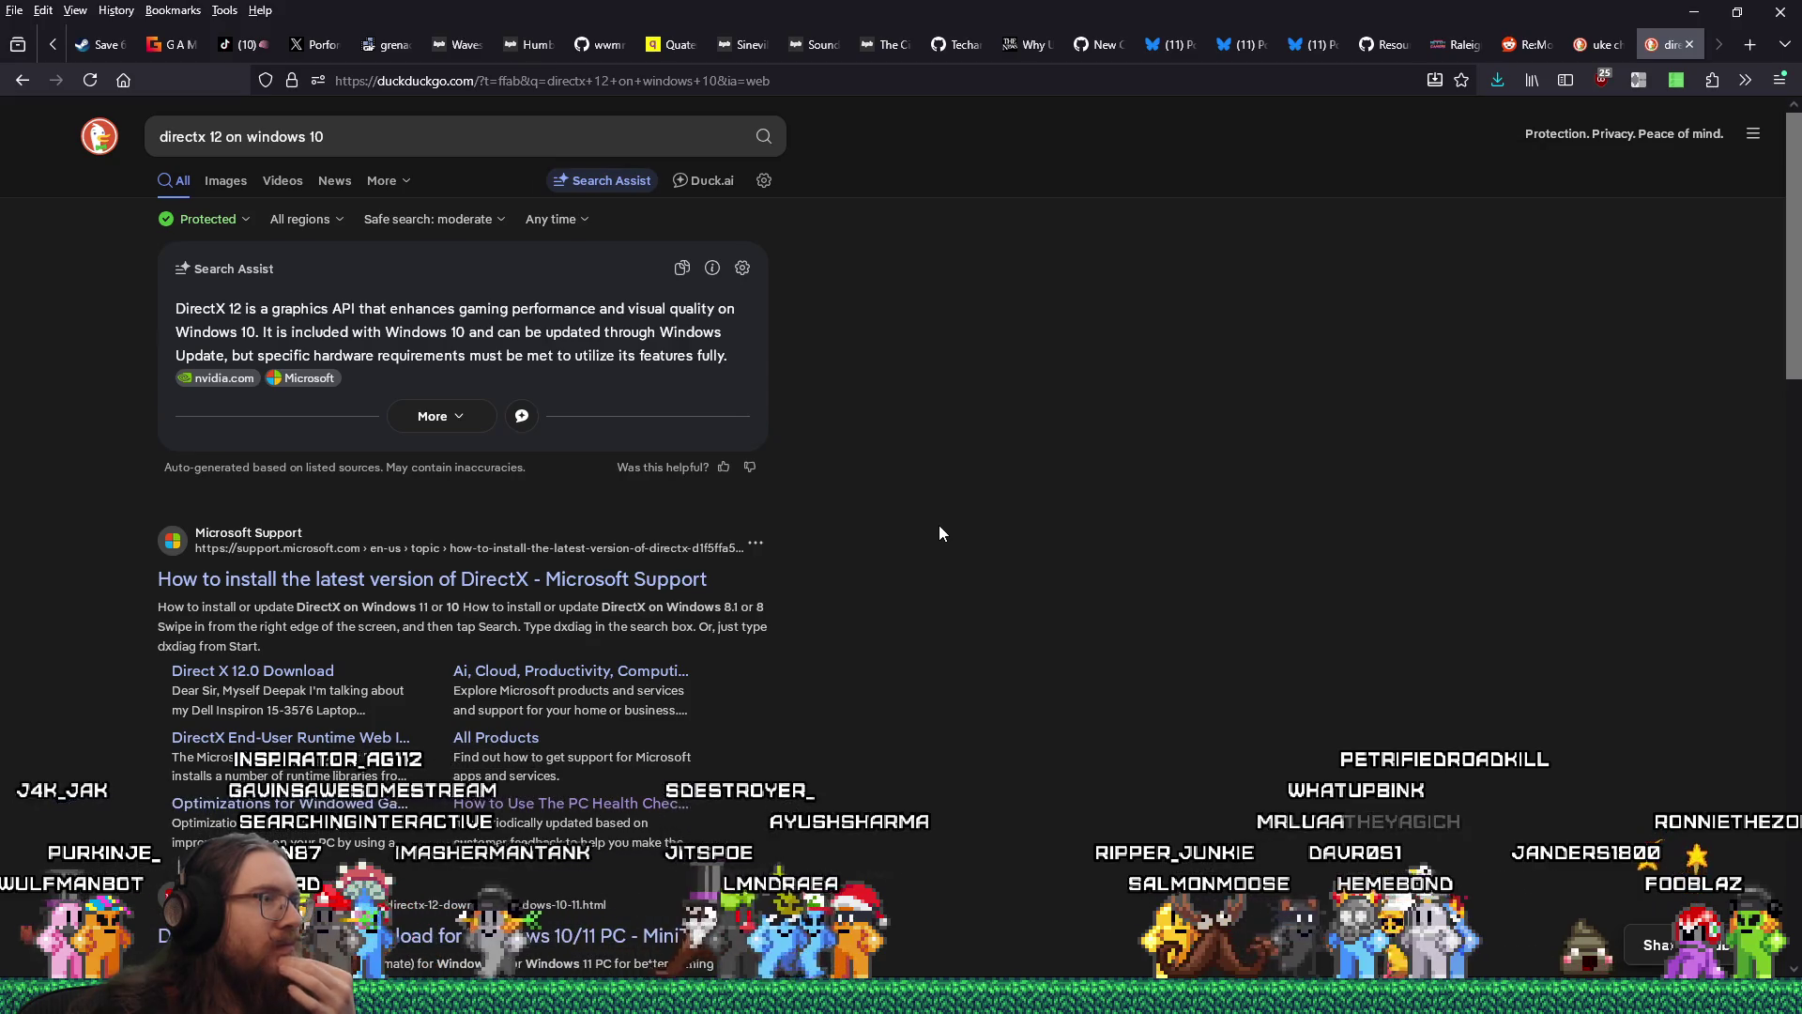
{"action": "scroll", "coordinate": [941, 532], "scroll_direction": "down", "scroll_amount": 4}
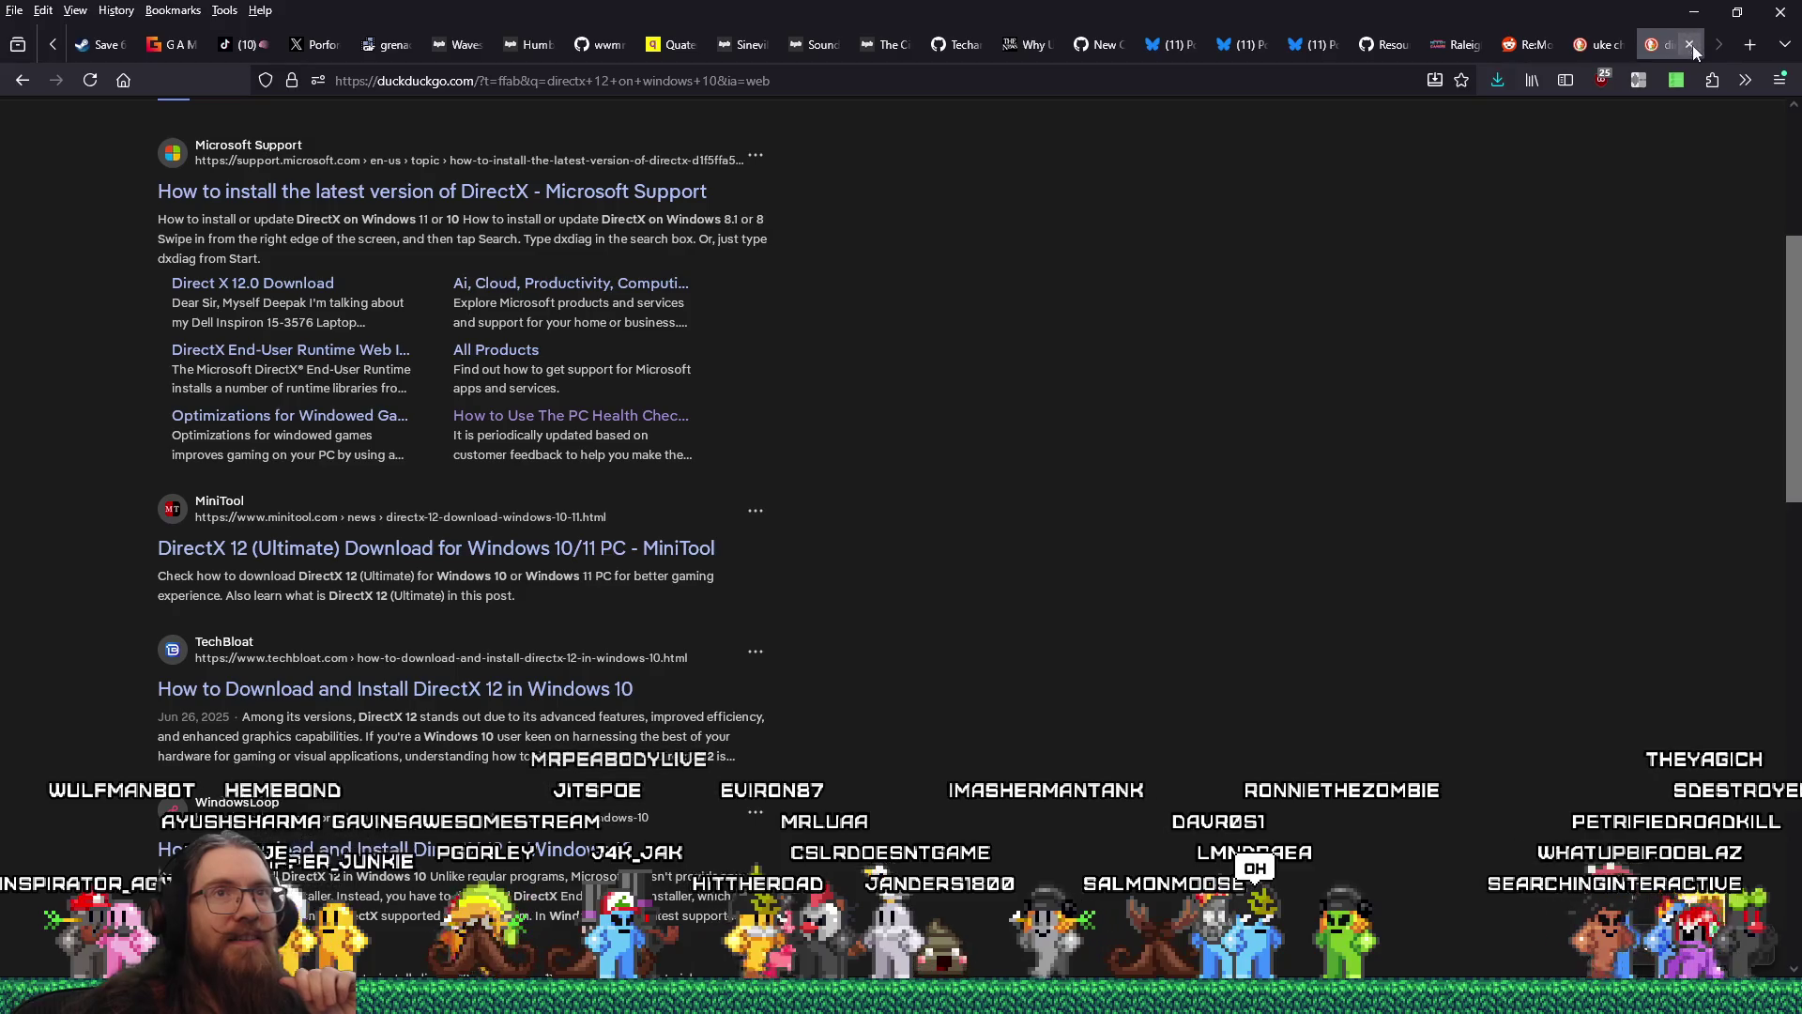
{"action": "left_click", "coordinate": [1696, 14]}
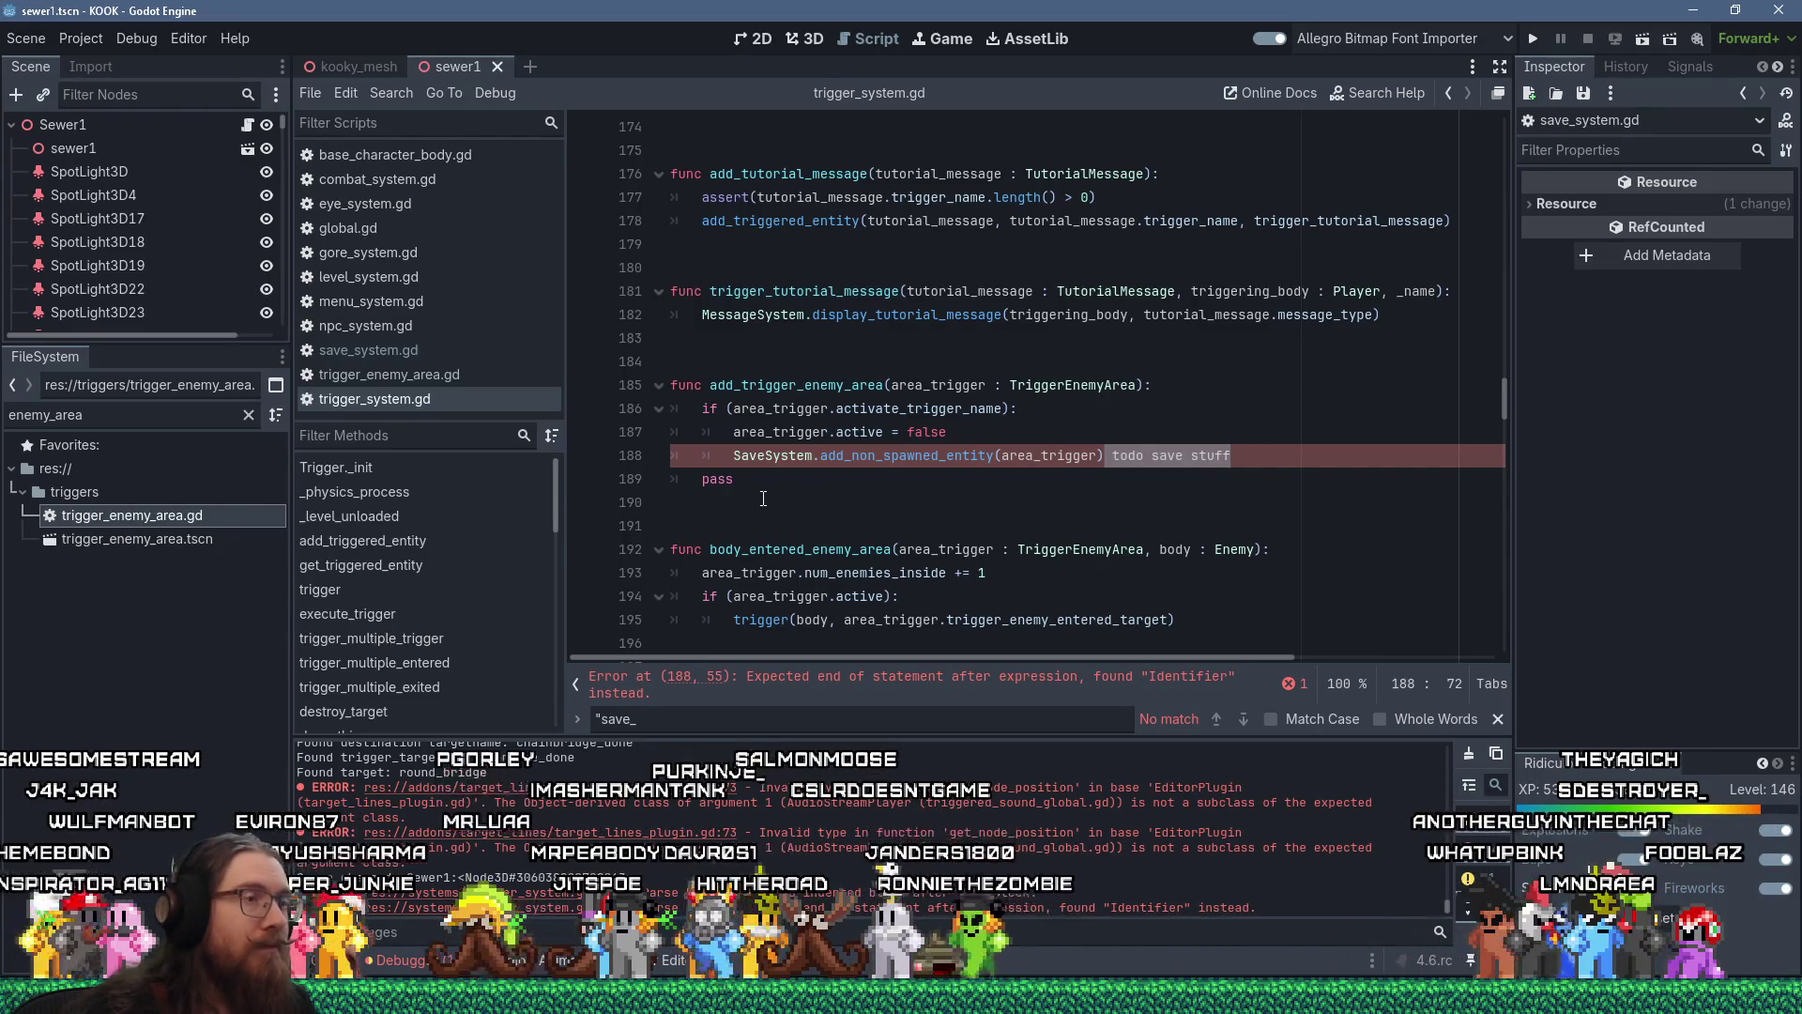
Step: Find all project uses of add_non_spawned_entity (14 matches in 7 files), then switch to Firefox
{"action": "left_click", "coordinate": [405, 103]}
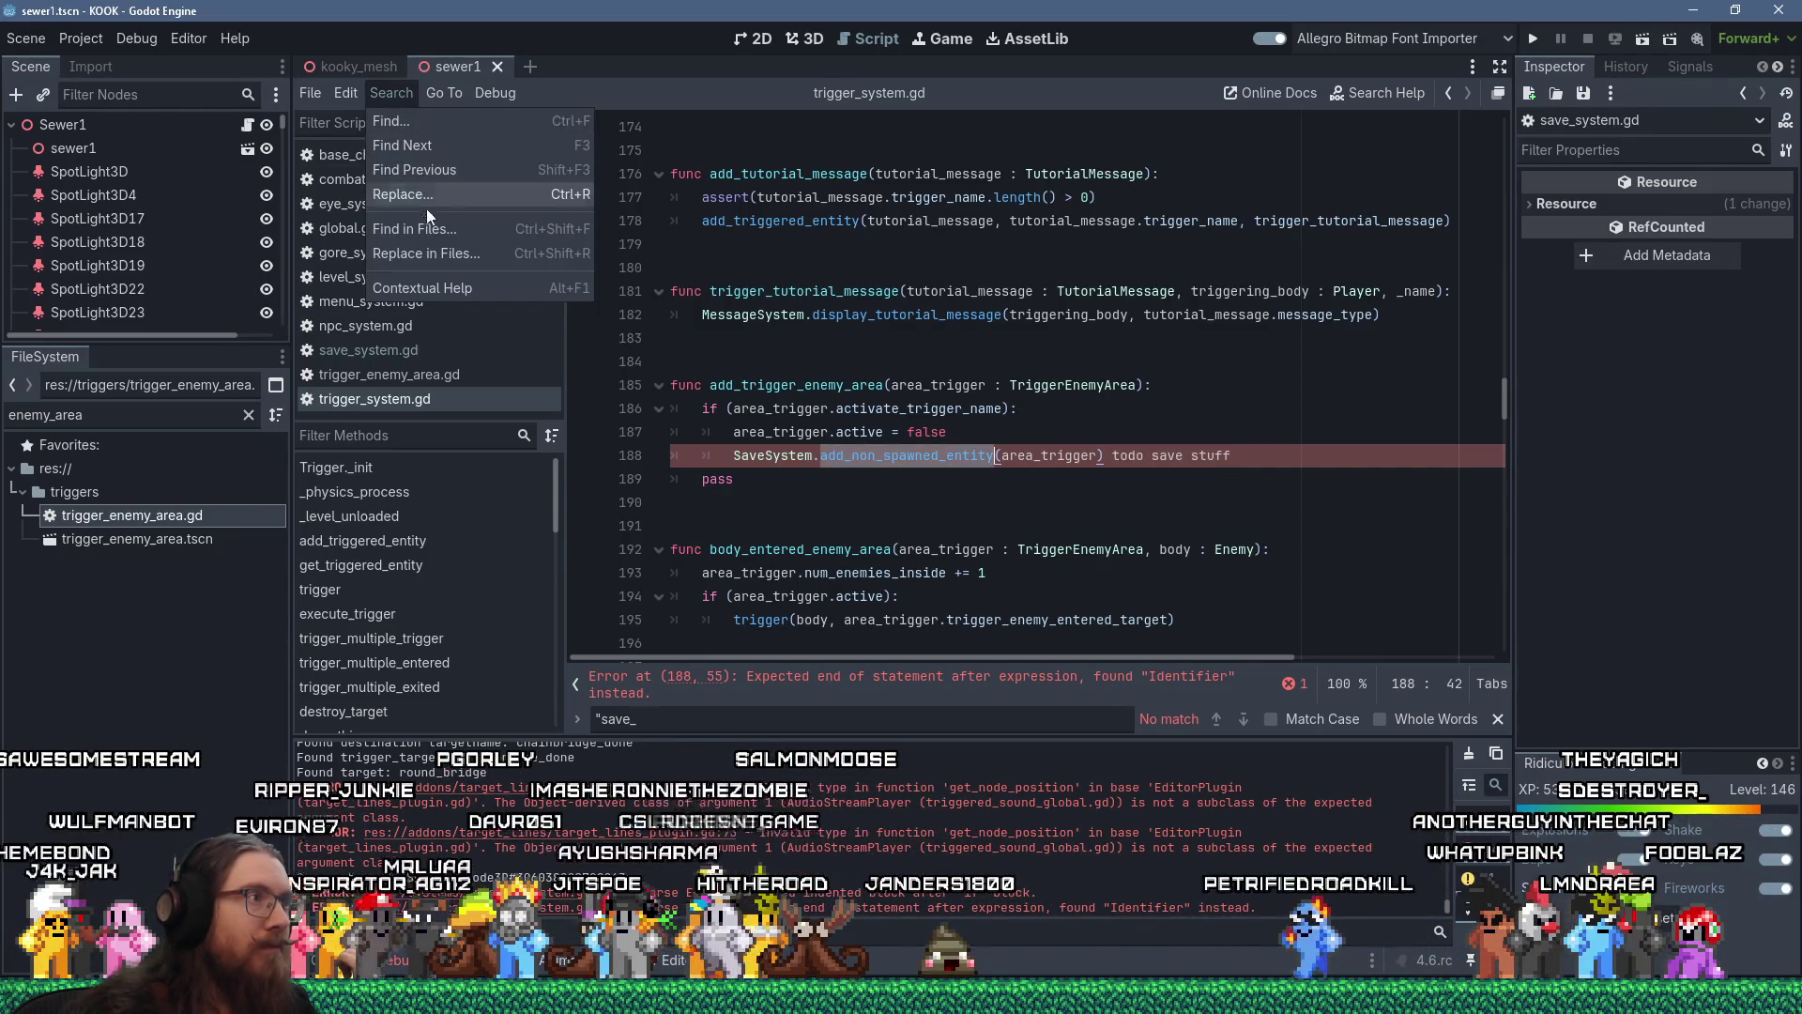
{"action": "left_click", "coordinate": [428, 230]}
{"action": "left_click", "coordinate": [875, 605]}
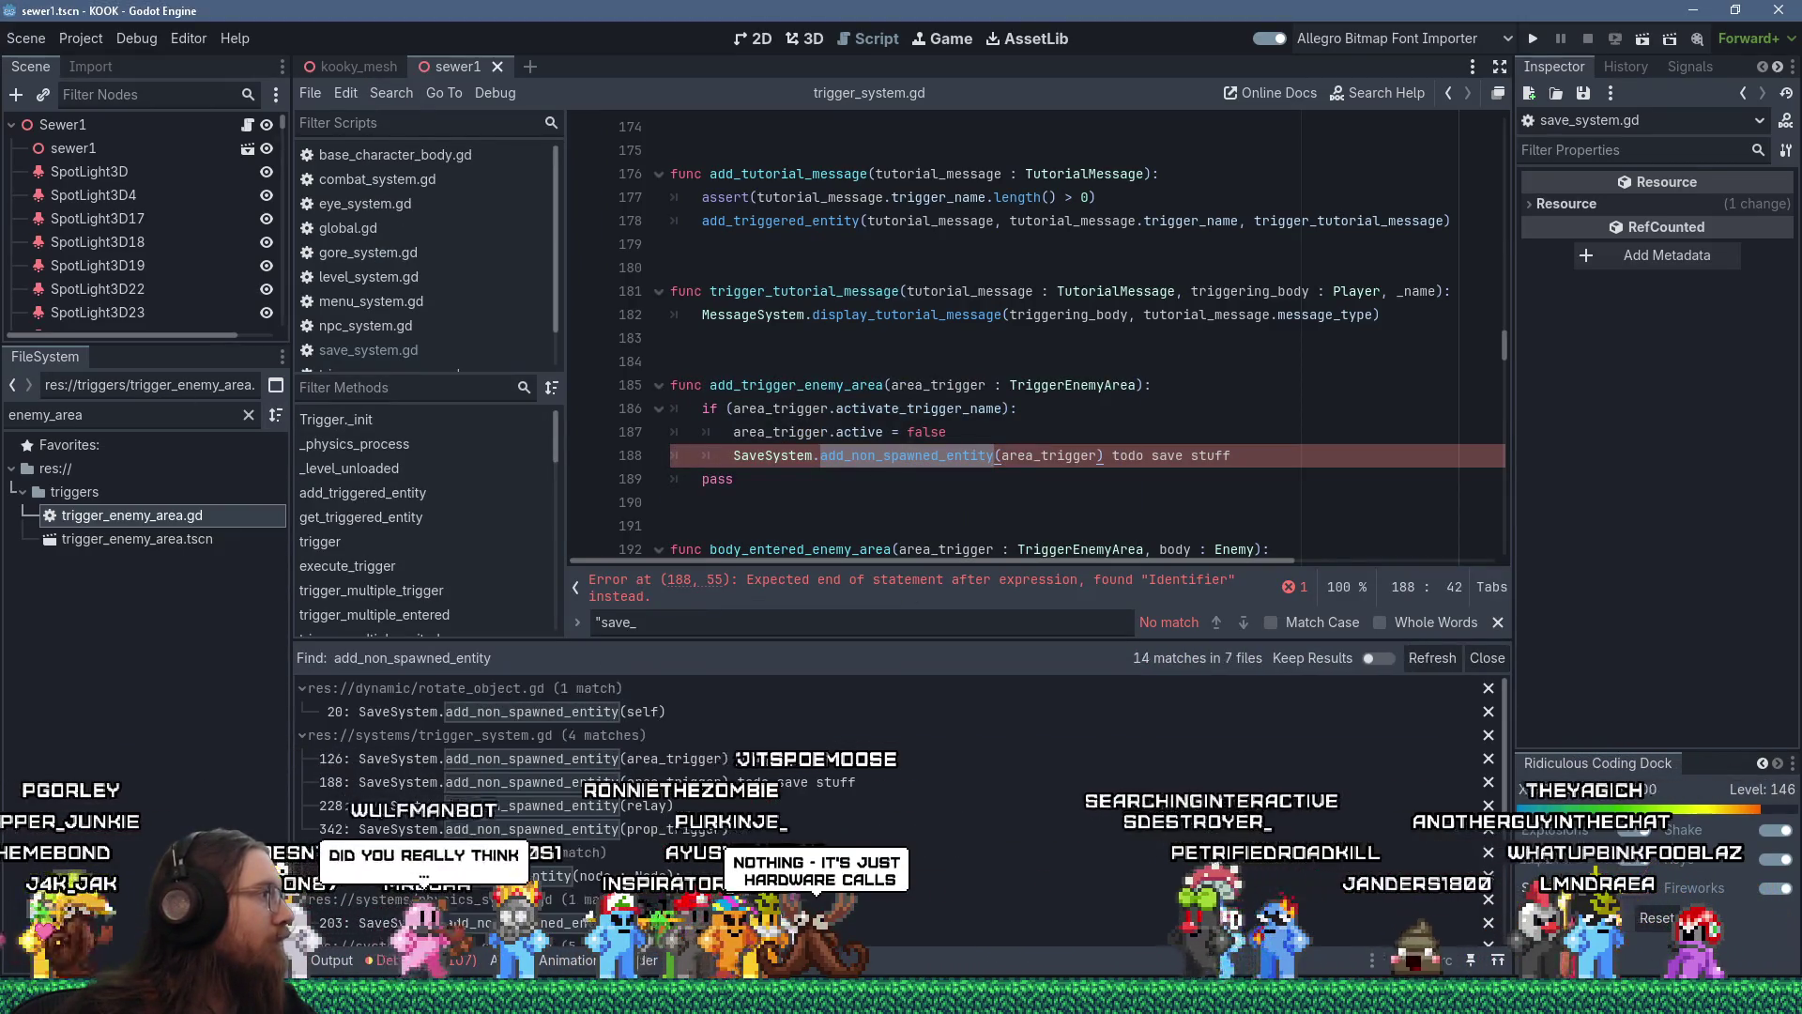
{"action": "key", "text": "alt+Tab"}
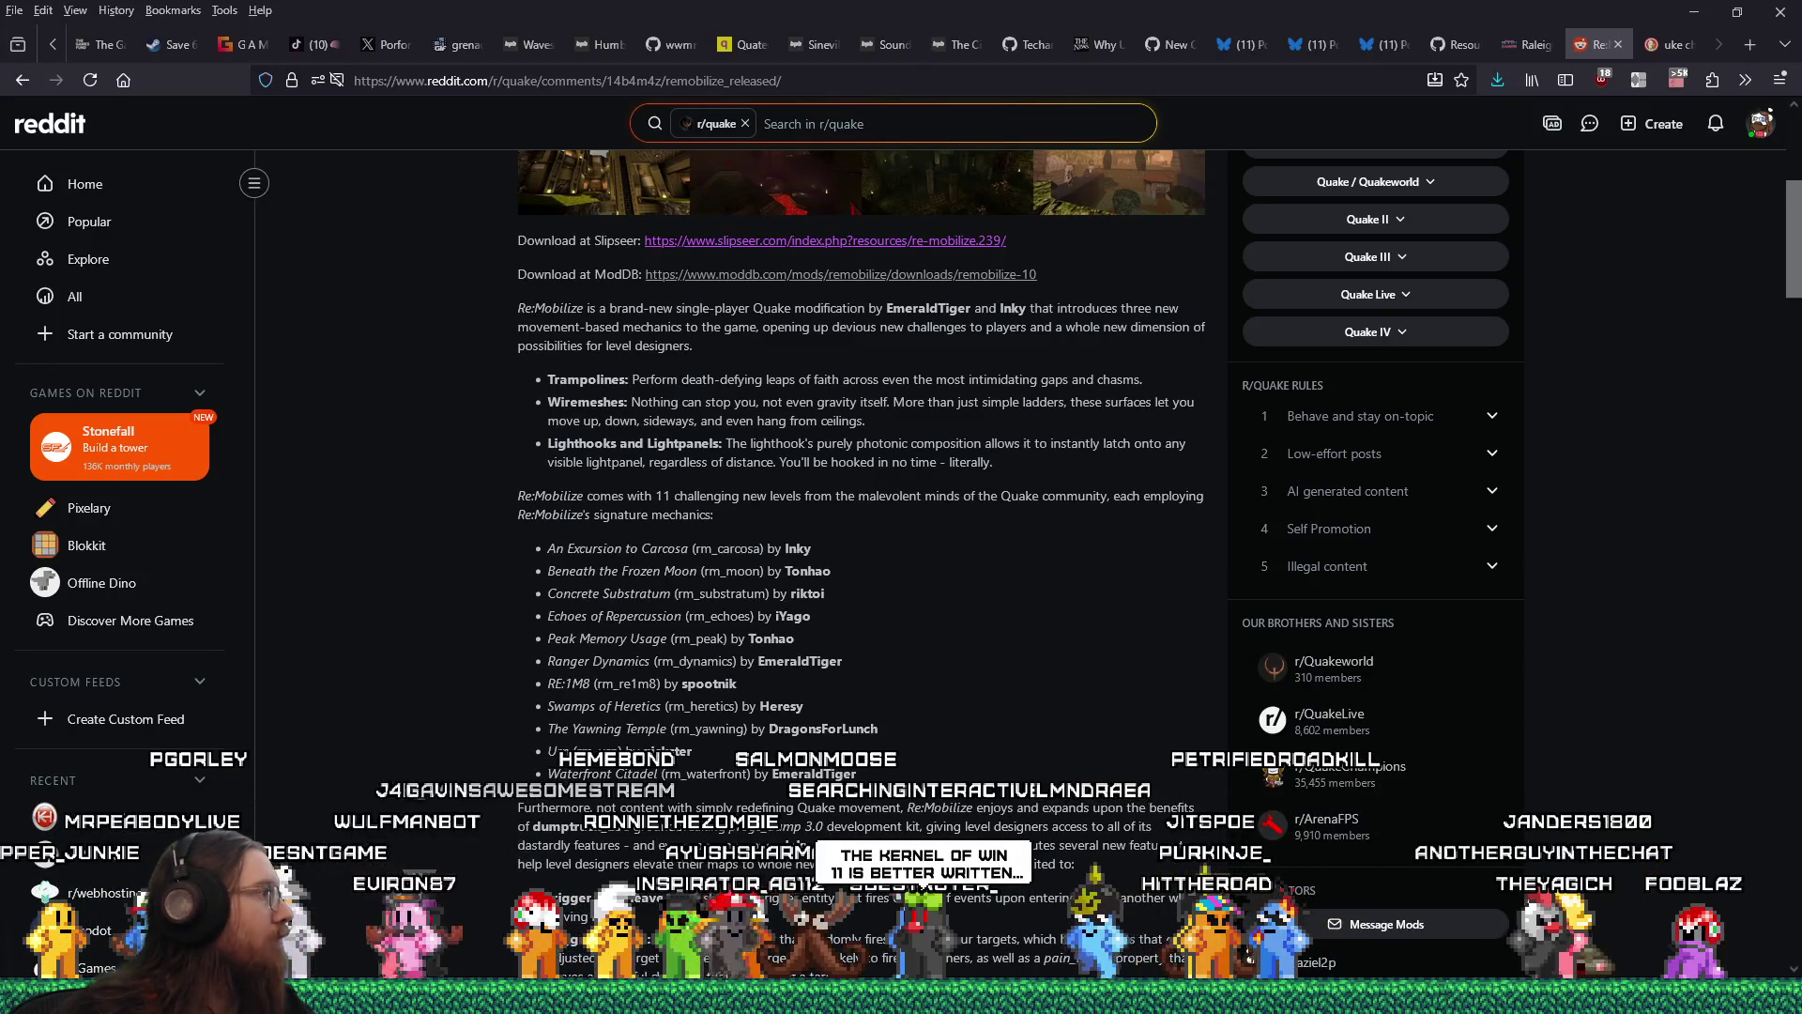
Step: Bring up the TikTok video and rewind it to pause on the disk properties frame
{"action": "key", "text": "alt+Tab"}
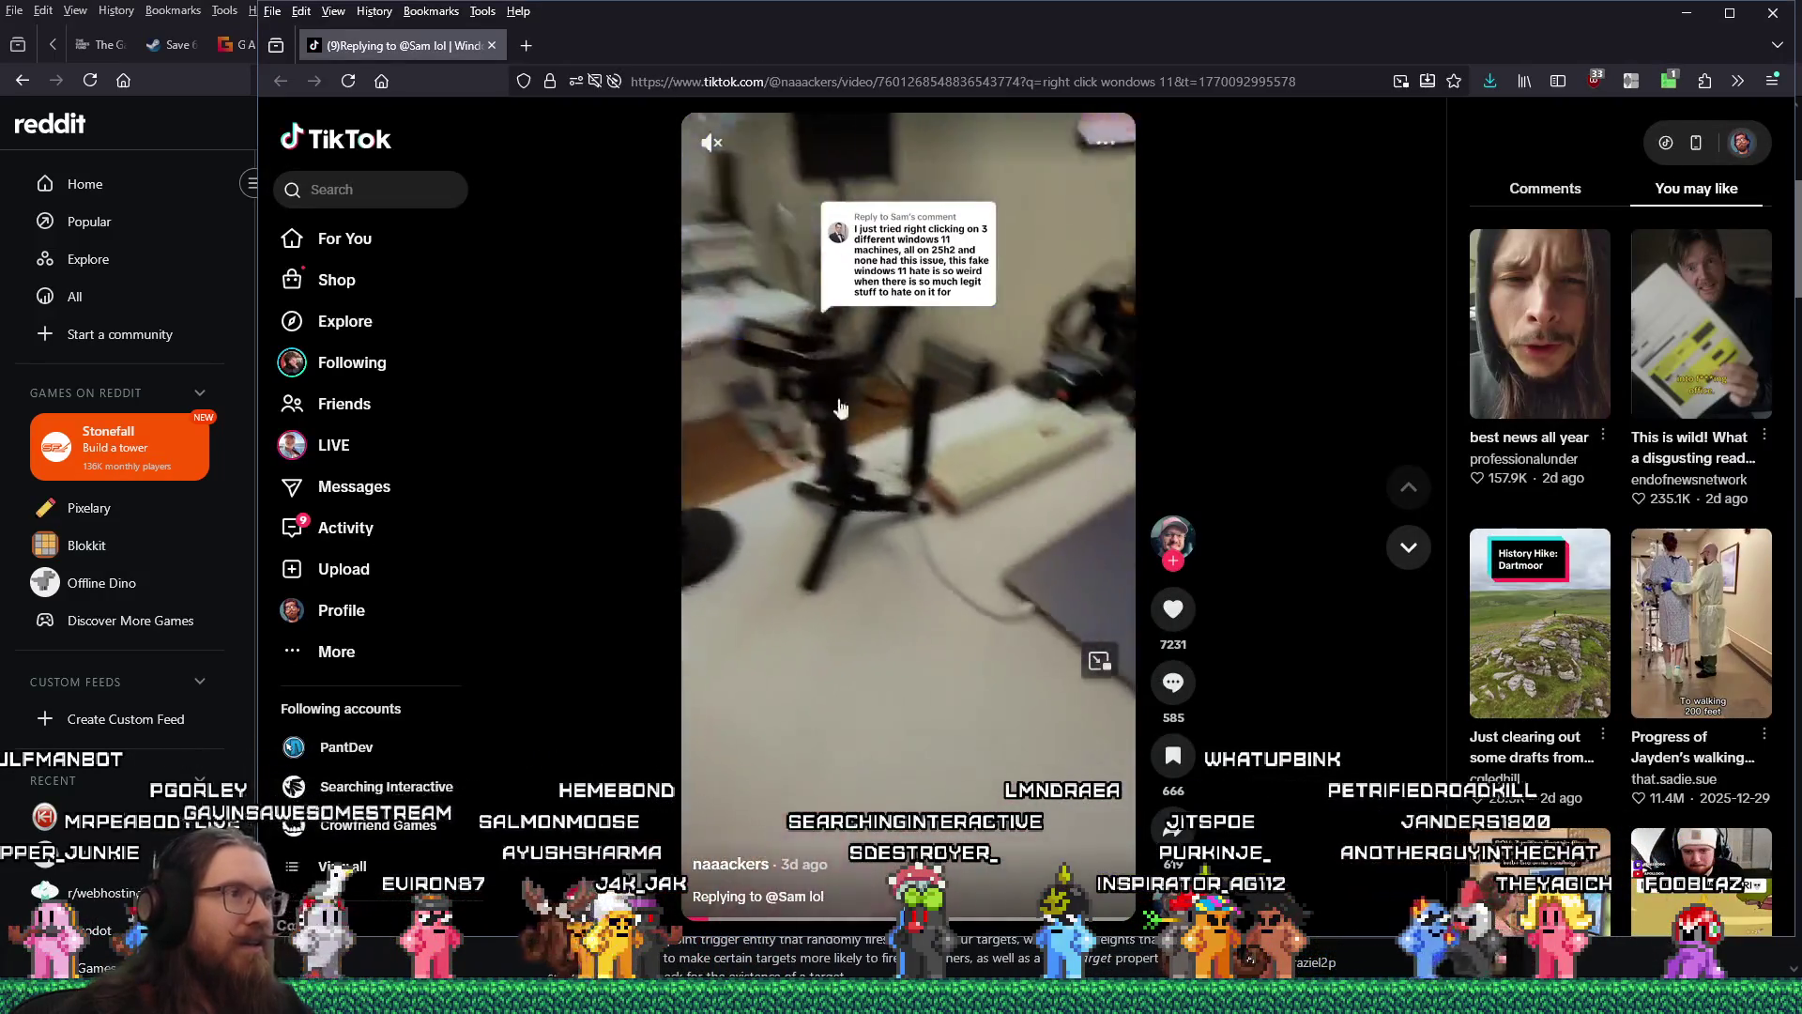
{"action": "left_click", "coordinate": [830, 851]}
{"action": "left_click_drag", "start_coordinate": [736, 927], "coordinate": [679, 917]}
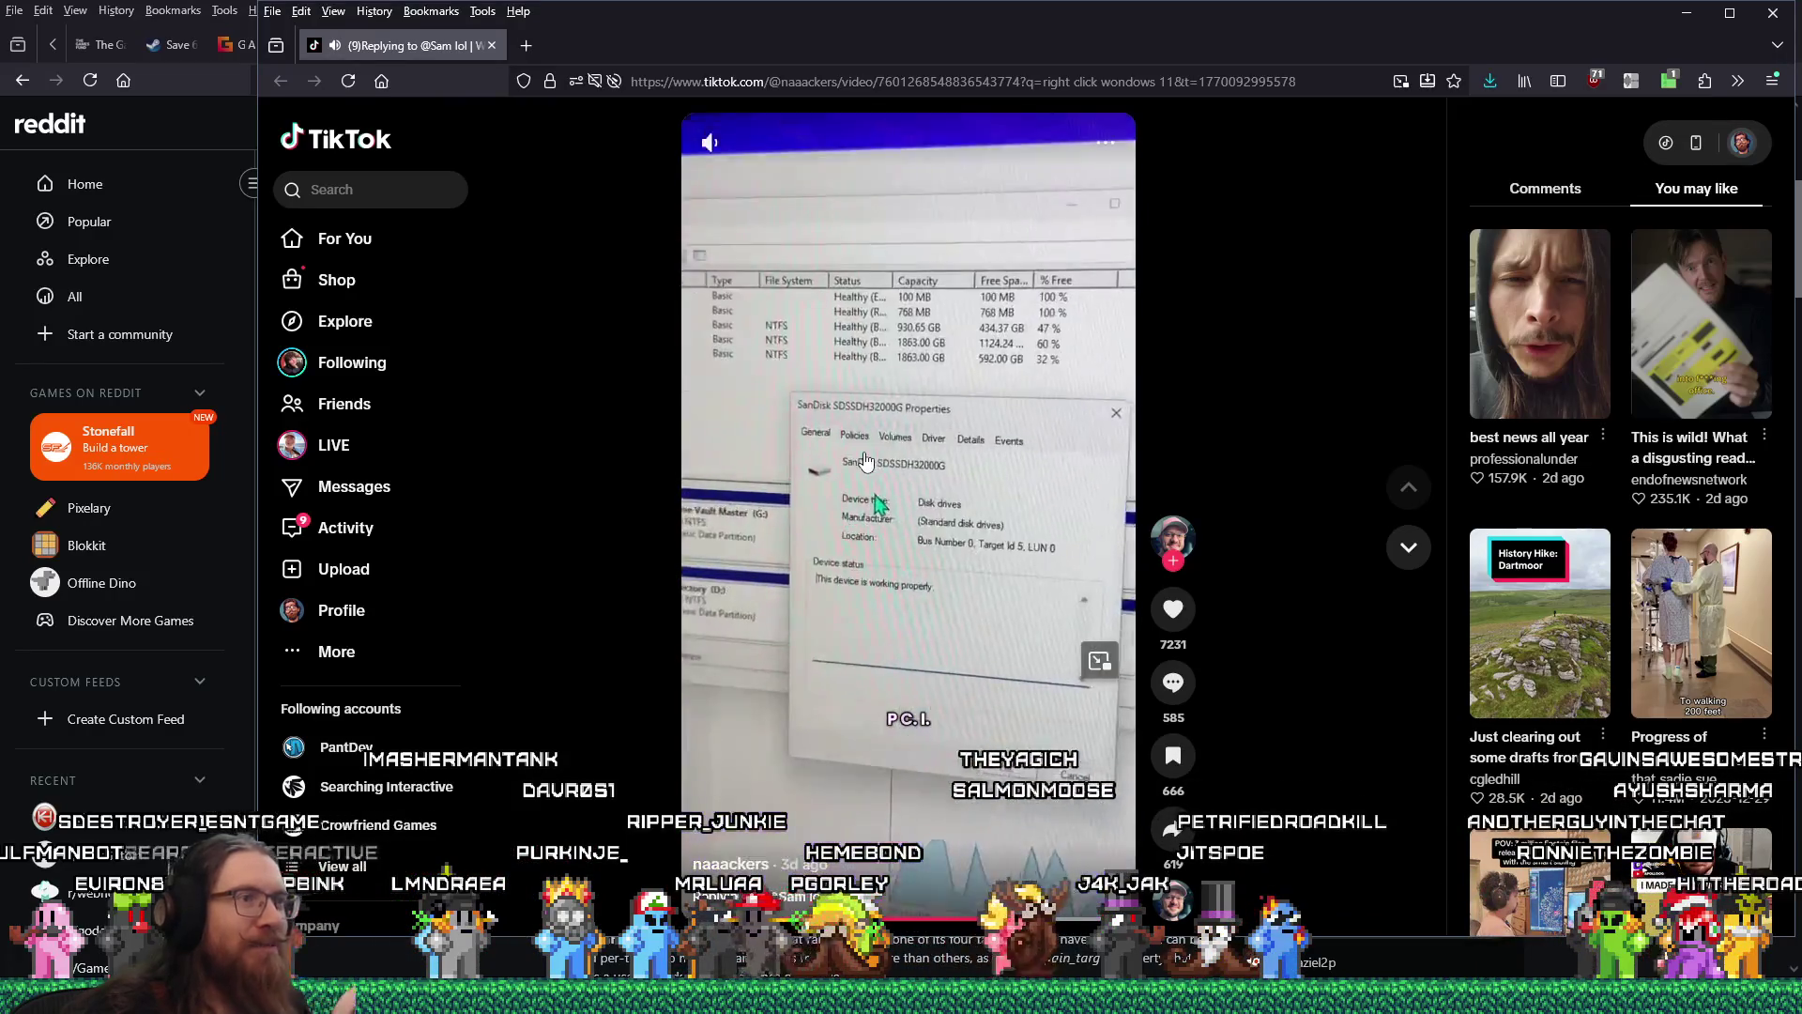
{"action": "left_click", "coordinate": [917, 562]}
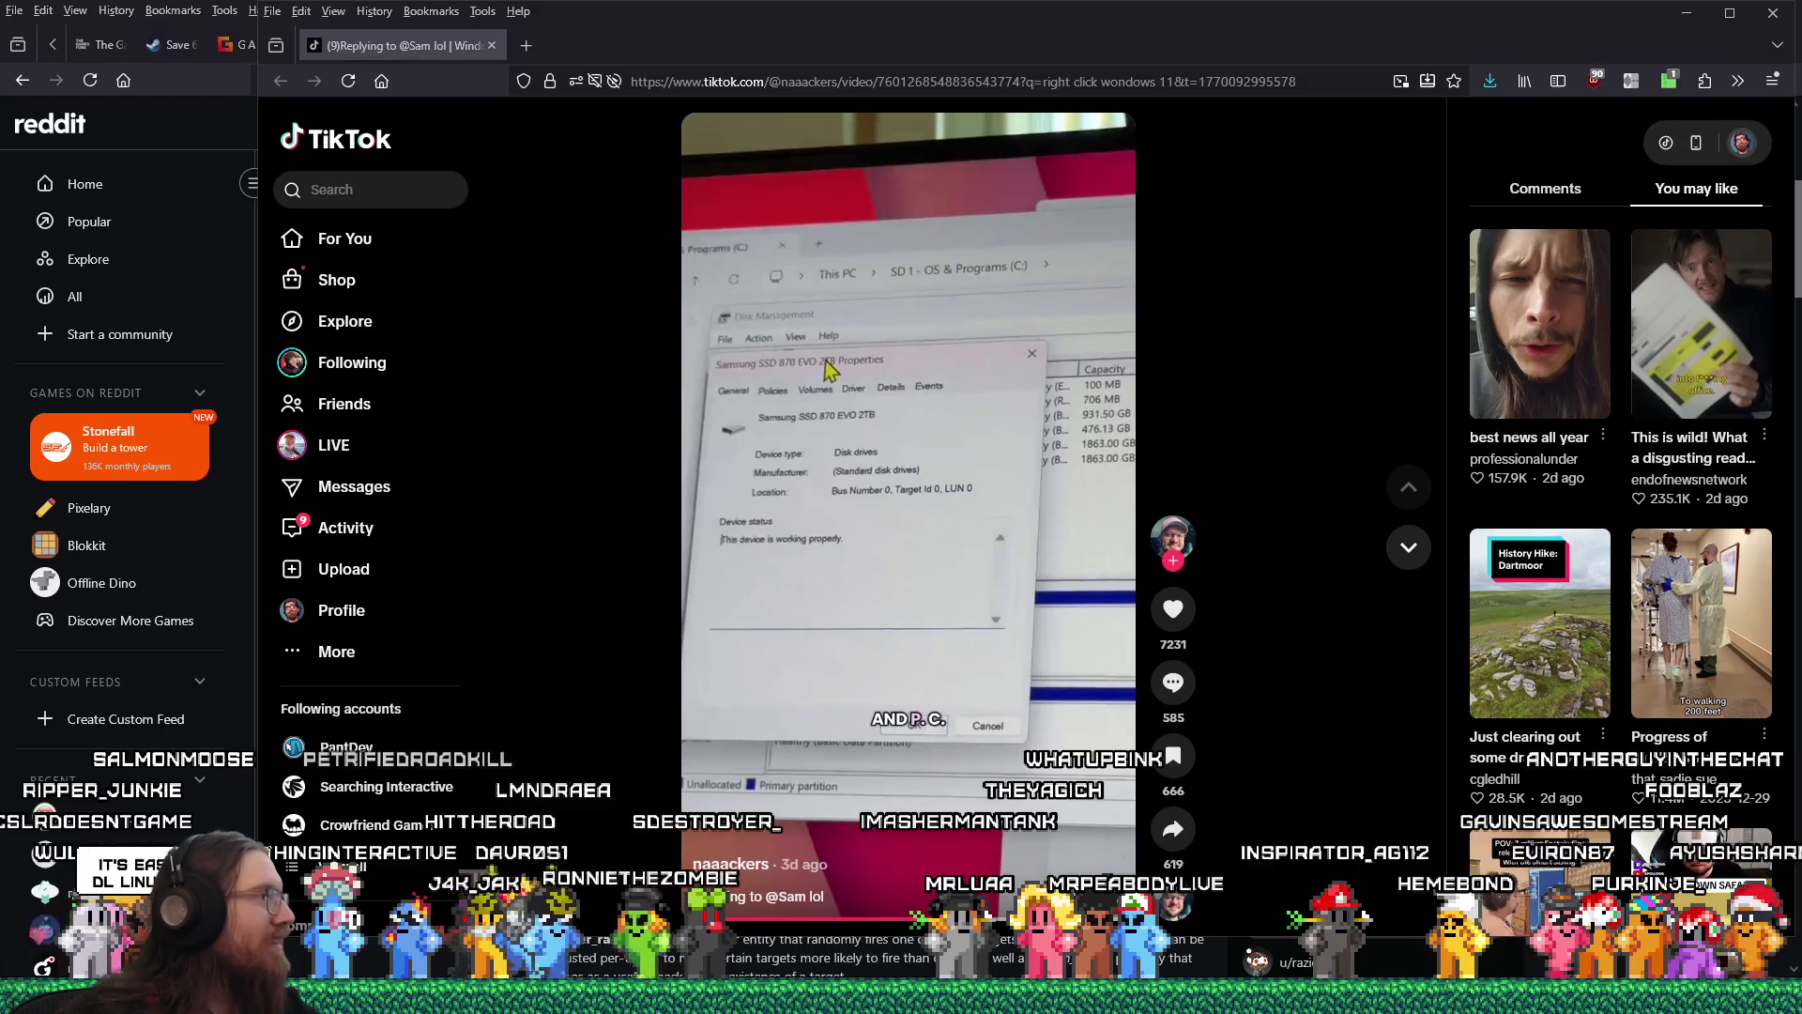
Step: Resume the video, pause it again, and close the TikTok window
{"action": "left_click", "coordinate": [977, 660]}
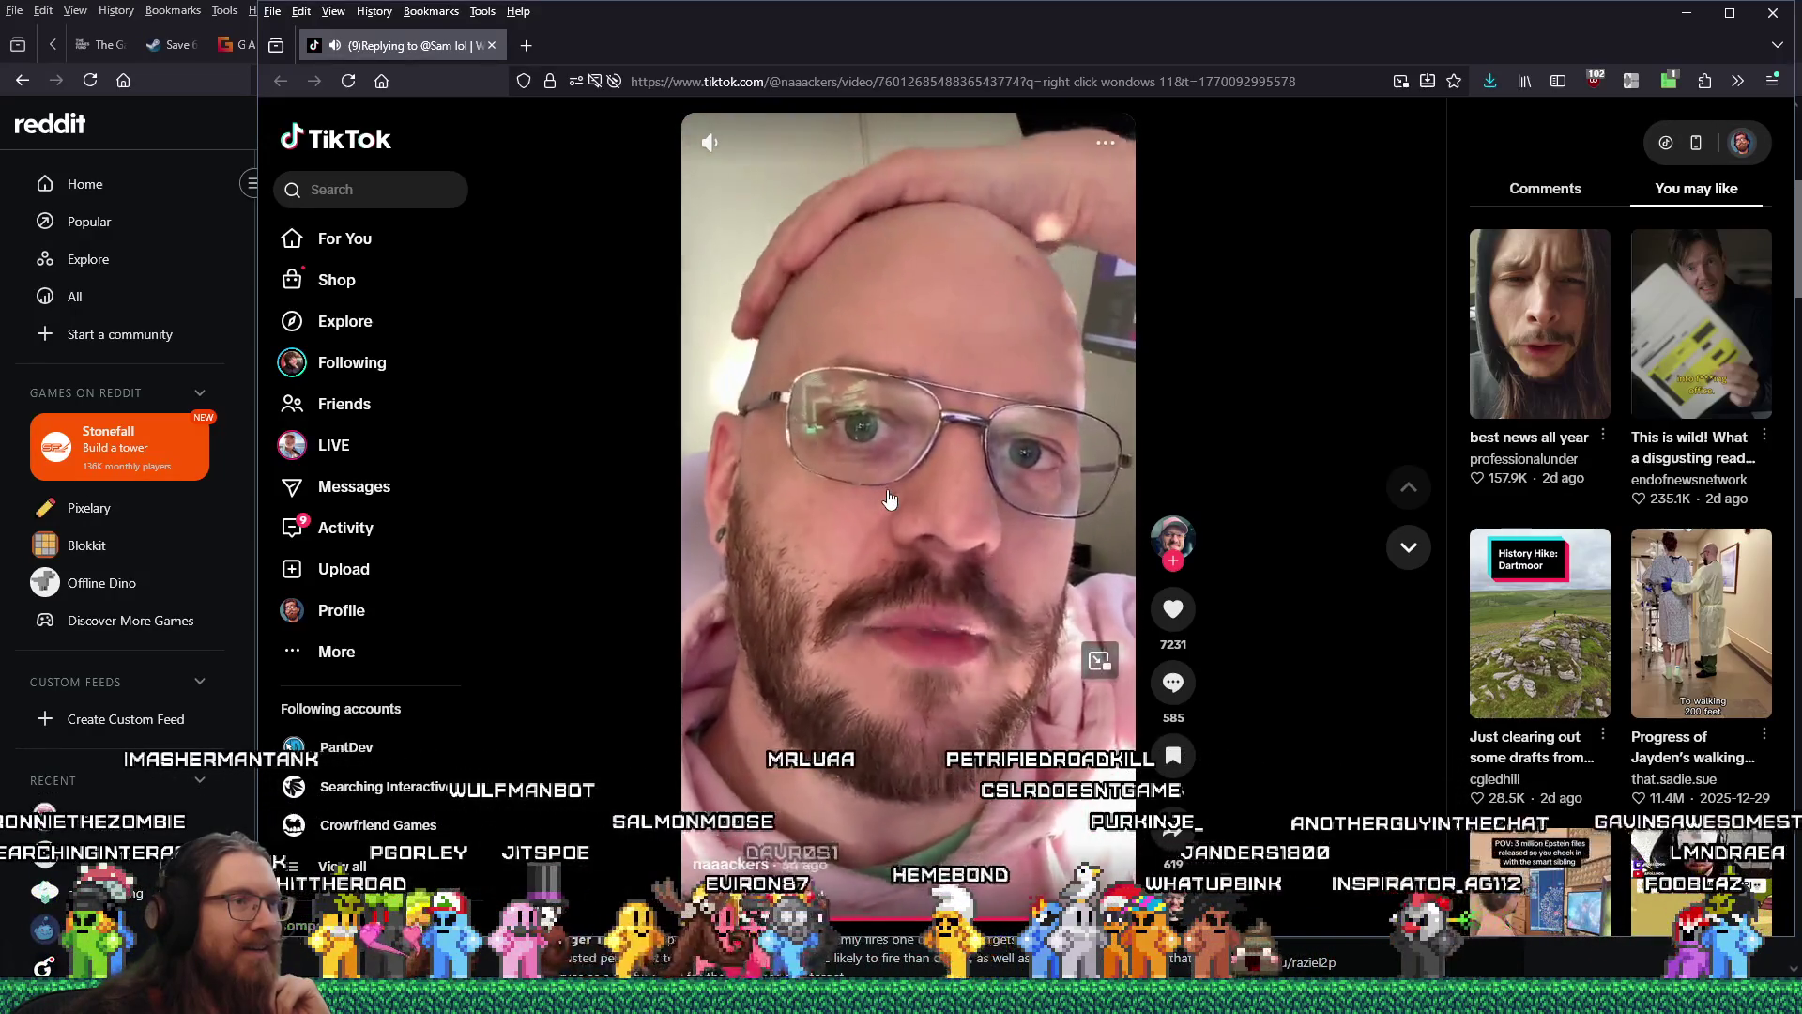
{"action": "left_click", "coordinate": [890, 499]}
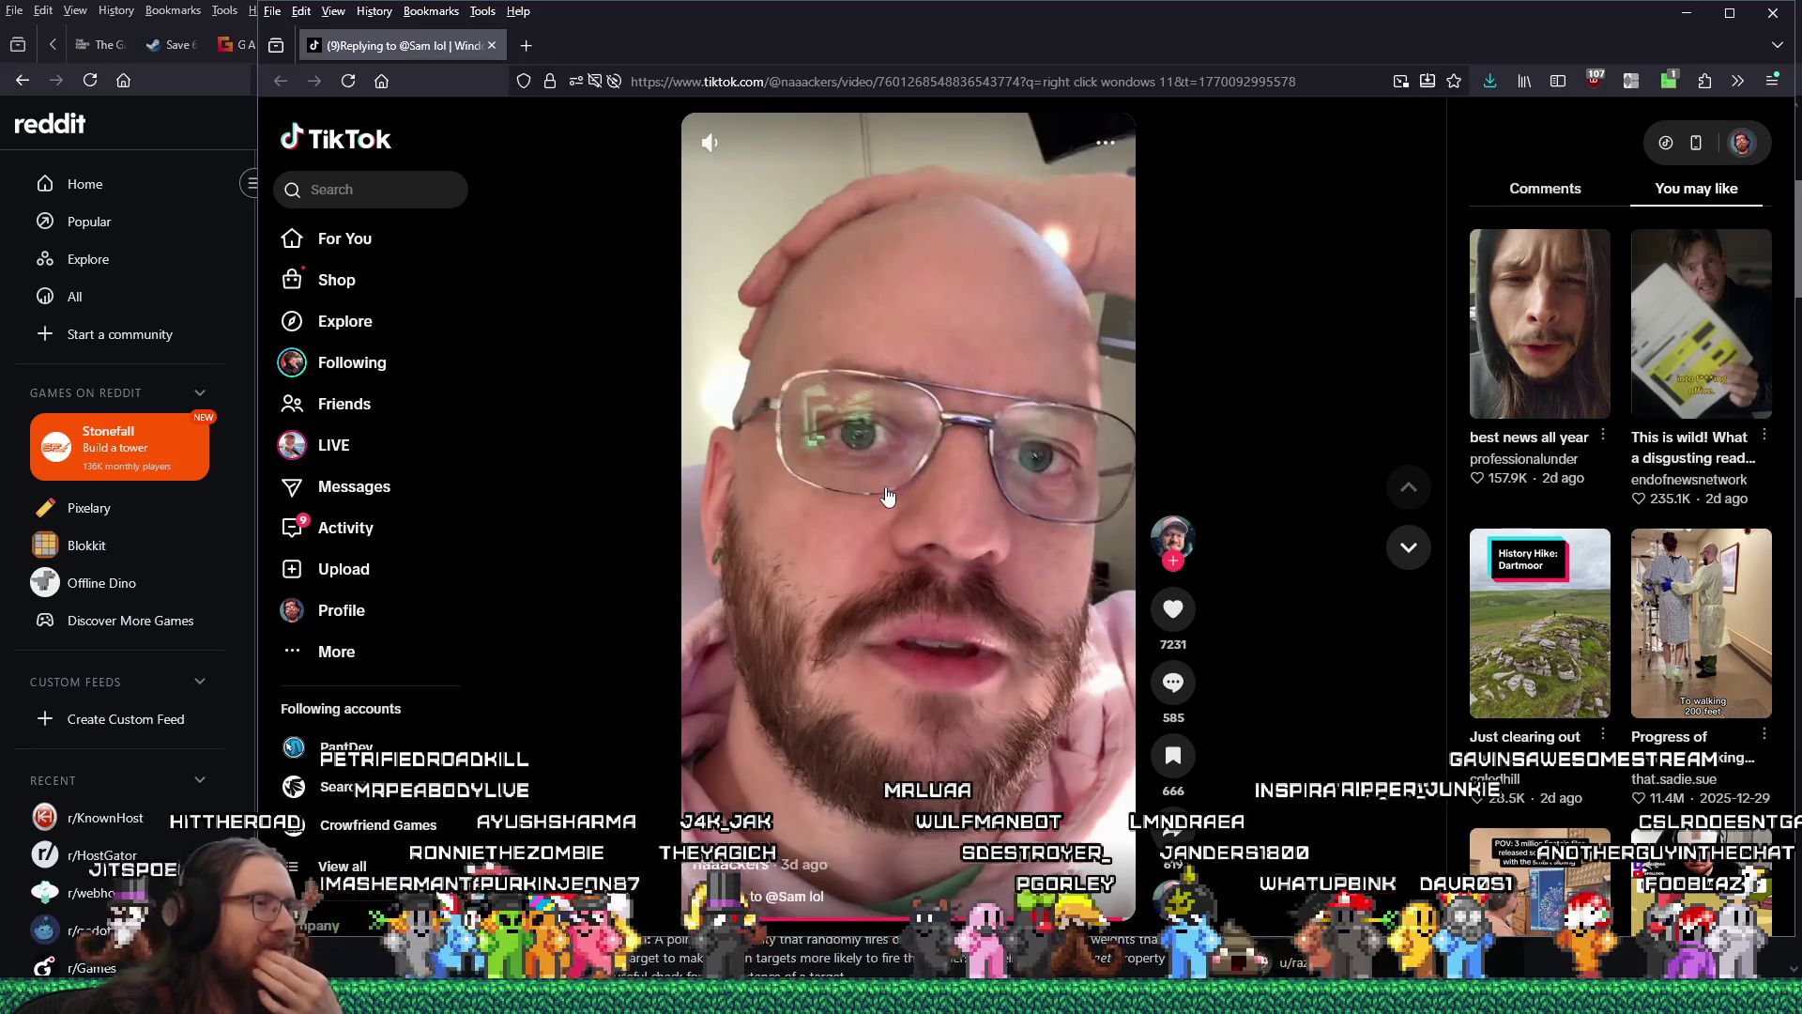
{"action": "left_click", "coordinate": [496, 44]}
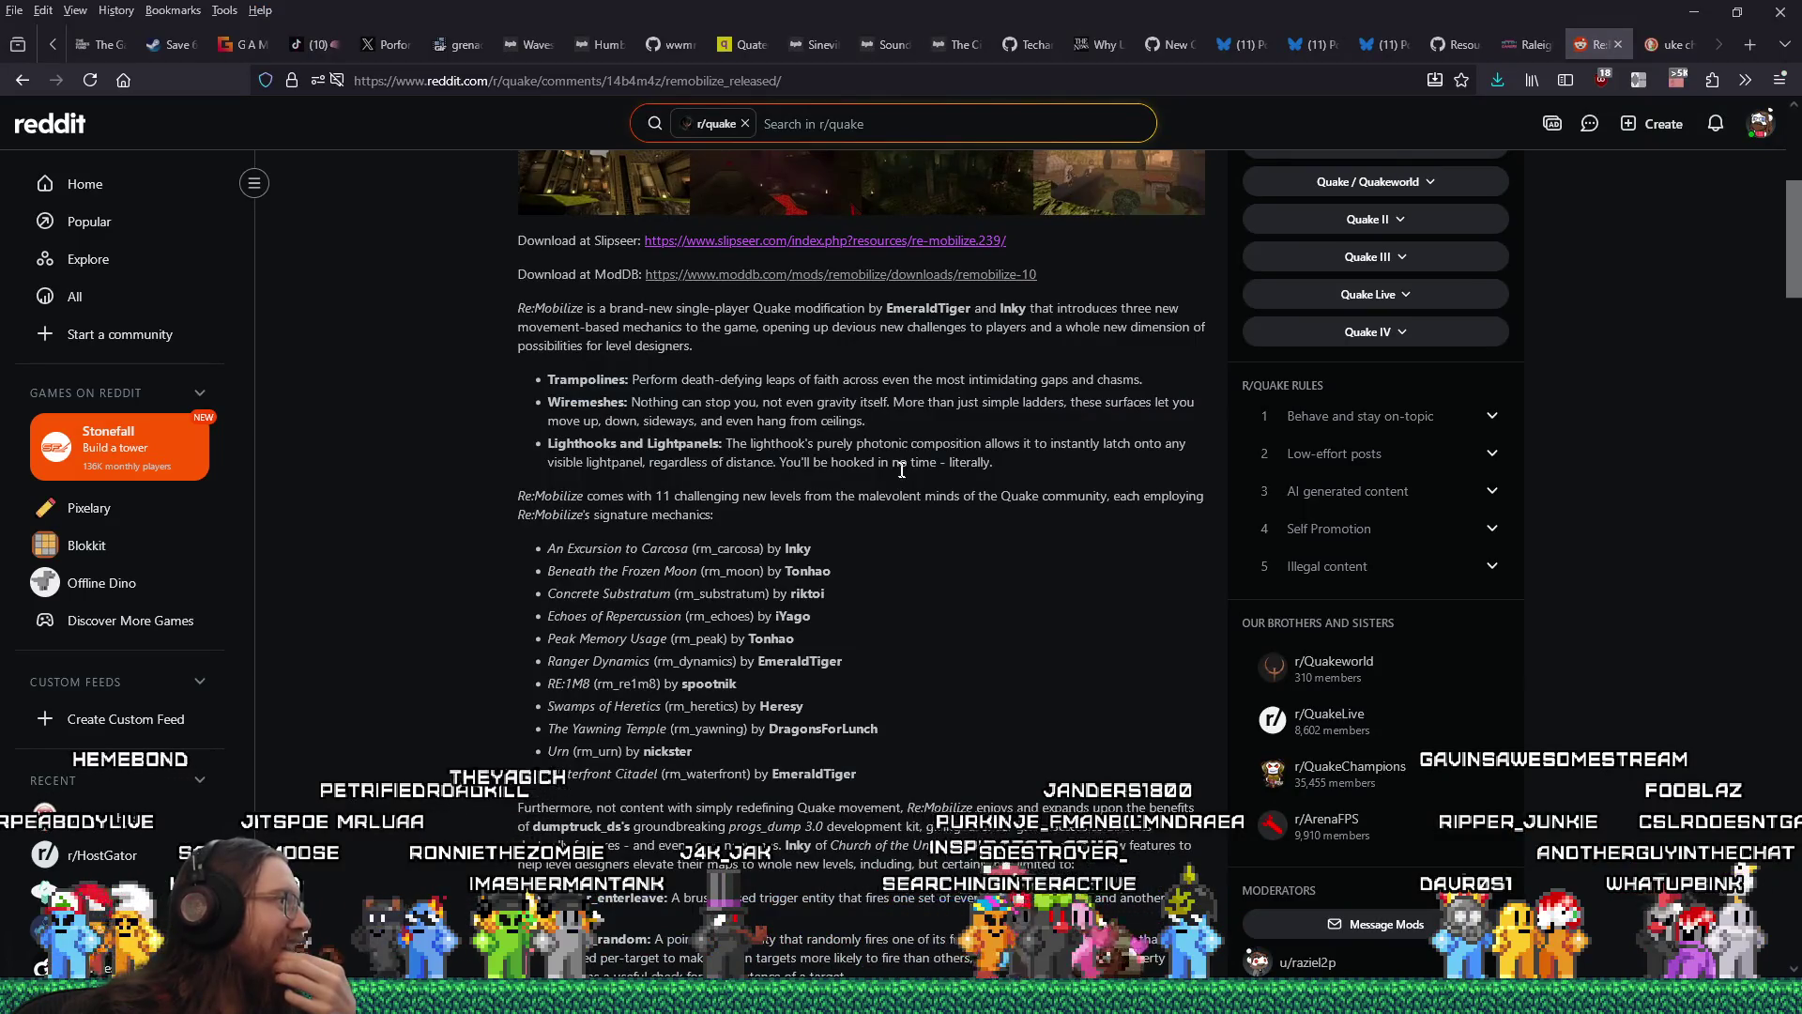